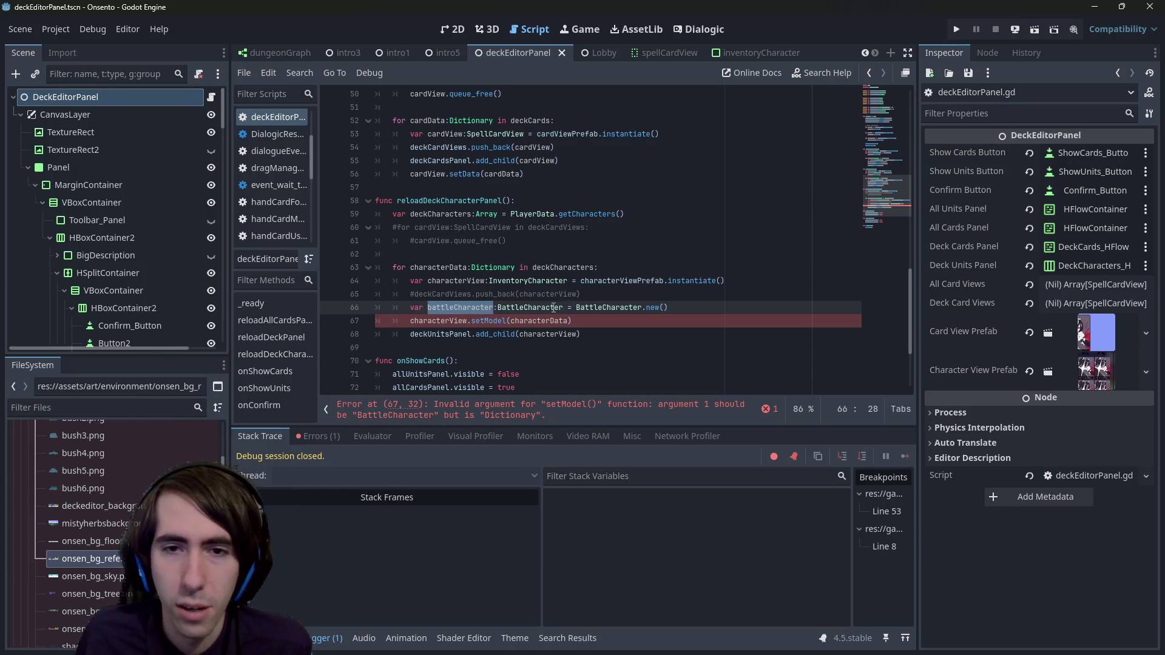
Step: Review the battleCharacter declaration and the setModel and add_child lines in the loop
{"action": "mouse_move", "coordinate": [565, 311]}
{"action": "left_mouse_down"}
{"action": "mouse_move", "coordinate": [420, 311]}
{"action": "mouse_move", "coordinate": [430, 311]}
{"action": "left_mouse_up"}
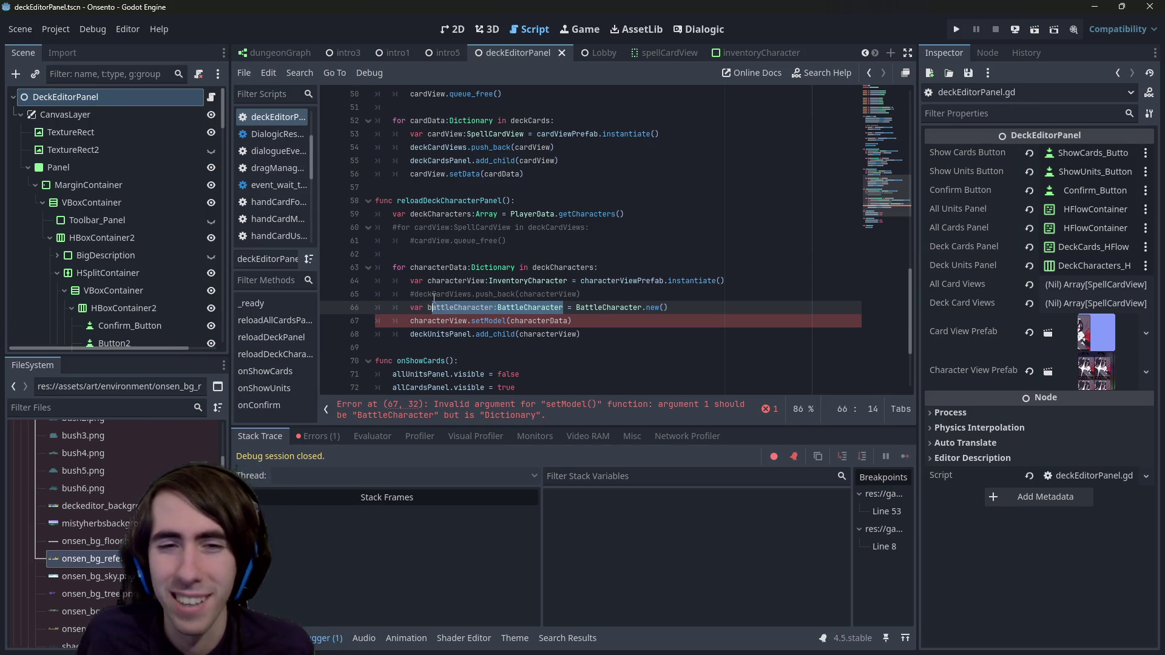
{"action": "left_click_drag", "start_coordinate": [427, 310], "coordinate": [610, 302]}
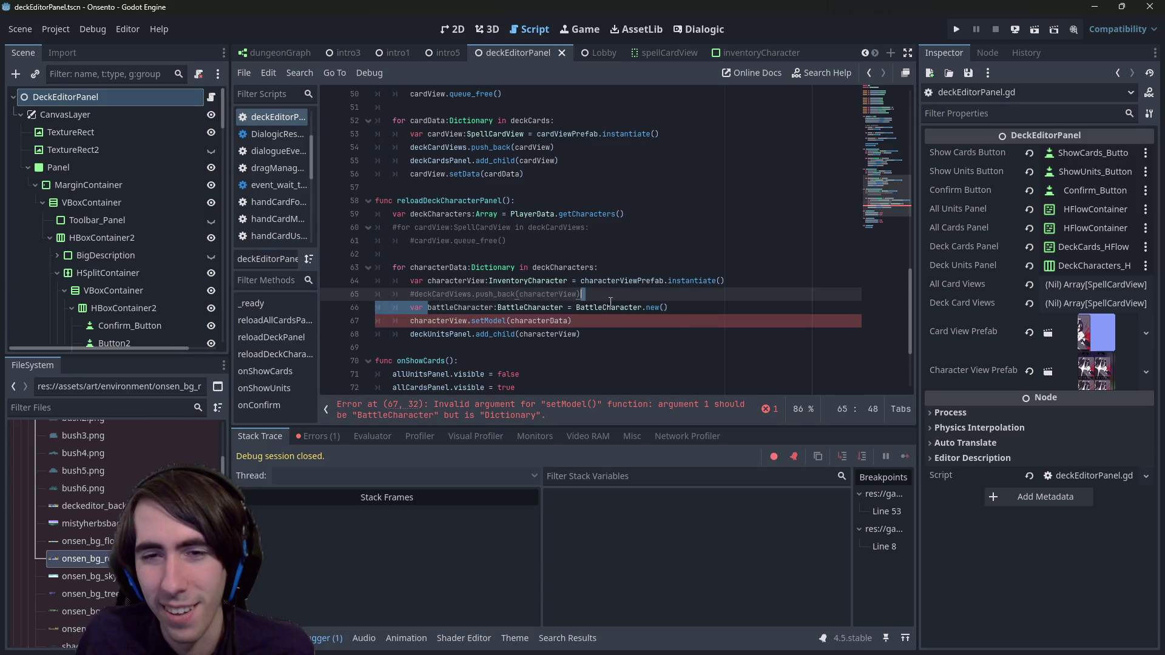
{"action": "left_click_drag", "start_coordinate": [678, 329], "coordinate": [331, 326]}
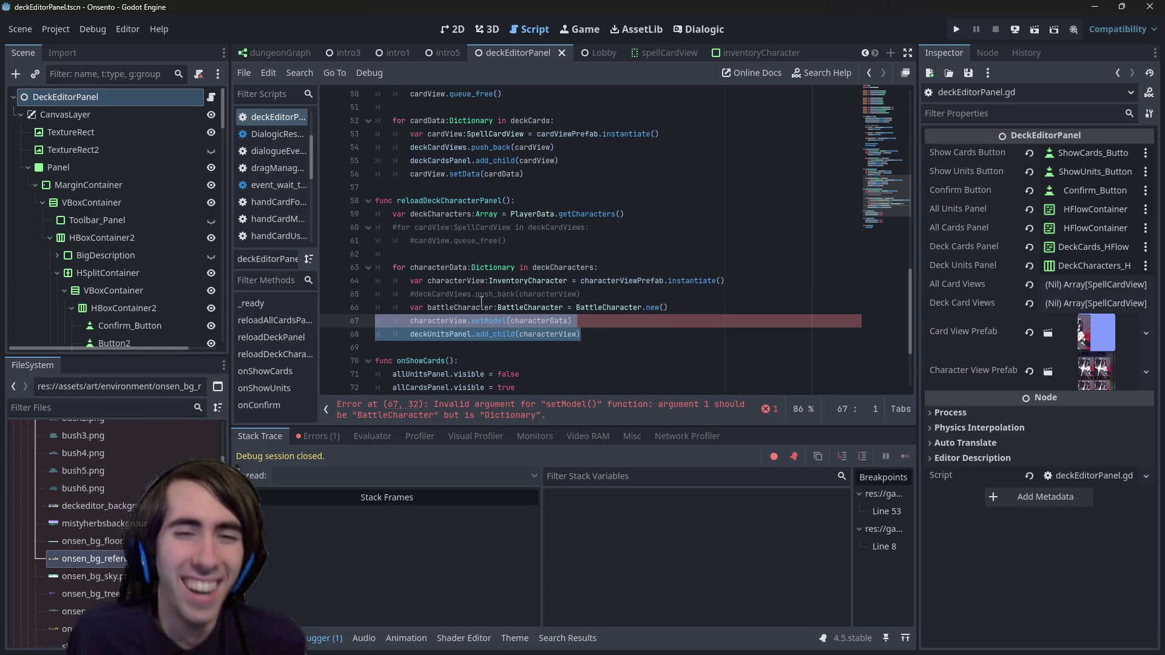
{"action": "left_click", "coordinate": [565, 322]}
{"action": "double_click", "coordinate": [564, 323]}
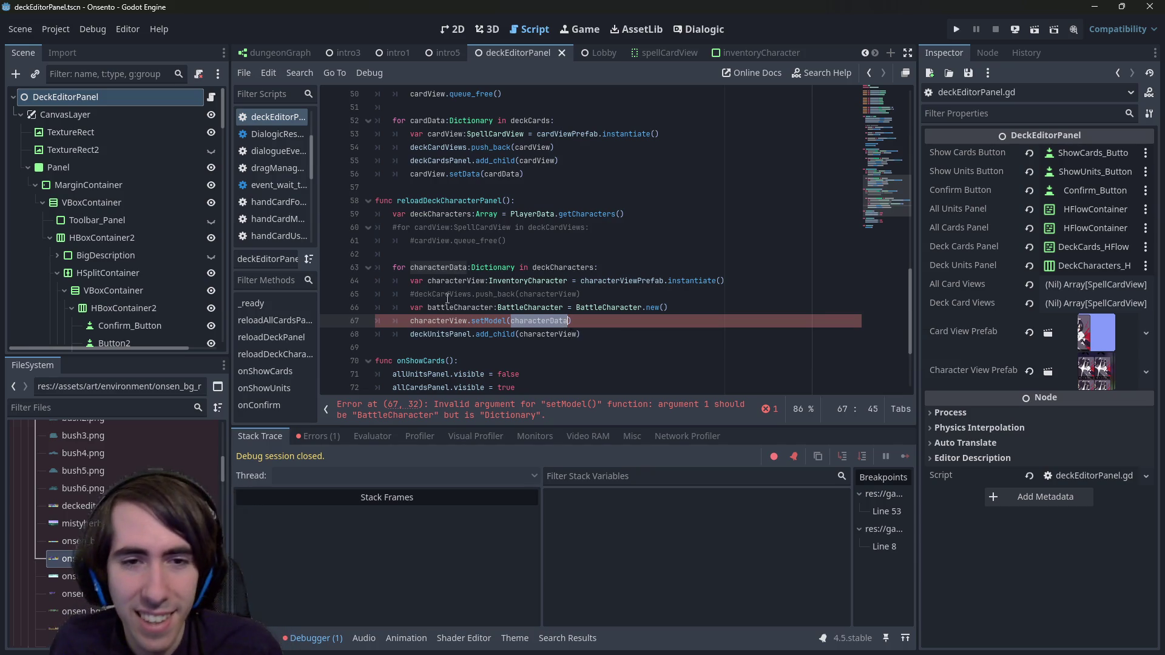
Step: Add battleCharacter.setData(characterData) below the BattleCharacter creation line
{"action": "left_click", "coordinate": [691, 308]}
{"action": "key", "text": "Return"}
{"action": "type", "text": "battleCharacter.set"}
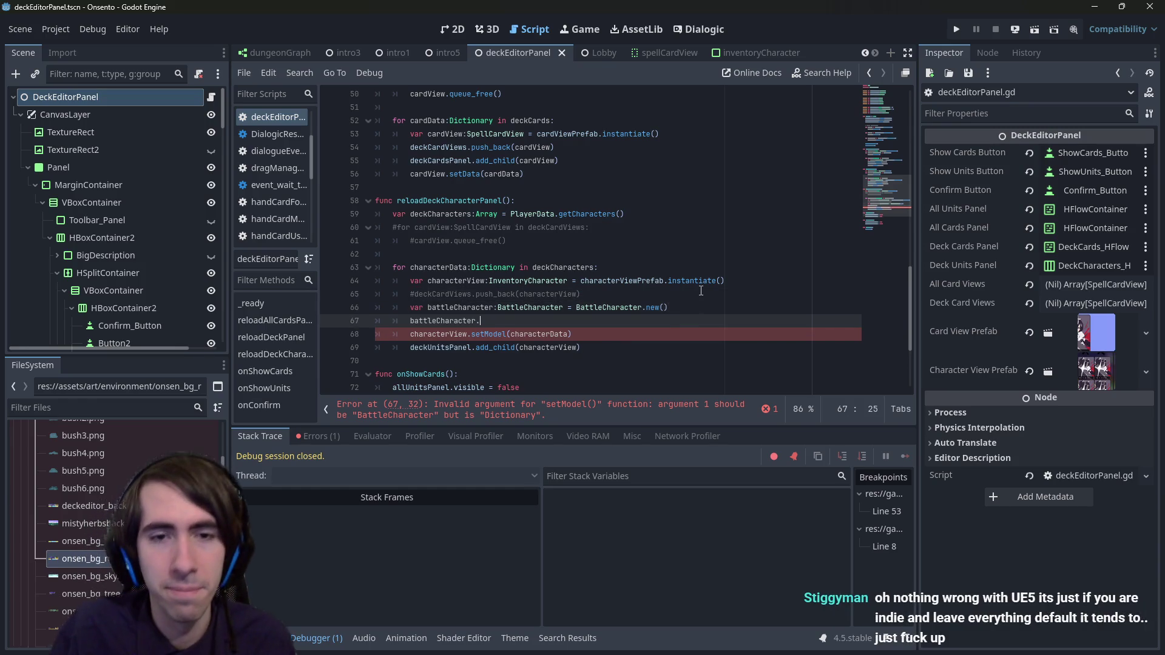
{"action": "key", "text": "Return"}
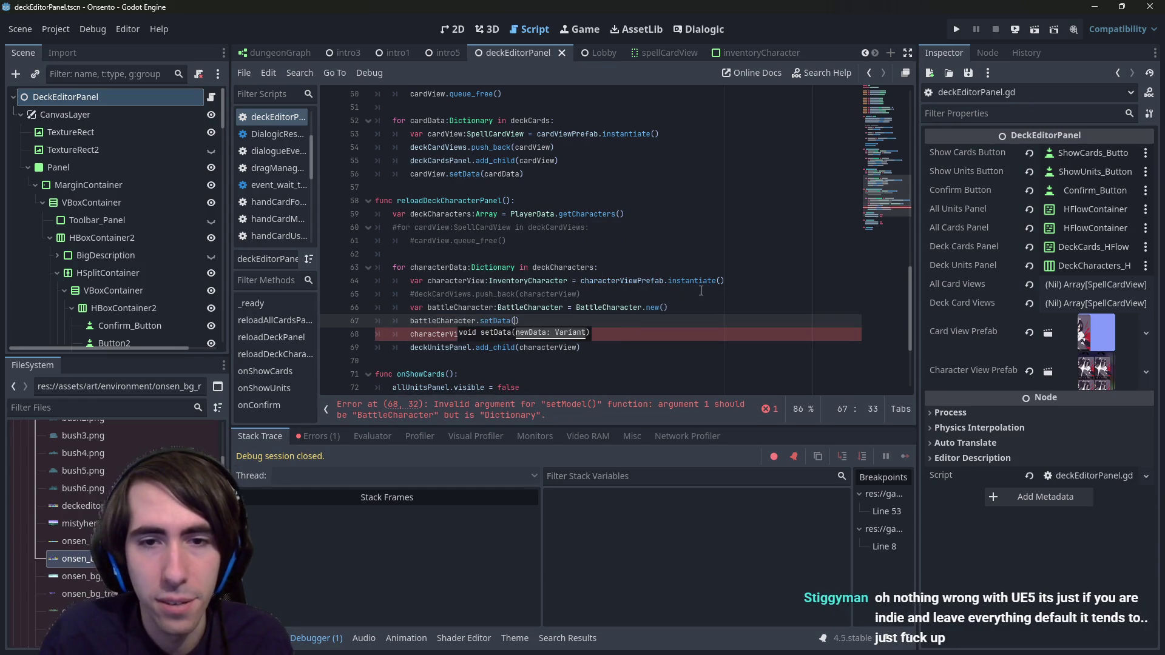
{"action": "key", "text": "Down"}
{"action": "key", "text": "Down"}
{"action": "key", "text": "Up"}
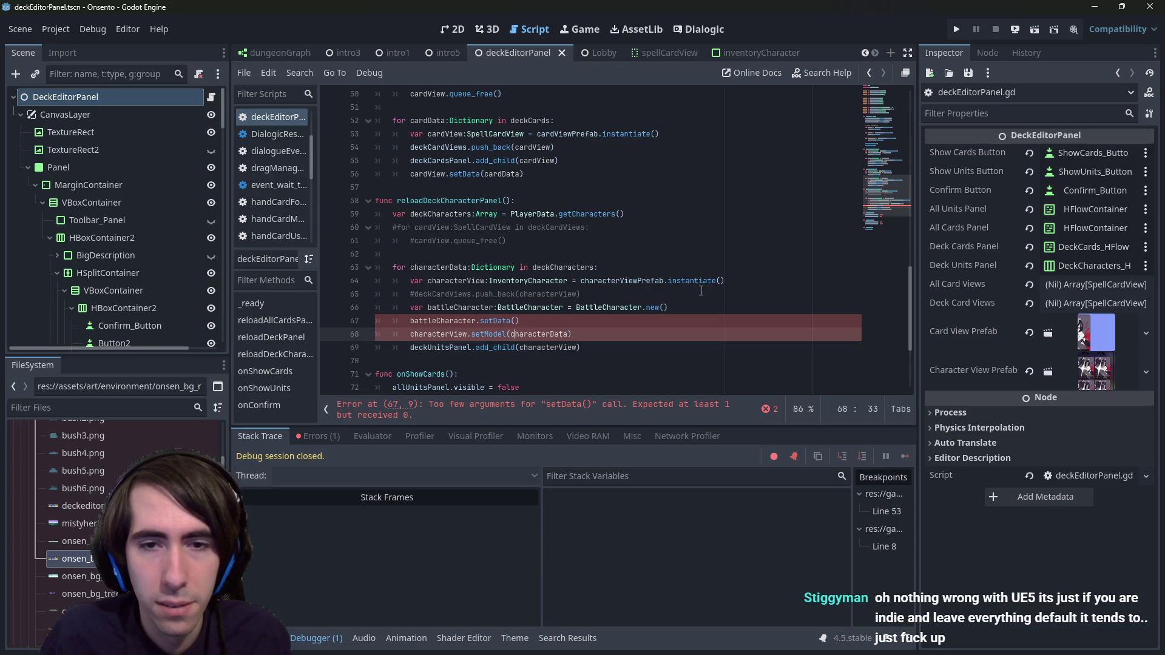
{"action": "key", "text": "Up"}
{"action": "type", "text": "characterData"}
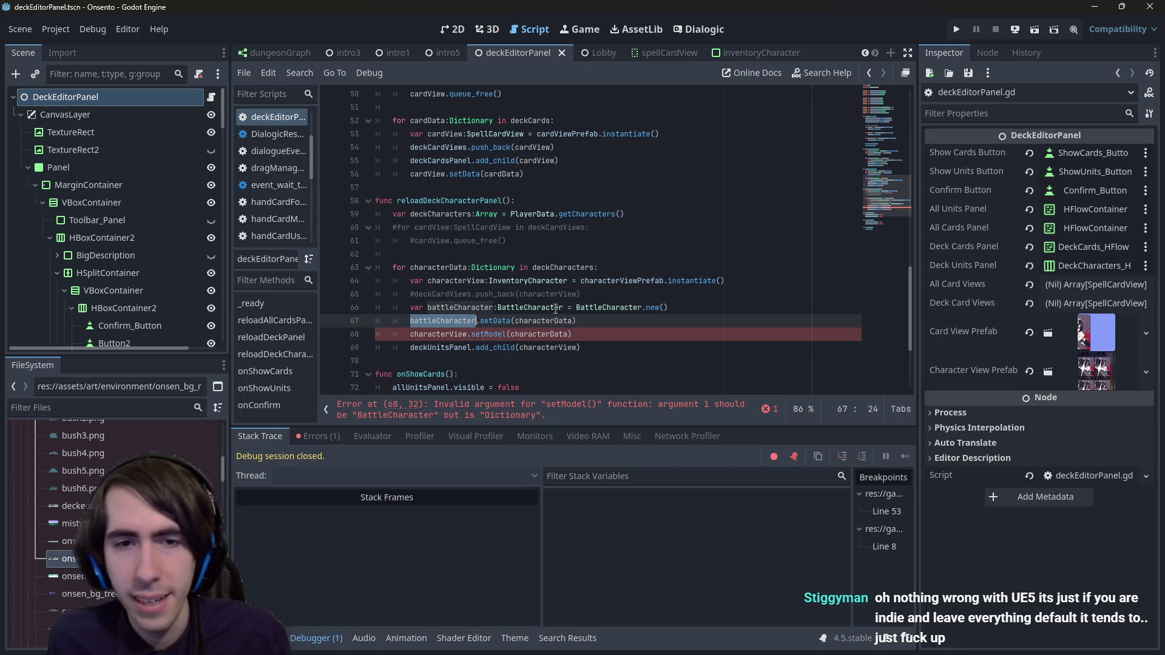
Step: Pass battleCharacter to setModel and jump to setModel's definition in inventoryCharacter.gd
{"action": "double_click", "coordinate": [540, 332]}
{"action": "type", "text": "bat"}
{"action": "key", "text": "Return"}
{"action": "left_click_drag", "start_coordinate": [580, 293], "coordinate": [210, 297]}
{"action": "left_click", "coordinate": [482, 334], "text": "ctrl"}
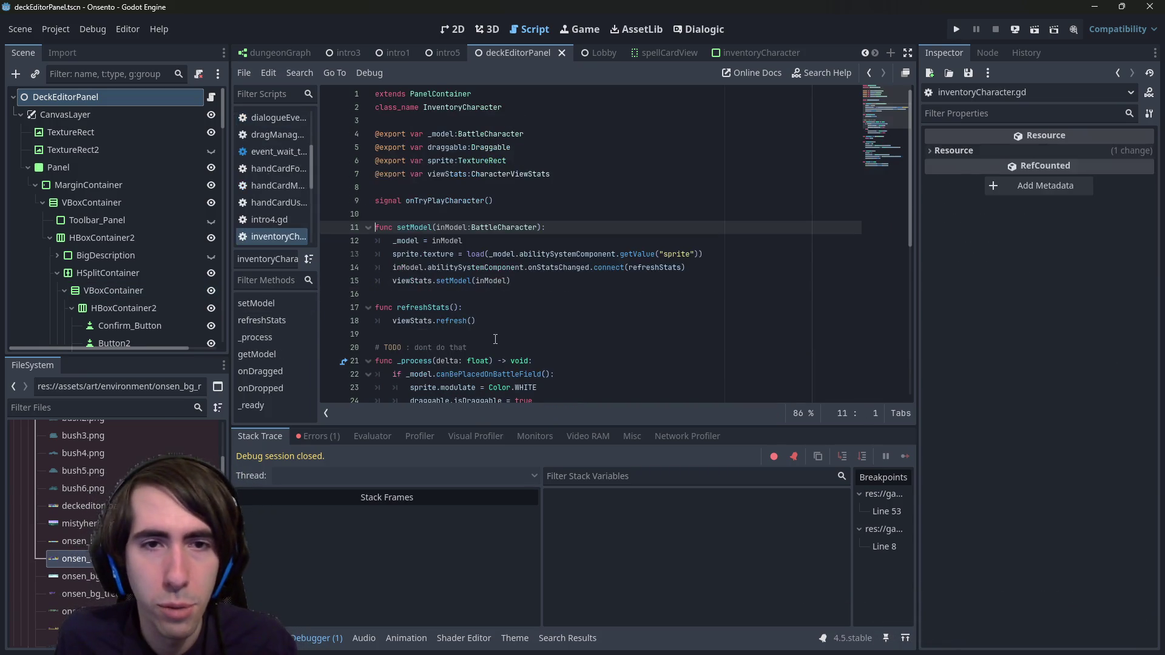
Step: Return to deckEditorPanel.gd and delete the commented push_back line
{"action": "left_click", "coordinate": [512, 283]}
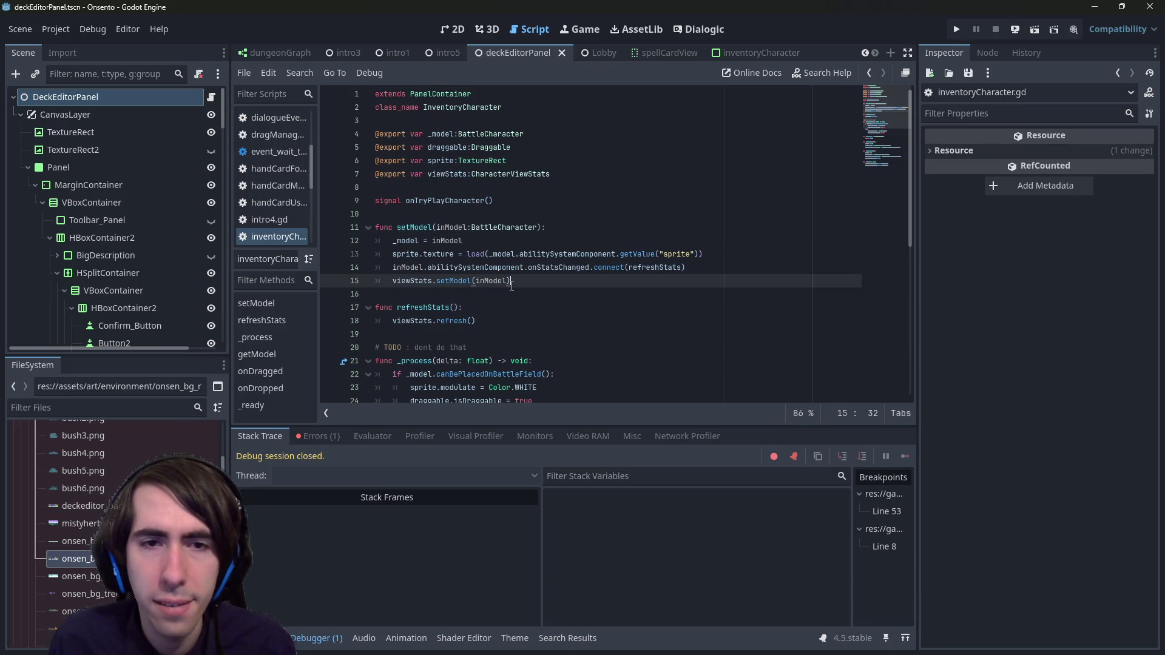
{"action": "key", "text": "alt+Left"}
{"action": "key", "text": "alt+Left"}
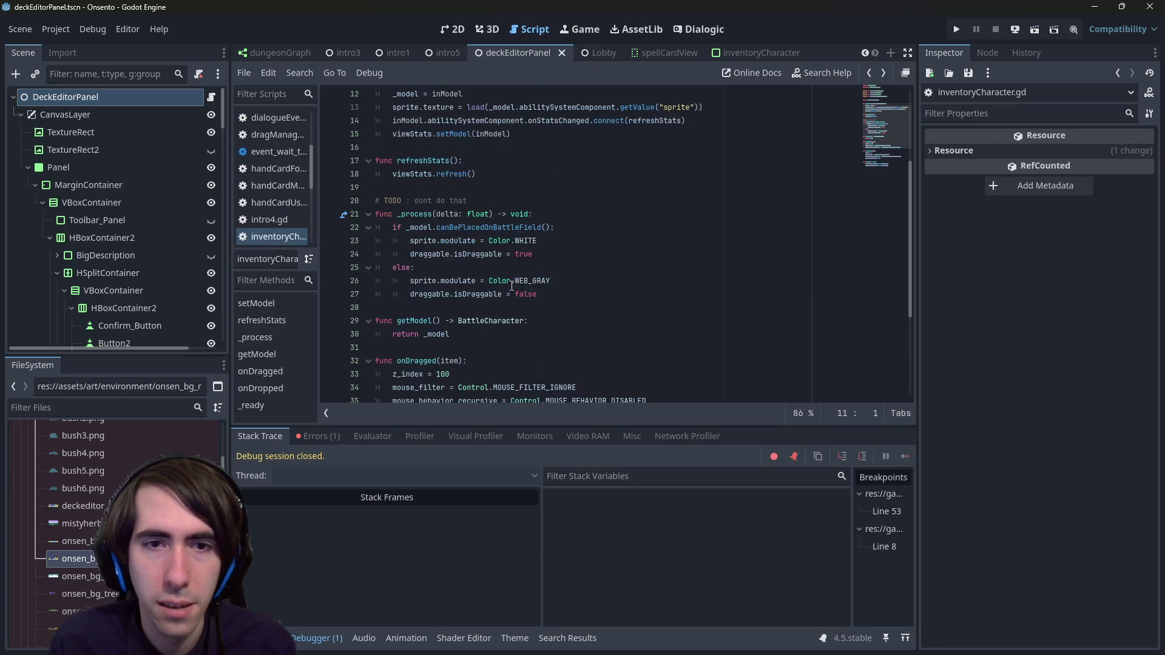
{"action": "left_click_drag", "start_coordinate": [581, 293], "coordinate": [375, 294]}
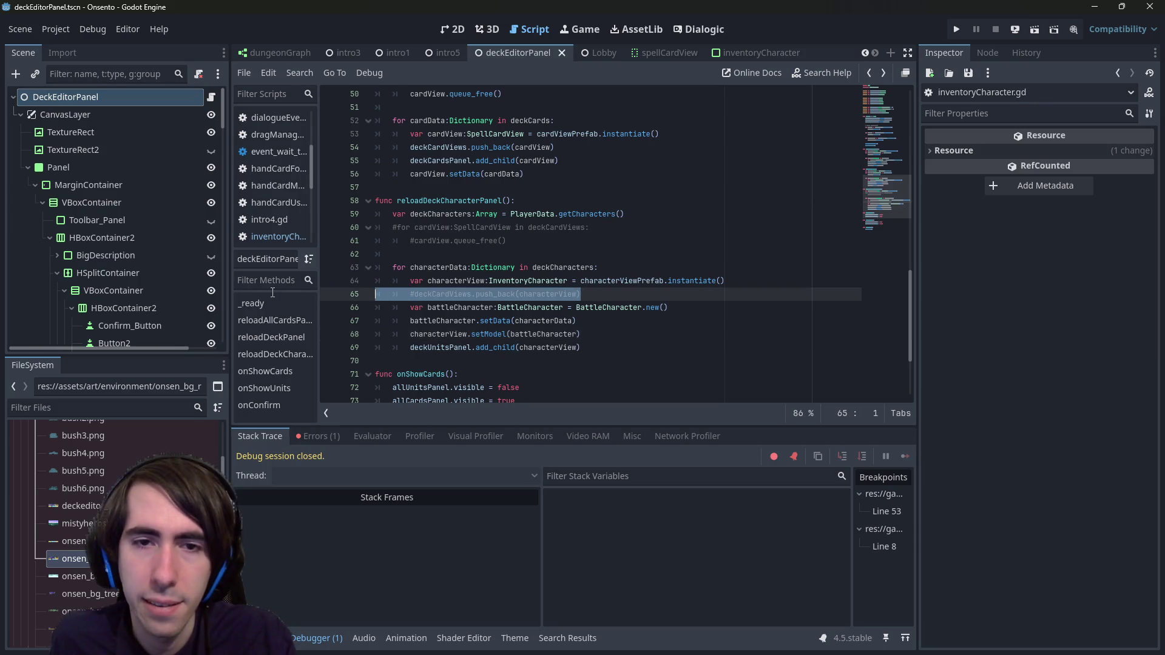
{"action": "key", "text": "BackSpace"}
{"action": "key", "text": "BackSpace"}
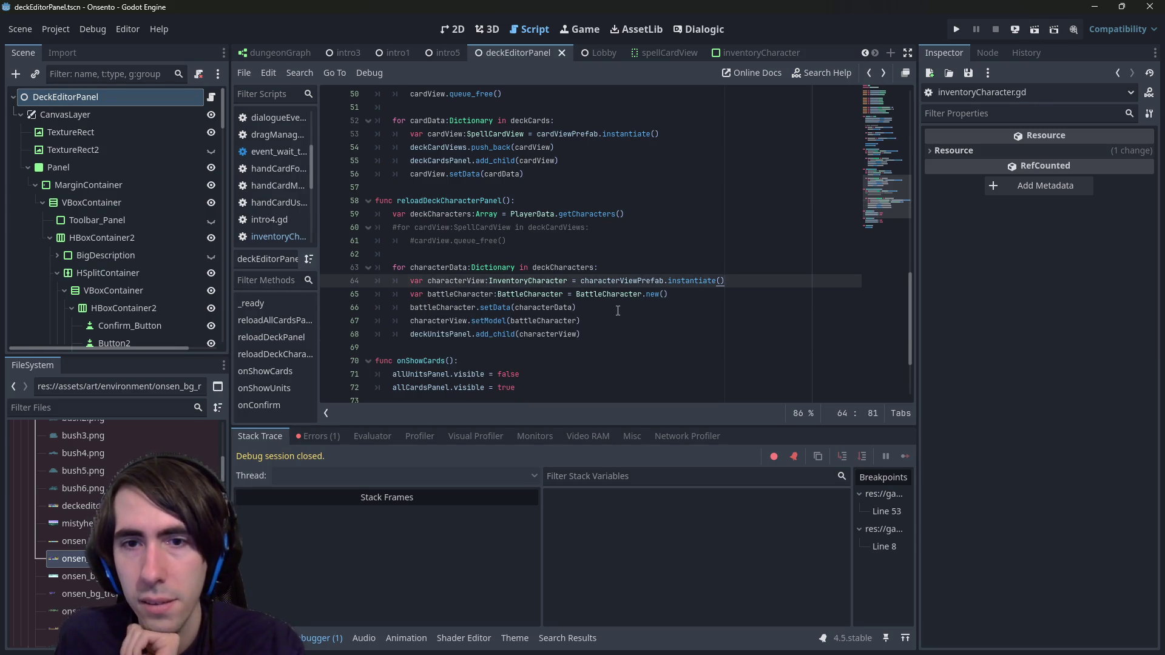
Step: Look over the battleCharacter, setData, deckUnitsPanel and characterView references in the loop
{"action": "double_click", "coordinate": [460, 295]}
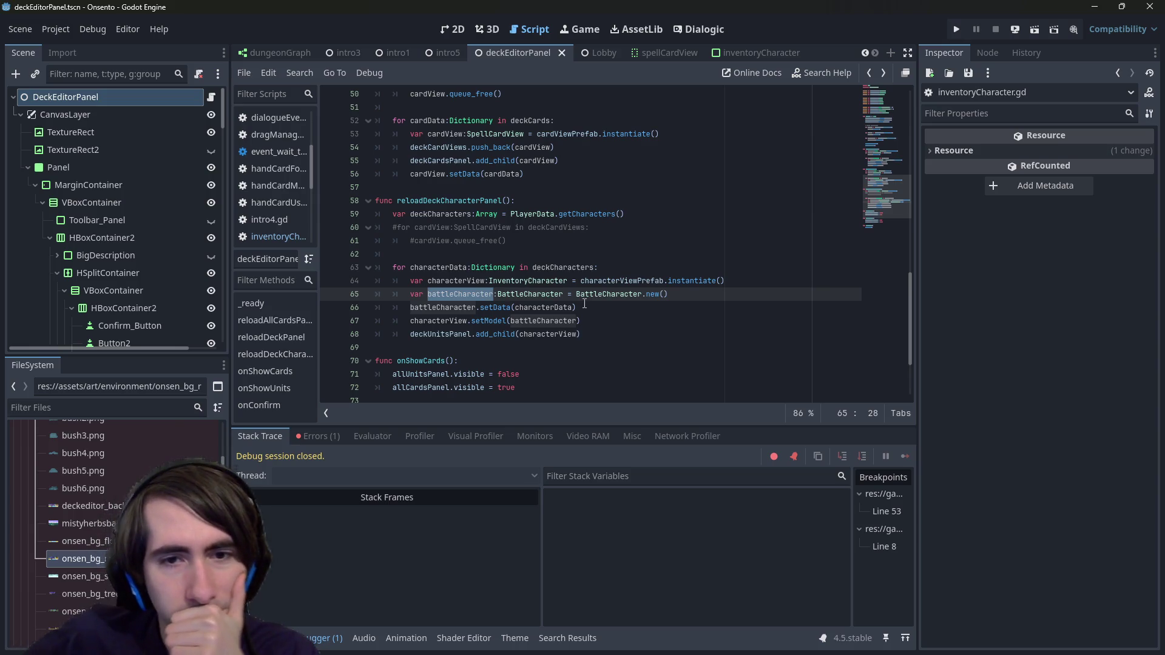
{"action": "left_click_drag", "start_coordinate": [584, 307], "coordinate": [410, 308]}
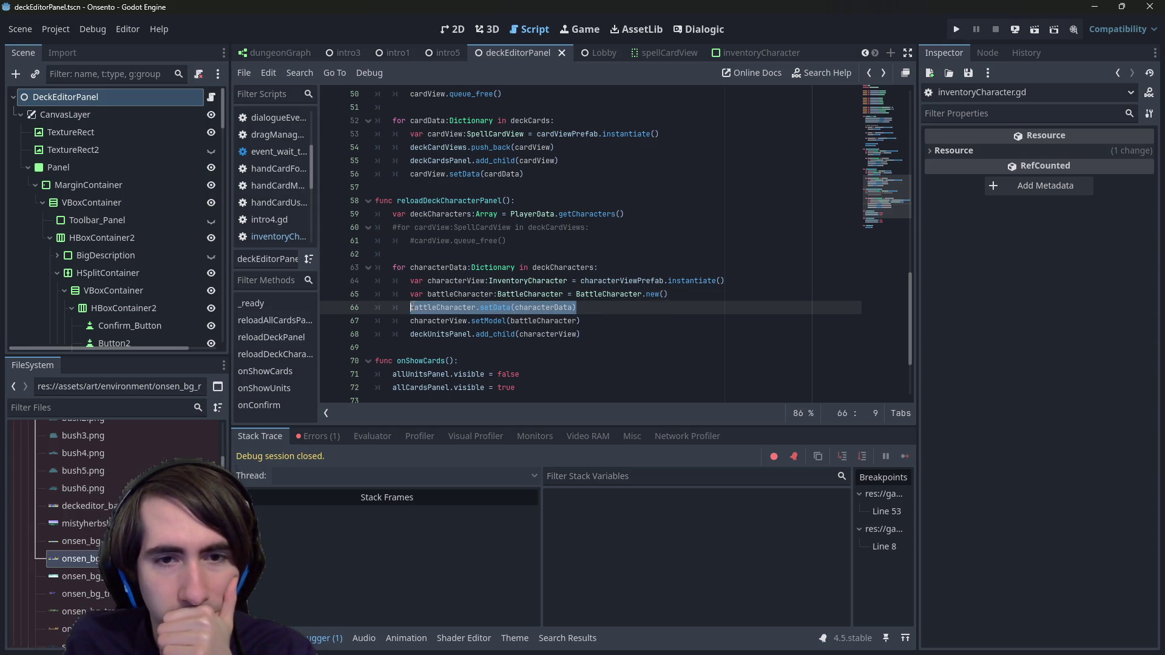
{"action": "double_click", "coordinate": [434, 334]}
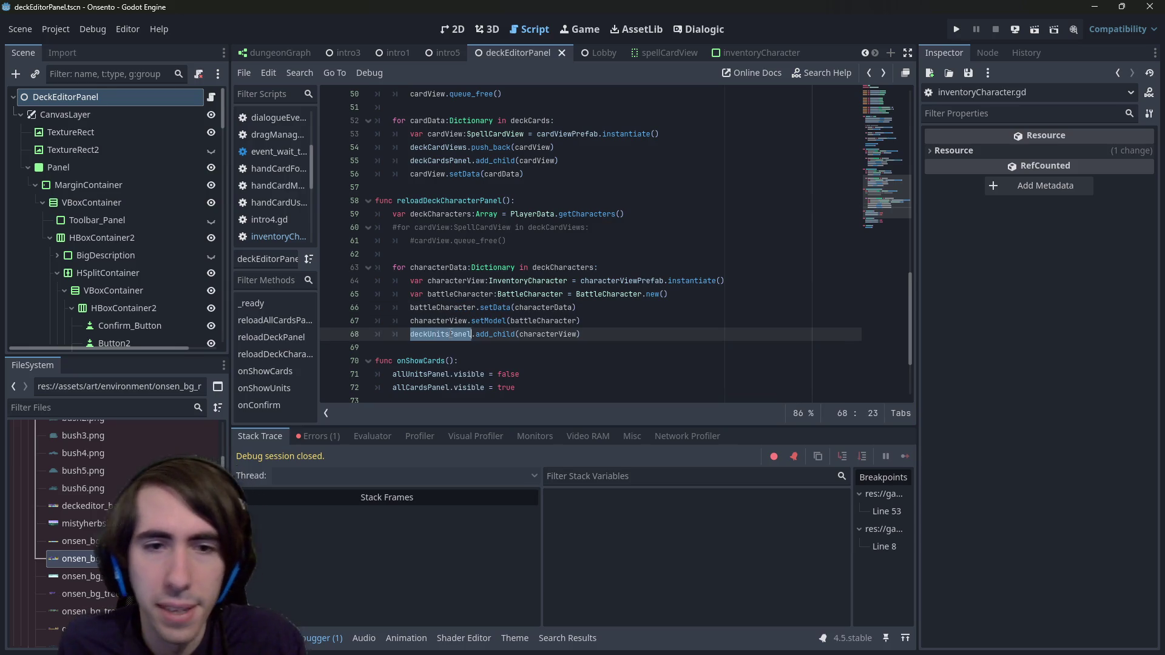
{"action": "double_click", "coordinate": [548, 334]}
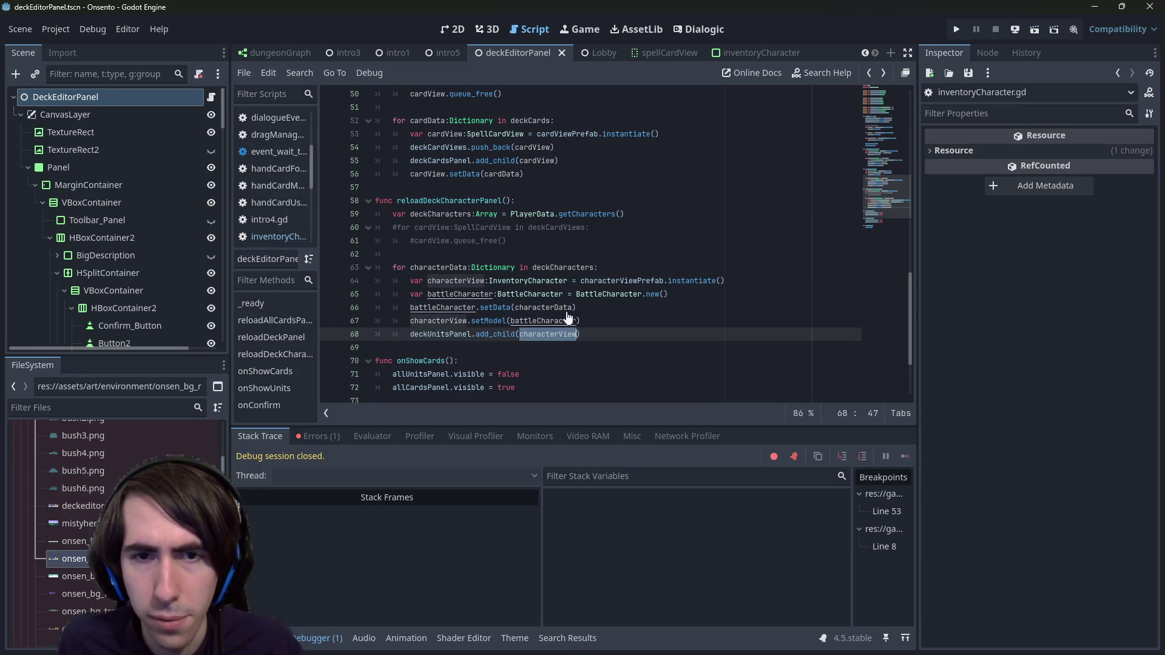
Step: Add characterView.add_child(battleCharacter) after the creation line, save, and run the current scene
{"action": "left_click", "coordinate": [743, 295]}
{"action": "key", "text": "Return"}
{"action": "type", "text": "characterView.add"}
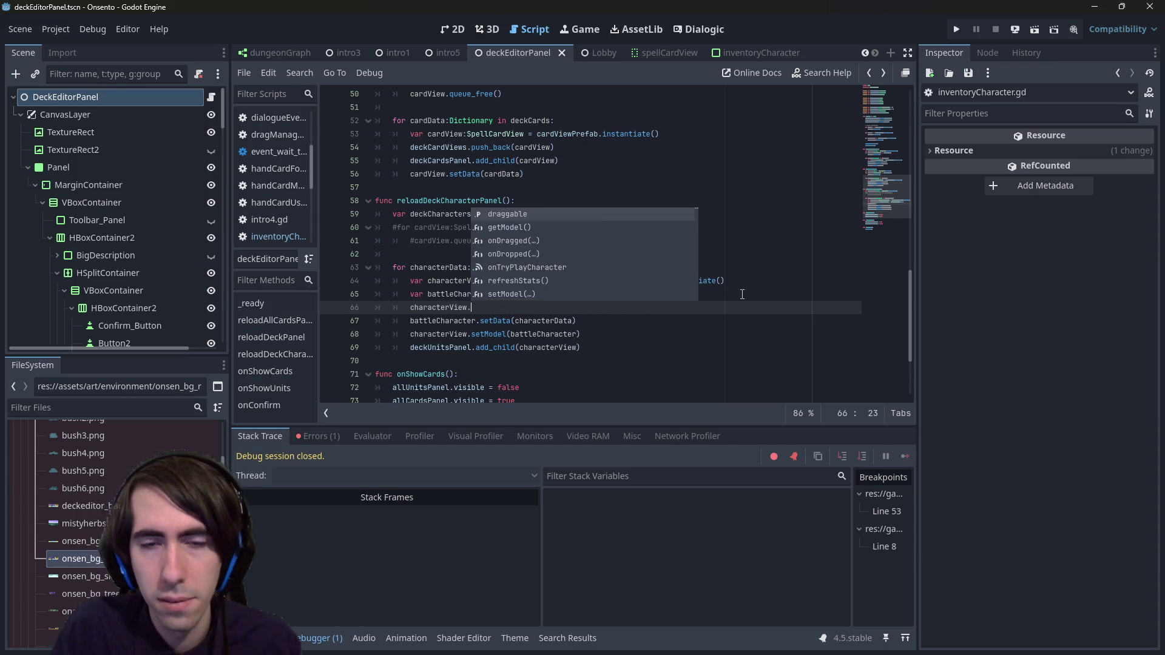
{"action": "key", "text": "Return"}
{"action": "key", "text": "Down"}
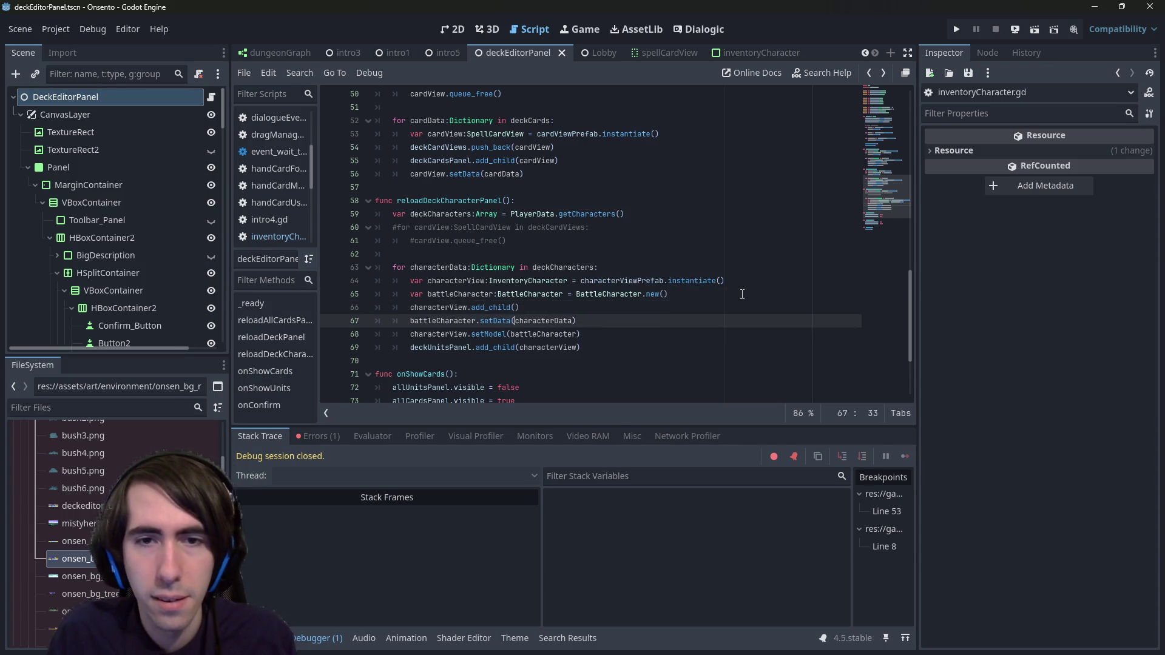
{"action": "key", "text": "Up"}
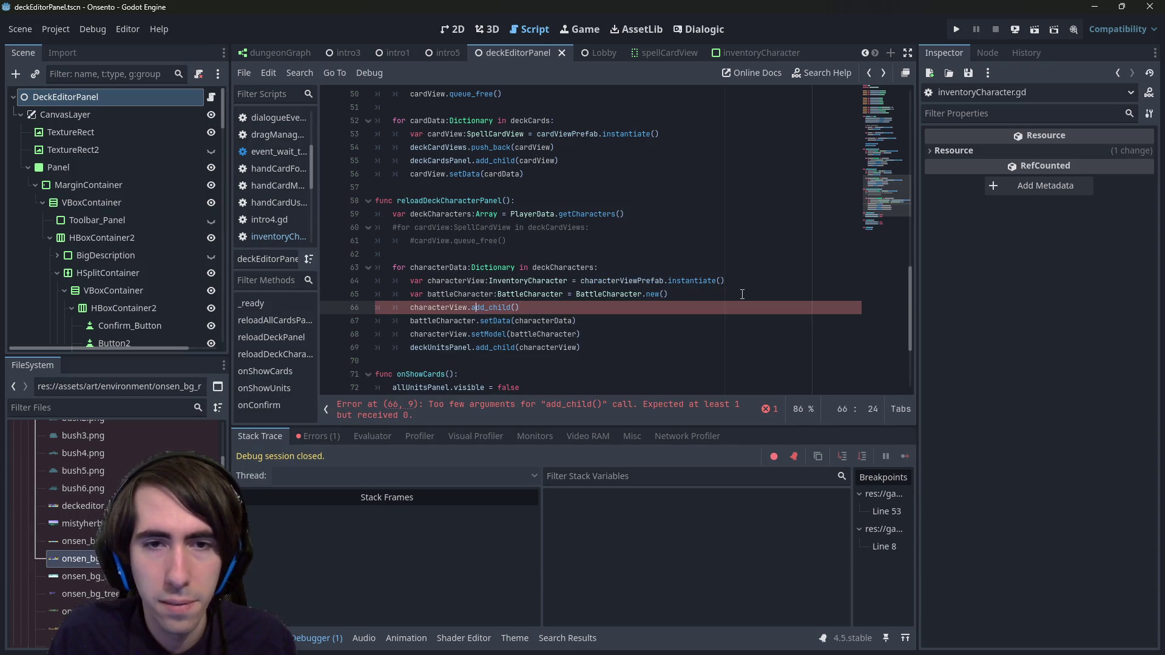
{"action": "type", "text": "battleCharacter"}
{"action": "key", "text": "ctrl+s"}
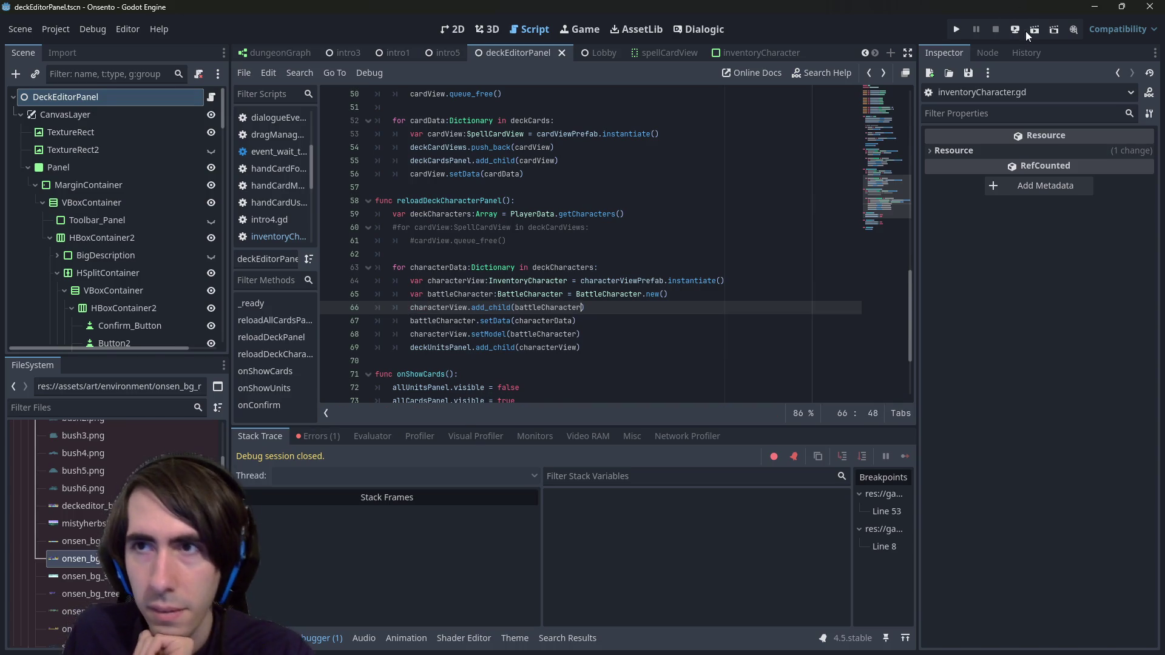
{"action": "left_click", "coordinate": [1029, 30]}
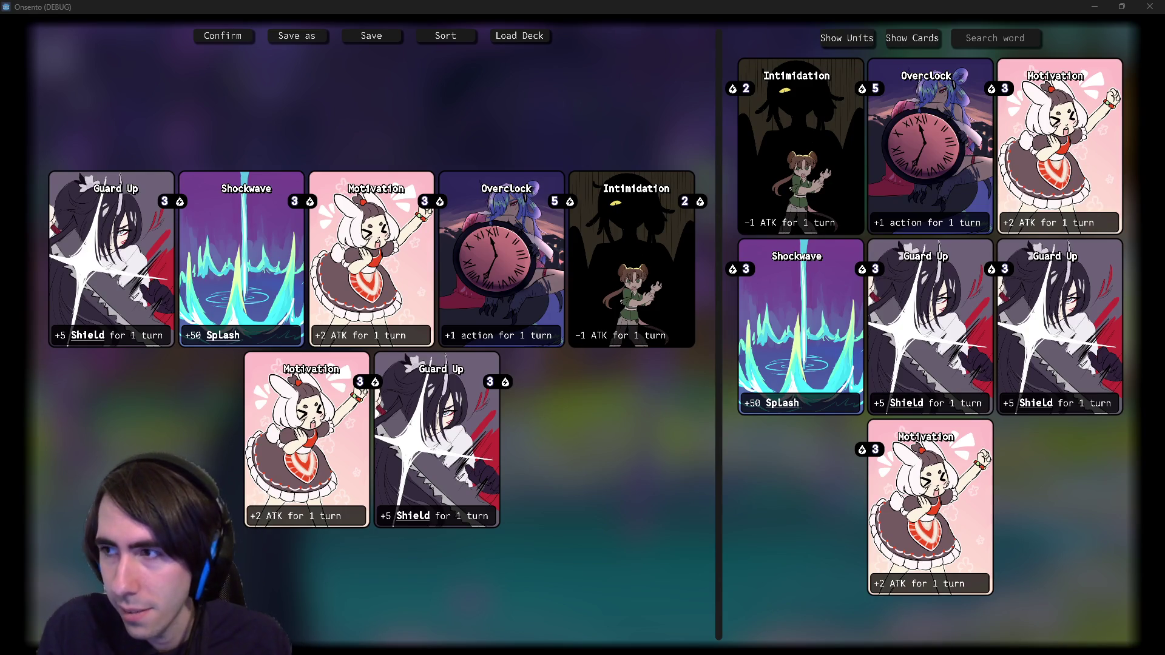
Step: Switch from the running Onsento deck editor to the Chrome baking textures search
{"action": "key", "text": "alt+Tab"}
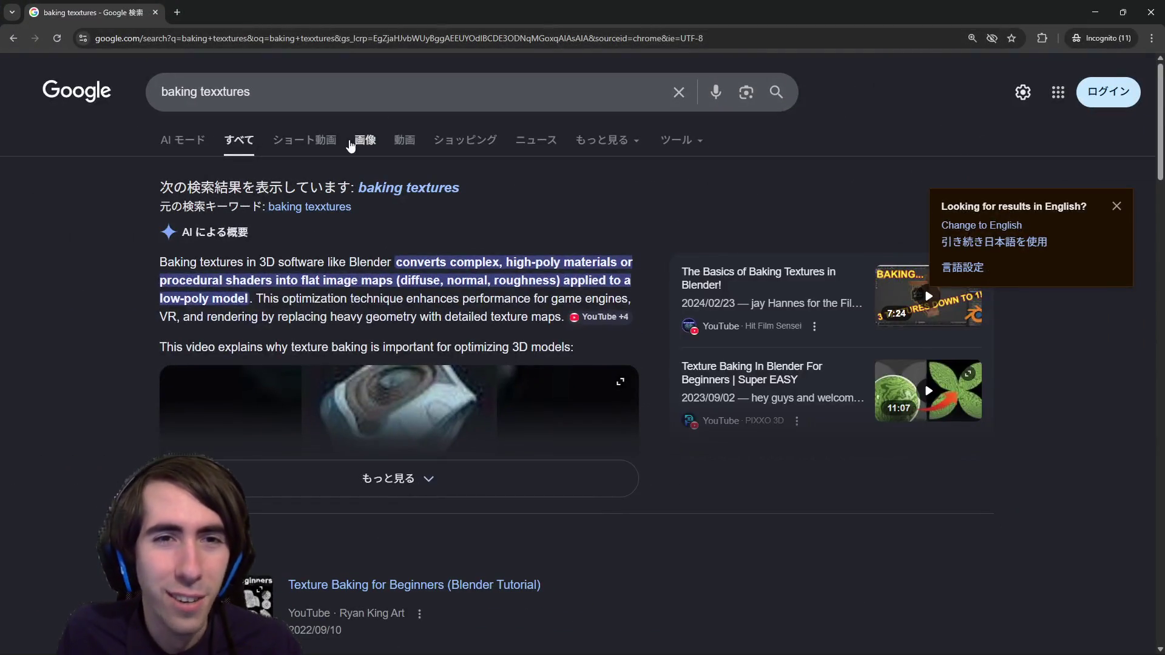
Step: Show image results and replace the 'baking textures' query with 'normal maps'
{"action": "left_click", "coordinate": [352, 141]}
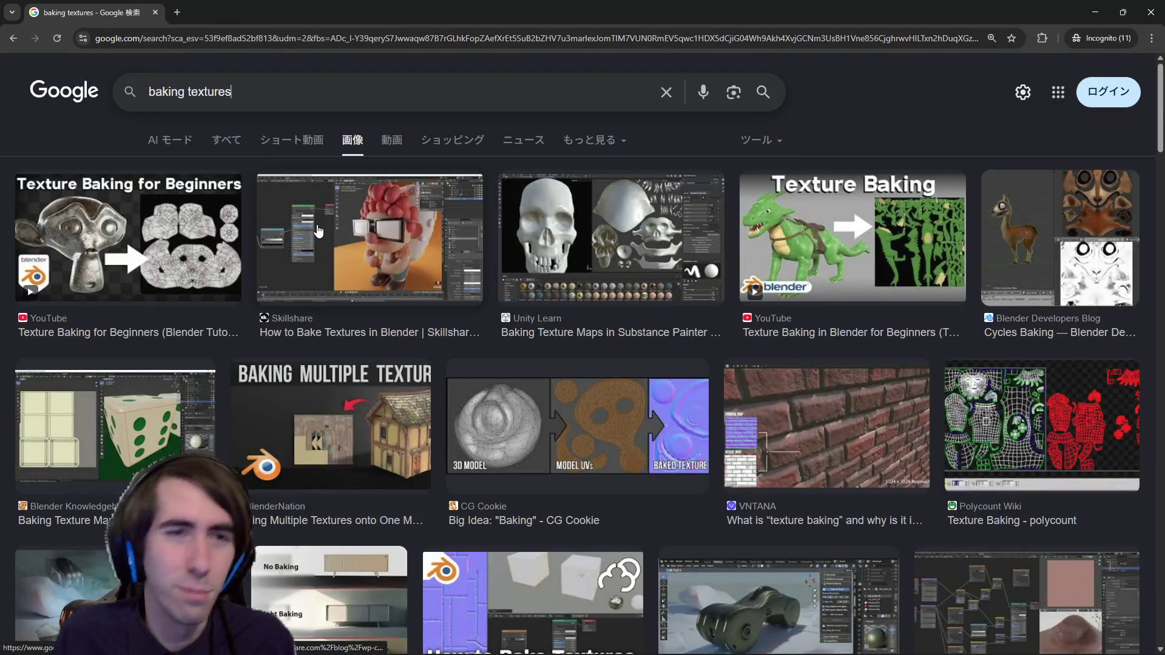
{"action": "type", "text": " n"}
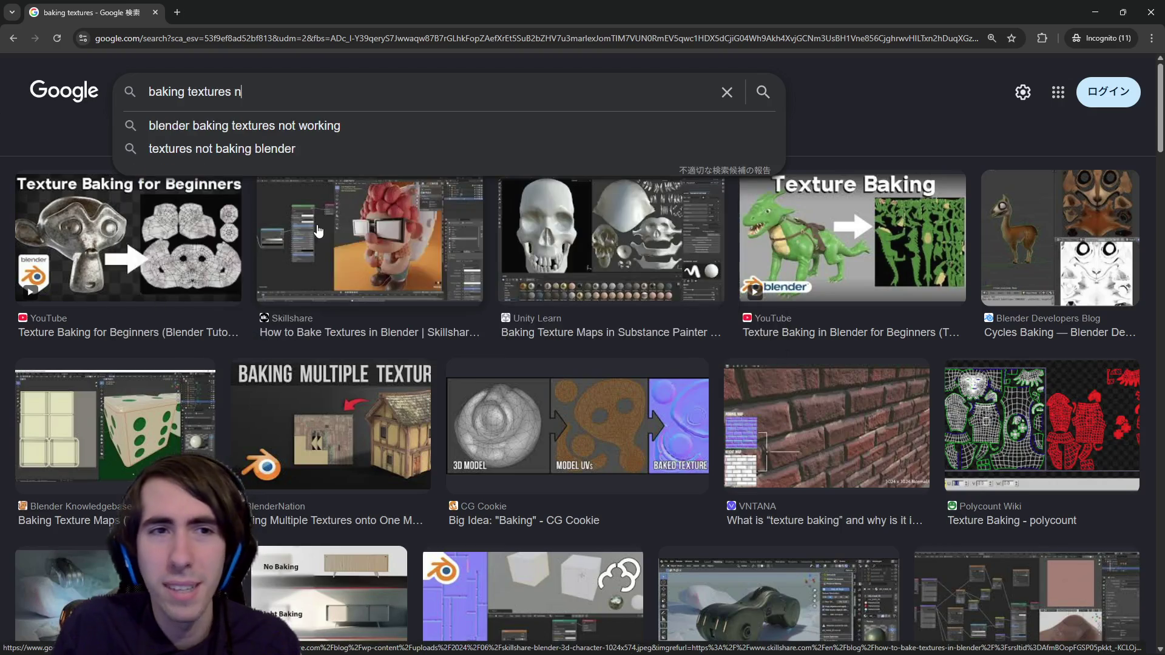
{"action": "type", "text": "ormal maps"}
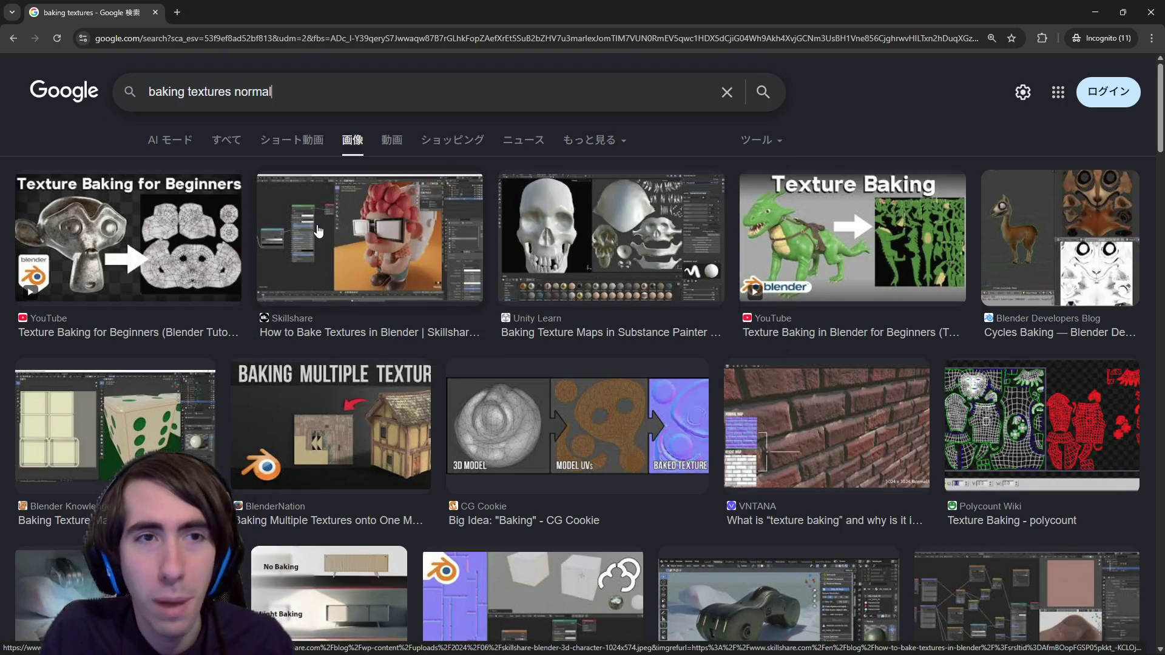
{"action": "key", "text": "ctrl+Left"}
{"action": "key", "text": "ctrl+Left"}
{"action": "key", "text": "ctrl+BackSpace"}
{"action": "key", "text": "ctrl+BackSpace"}
{"action": "key", "text": "Return"}
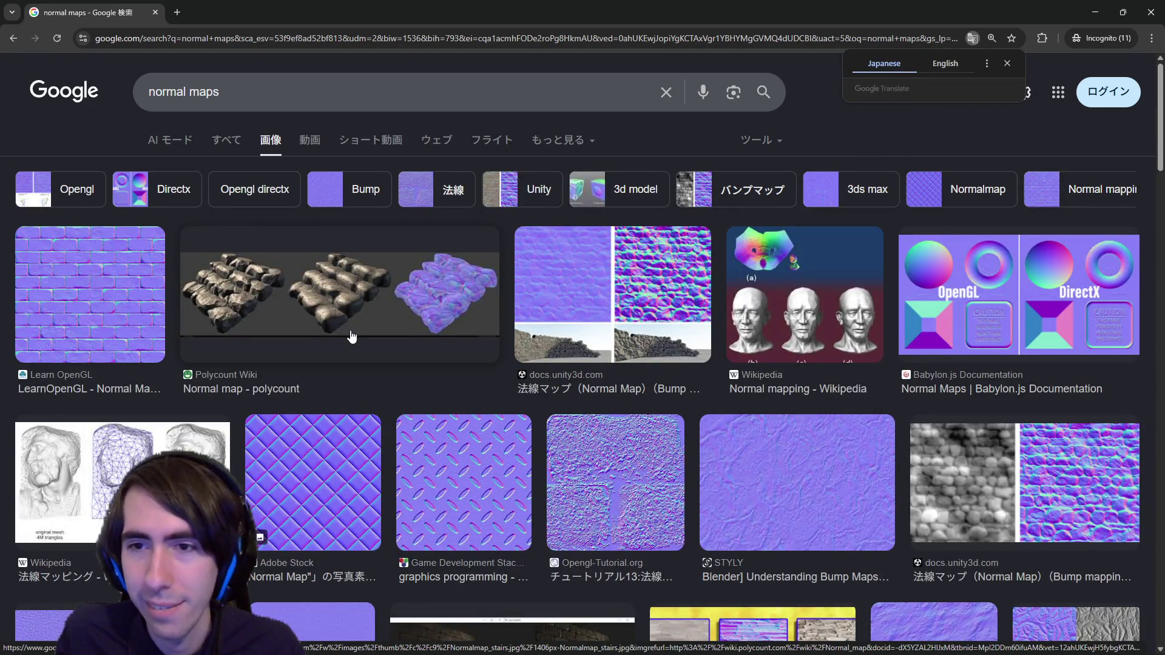
{"action": "scroll", "coordinate": [351, 336], "scroll_direction": "down", "scroll_amount": 2}
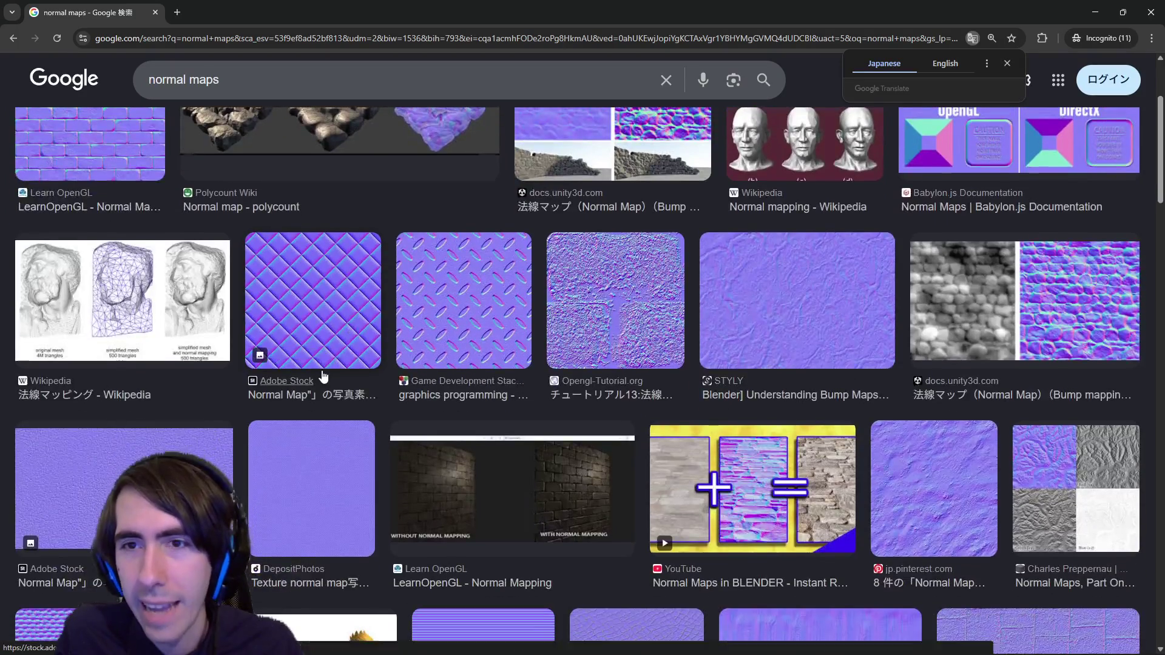
{"action": "scroll", "coordinate": [316, 376], "scroll_direction": "up", "scroll_amount": 3}
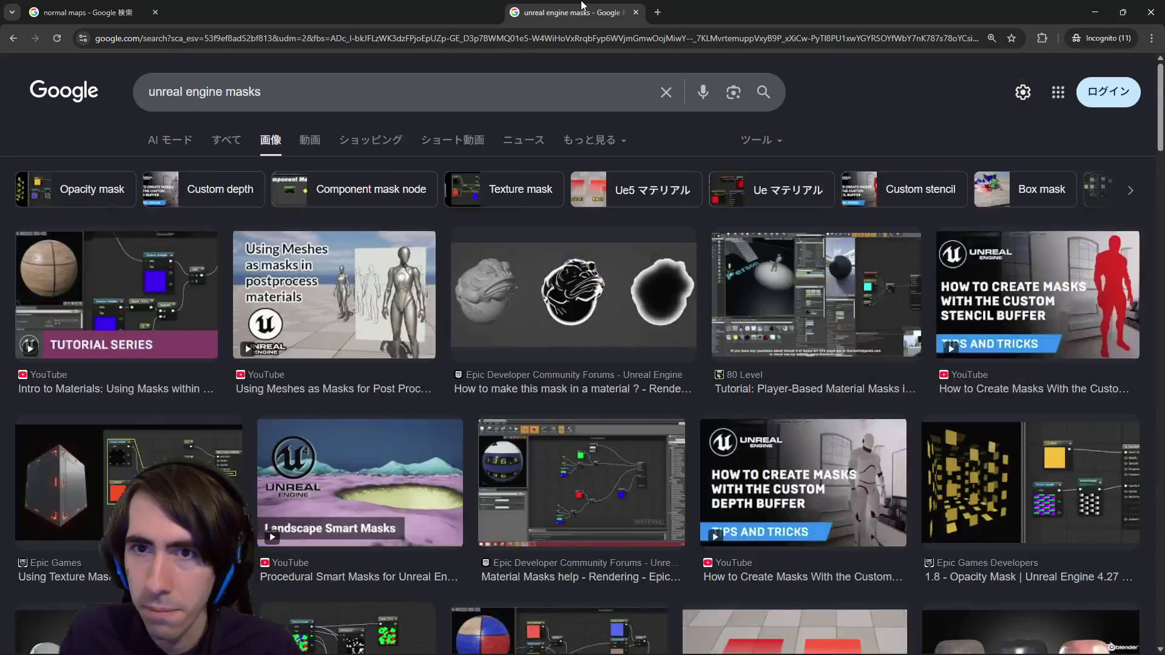
Step: Browse the unreal engine masks images, then search 'game texture masks' instead
{"action": "scroll", "coordinate": [328, 244], "scroll_direction": "down", "scroll_amount": 3}
{"action": "scroll", "coordinate": [340, 254], "scroll_direction": "down", "scroll_amount": 10}
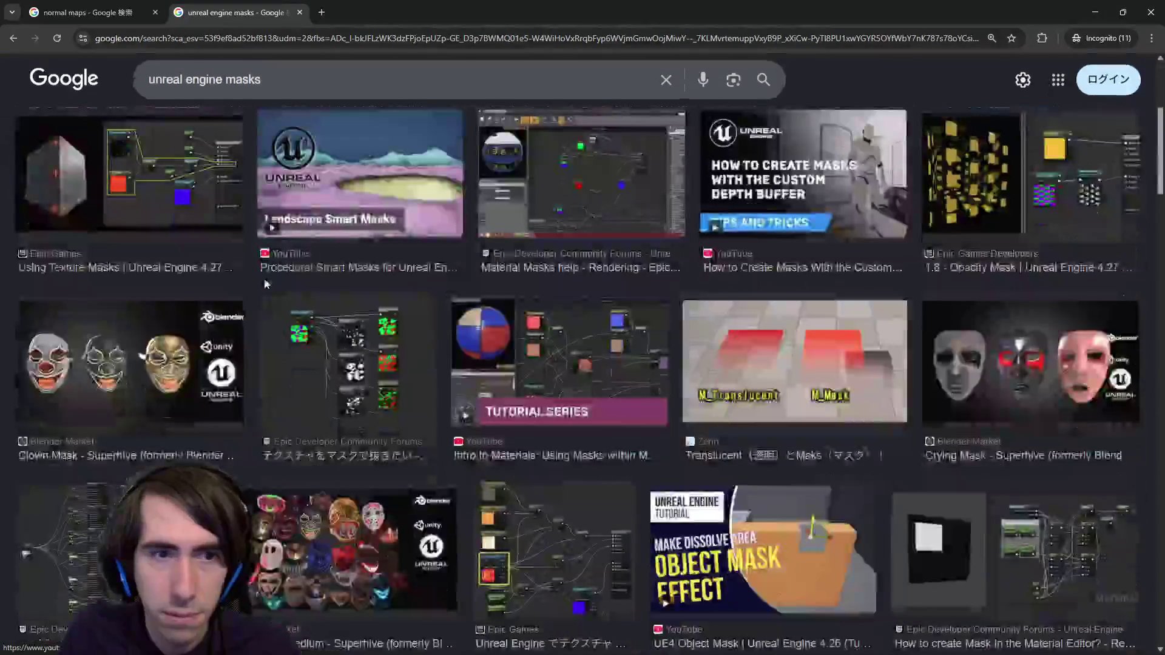
{"action": "scroll", "coordinate": [395, 285], "scroll_direction": "up", "scroll_amount": 6}
{"action": "scroll", "coordinate": [399, 290], "scroll_direction": "down", "scroll_amount": 15}
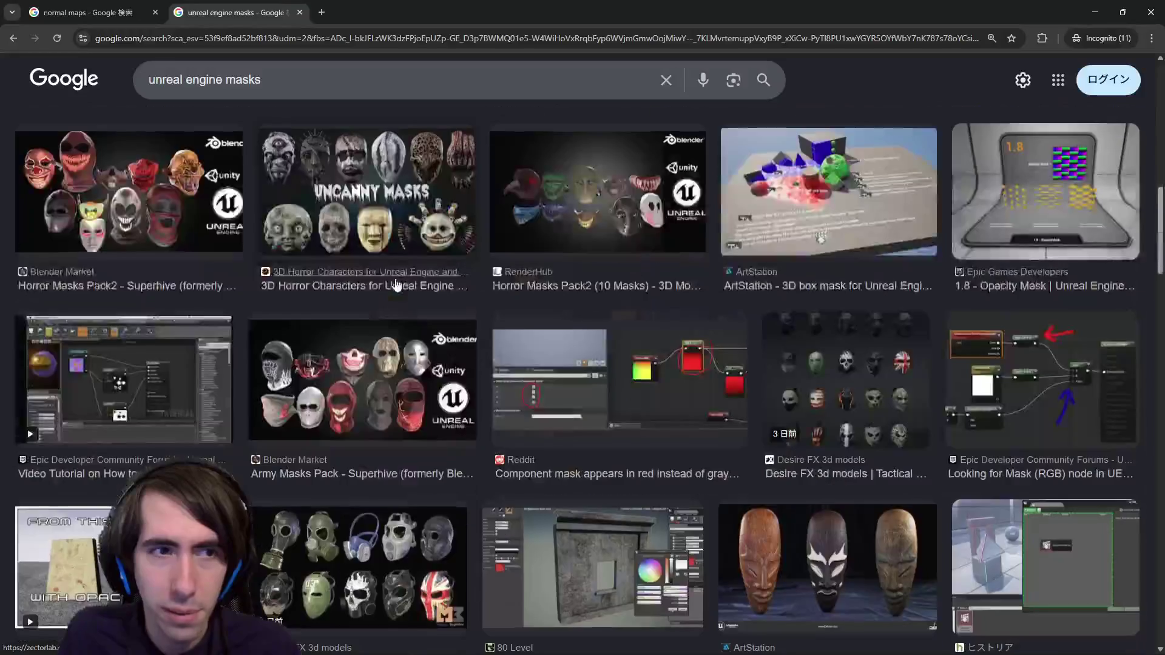
{"action": "scroll", "coordinate": [412, 280], "scroll_direction": "up", "scroll_amount": 3}
{"action": "scroll", "coordinate": [412, 280], "scroll_direction": "down", "scroll_amount": 3}
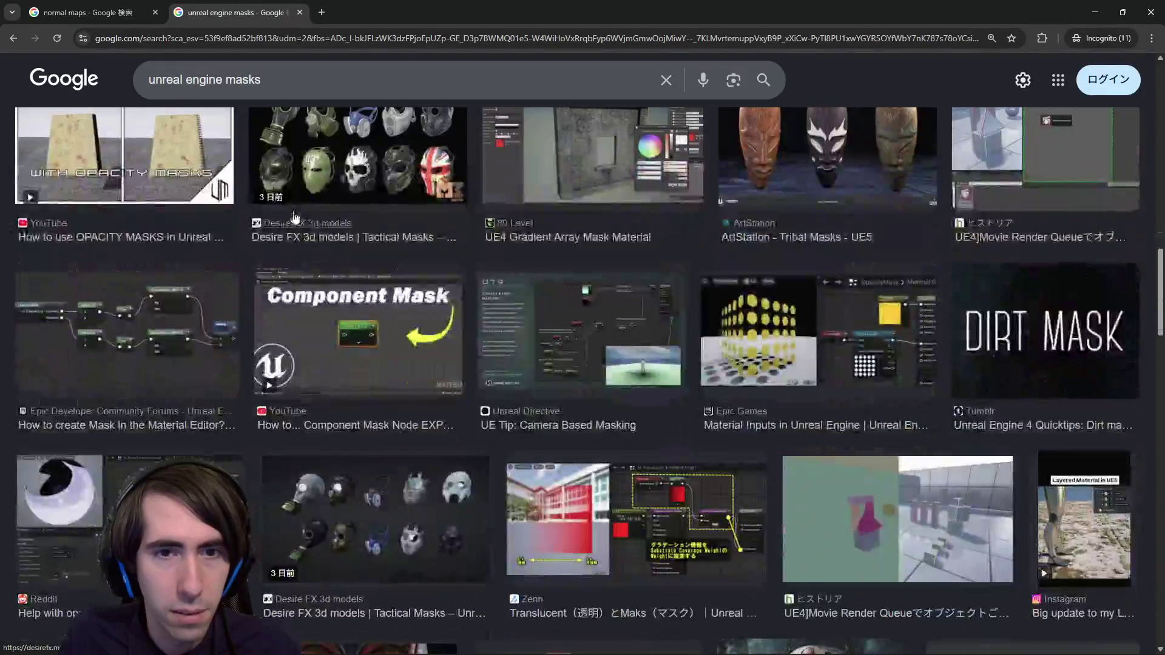
{"action": "left_click_drag", "start_coordinate": [226, 79], "coordinate": [1, 63]}
{"action": "key", "text": "BackSpace"}
{"action": "type", "text": "texture"}
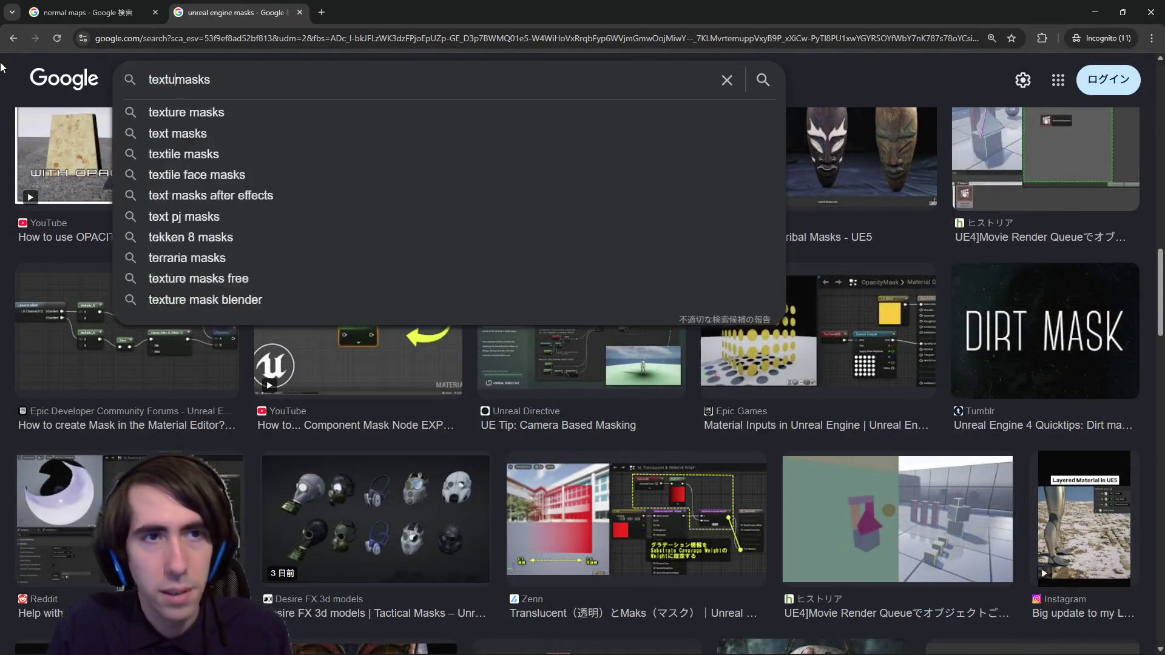
{"action": "key", "text": "Home"}
{"action": "type", "text": "game"}
{"action": "key", "text": "Return"}
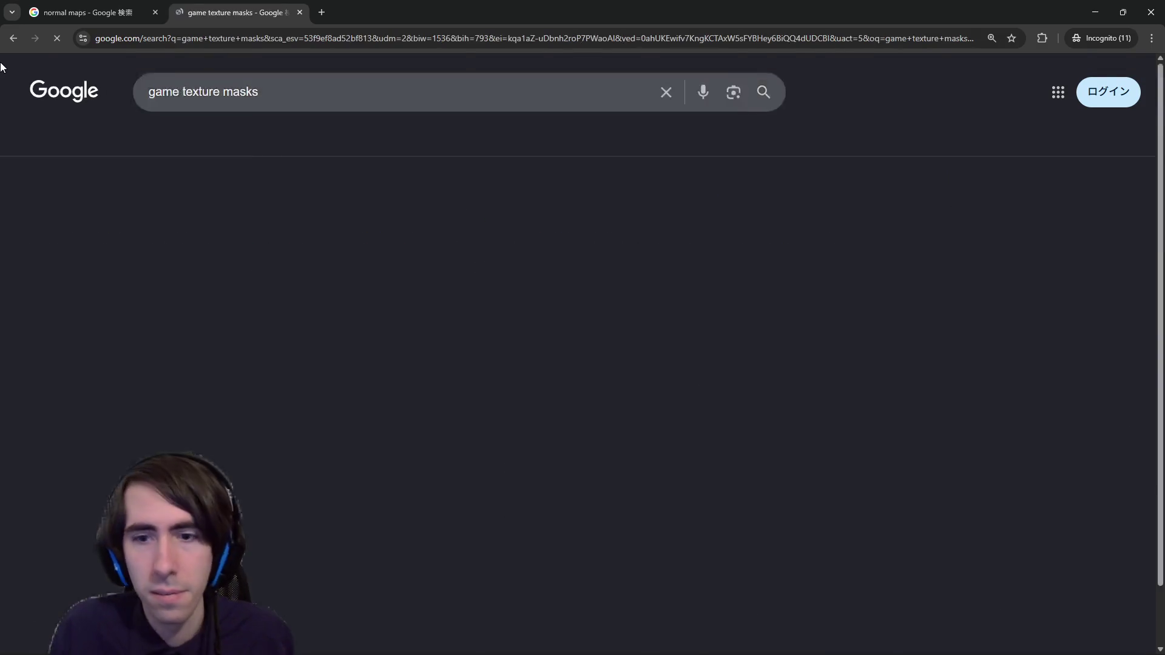
Step: Extend the image search with 'transparency', then 'tree'
{"action": "scroll", "coordinate": [220, 296], "scroll_direction": "down", "scroll_amount": 4}
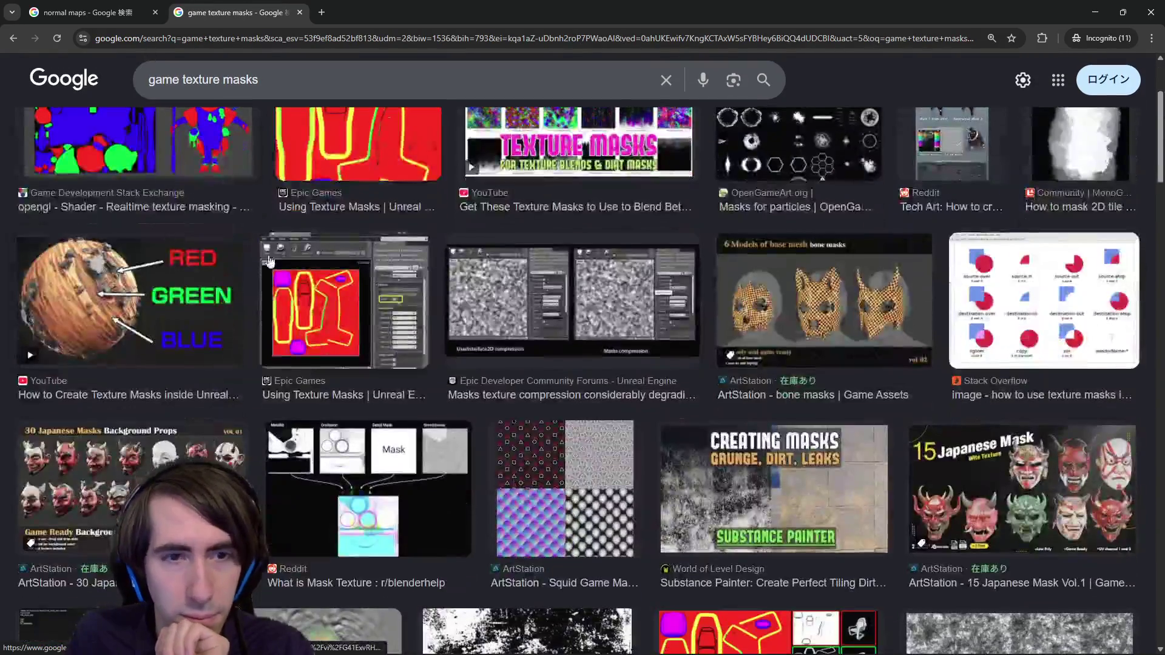
{"action": "left_click", "coordinate": [320, 81]}
{"action": "type", "text": "transparency"}
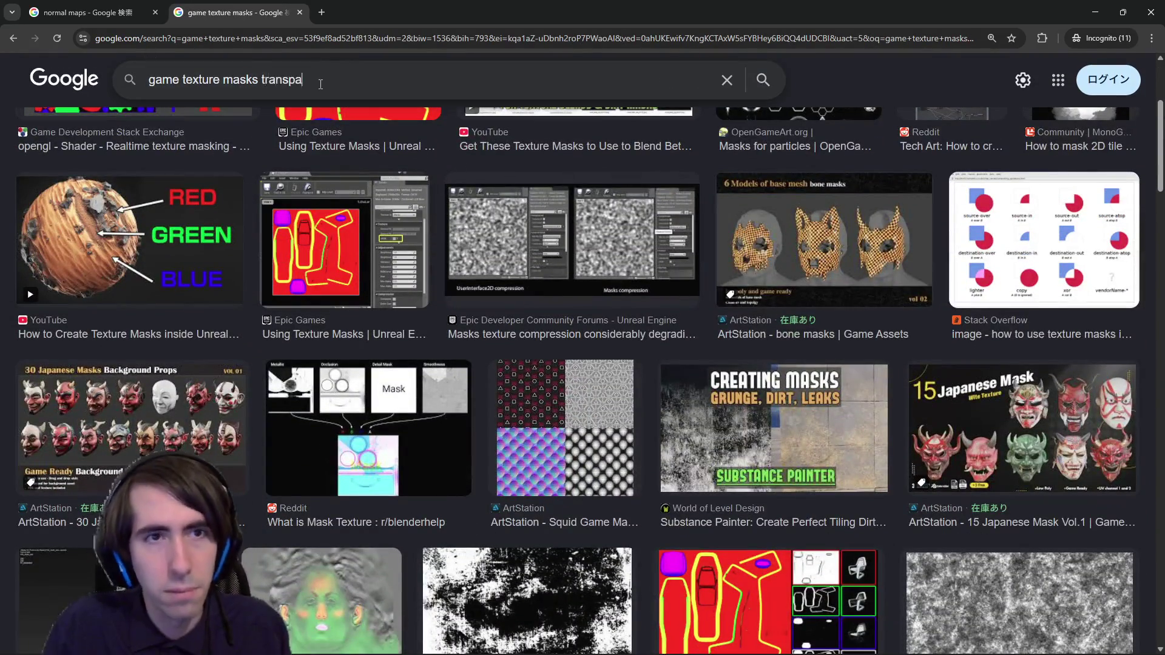
{"action": "key", "text": "Return"}
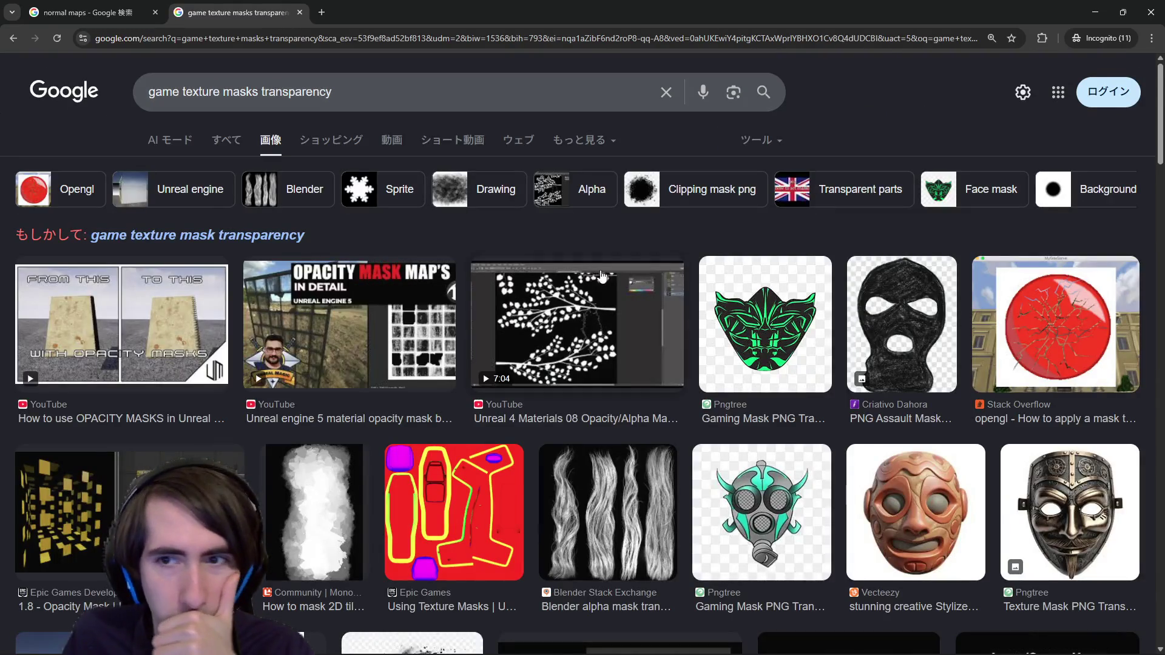
{"action": "scroll", "coordinate": [787, 435], "scroll_direction": "down", "scroll_amount": 1}
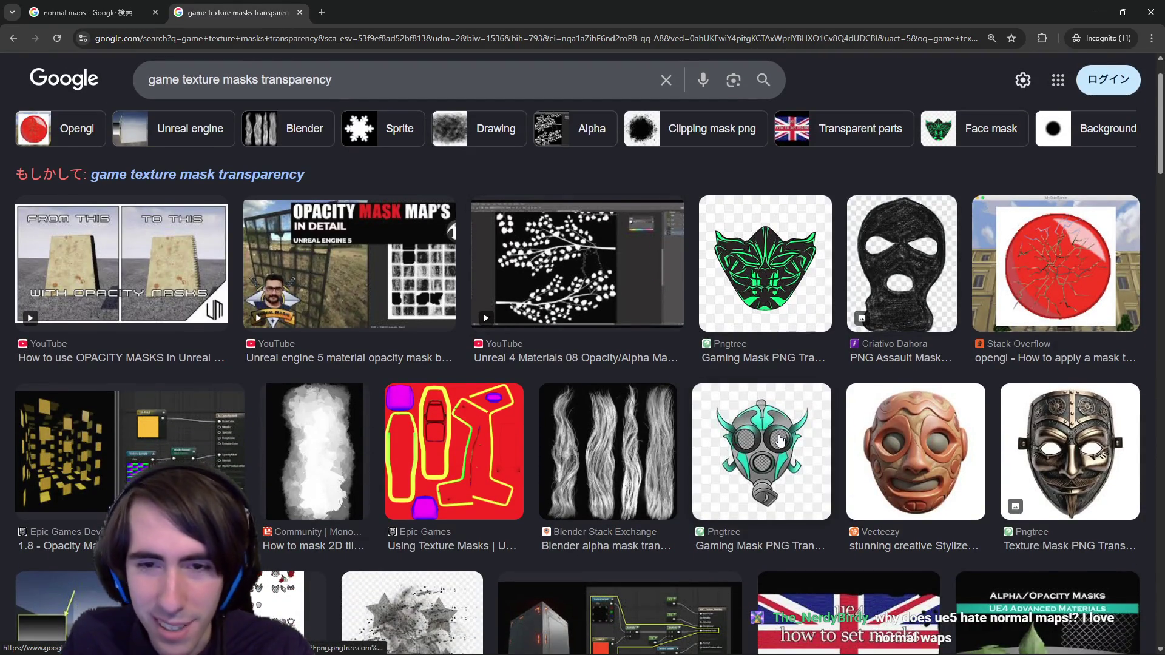
{"action": "scroll", "coordinate": [272, 396], "scroll_direction": "down", "scroll_amount": 2}
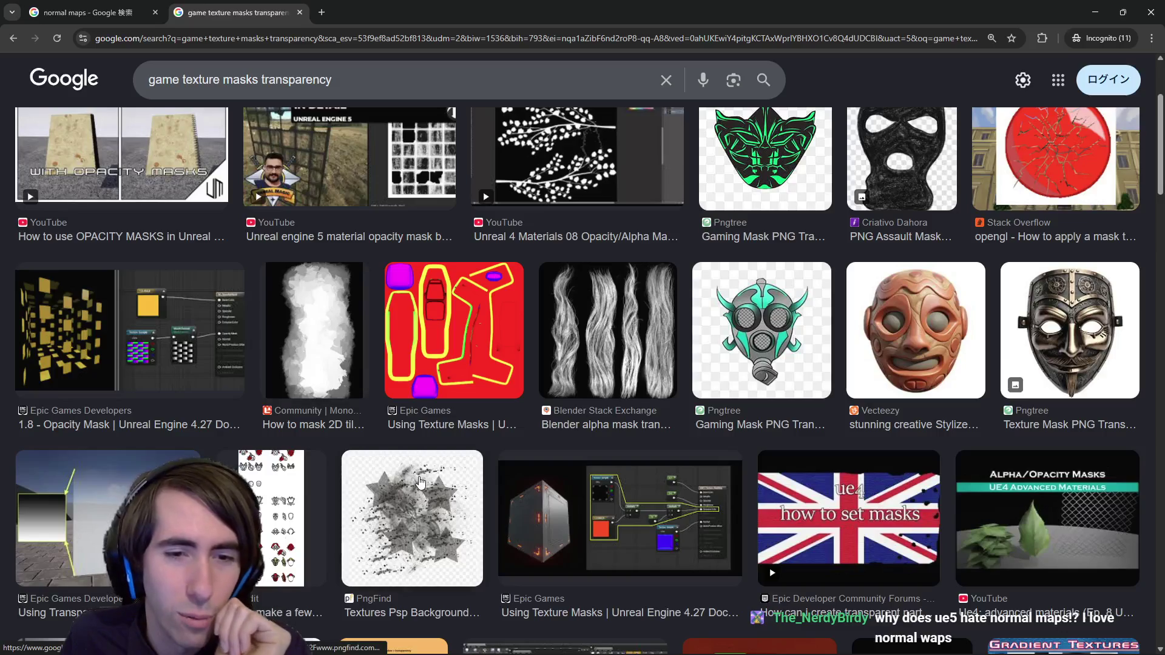
{"action": "scroll", "coordinate": [338, 269], "scroll_direction": "down", "scroll_amount": 2}
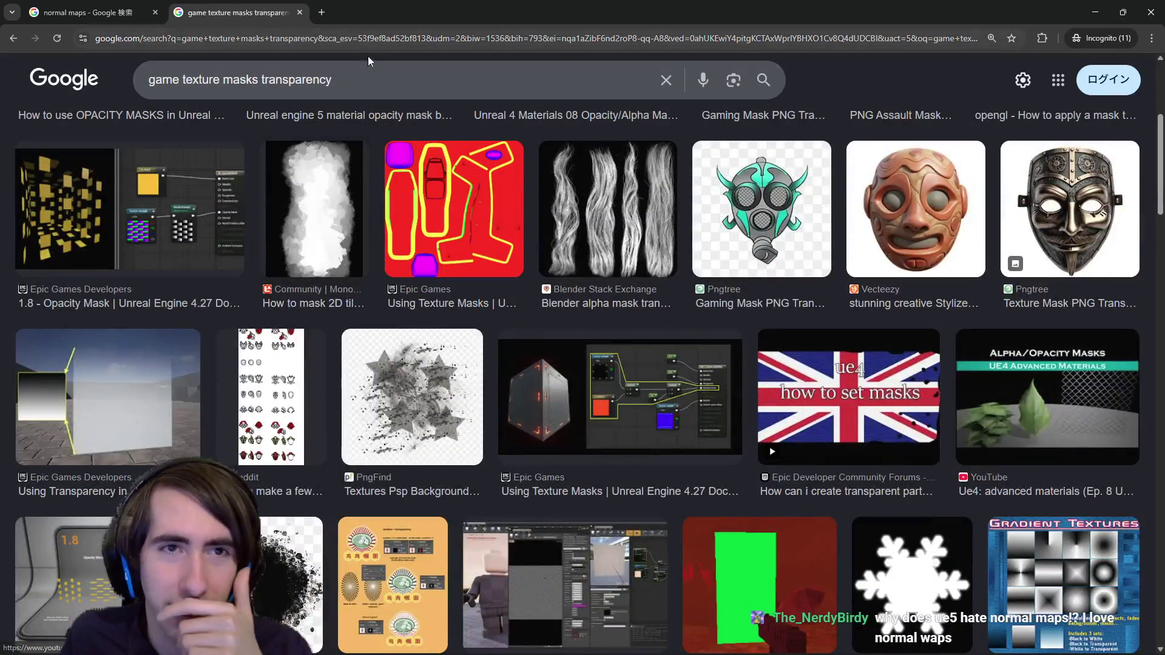
{"action": "left_click", "coordinate": [372, 82]}
{"action": "type", "text": "tre"}
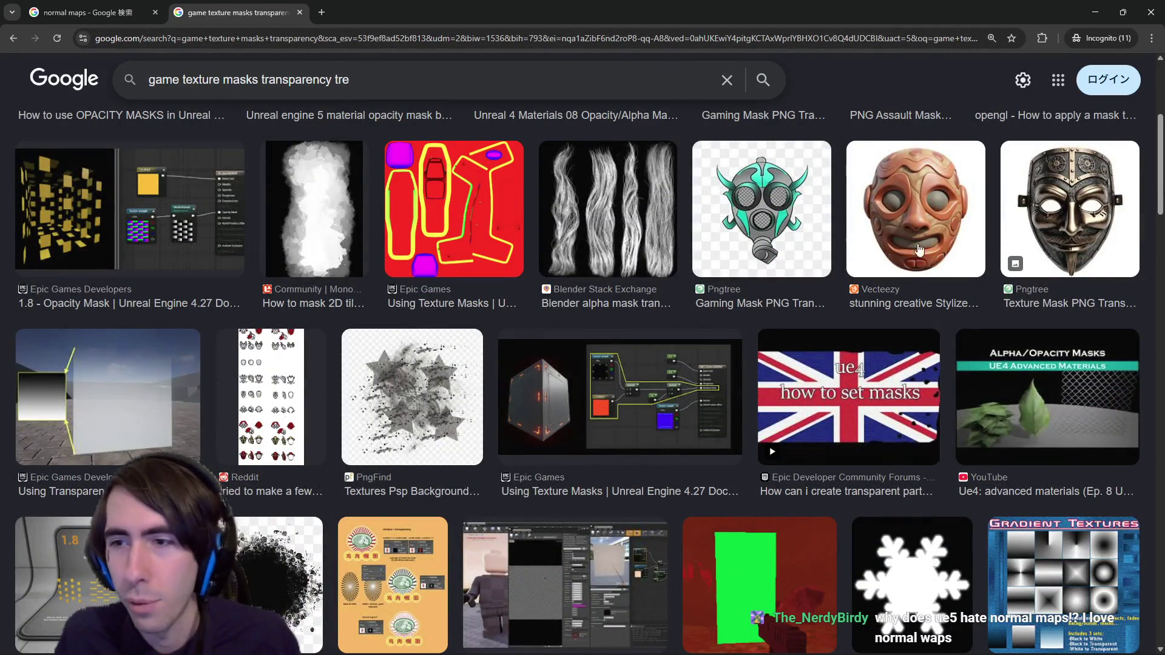
{"action": "type", "text": "e"}
{"action": "key", "text": "Return"}
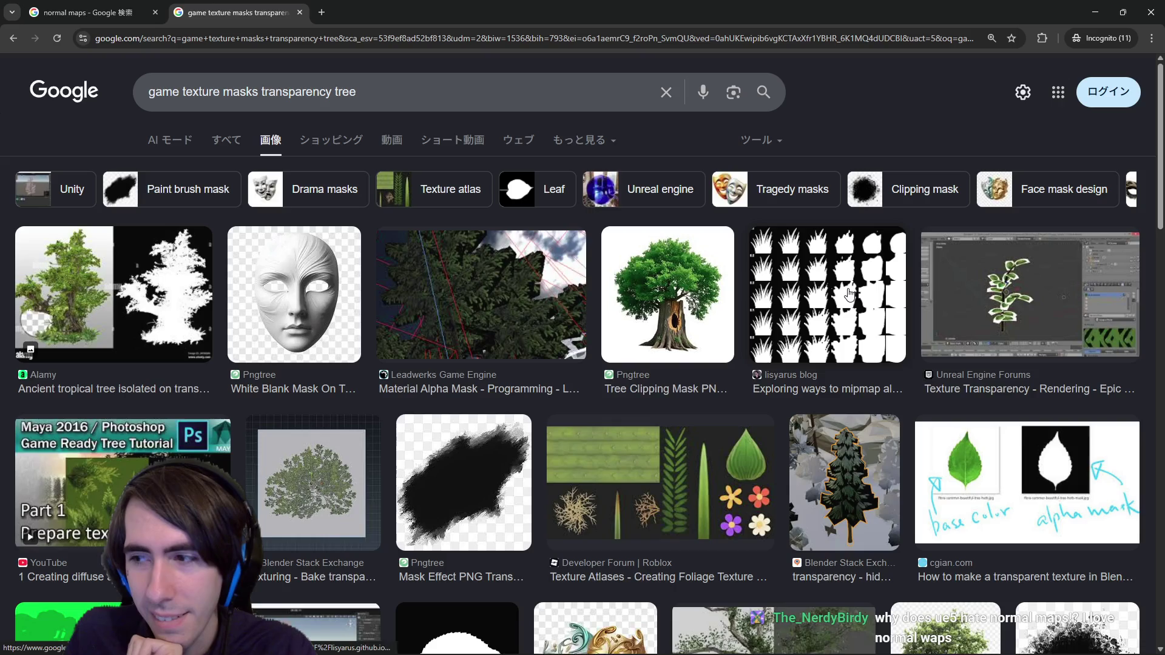
{"action": "scroll", "coordinate": [807, 334], "scroll_direction": "down", "scroll_amount": 3}
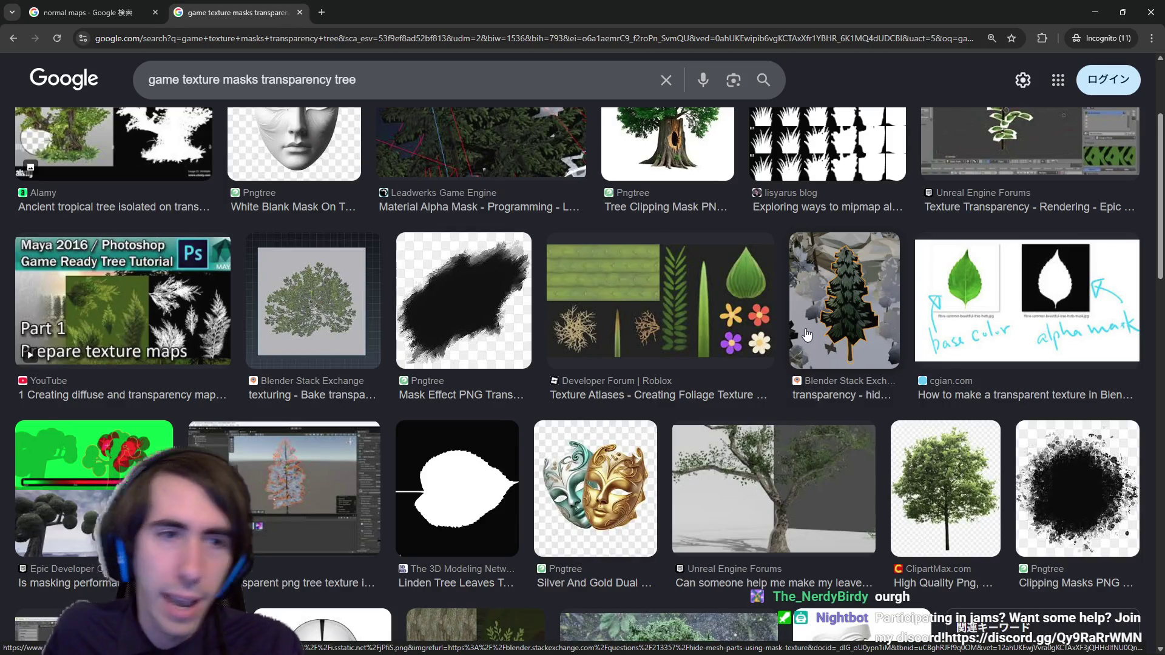
{"action": "scroll", "coordinate": [373, 270], "scroll_direction": "up", "scroll_amount": 3}
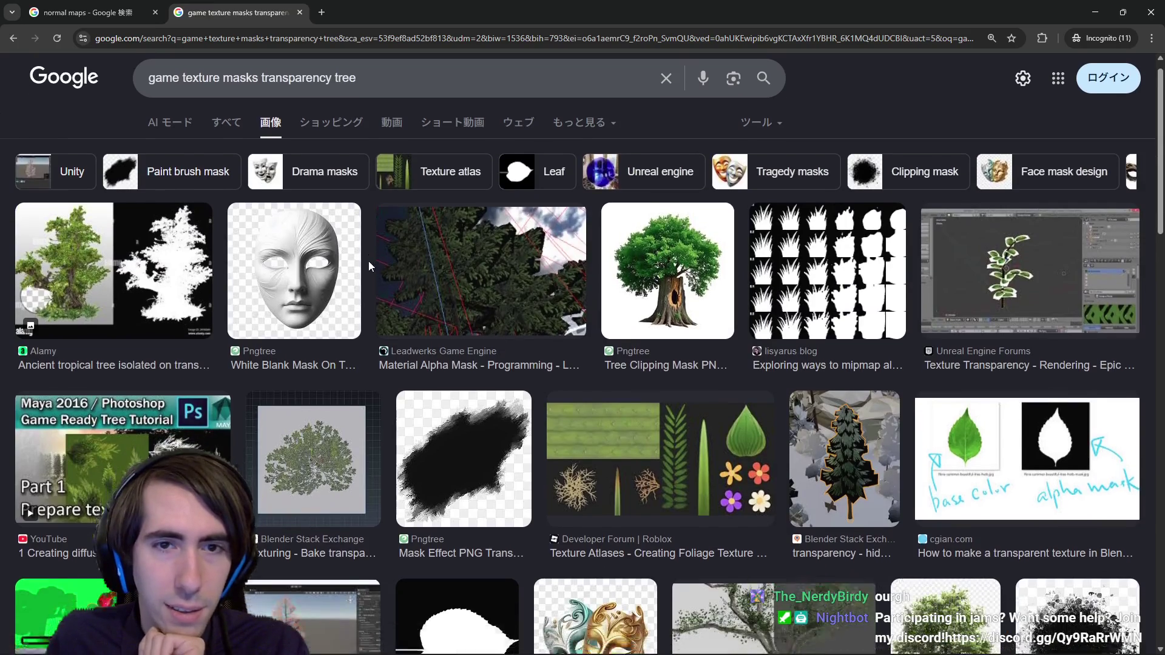
Step: Scroll through the tree-mask image results, then switch to the すべて (All) web results
{"action": "scroll", "coordinate": [369, 265], "scroll_direction": "down", "scroll_amount": 1}
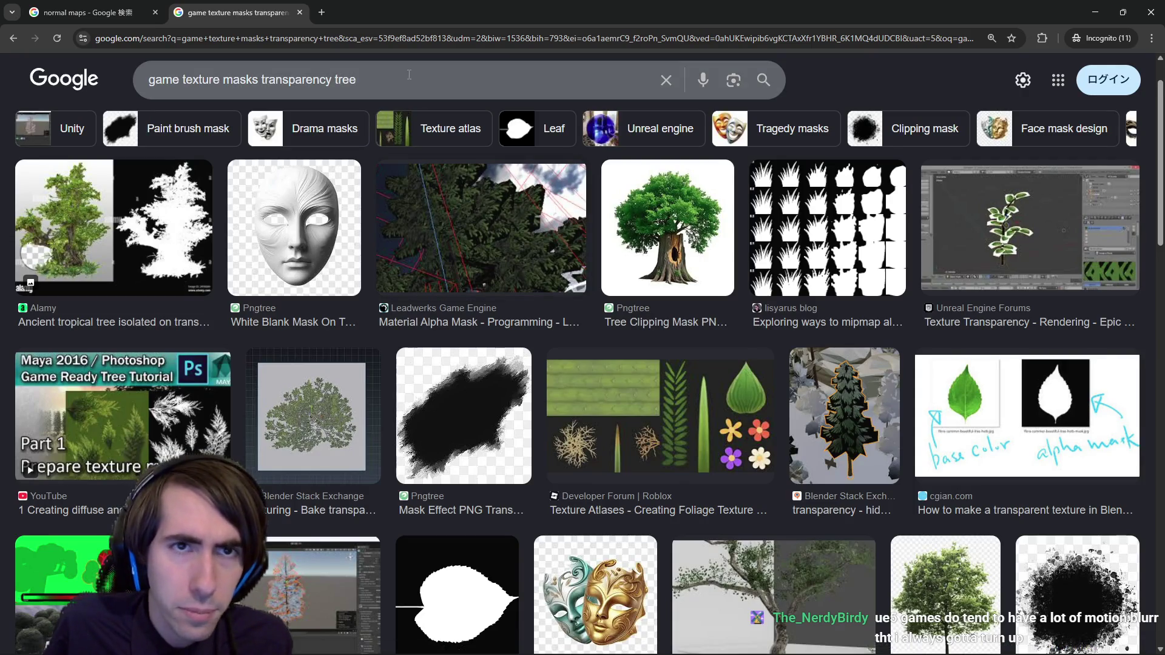
{"action": "scroll", "coordinate": [497, 302], "scroll_direction": "down", "scroll_amount": 1}
{"action": "scroll", "coordinate": [498, 303], "scroll_direction": "down", "scroll_amount": 5}
{"action": "scroll", "coordinate": [497, 302], "scroll_direction": "up", "scroll_amount": 4}
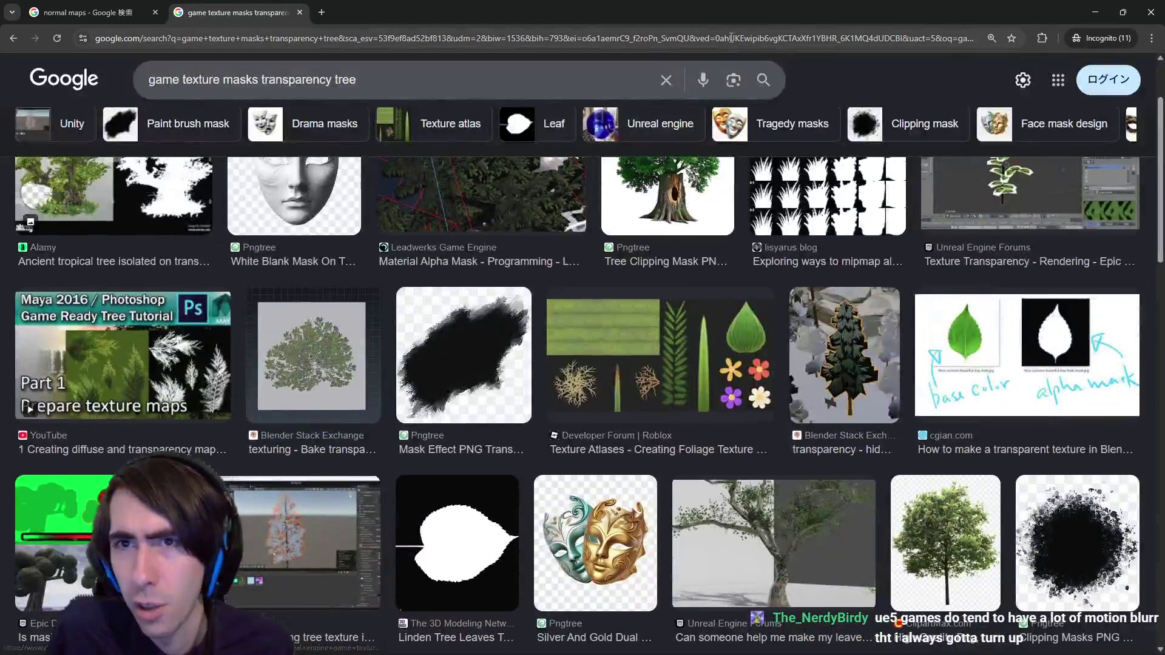
{"action": "scroll", "coordinate": [831, 76], "scroll_direction": "up", "scroll_amount": 1}
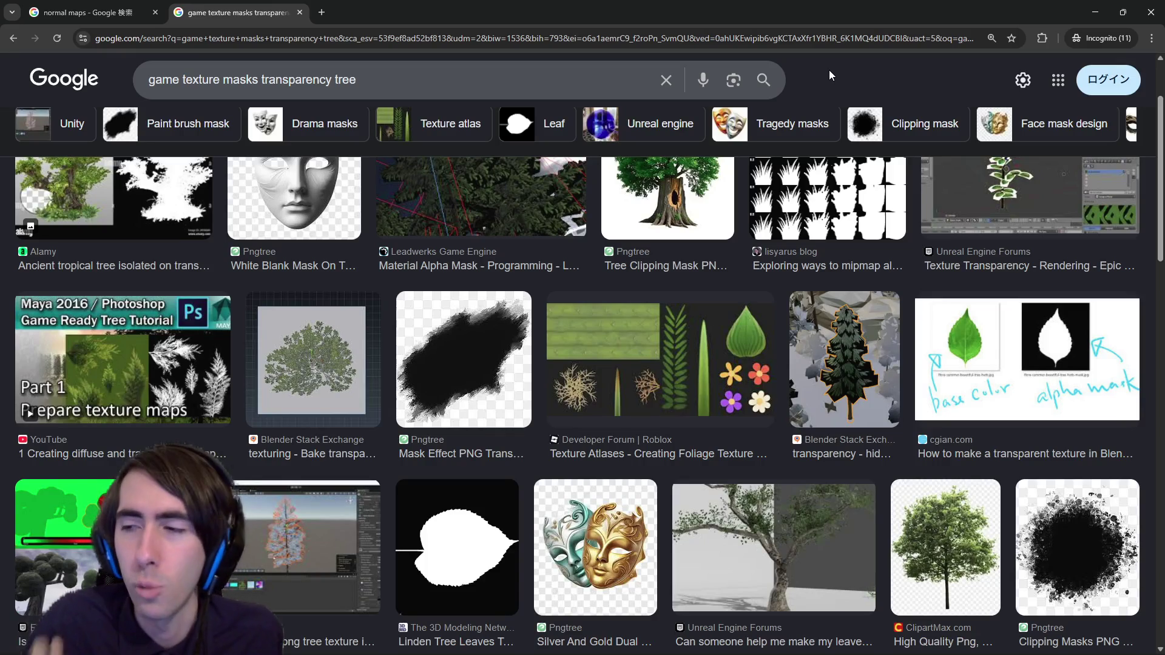
{"action": "scroll", "coordinate": [718, 228], "scroll_direction": "down", "scroll_amount": 3}
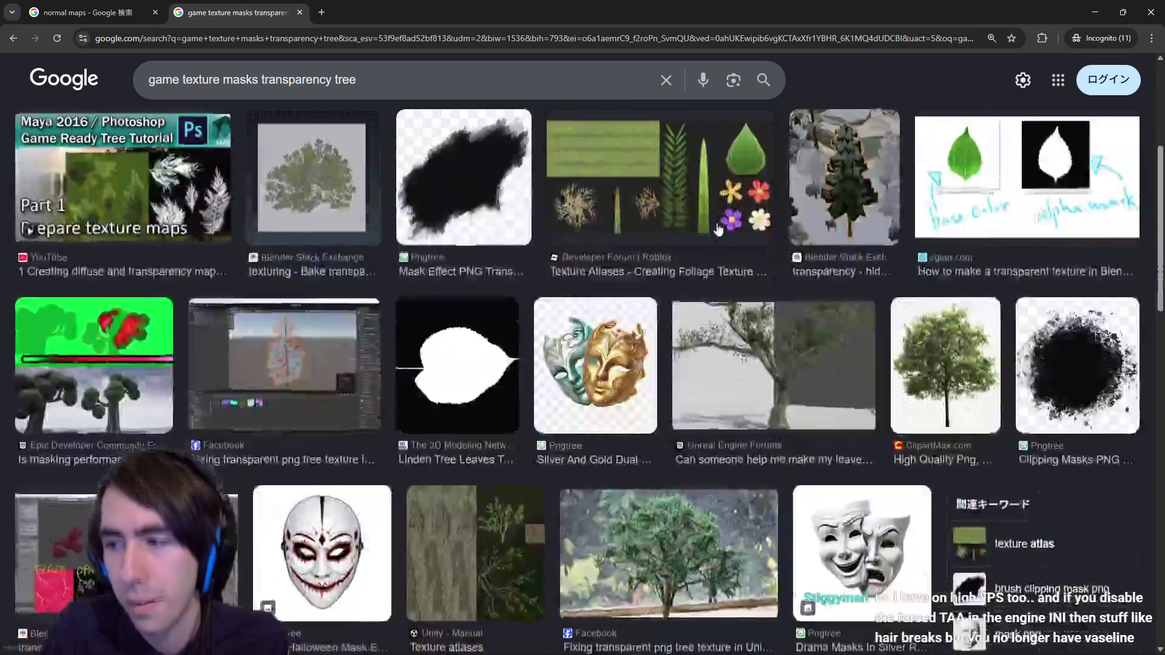
{"action": "scroll", "coordinate": [718, 229], "scroll_direction": "down", "scroll_amount": 7}
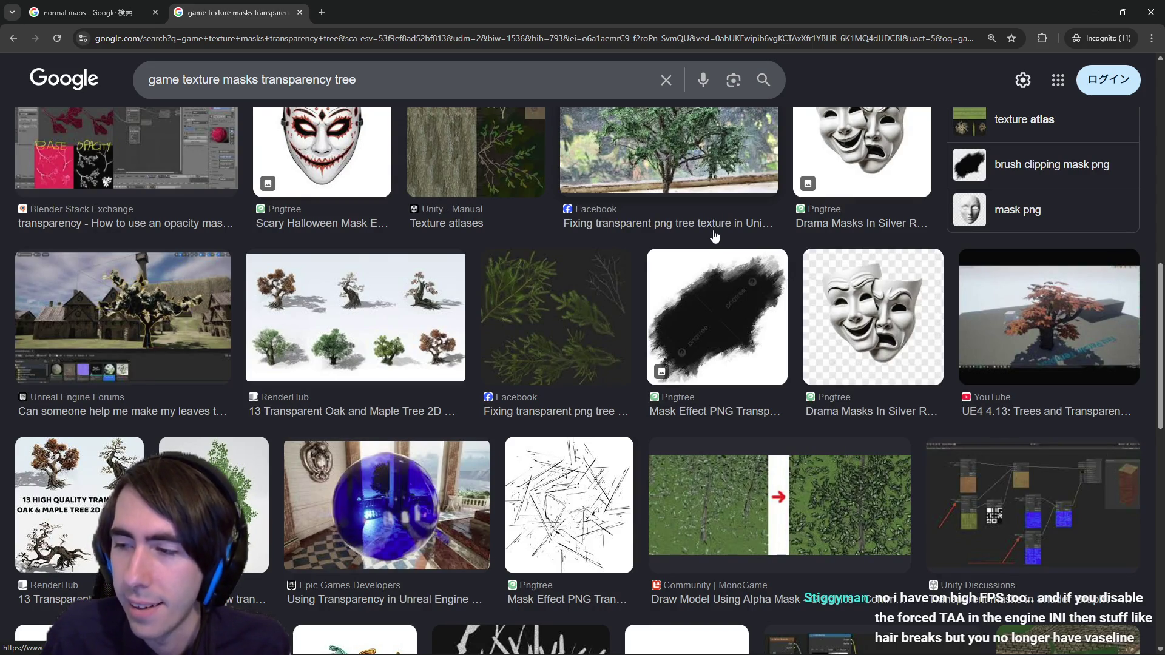
{"action": "scroll", "coordinate": [715, 236], "scroll_direction": "down", "scroll_amount": 15}
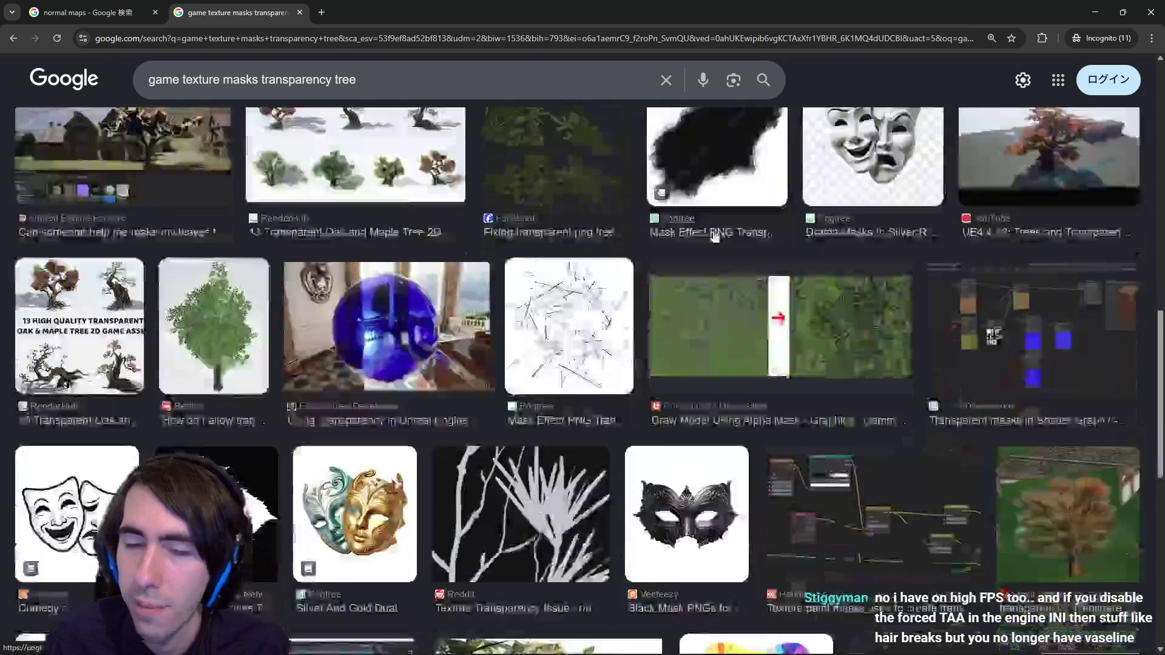
{"action": "scroll", "coordinate": [699, 232], "scroll_direction": "up", "scroll_amount": 15}
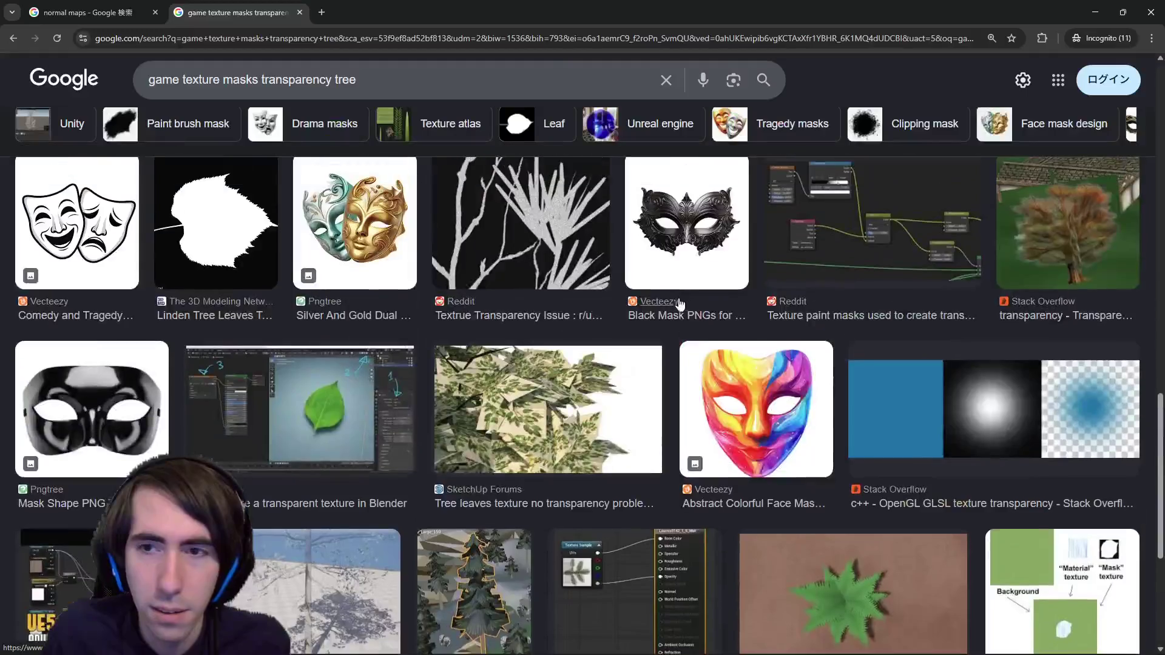
{"action": "scroll", "coordinate": [641, 355], "scroll_direction": "up", "scroll_amount": 1}
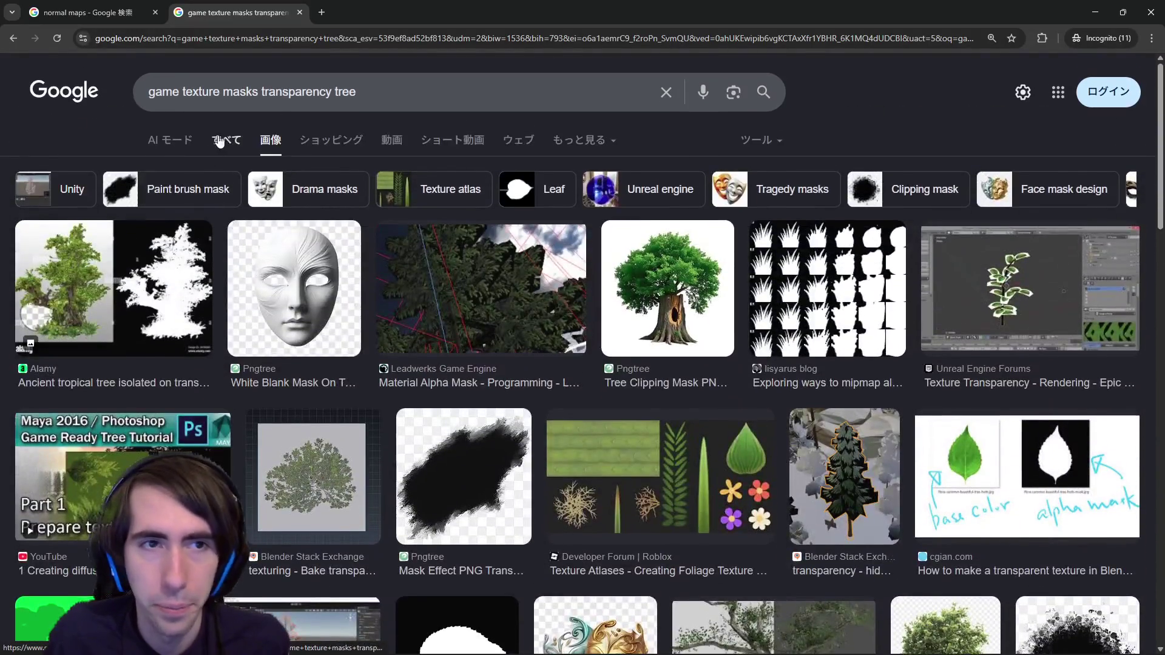
{"action": "left_click", "coordinate": [220, 141]}
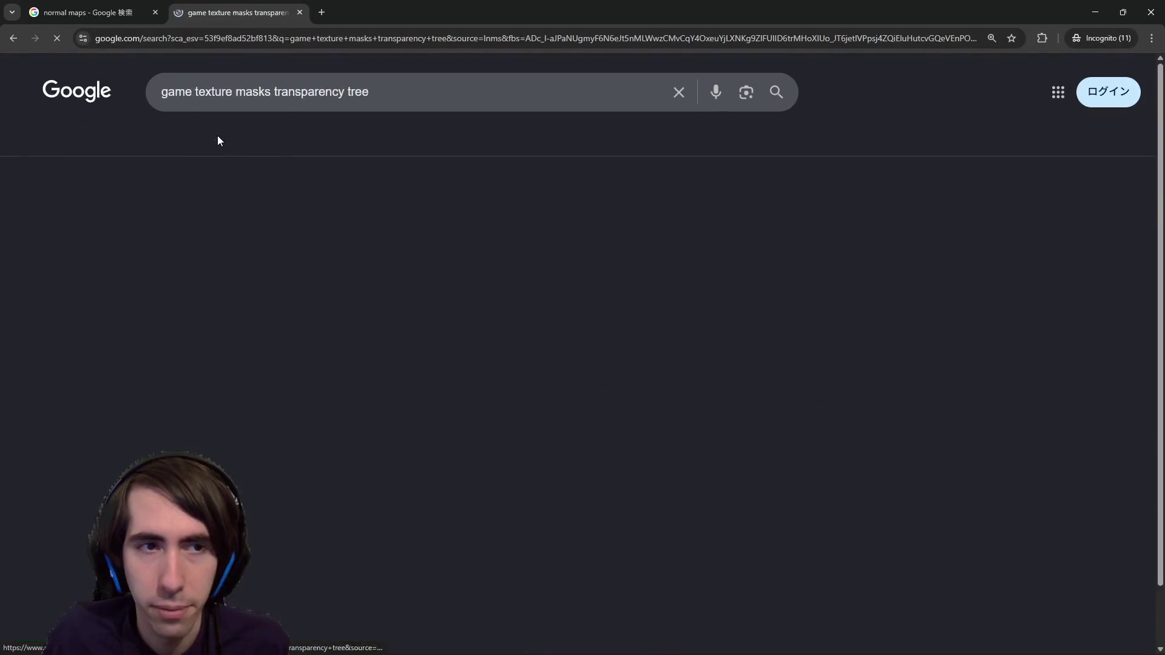
Step: Move to the normal maps tab, then bring the Onsento (DEBUG) deck editor forward
{"action": "scroll", "coordinate": [519, 265], "scroll_direction": "down", "scroll_amount": 4}
{"action": "scroll", "coordinate": [442, 338], "scroll_direction": "up", "scroll_amount": 3}
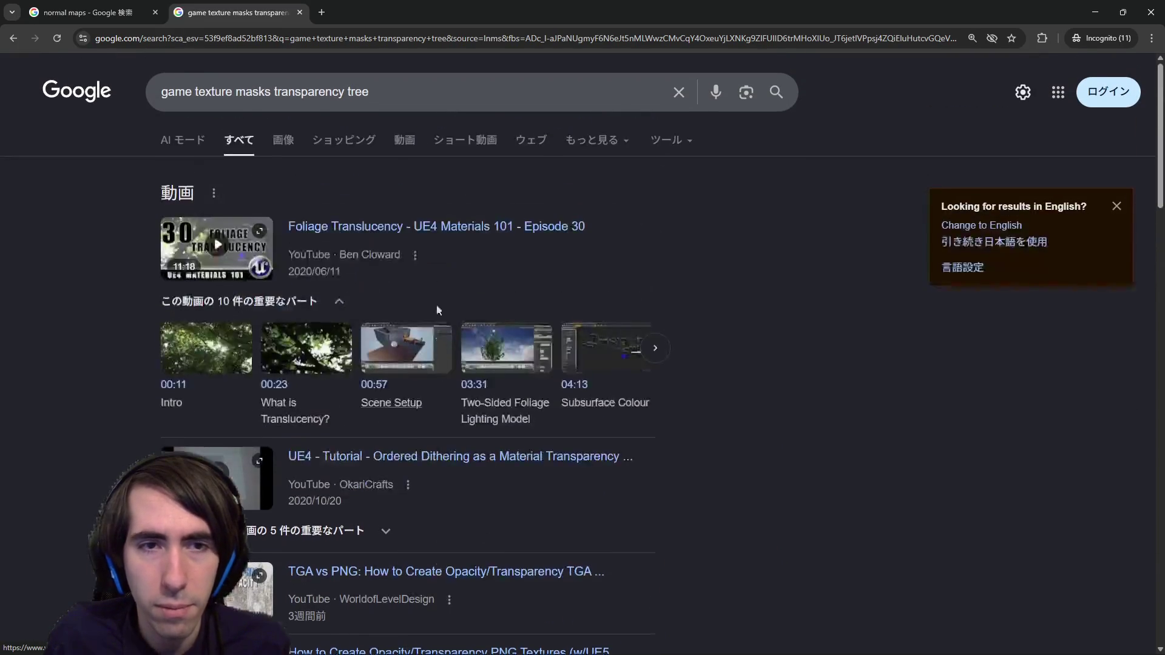
{"action": "key", "text": "ctrl+Tab"}
{"action": "key", "text": "ctrl+Tab"}
{"action": "key", "text": "ctrl+Tab"}
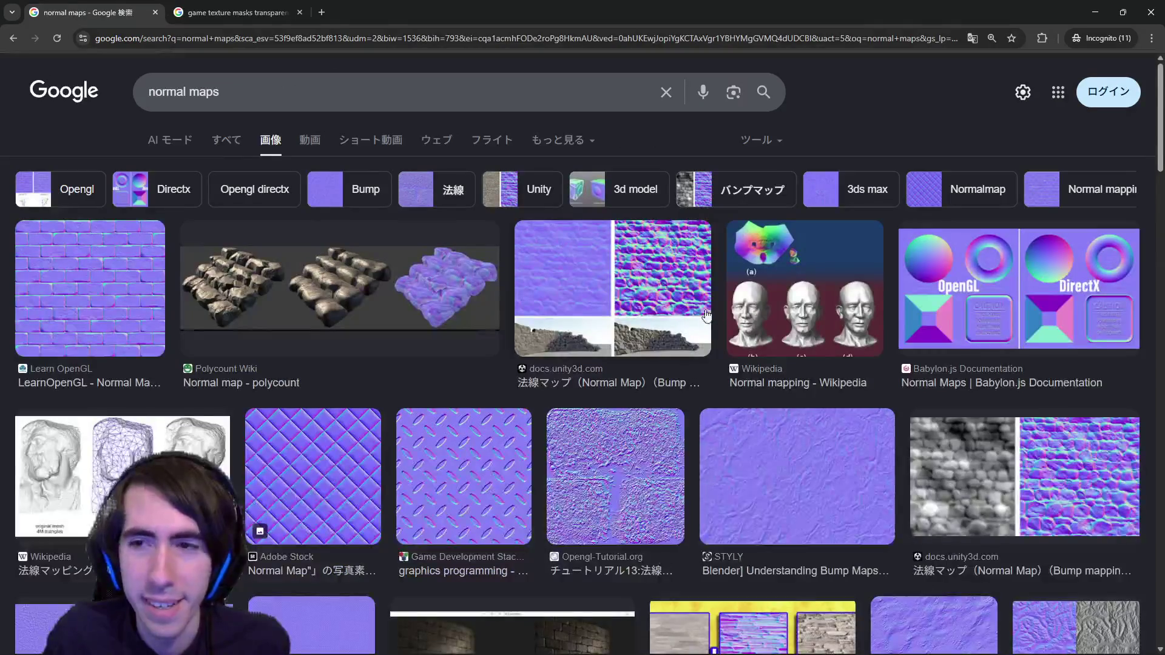
{"action": "key", "text": "alt+Tab"}
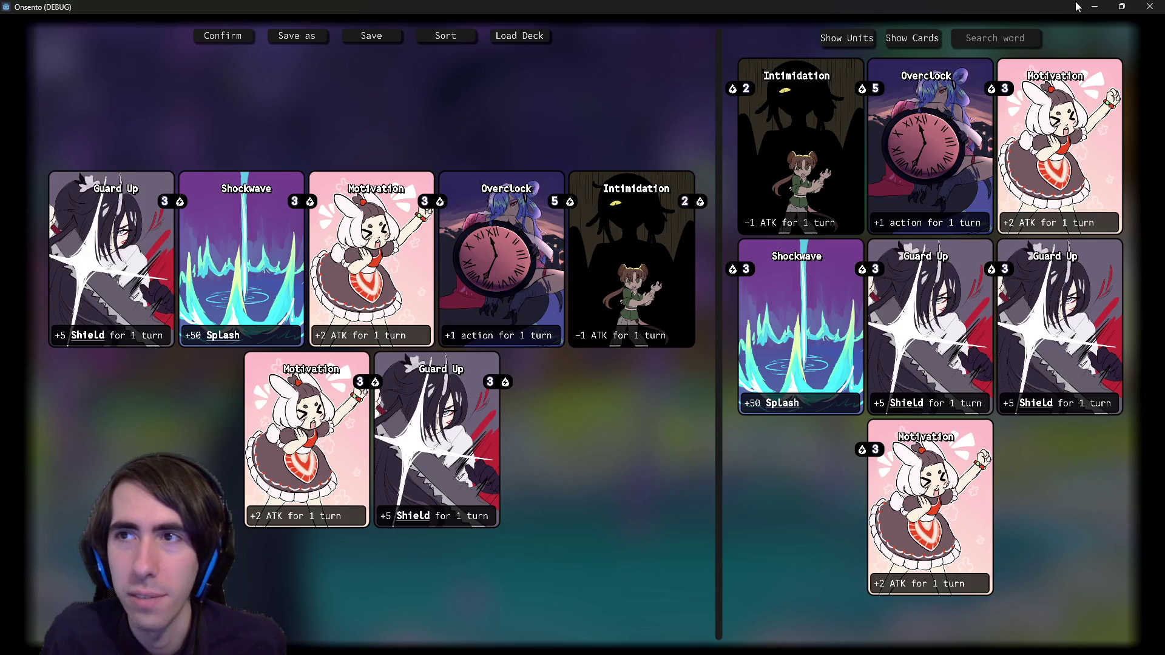
Step: Minimize the game, select deckUnitsPanel on line 69, and expand the Remote tree through DeckEditorPanel, CanvasLayer and Panel
{"action": "left_click", "coordinate": [1094, 6]}
{"action": "left_click", "coordinate": [460, 306]}
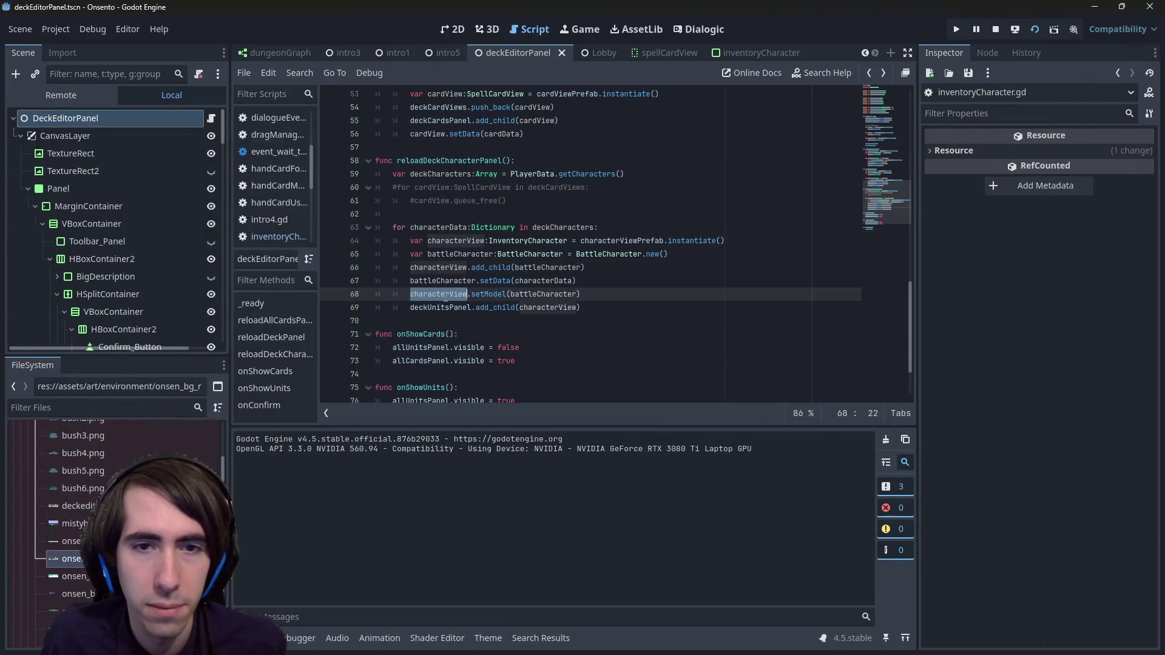
{"action": "double_click", "coordinate": [459, 307]}
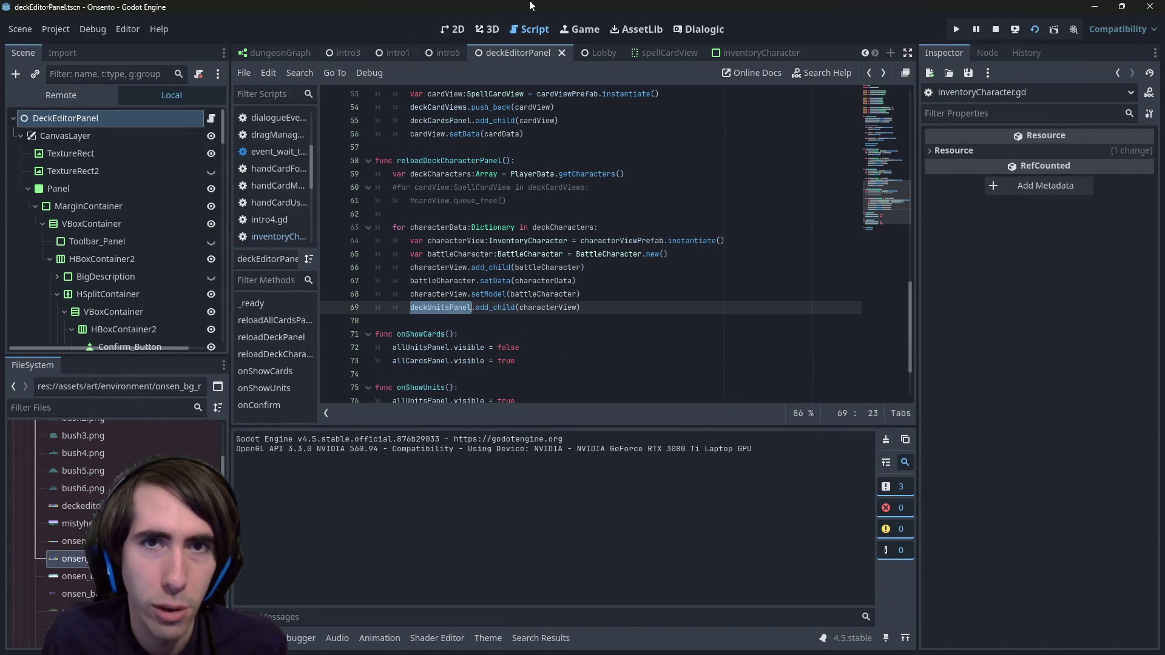
{"action": "left_click", "coordinate": [63, 95]}
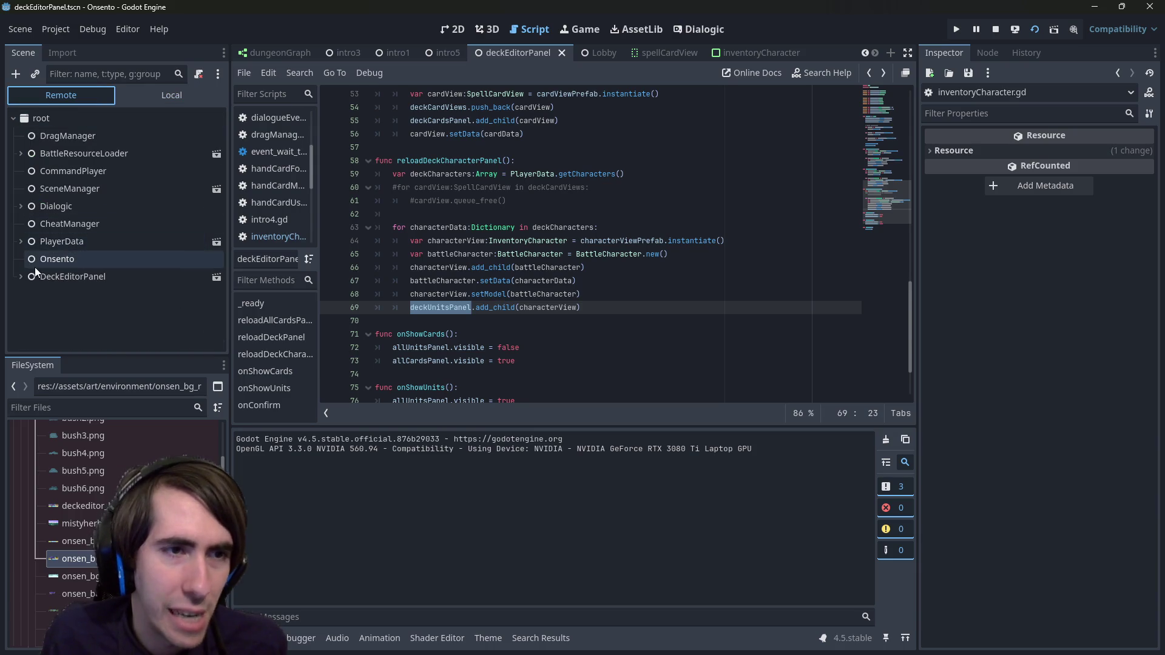
{"action": "left_click", "coordinate": [21, 277]}
{"action": "left_click", "coordinate": [27, 294]}
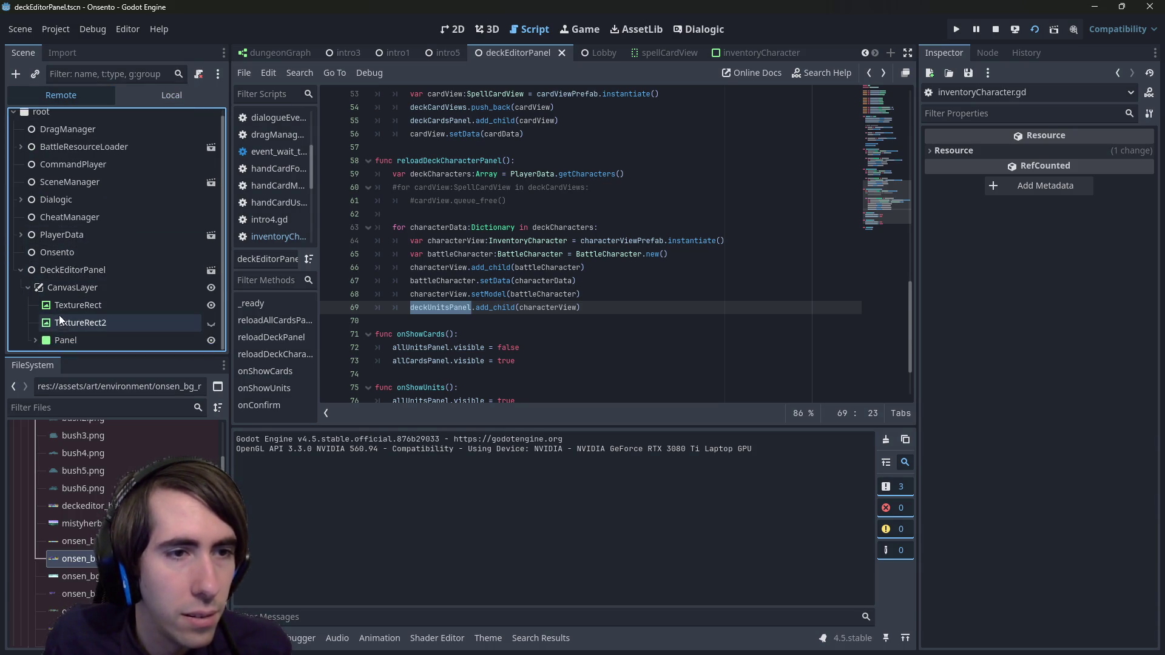
{"action": "left_click", "coordinate": [35, 343]}
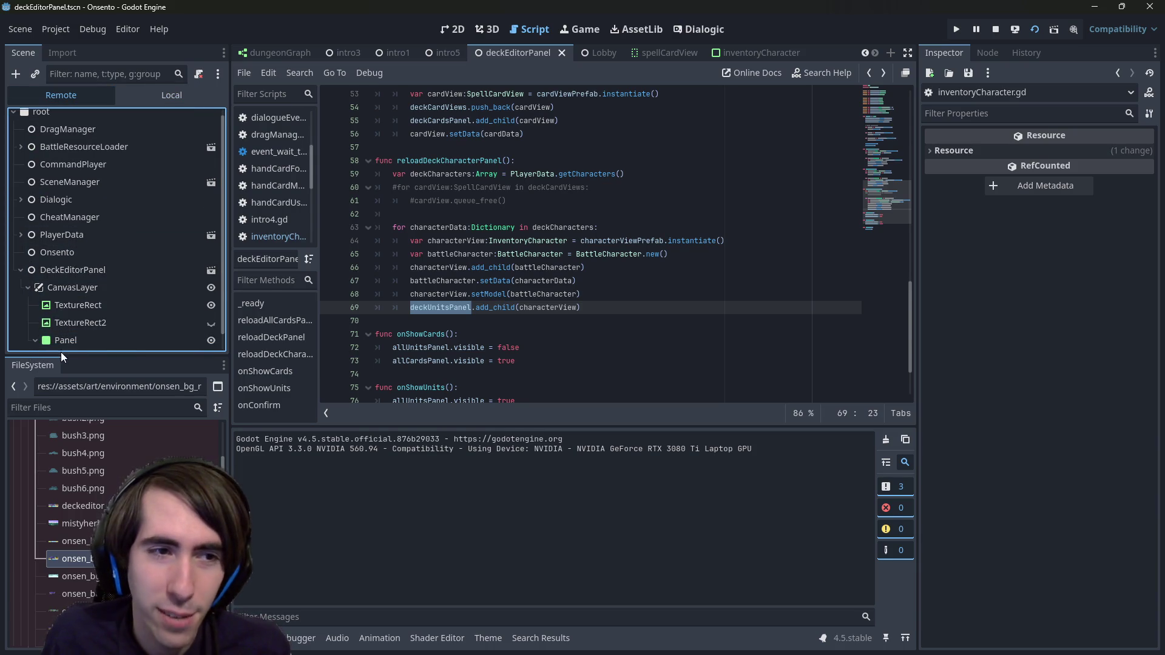
Step: Expand MarginContainer, VBoxContainer, HBoxContainer2 and BigDescription's children, then show the scene in 2D
{"action": "mouse_move", "coordinate": [60, 358]}
{"action": "left_mouse_down"}
{"action": "mouse_move", "coordinate": [49, 427]}
{"action": "mouse_move", "coordinate": [48, 398]}
{"action": "left_mouse_up"}
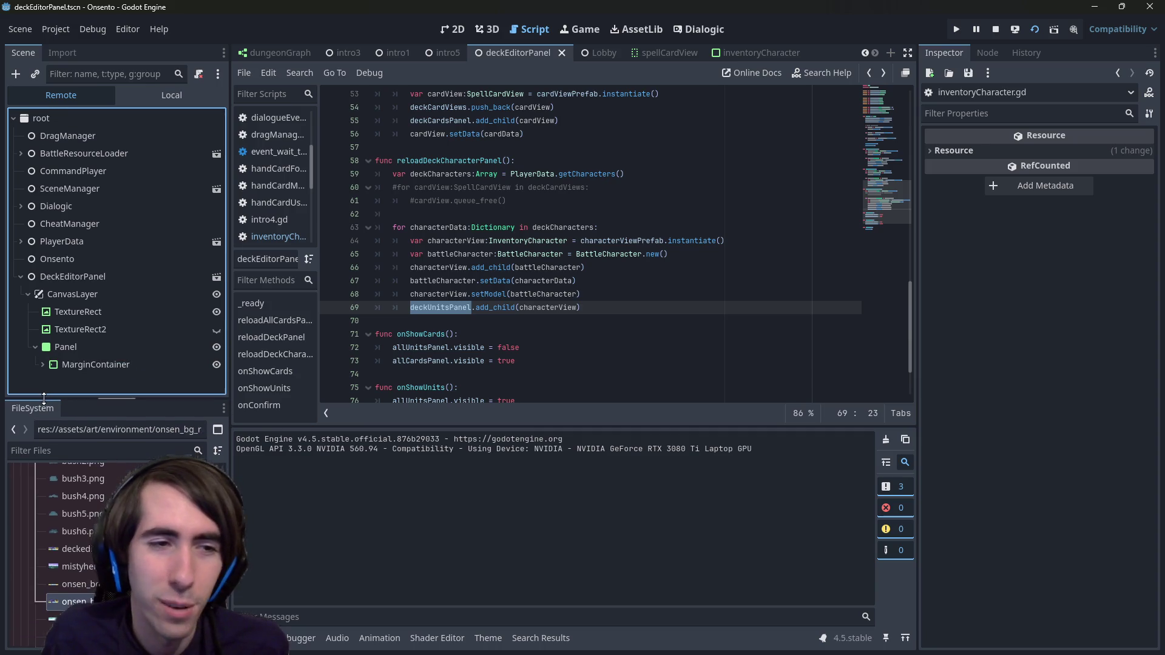
{"action": "left_click", "coordinate": [43, 365]}
{"action": "left_click", "coordinate": [50, 382]}
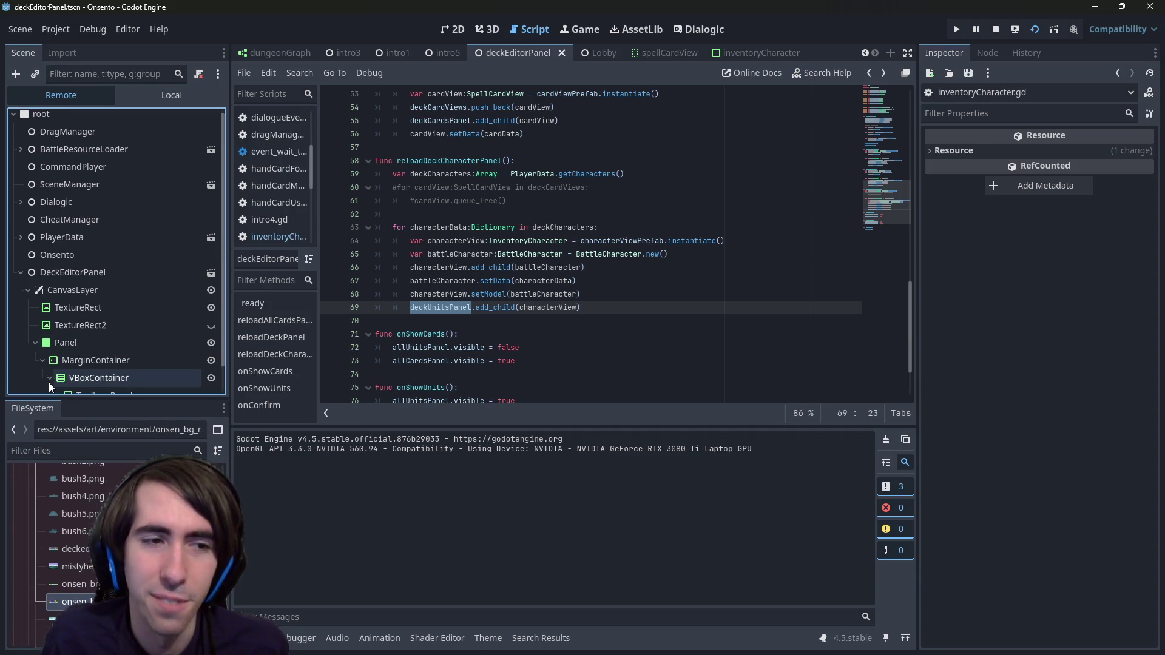
{"action": "left_click_drag", "start_coordinate": [61, 399], "coordinate": [47, 448]}
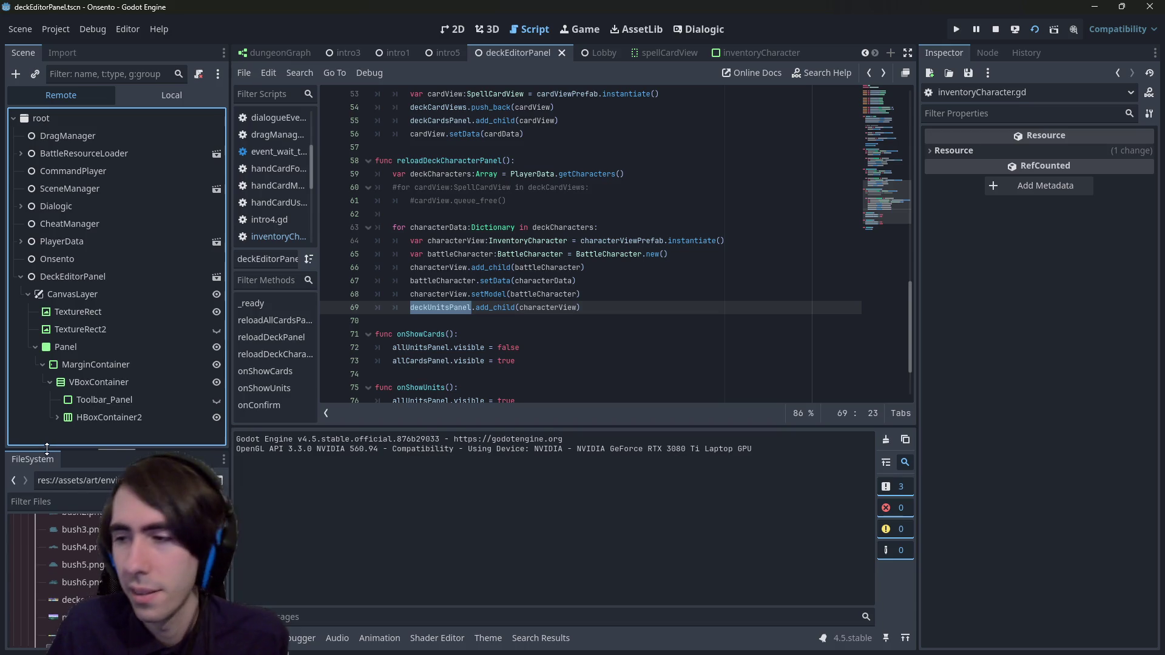
{"action": "left_click", "coordinate": [58, 416]}
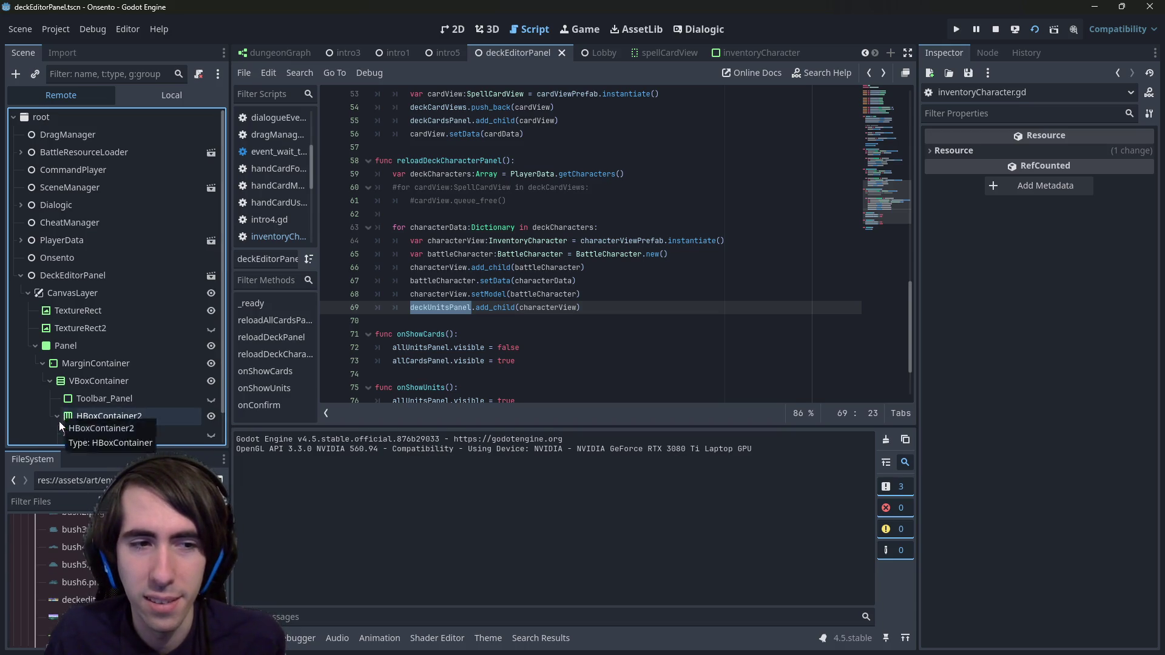
{"action": "left_click", "coordinate": [64, 432]}
{"action": "scroll", "coordinate": [73, 430], "scroll_direction": "down", "scroll_amount": 2}
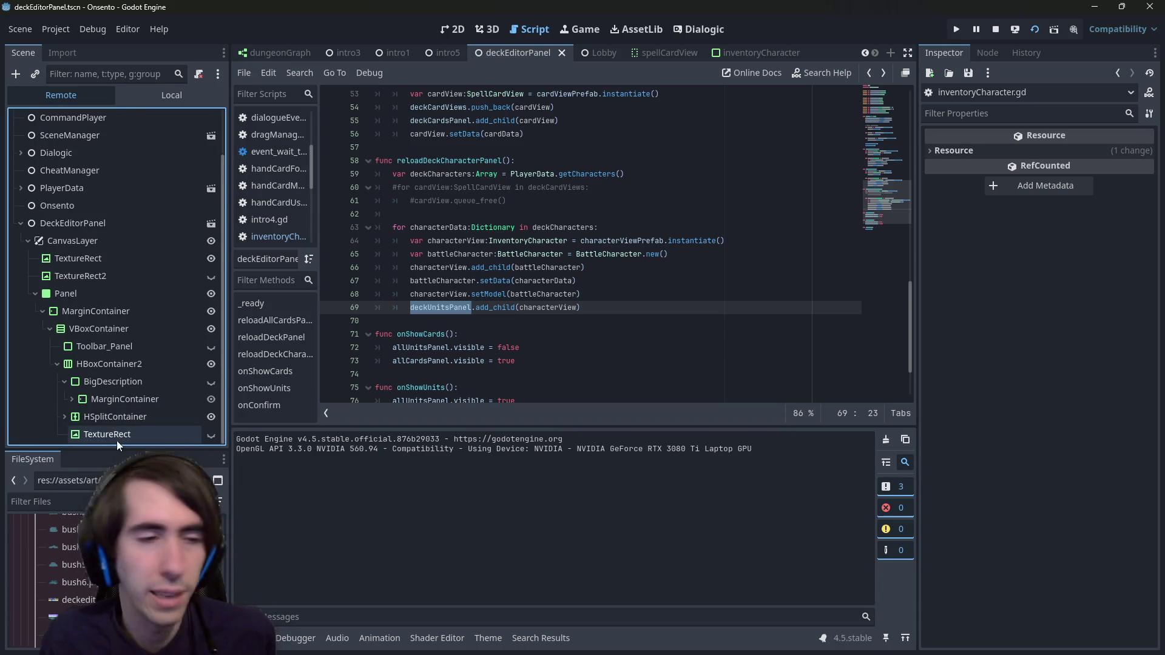
{"action": "left_click", "coordinate": [70, 399]}
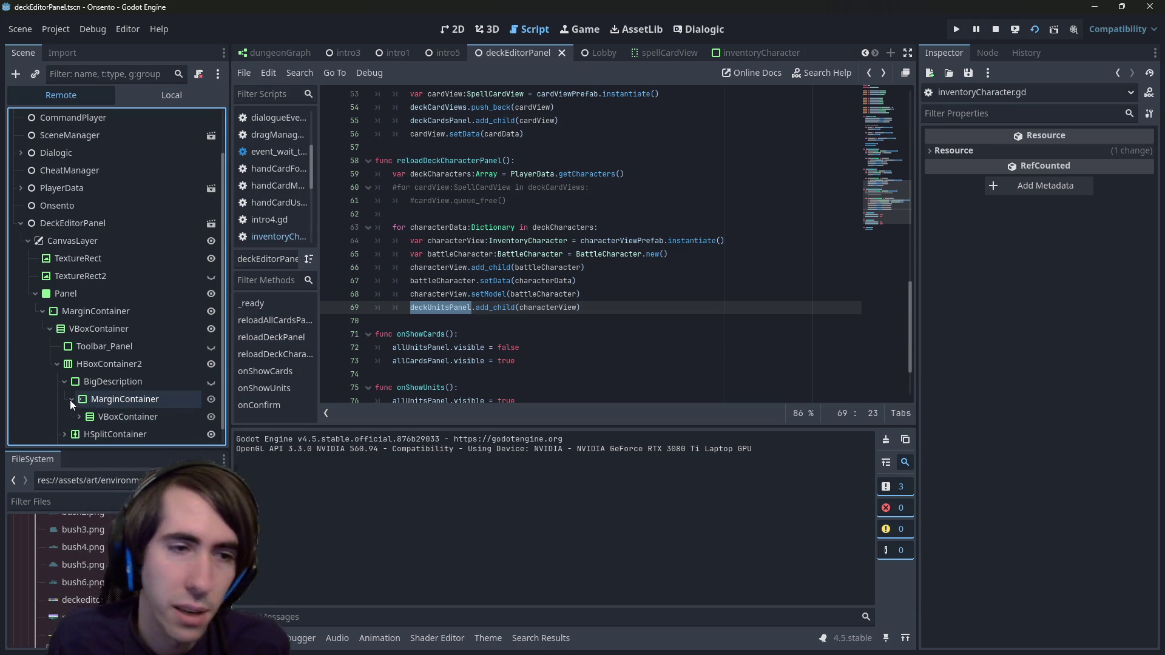
{"action": "scroll", "coordinate": [72, 388], "scroll_direction": "down", "scroll_amount": 1}
{"action": "left_click", "coordinate": [79, 399]}
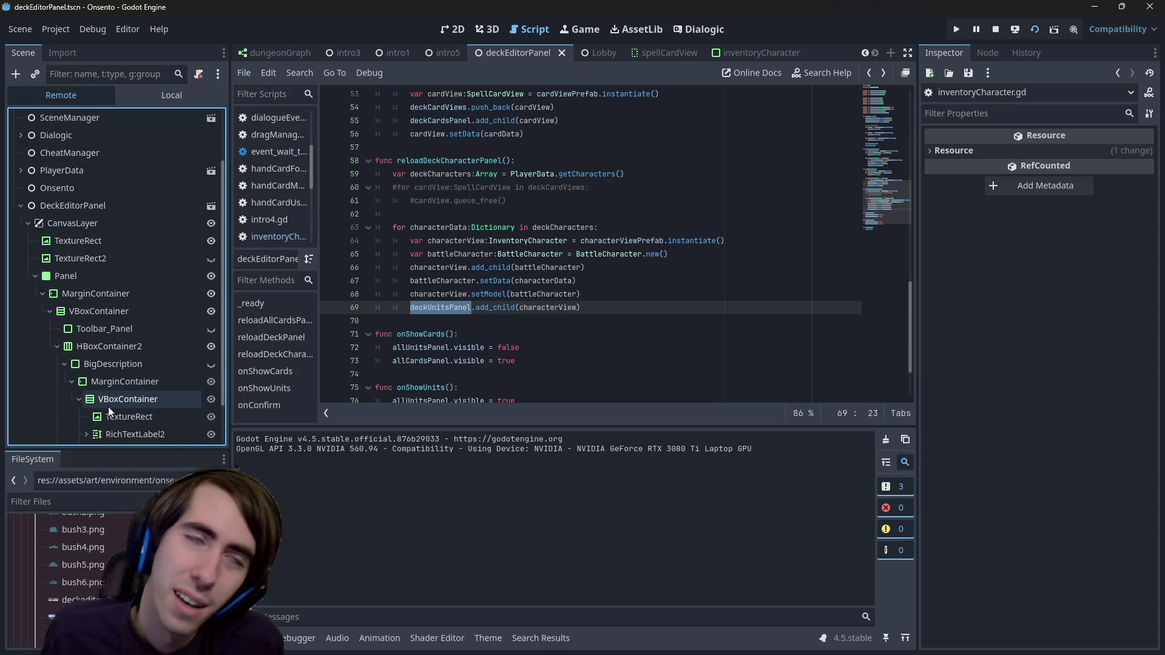
{"action": "scroll", "coordinate": [108, 407], "scroll_direction": "down", "scroll_amount": 2}
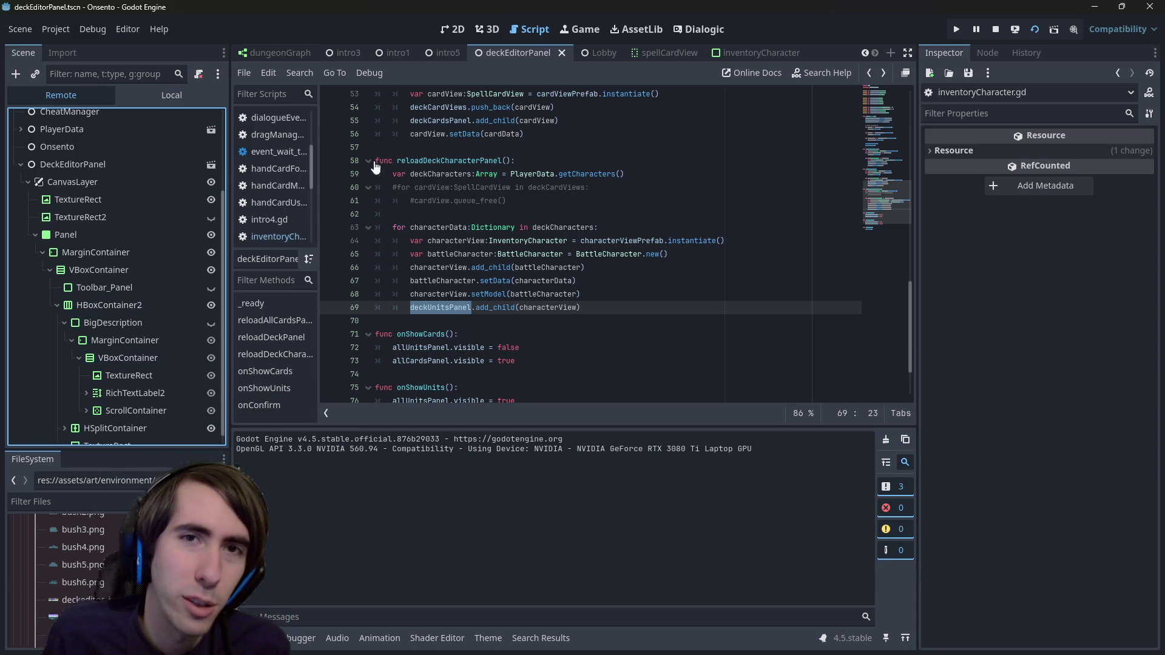
{"action": "left_click", "coordinate": [459, 34]}
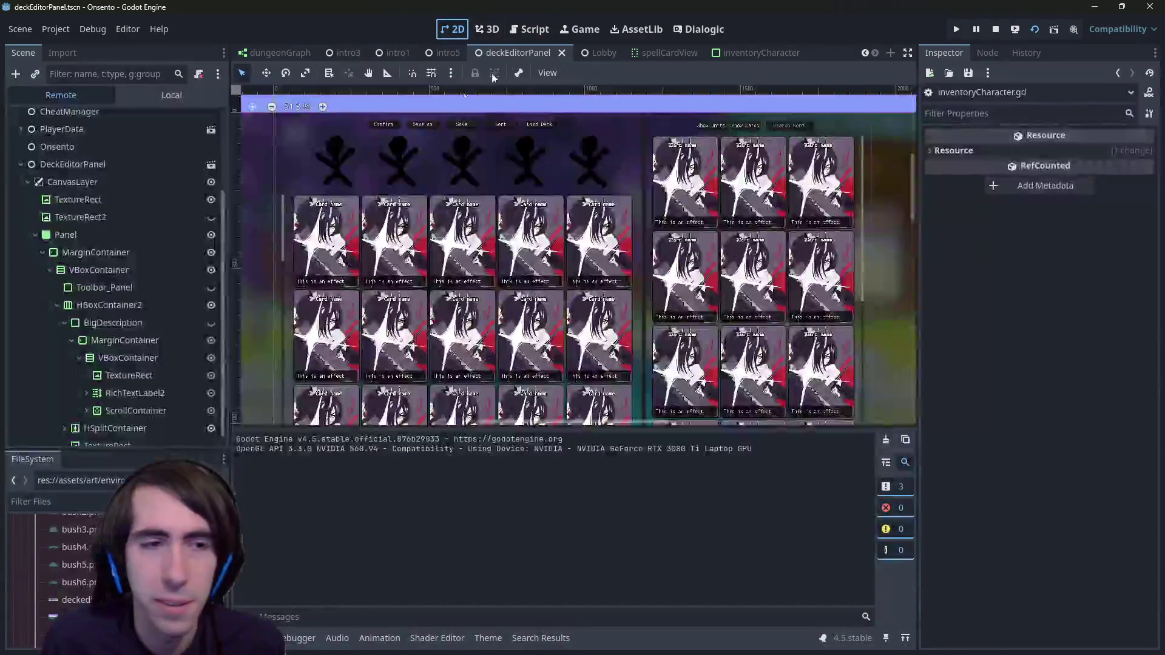
Step: Inspect RichTextLabel2, the TextureRects and BigDescription, then select the first stick-figure TextureRect
{"action": "left_click", "coordinate": [88, 382]}
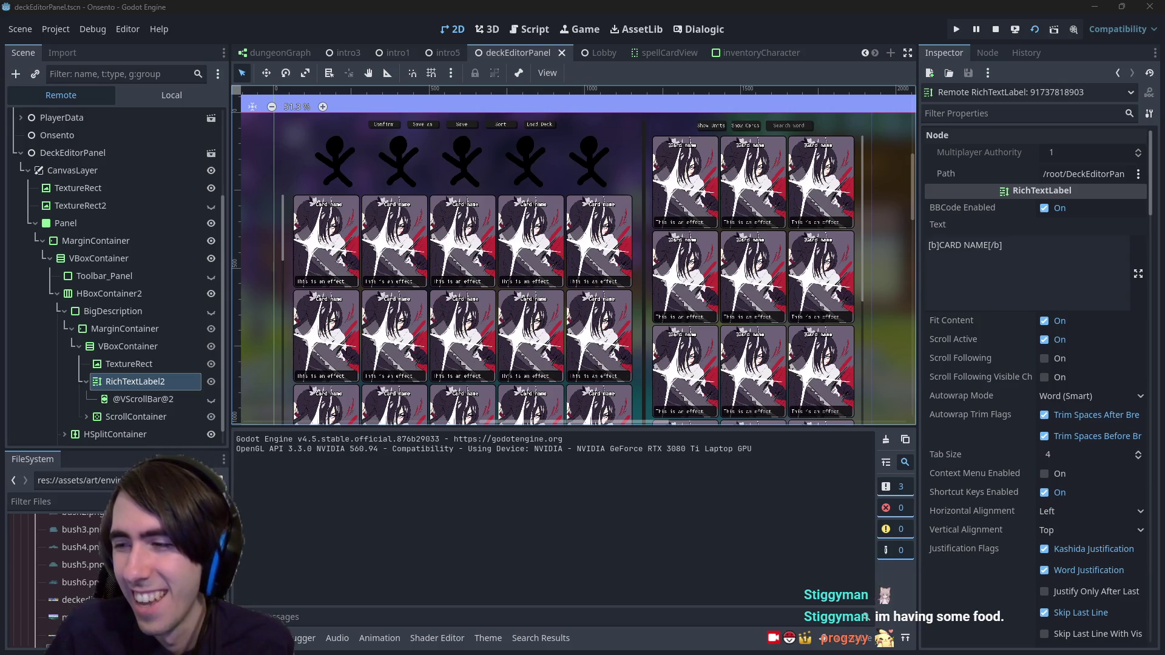
{"action": "scroll", "coordinate": [185, 387], "scroll_direction": "down", "scroll_amount": 1}
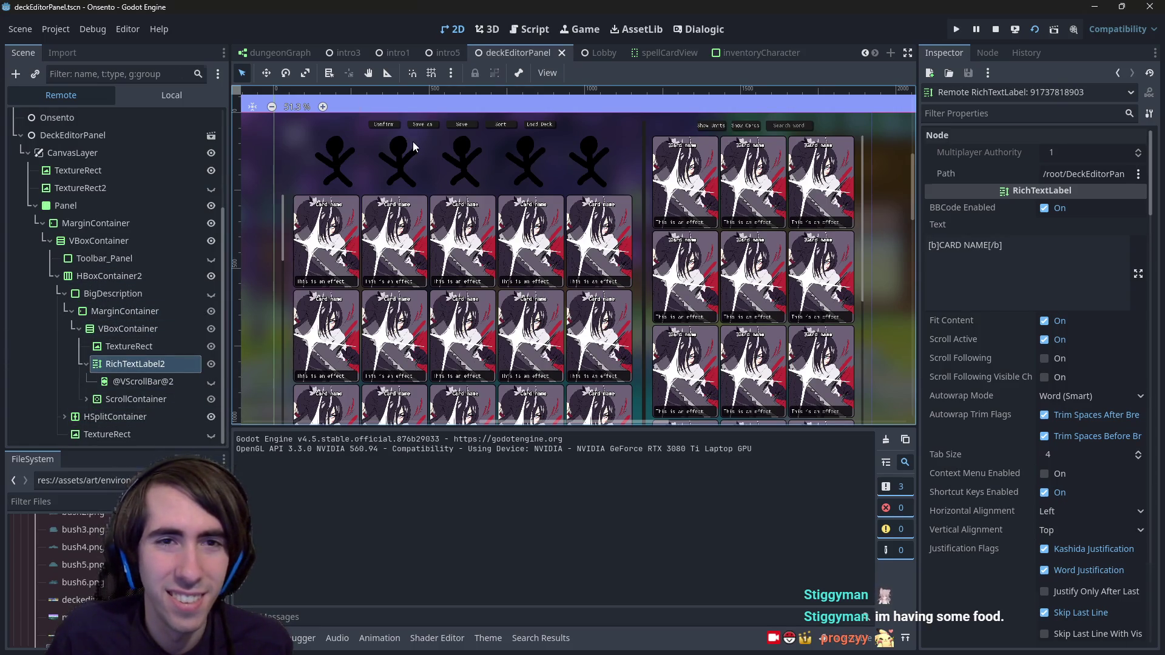
{"action": "left_click", "coordinate": [413, 141]}
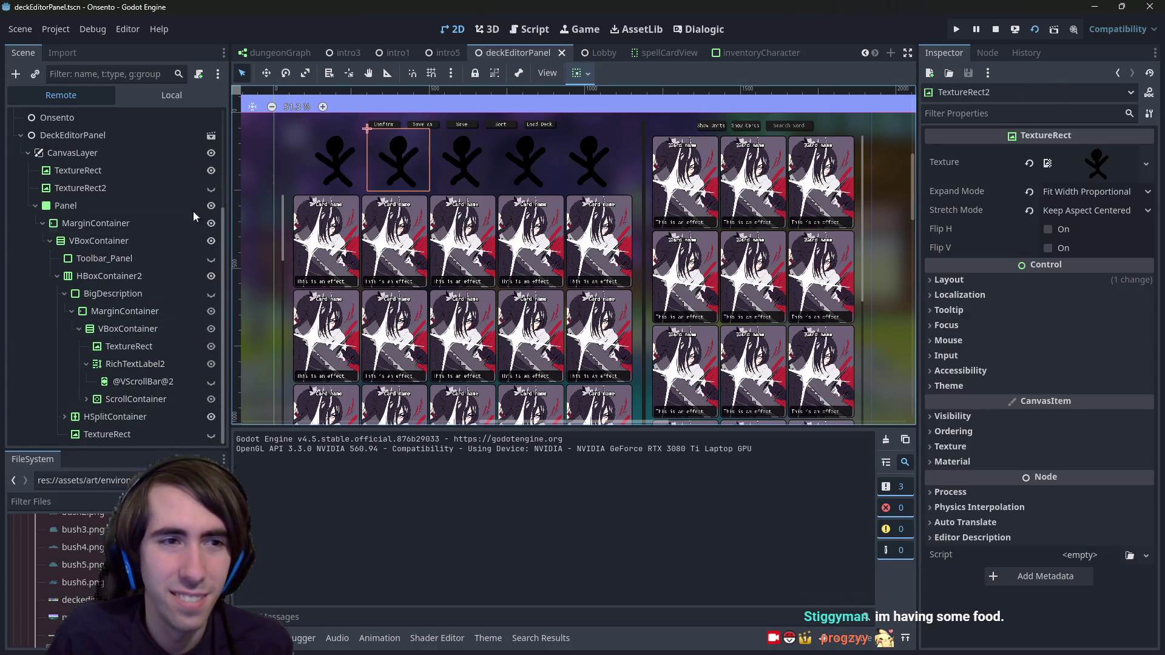
{"action": "left_click", "coordinate": [128, 346]}
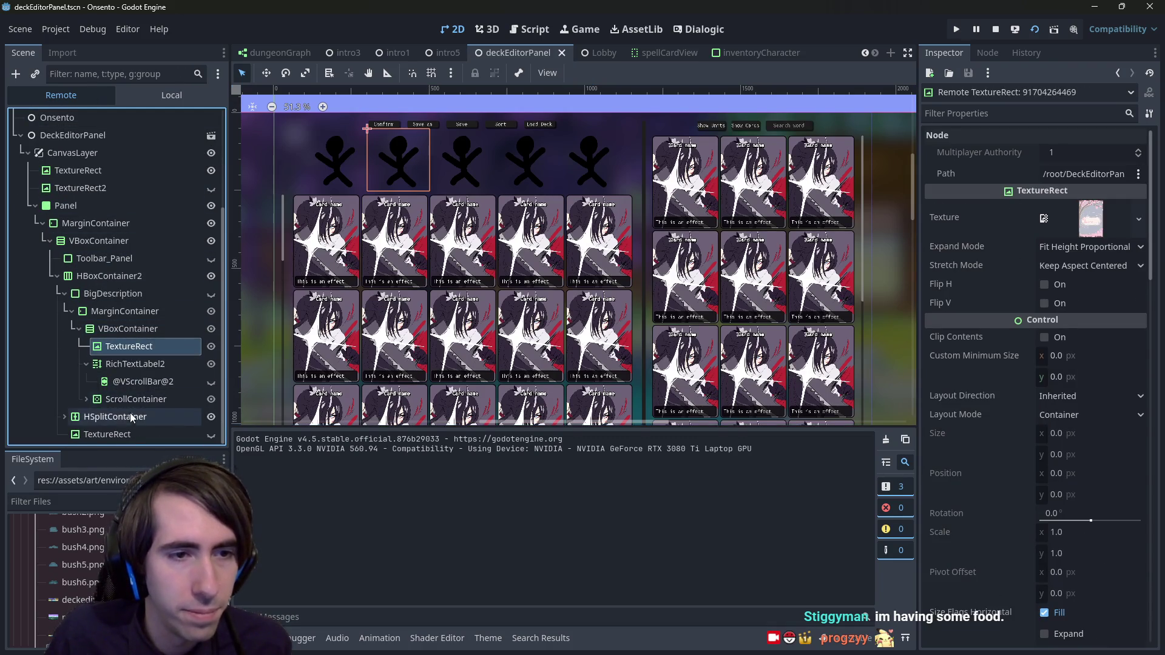
{"action": "left_click", "coordinate": [64, 417]}
{"action": "scroll", "coordinate": [79, 388], "scroll_direction": "down", "scroll_amount": 1}
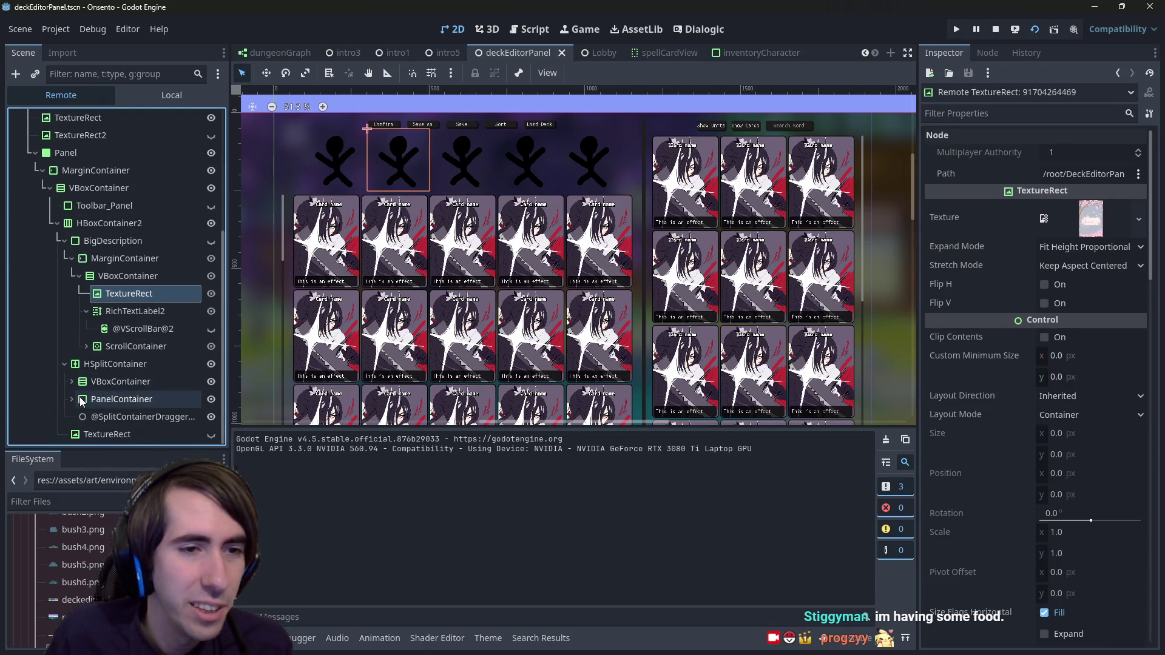
{"action": "left_click", "coordinate": [86, 347]}
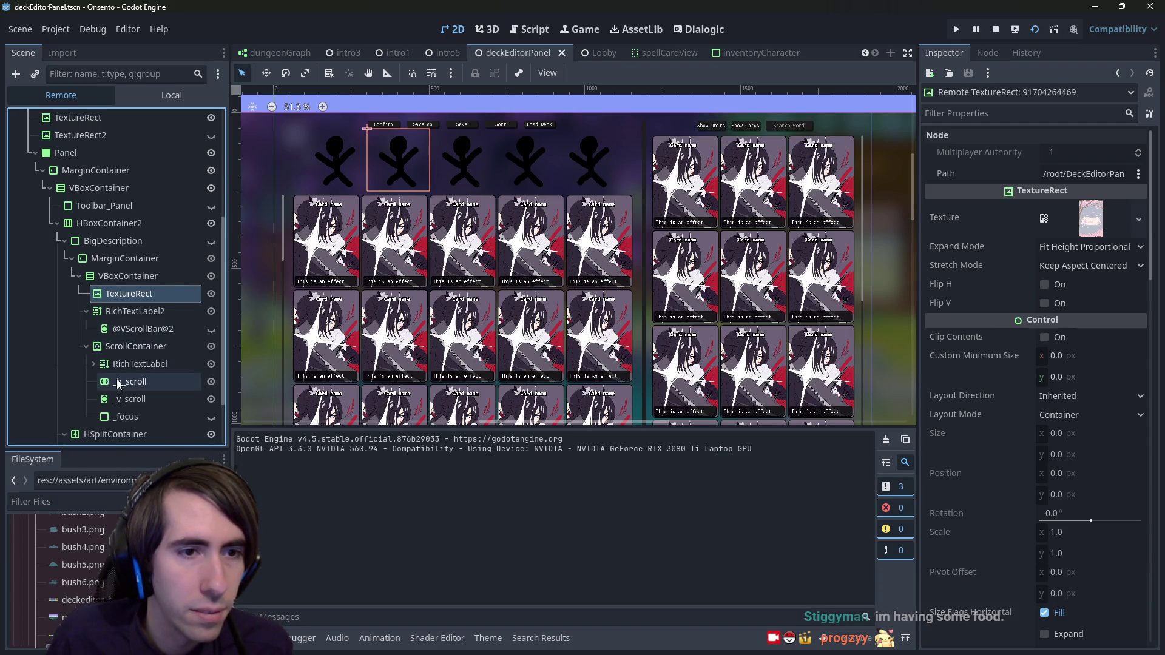
{"action": "left_click", "coordinate": [113, 241]}
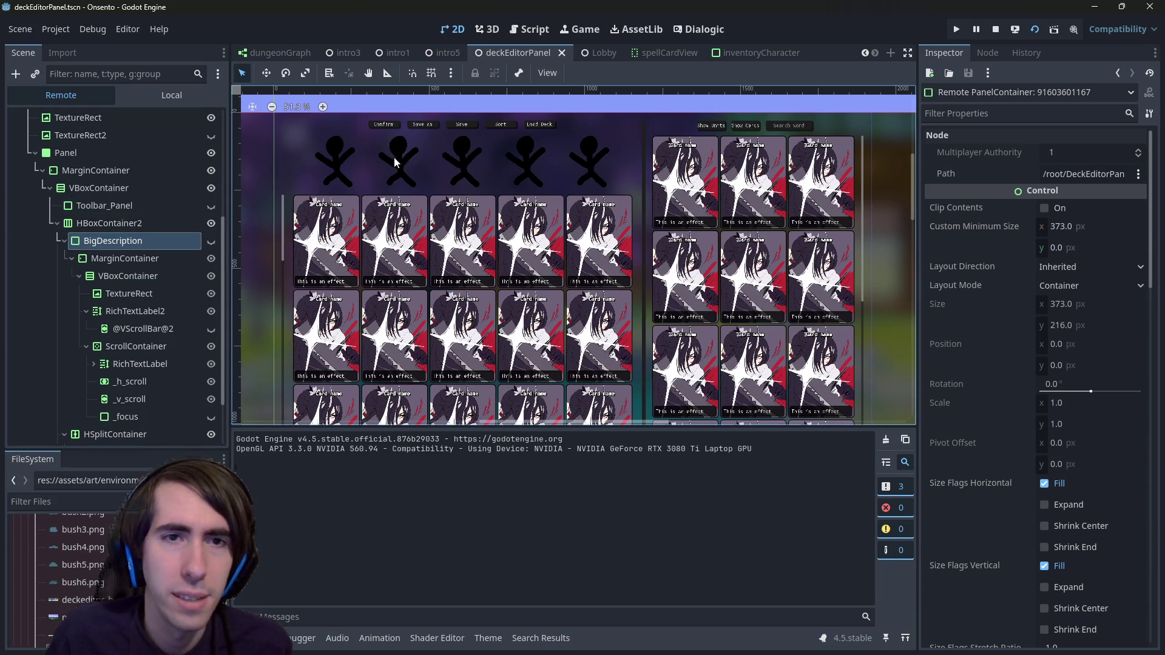
{"action": "left_click", "coordinate": [347, 173]}
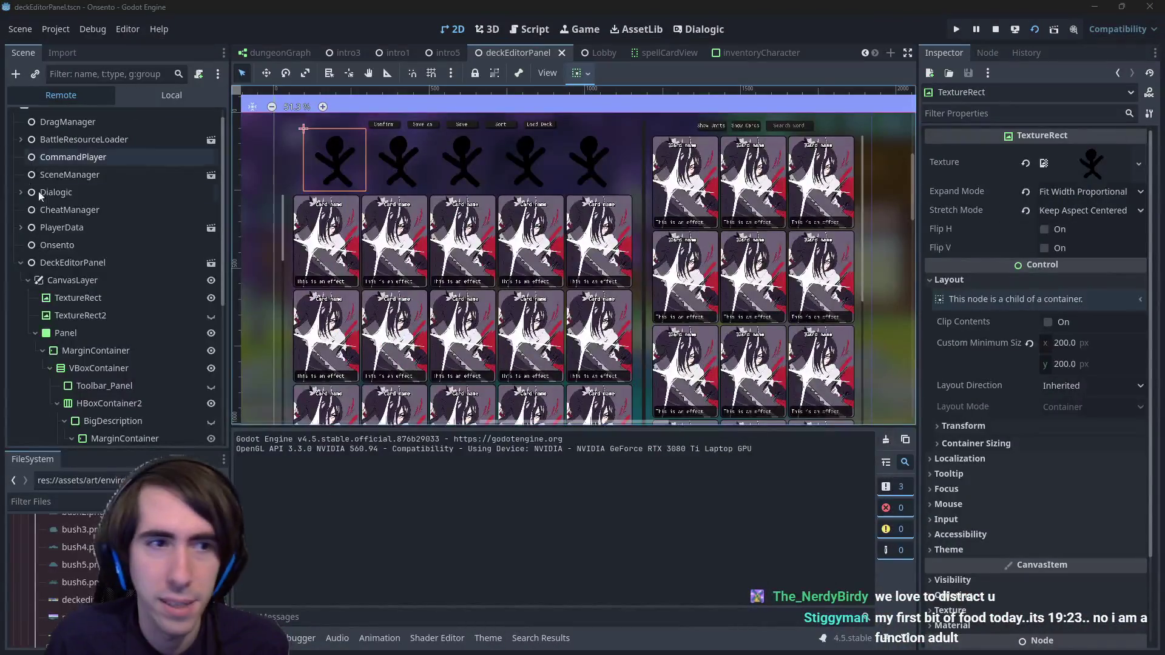
Step: Inspect the description panel's MarginContainer, VBoxContainer, TextureRect and RichTextLabel2 nodes, then collapse BigDescription
{"action": "left_click", "coordinate": [89, 308]}
{"action": "left_click", "coordinate": [100, 350]}
{"action": "left_click", "coordinate": [101, 263]}
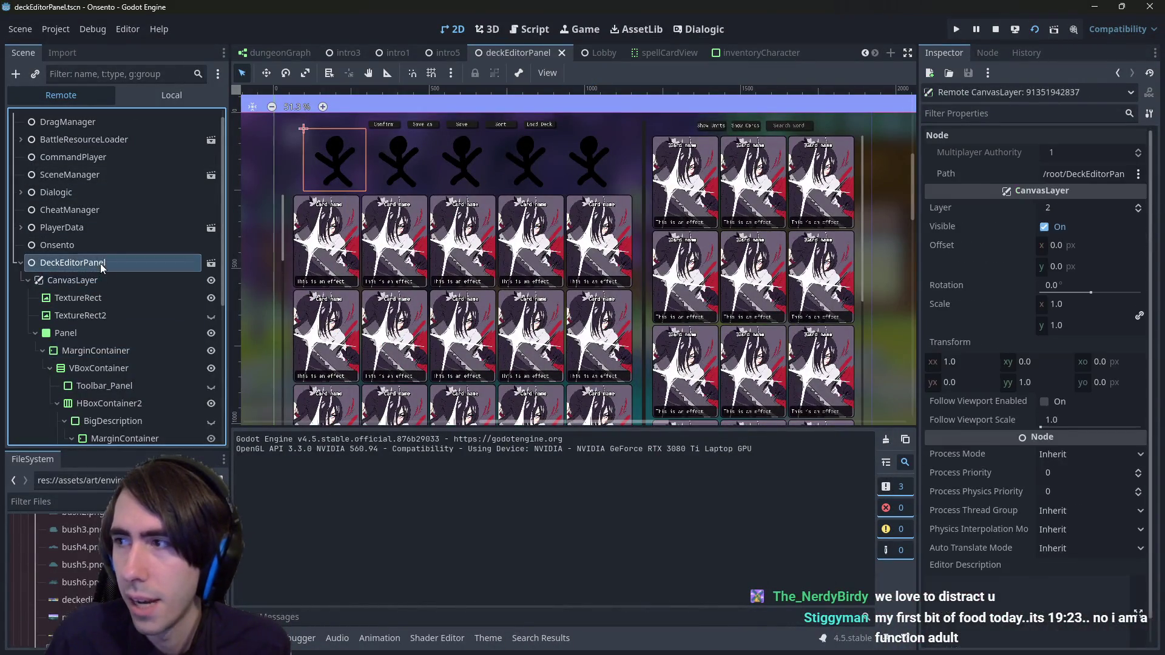
{"action": "scroll", "coordinate": [89, 301], "scroll_direction": "down", "scroll_amount": 5}
{"action": "left_click", "coordinate": [117, 283]}
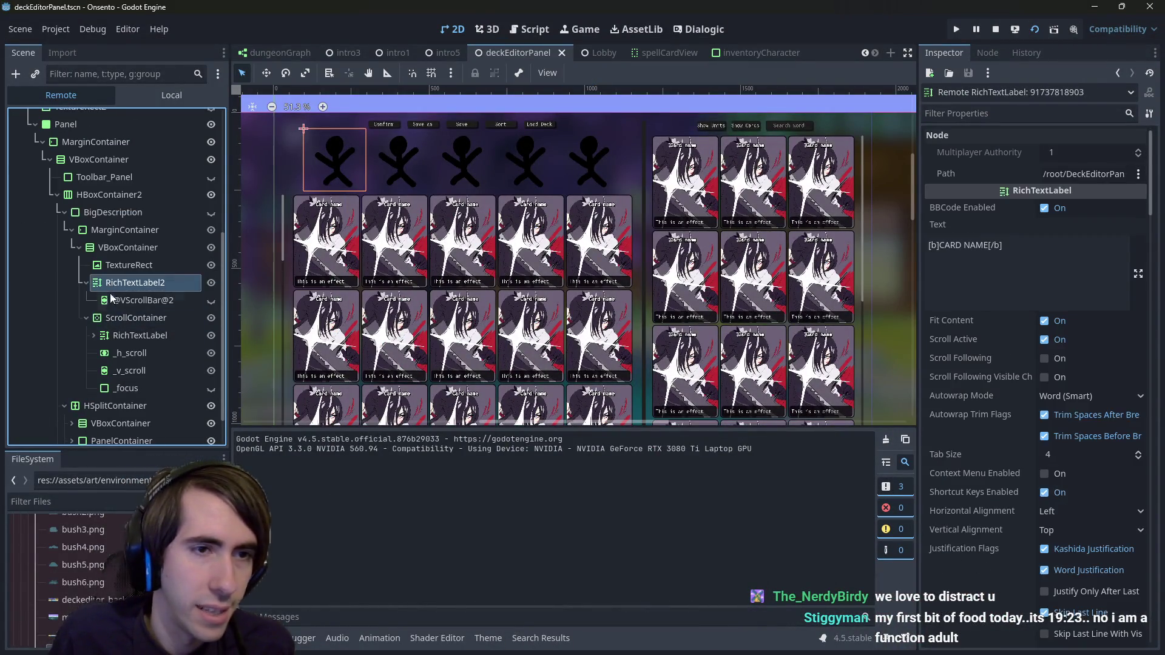
{"action": "left_click", "coordinate": [121, 247]}
{"action": "left_click", "coordinate": [131, 213]}
{"action": "left_click", "coordinate": [138, 266]}
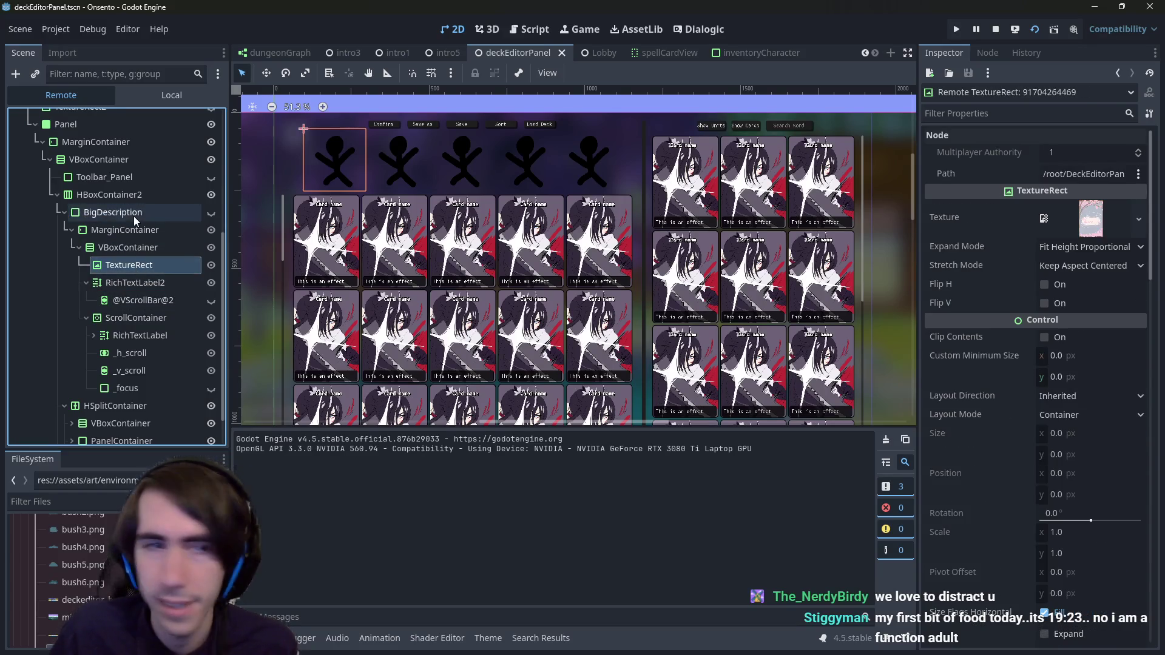
{"action": "scroll", "coordinate": [103, 300], "scroll_direction": "down", "scroll_amount": 1}
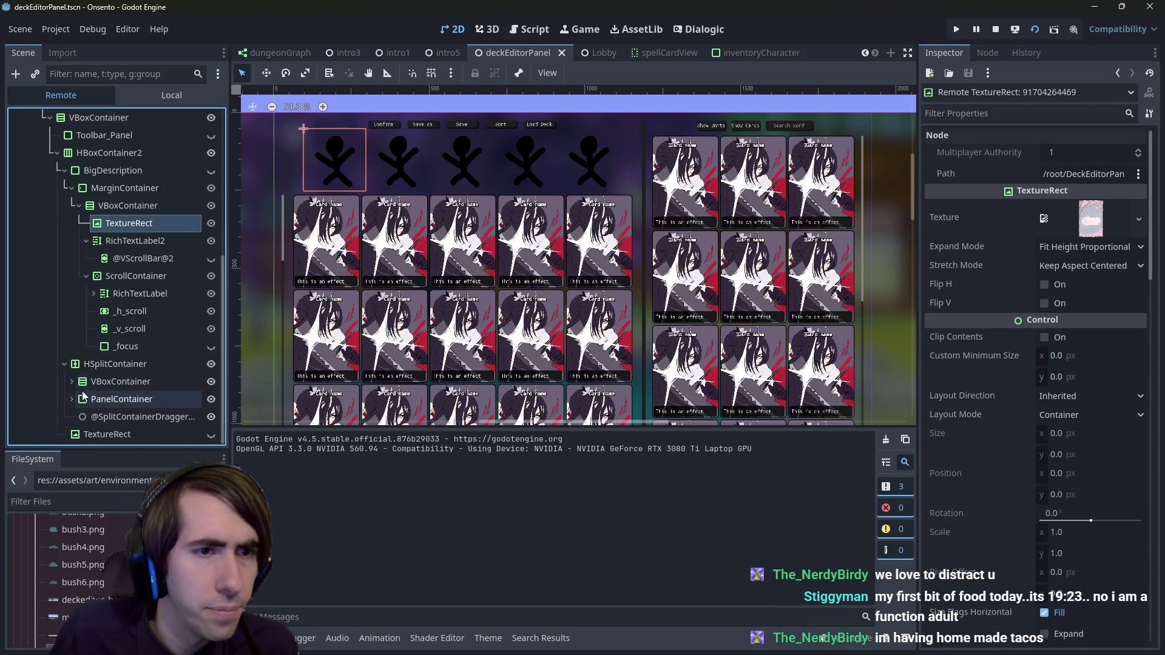
{"action": "scroll", "coordinate": [129, 237], "scroll_direction": "up", "scroll_amount": 1}
{"action": "left_click", "coordinate": [127, 250]}
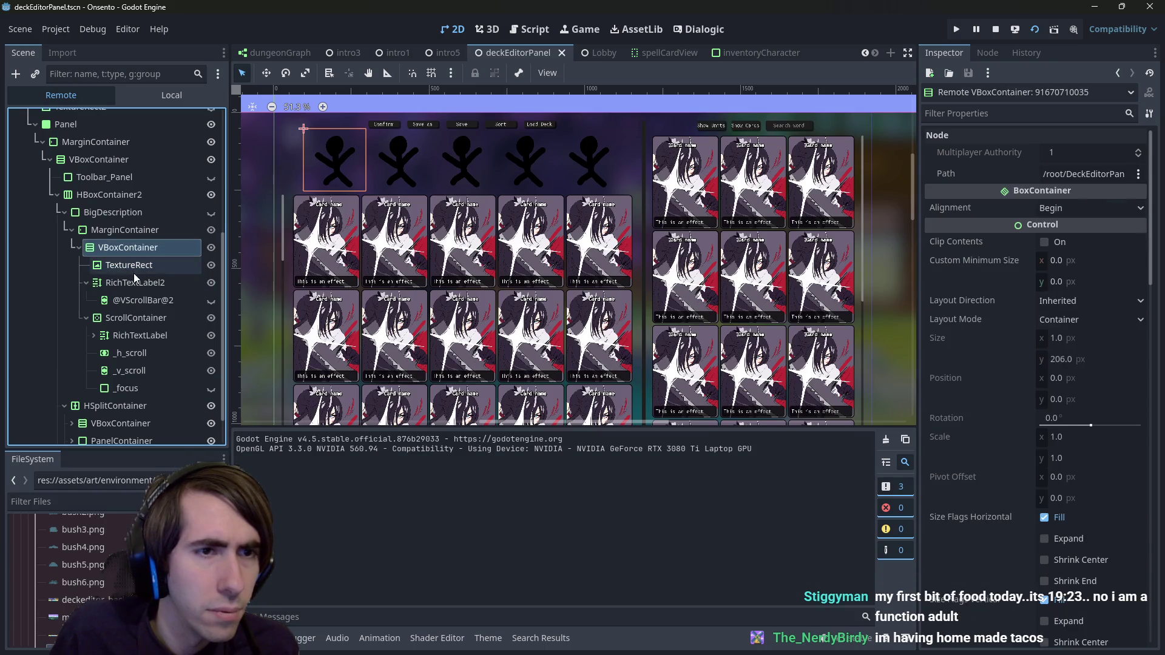
{"action": "left_click", "coordinate": [111, 200]}
{"action": "left_click", "coordinate": [110, 212]}
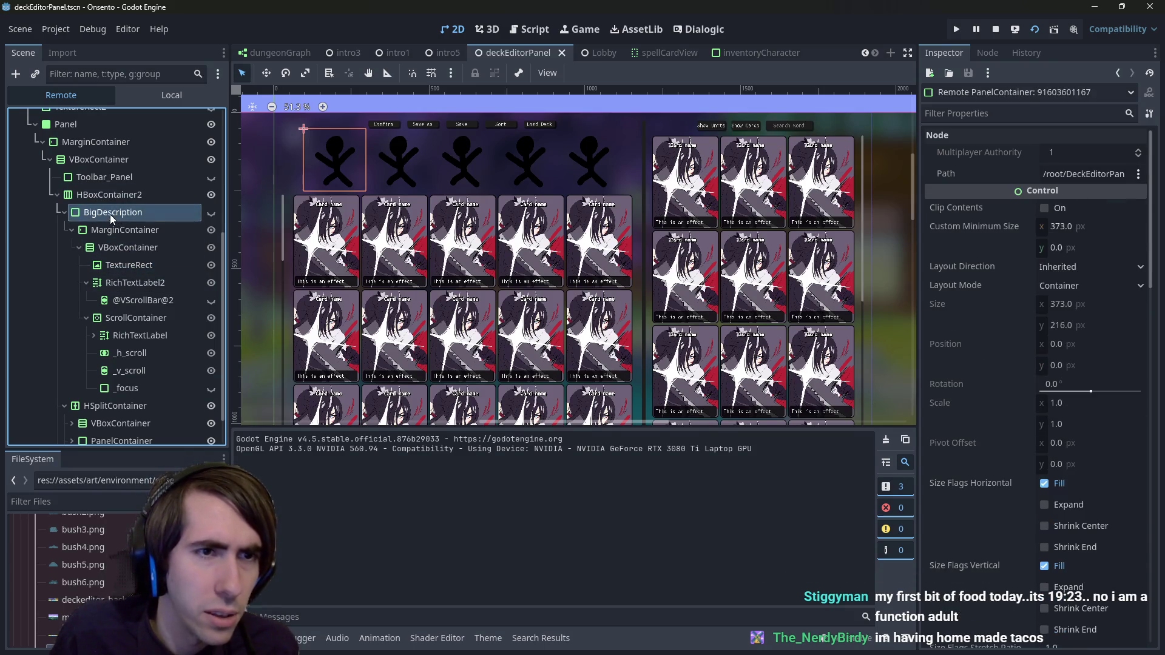
{"action": "key", "text": "Left"}
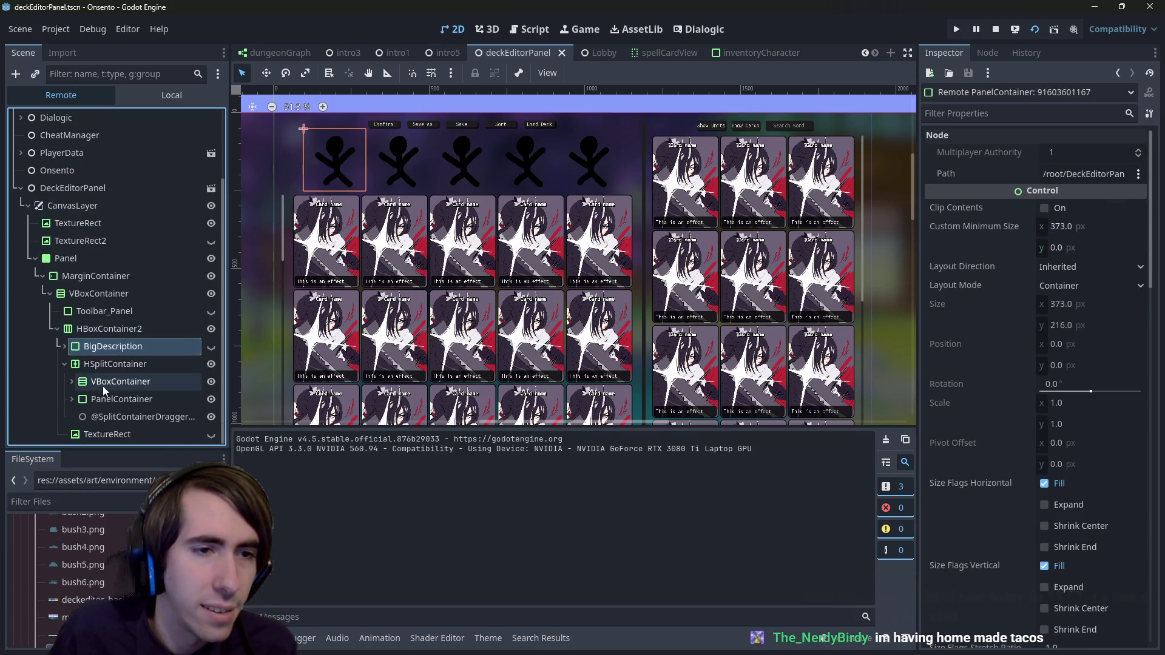
Step: Expand HSplitContainer down to ScrollContainer2, select DeckCharacters_HBoxContainer, and widen the Scene dock
{"action": "left_click", "coordinate": [115, 381]}
{"action": "left_click", "coordinate": [71, 382]}
{"action": "left_click", "coordinate": [95, 403]}
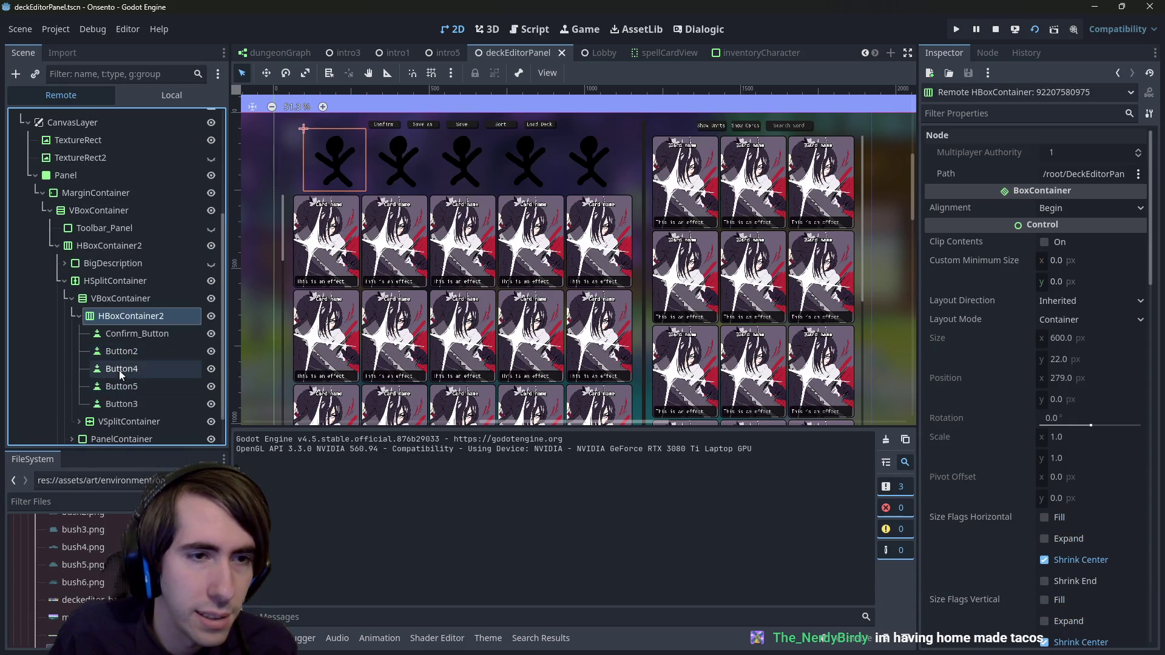
{"action": "left_click", "coordinate": [76, 354]}
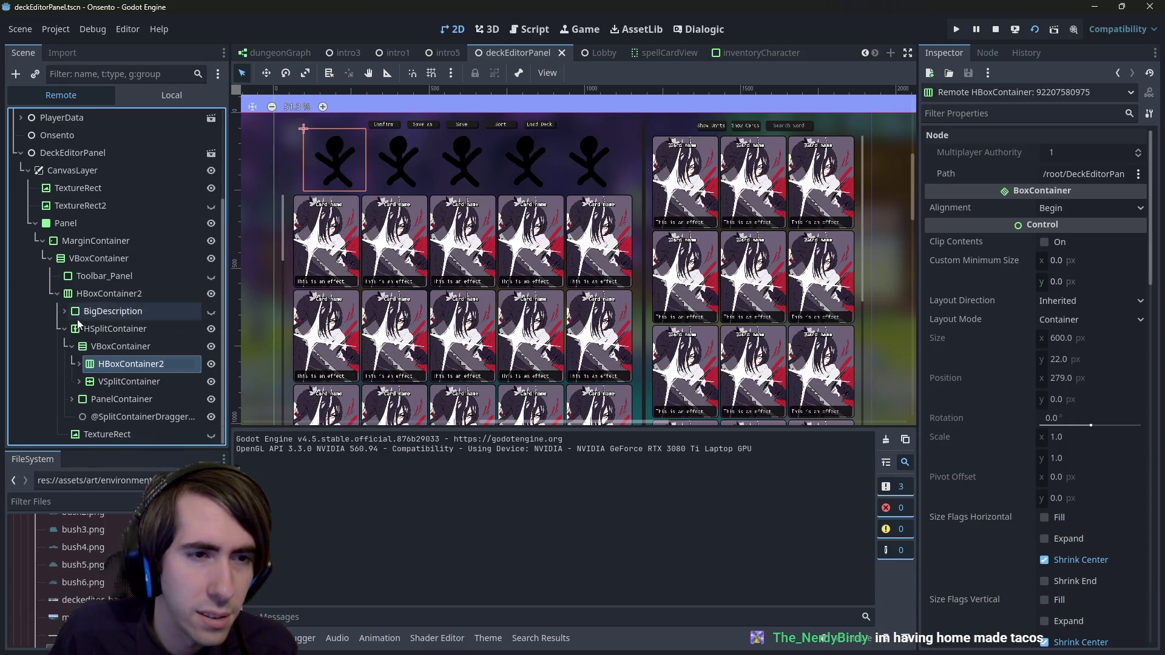
{"action": "left_click", "coordinate": [79, 381]}
{"action": "left_click", "coordinate": [112, 398]}
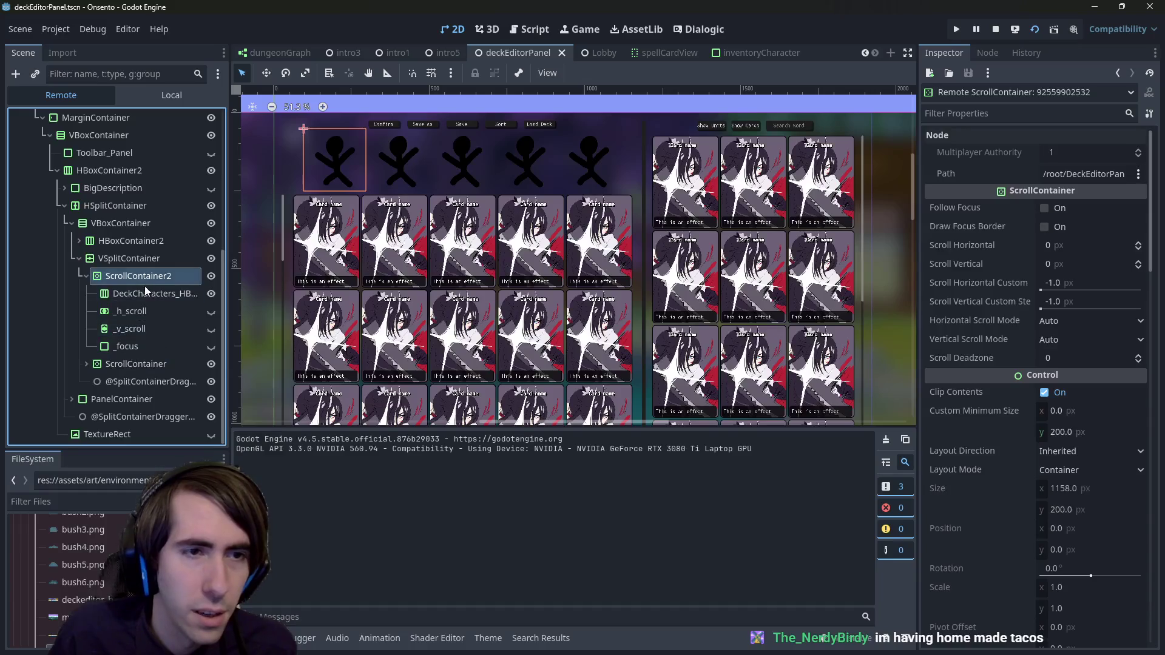
{"action": "left_click", "coordinate": [146, 294]}
{"action": "left_click_drag", "start_coordinate": [230, 303], "coordinate": [303, 303]}
{"action": "scroll", "coordinate": [228, 314], "scroll_direction": "up", "scroll_amount": 5}
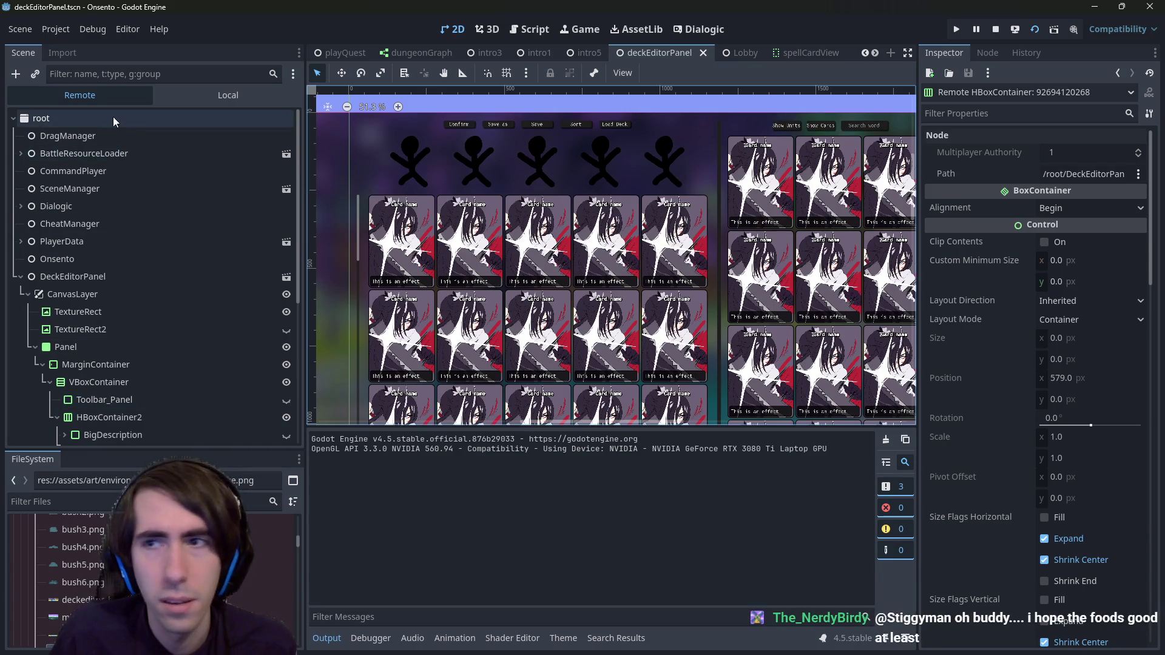
Step: Stop the running game, select the DeckEditorPanel root, and widen the Inspector panel
{"action": "left_click", "coordinate": [996, 31]}
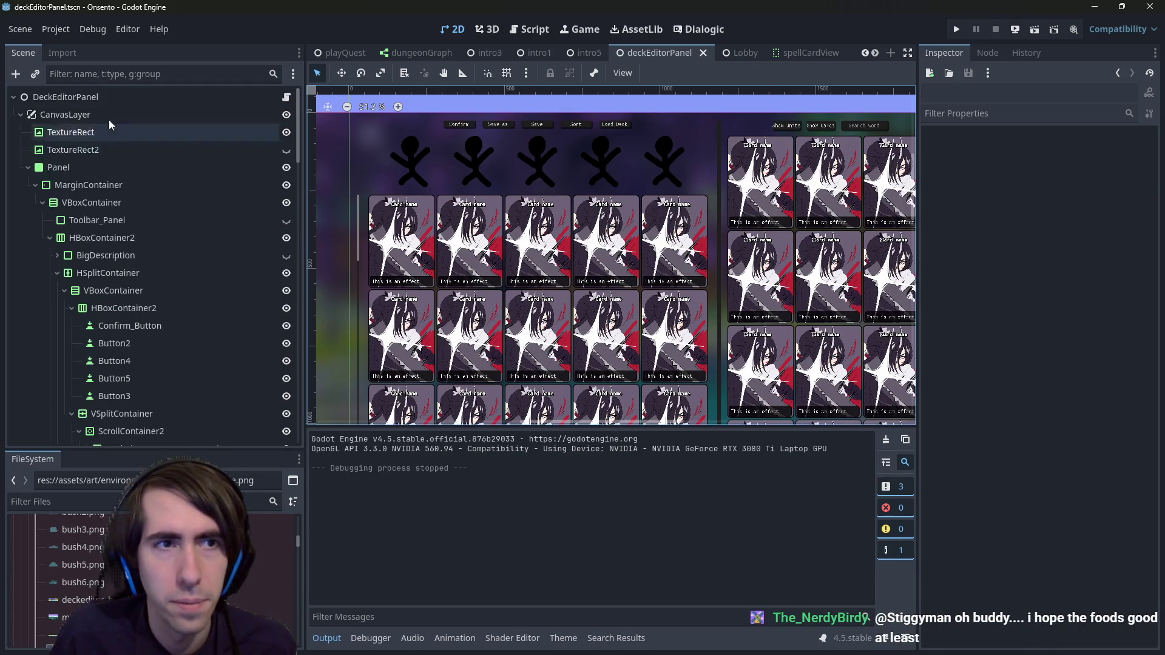
{"action": "left_click", "coordinate": [115, 97]}
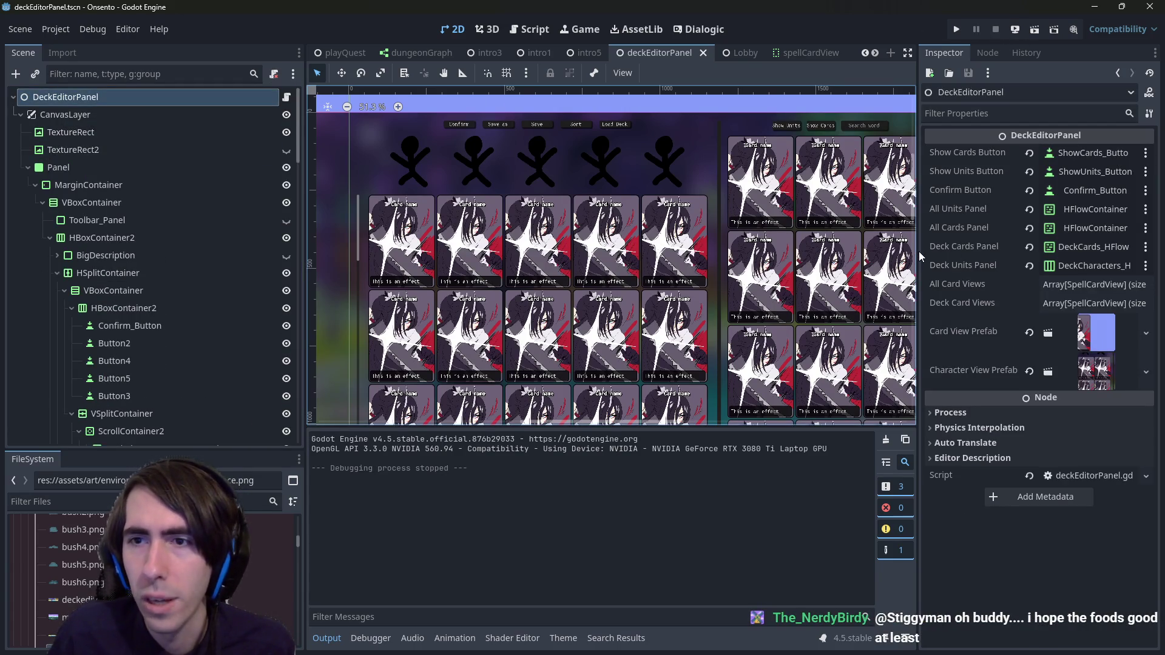
{"action": "left_click_drag", "start_coordinate": [918, 250], "coordinate": [799, 250]}
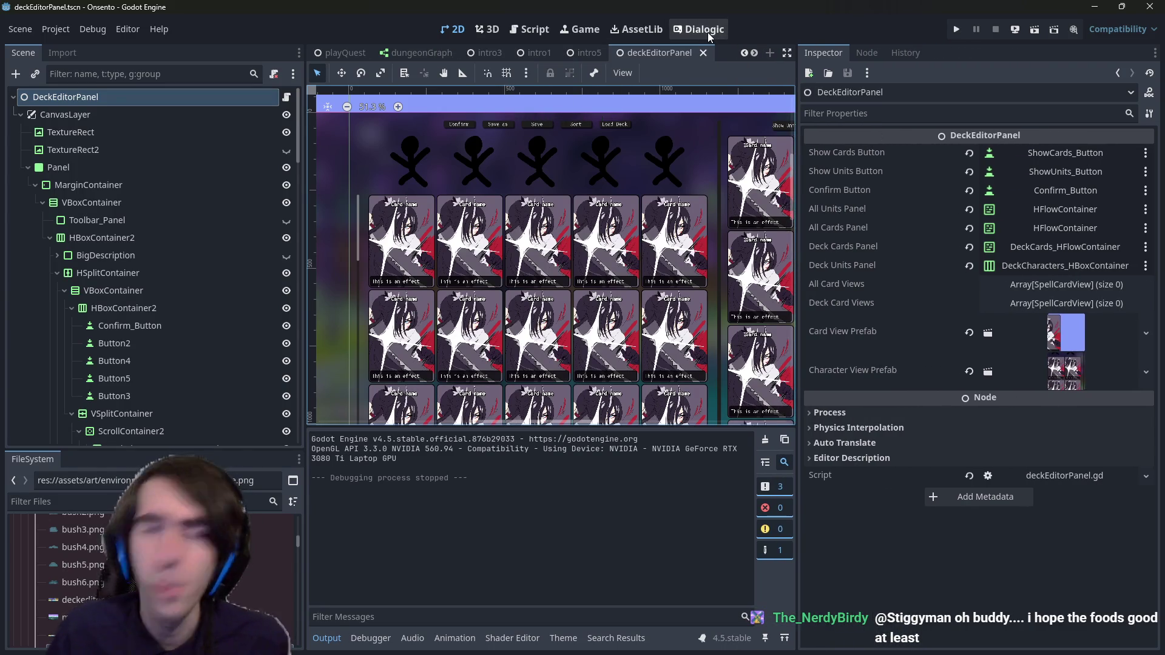
Step: In deckEditorPanel.gd, add reloadDeckCharacterPanel() after reloadDeckPanel() and run the current scene
{"action": "left_click", "coordinate": [532, 32]}
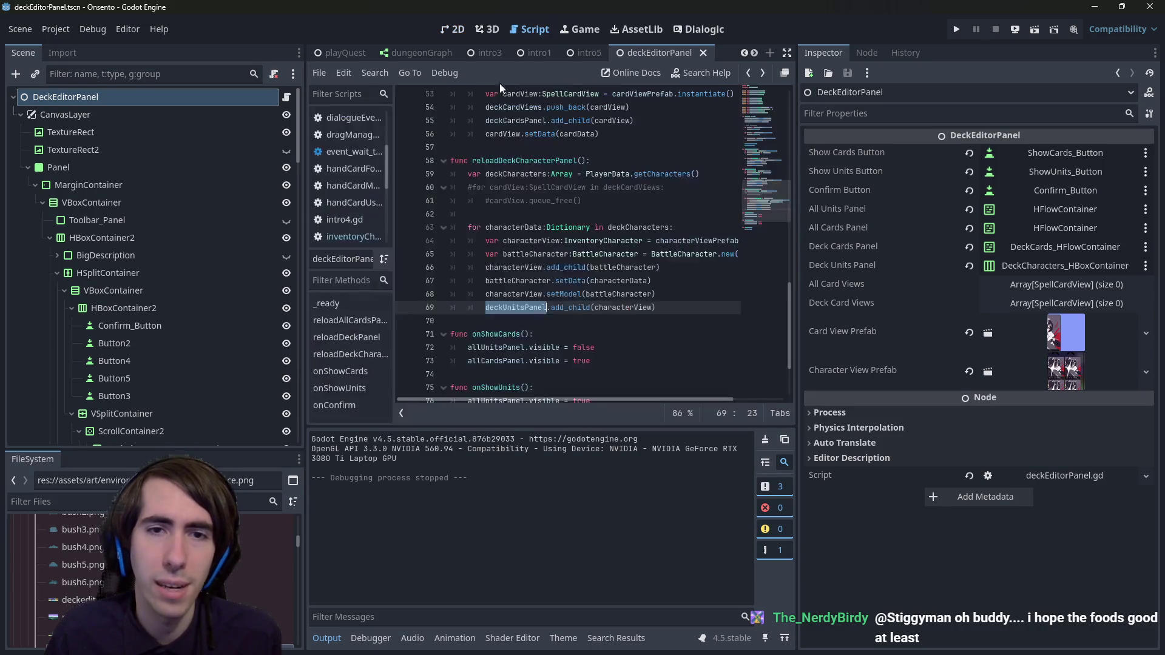
{"action": "scroll", "coordinate": [481, 280], "scroll_direction": "up", "scroll_amount": 10}
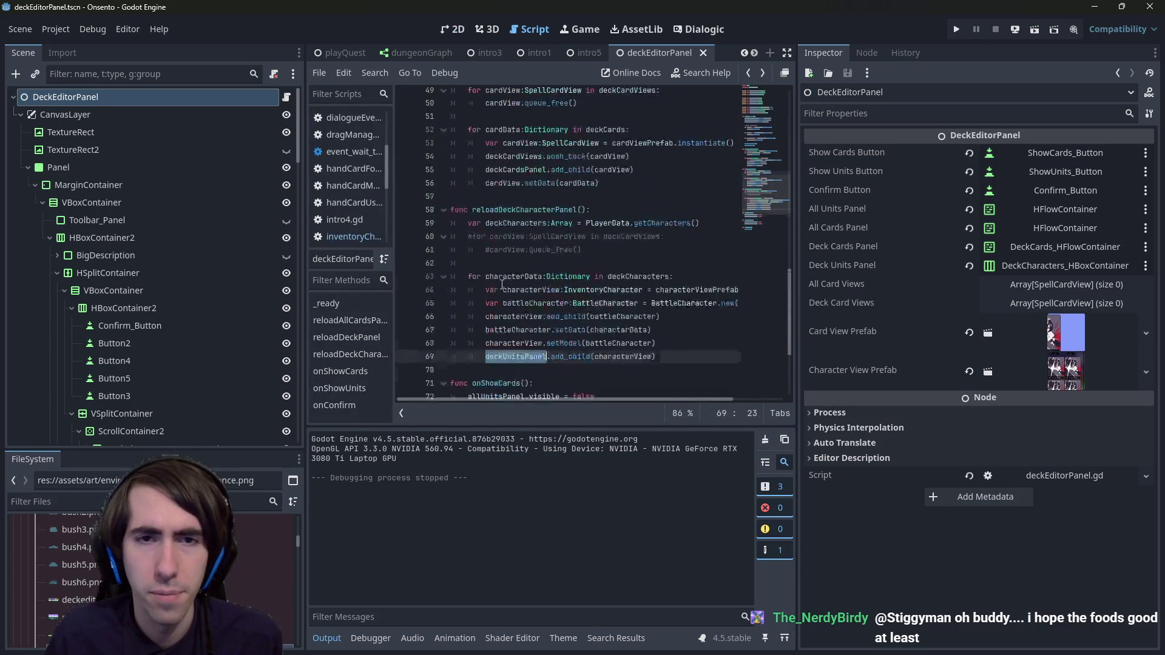
{"action": "scroll", "coordinate": [507, 278], "scroll_direction": "up", "scroll_amount": 8}
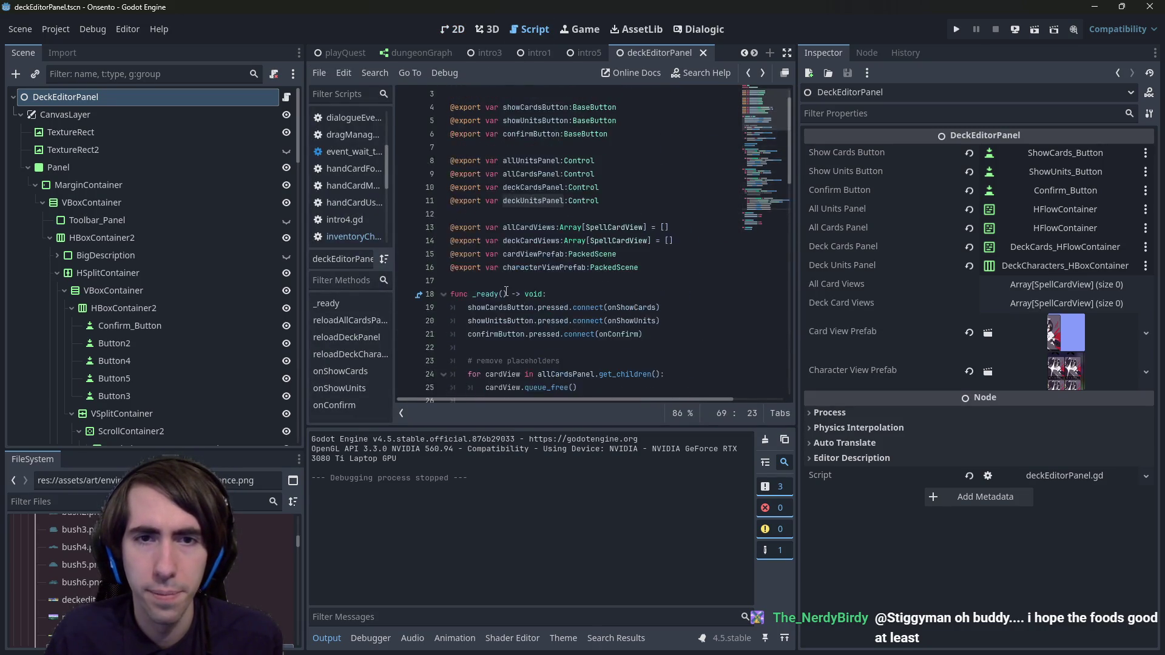
{"action": "scroll", "coordinate": [514, 278], "scroll_direction": "down", "scroll_amount": 14}
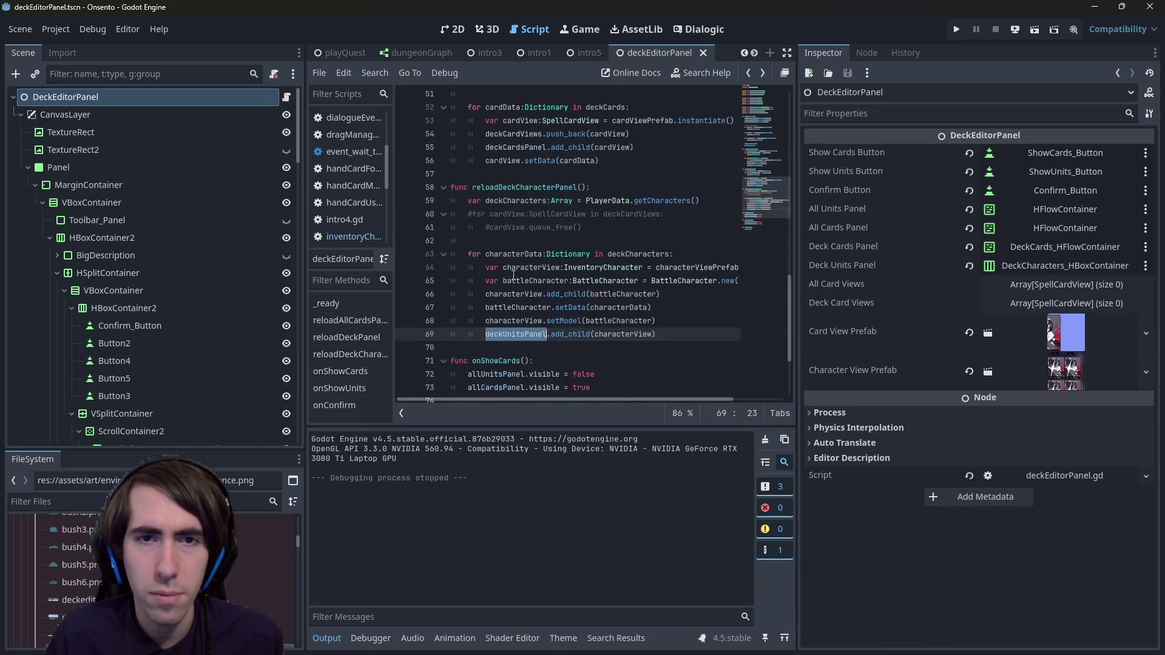
{"action": "double_click", "coordinate": [531, 187]}
{"action": "key", "text": "ctrl+c"}
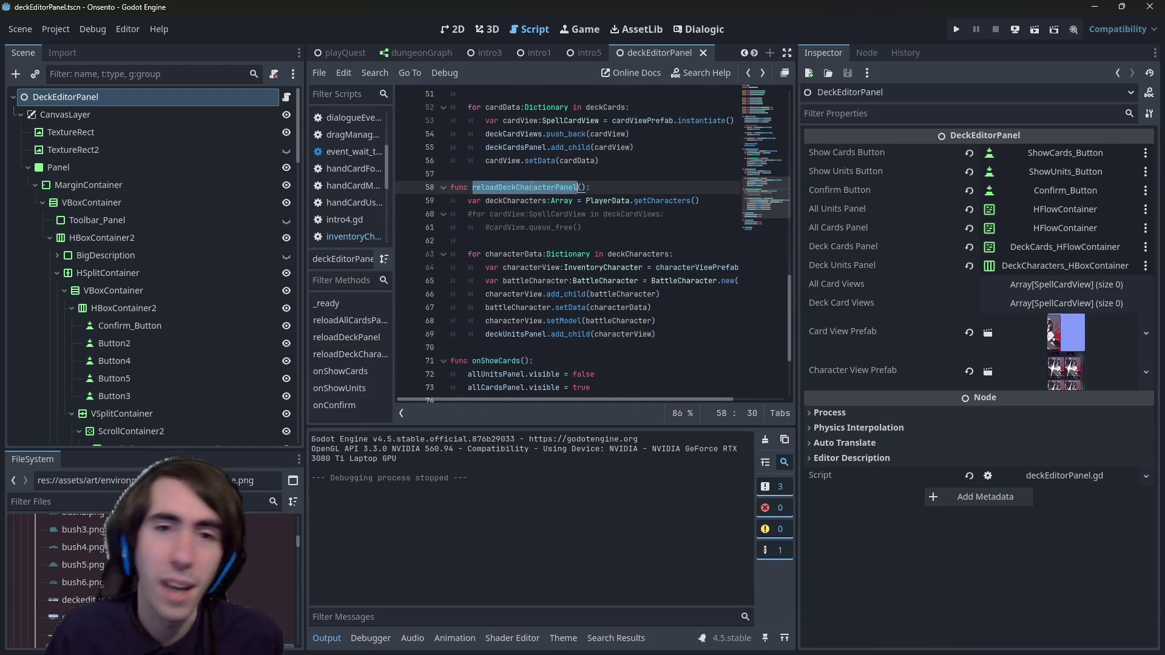
{"action": "scroll", "coordinate": [546, 242], "scroll_direction": "up", "scroll_amount": 10}
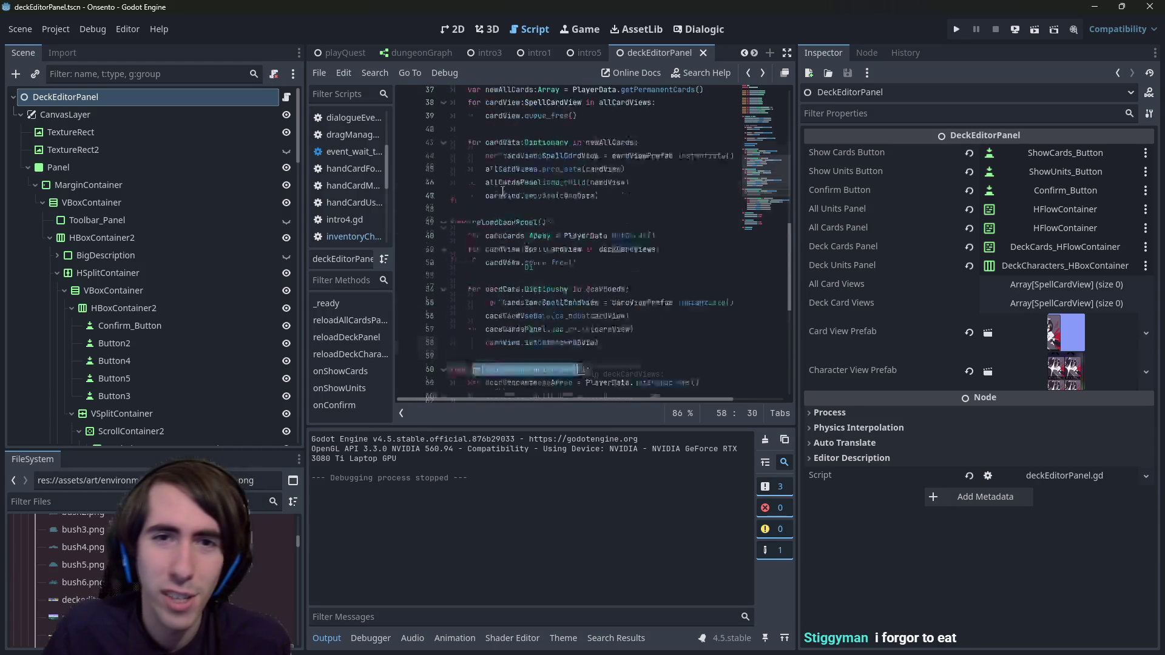
{"action": "left_click", "coordinate": [581, 268]}
{"action": "key", "text": "Return"}
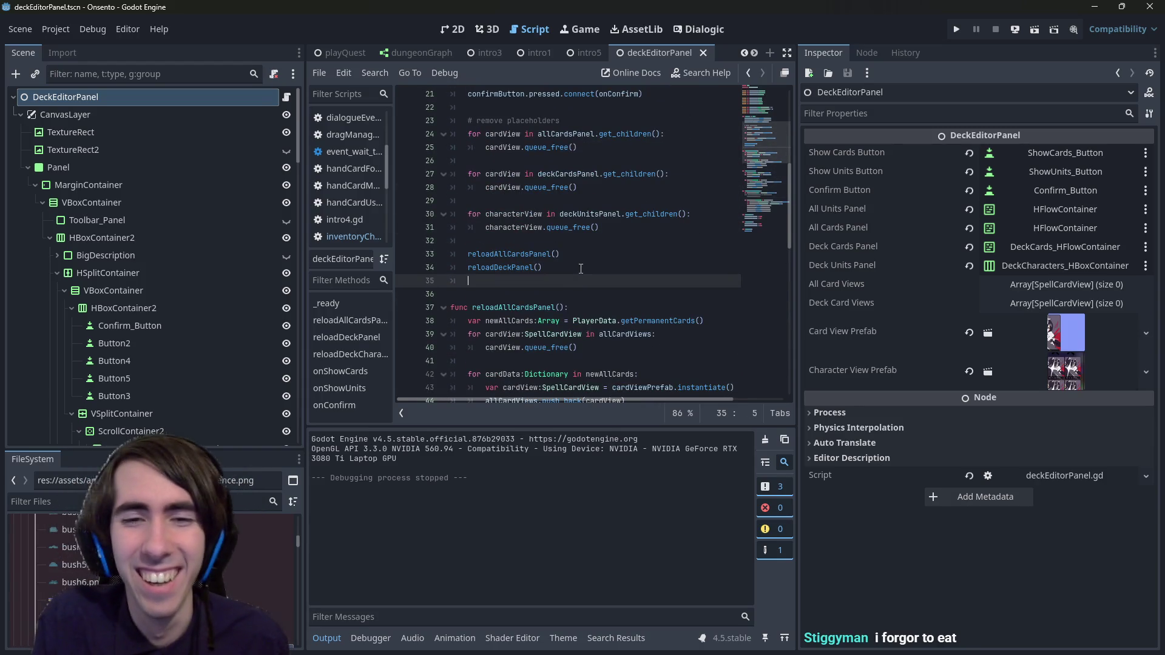
{"action": "key", "text": "ctrl+v"}
{"action": "type", "text": "()"}
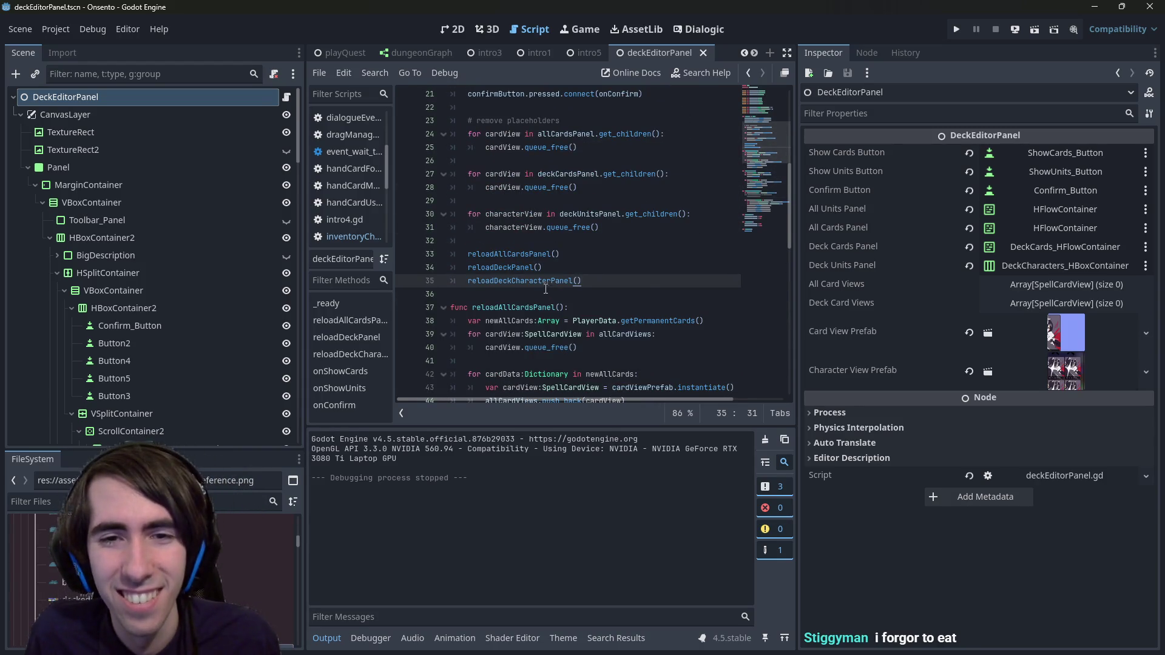
{"action": "left_click", "coordinate": [1029, 30]}
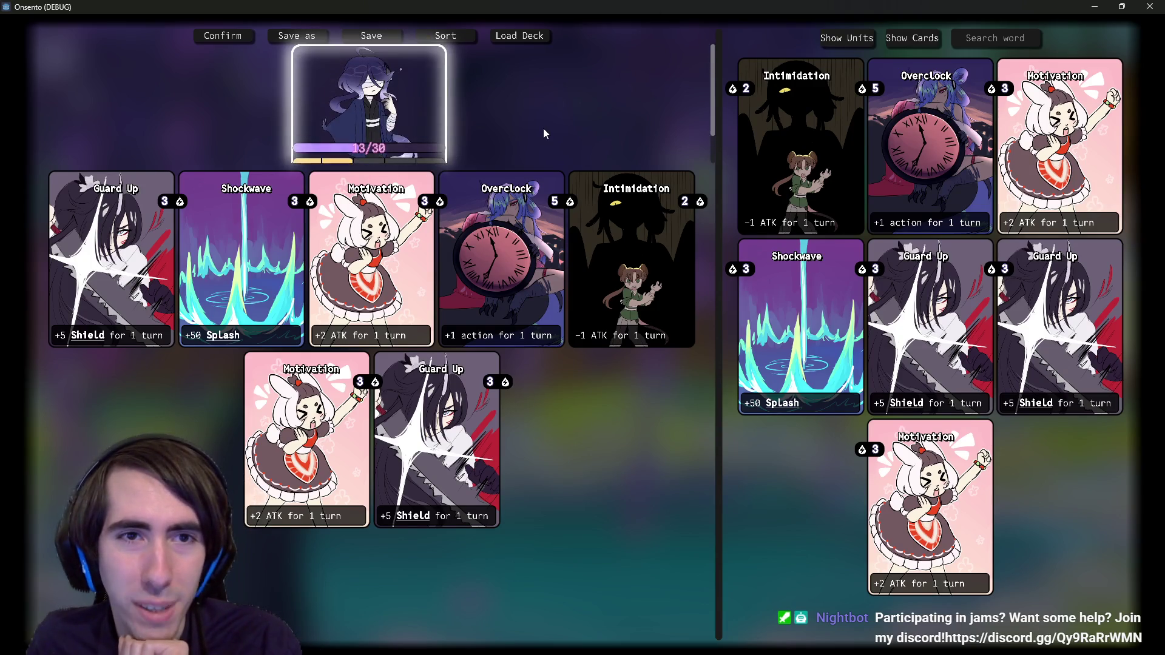
Step: Drag the character unit card above the deck cards left and right to test its movement
{"action": "mouse_move", "coordinate": [453, 119]}
{"action": "left_mouse_down"}
{"action": "mouse_move", "coordinate": [667, 128]}
{"action": "mouse_move", "coordinate": [398, 91]}
{"action": "mouse_move", "coordinate": [528, 116]}
{"action": "mouse_move", "coordinate": [300, 114]}
{"action": "mouse_move", "coordinate": [479, 118]}
{"action": "mouse_move", "coordinate": [336, 126]}
{"action": "mouse_move", "coordinate": [643, 124]}
{"action": "mouse_move", "coordinate": [194, 121]}
{"action": "mouse_move", "coordinate": [488, 130]}
{"action": "mouse_move", "coordinate": [455, 128]}
{"action": "left_mouse_up"}
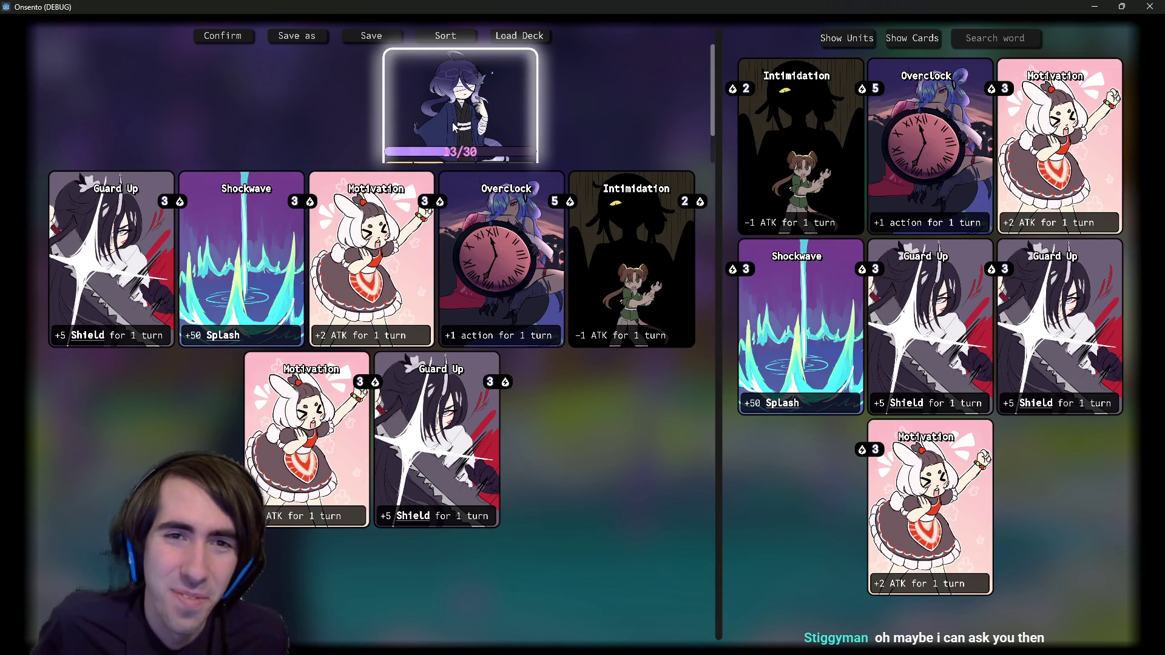
{"action": "left_click_drag", "start_coordinate": [454, 128], "coordinate": [555, 145]}
{"action": "scroll", "coordinate": [481, 123], "scroll_direction": "down", "scroll_amount": 1}
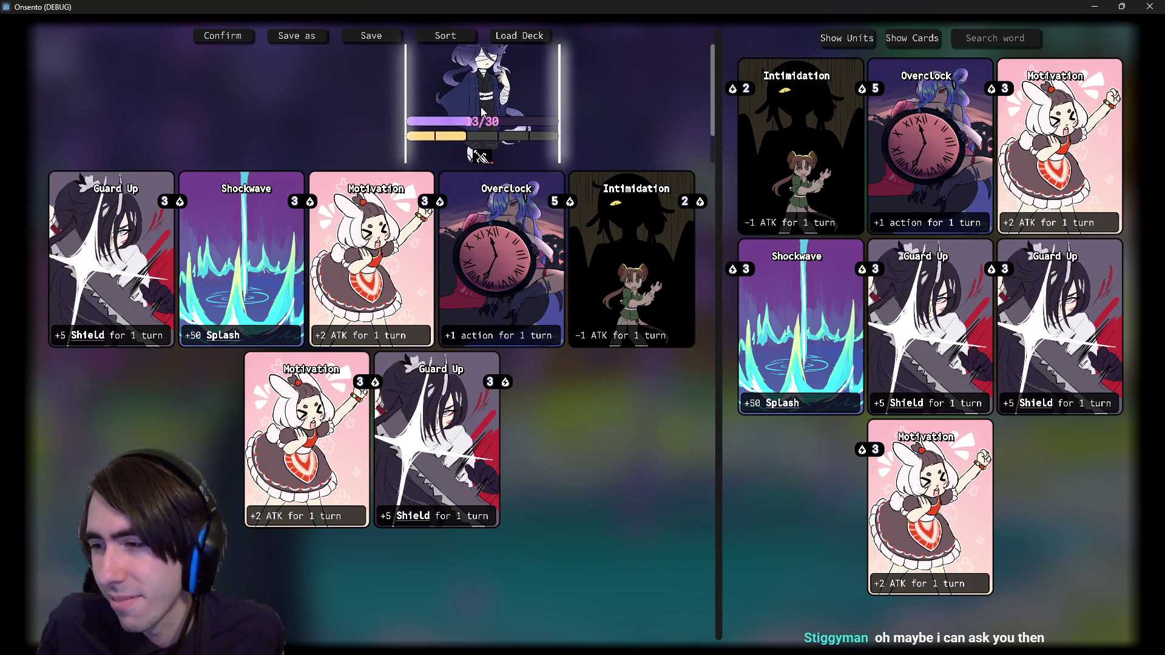
{"action": "mouse_move", "coordinate": [481, 111]}
{"action": "left_mouse_down"}
{"action": "mouse_move", "coordinate": [220, 118]}
{"action": "mouse_move", "coordinate": [493, 118]}
{"action": "mouse_move", "coordinate": [265, 121]}
{"action": "mouse_move", "coordinate": [443, 125]}
{"action": "mouse_move", "coordinate": [417, 120]}
{"action": "left_mouse_up"}
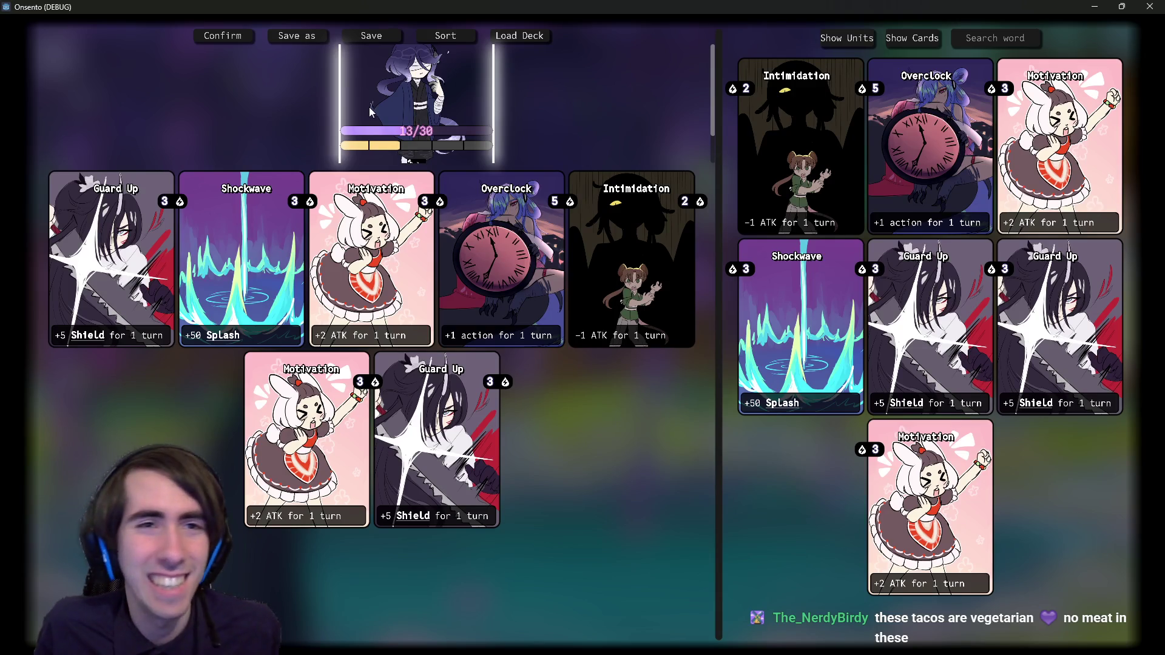
Step: Scroll the deck panel repeatedly to confirm the unit row moves with the cards, then switch to Chrome
{"action": "scroll", "coordinate": [712, 99], "scroll_direction": "down", "scroll_amount": 1}
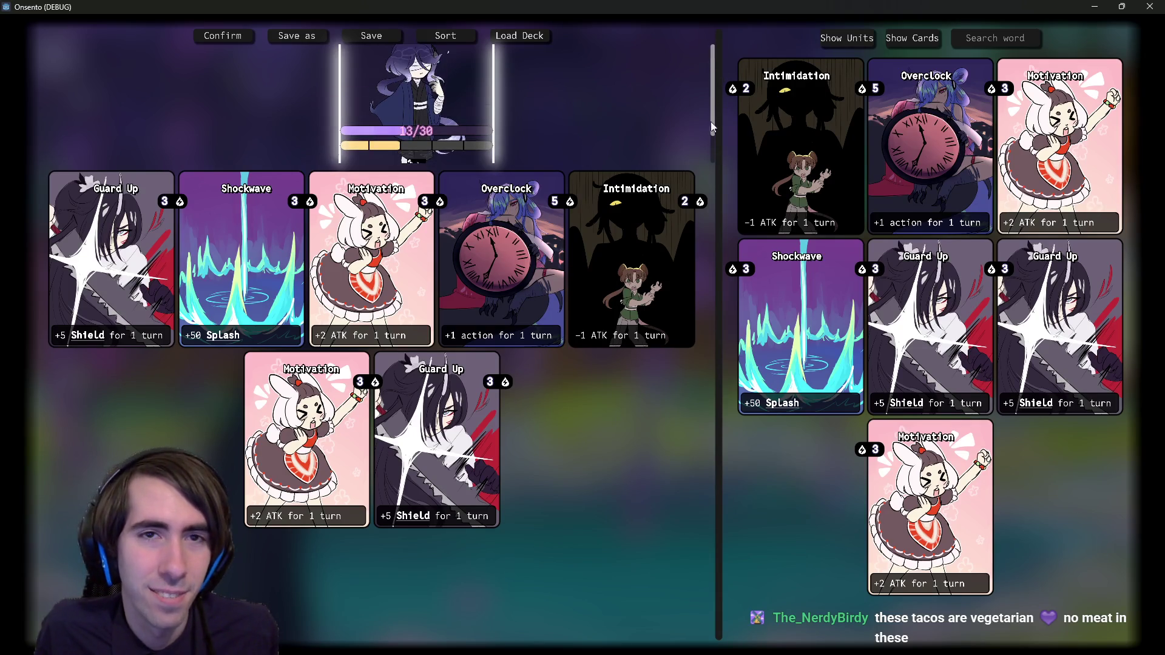
{"action": "scroll", "coordinate": [654, 143], "scroll_direction": "down", "scroll_amount": 1}
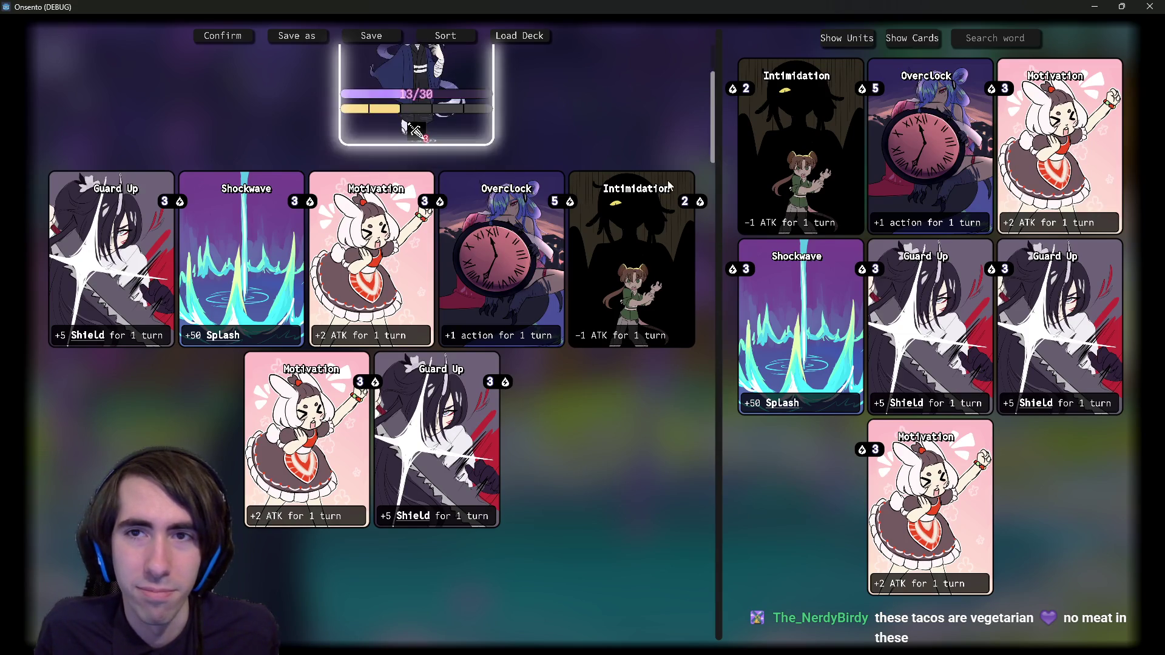
{"action": "scroll", "coordinate": [651, 142], "scroll_direction": "up", "scroll_amount": 1}
{"action": "scroll", "coordinate": [696, 55], "scroll_direction": "down", "scroll_amount": 1}
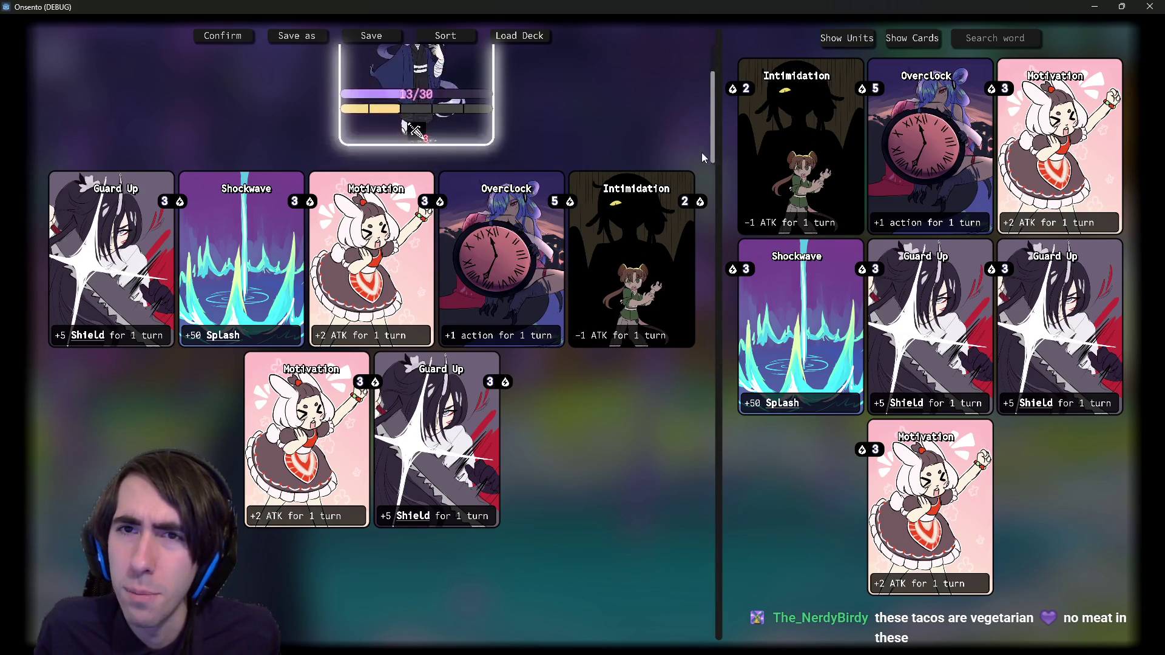
{"action": "scroll", "coordinate": [639, 78], "scroll_direction": "up", "scroll_amount": 1}
{"action": "scroll", "coordinate": [637, 100], "scroll_direction": "down", "scroll_amount": 1}
{"action": "scroll", "coordinate": [638, 91], "scroll_direction": "up", "scroll_amount": 1}
{"action": "scroll", "coordinate": [642, 91], "scroll_direction": "down", "scroll_amount": 1}
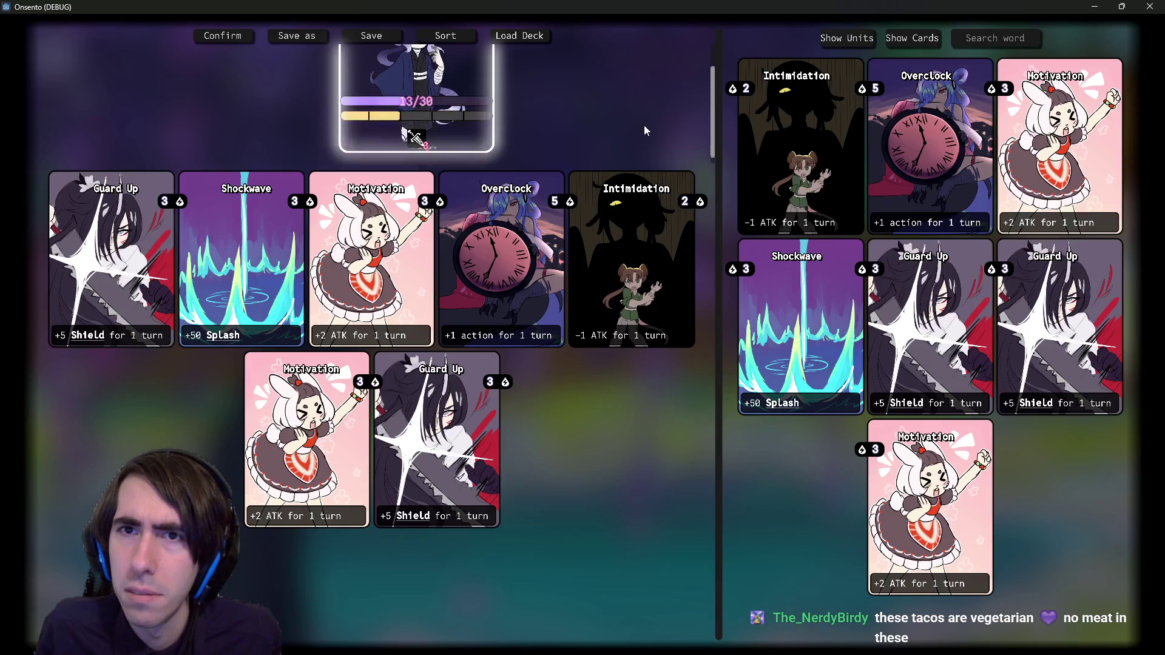
{"action": "scroll", "coordinate": [643, 125], "scroll_direction": "up", "scroll_amount": 1}
{"action": "scroll", "coordinate": [670, 108], "scroll_direction": "down", "scroll_amount": 1}
{"action": "scroll", "coordinate": [673, 103], "scroll_direction": "up", "scroll_amount": 1}
{"action": "scroll", "coordinate": [679, 91], "scroll_direction": "down", "scroll_amount": 1}
{"action": "scroll", "coordinate": [690, 82], "scroll_direction": "up", "scroll_amount": 1}
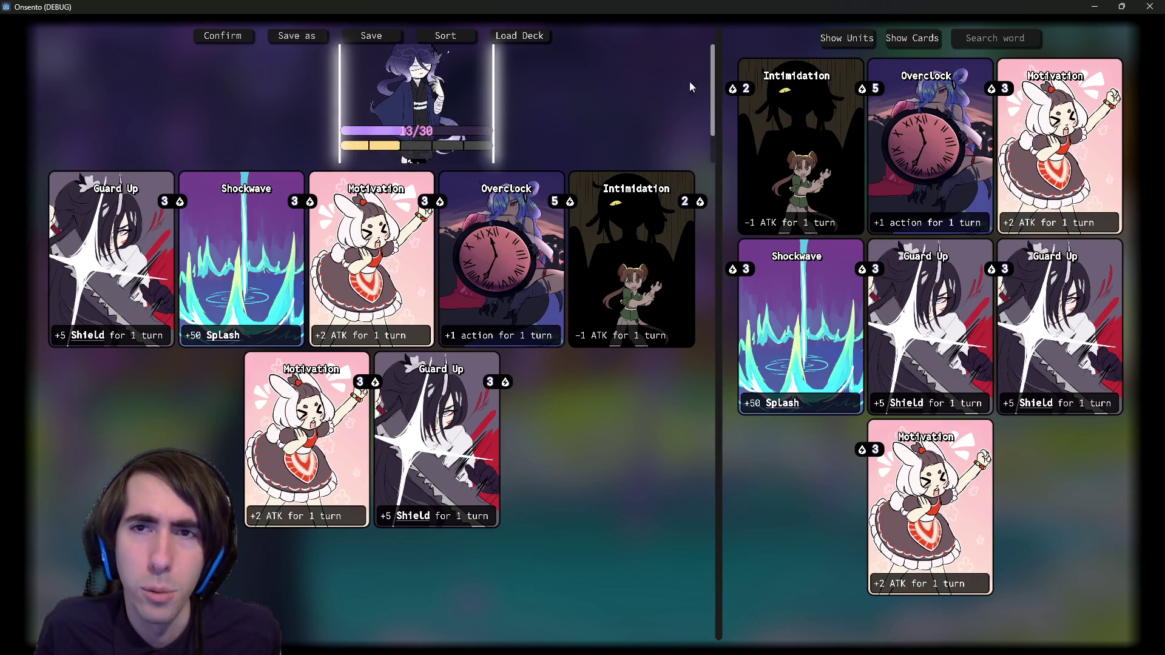
{"action": "scroll", "coordinate": [651, 157], "scroll_direction": "down", "scroll_amount": 1}
{"action": "scroll", "coordinate": [661, 128], "scroll_direction": "up", "scroll_amount": 1}
{"action": "scroll", "coordinate": [683, 90], "scroll_direction": "down", "scroll_amount": 1}
{"action": "scroll", "coordinate": [692, 100], "scroll_direction": "down", "scroll_amount": 1}
{"action": "scroll", "coordinate": [701, 122], "scroll_direction": "up", "scroll_amount": 1}
{"action": "scroll", "coordinate": [700, 151], "scroll_direction": "down", "scroll_amount": 1}
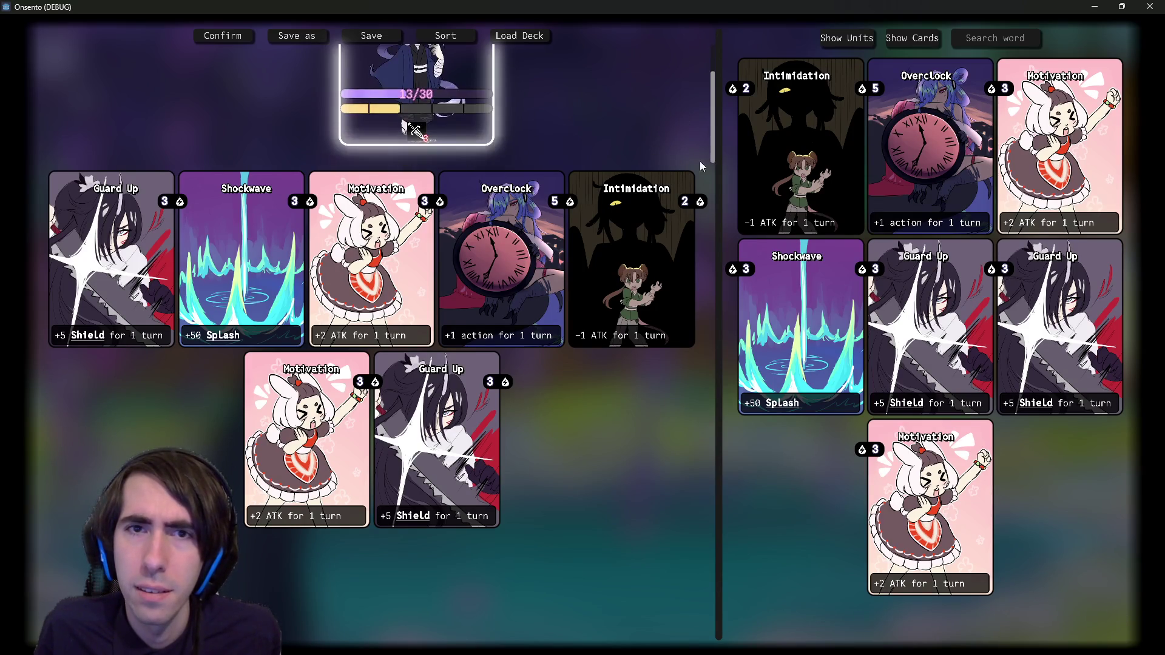
{"action": "scroll", "coordinate": [695, 121], "scroll_direction": "up", "scroll_amount": 1}
{"action": "scroll", "coordinate": [683, 110], "scroll_direction": "down", "scroll_amount": 1}
{"action": "scroll", "coordinate": [667, 135], "scroll_direction": "up", "scroll_amount": 2}
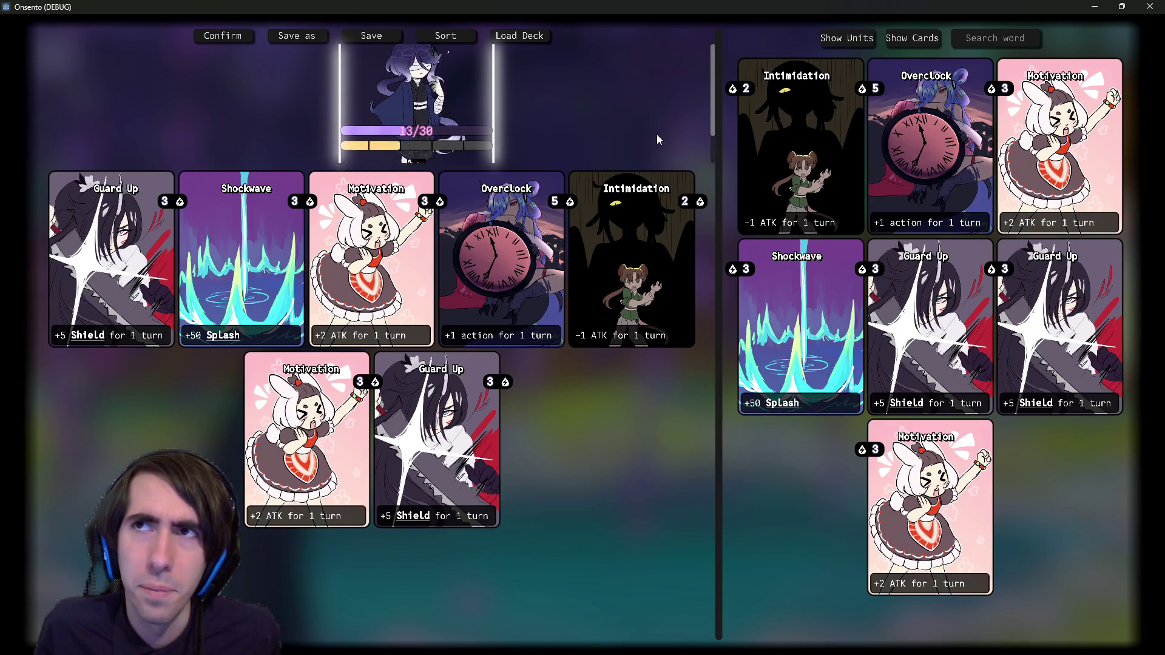
{"action": "scroll", "coordinate": [657, 133], "scroll_direction": "down", "scroll_amount": 1}
{"action": "scroll", "coordinate": [657, 129], "scroll_direction": "up", "scroll_amount": 1}
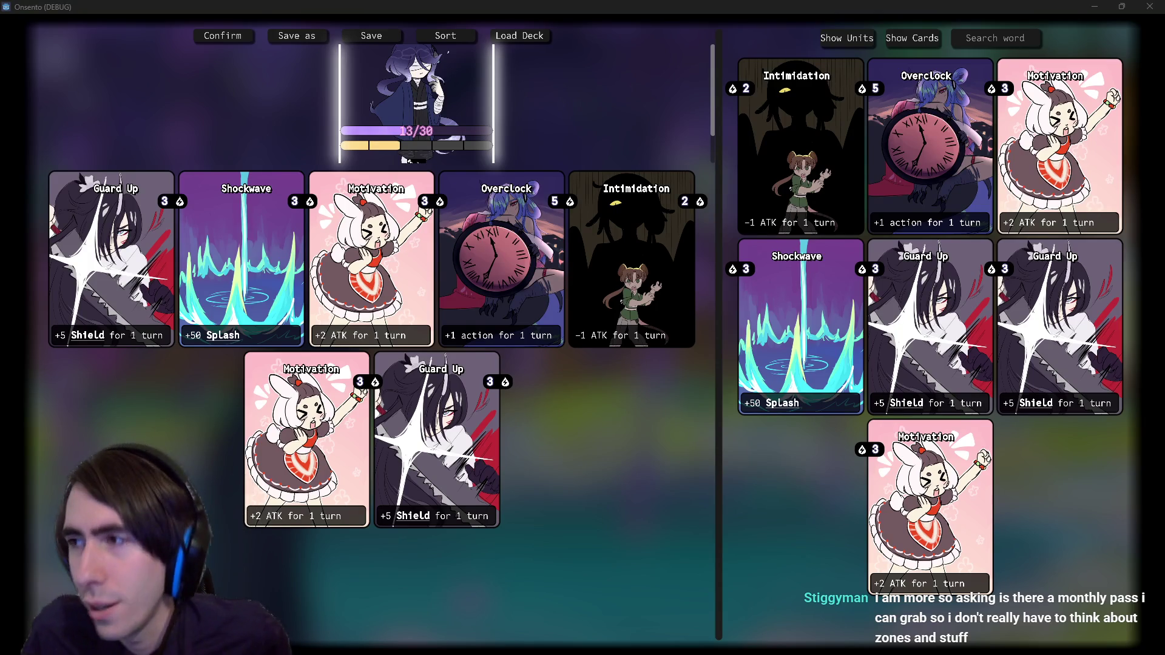
{"action": "key", "text": "alt+Tab"}
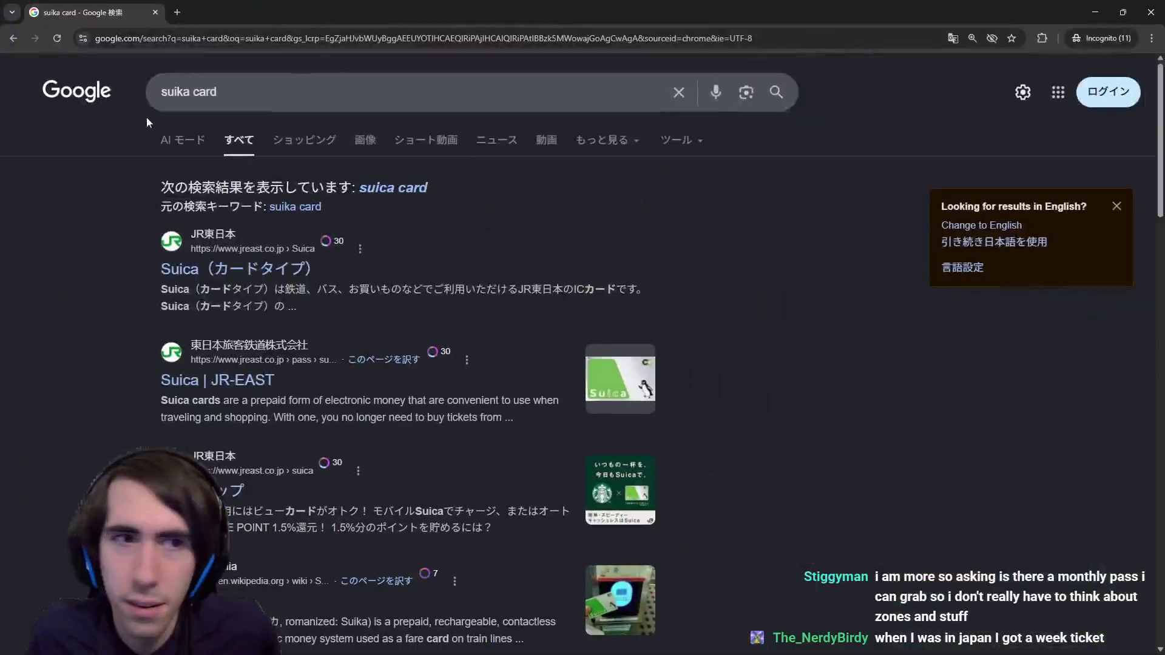
Step: Browse the suika card image results and open the ゆいレール Suica image in a new tab
{"action": "left_click", "coordinate": [363, 140]}
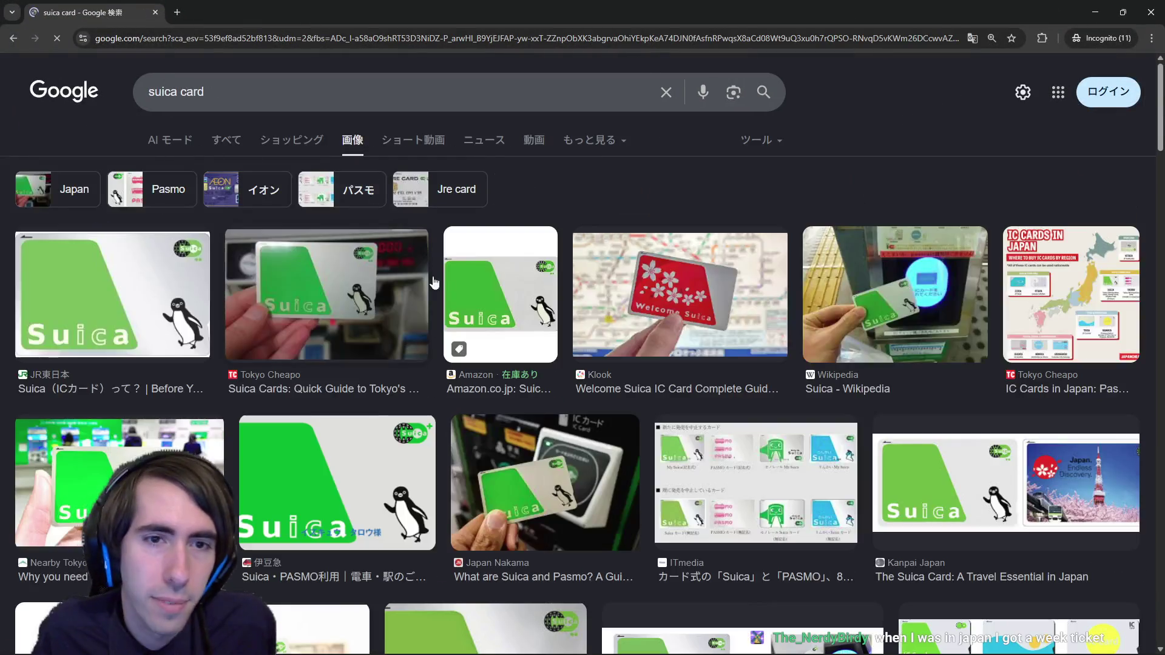
{"action": "scroll", "coordinate": [433, 282], "scroll_direction": "down", "scroll_amount": 1}
{"action": "left_click", "coordinate": [125, 220]}
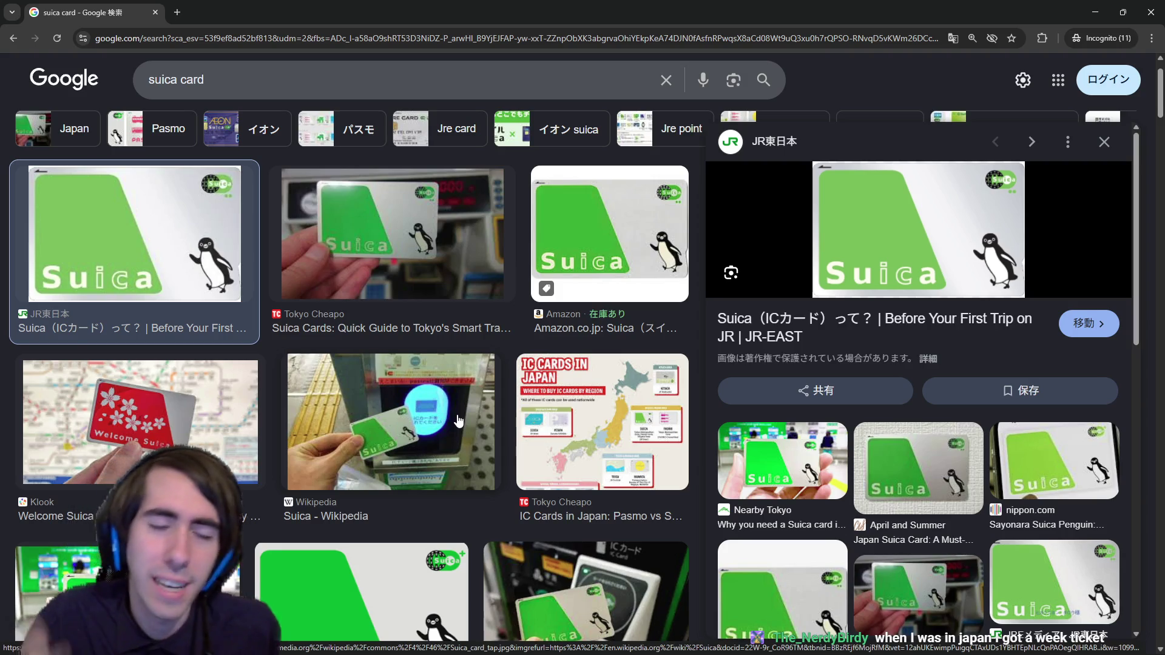
{"action": "scroll", "coordinate": [478, 389], "scroll_direction": "down", "scroll_amount": 9}
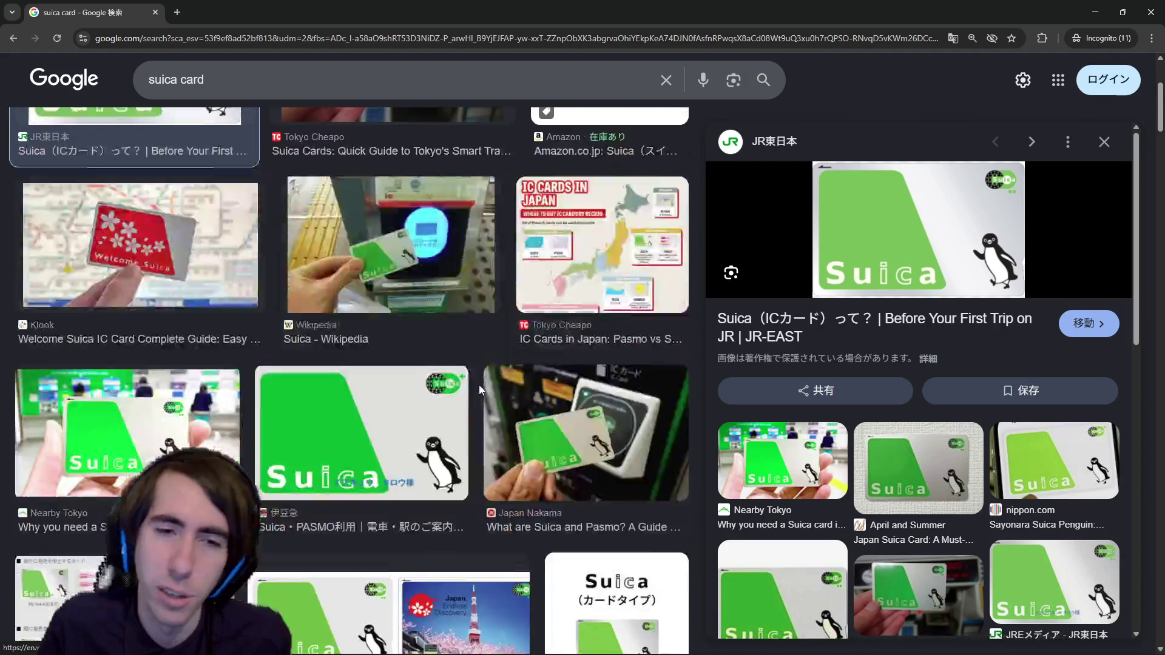
{"action": "scroll", "coordinate": [482, 393], "scroll_direction": "down", "scroll_amount": 5}
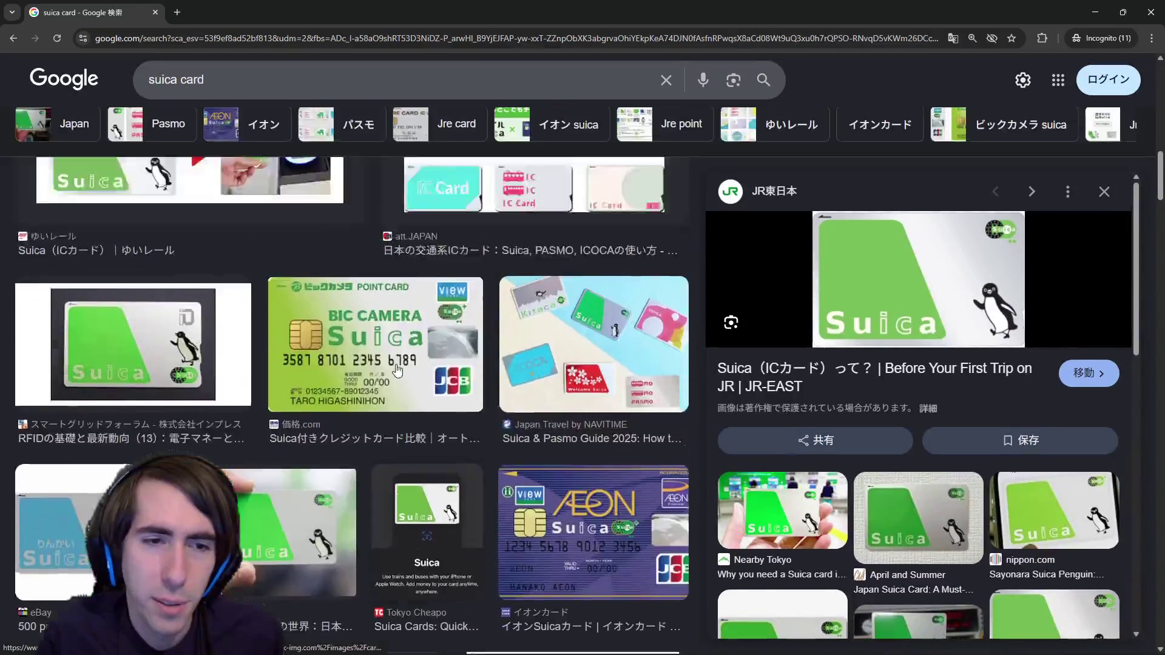
{"action": "left_click", "coordinate": [189, 318]}
{"action": "right_click", "coordinate": [857, 222]}
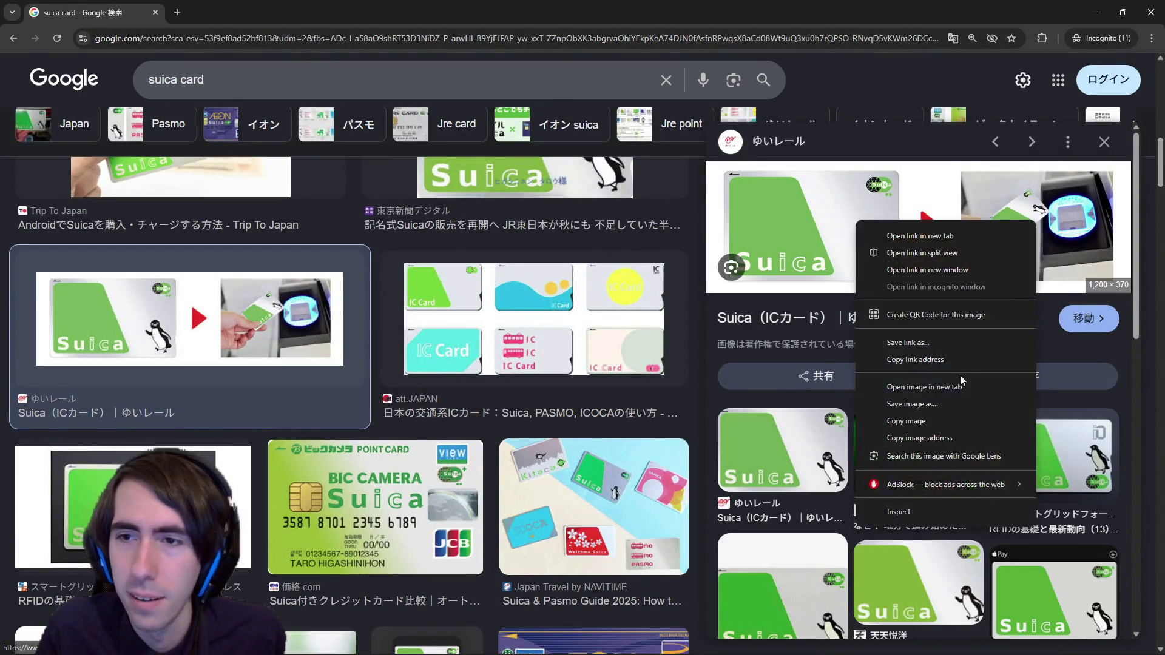
{"action": "left_click", "coordinate": [960, 375]}
{"action": "left_click", "coordinate": [225, 8]}
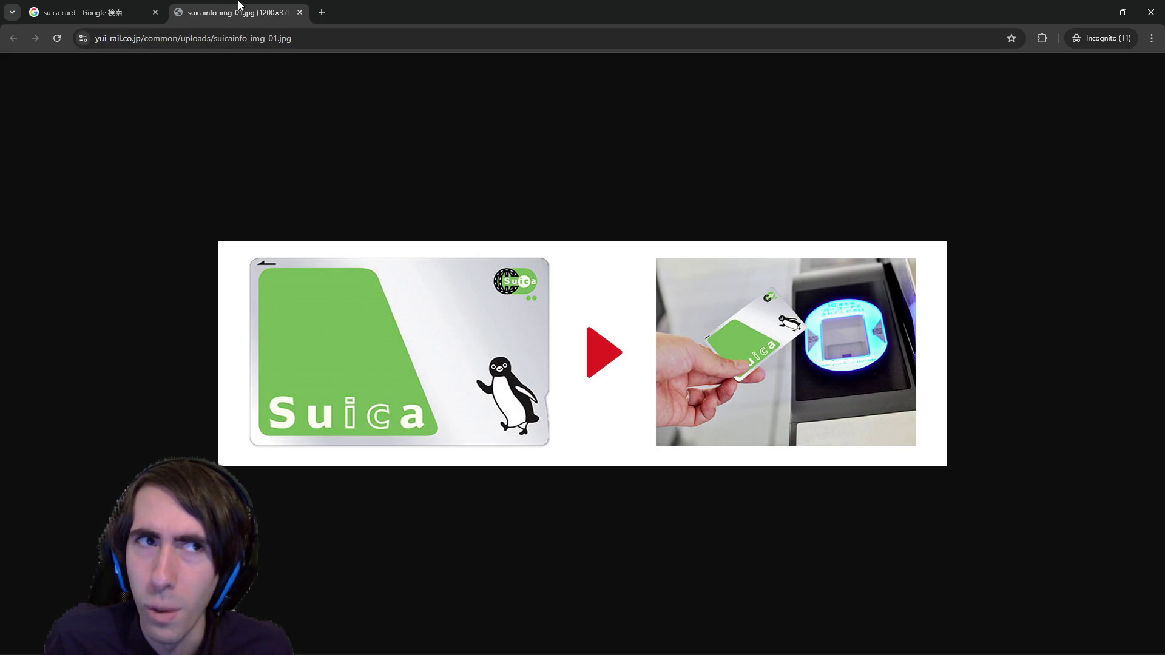
Step: Back on the search tab, show the general web results for suica card, then return to the game
{"action": "left_click", "coordinate": [163, 5]}
{"action": "scroll", "coordinate": [246, 220], "scroll_direction": "up", "scroll_amount": 5}
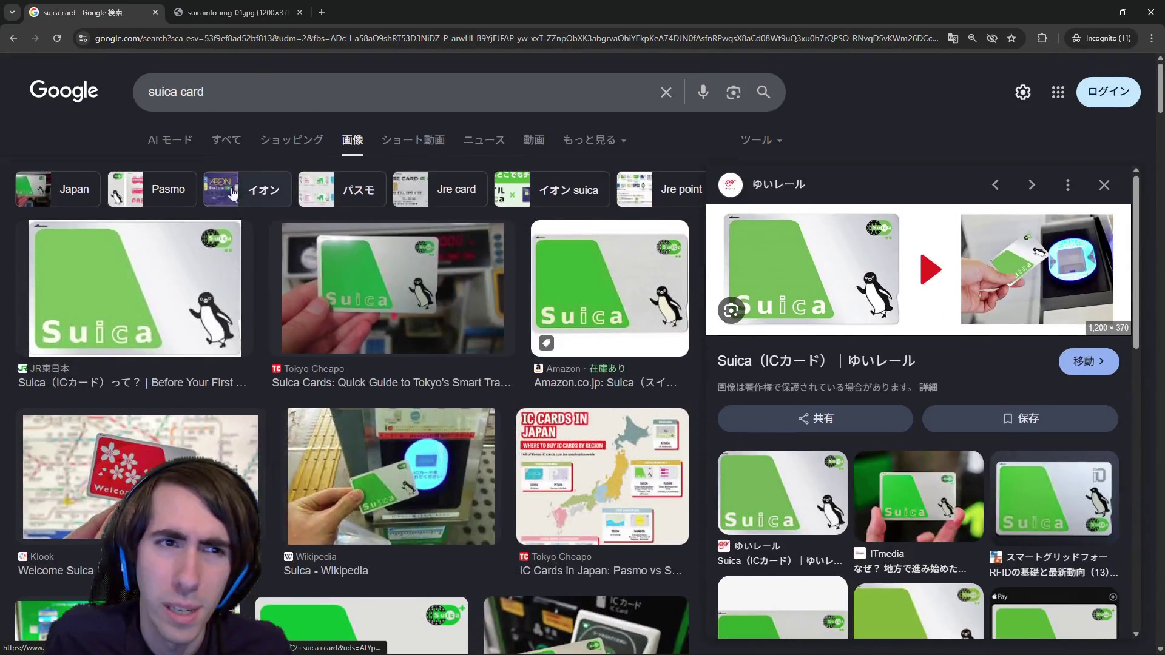
{"action": "left_click", "coordinate": [234, 133]}
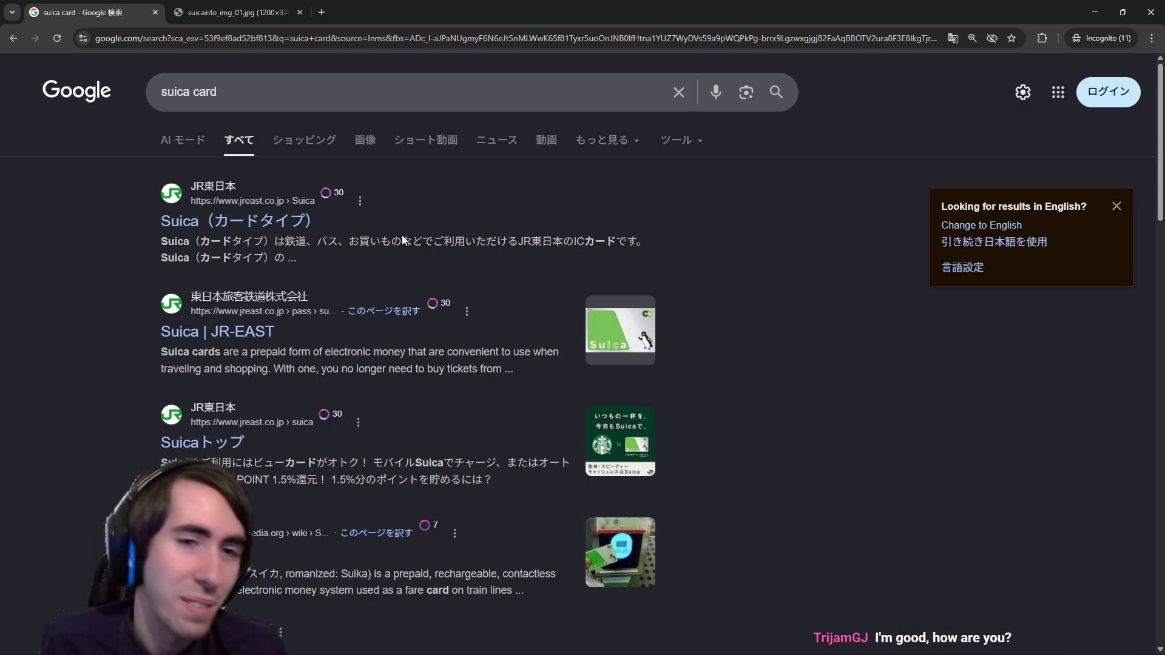
{"action": "scroll", "coordinate": [398, 234], "scroll_direction": "down", "scroll_amount": 7}
{"action": "scroll", "coordinate": [421, 267], "scroll_direction": "up", "scroll_amount": 7}
{"action": "key", "text": "alt+Tab"}
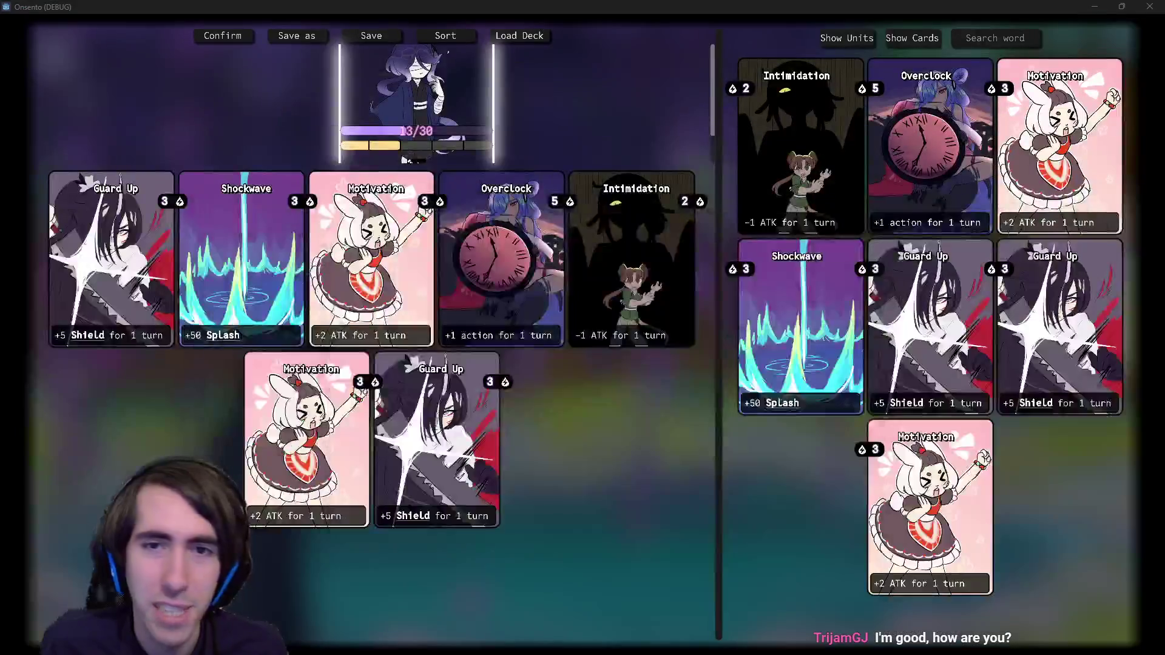
Step: Toggle the deck editor to Show Units and back to Show Cards, then return to the browser
{"action": "mouse_move", "coordinate": [459, 140]}
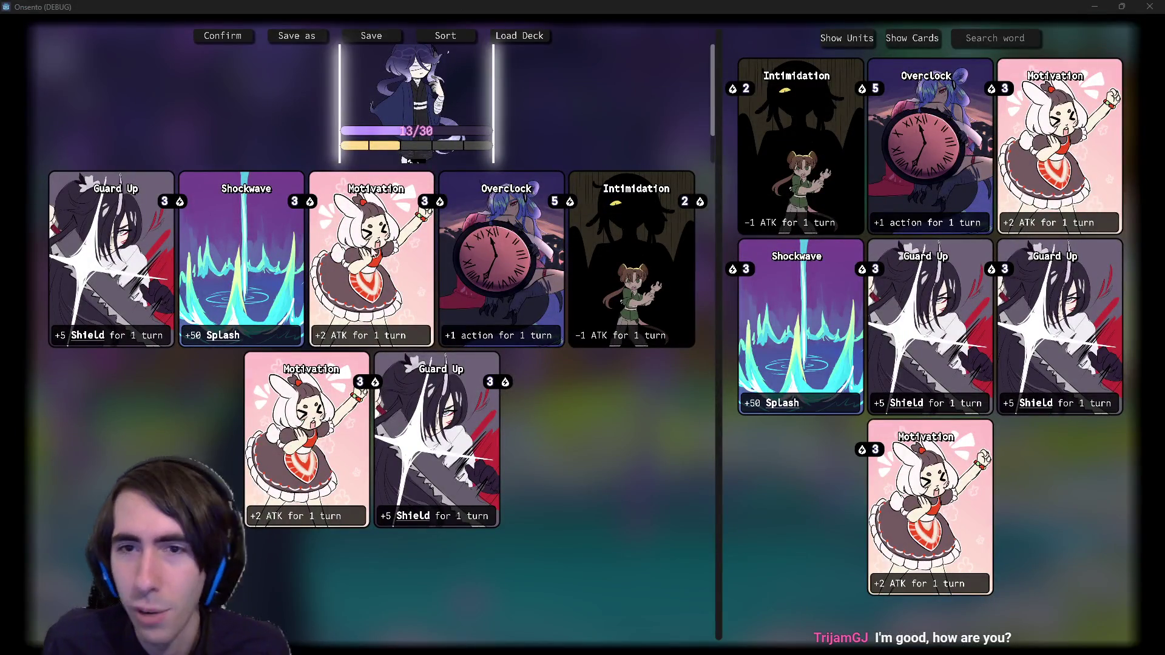
{"action": "scroll", "coordinate": [441, 147], "scroll_direction": "down", "scroll_amount": 2}
{"action": "scroll", "coordinate": [441, 147], "scroll_direction": "up", "scroll_amount": 2}
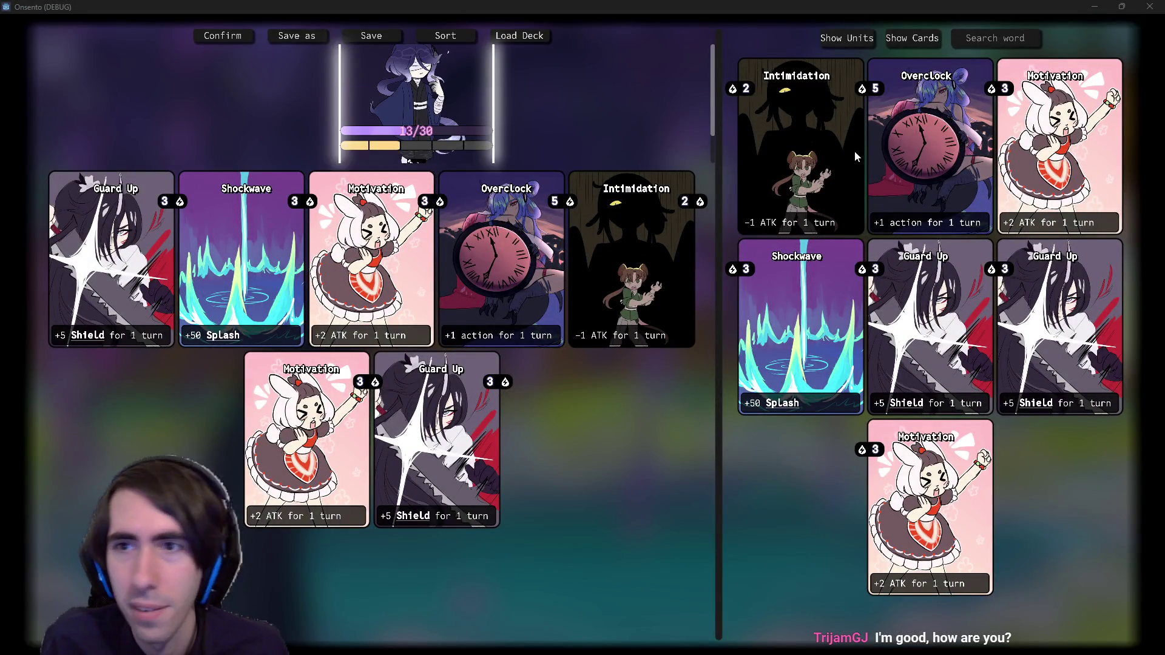
{"action": "left_click", "coordinate": [922, 38]}
{"action": "left_click", "coordinate": [925, 36]}
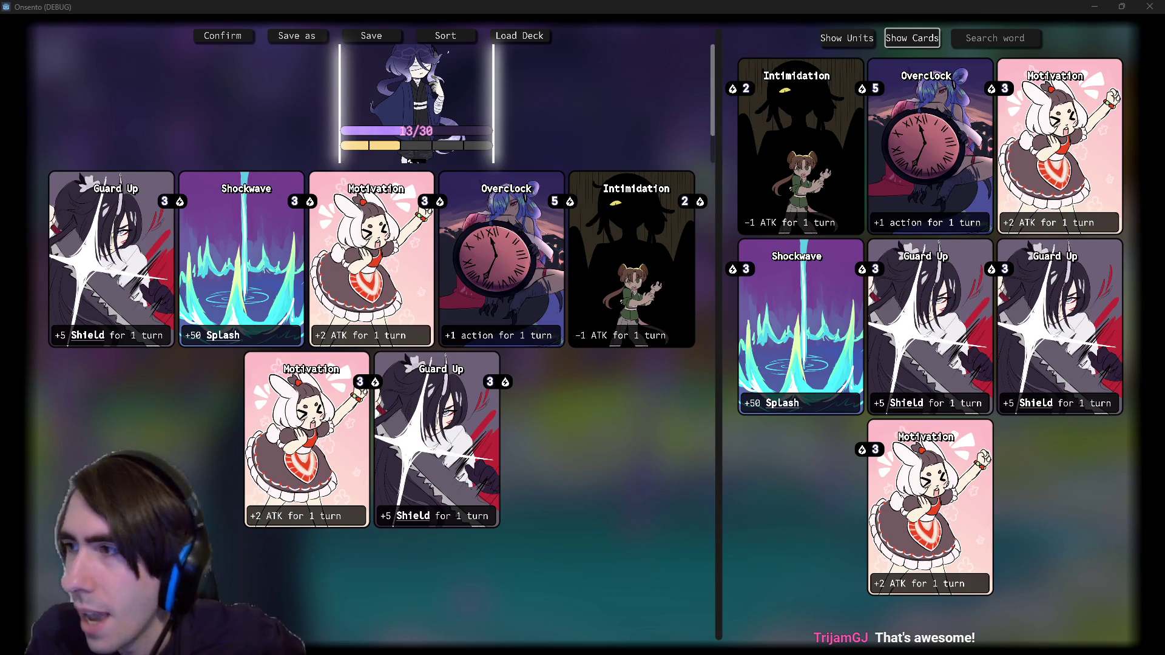
{"action": "key", "text": "alt+Tab"}
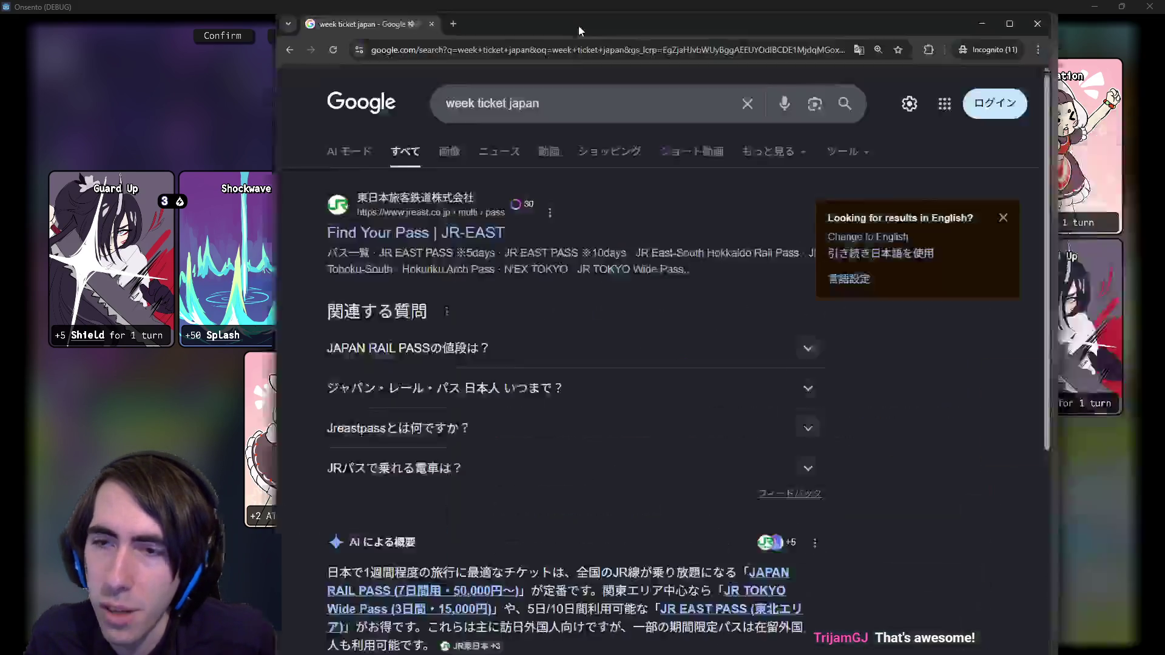
Step: Open JR-EAST's Find Your Pass page, plus background tabs for JR EAST PASS and JR TOKYO Wide Pass
{"action": "middle_click", "coordinate": [240, 209]}
{"action": "key", "text": "ctrl+Tab"}
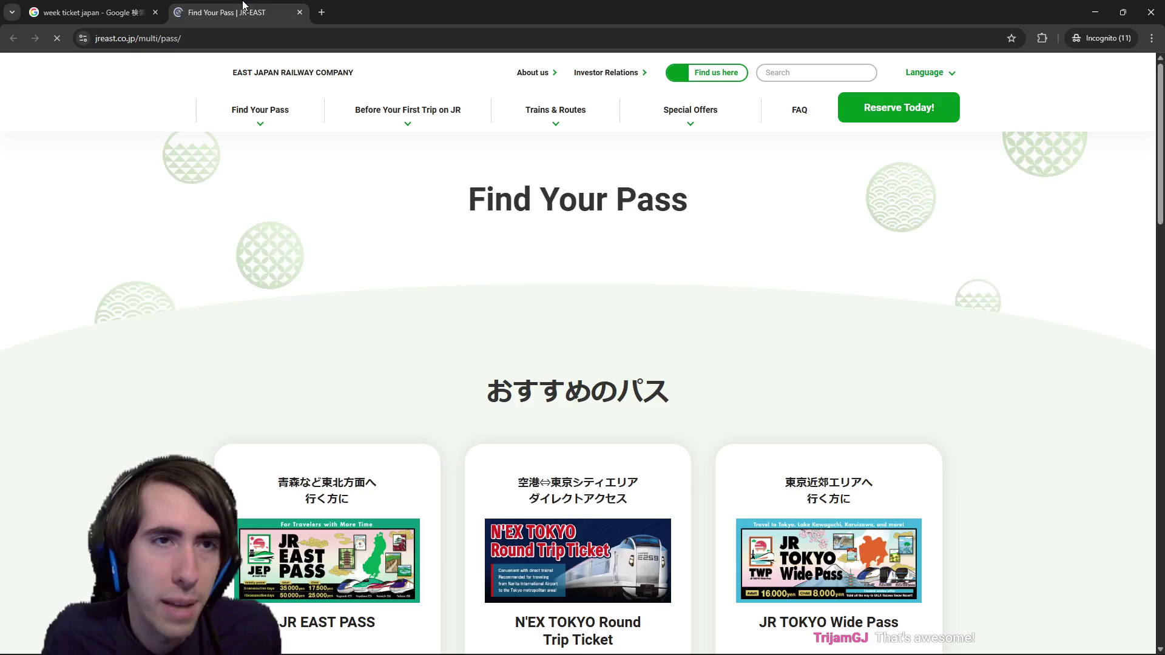
{"action": "scroll", "coordinate": [461, 267], "scroll_direction": "down", "scroll_amount": 3}
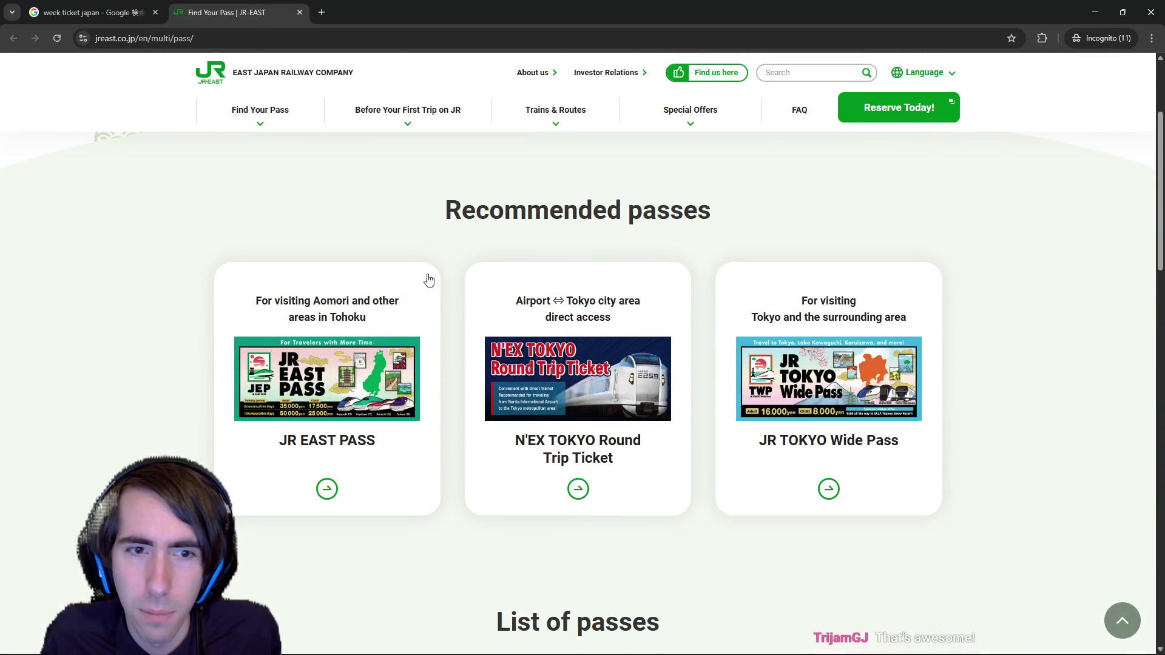
{"action": "middle_click", "coordinate": [335, 373]}
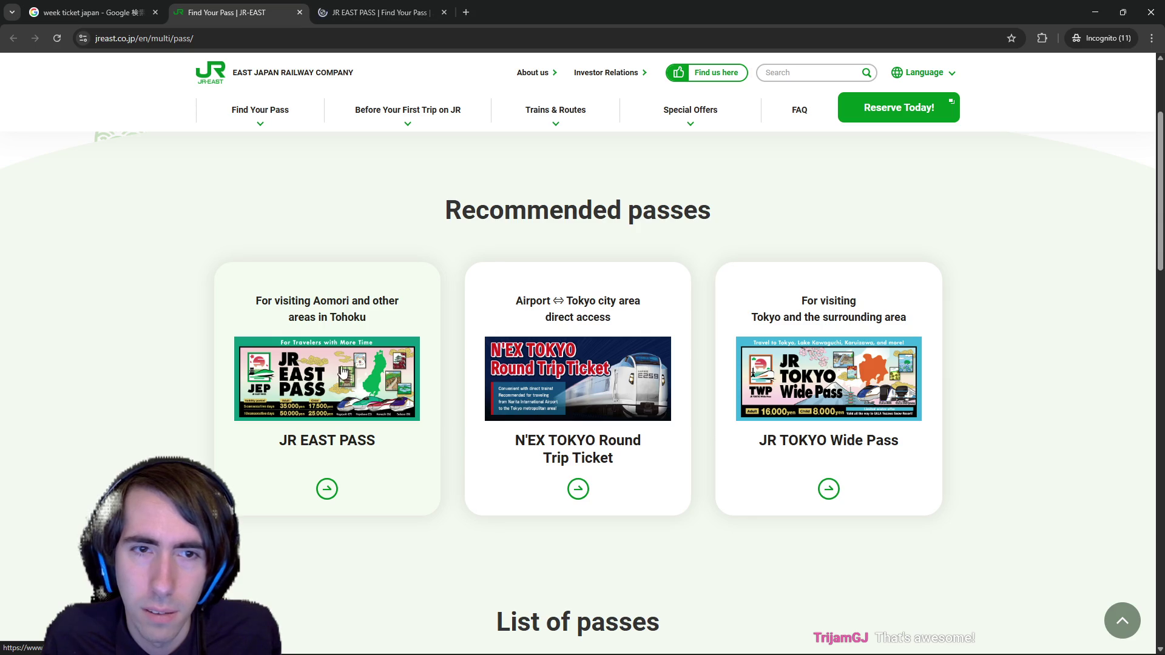
{"action": "middle_click", "coordinate": [855, 358]}
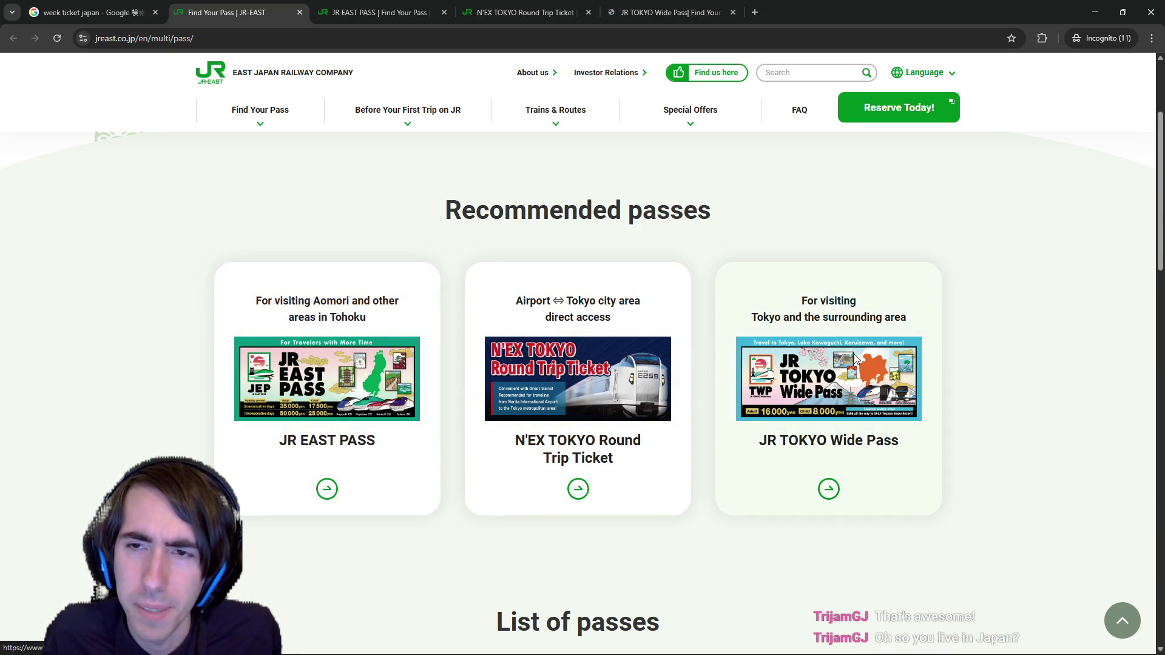
Step: Expand the Wide Area Pass section to read through it, then collapse it
{"action": "scroll", "coordinate": [843, 364], "scroll_direction": "down", "scroll_amount": 2}
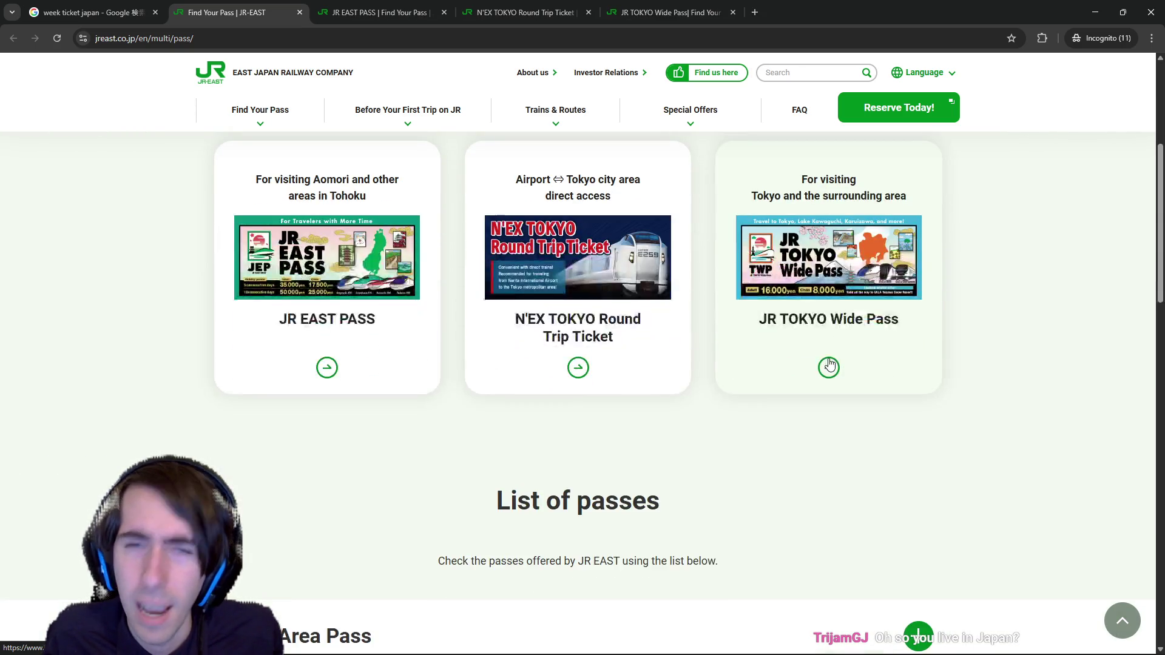
{"action": "scroll", "coordinate": [824, 380], "scroll_direction": "up", "scroll_amount": 1}
{"action": "scroll", "coordinate": [824, 380], "scroll_direction": "up", "scroll_amount": 1}
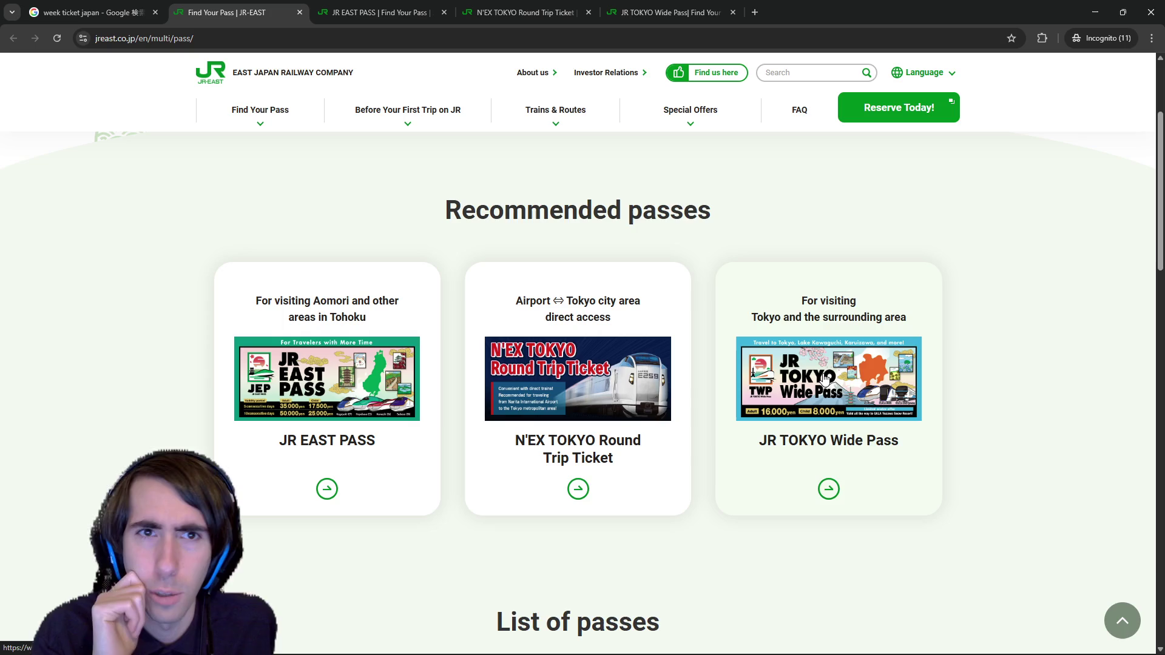
{"action": "scroll", "coordinate": [587, 355], "scroll_direction": "down", "scroll_amount": 10}
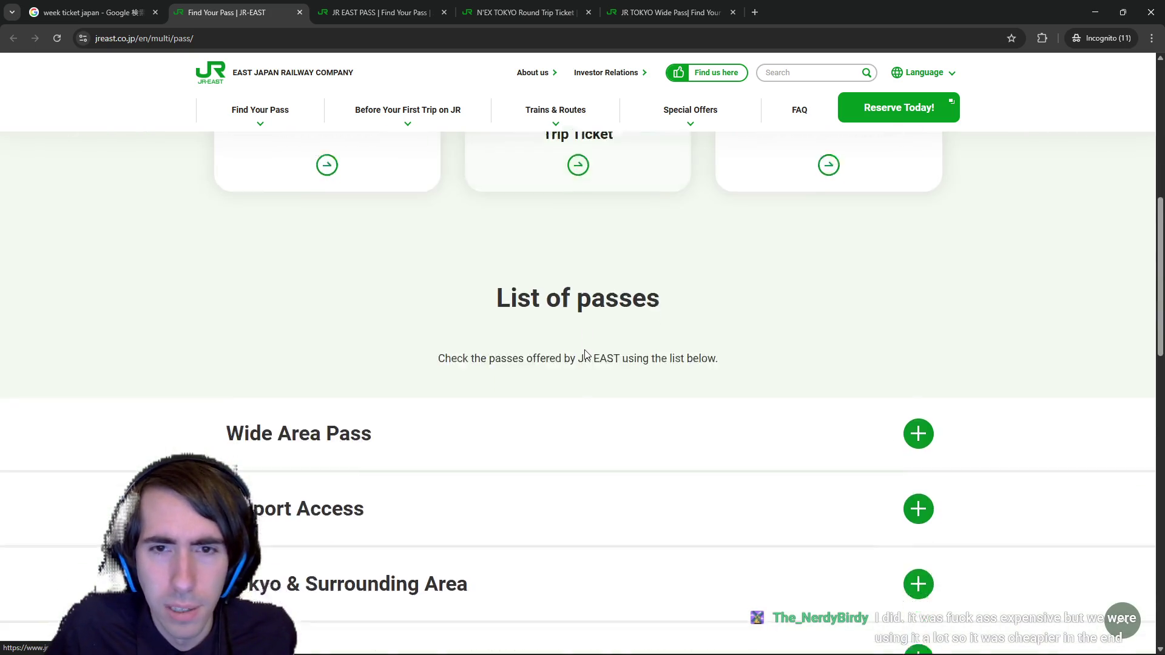
{"action": "scroll", "coordinate": [587, 355], "scroll_direction": "up", "scroll_amount": 4}
{"action": "scroll", "coordinate": [585, 356], "scroll_direction": "down", "scroll_amount": 1}
{"action": "left_click", "coordinate": [531, 340]}
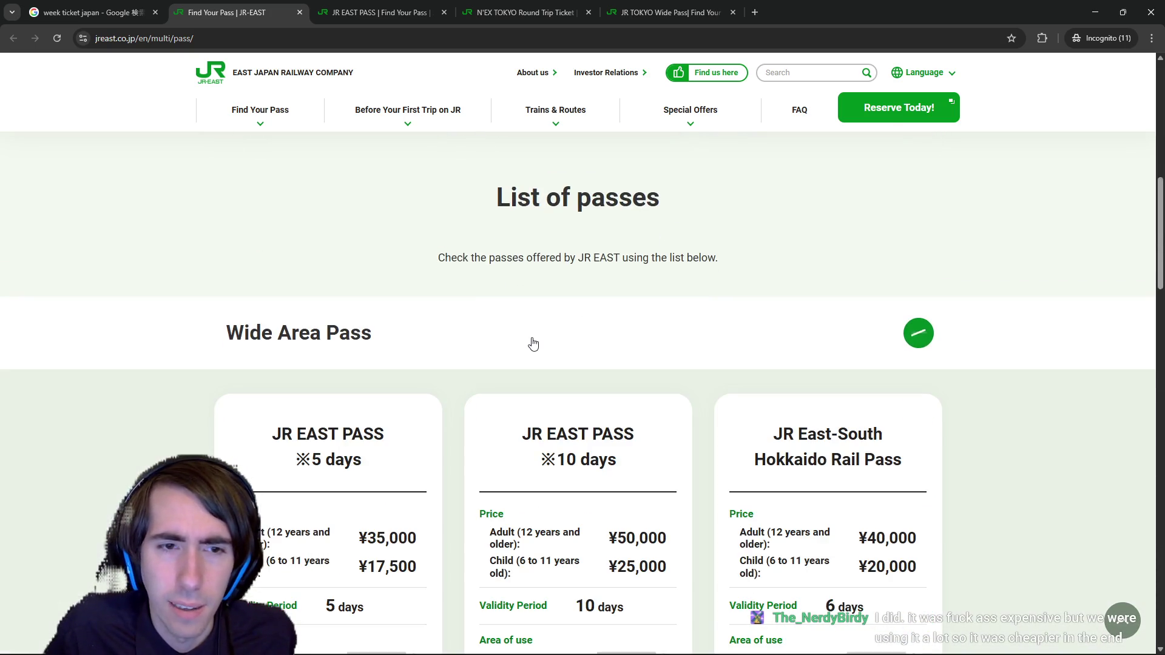
{"action": "scroll", "coordinate": [587, 351], "scroll_direction": "down", "scroll_amount": 4}
{"action": "scroll", "coordinate": [574, 310], "scroll_direction": "up", "scroll_amount": 2}
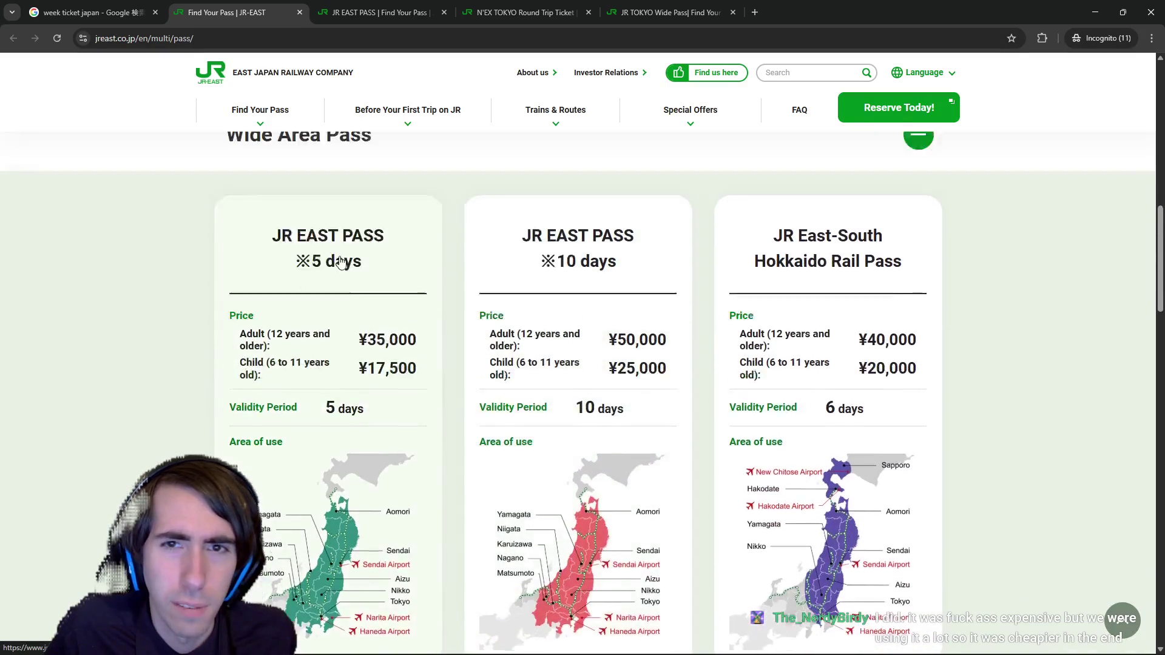
{"action": "scroll", "coordinate": [574, 310], "scroll_direction": "down", "scroll_amount": 2}
{"action": "scroll", "coordinate": [458, 389], "scroll_direction": "down", "scroll_amount": 1}
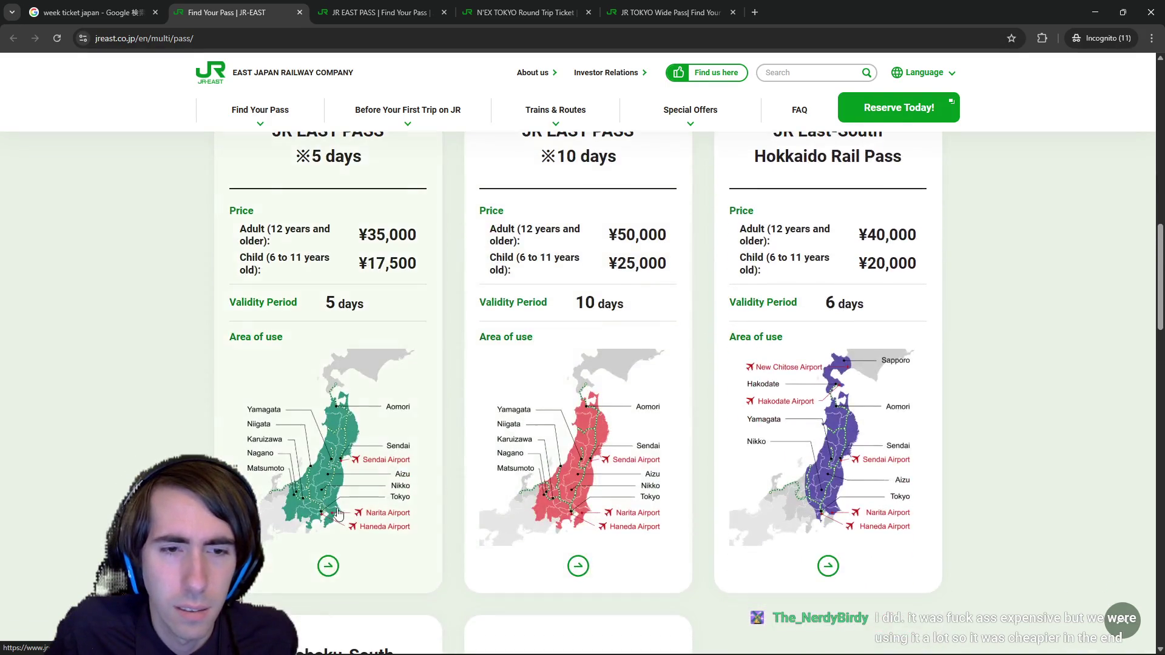
{"action": "scroll", "coordinate": [303, 372], "scroll_direction": "up", "scroll_amount": 1}
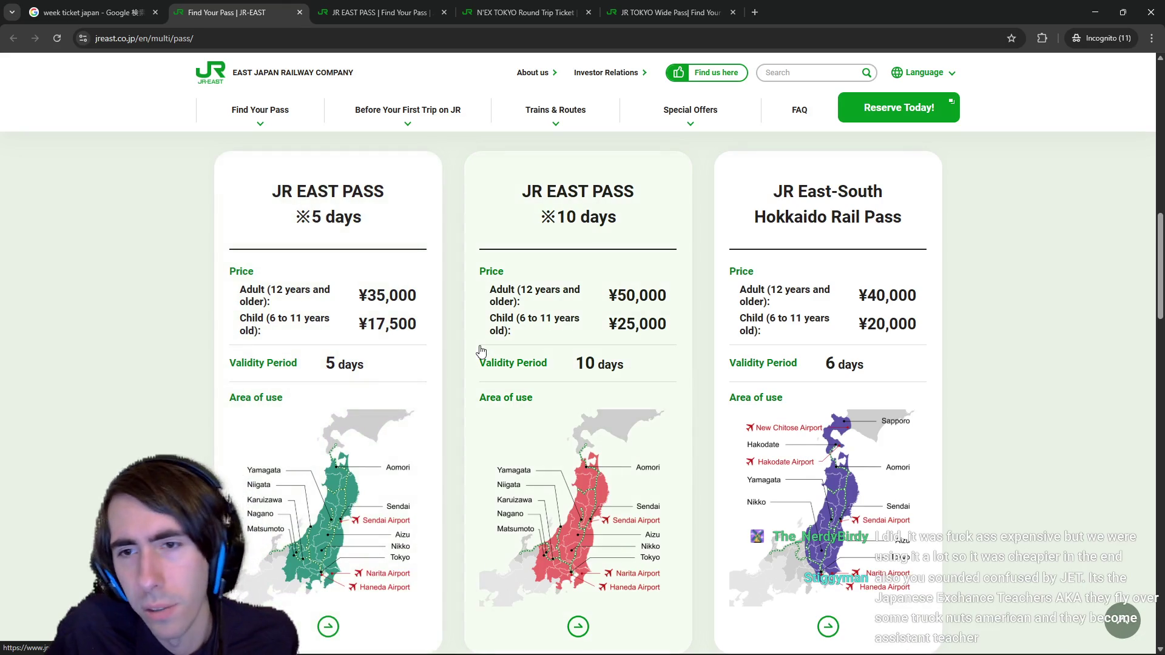
{"action": "scroll", "coordinate": [762, 366], "scroll_direction": "up", "scroll_amount": 2}
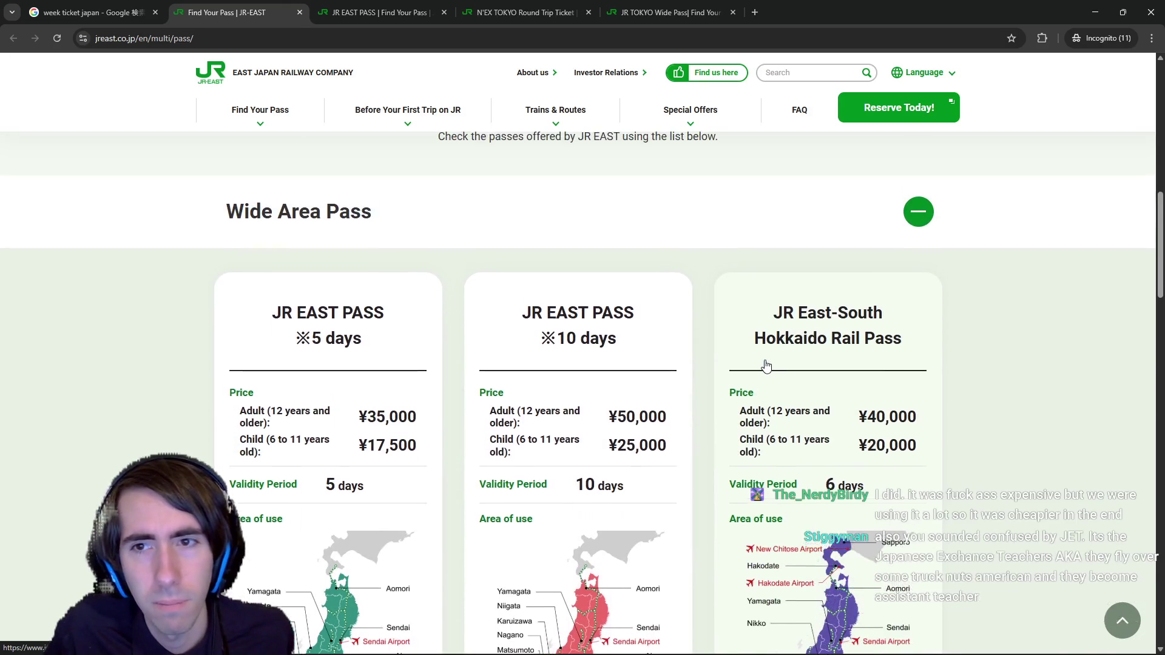
{"action": "scroll", "coordinate": [766, 365], "scroll_direction": "down", "scroll_amount": 1}
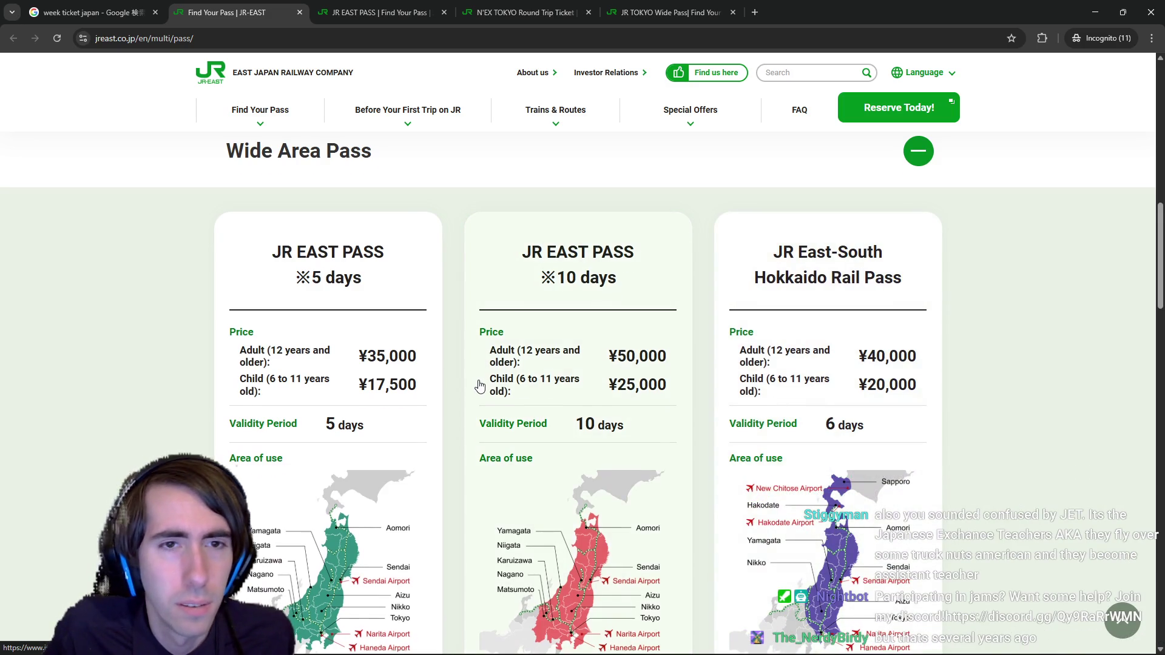
{"action": "scroll", "coordinate": [479, 386], "scroll_direction": "up", "scroll_amount": 1}
{"action": "left_click", "coordinate": [553, 240]}
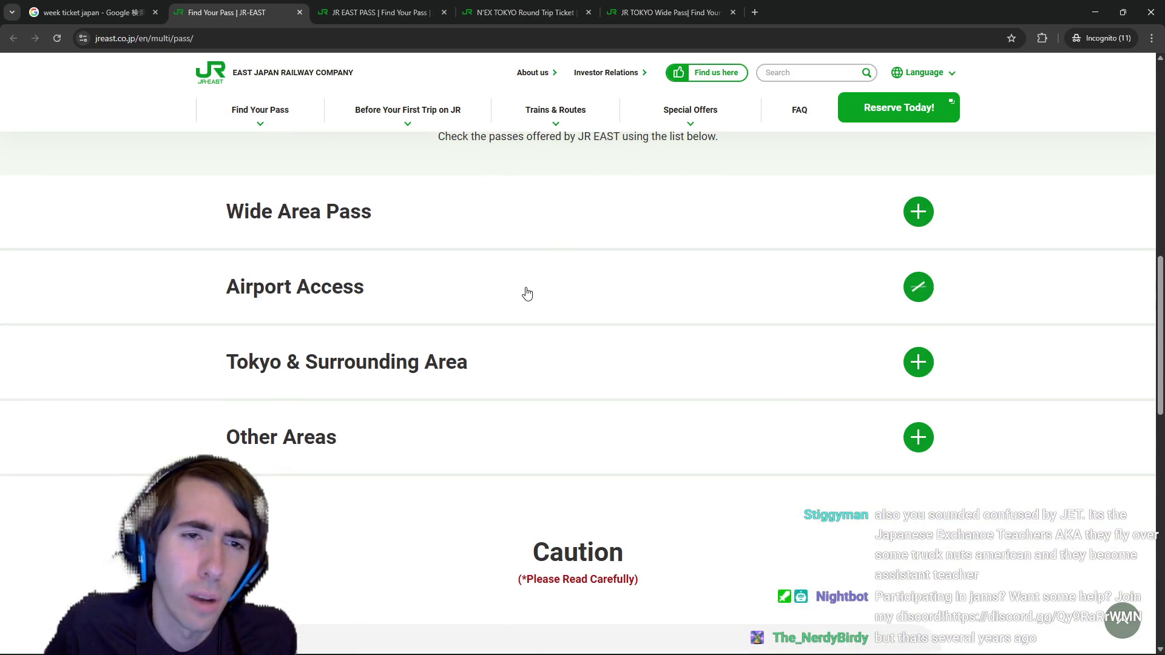
{"action": "scroll", "coordinate": [527, 294], "scroll_direction": "down", "scroll_amount": 4}
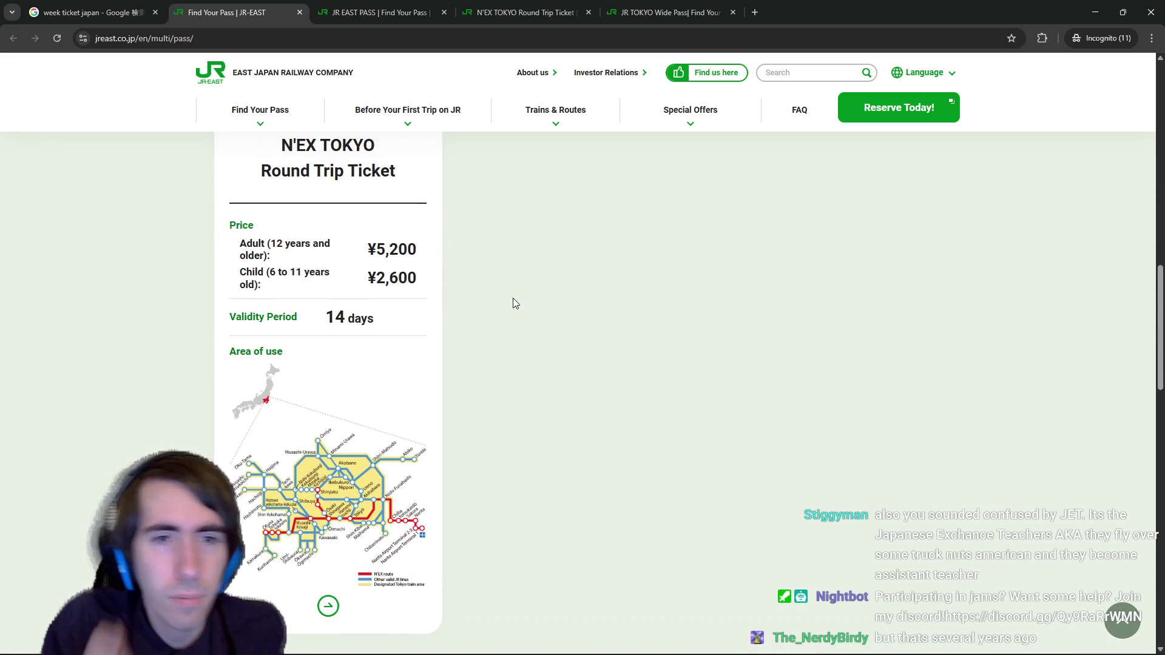
{"action": "scroll", "coordinate": [504, 302], "scroll_direction": "up", "scroll_amount": 1}
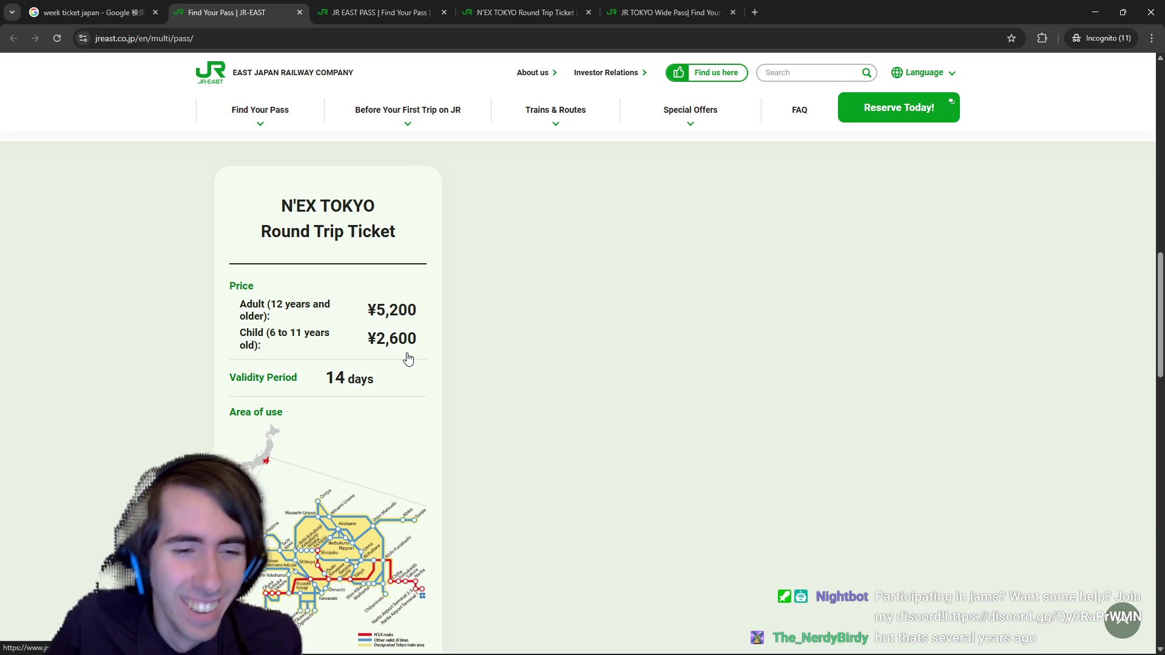
{"action": "scroll", "coordinate": [408, 358], "scroll_direction": "up", "scroll_amount": 1}
{"action": "scroll", "coordinate": [406, 359], "scroll_direction": "down", "scroll_amount": 1}
{"action": "scroll", "coordinate": [456, 271], "scroll_direction": "up", "scroll_amount": 1}
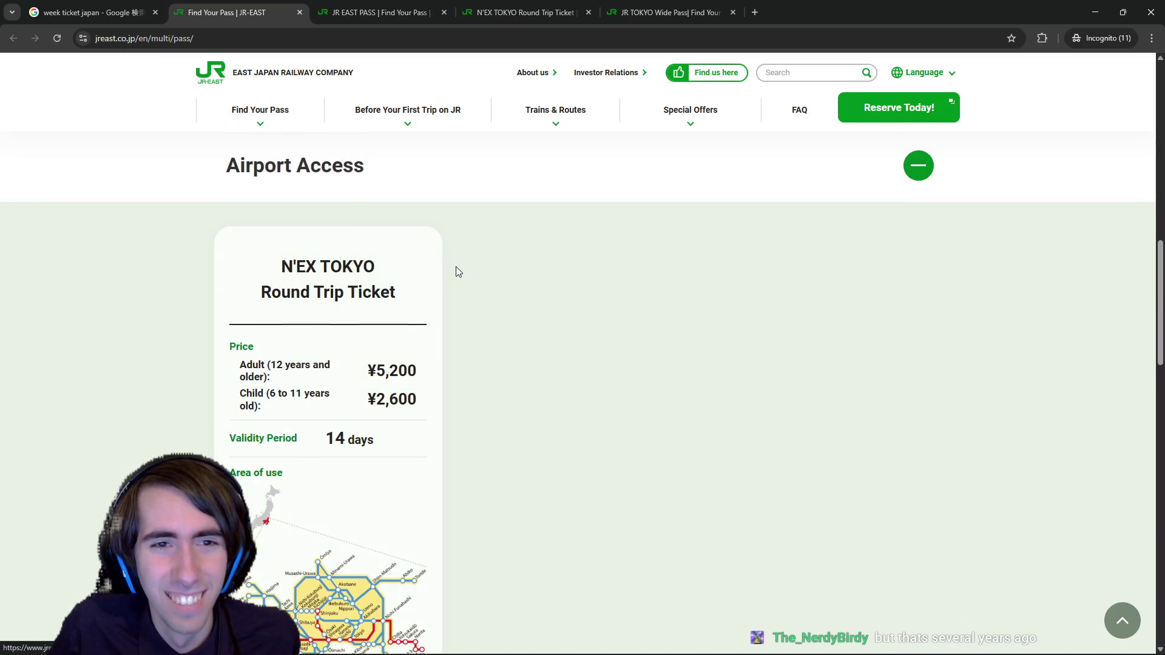
Step: Collapse Airport Access, expand and collapse Other Areas, then reopen the Wide Area Pass section
{"action": "left_click", "coordinate": [477, 191]}
{"action": "left_click", "coordinate": [481, 315]}
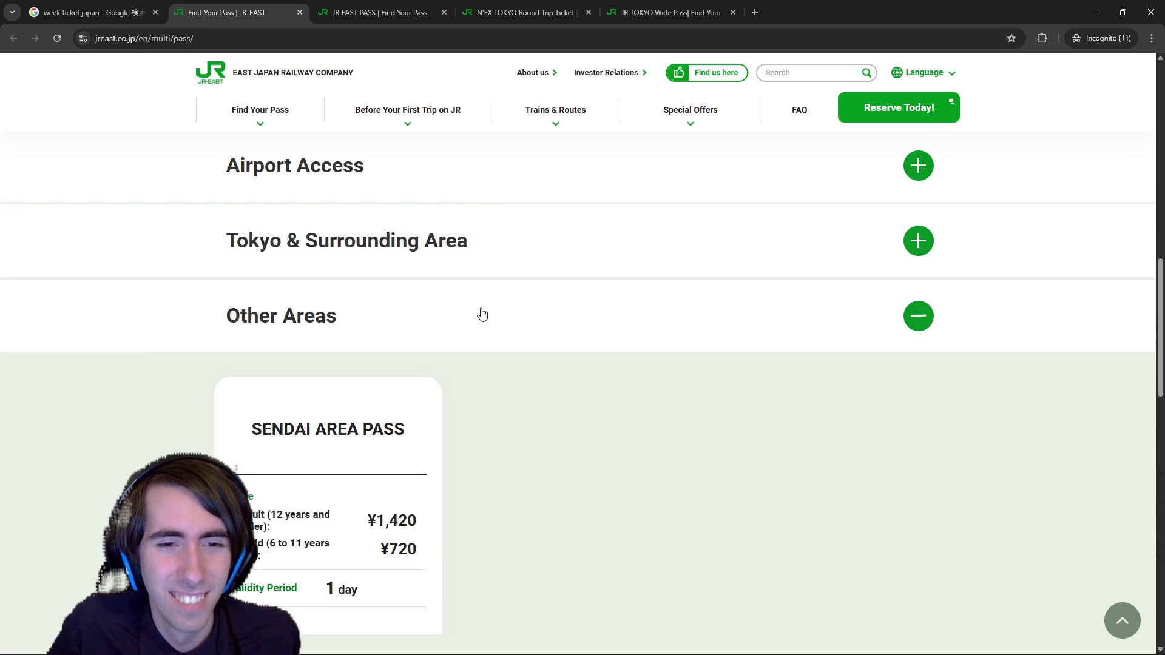
{"action": "scroll", "coordinate": [482, 314], "scroll_direction": "down", "scroll_amount": 2}
{"action": "scroll", "coordinate": [482, 314], "scroll_direction": "down", "scroll_amount": 1}
{"action": "scroll", "coordinate": [481, 308], "scroll_direction": "up", "scroll_amount": 1}
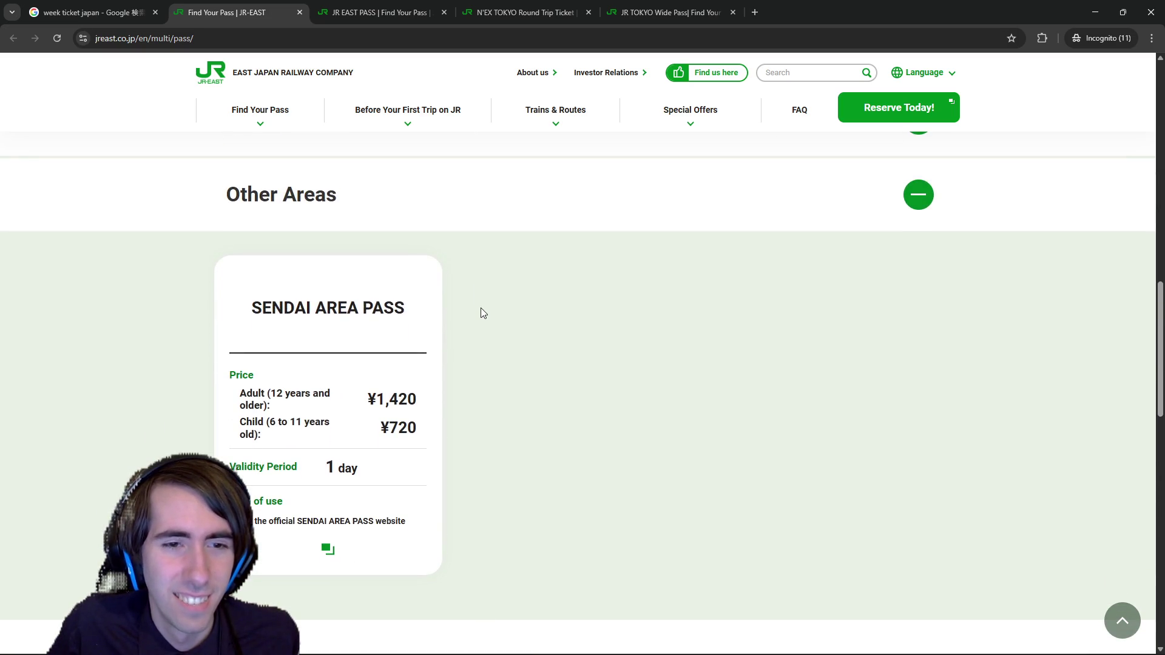
{"action": "scroll", "coordinate": [481, 314], "scroll_direction": "up", "scroll_amount": 3}
{"action": "left_click", "coordinate": [447, 396]}
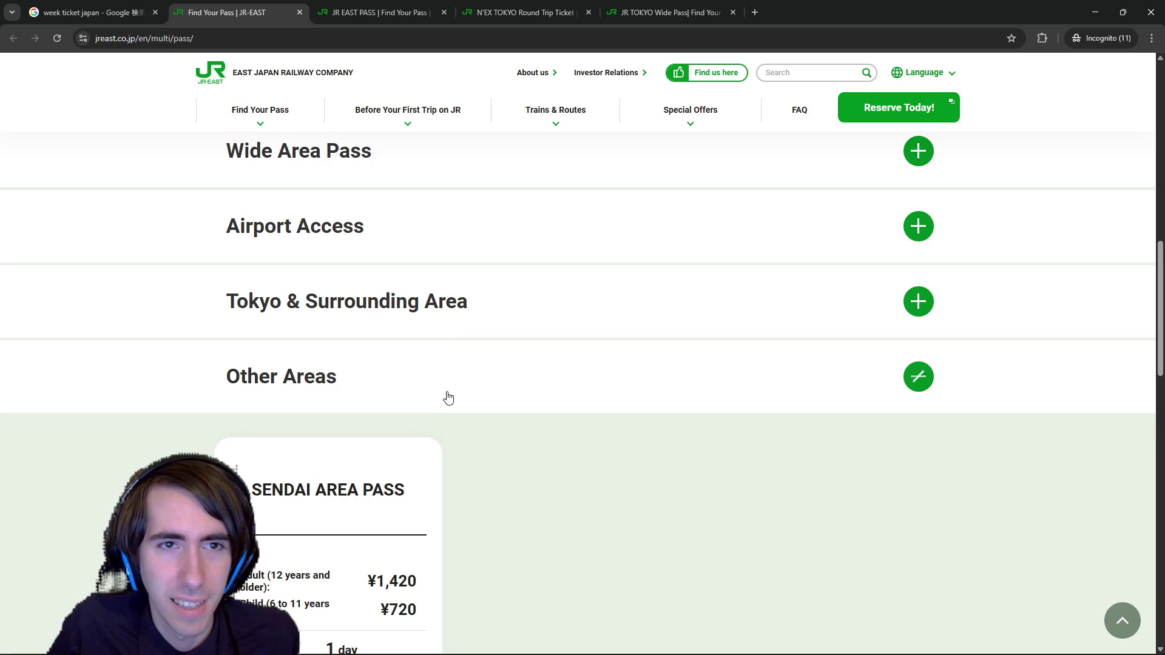
{"action": "scroll", "coordinate": [448, 392], "scroll_direction": "up", "scroll_amount": 2}
{"action": "left_click", "coordinate": [427, 330]}
{"action": "scroll", "coordinate": [419, 345], "scroll_direction": "down", "scroll_amount": 3}
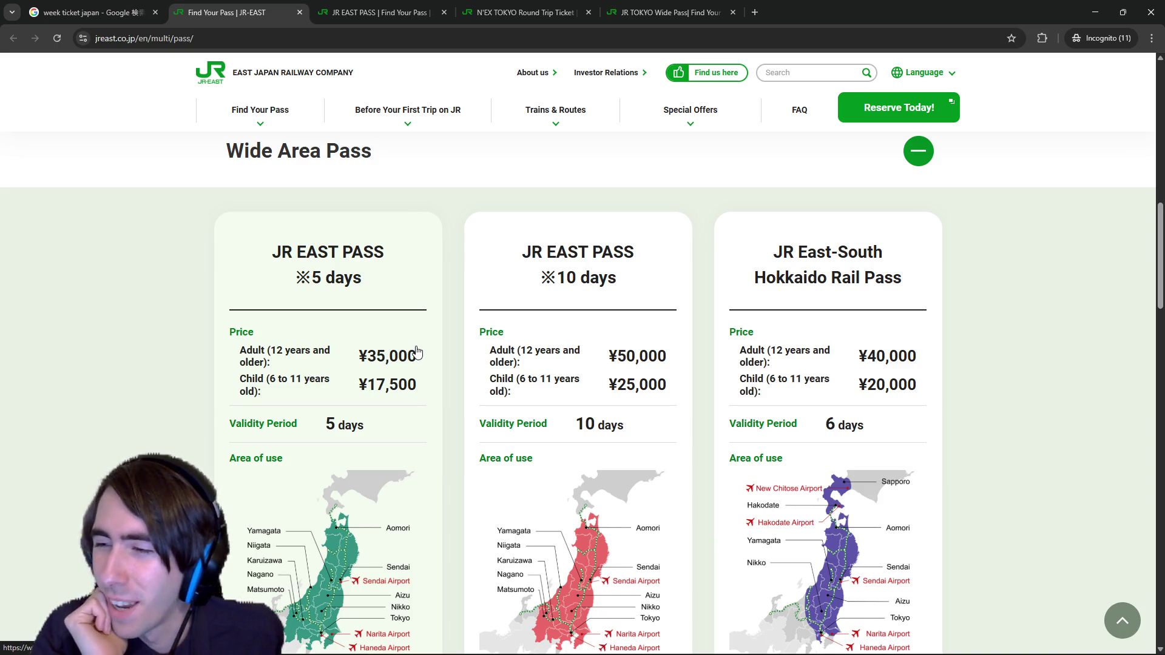
Step: View the site's Special Offers overview, then return to the week ticket japan results
{"action": "left_click", "coordinate": [80, 5]}
{"action": "left_click", "coordinate": [296, 5]}
{"action": "left_click", "coordinate": [684, 128]}
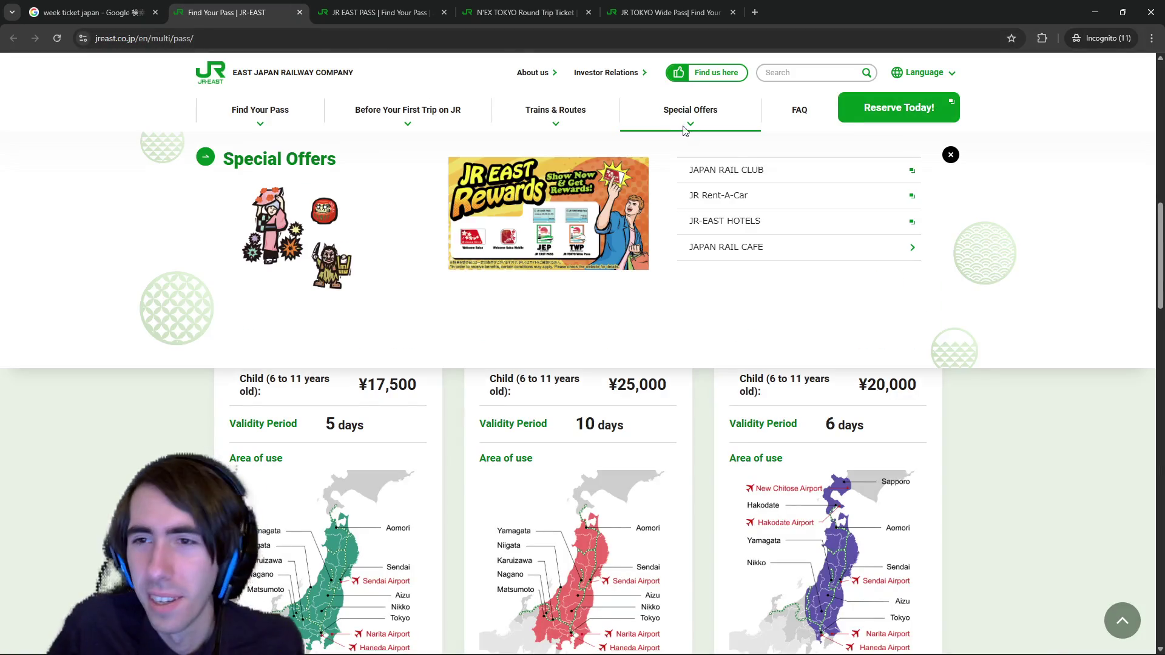
{"action": "scroll", "coordinate": [683, 394], "scroll_direction": "down", "scroll_amount": 3}
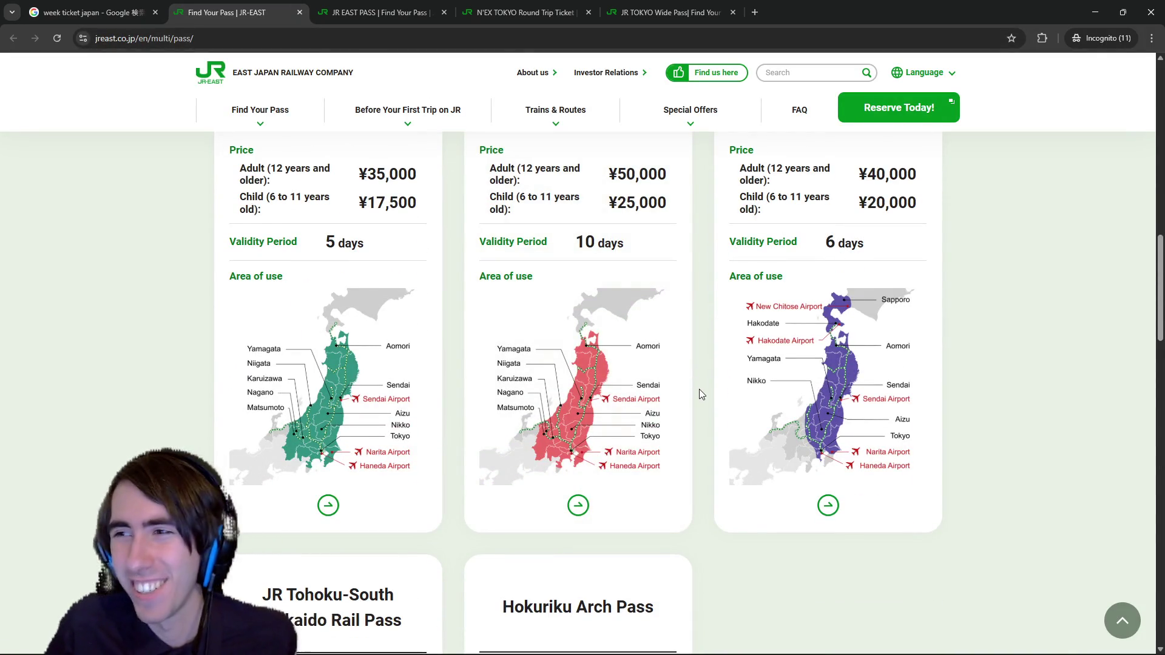
{"action": "left_click", "coordinate": [91, 12]}
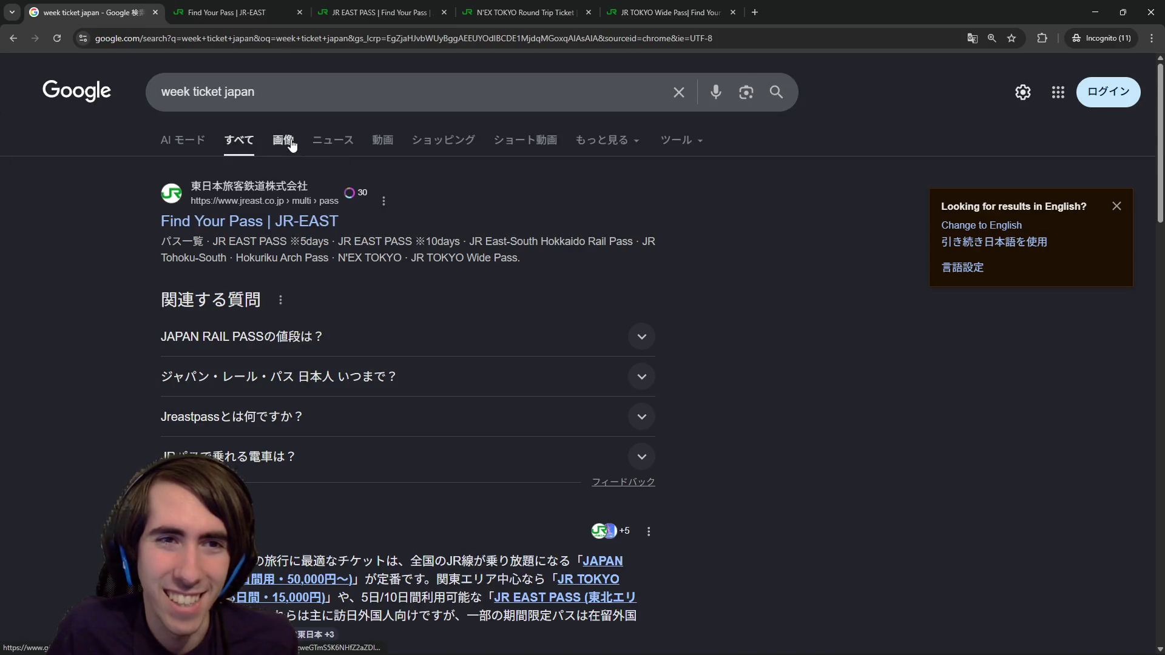
Step: Switch the week ticket japan search to image results and scroll through them
{"action": "left_click", "coordinate": [282, 141]}
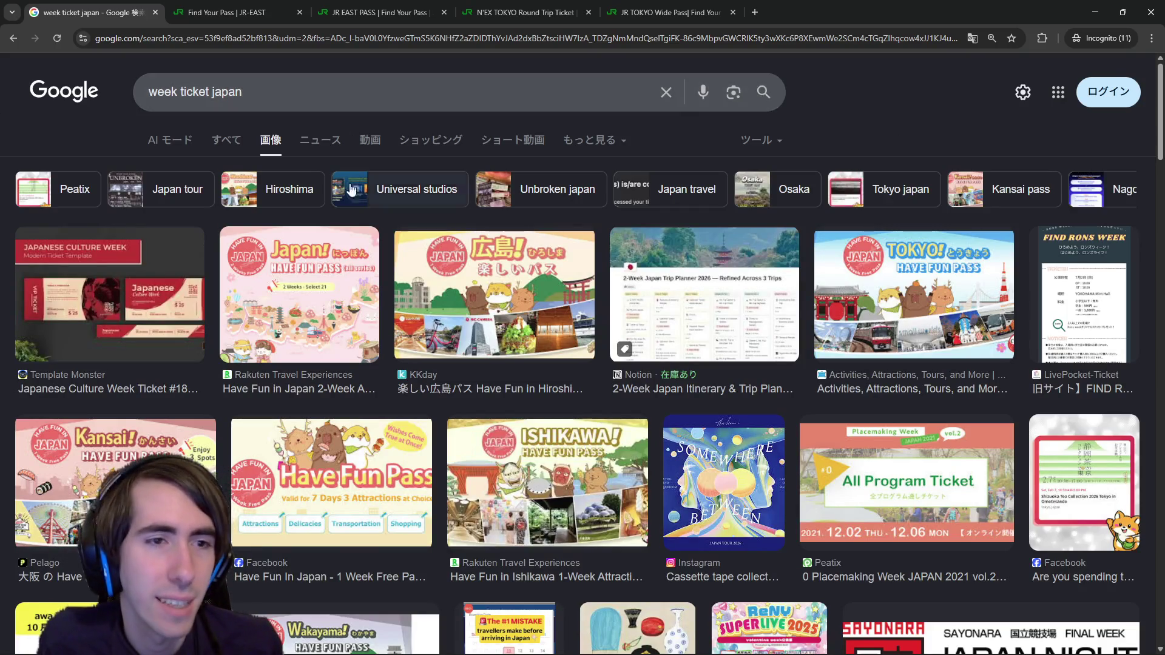
{"action": "scroll", "coordinate": [352, 190], "scroll_direction": "down", "scroll_amount": 4}
{"action": "scroll", "coordinate": [846, 114], "scroll_direction": "up", "scroll_amount": 3}
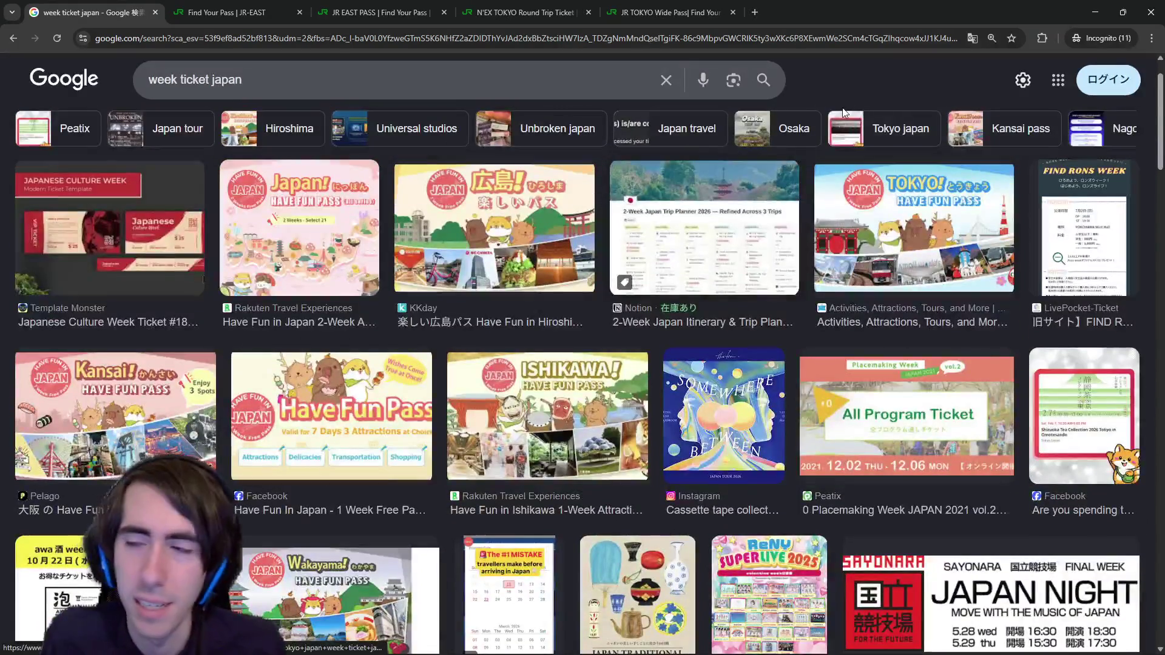
{"action": "scroll", "coordinate": [805, 157], "scroll_direction": "up", "scroll_amount": 2}
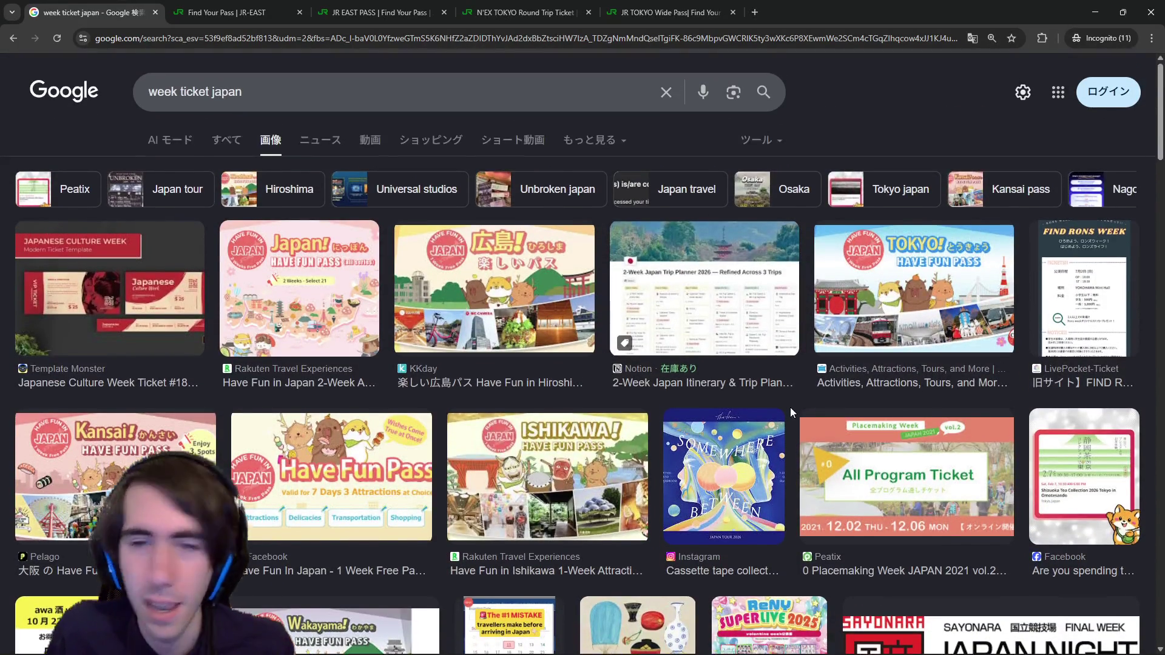
{"action": "left_click_drag", "start_coordinate": [242, 92], "coordinate": [148, 91]}
{"action": "scroll", "coordinate": [389, 350], "scroll_direction": "down", "scroll_amount": 15}
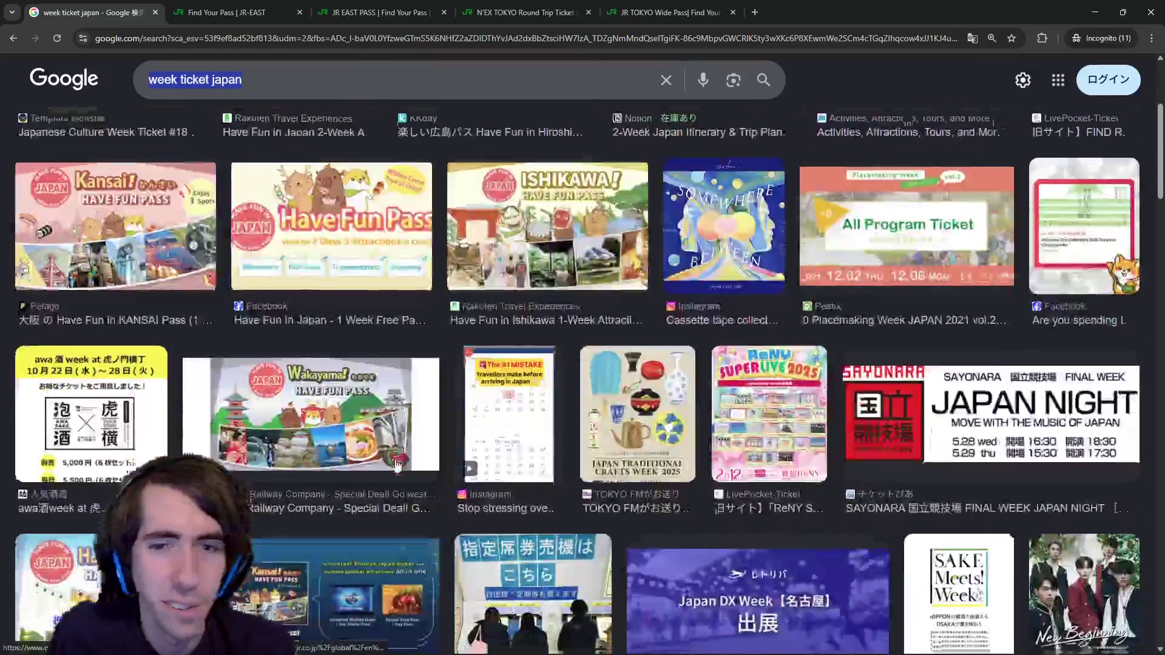
{"action": "scroll", "coordinate": [395, 466], "scroll_direction": "down", "scroll_amount": 13}
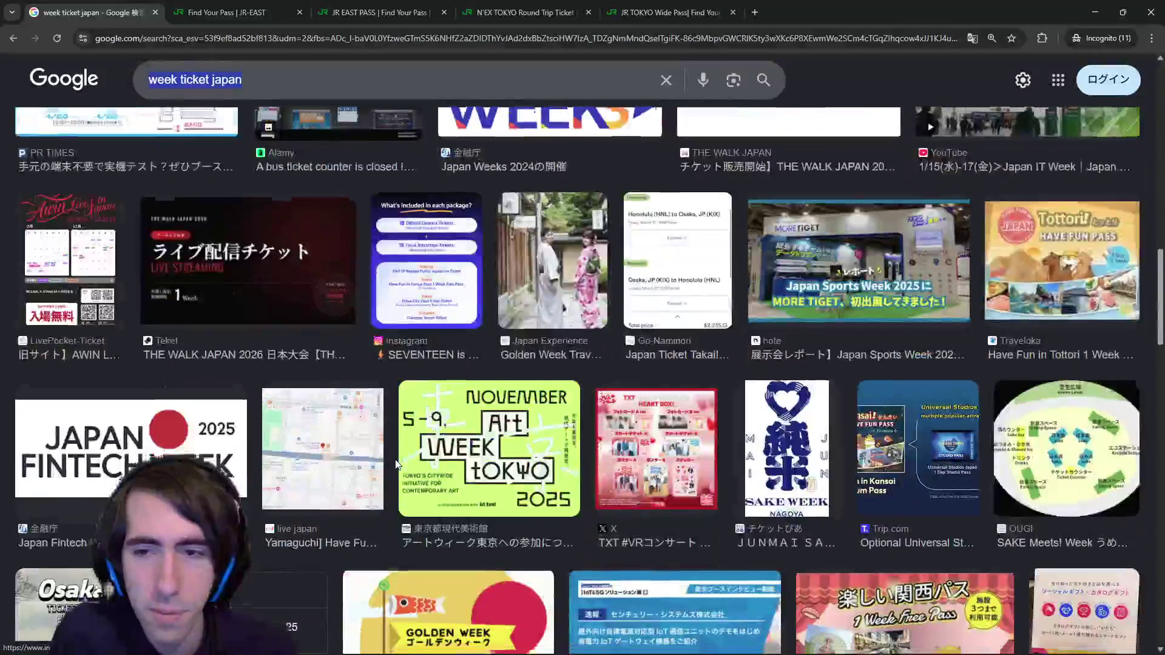
{"action": "scroll", "coordinate": [393, 449], "scroll_direction": "down", "scroll_amount": 12}
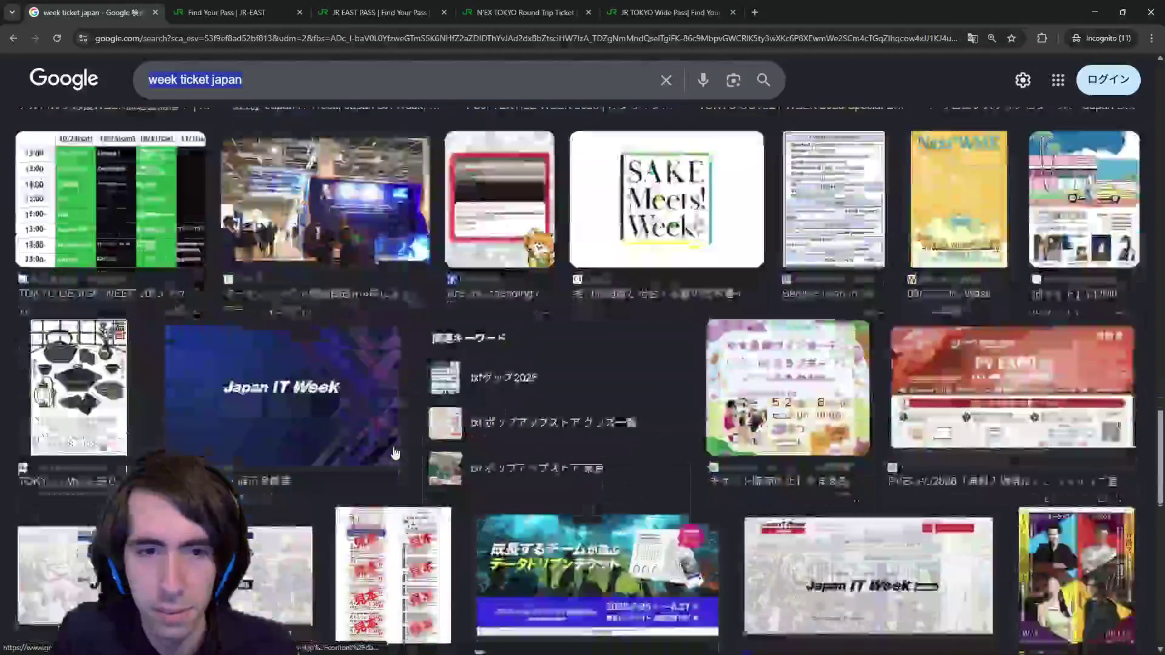
{"action": "scroll", "coordinate": [393, 434], "scroll_direction": "down", "scroll_amount": 8}
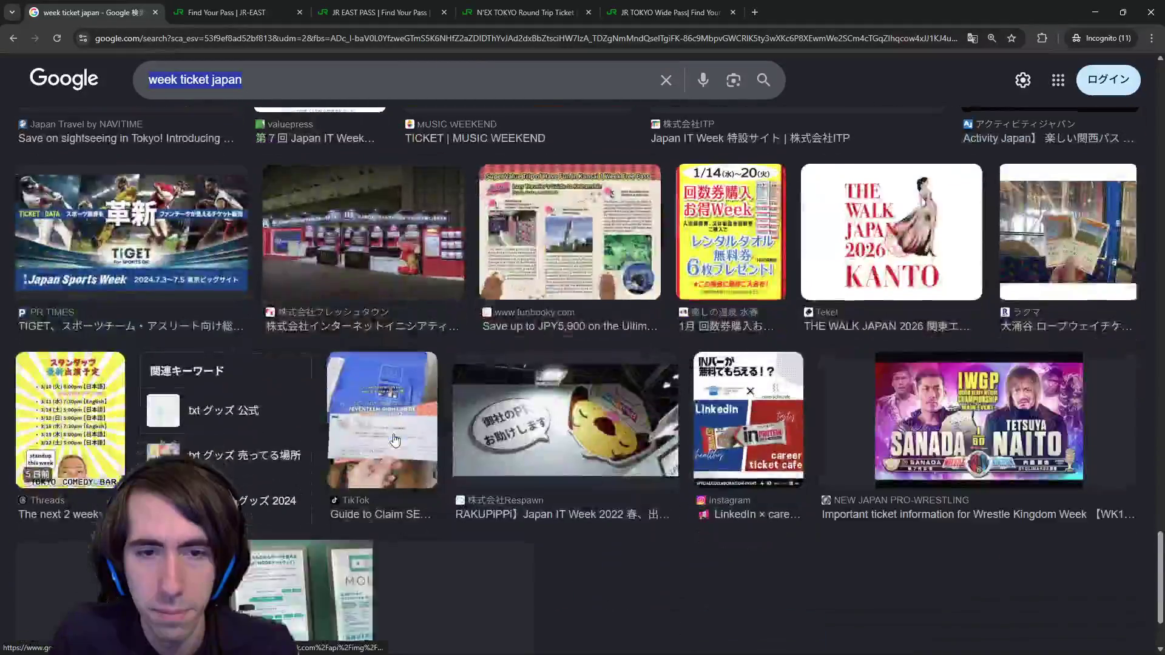
{"action": "scroll", "coordinate": [394, 441], "scroll_direction": "up", "scroll_amount": 5}
{"action": "scroll", "coordinate": [393, 434], "scroll_direction": "up", "scroll_amount": 10}
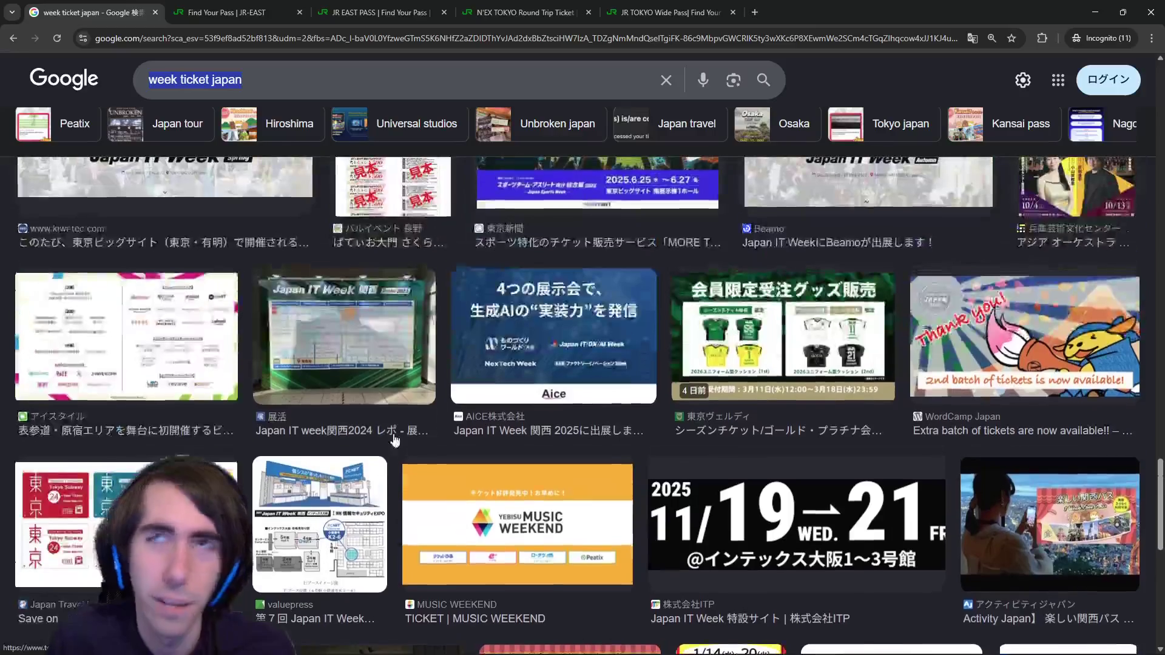
{"action": "scroll", "coordinate": [568, 347], "scroll_direction": "up", "scroll_amount": 15}
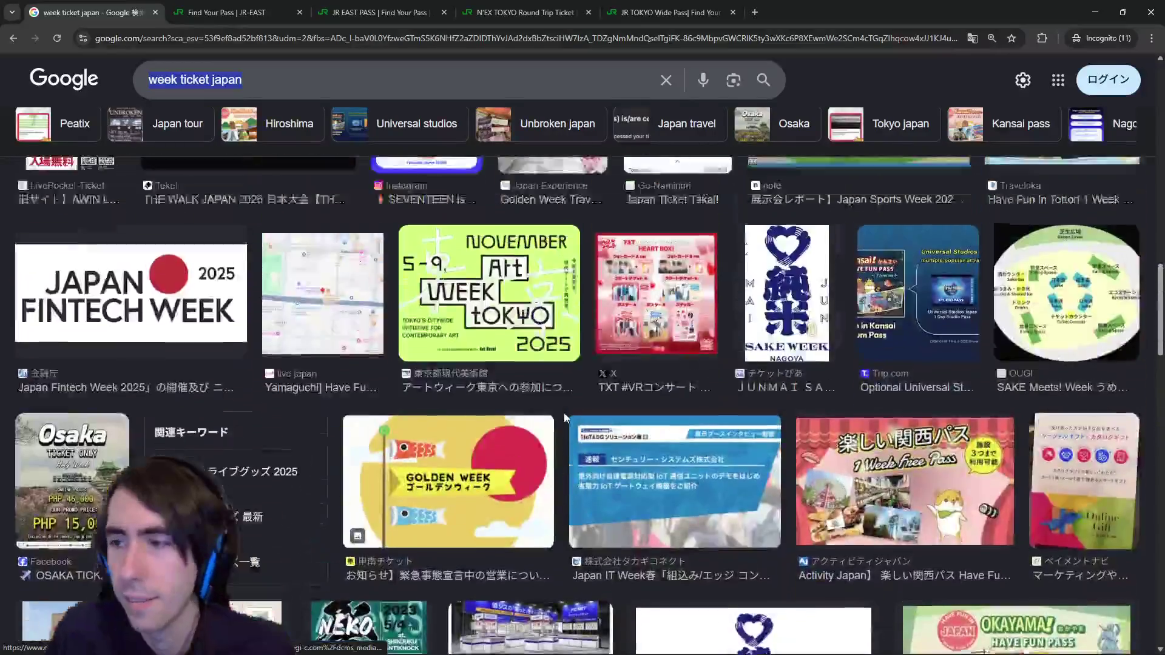
{"action": "scroll", "coordinate": [545, 435], "scroll_direction": "up", "scroll_amount": 7}
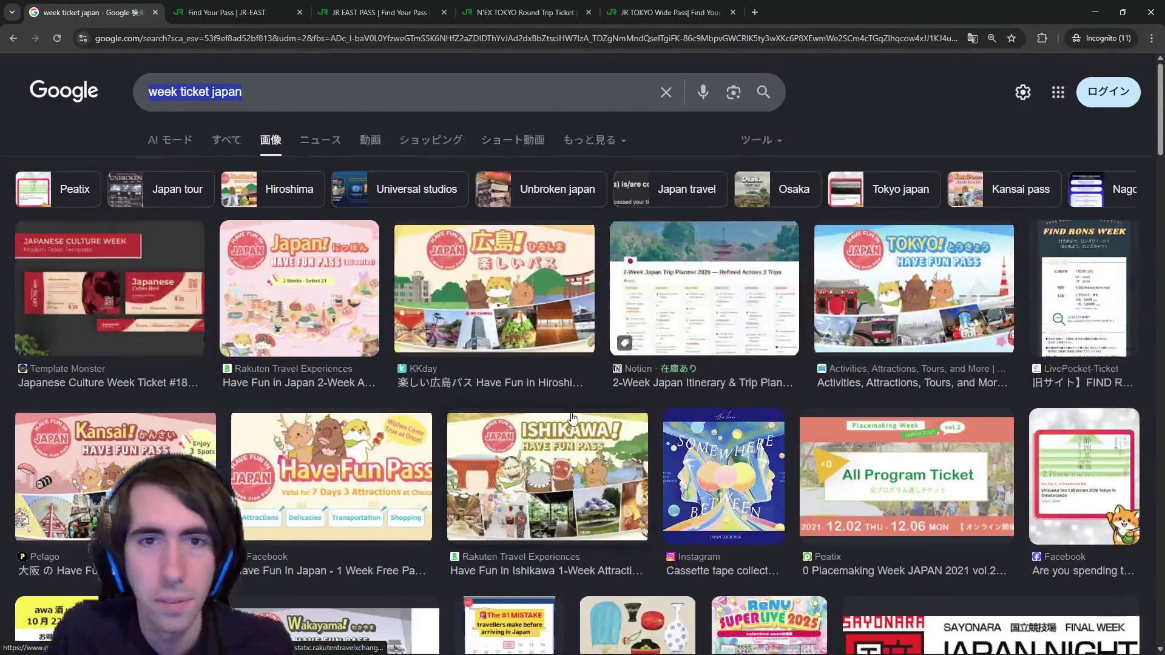
{"action": "scroll", "coordinate": [546, 417], "scroll_direction": "down", "scroll_amount": 2}
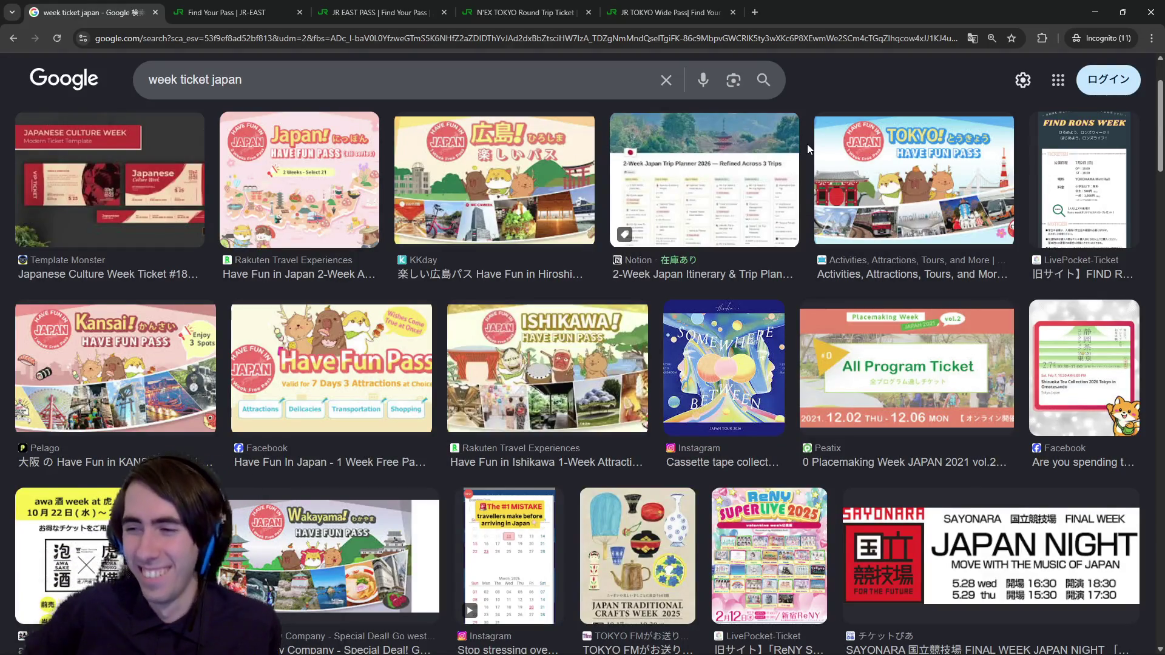
{"action": "scroll", "coordinate": [807, 144], "scroll_direction": "up", "scroll_amount": 2}
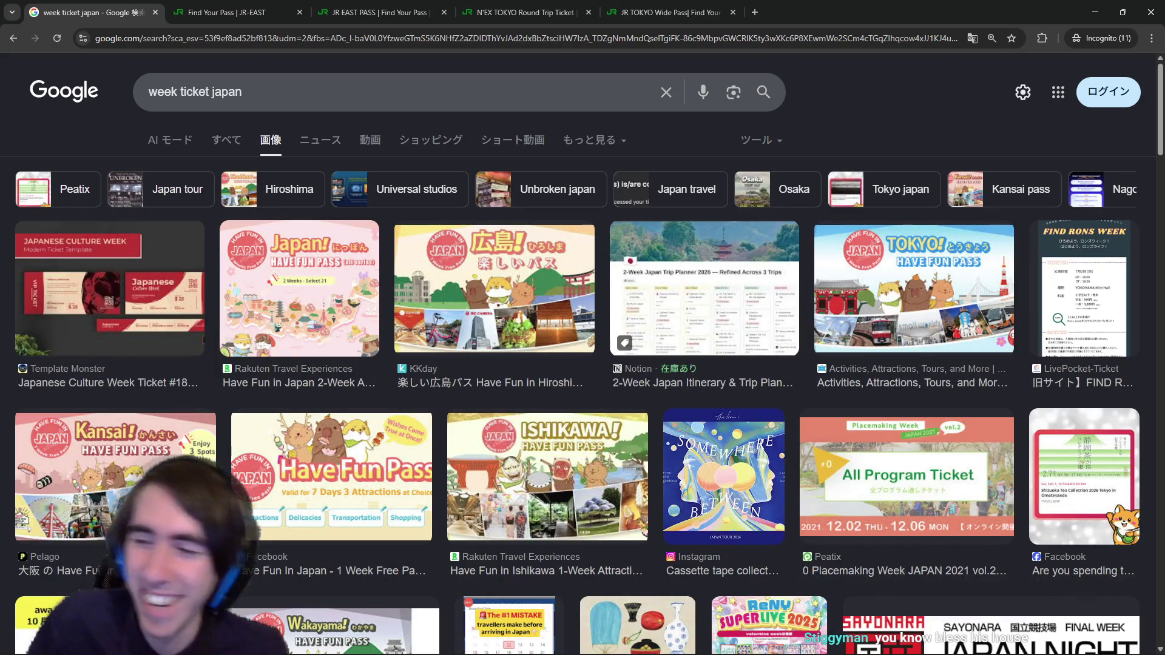
{"action": "scroll", "coordinate": [581, 455], "scroll_direction": "down", "scroll_amount": 2}
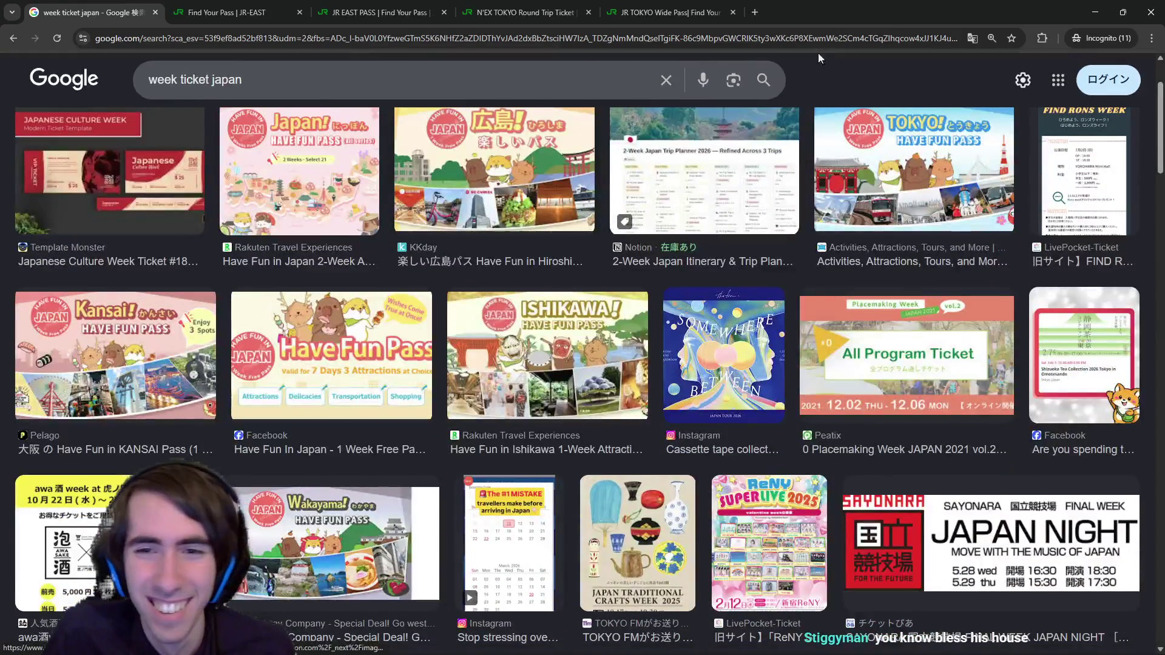
{"action": "scroll", "coordinate": [580, 455], "scroll_direction": "down", "scroll_amount": 4}
{"action": "scroll", "coordinate": [602, 471], "scroll_direction": "up", "scroll_amount": 5}
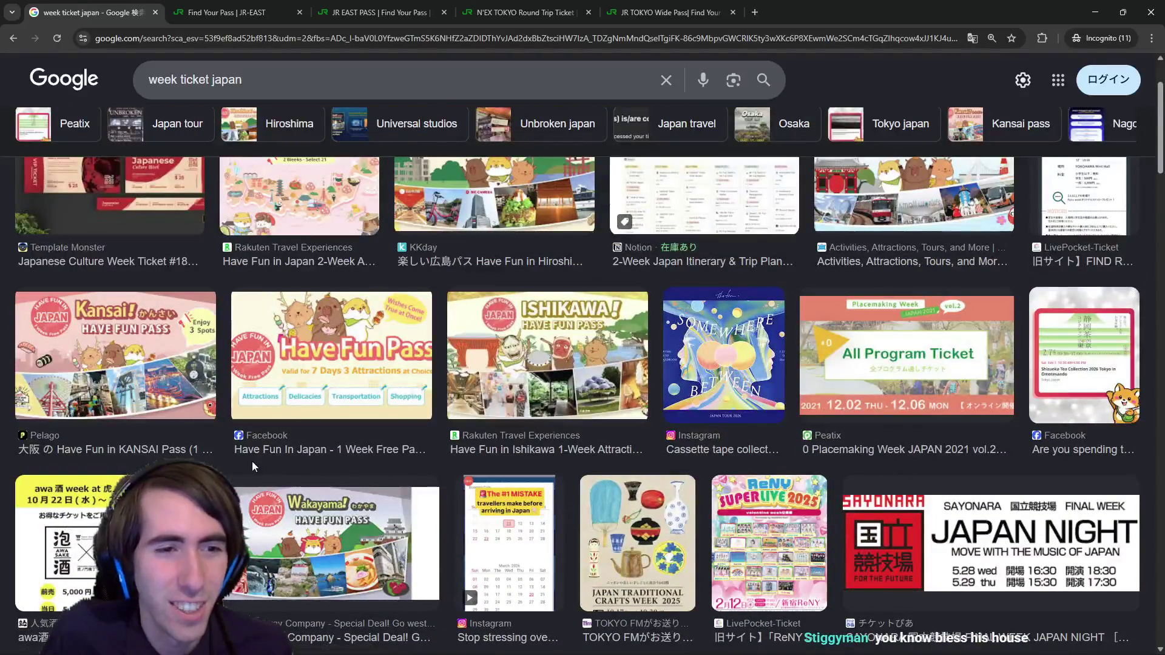
Step: Preview the Wakayama Have Fun Pass and 2-Week Japan trip planner images, then close the preview
{"action": "left_click", "coordinate": [335, 539]}
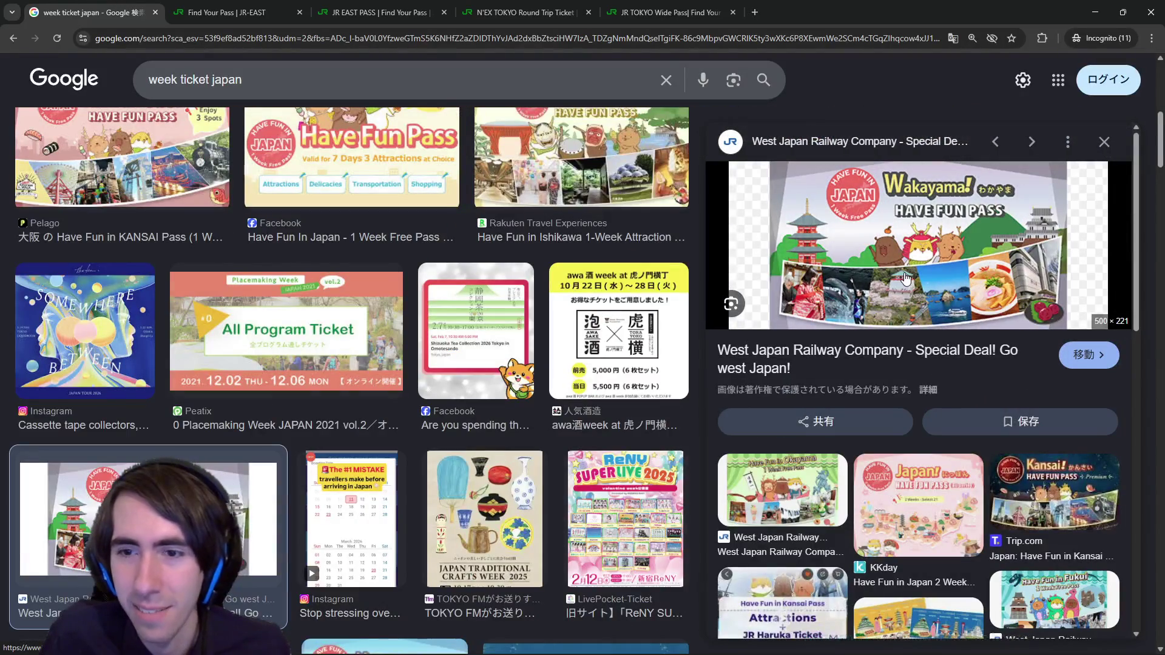
{"action": "scroll", "coordinate": [431, 314], "scroll_direction": "up", "scroll_amount": 5}
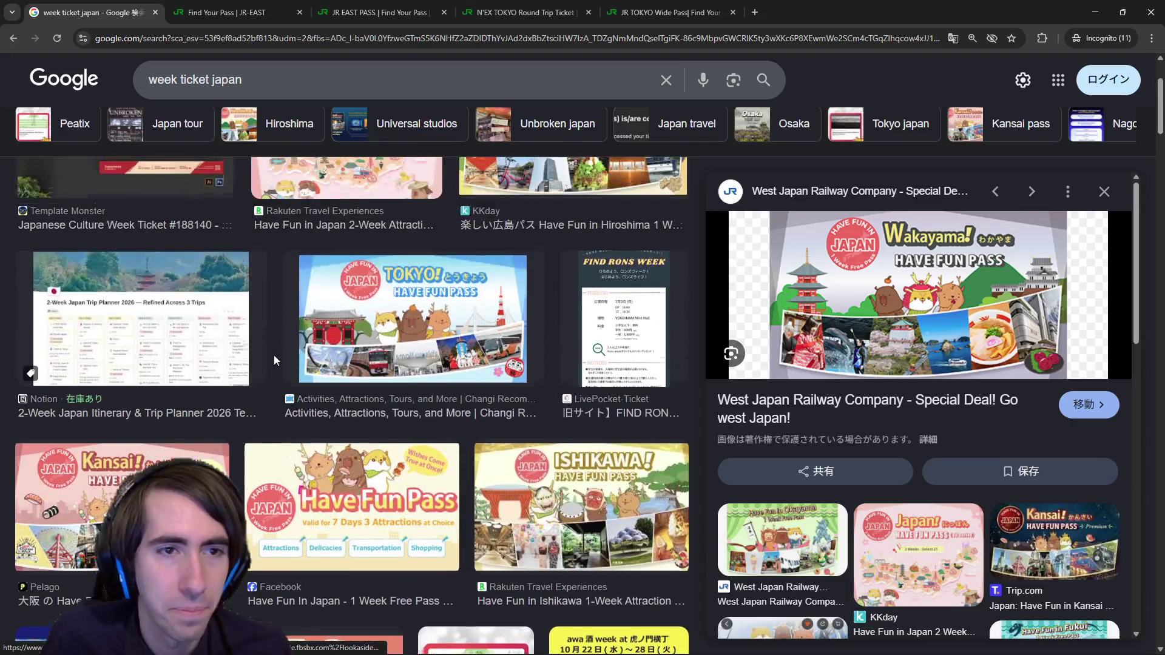
{"action": "left_click", "coordinate": [234, 326]}
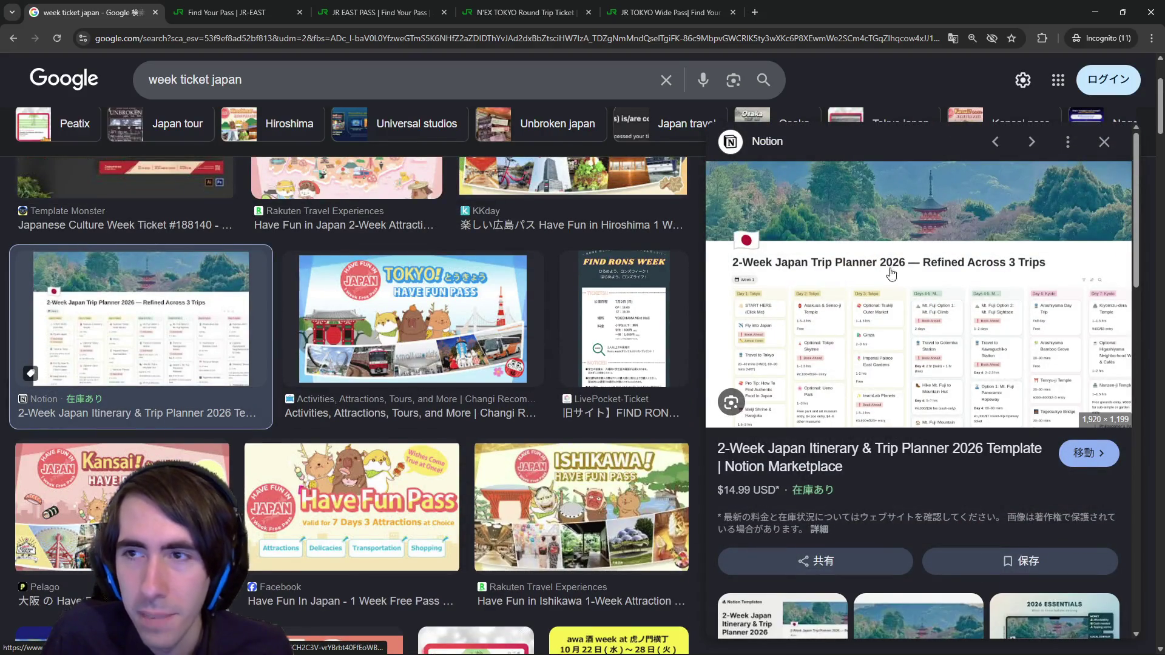
{"action": "left_click", "coordinate": [1103, 144]}
{"action": "scroll", "coordinate": [802, 293], "scroll_direction": "up", "scroll_amount": 2}
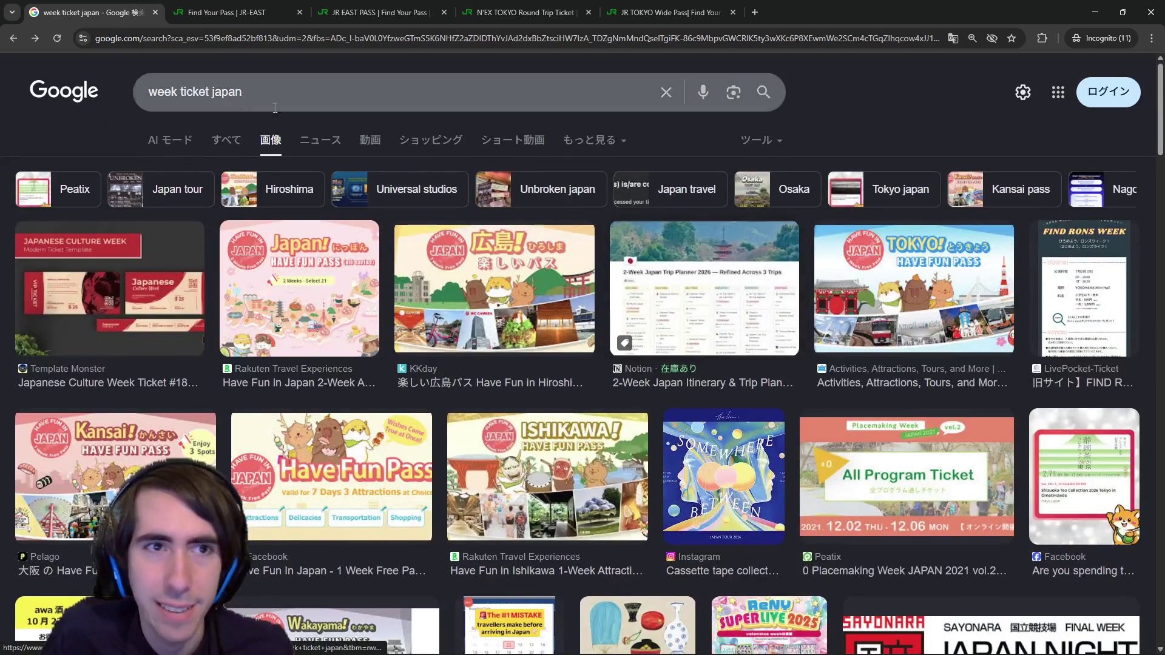
{"action": "left_click_drag", "start_coordinate": [242, 92], "coordinate": [146, 91]}
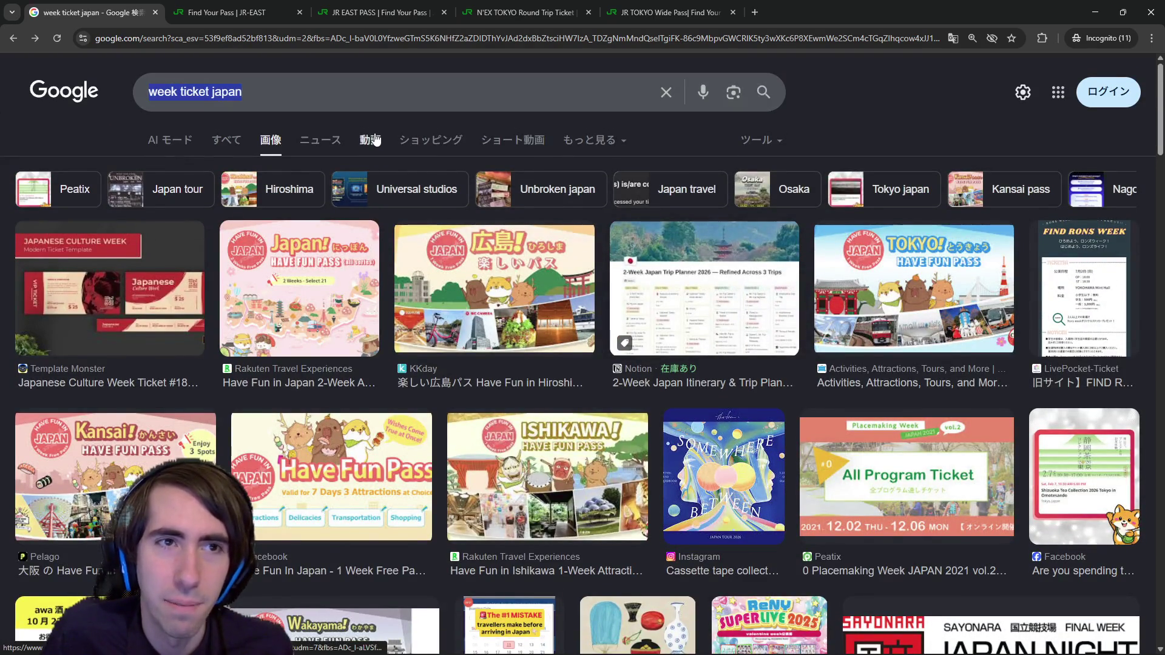
Step: Search Google for 'tokyo' and browse its image results
{"action": "type", "text": "tokyo"}
{"action": "key", "text": "Return"}
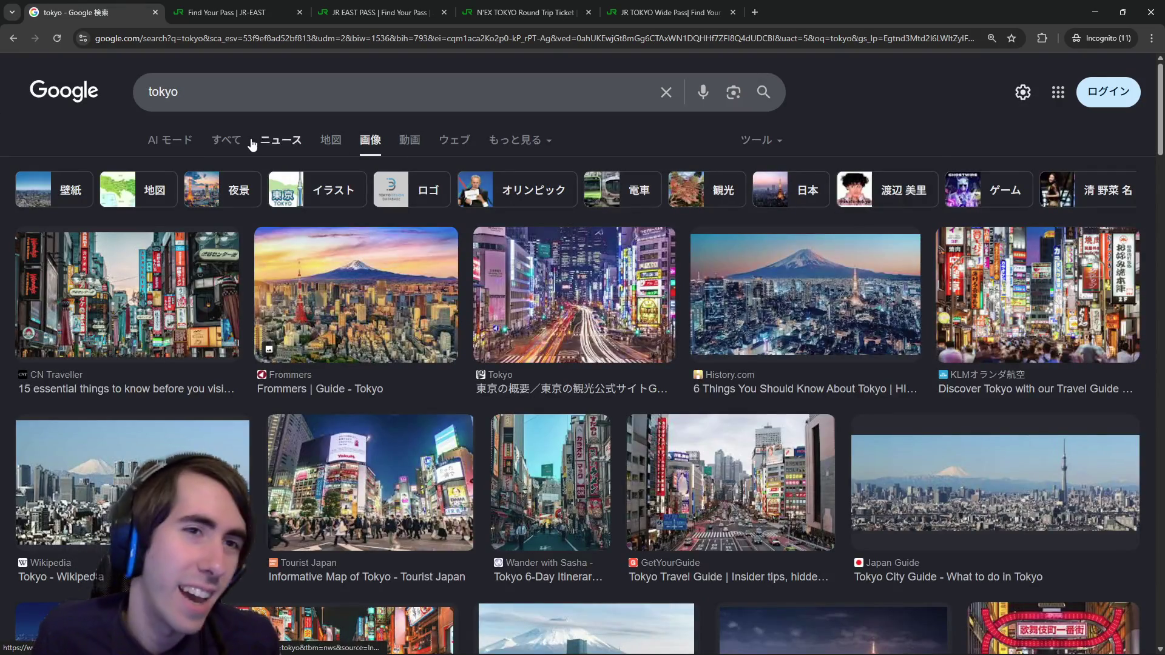
{"action": "left_click", "coordinate": [240, 141]}
{"action": "left_click", "coordinate": [388, 150]}
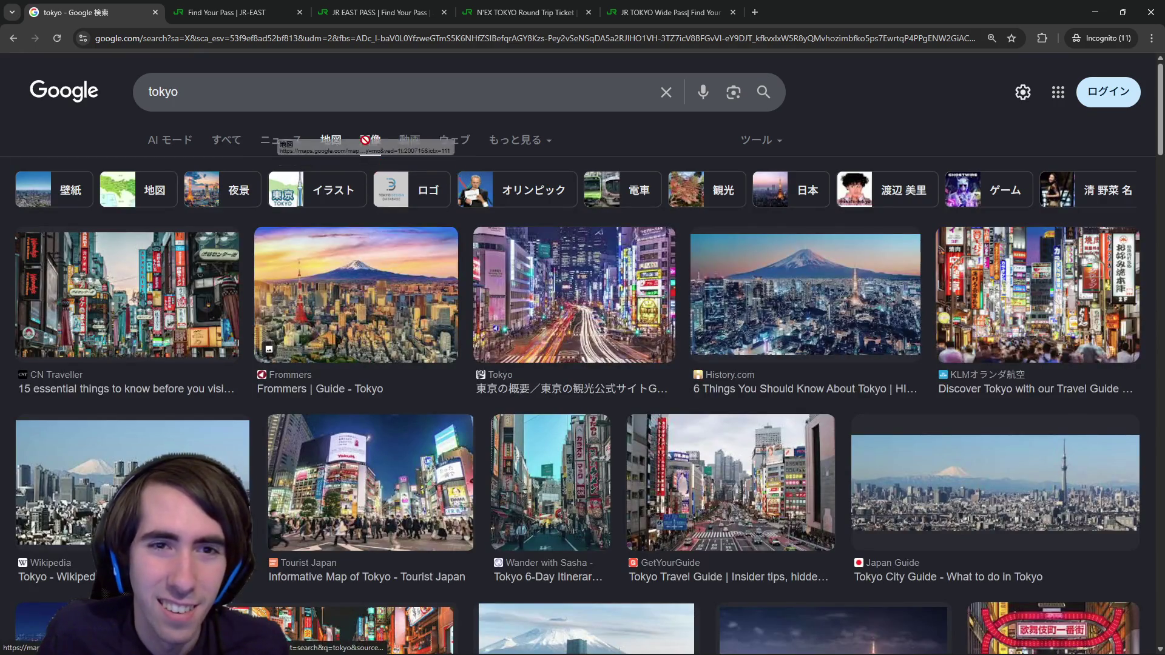
{"action": "scroll", "coordinate": [362, 323], "scroll_direction": "down", "scroll_amount": 1}
{"action": "scroll", "coordinate": [362, 323], "scroll_direction": "down", "scroll_amount": 7}
{"action": "scroll", "coordinate": [389, 200], "scroll_direction": "up", "scroll_amount": 4}
Step: Refine the search to 'tokyo map', then 'tokyo prefecture map'
{"action": "left_click", "coordinate": [410, 74]}
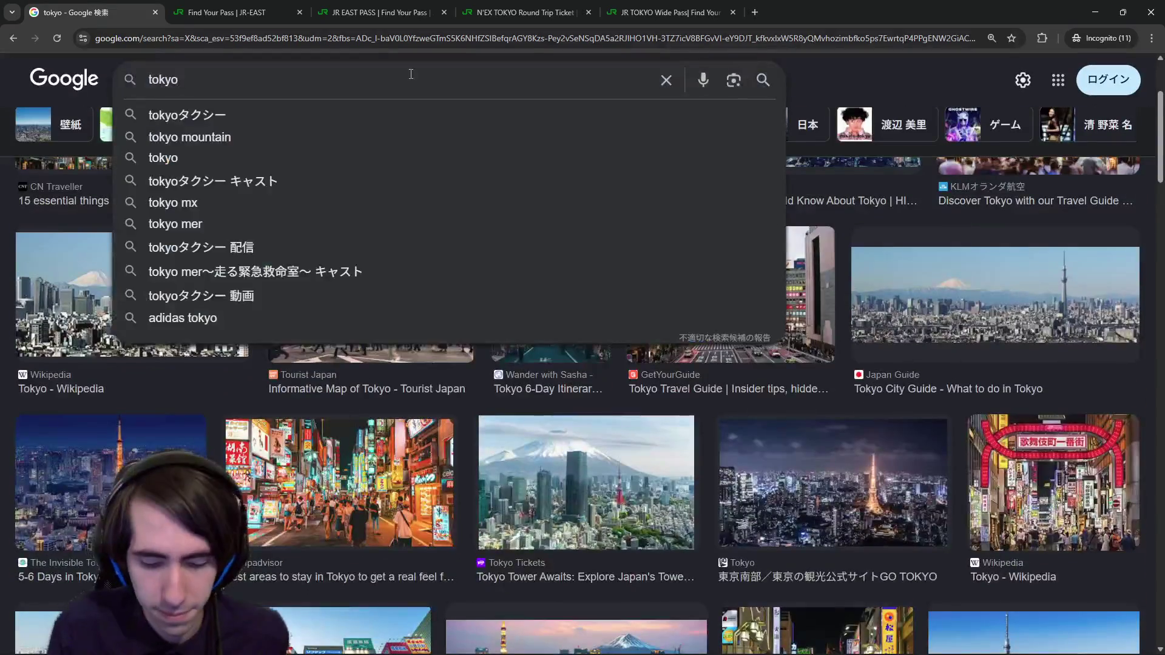
{"action": "type", "text": " map"}
{"action": "key", "text": "Return"}
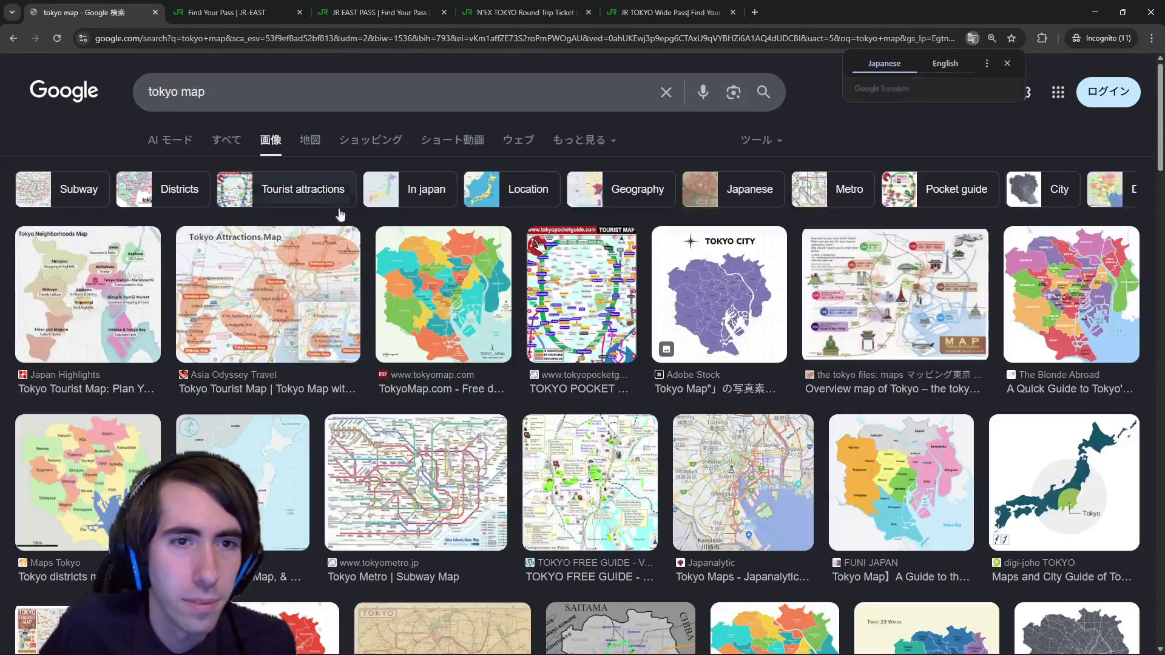
{"action": "left_click", "coordinate": [186, 77]}
{"action": "type", "text": "p"}
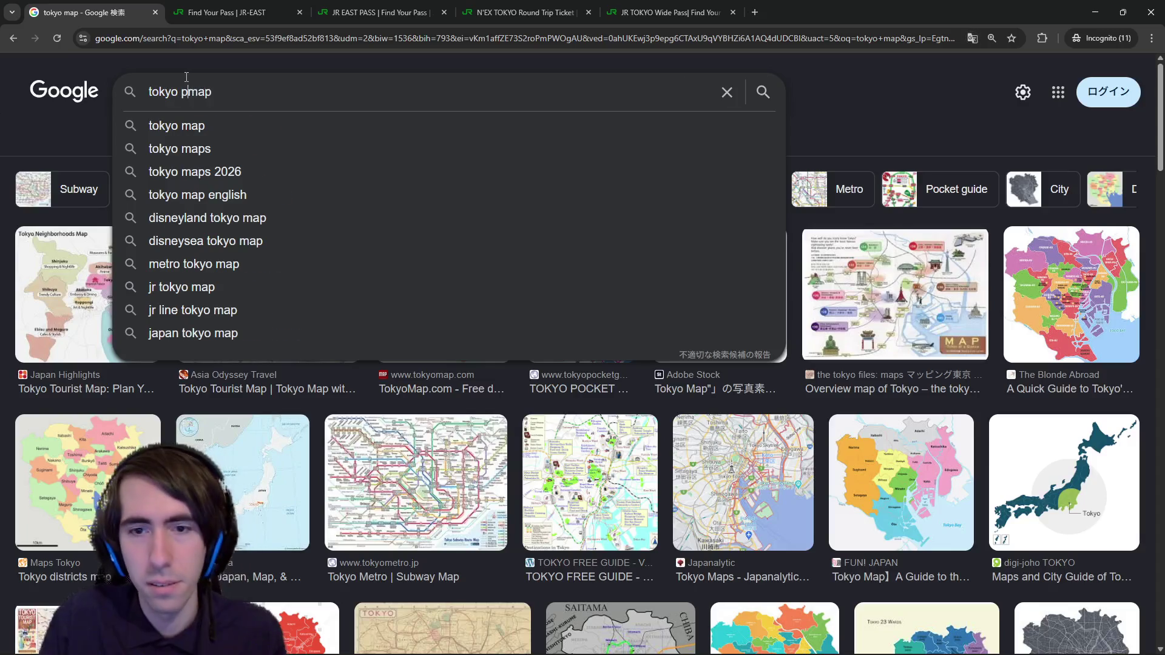
{"action": "type", "text": "refecture"}
{"action": "key", "text": "Return"}
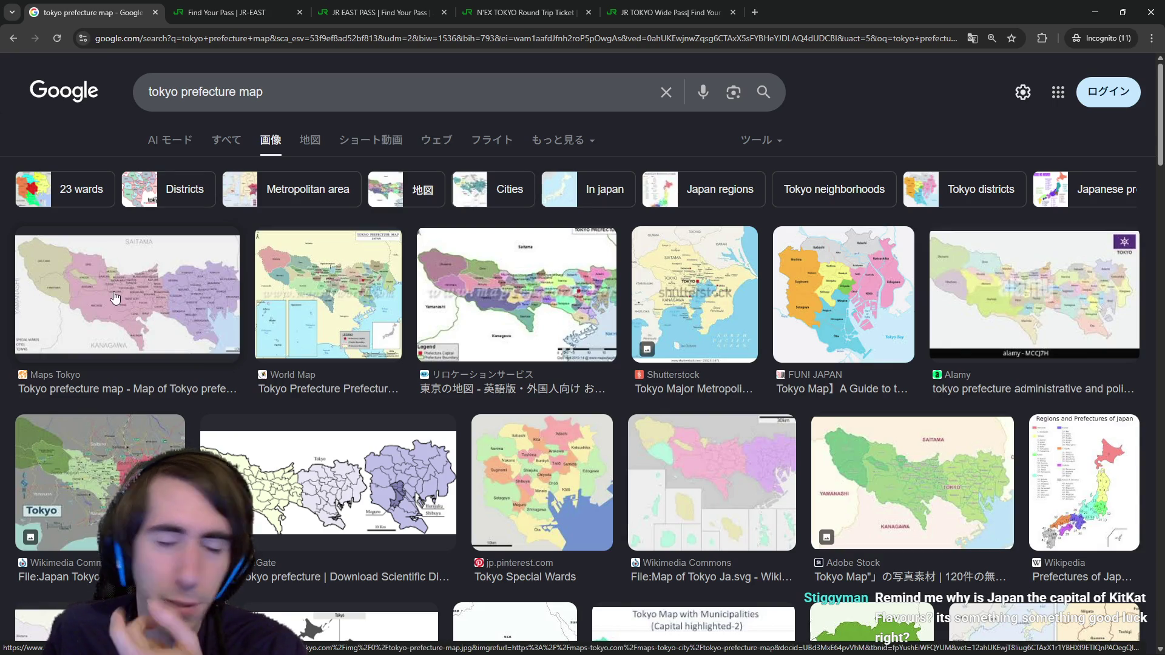
Step: Open the Shutterstock Tokyo metropolitan area map image in its own tab and view it
{"action": "scroll", "coordinate": [185, 328], "scroll_direction": "down", "scroll_amount": 4}
{"action": "scroll", "coordinate": [146, 267], "scroll_direction": "up", "scroll_amount": 4}
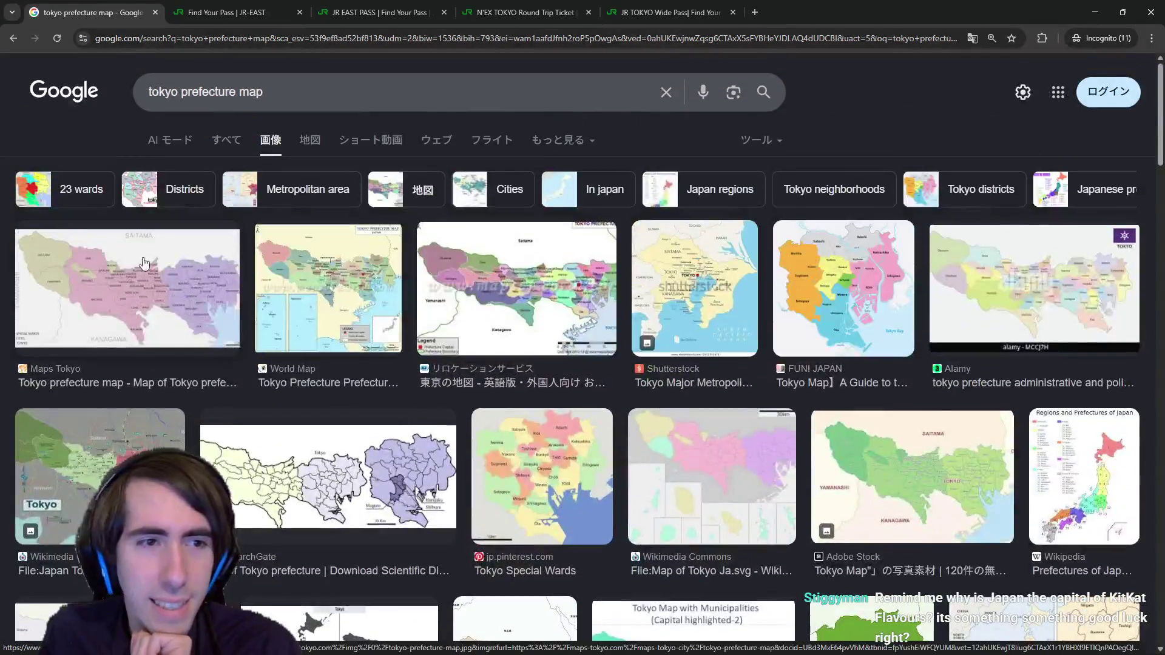
{"action": "left_click", "coordinate": [160, 282]}
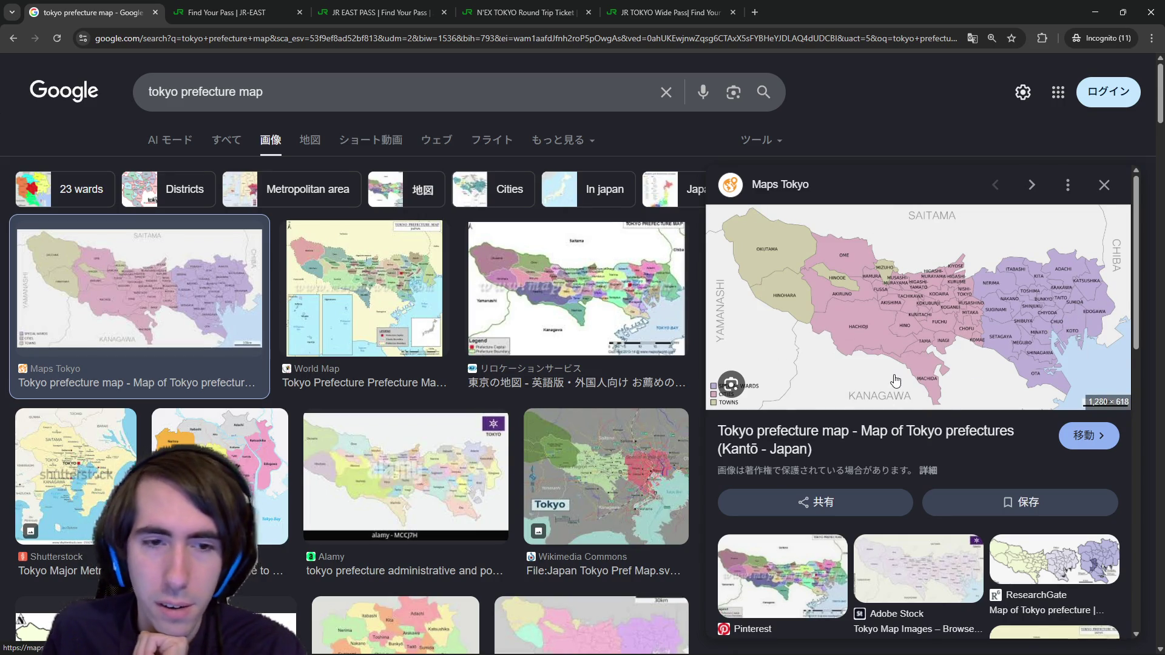
{"action": "key", "text": "Down"}
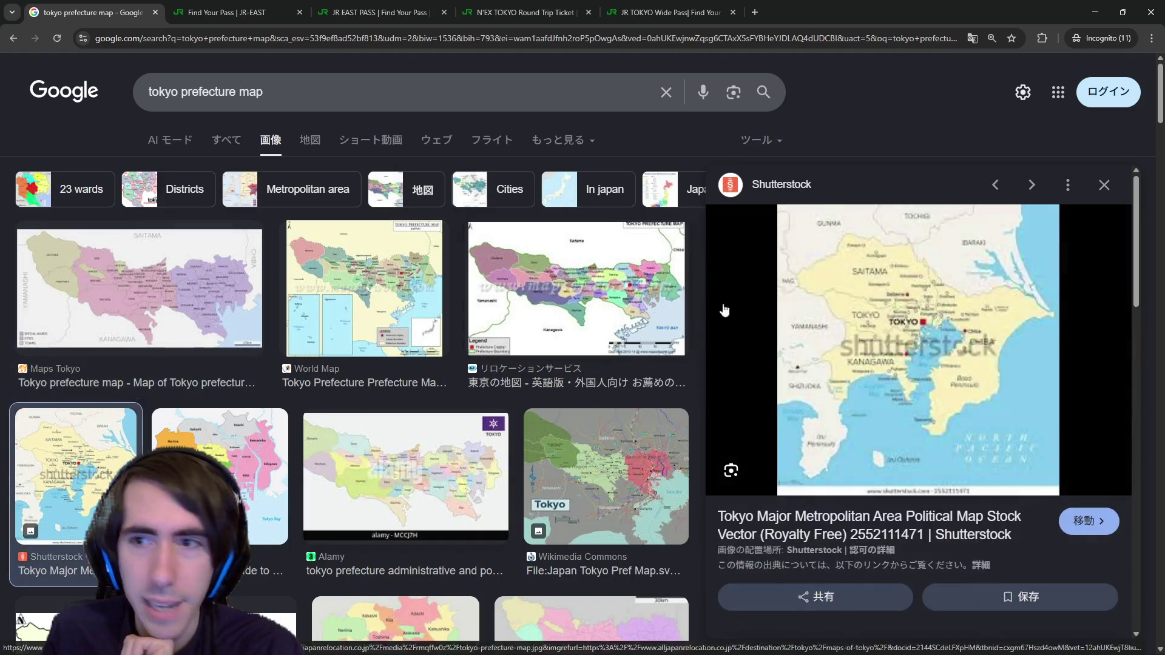
{"action": "right_click", "coordinate": [892, 297]}
{"action": "left_click", "coordinate": [955, 445]}
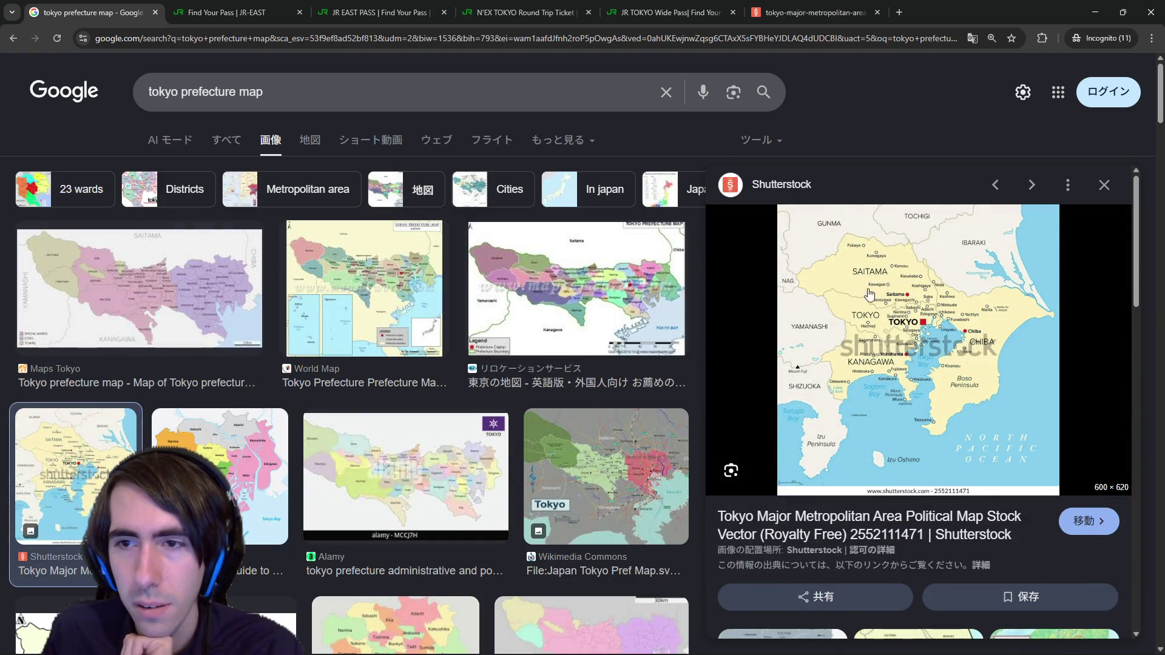
{"action": "left_click", "coordinate": [812, 13]}
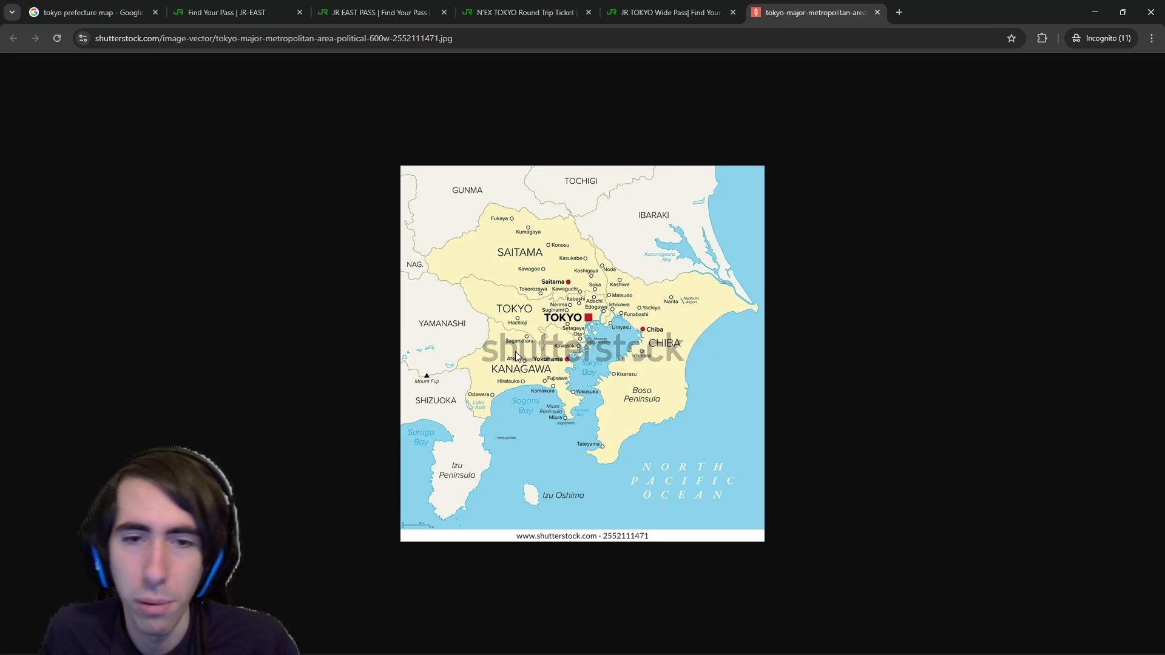
Step: Zoom the Shutterstock Tokyo map to 150% and glance at the JR pass pages
{"action": "scroll", "coordinate": [512, 351], "scroll_direction": "up", "scroll_amount": 2, "text": "ctrl"}
{"action": "scroll", "coordinate": [512, 351], "scroll_direction": "up", "scroll_amount": 1, "text": "ctrl"}
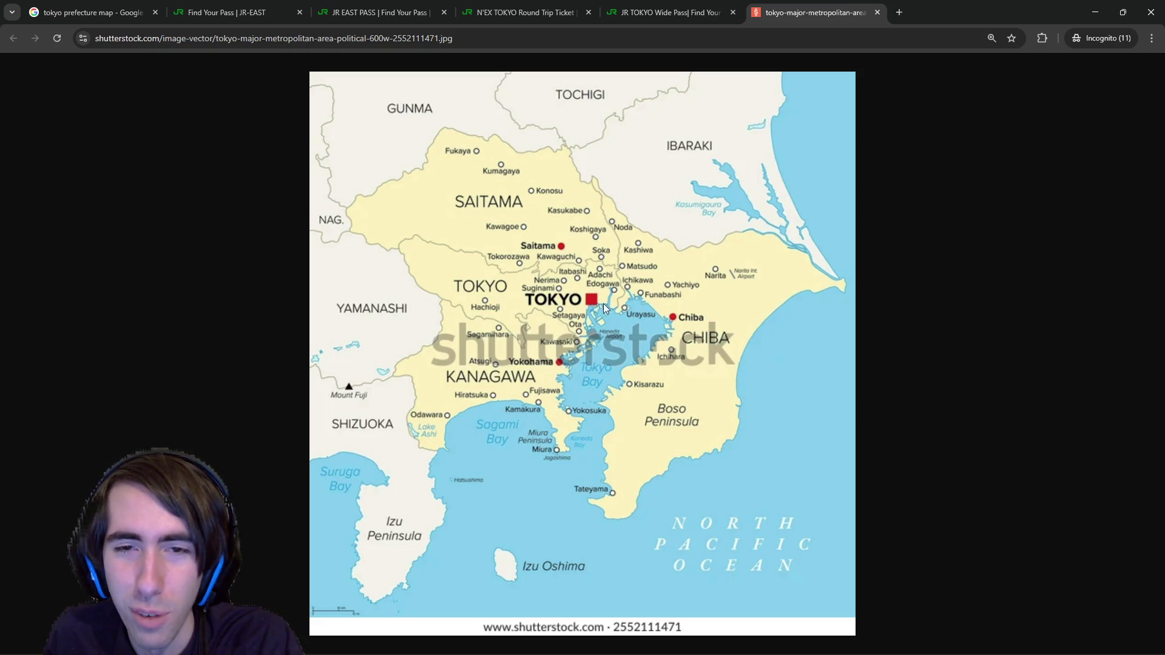
{"action": "key", "text": "ctrl+Page_Up"}
{"action": "key", "text": "ctrl+Page_Up"}
{"action": "key", "text": "ctrl+Page_Up"}
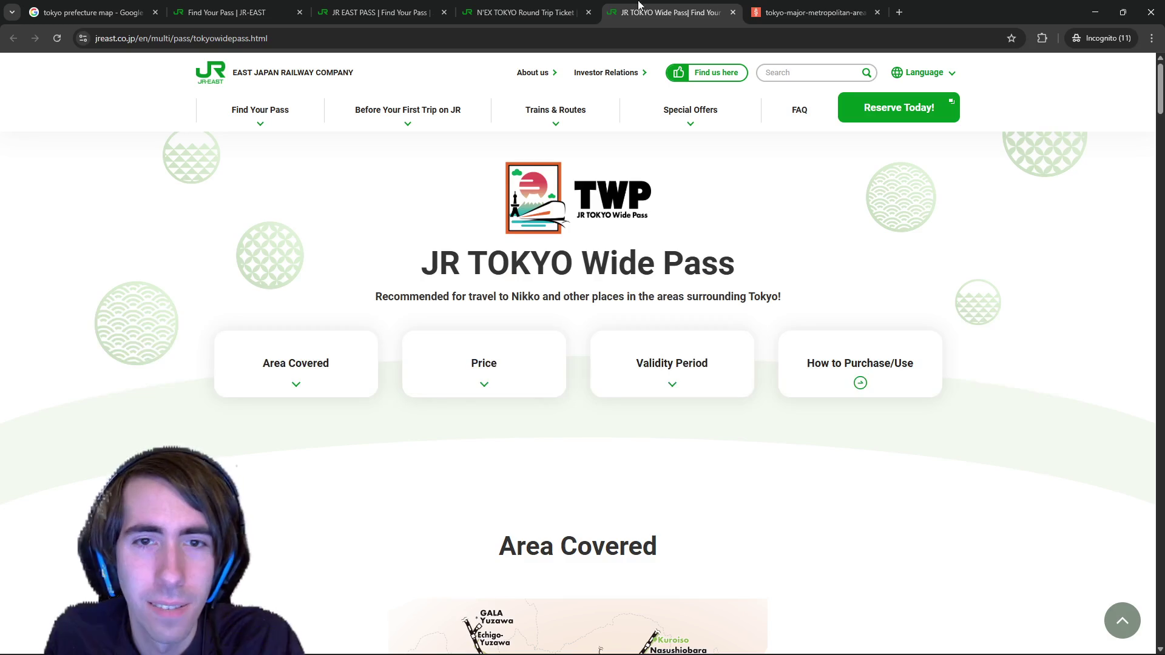
{"action": "left_click", "coordinate": [782, 5]}
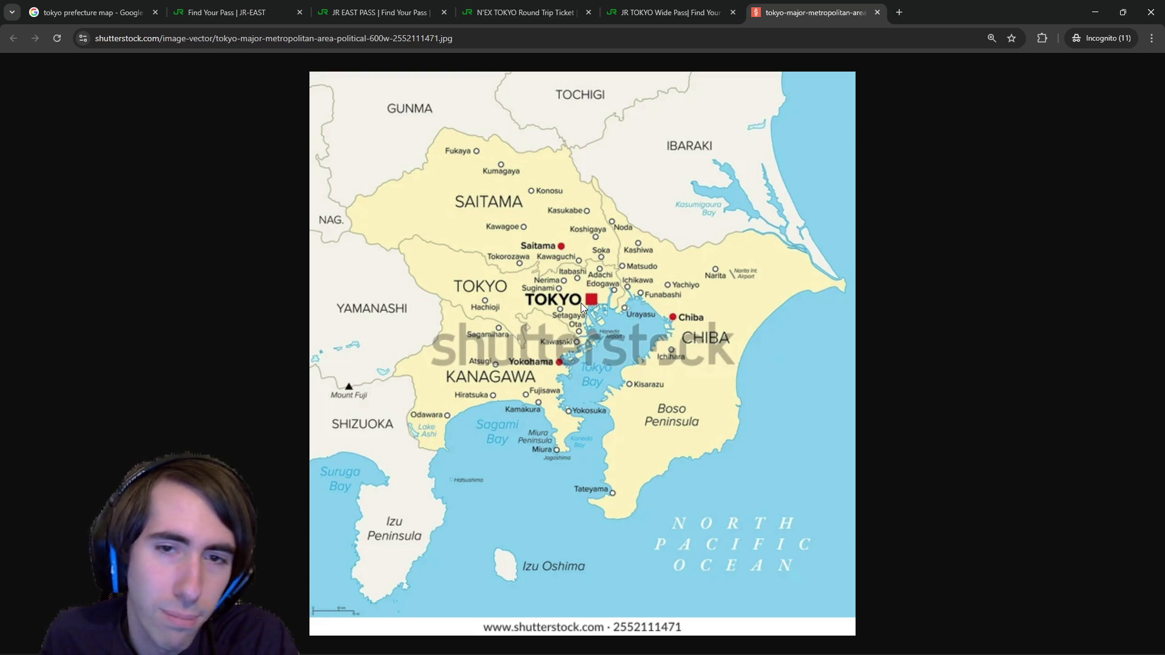
Step: Check the JR pass price cards, then return to the tokyo prefecture map results
{"action": "left_click", "coordinate": [283, 5]}
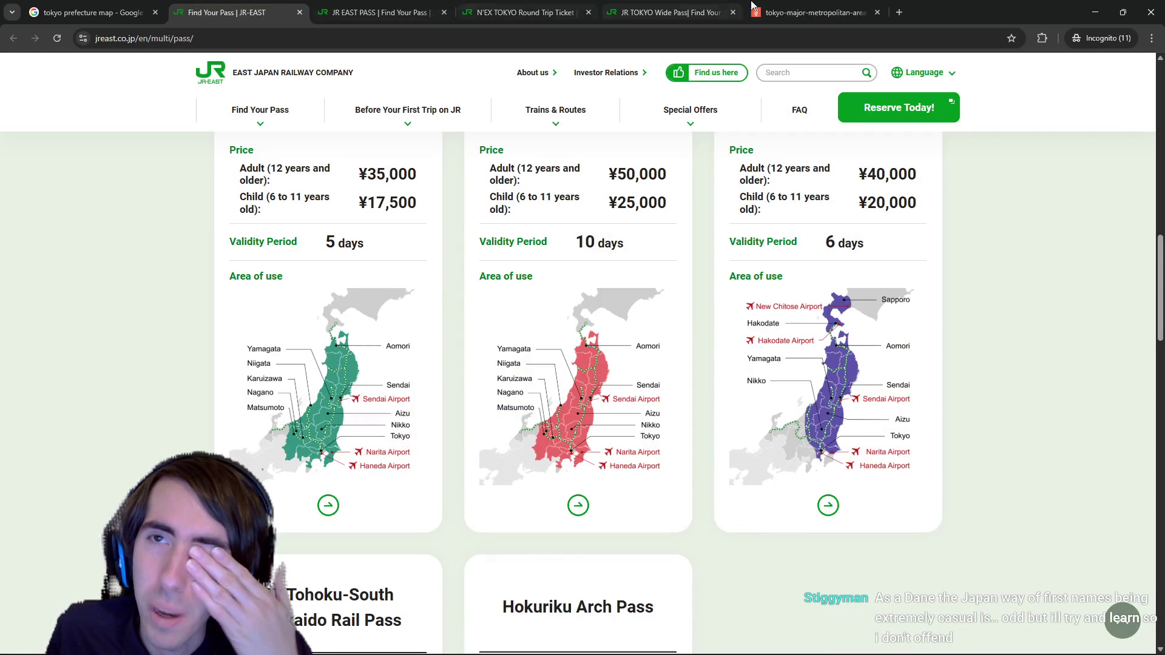
{"action": "left_click", "coordinate": [824, 3]}
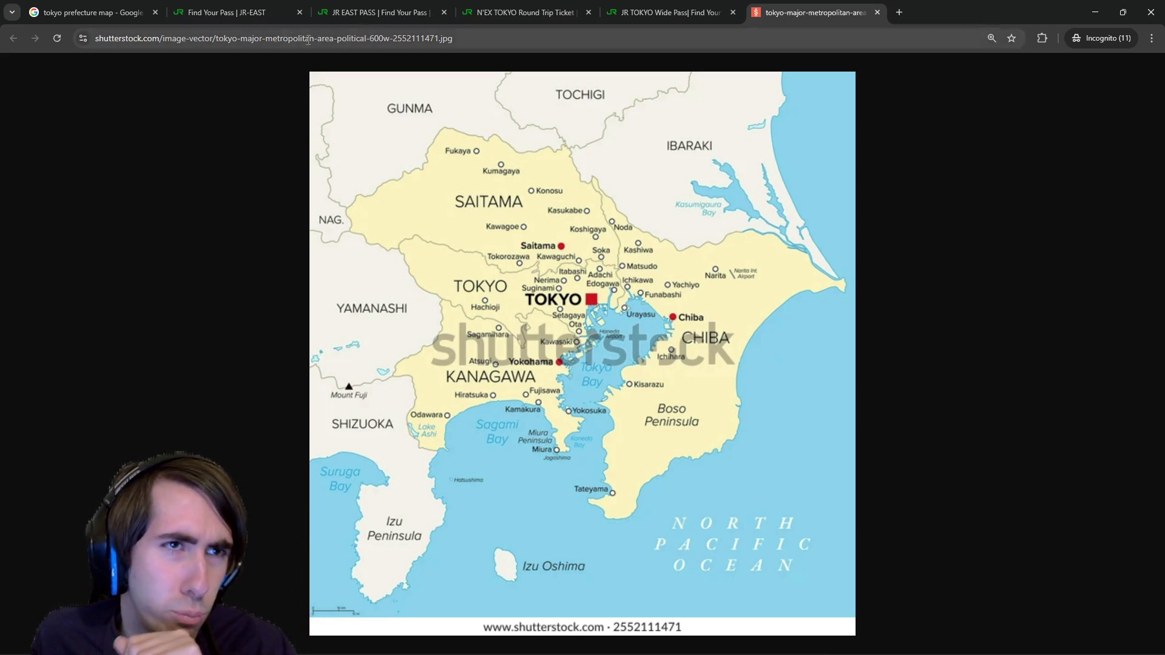
{"action": "left_click", "coordinate": [91, 12]}
Step: Replace the query with 'japanese kitkat' and switch to the 'japanese kitkat flavors origin pun' results
{"action": "triple_click", "coordinate": [246, 97]}
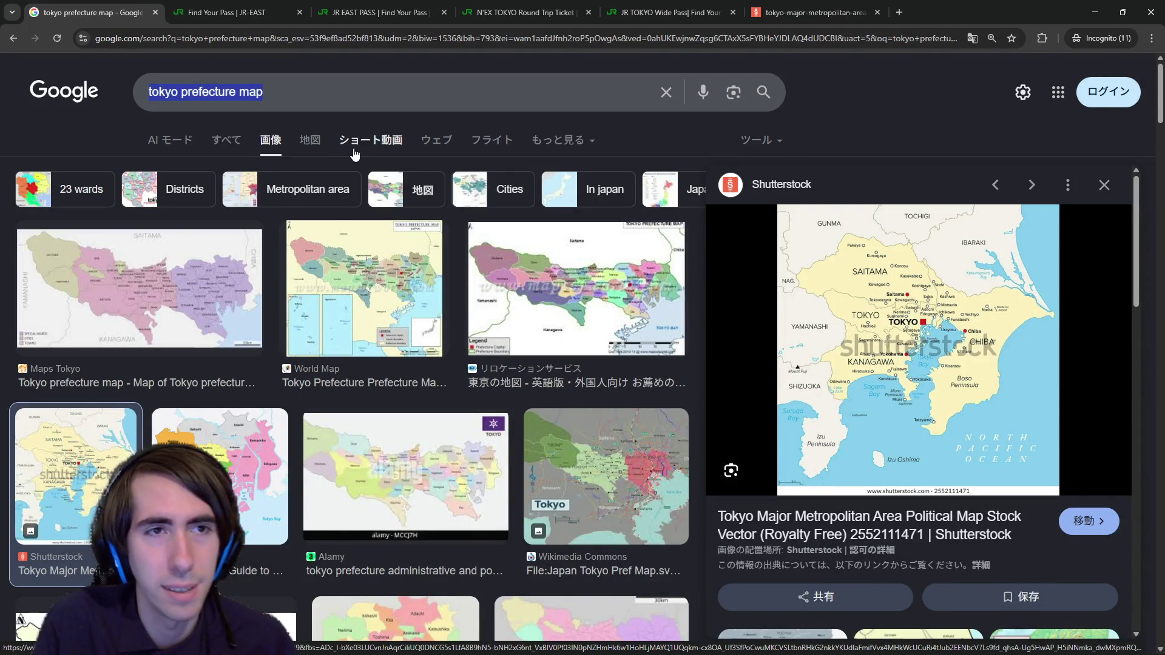
{"action": "type", "text": "japanese p"}
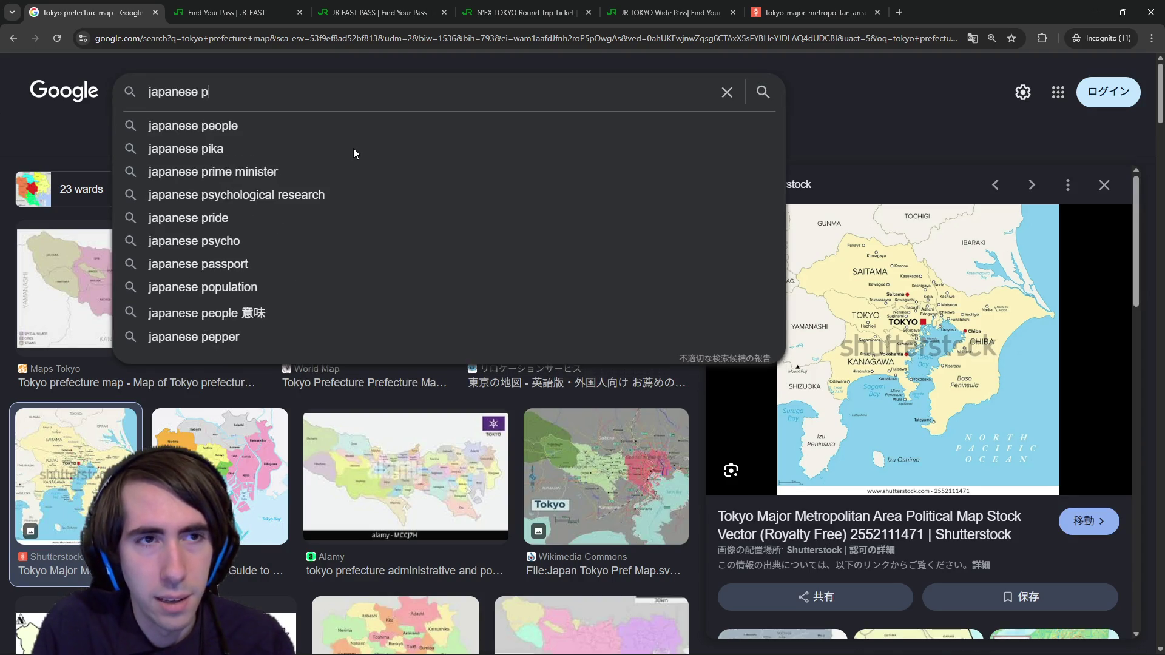
{"action": "key", "text": "BackSpace"}
{"action": "type", "text": "ki"}
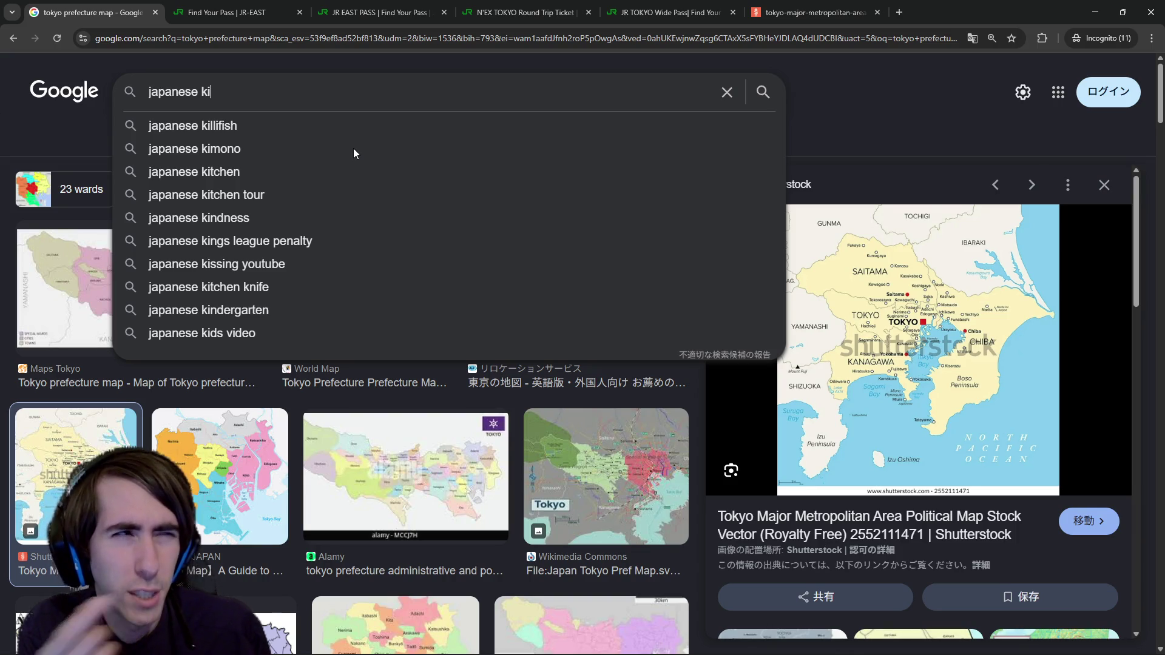
{"action": "type", "text": "tkat"}
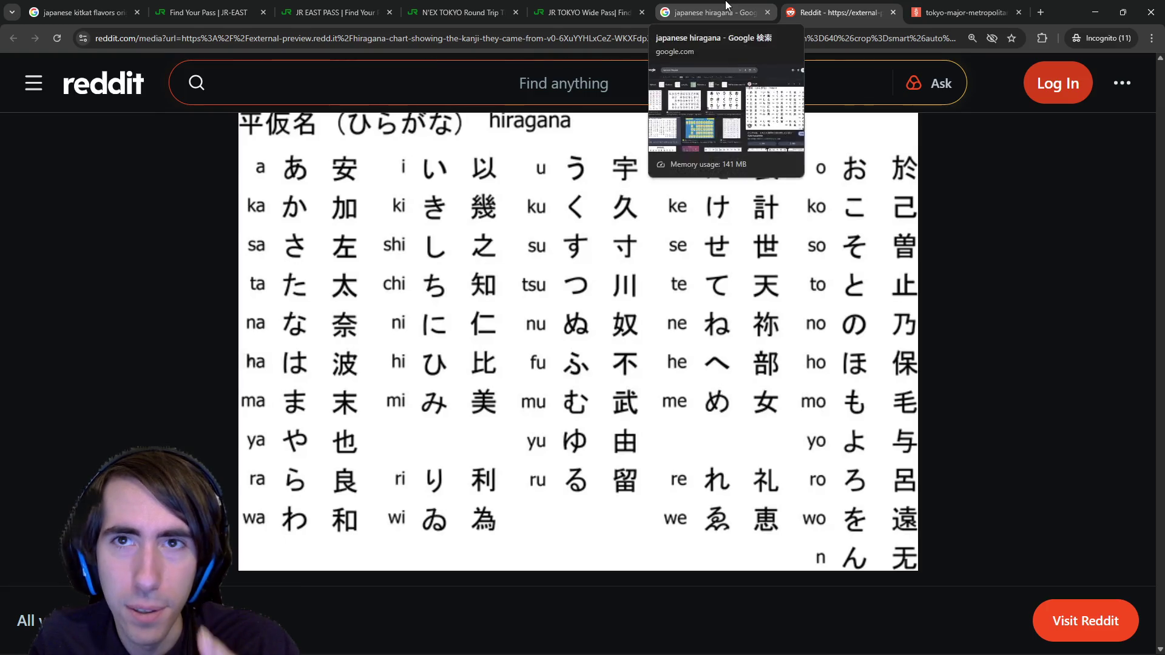
{"action": "left_click", "coordinate": [726, 5]}
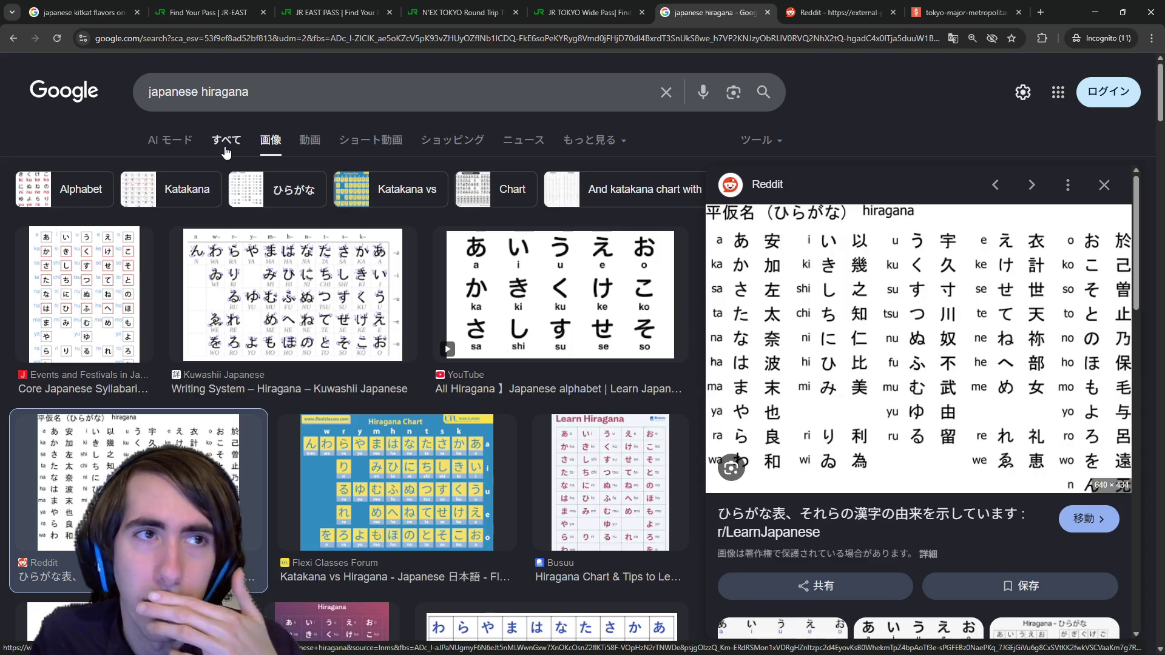
{"action": "key", "text": "ctrl+1"}
{"action": "left_click", "coordinate": [511, 404]}
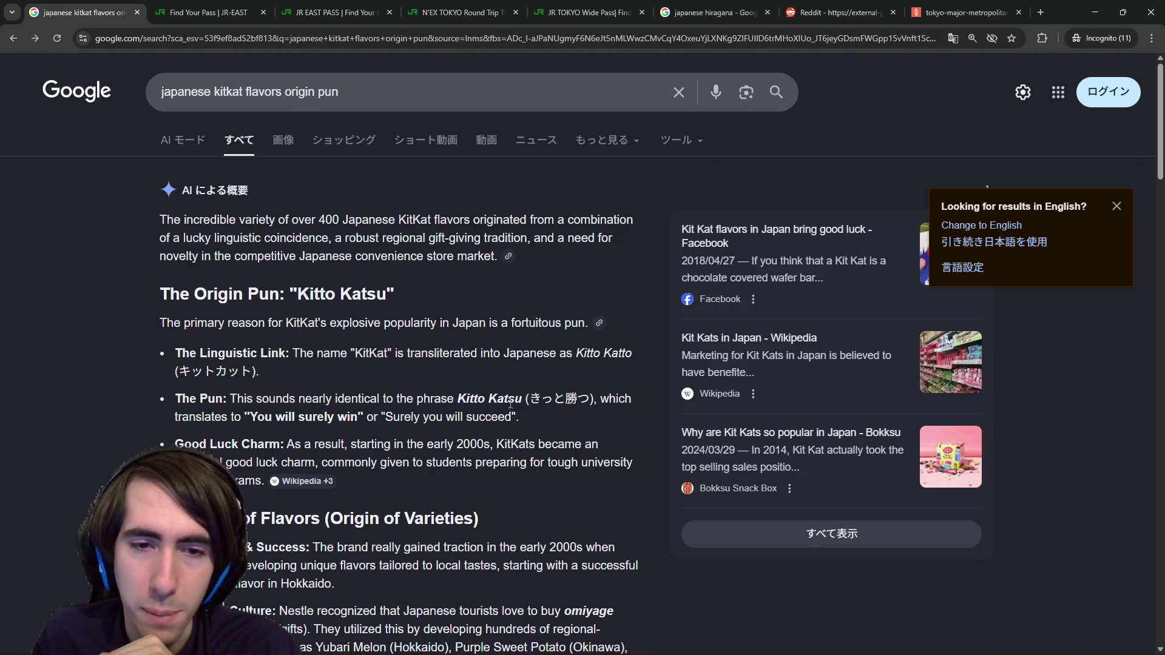
{"action": "double_click", "coordinate": [492, 398]}
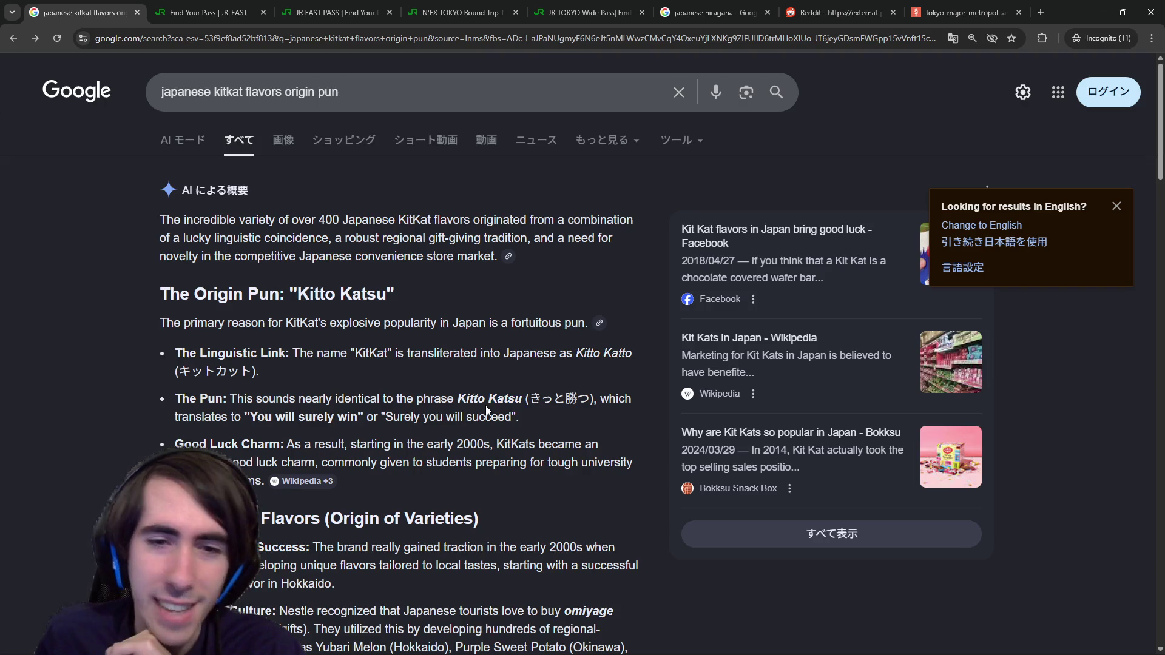
{"action": "mouse_move", "coordinate": [489, 401]}
{"action": "left_mouse_down"}
{"action": "mouse_move", "coordinate": [519, 405]}
{"action": "mouse_move", "coordinate": [489, 402]}
{"action": "left_mouse_up"}
{"action": "left_click", "coordinate": [460, 405]}
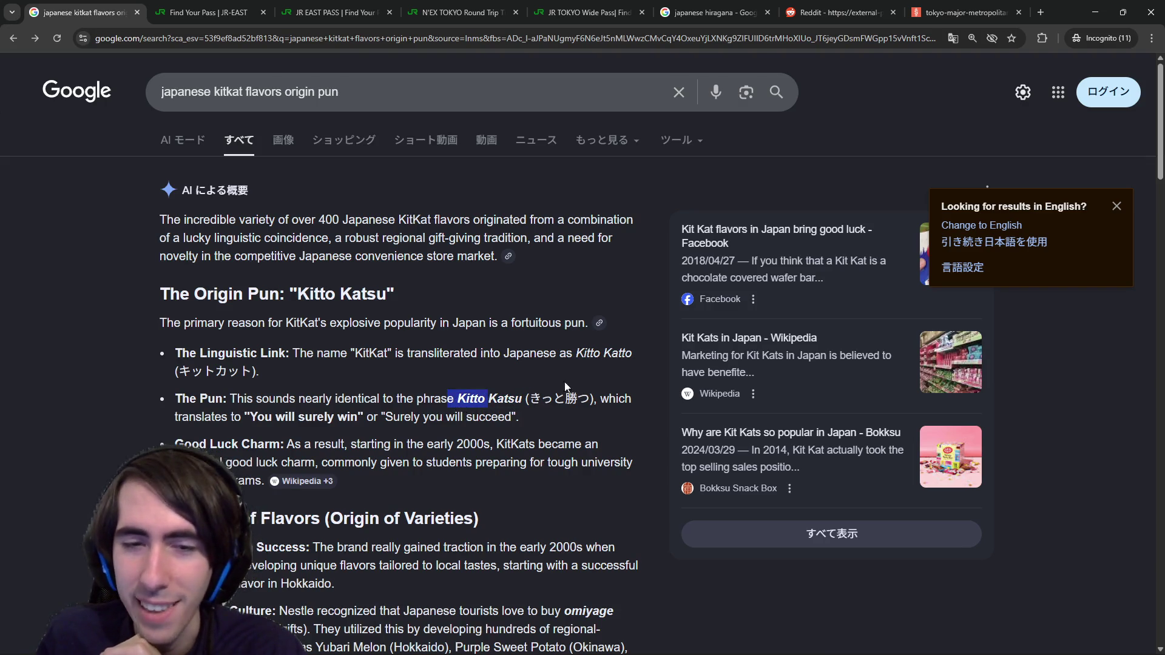
{"action": "left_click", "coordinate": [537, 434]}
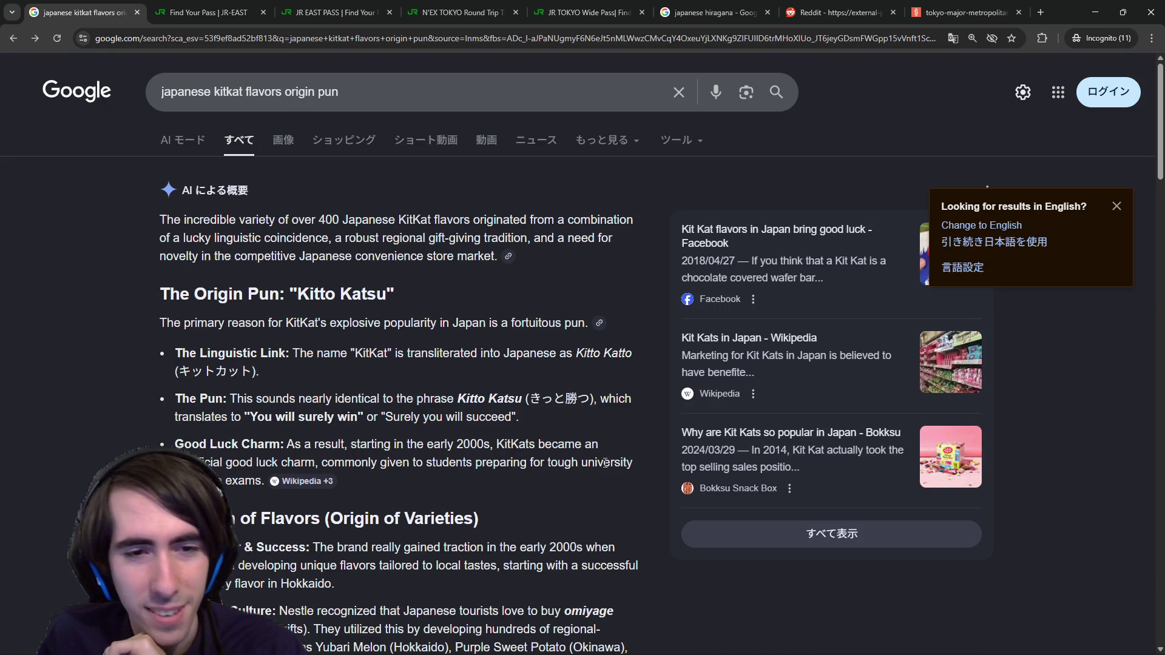
{"action": "scroll", "coordinate": [603, 462], "scroll_direction": "down", "scroll_amount": 4}
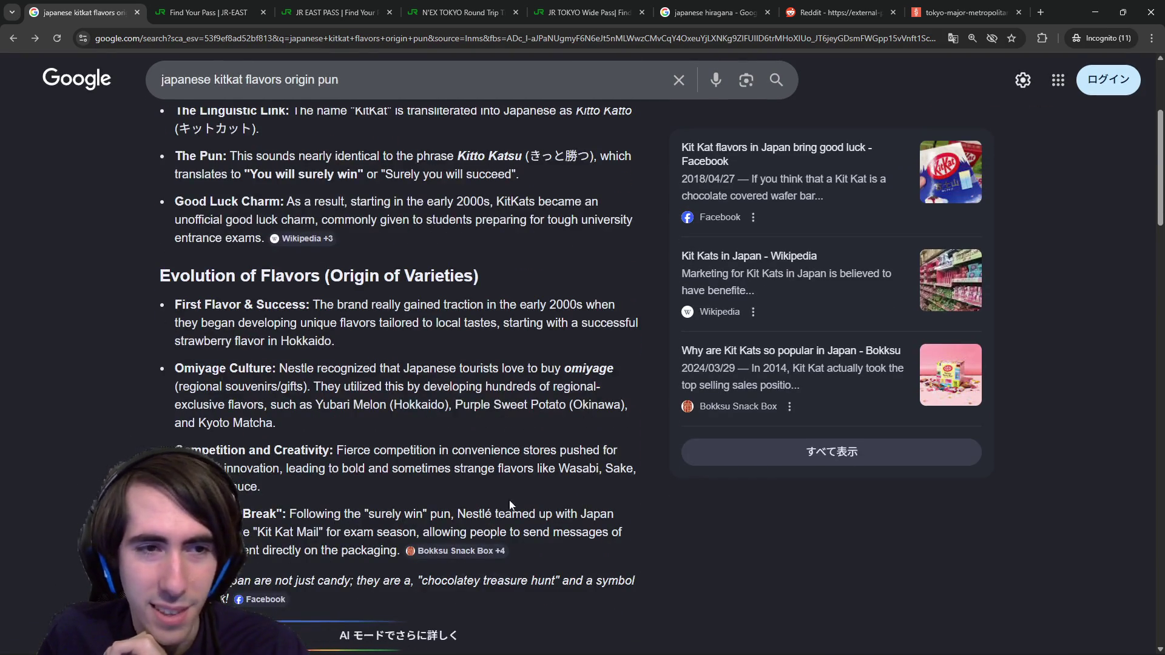
{"action": "scroll", "coordinate": [517, 491], "scroll_direction": "up", "scroll_amount": 3}
{"action": "scroll", "coordinate": [460, 242], "scroll_direction": "up", "scroll_amount": 1}
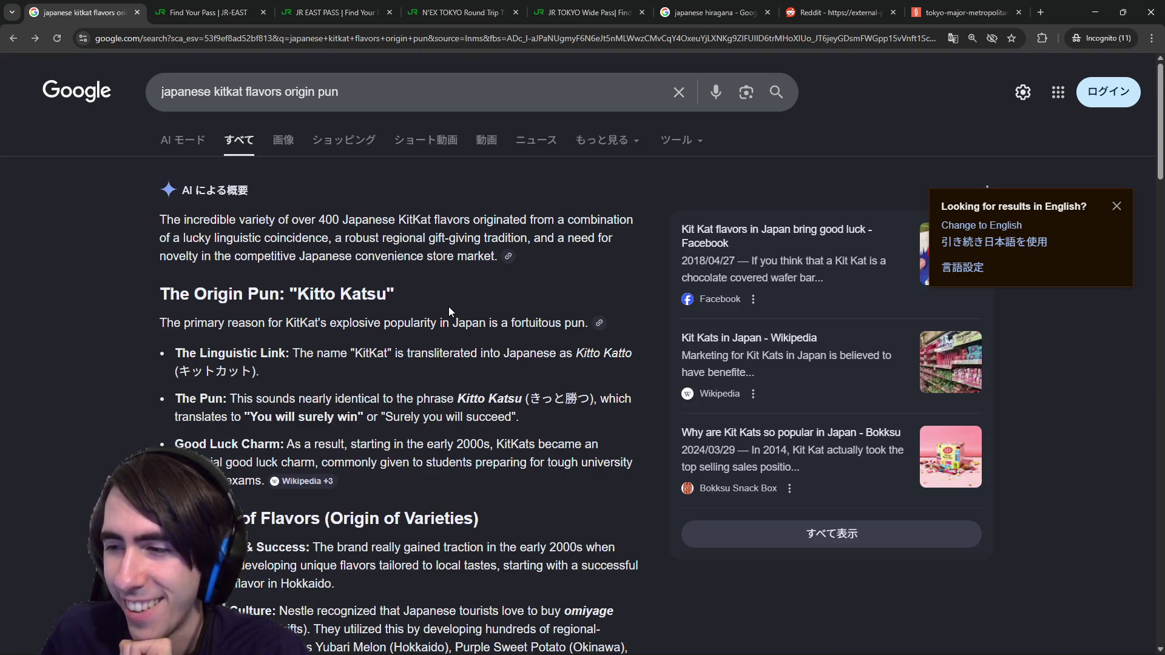
Step: Show the KitKat image results and preview the JapanSuki Kit Kat flavors image
{"action": "left_click", "coordinate": [276, 143]}
{"action": "scroll", "coordinate": [454, 278], "scroll_direction": "down", "scroll_amount": 2}
{"action": "scroll", "coordinate": [452, 278], "scroll_direction": "up", "scroll_amount": 1}
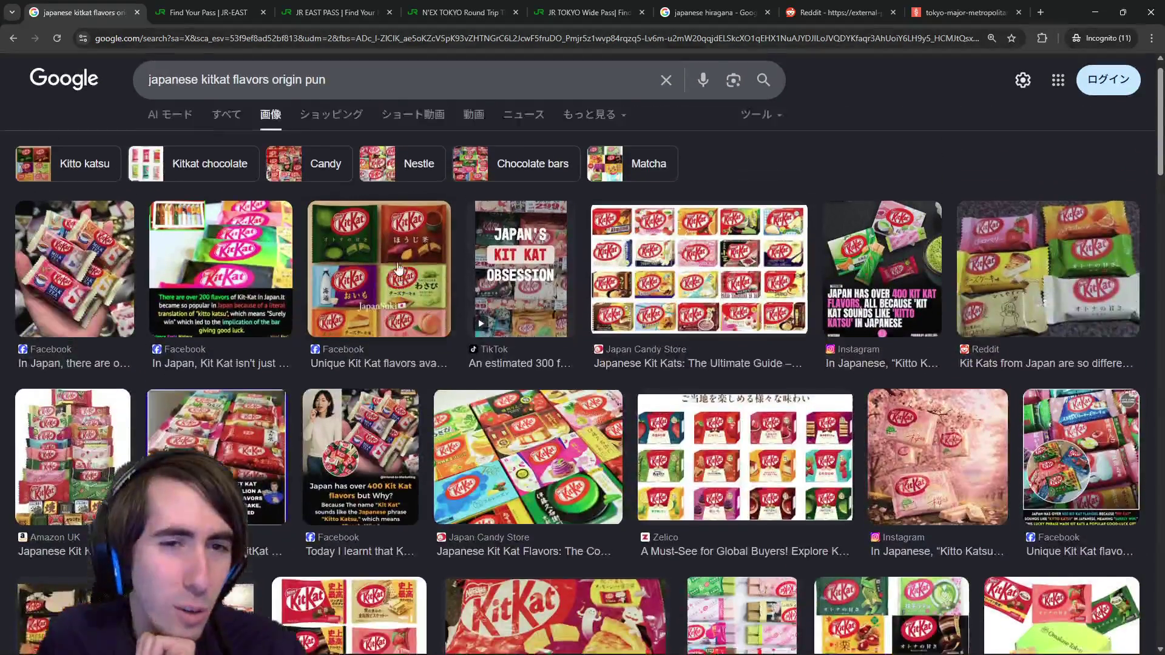
{"action": "scroll", "coordinate": [397, 268], "scroll_direction": "down", "scroll_amount": 1}
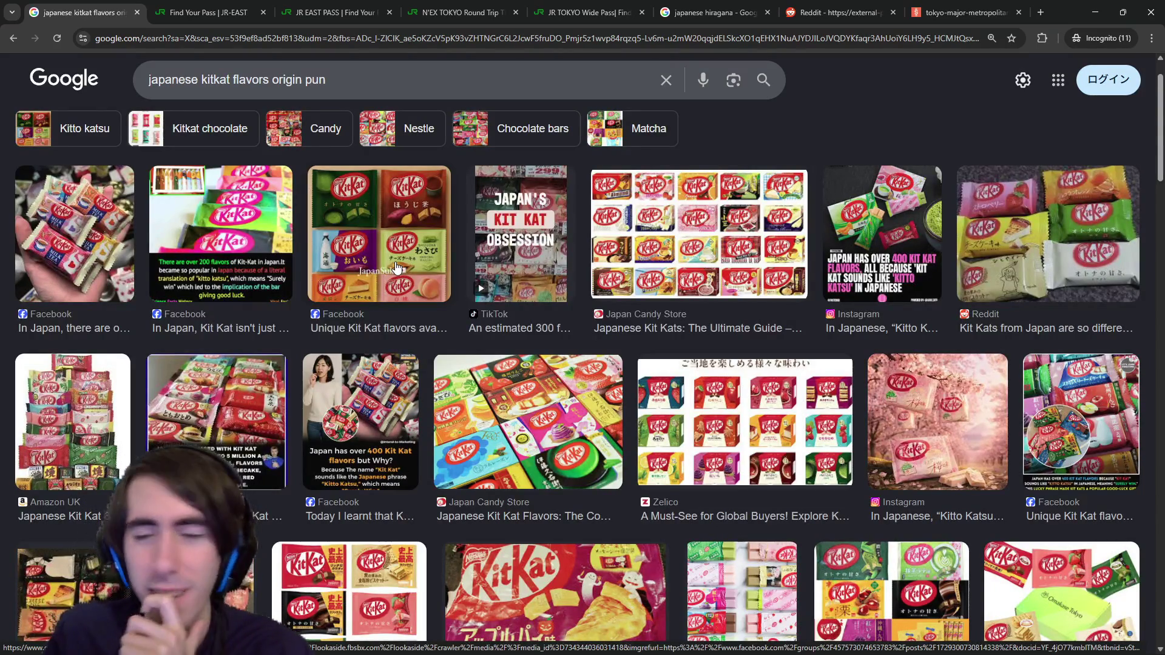
{"action": "left_click", "coordinate": [396, 268]}
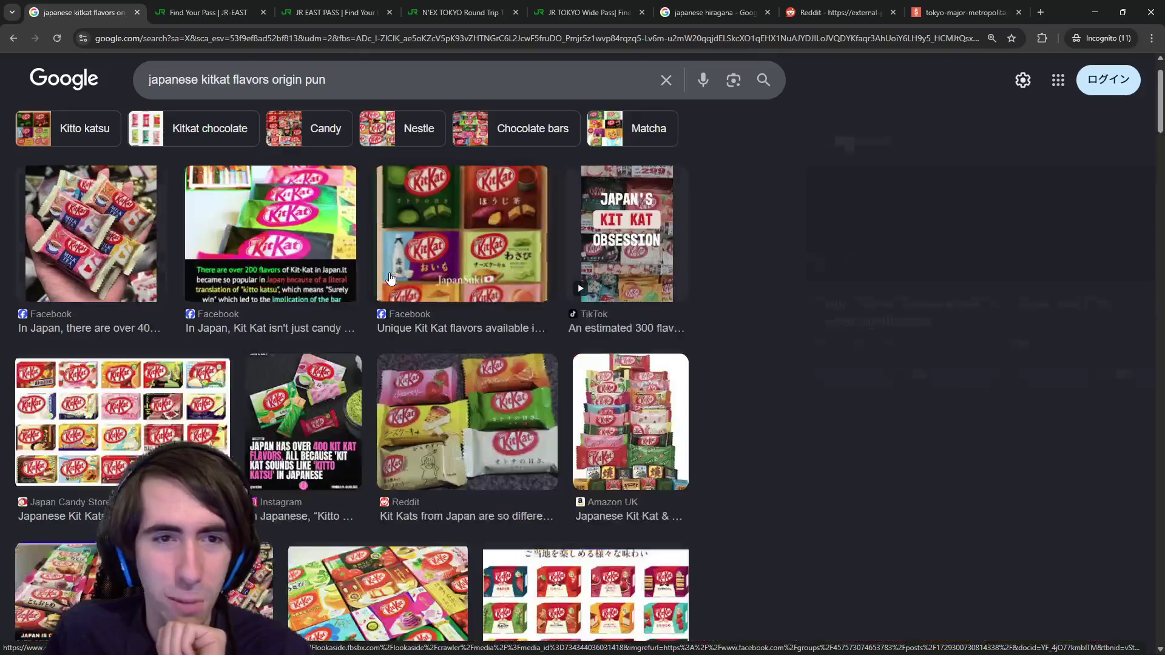
{"action": "left_click", "coordinate": [1104, 141]}
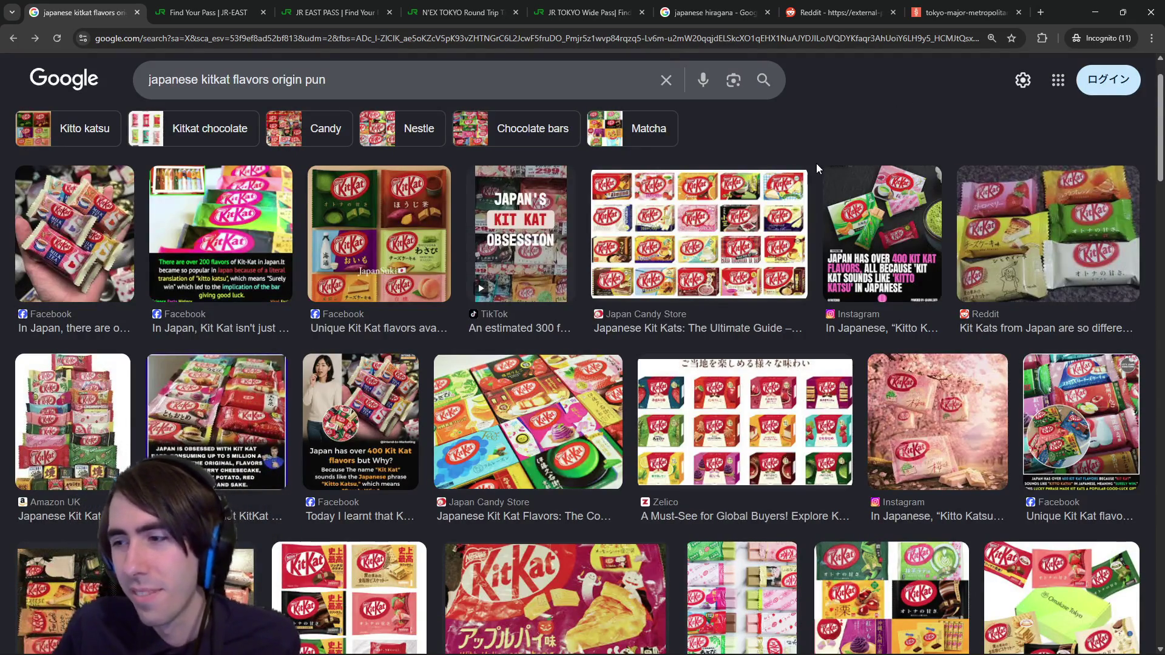
Step: Scroll through the Japanese KitKat flavor pictures
{"action": "scroll", "coordinate": [816, 163], "scroll_direction": "down", "scroll_amount": 3}
{"action": "scroll", "coordinate": [609, 371], "scroll_direction": "down", "scroll_amount": 5}
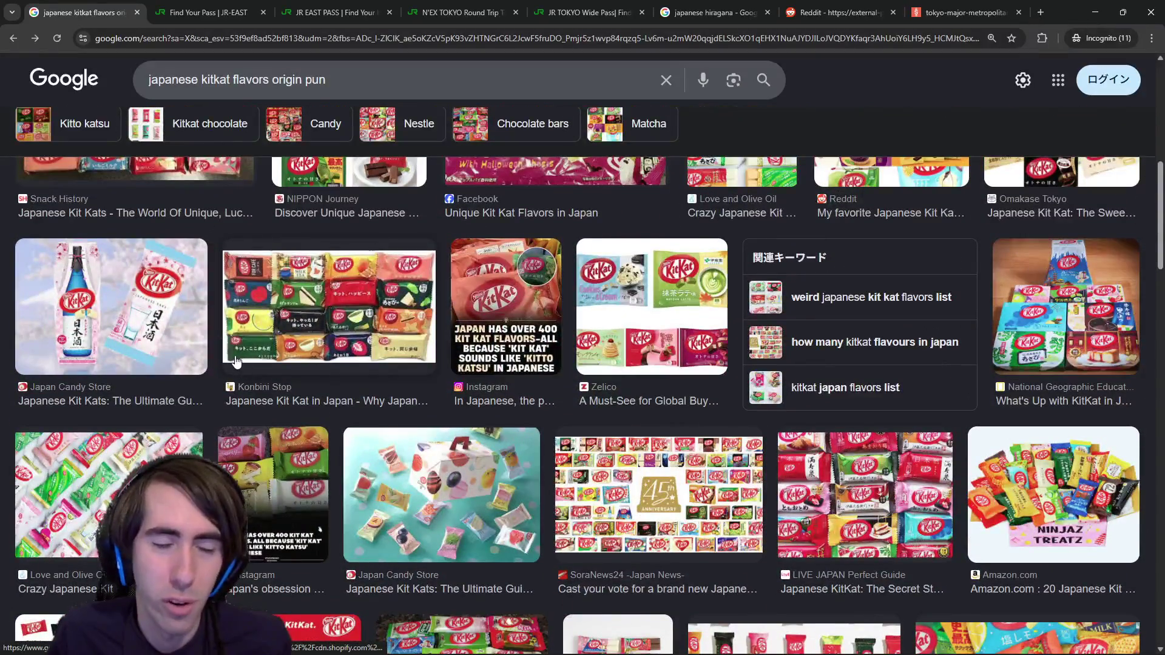
{"action": "scroll", "coordinate": [233, 344], "scroll_direction": "down", "scroll_amount": 15}
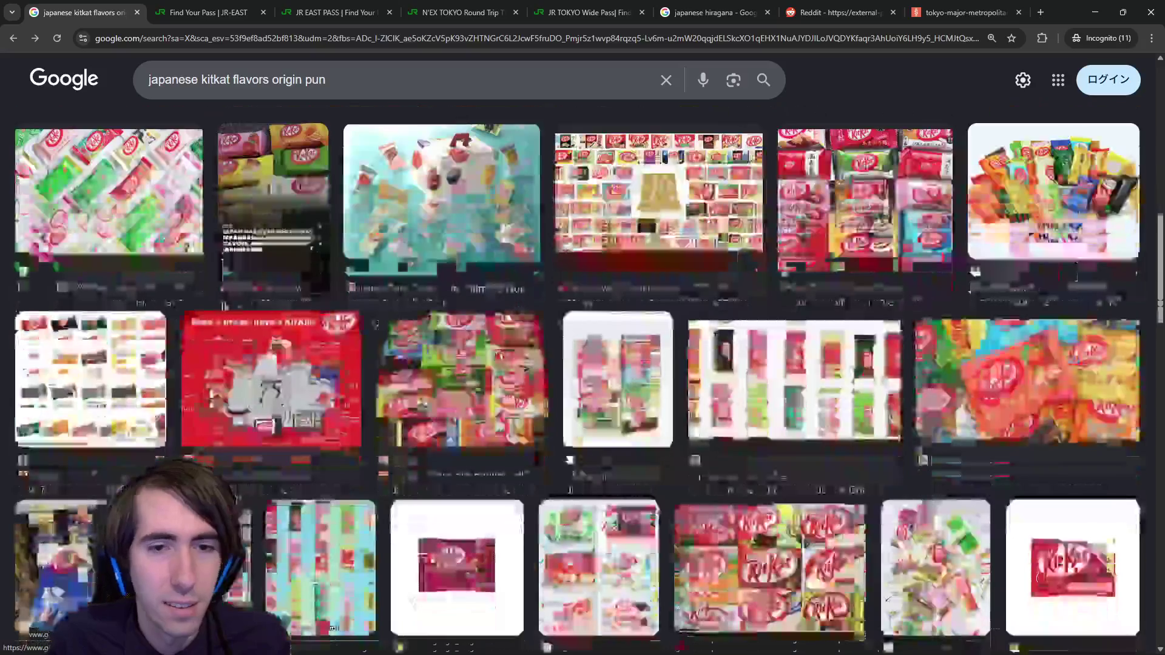
{"action": "scroll", "coordinate": [435, 333], "scroll_direction": "down", "scroll_amount": 4}
{"action": "scroll", "coordinate": [440, 358], "scroll_direction": "up", "scroll_amount": 7}
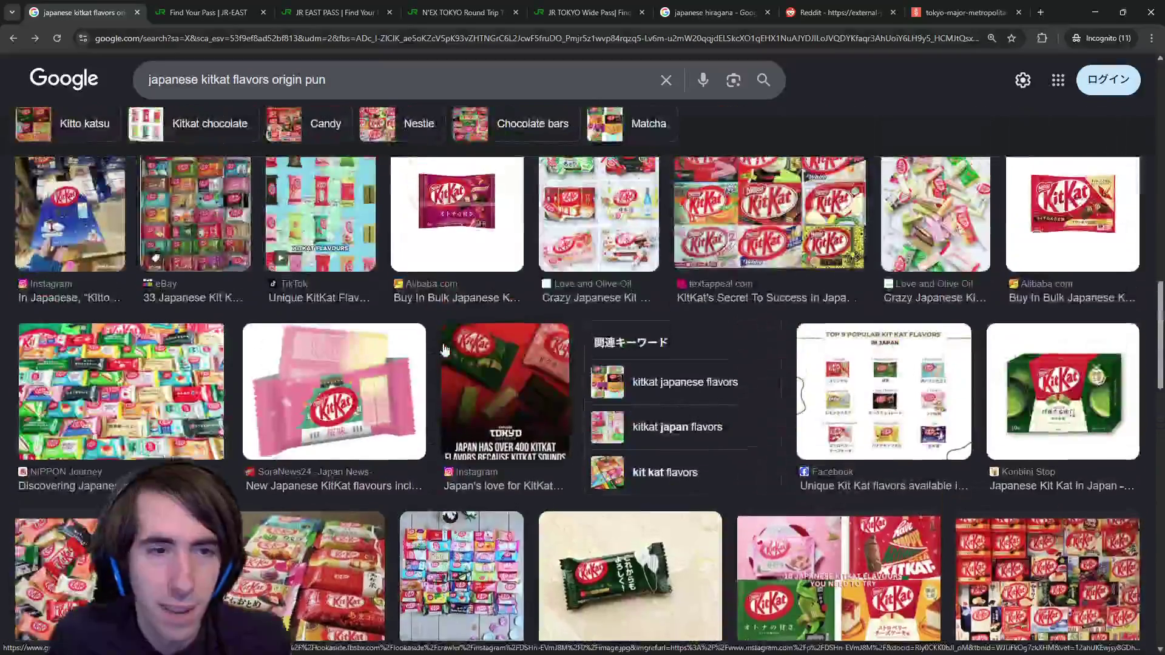
{"action": "scroll", "coordinate": [441, 370], "scroll_direction": "down", "scroll_amount": 2}
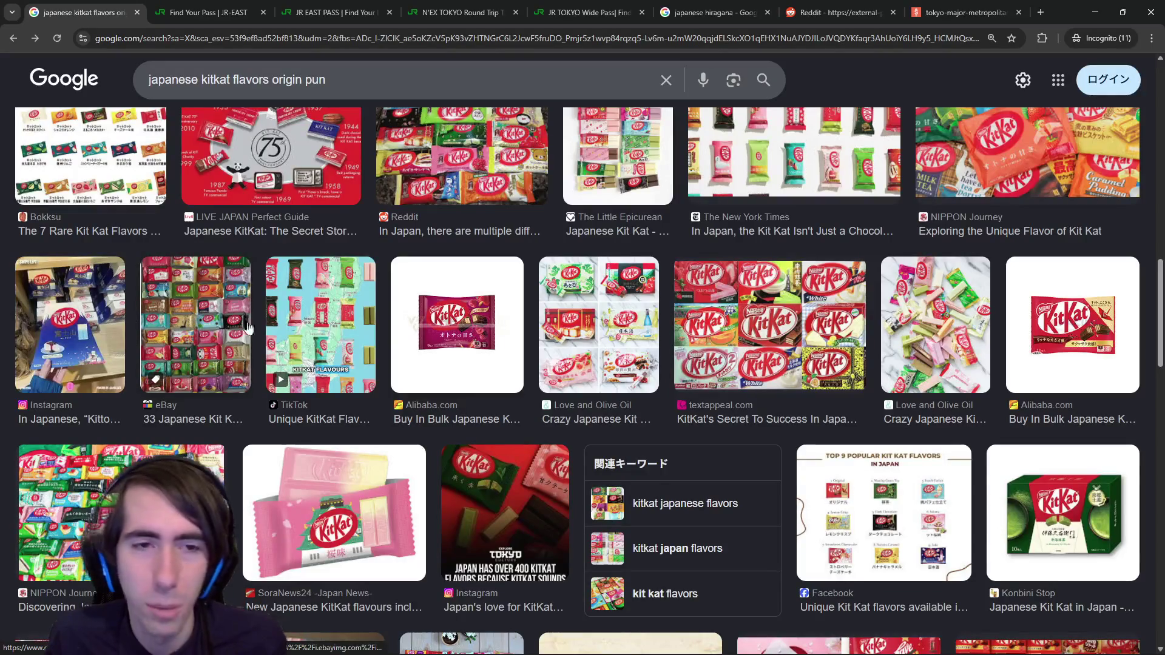
{"action": "scroll", "coordinate": [326, 344], "scroll_direction": "up", "scroll_amount": 3}
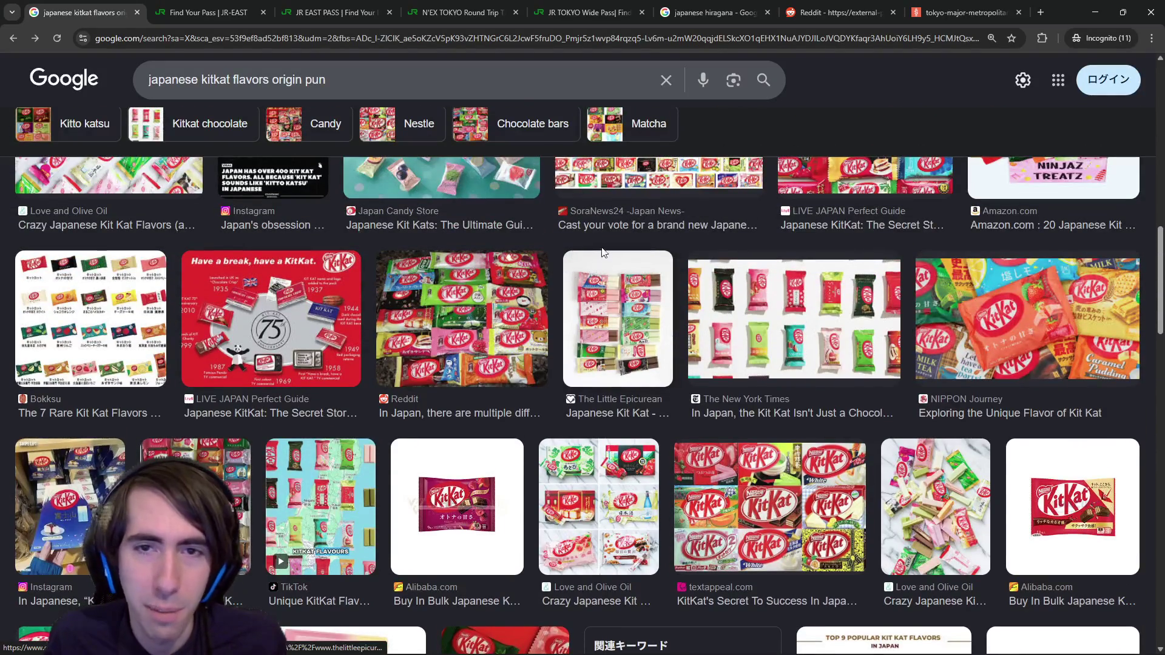
{"action": "scroll", "coordinate": [603, 239], "scroll_direction": "up", "scroll_amount": 2}
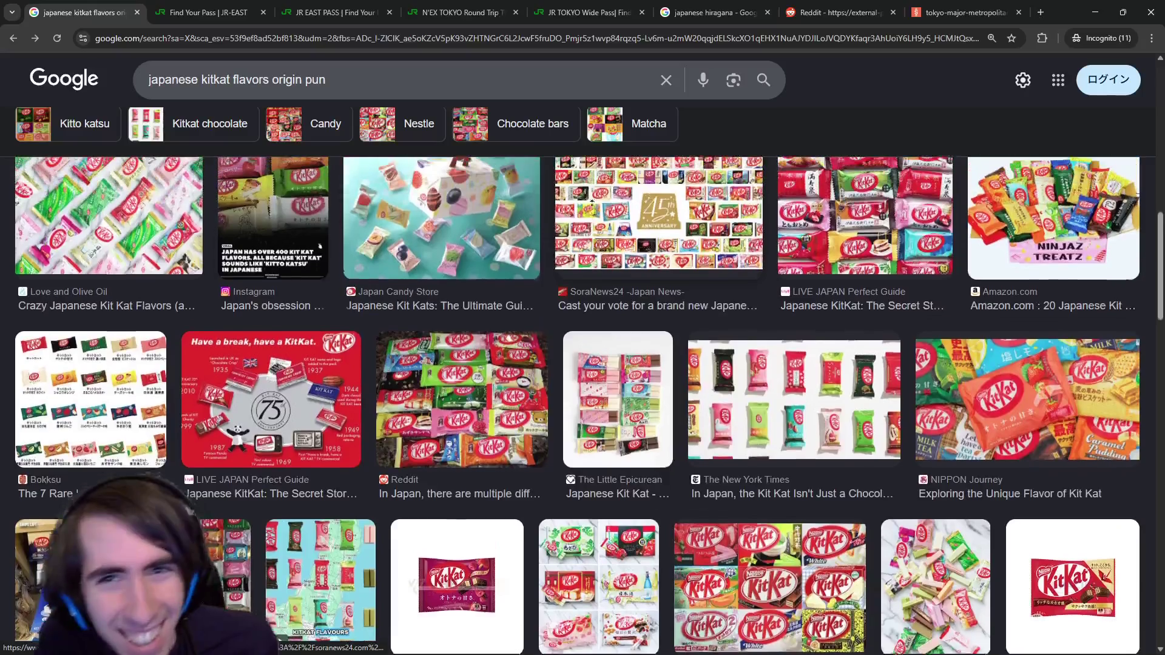
{"action": "scroll", "coordinate": [592, 203], "scroll_direction": "up", "scroll_amount": 8}
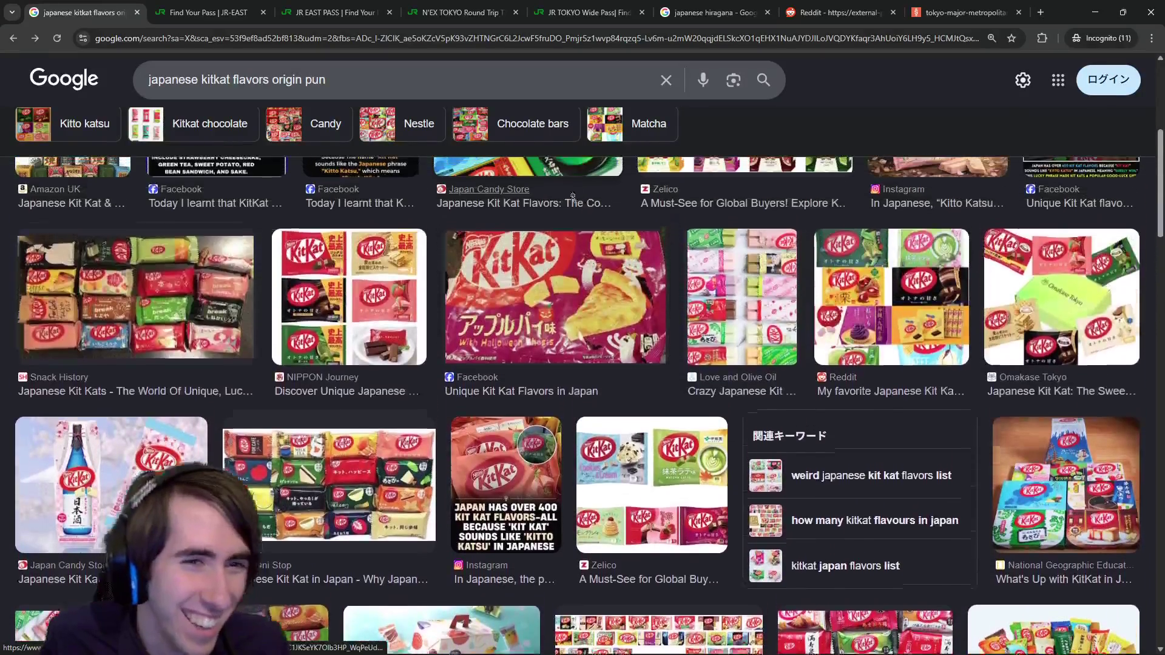
{"action": "scroll", "coordinate": [566, 199], "scroll_direction": "up", "scroll_amount": 5}
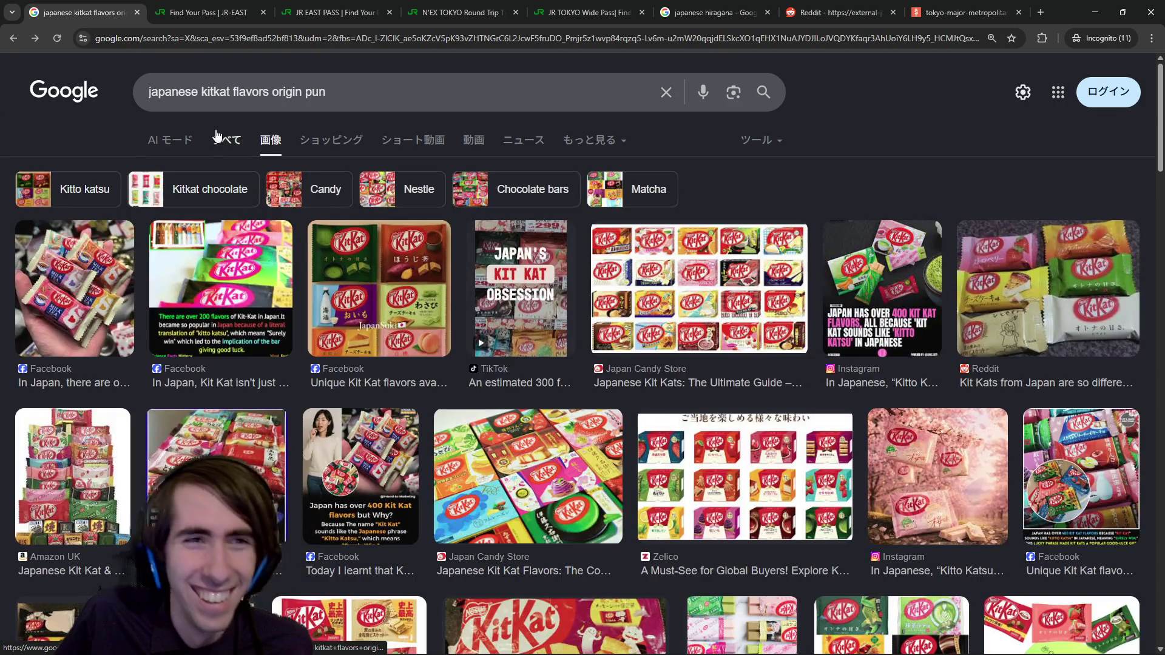
Step: Go back to the full kitkat results, then return to the image results
{"action": "left_click", "coordinate": [224, 134]}
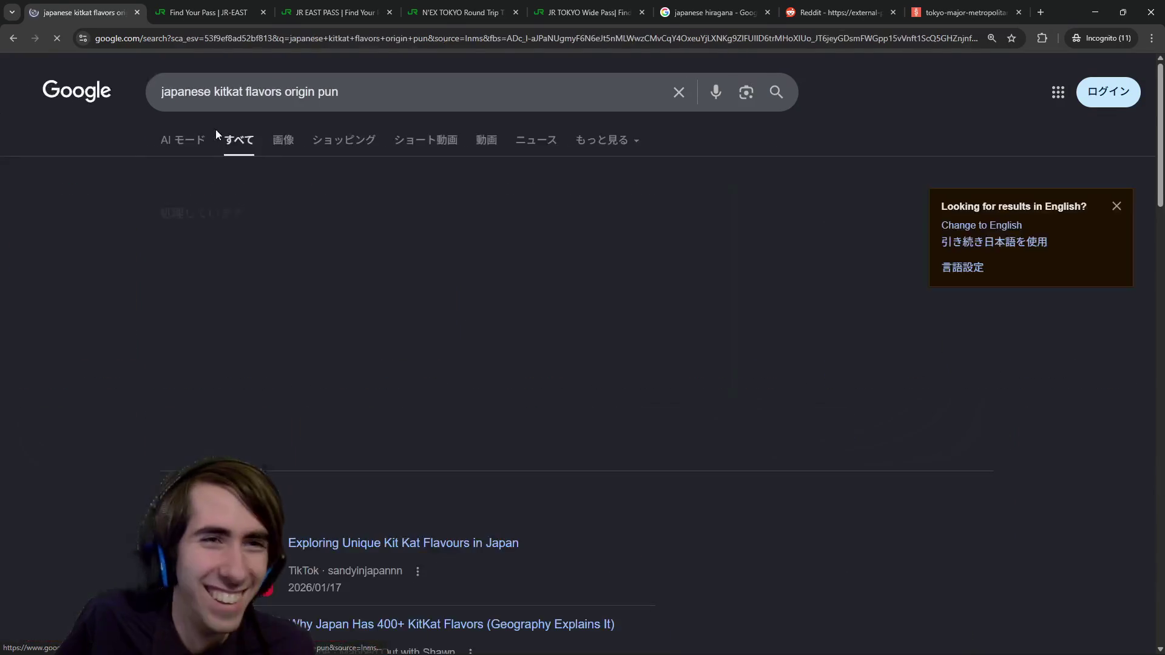
{"action": "scroll", "coordinate": [327, 402], "scroll_direction": "down", "scroll_amount": 4}
{"action": "scroll", "coordinate": [328, 402], "scroll_direction": "up", "scroll_amount": 4}
{"action": "left_click", "coordinate": [285, 135]}
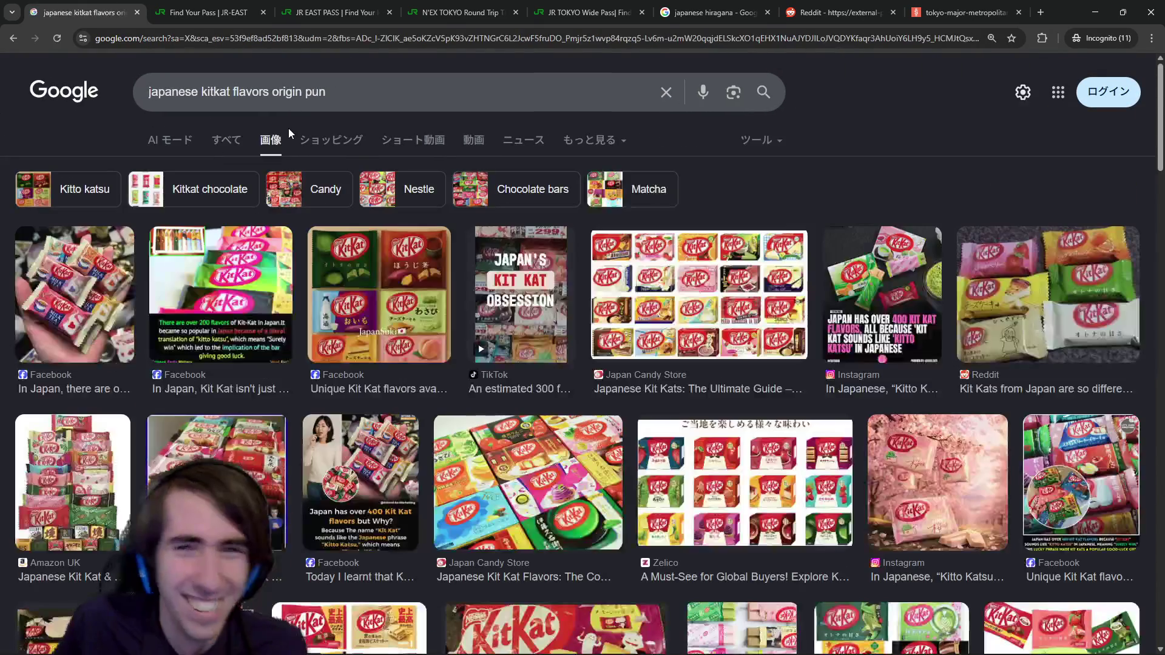
{"action": "scroll", "coordinate": [449, 470], "scroll_direction": "down", "scroll_amount": 15}
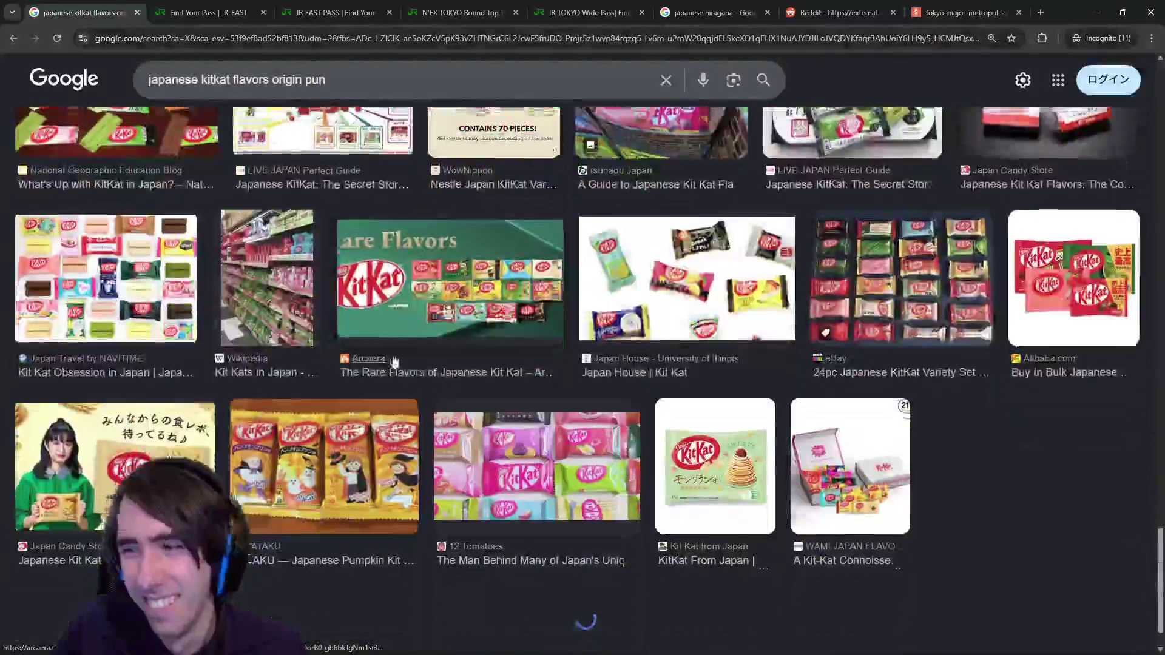
{"action": "scroll", "coordinate": [347, 369], "scroll_direction": "up", "scroll_amount": 4}
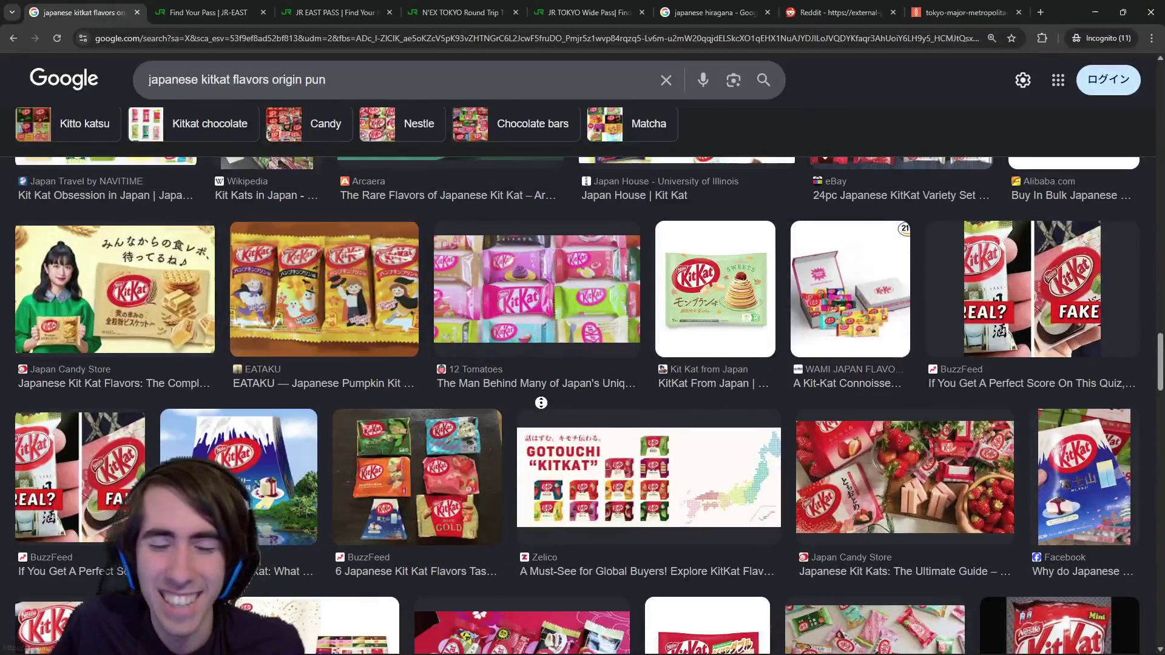
{"action": "scroll", "coordinate": [543, 393], "scroll_direction": "up", "scroll_amount": 5}
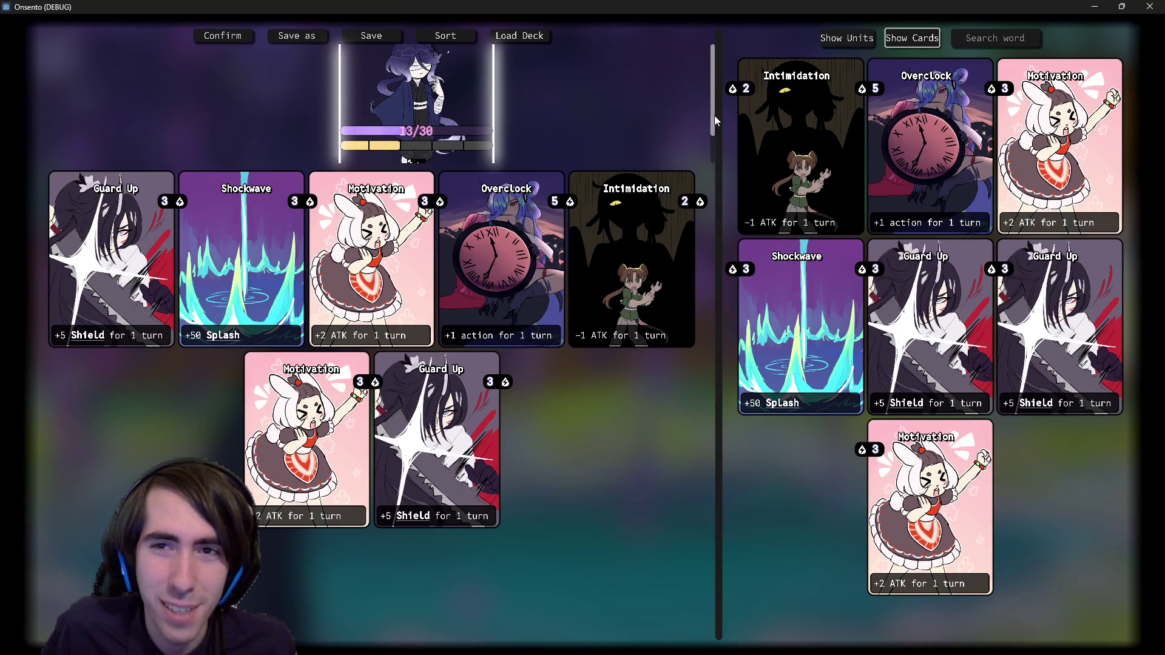
Step: Scroll the unit panel in the running Onsento game, then minimize the game window
{"action": "left_click_drag", "start_coordinate": [715, 116], "coordinate": [701, 159]}
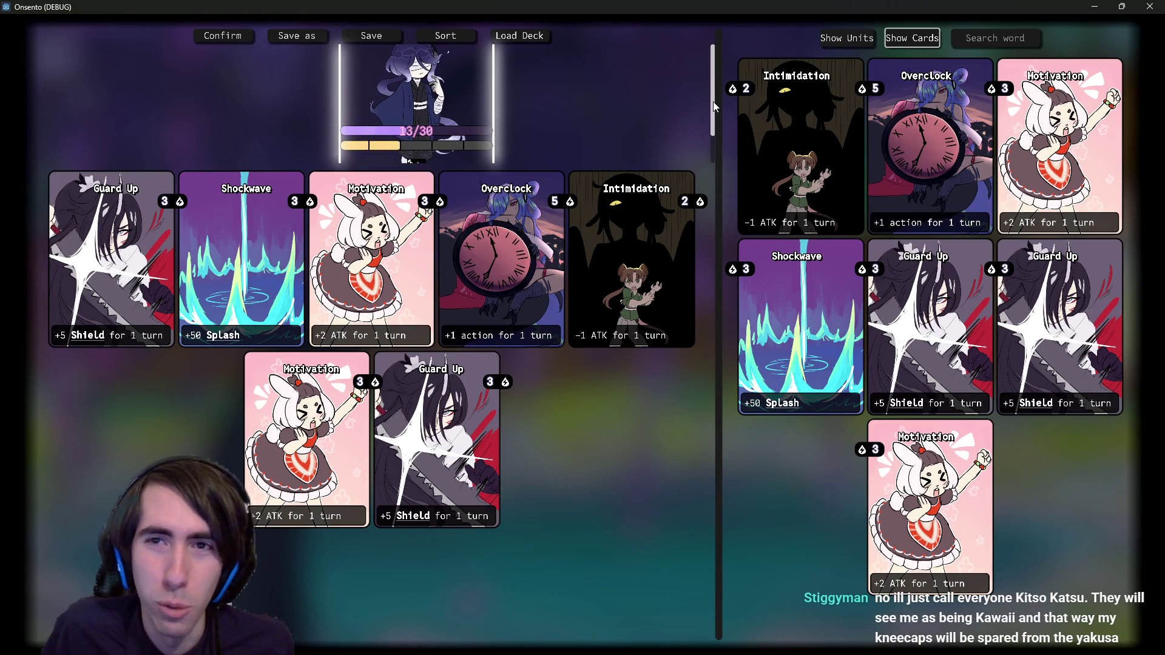
{"action": "scroll", "coordinate": [692, 125], "scroll_direction": "up", "scroll_amount": 1}
{"action": "scroll", "coordinate": [691, 126], "scroll_direction": "up", "scroll_amount": 2}
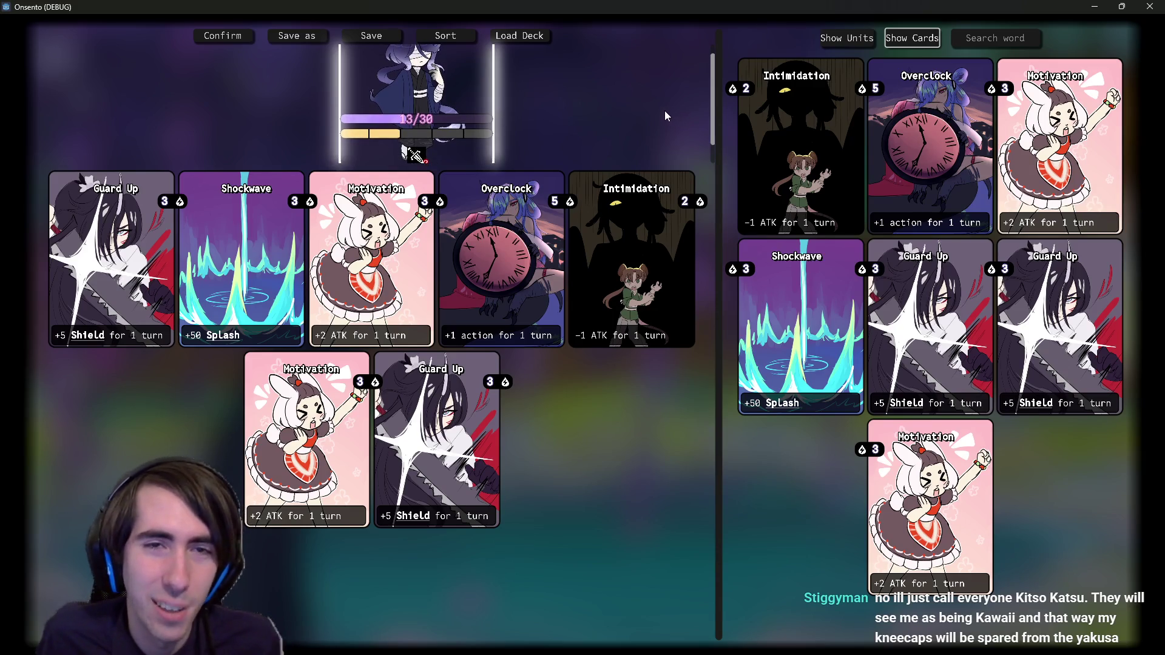
{"action": "scroll", "coordinate": [656, 108], "scroll_direction": "up", "scroll_amount": 1}
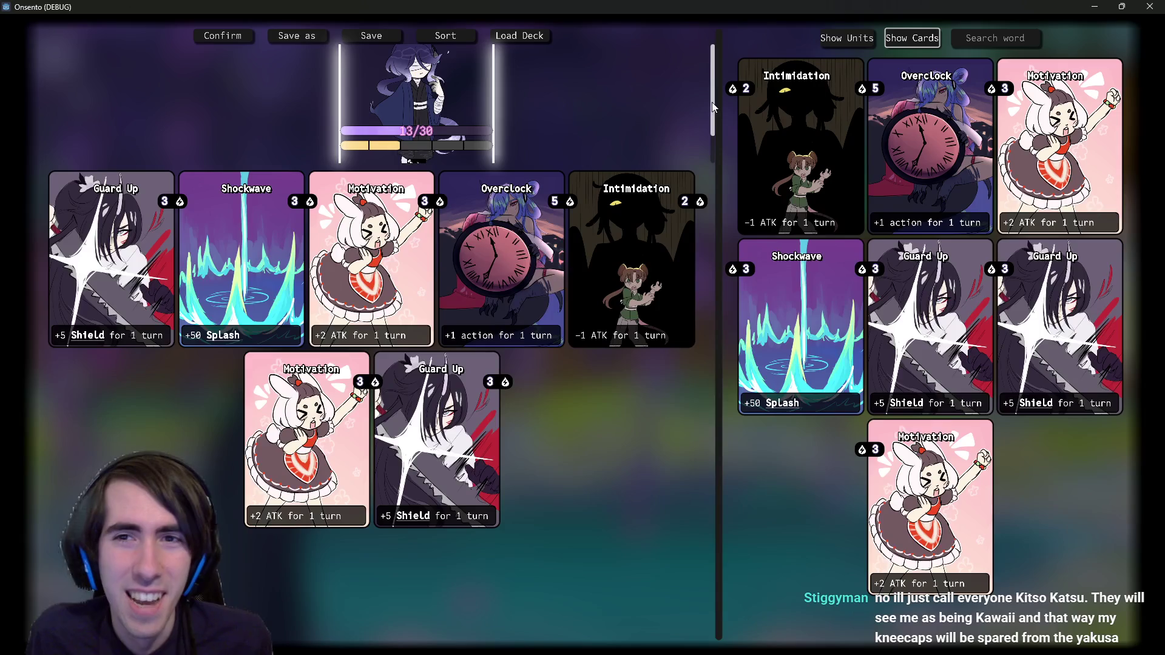
{"action": "left_click_drag", "start_coordinate": [712, 102], "coordinate": [709, 113]}
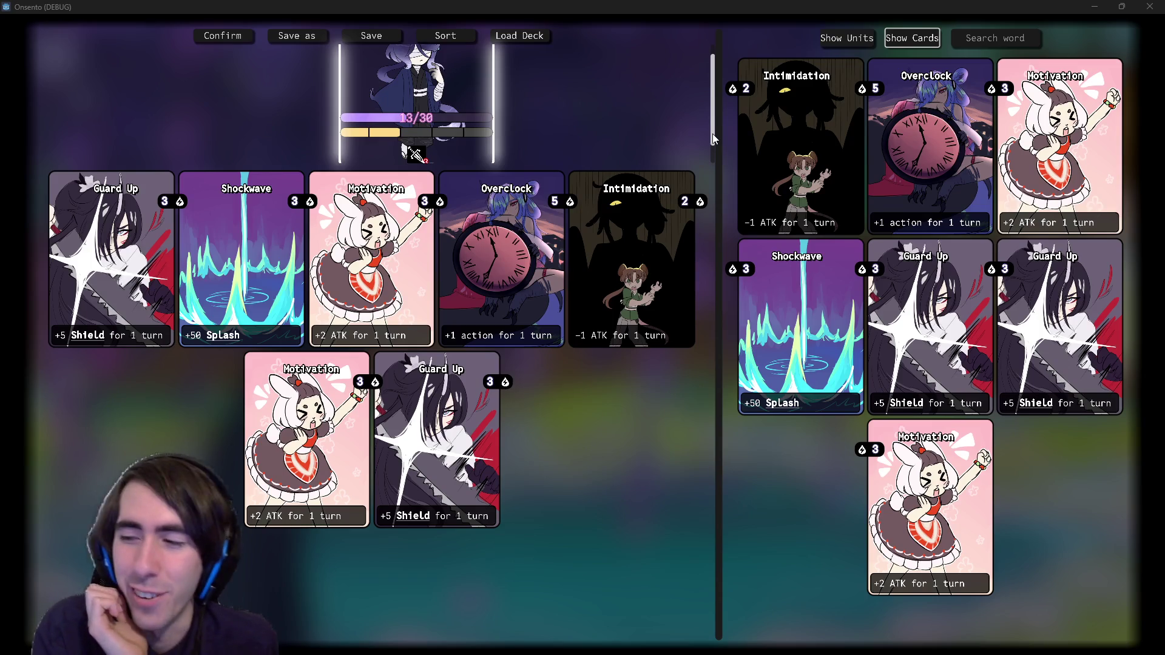
{"action": "left_click", "coordinate": [1094, 6]}
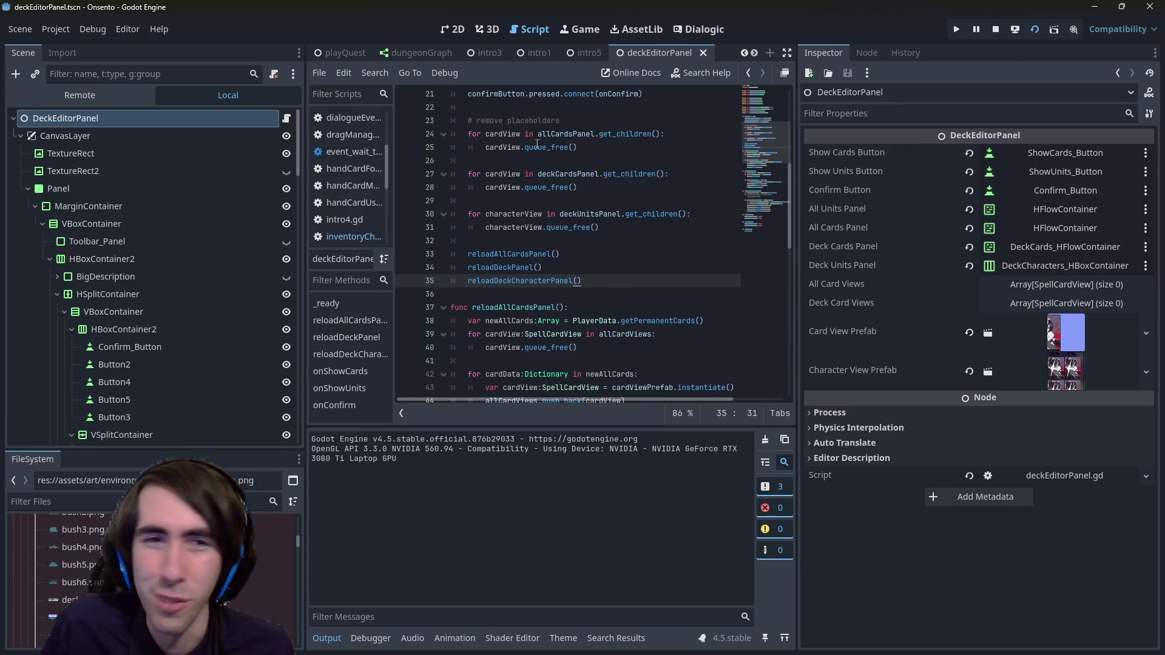
Step: In the 2D view, select DeckCharacters_HBoxContainer in the Scene dock
{"action": "left_click", "coordinate": [452, 30]}
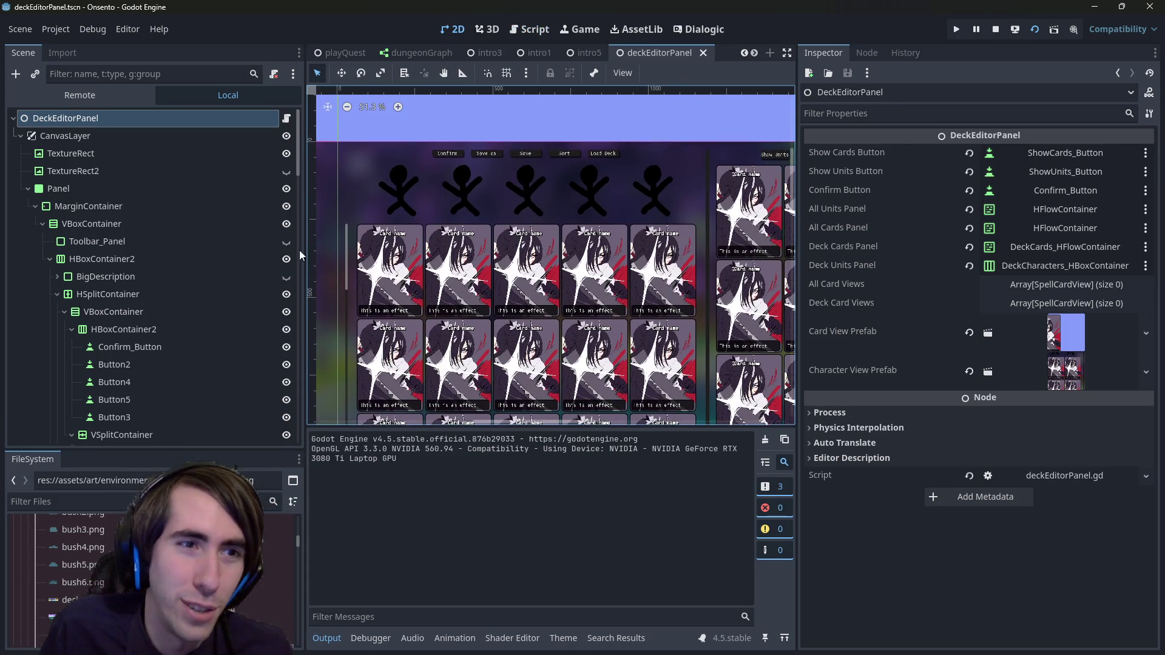
{"action": "left_click", "coordinate": [412, 176]}
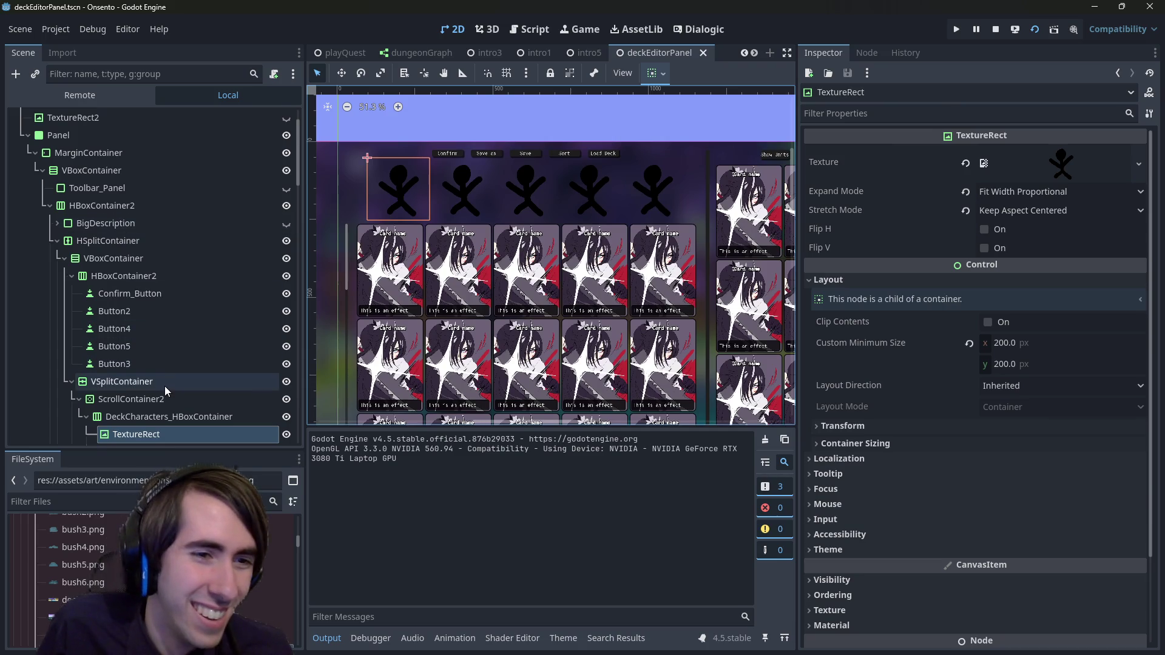
{"action": "scroll", "coordinate": [165, 386], "scroll_direction": "down", "scroll_amount": 3}
{"action": "left_click", "coordinate": [160, 333]}
{"action": "left_click", "coordinate": [155, 321]}
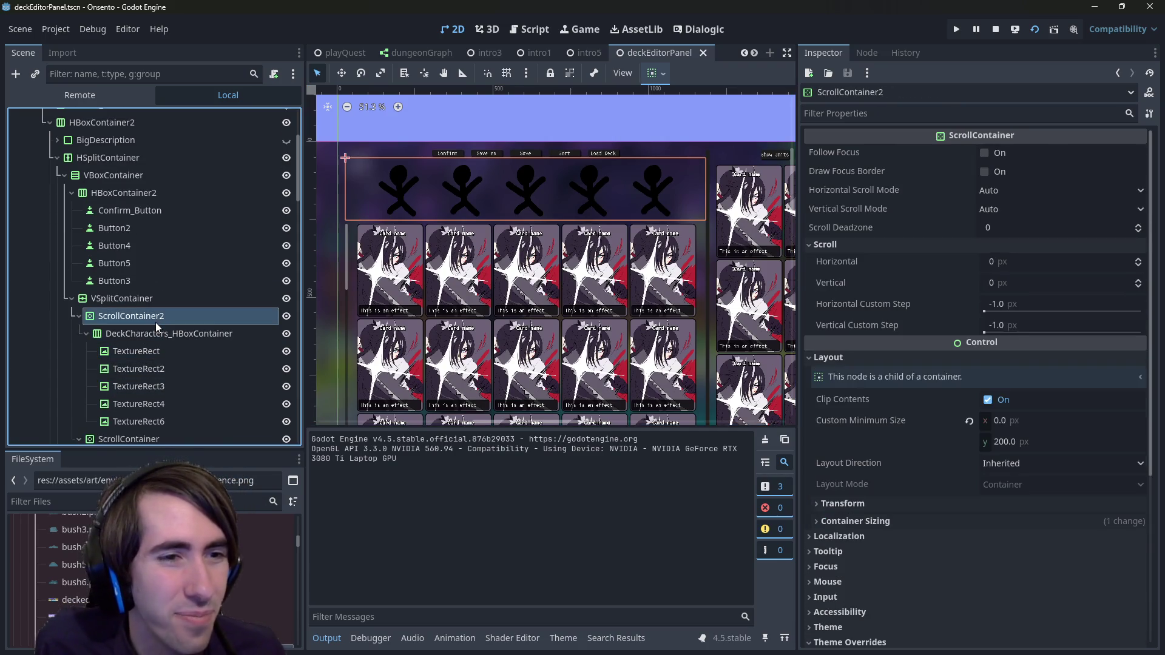
{"action": "left_click", "coordinate": [164, 333]}
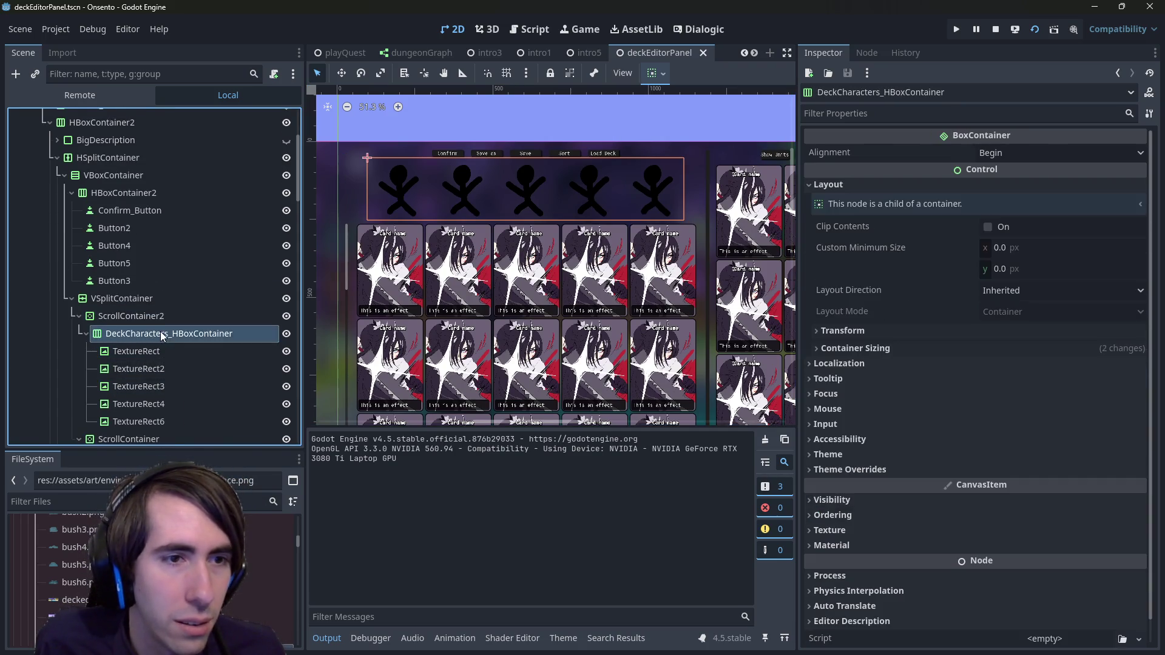
Step: Try reparenting DeckCharacters_HBoxContainer onto VSplitContainer, then undo the misplaced move
{"action": "scroll", "coordinate": [122, 258], "scroll_direction": "down", "scroll_amount": 3}
{"action": "left_click_drag", "start_coordinate": [121, 258], "coordinate": [124, 215]}
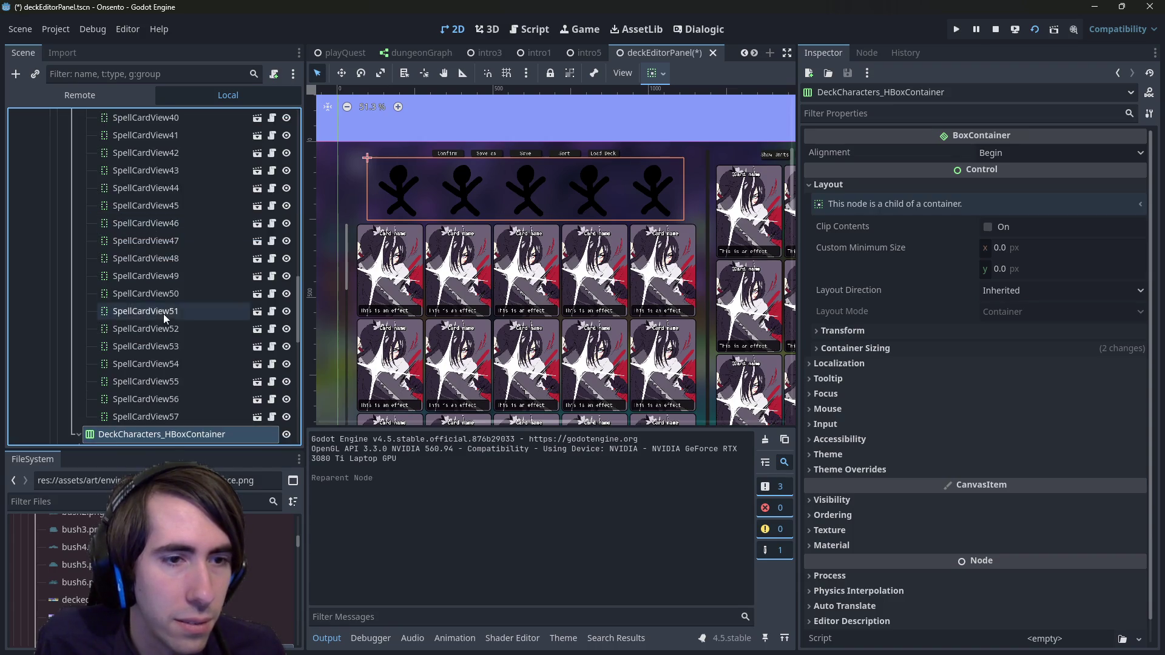
{"action": "scroll", "coordinate": [144, 361], "scroll_direction": "up", "scroll_amount": 10}
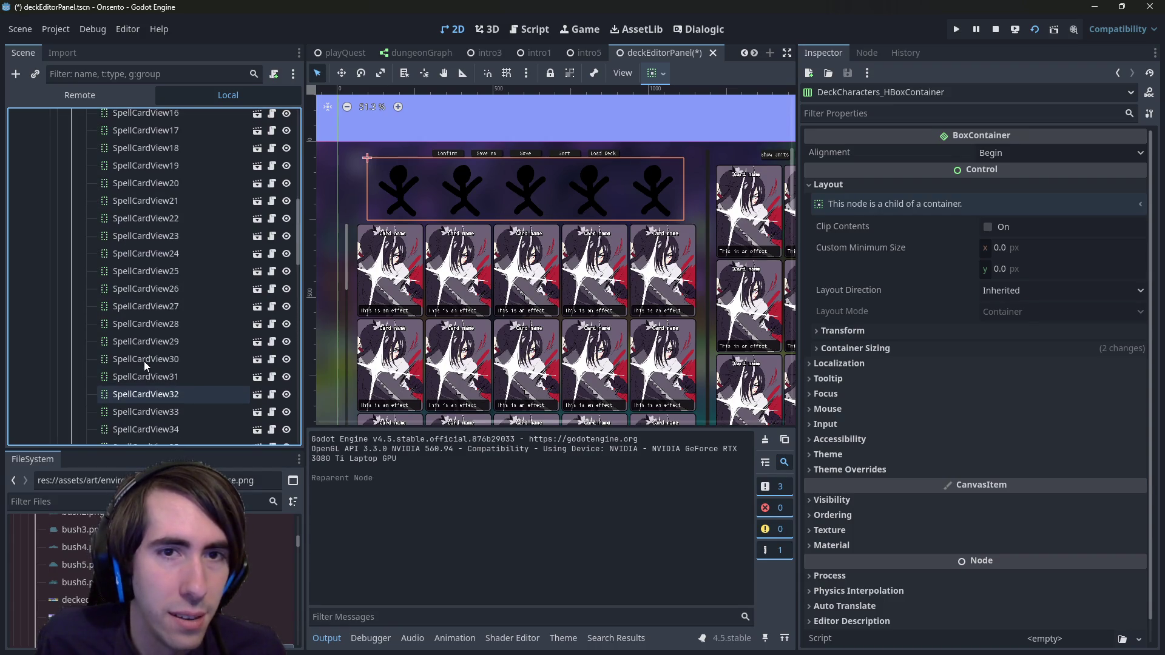
{"action": "scroll", "coordinate": [144, 346], "scroll_direction": "up", "scroll_amount": 3}
{"action": "scroll", "coordinate": [119, 325], "scroll_direction": "down", "scroll_amount": 10}
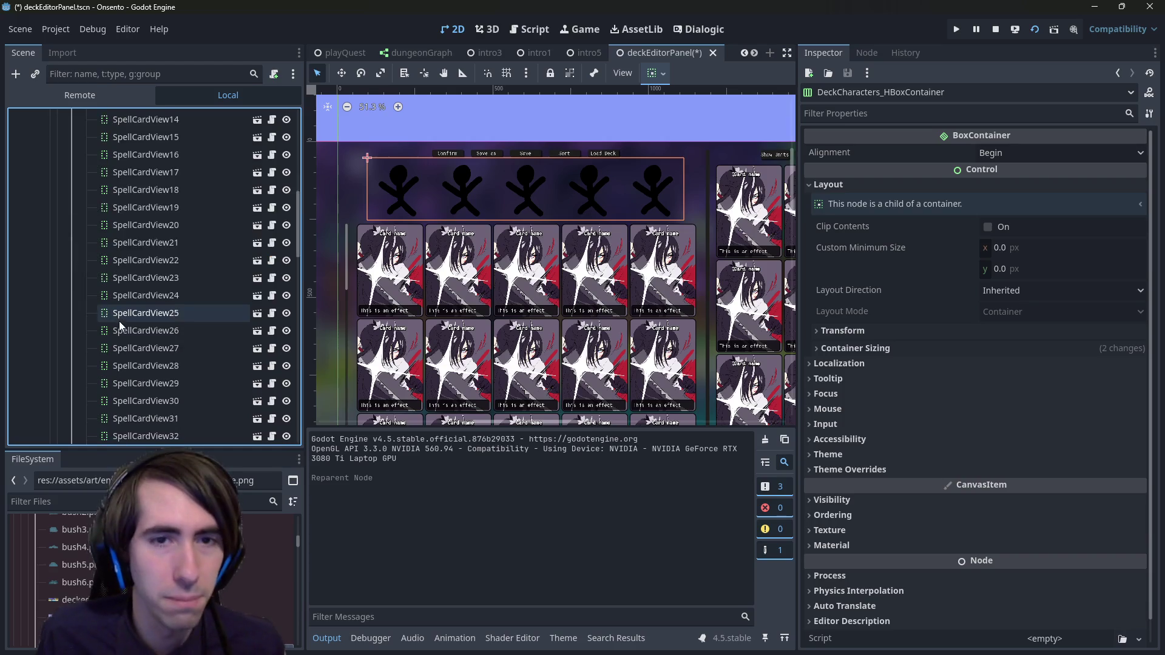
{"action": "key", "text": "ctrl+z"}
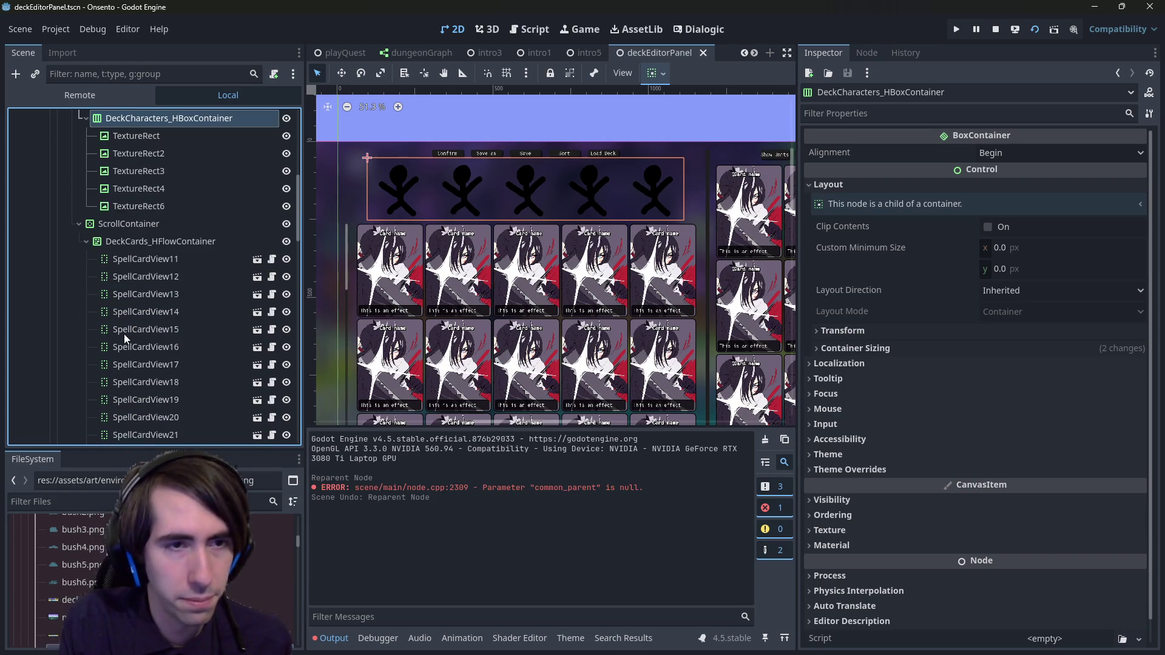
Step: Move DeckCharacters_HBoxContainer above ScrollContainer2, directly under VSplitContainer
{"action": "scroll", "coordinate": [124, 333], "scroll_direction": "up", "scroll_amount": 3}
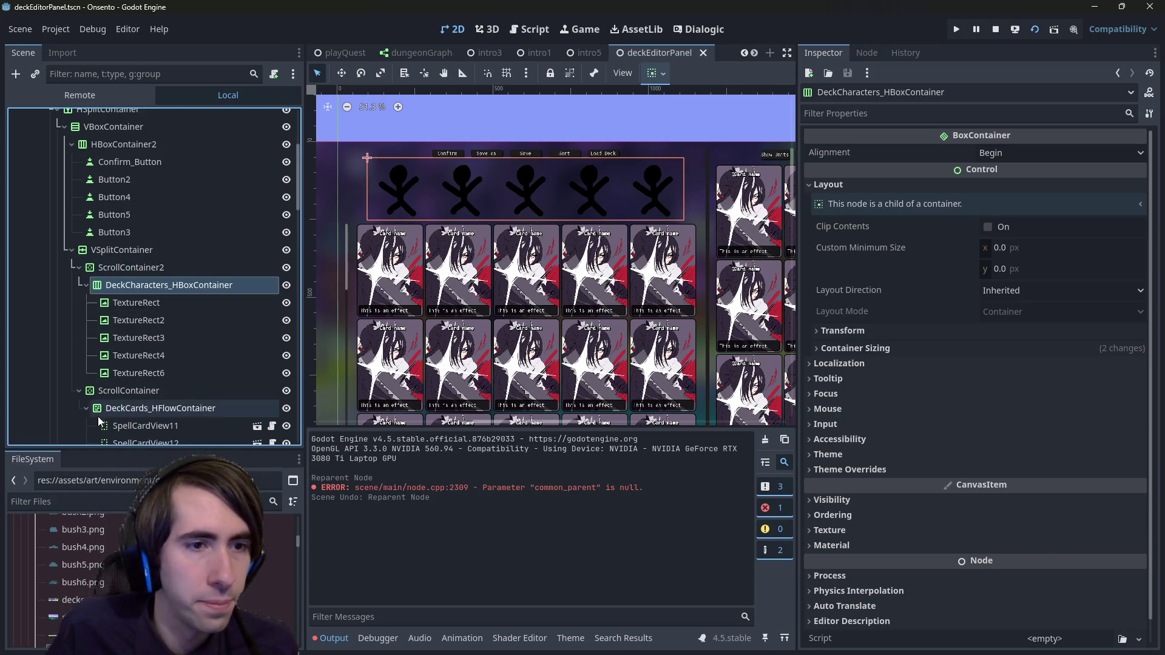
{"action": "left_click", "coordinate": [79, 391]}
{"action": "left_click", "coordinate": [79, 268]}
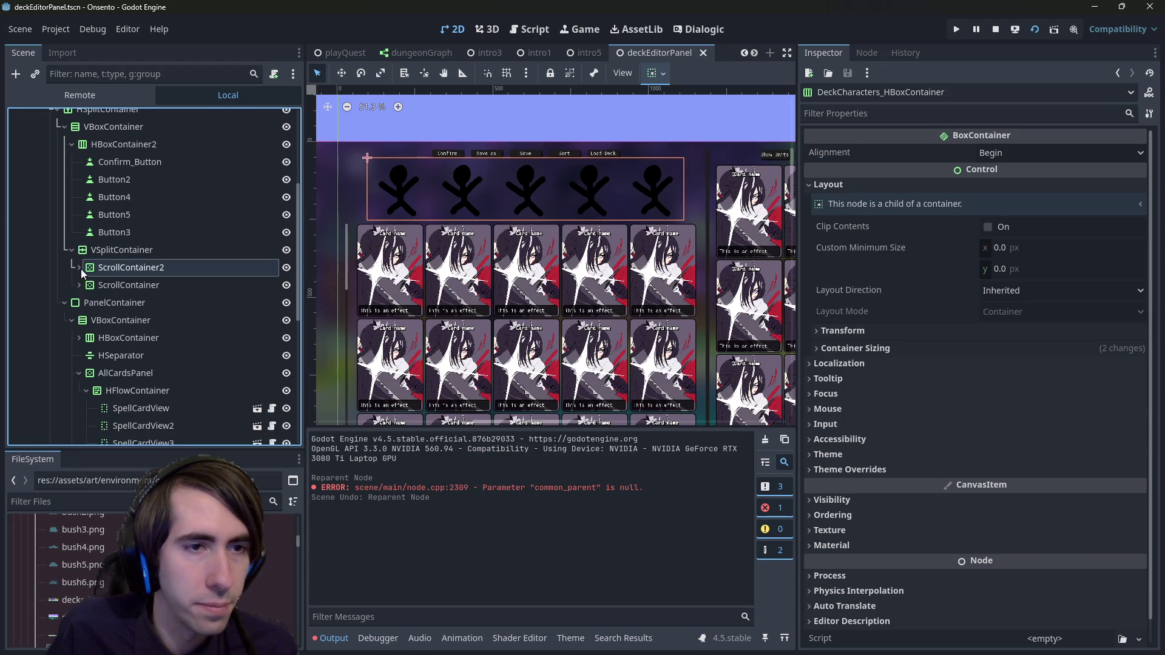
{"action": "left_click", "coordinate": [79, 267]}
{"action": "left_click_drag", "start_coordinate": [122, 285], "coordinate": [121, 259]}
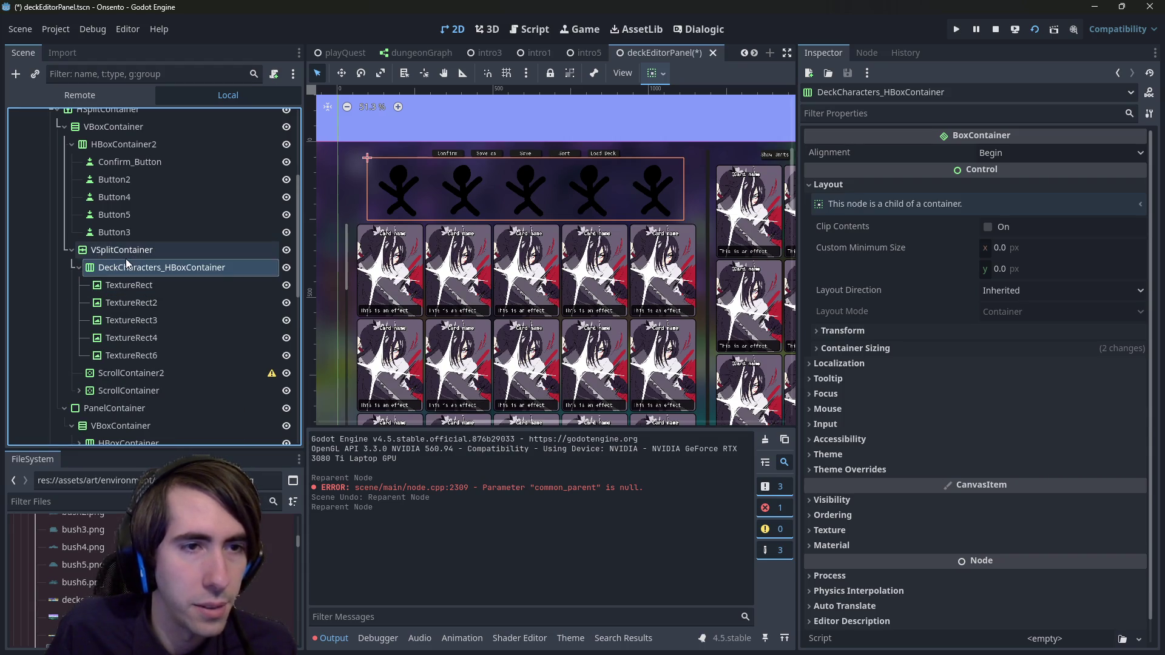
Step: Hide the empty ScrollContainer2 and save the deckEditorPanel scene
{"action": "left_click", "coordinate": [121, 372]}
{"action": "left_click", "coordinate": [287, 373]}
{"action": "key", "text": "ctrl+s"}
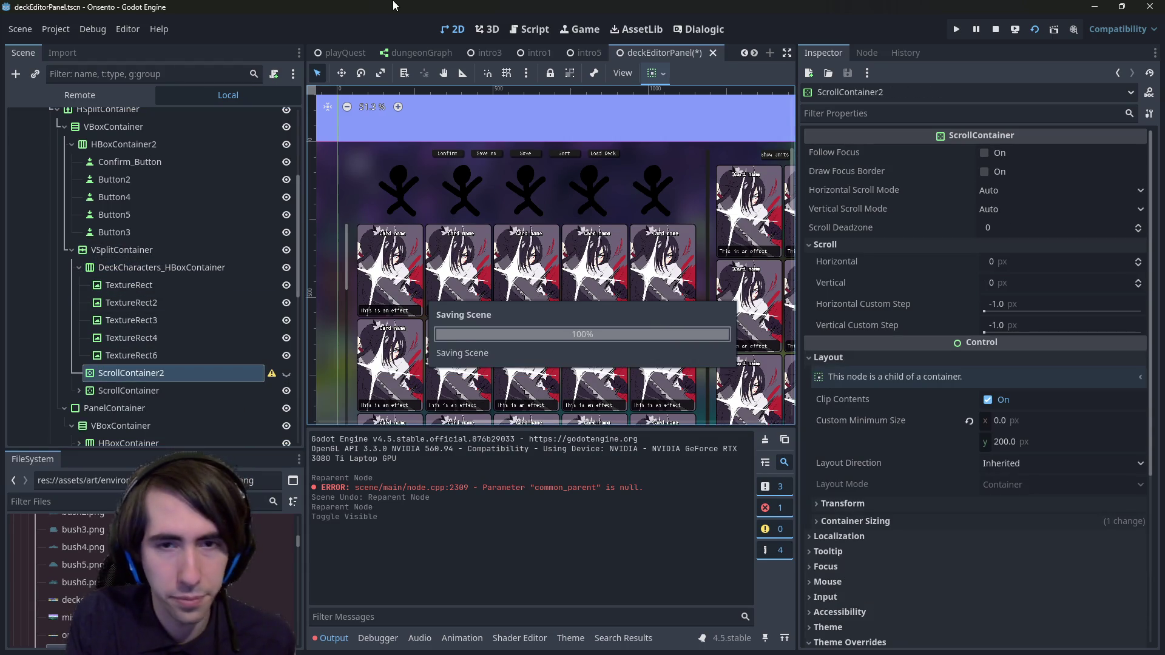
Step: Run the current scene and drag the 13/30 unit portrait to test the deck editor
{"action": "left_click", "coordinate": [1011, 34]}
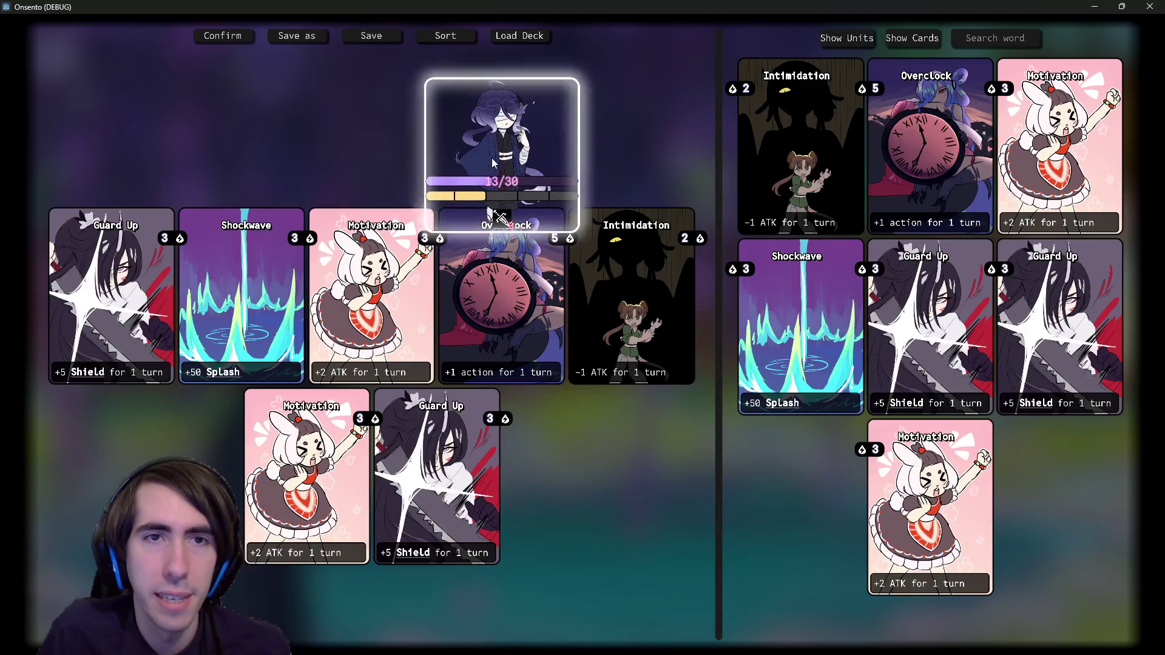
{"action": "mouse_move", "coordinate": [492, 162]}
{"action": "left_mouse_down"}
{"action": "mouse_move", "coordinate": [376, 116]}
{"action": "mouse_move", "coordinate": [439, 142]}
{"action": "mouse_move", "coordinate": [542, 116]}
{"action": "mouse_move", "coordinate": [640, 118]}
{"action": "mouse_move", "coordinate": [380, 133]}
{"action": "mouse_move", "coordinate": [389, 129]}
{"action": "mouse_move", "coordinate": [367, 115]}
{"action": "left_mouse_up"}
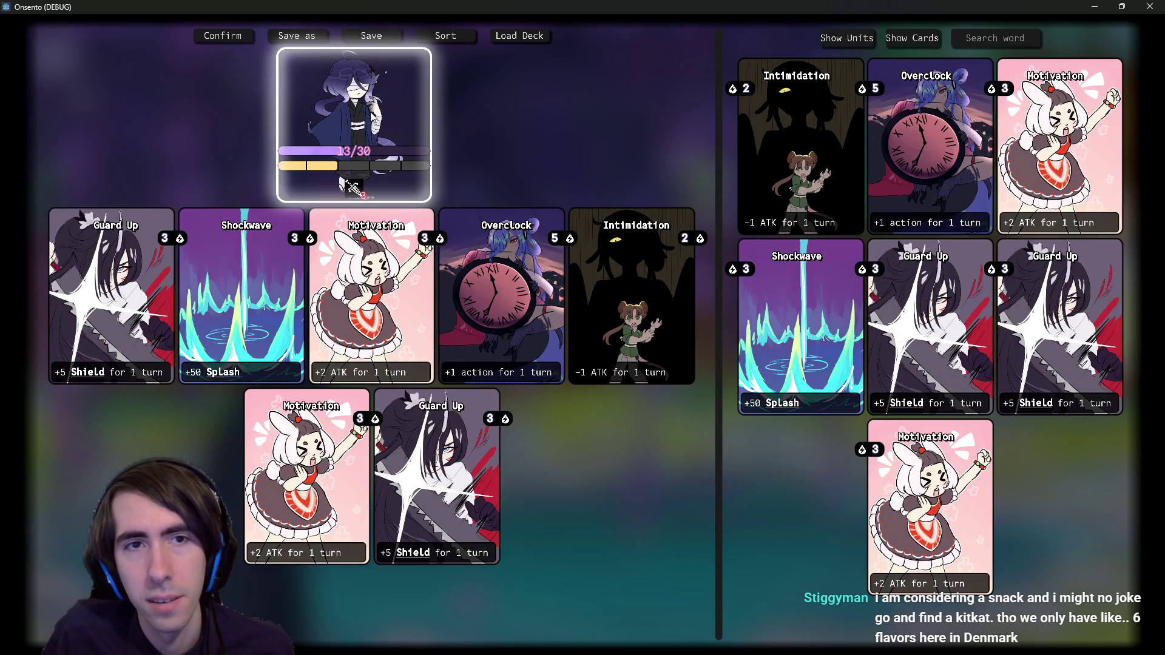
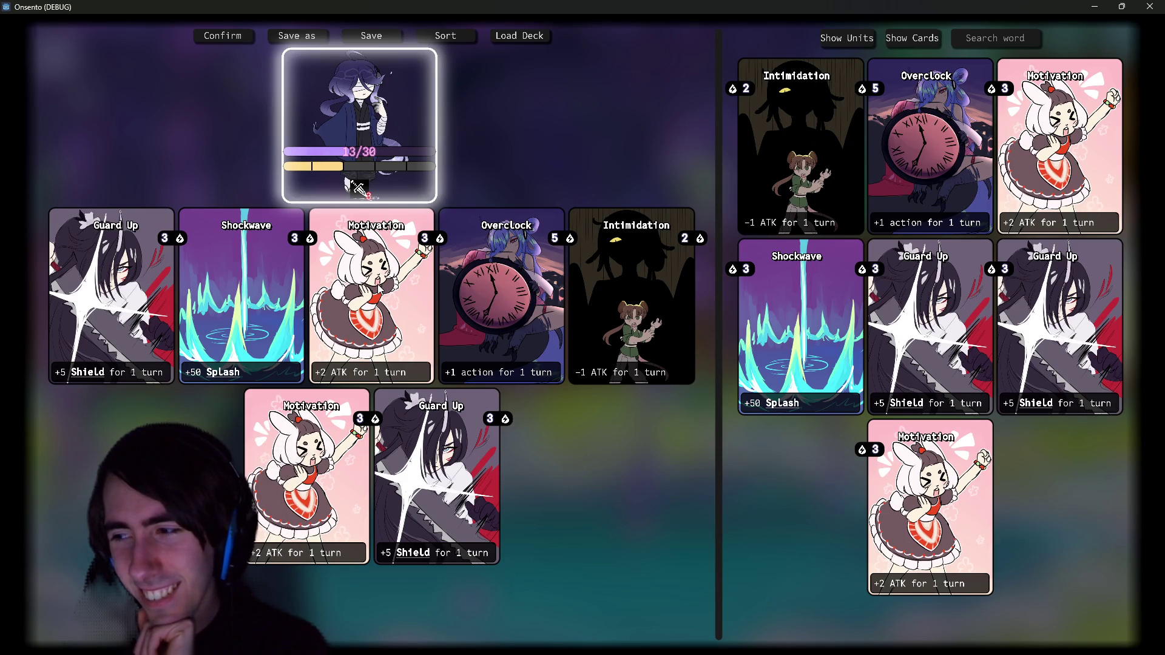
Step: Drag the unit card and the deck/collection divider around to test them, then close the game
{"action": "mouse_move", "coordinate": [358, 151]}
{"action": "left_mouse_down"}
{"action": "mouse_move", "coordinate": [647, 146]}
{"action": "mouse_move", "coordinate": [398, 115]}
{"action": "left_mouse_up"}
{"action": "mouse_move", "coordinate": [516, 127]}
{"action": "left_mouse_down"}
{"action": "mouse_move", "coordinate": [521, 139]}
{"action": "mouse_move", "coordinate": [432, 128]}
{"action": "left_mouse_up"}
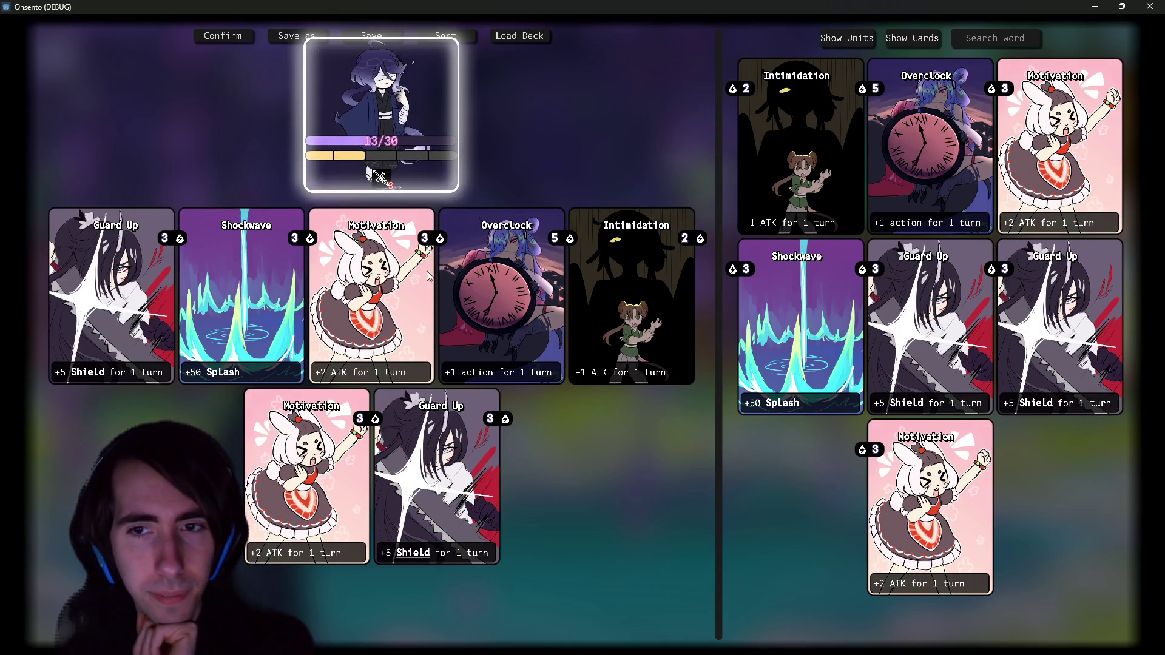
{"action": "mouse_move", "coordinate": [719, 235]}
{"action": "left_mouse_down"}
{"action": "mouse_move", "coordinate": [452, 243]}
{"action": "mouse_move", "coordinate": [898, 255]}
{"action": "mouse_move", "coordinate": [452, 292]}
{"action": "mouse_move", "coordinate": [733, 348]}
{"action": "mouse_move", "coordinate": [778, 336]}
{"action": "mouse_move", "coordinate": [721, 340]}
{"action": "mouse_move", "coordinate": [754, 333]}
{"action": "mouse_move", "coordinate": [738, 333]}
{"action": "left_mouse_up"}
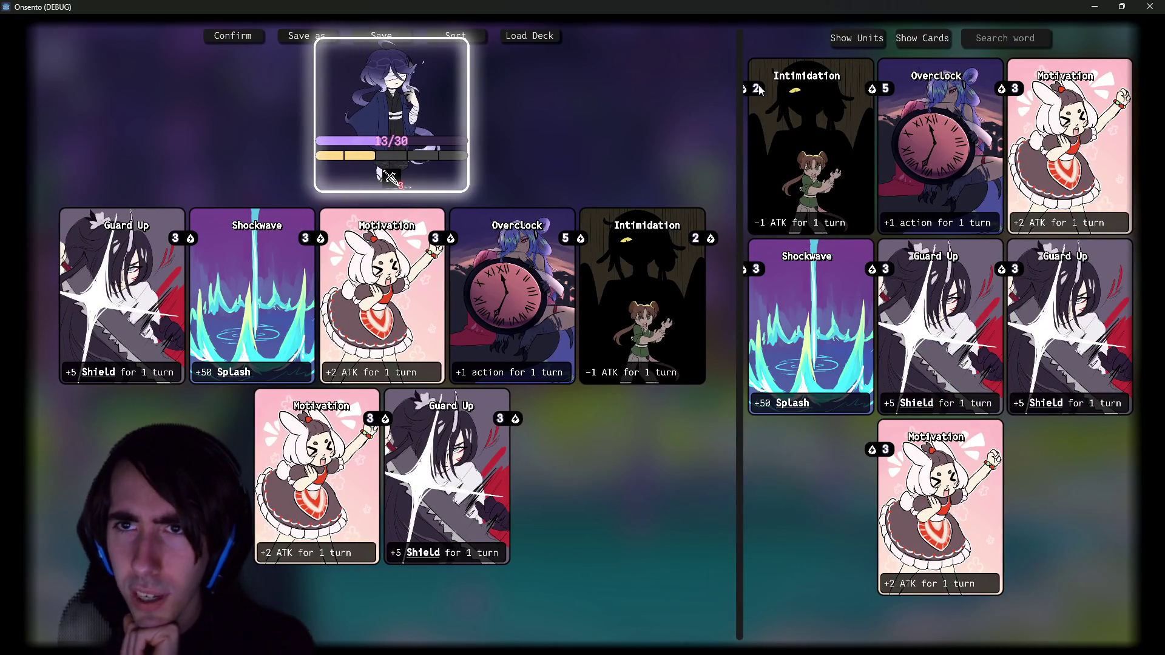
{"action": "left_click_drag", "start_coordinate": [736, 86], "coordinate": [732, 89]}
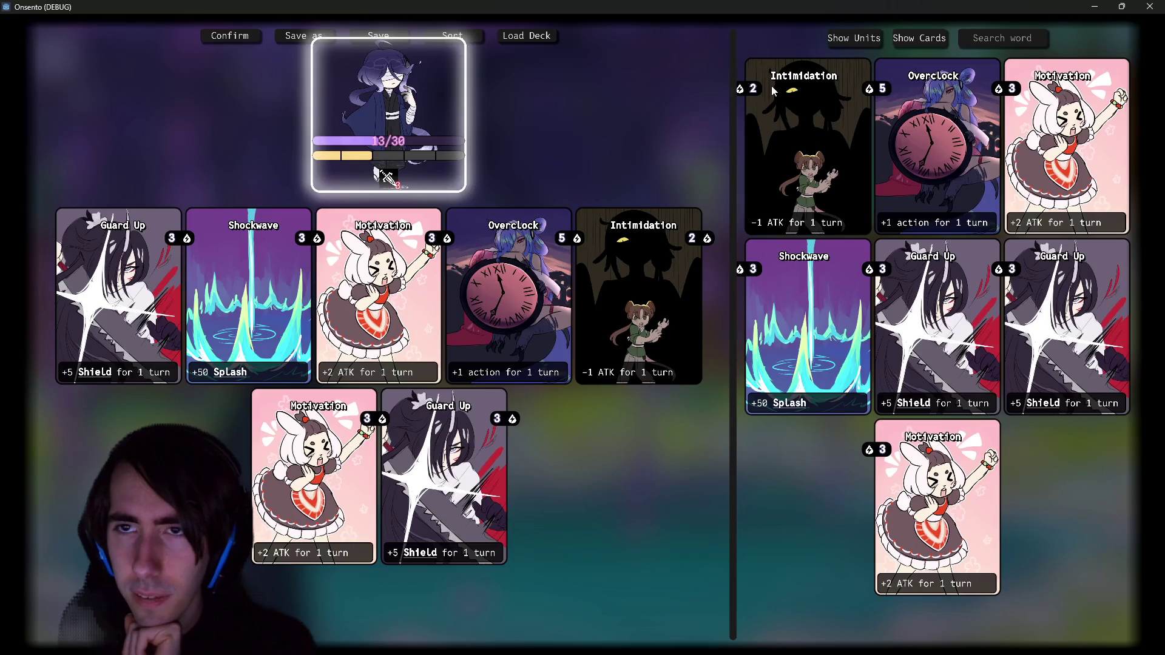
{"action": "left_click", "coordinate": [1150, 6]}
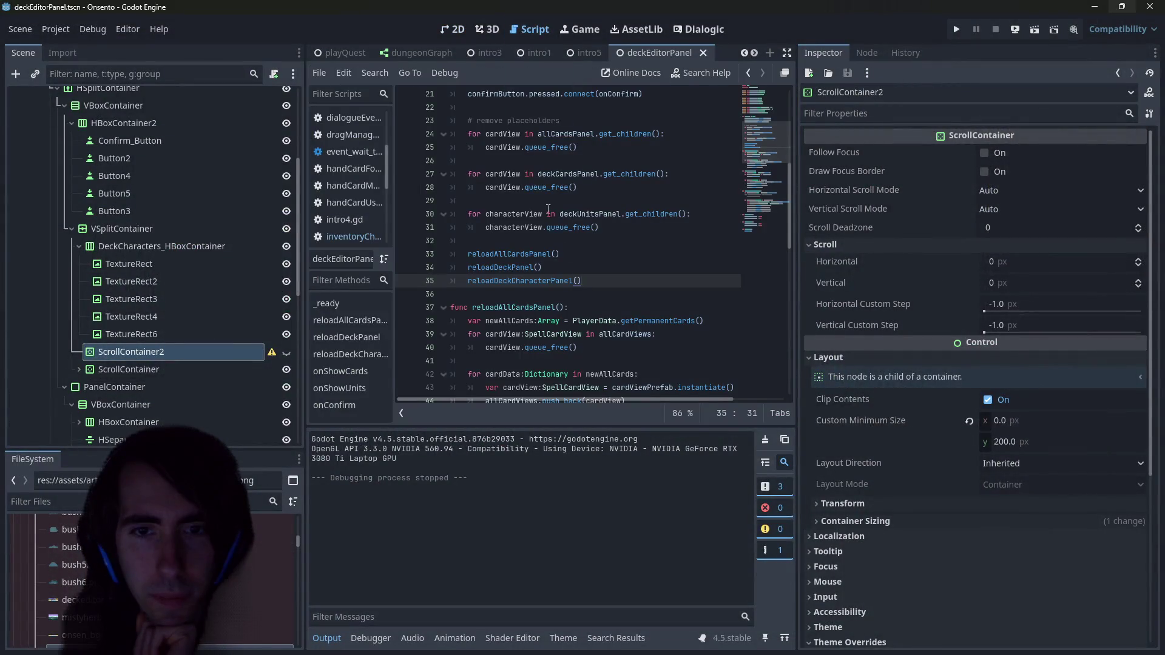
Step: In the 2D view, delete the TextureRect2 gradient overlay node from the deck editor scene
{"action": "scroll", "coordinate": [578, 331], "scroll_direction": "down", "scroll_amount": 13}
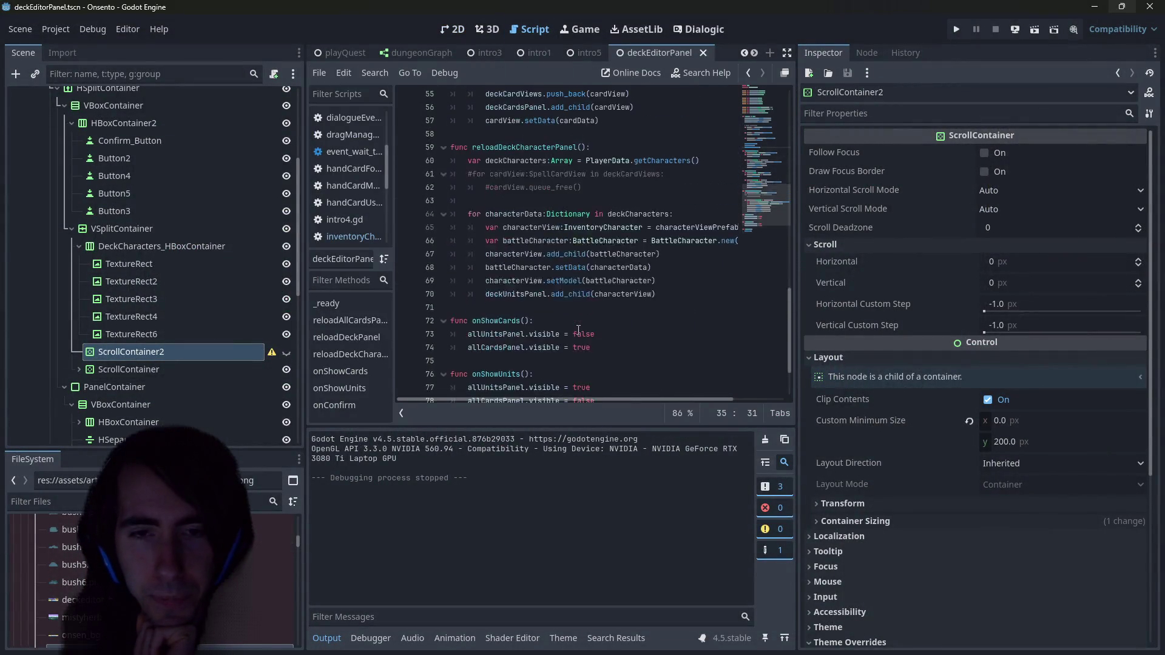
{"action": "scroll", "coordinate": [552, 348], "scroll_direction": "up", "scroll_amount": 3}
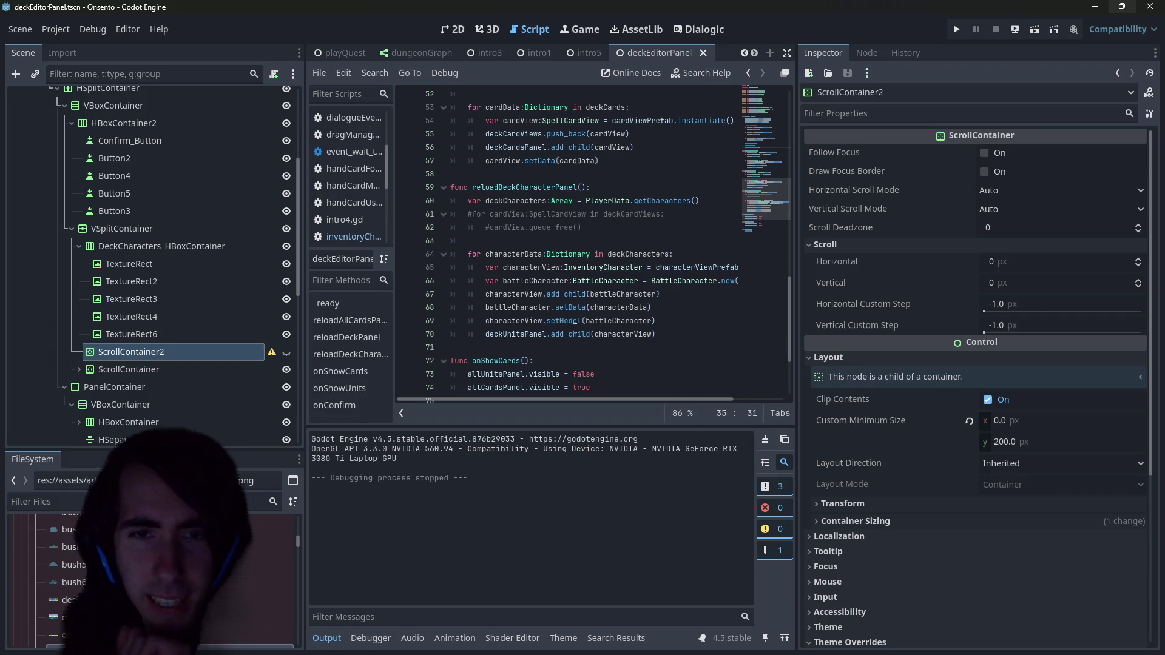
{"action": "left_click", "coordinate": [452, 29]}
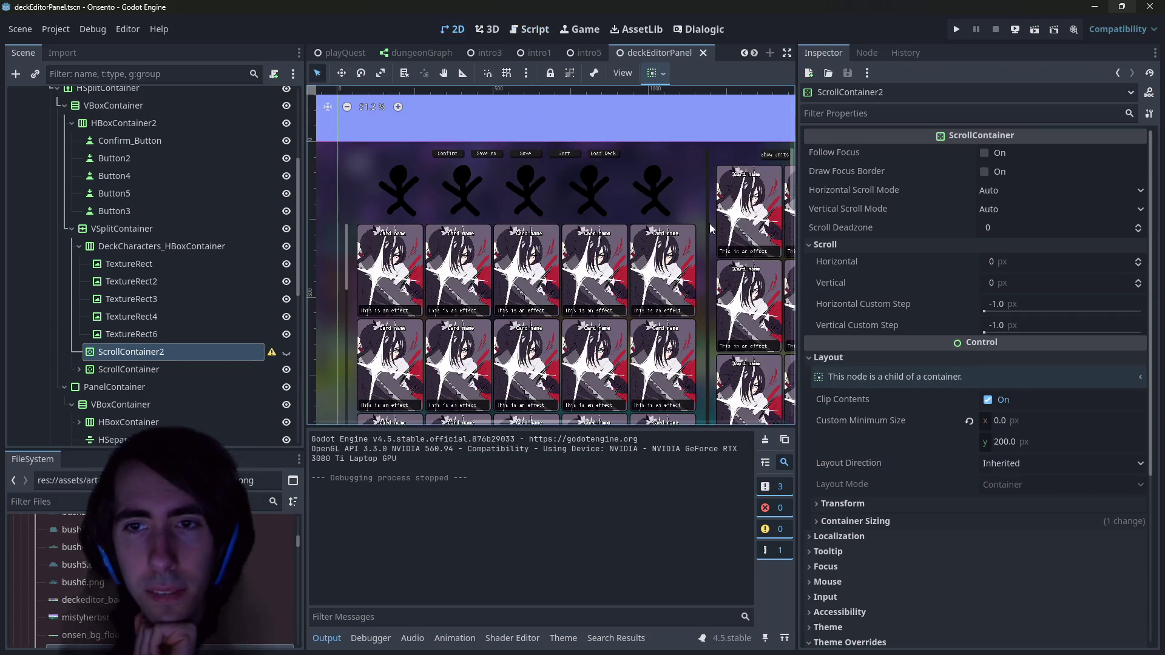
{"action": "left_click", "coordinate": [709, 223]}
{"action": "scroll", "coordinate": [177, 145], "scroll_direction": "up", "scroll_amount": 5}
{"action": "left_click", "coordinate": [154, 148]}
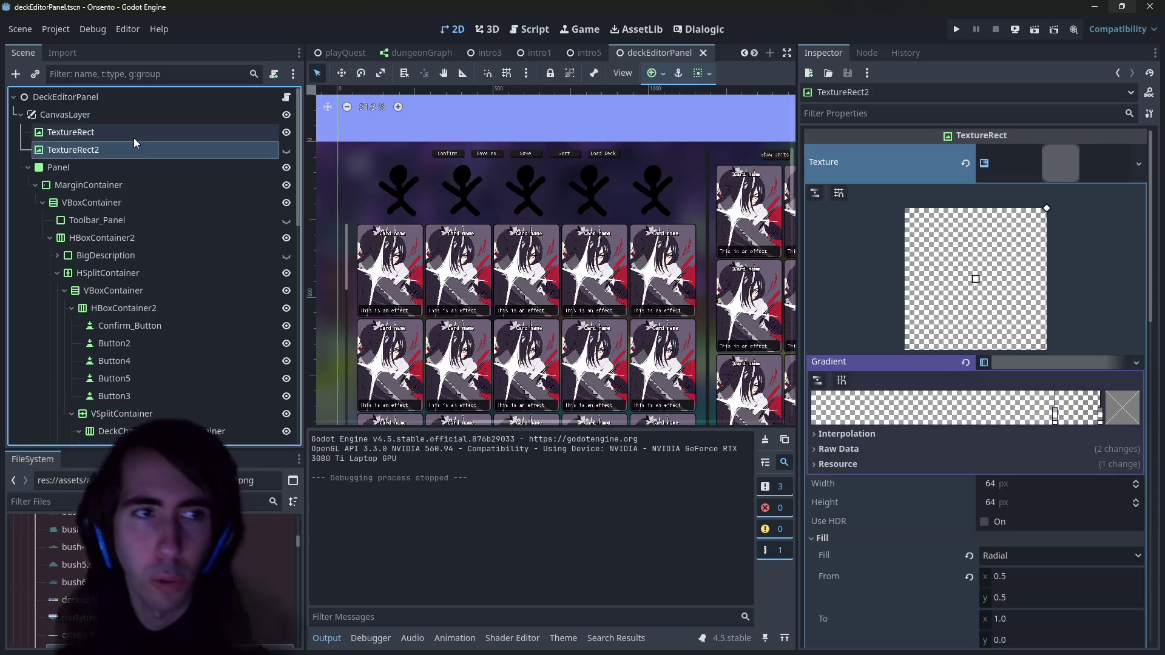
{"action": "left_click", "coordinate": [133, 132]}
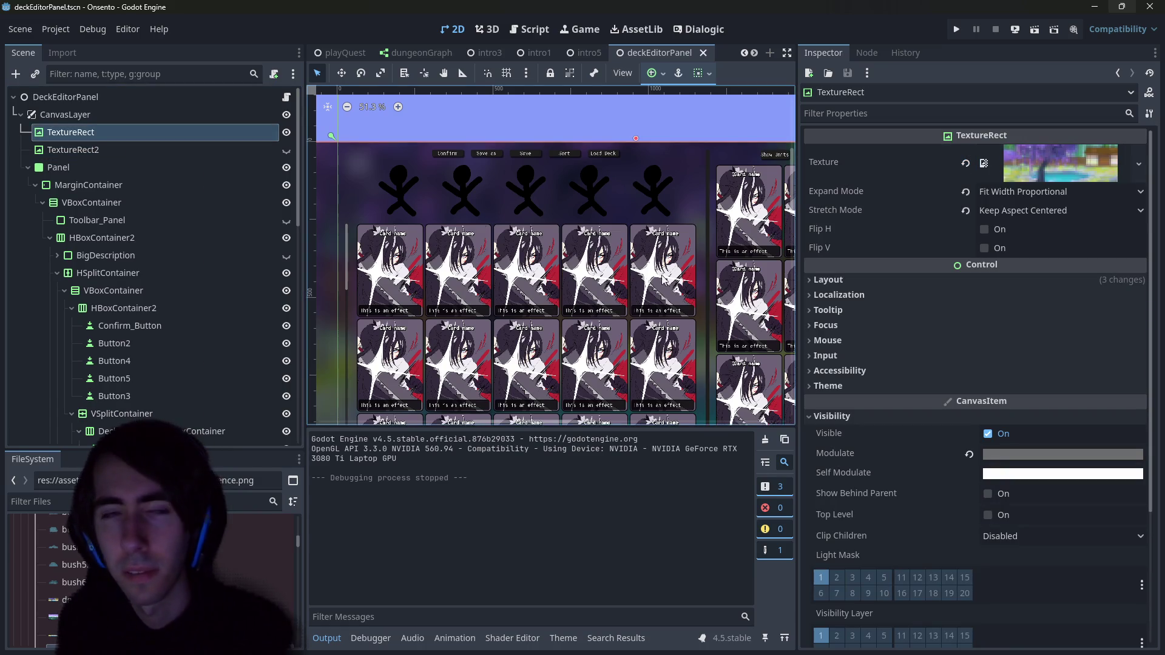
{"action": "left_click", "coordinate": [189, 151]}
{"action": "key", "text": "Delete"}
{"action": "key", "text": "Return"}
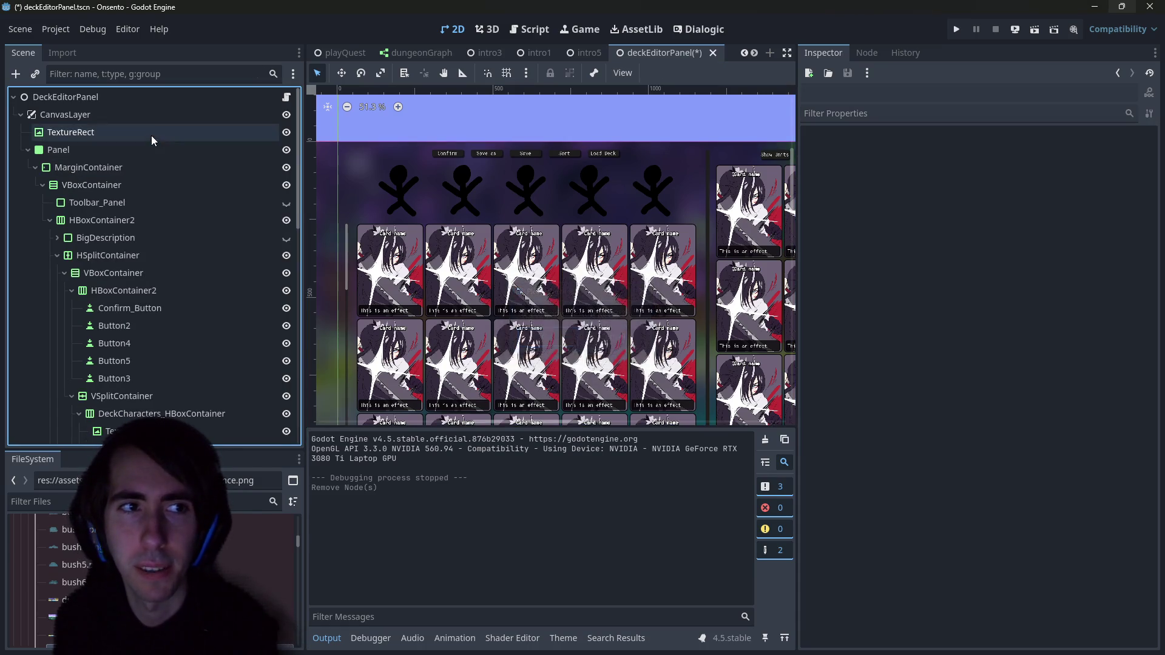
Step: Set the background TextureRect's Z Index to -5 and save the scene
{"action": "left_click", "coordinate": [151, 134]}
{"action": "left_click", "coordinate": [903, 119]}
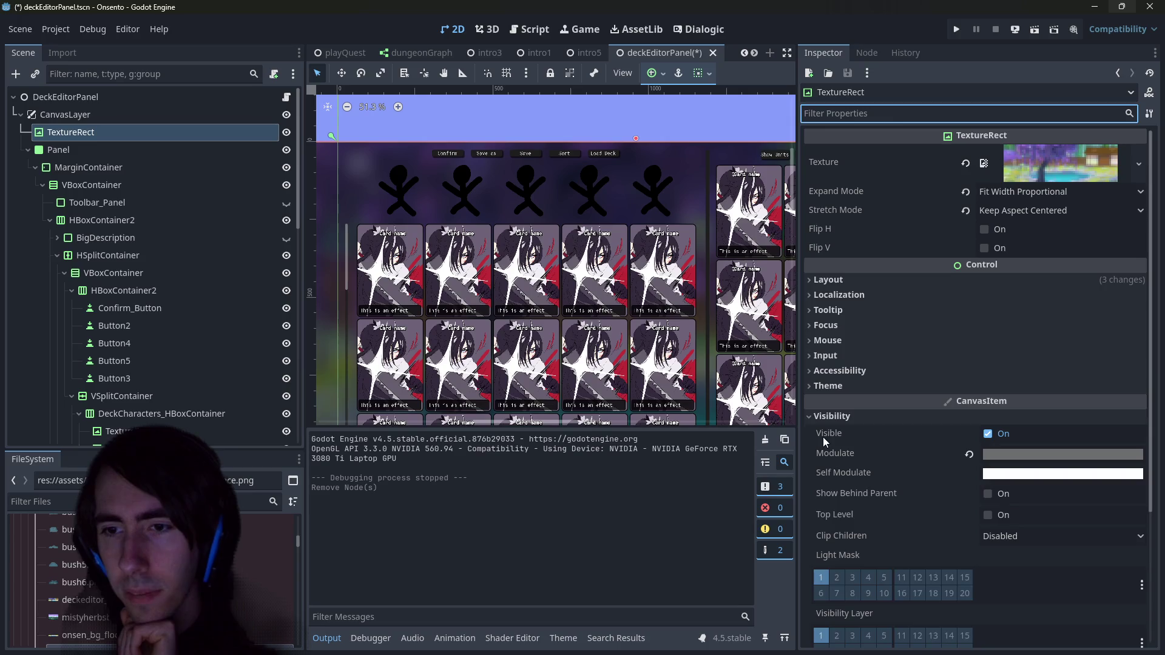
{"action": "left_click", "coordinate": [832, 417]}
{"action": "left_click", "coordinate": [840, 432]}
{"action": "left_click", "coordinate": [1023, 450]}
{"action": "type", "text": "-5"}
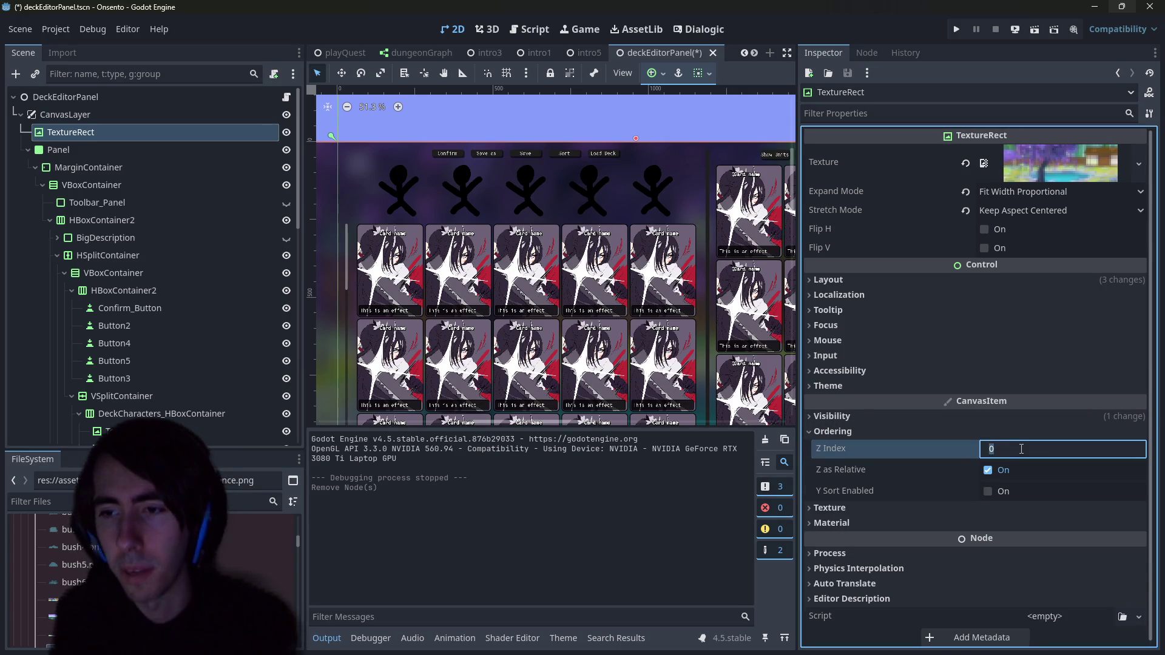
{"action": "key", "text": "Return"}
{"action": "key", "text": "ctrl+s"}
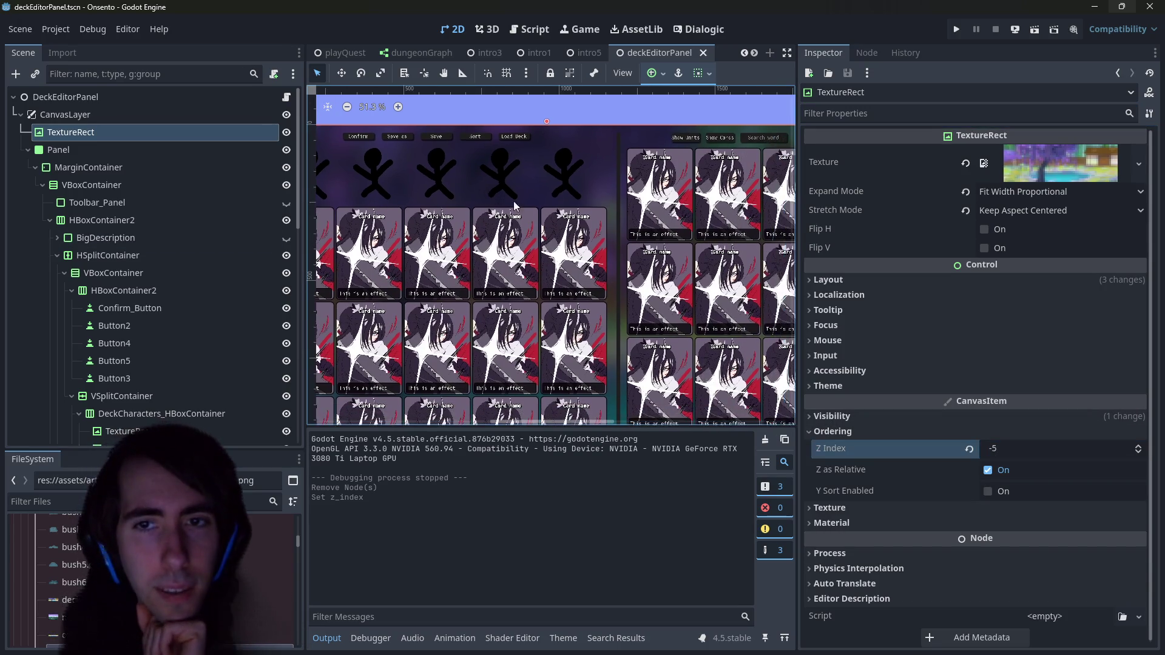
Step: Reset the background TextureRect's Z Index to 0 and switch to the script editor
{"action": "scroll", "coordinate": [513, 208], "scroll_direction": "right", "scroll_amount": 3}
{"action": "left_click", "coordinate": [618, 190]}
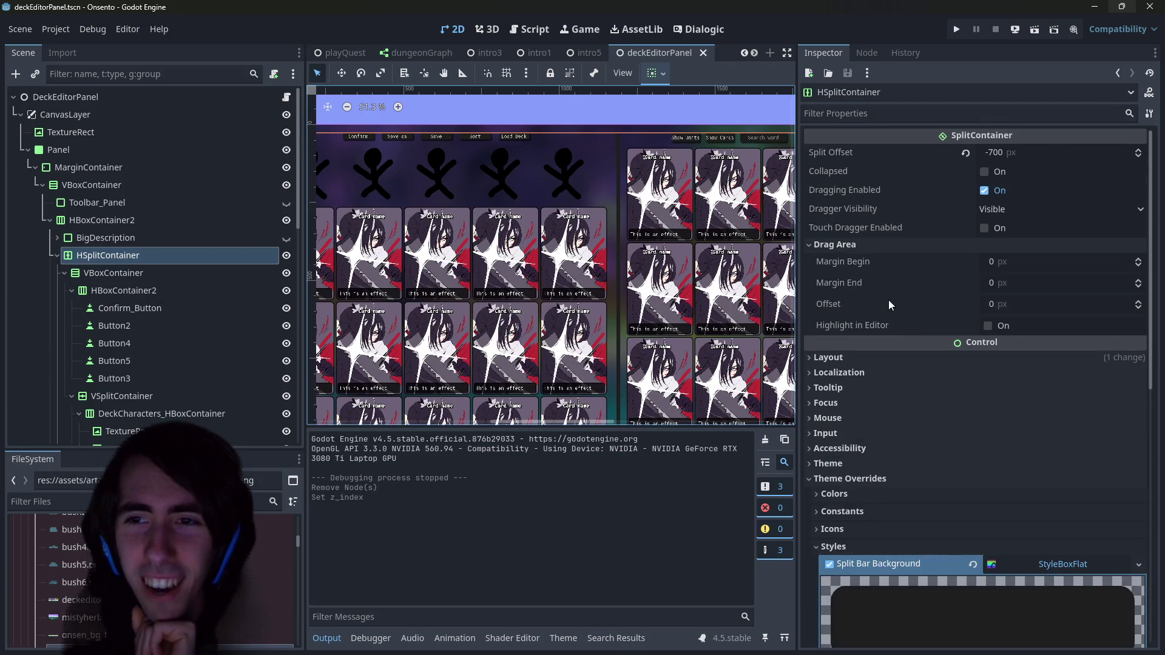
{"action": "left_click", "coordinate": [182, 131]}
{"action": "left_click", "coordinate": [970, 448]}
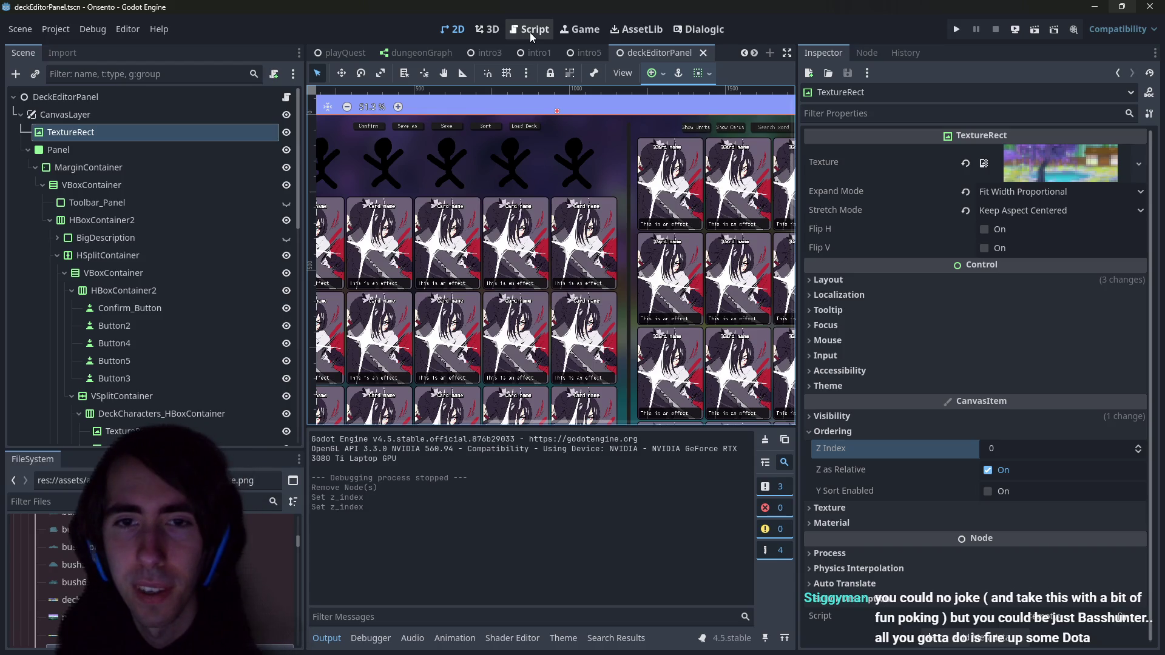
{"action": "left_click", "coordinate": [530, 31]}
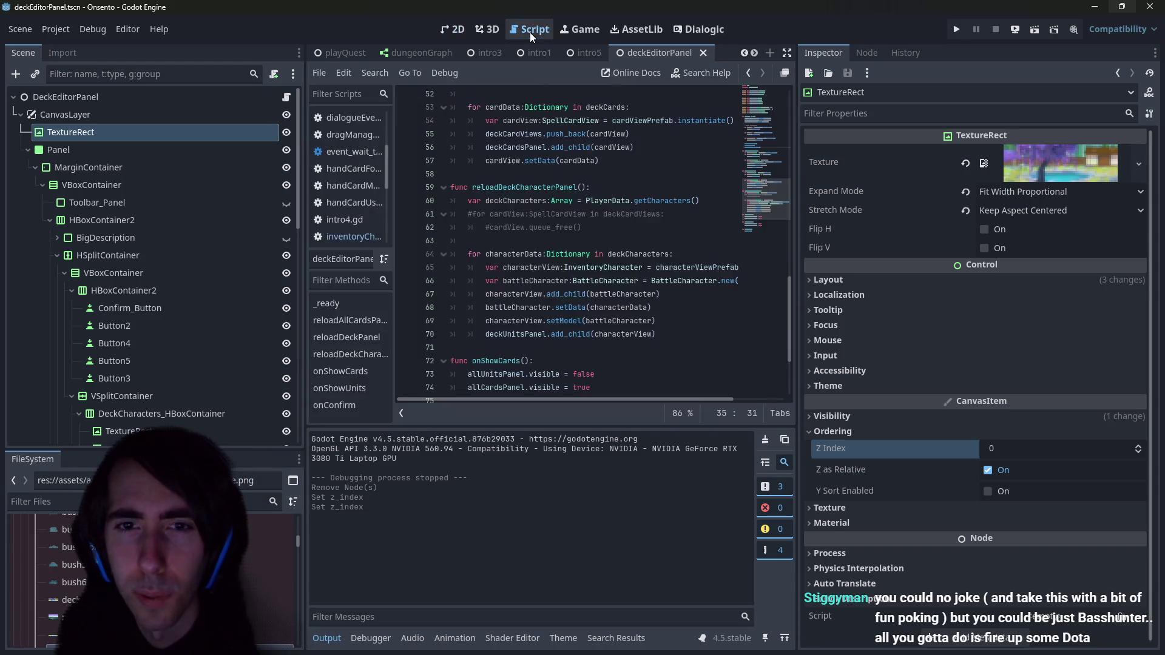
Step: Add 'cardView.z_index = 1' after reloadDeckPanel's cardViewPrefab.instantiate() line and save
{"action": "scroll", "coordinate": [624, 240], "scroll_direction": "down", "scroll_amount": 3}
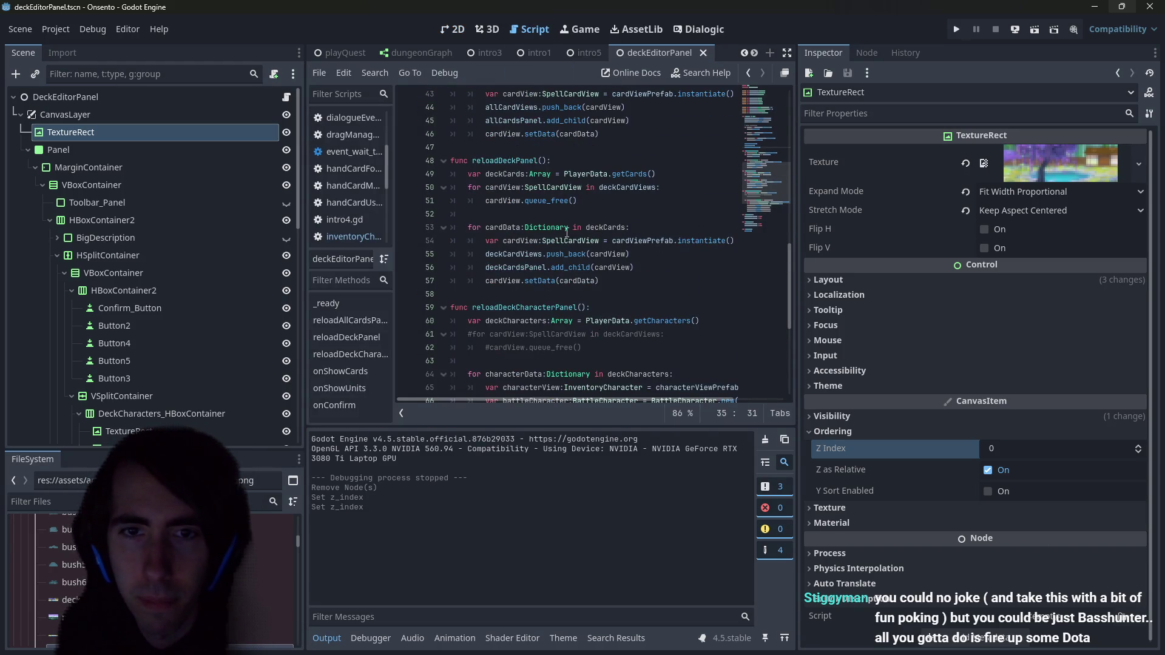
{"action": "left_click", "coordinate": [523, 241]}
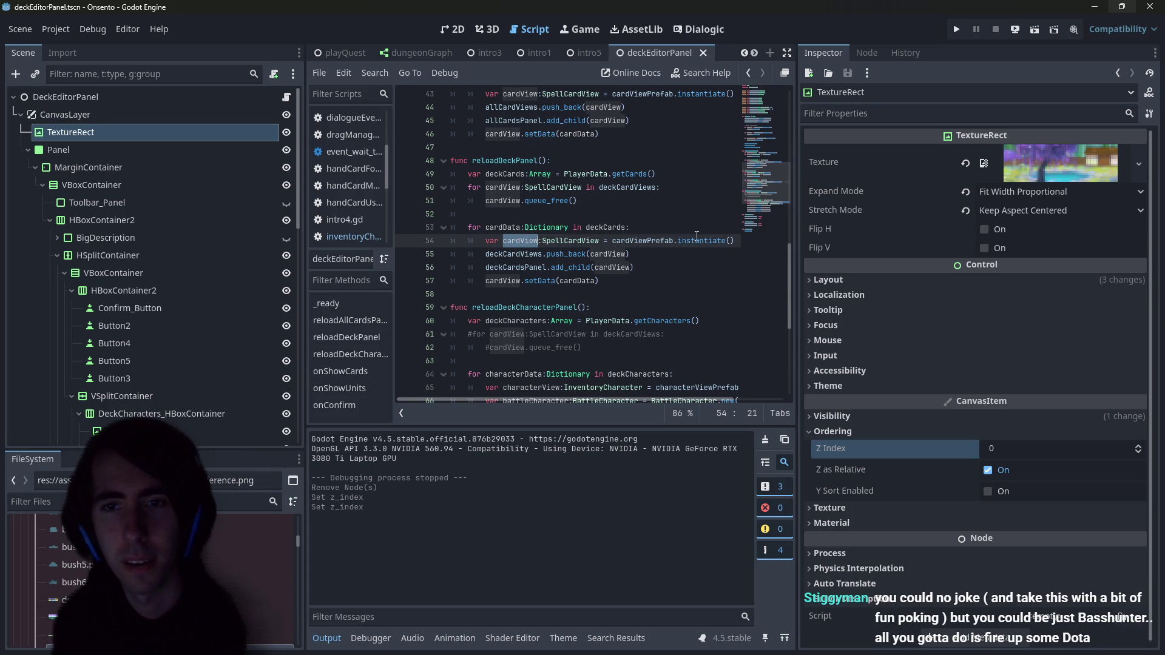
{"action": "key", "text": "End"}
{"action": "key", "text": "Return"}
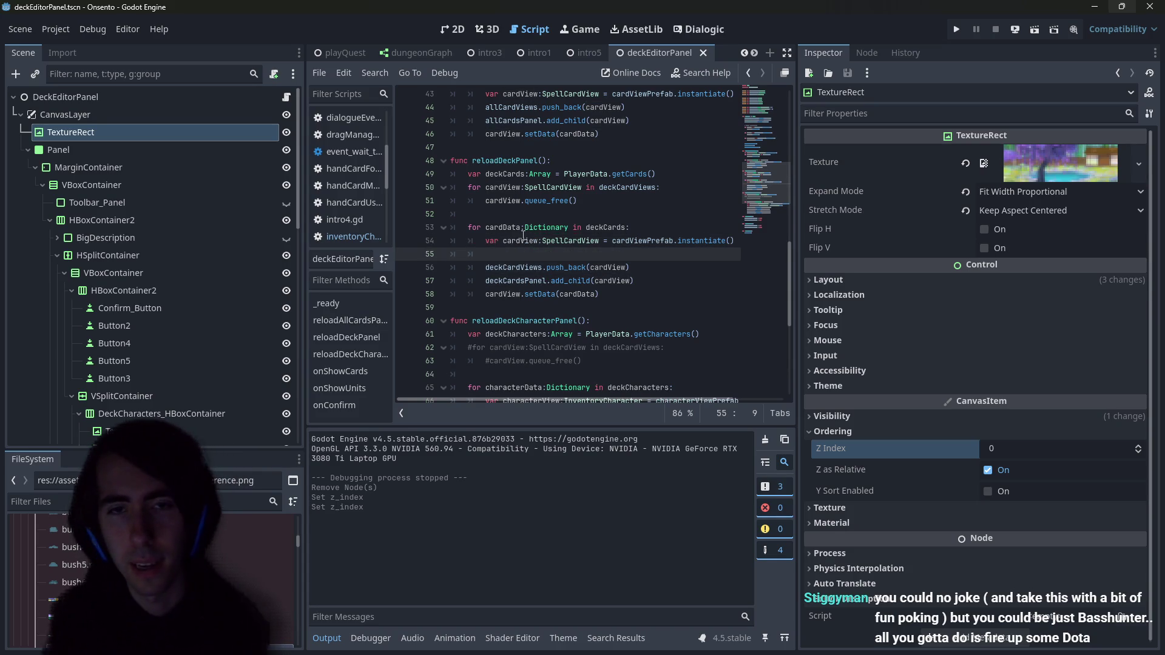
{"action": "type", "text": "cardView.z"}
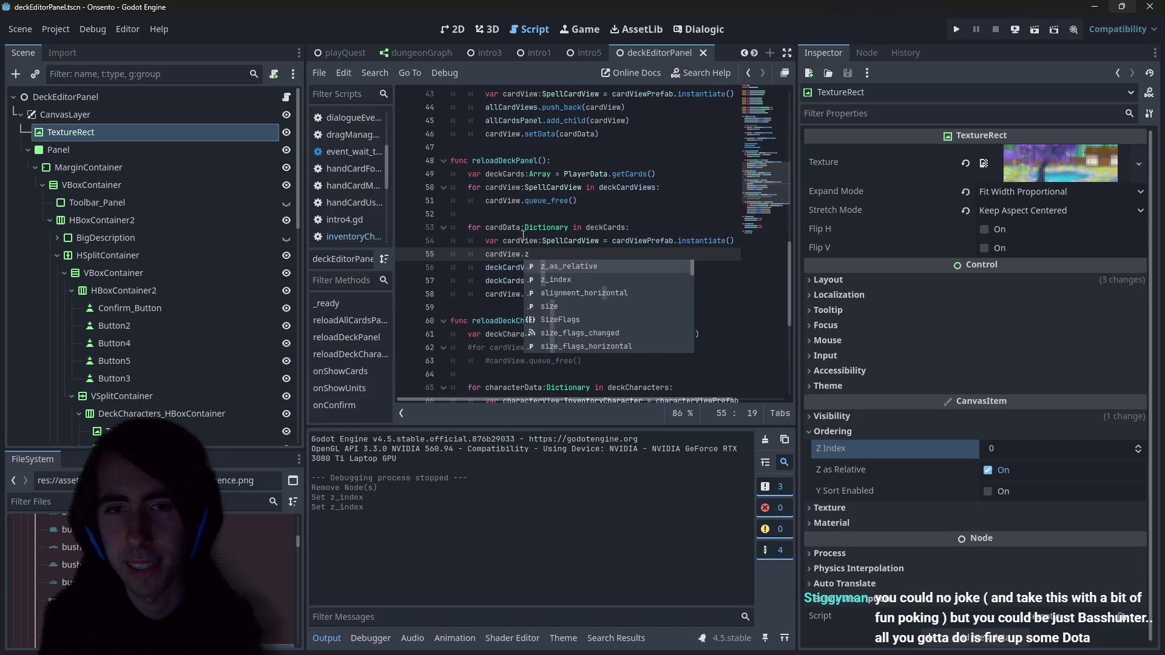
{"action": "type", "text": "_index = 1"}
{"action": "key", "text": "ctrl+s"}
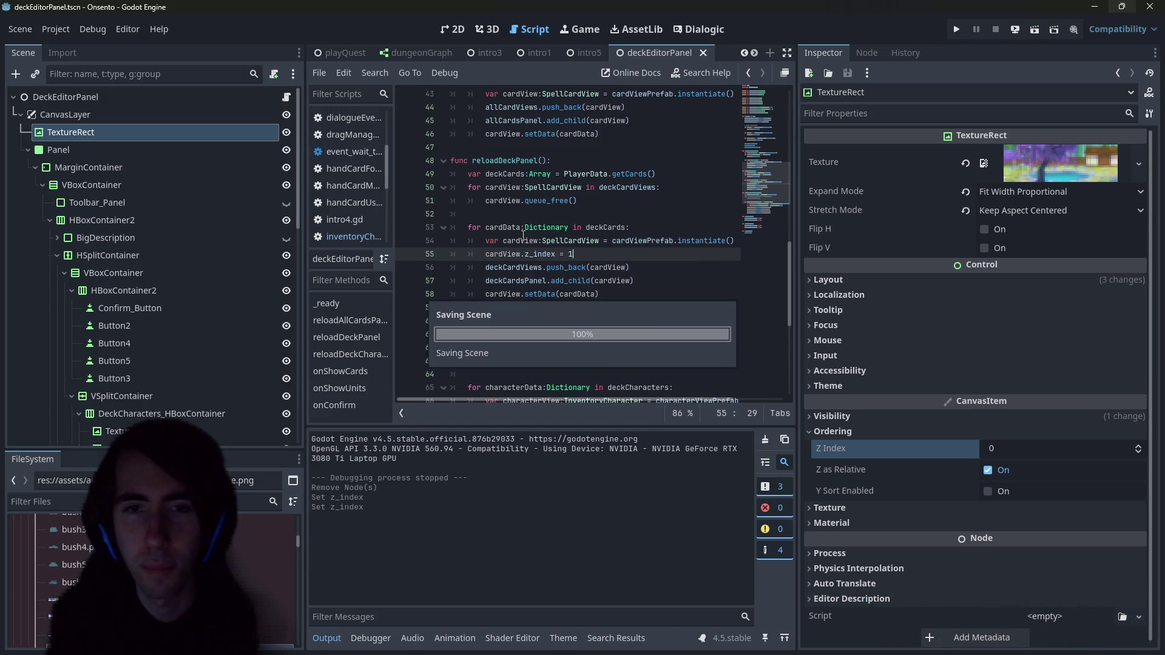
{"action": "key", "text": "shift+Home"}
{"action": "key", "text": "ctrl+c"}
Step: Paste 'cardView.z_index = 1' into reloadAllCardsPanel, then switch to the maximized browser
{"action": "scroll", "coordinate": [576, 249], "scroll_direction": "down", "scroll_amount": 2}
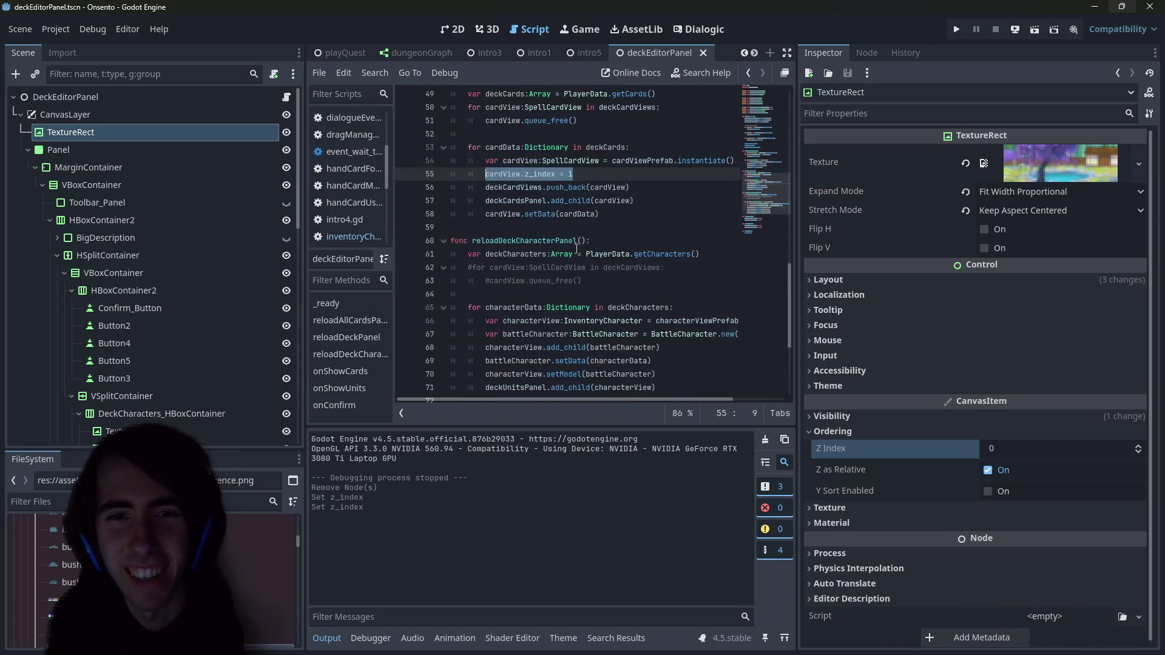
{"action": "scroll", "coordinate": [577, 249], "scroll_direction": "up", "scroll_amount": 5}
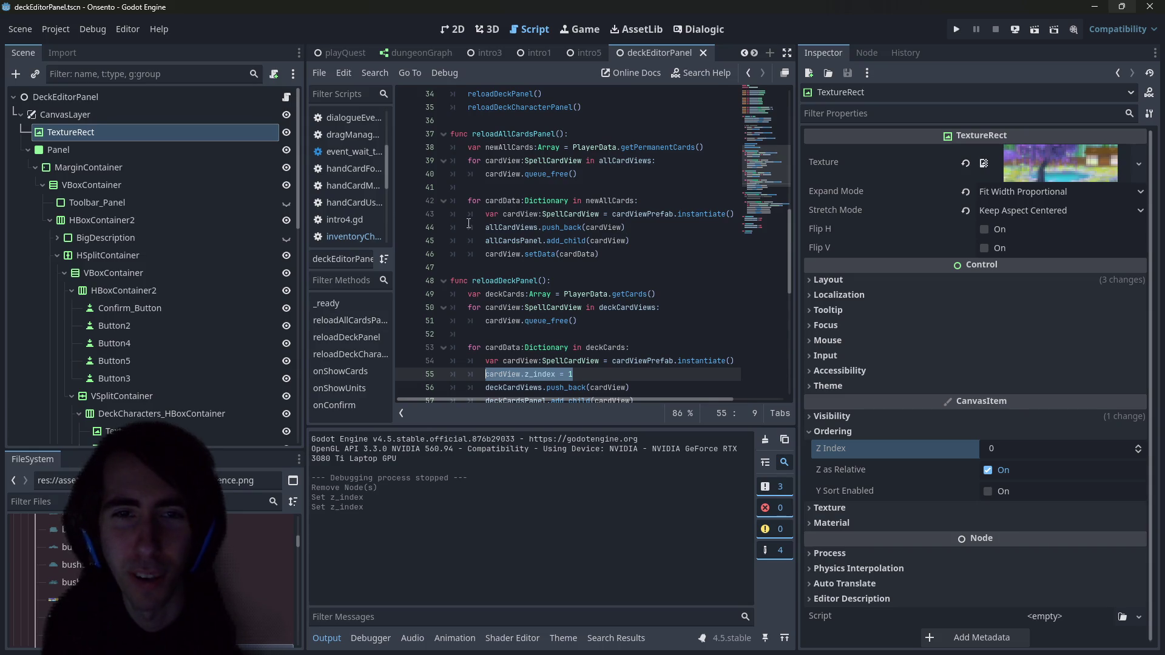
{"action": "left_click", "coordinate": [486, 227]}
{"action": "key", "text": "Return"}
{"action": "key", "text": "Up"}
{"action": "key", "text": "ctrl+v"}
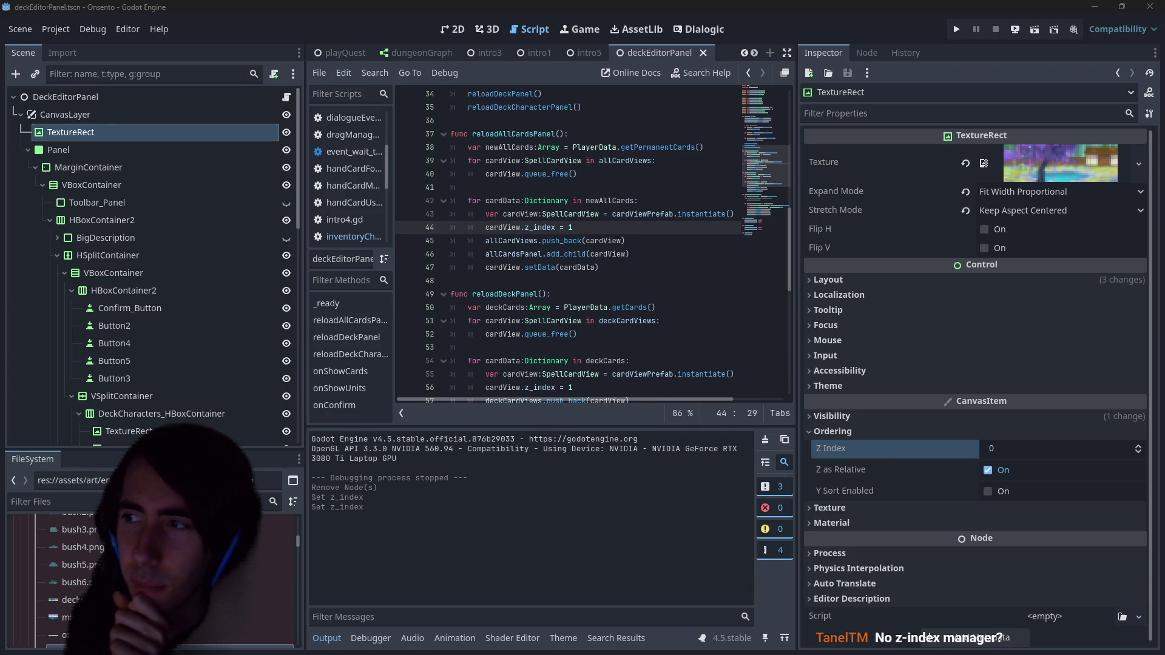
{"action": "key", "text": "alt+Tab"}
{"action": "double_click", "coordinate": [807, 184]}
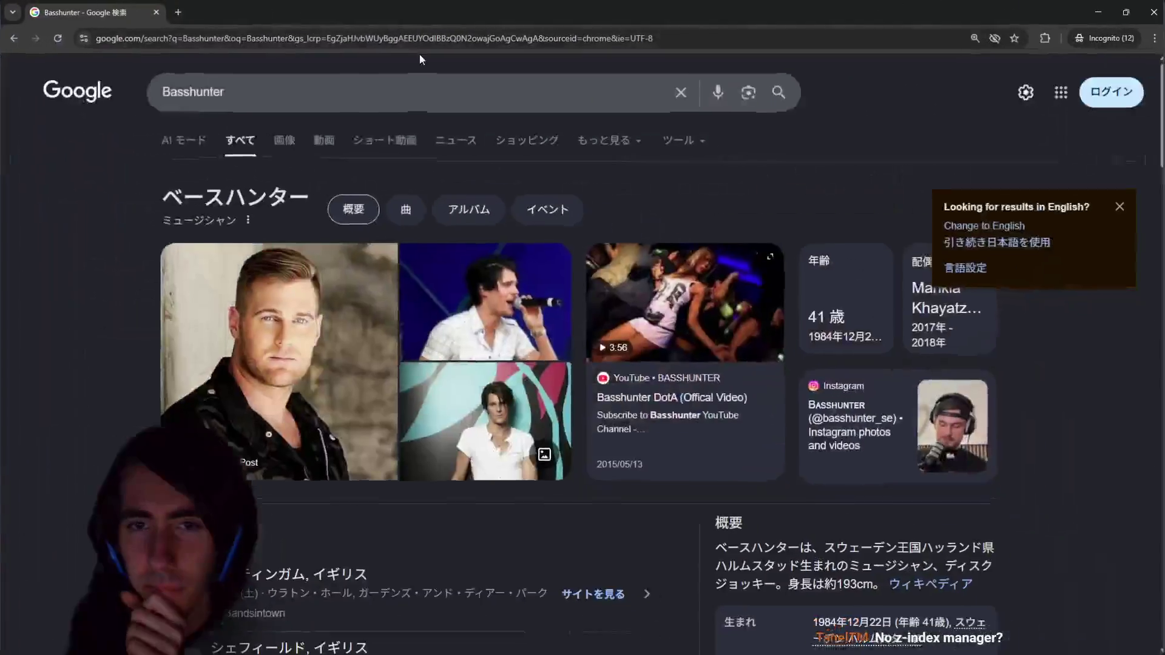
Step: Browse the Basshunter image results and all results, then return to the Godot editor
{"action": "left_click", "coordinate": [290, 135]}
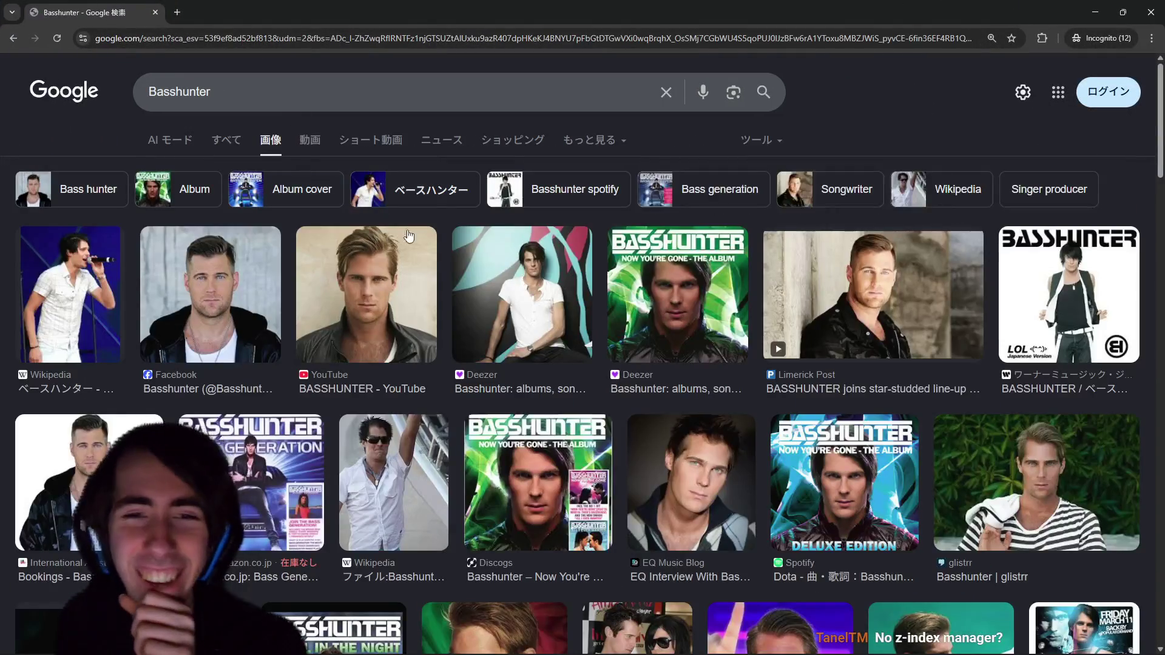
{"action": "scroll", "coordinate": [408, 296], "scroll_direction": "down", "scroll_amount": 3}
{"action": "scroll", "coordinate": [408, 296], "scroll_direction": "up", "scroll_amount": 3}
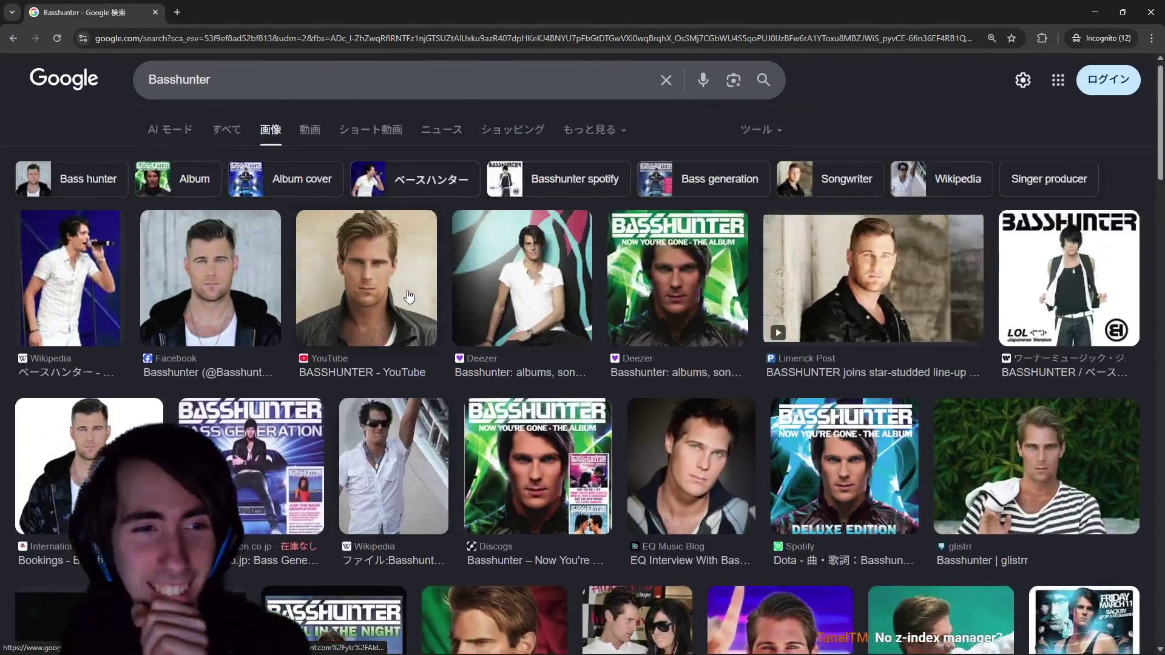
{"action": "left_click", "coordinate": [230, 141]}
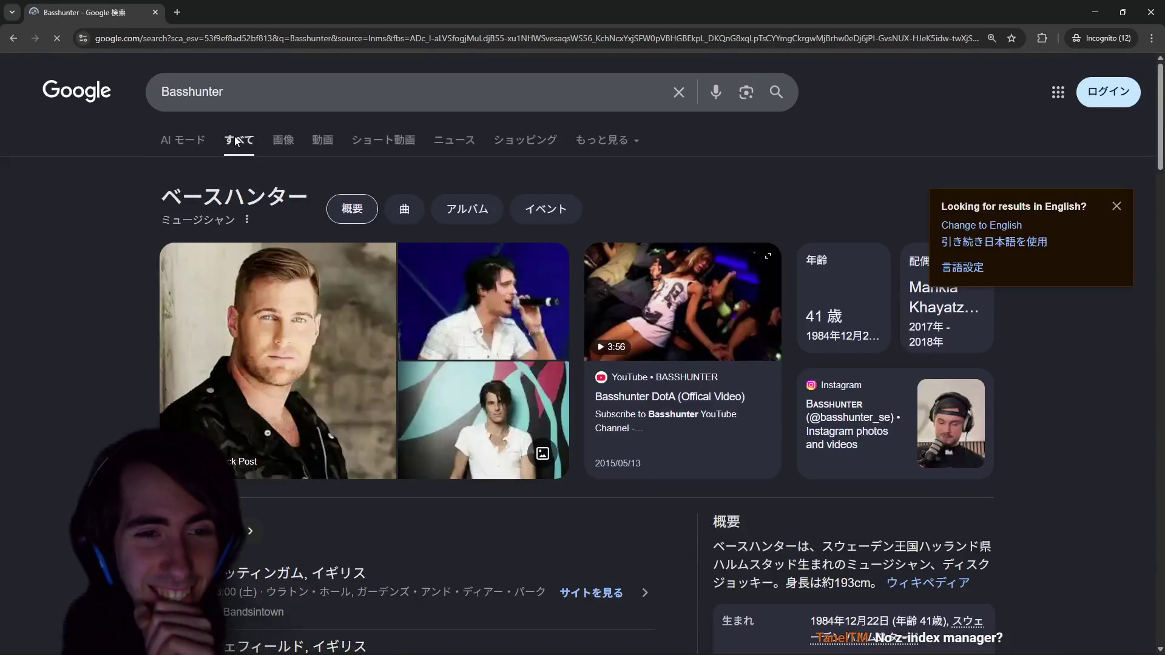
{"action": "scroll", "coordinate": [245, 140], "scroll_direction": "down", "scroll_amount": 10}
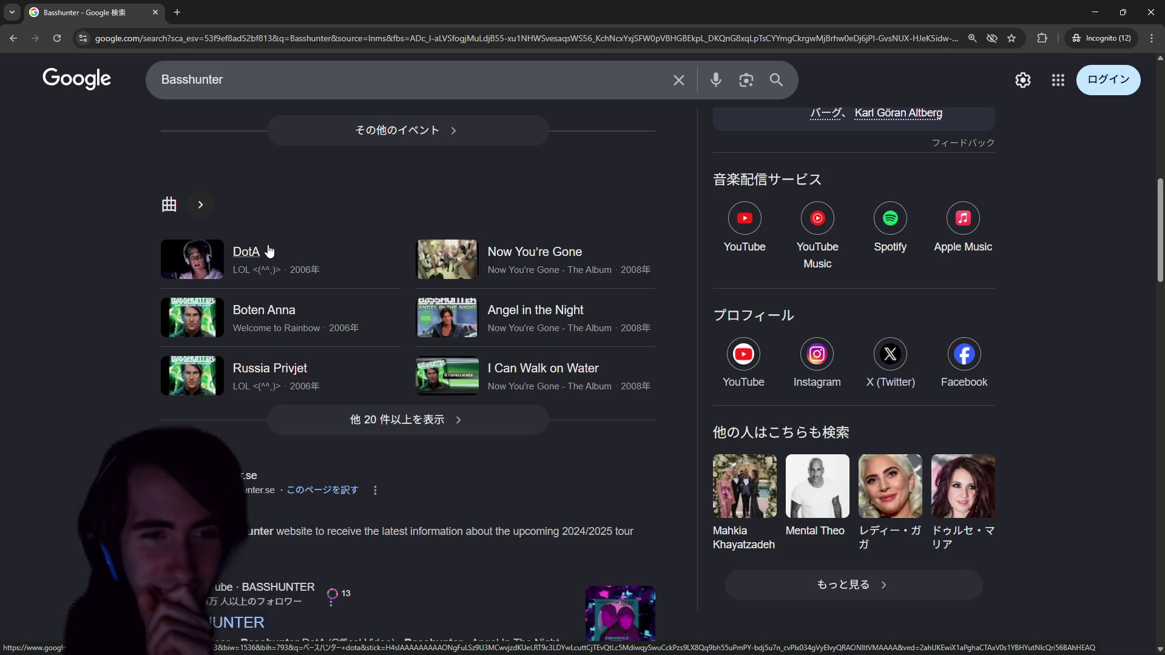
{"action": "key", "text": "alt+Tab"}
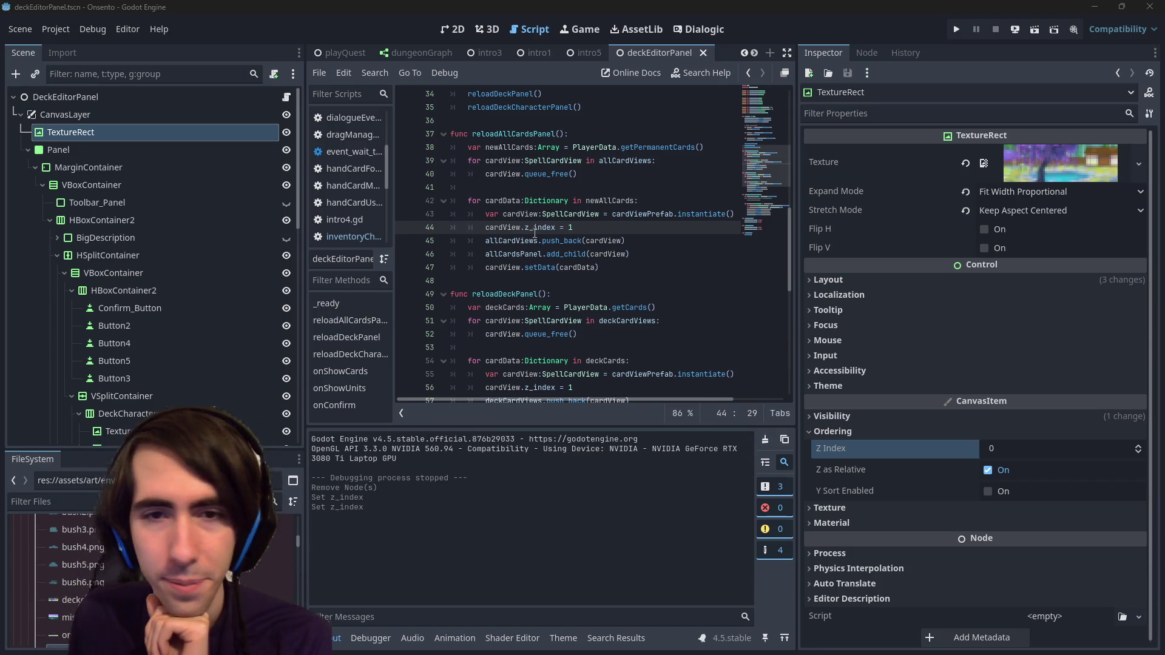
Step: Run the game to test card layering, widen the deck panel, then close the game
{"action": "left_click", "coordinate": [590, 240]}
{"action": "left_click", "coordinate": [1012, 30]}
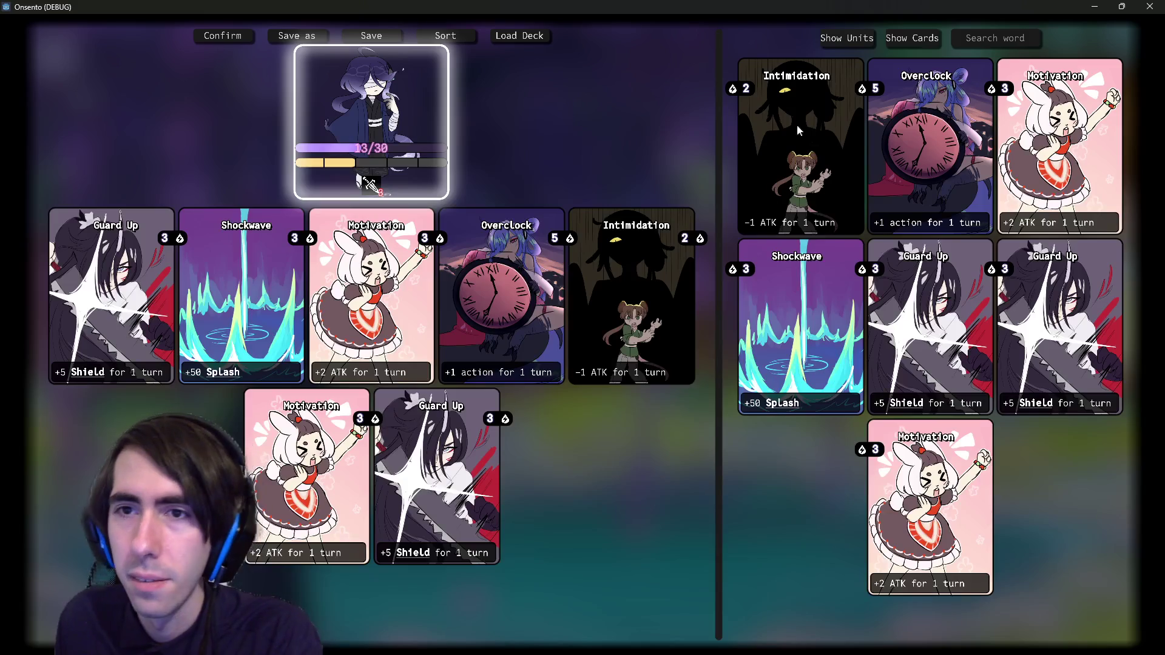
{"action": "left_click_drag", "start_coordinate": [719, 90], "coordinate": [744, 93]}
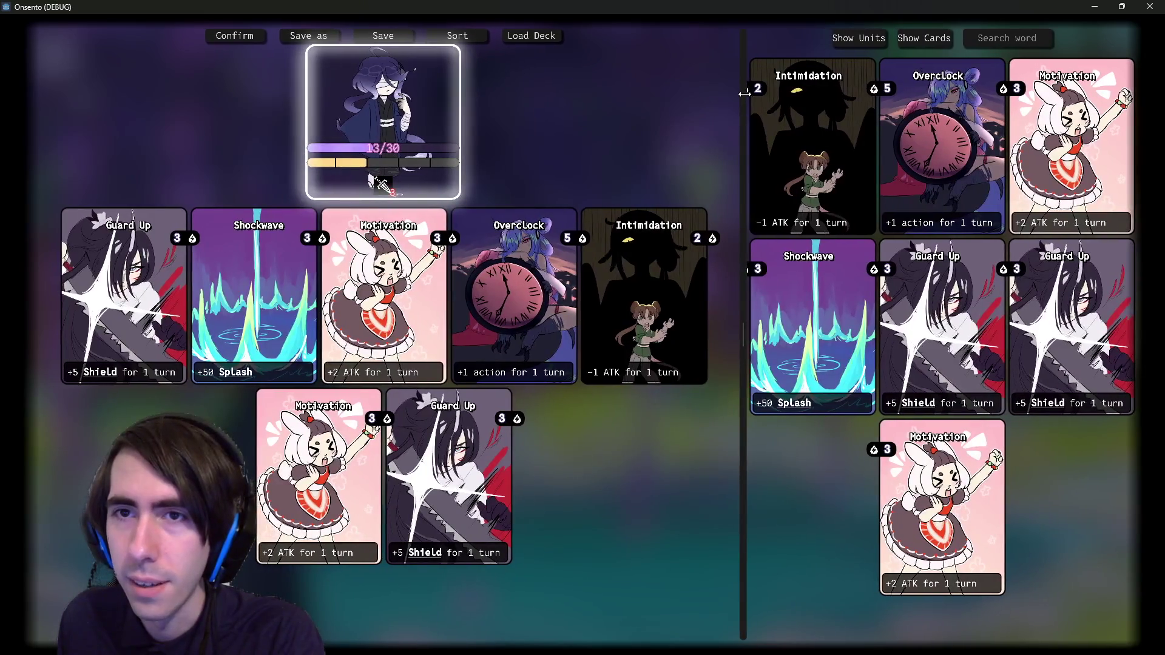
{"action": "left_click", "coordinate": [1140, 6]}
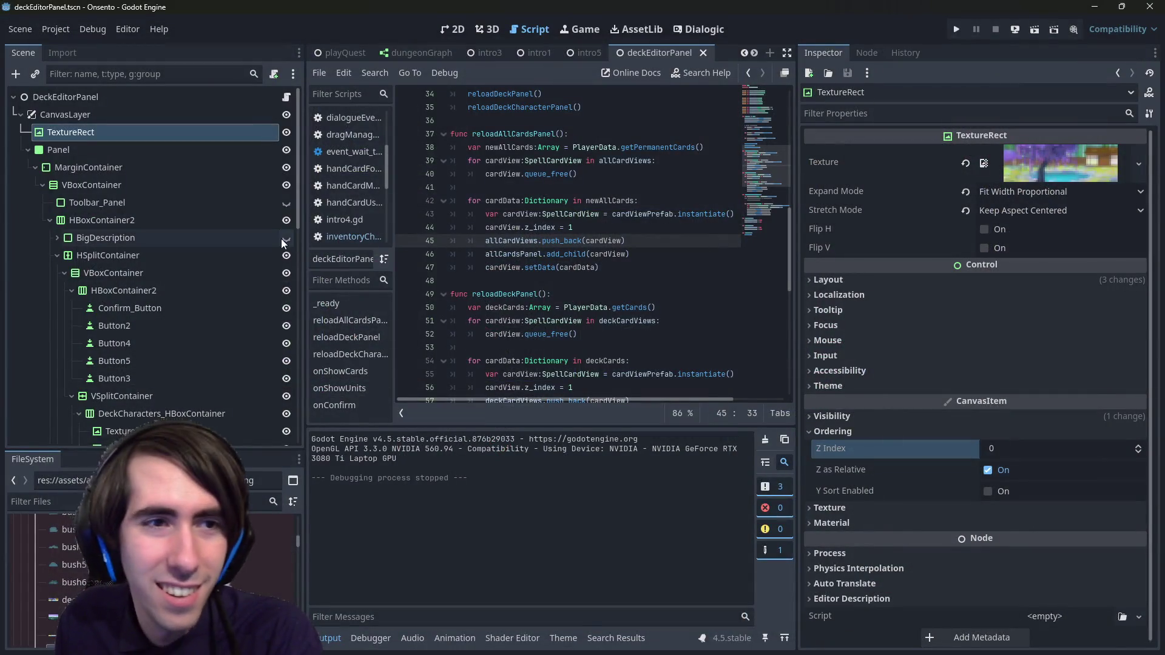
Step: Inspect the AllCardsPanel, HFlowContainer and HSeparator nodes in the scene tree
{"action": "scroll", "coordinate": [127, 254], "scroll_direction": "down", "scroll_amount": 1}
{"action": "scroll", "coordinate": [127, 245], "scroll_direction": "down", "scroll_amount": 8}
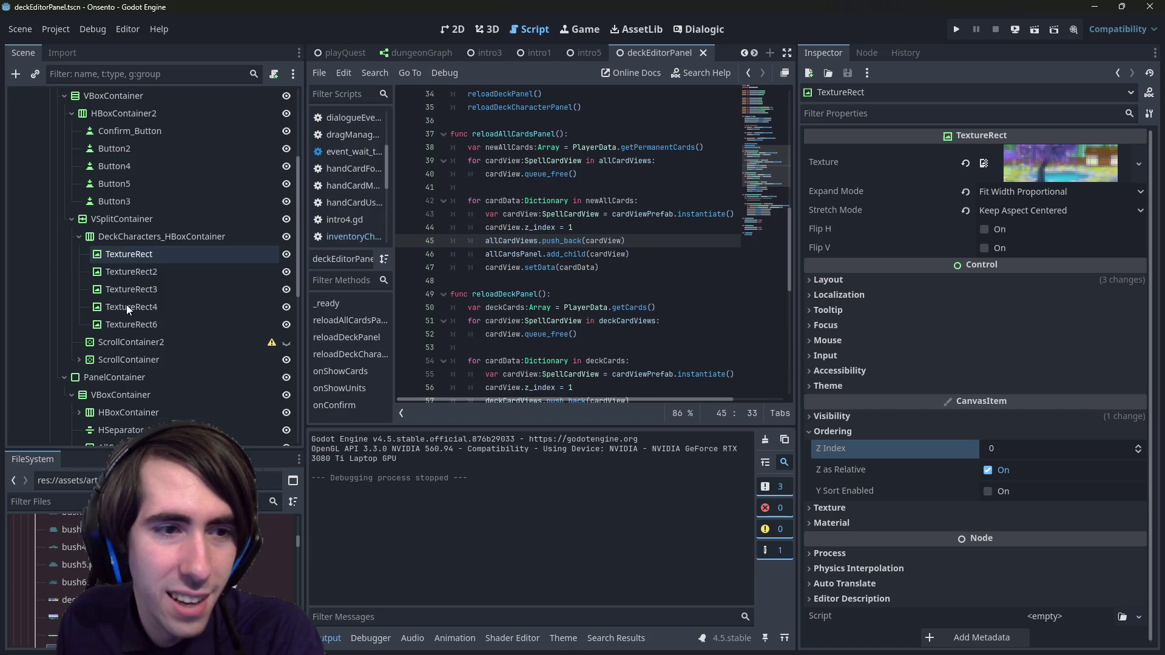
{"action": "left_click", "coordinate": [166, 233]}
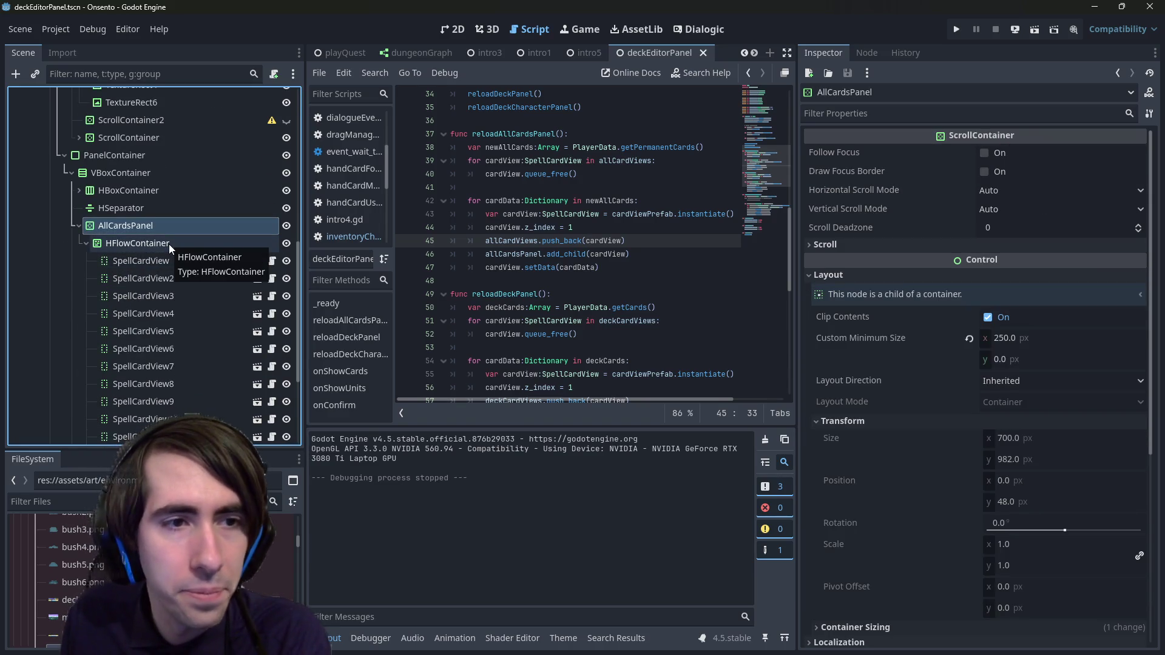
{"action": "left_click", "coordinate": [168, 244]}
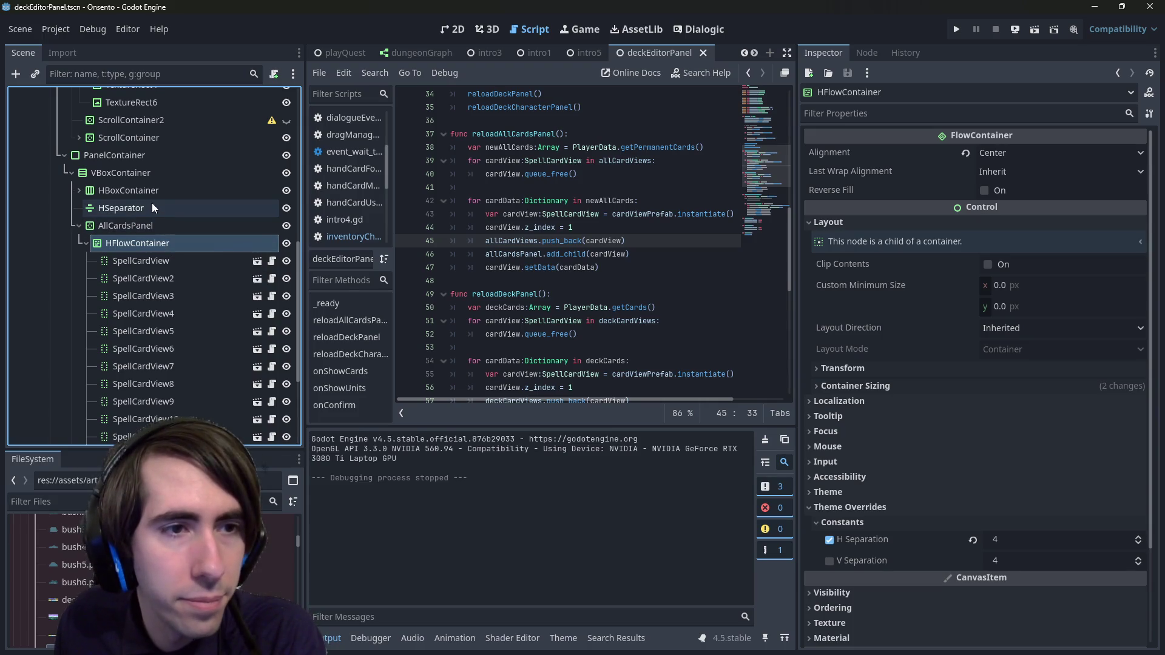
{"action": "left_click", "coordinate": [153, 208]}
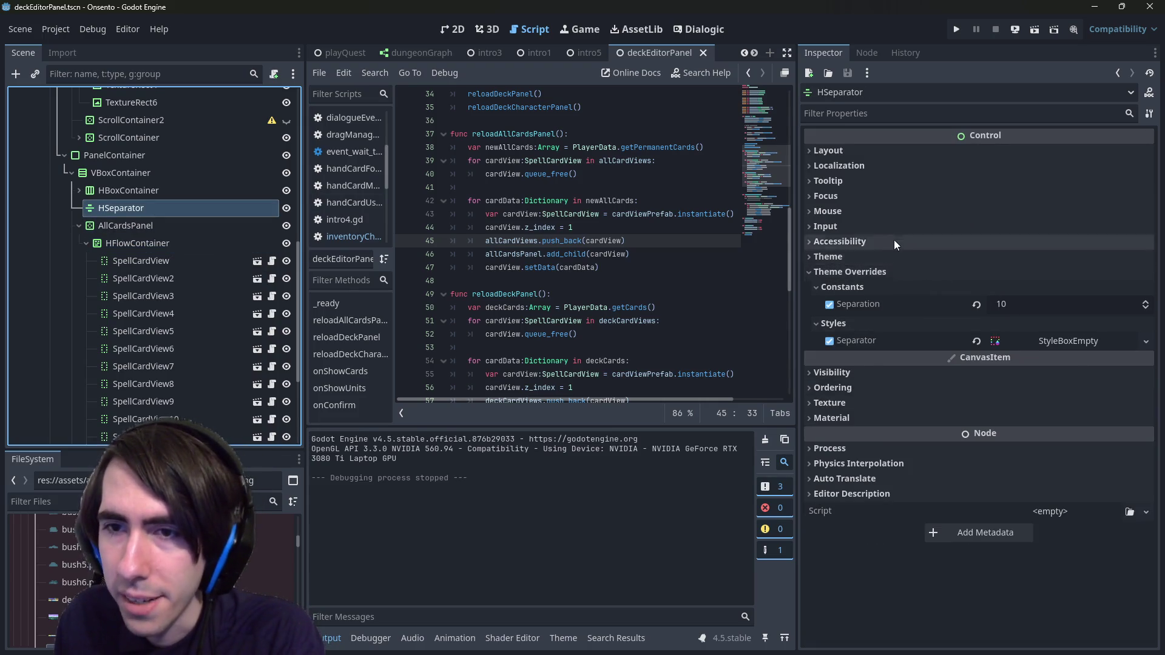
Step: Browse the HSeparator's input, mouse, focus and visibility properties, ending on its Z Index settings
{"action": "left_click", "coordinate": [893, 239]}
{"action": "left_click", "coordinate": [880, 226]}
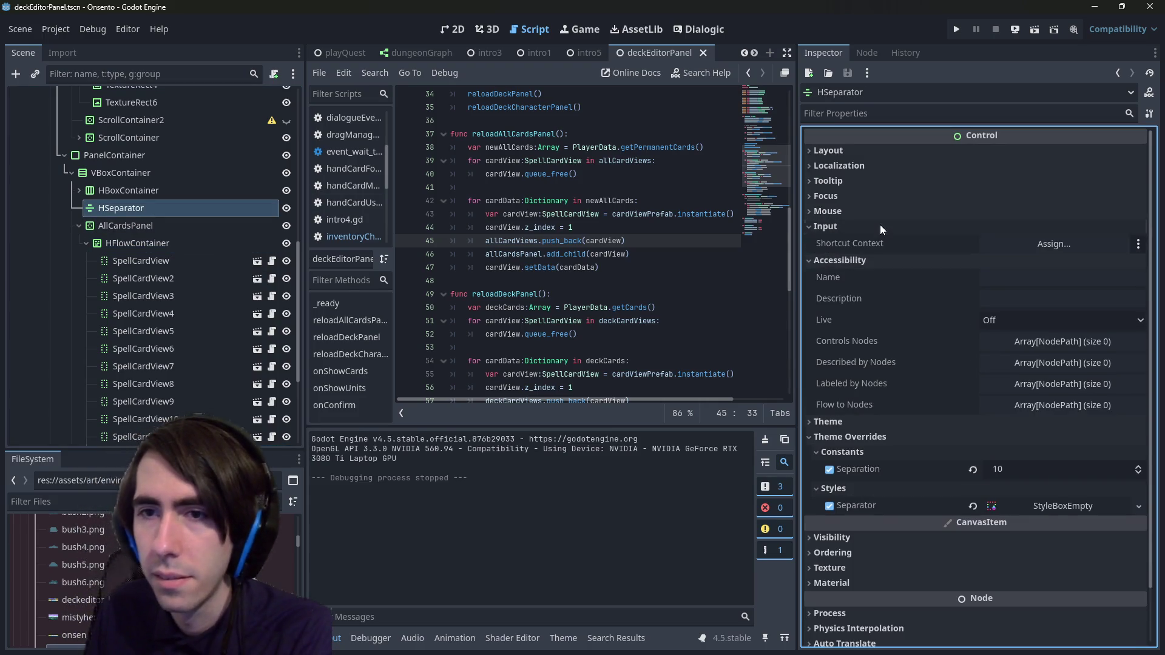
{"action": "left_click", "coordinate": [850, 212]}
{"action": "left_click", "coordinate": [832, 195]}
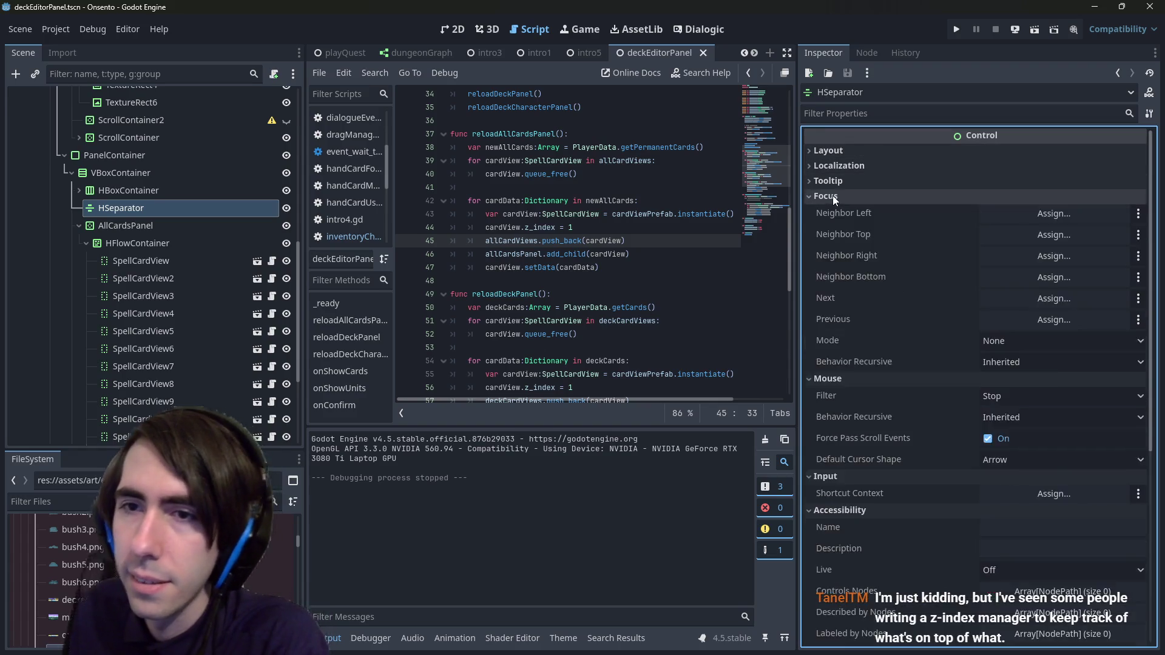
{"action": "left_click", "coordinate": [832, 196]}
{"action": "left_click", "coordinate": [829, 210]}
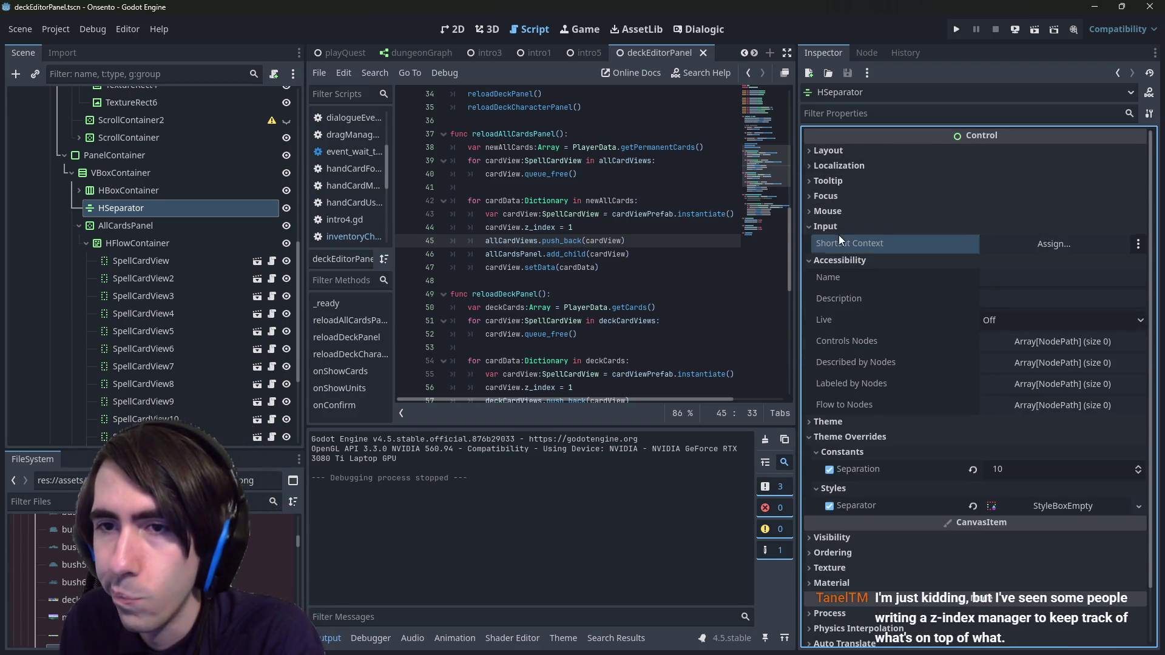
{"action": "left_click", "coordinate": [832, 229]}
{"action": "scroll", "coordinate": [854, 497], "scroll_direction": "down", "scroll_amount": 1}
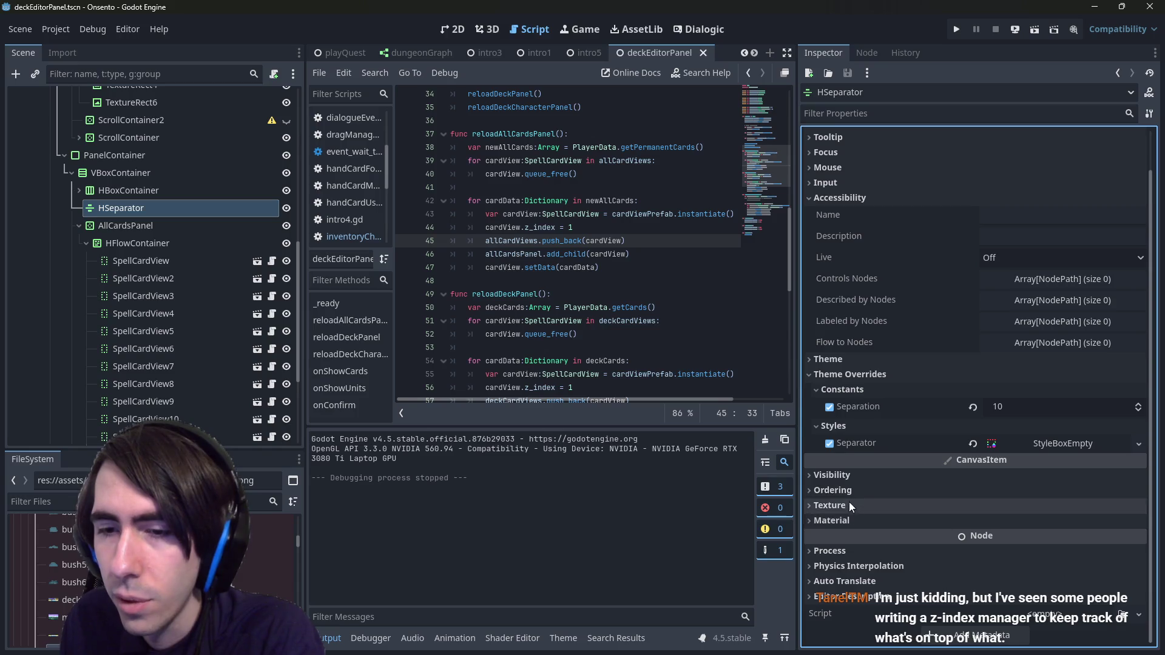
{"action": "left_click", "coordinate": [847, 482]}
{"action": "left_click", "coordinate": [848, 482]}
{"action": "left_click", "coordinate": [851, 487]}
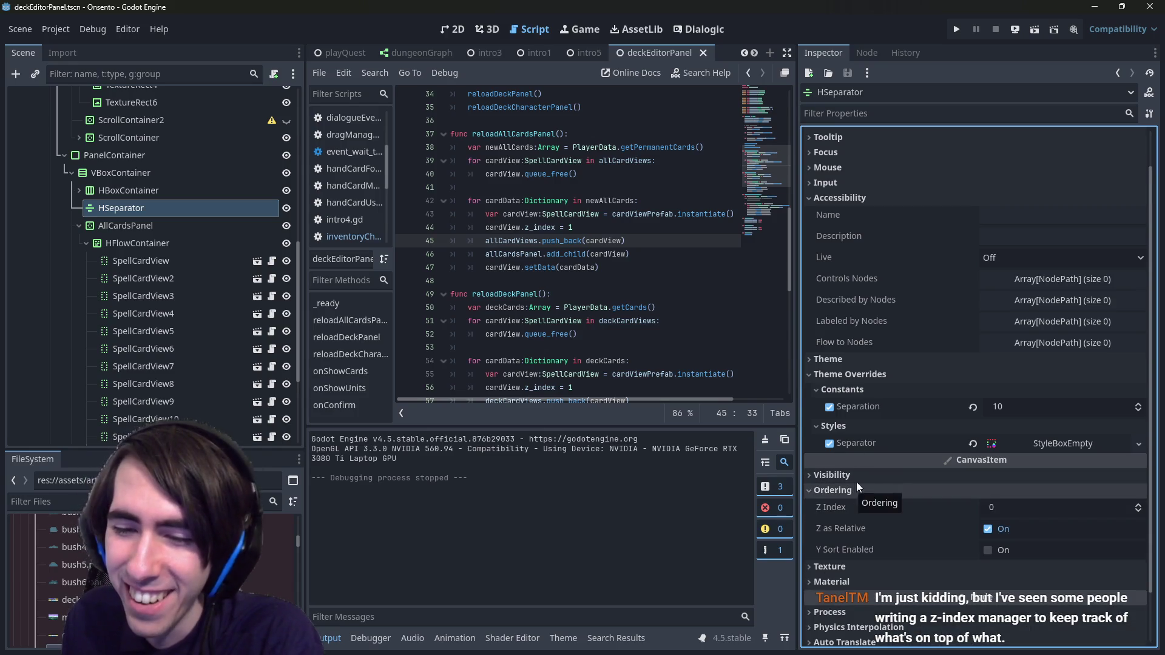
Step: Change reloadAllCardsPanel's cardView.z_index to 100 and run the current scene
{"action": "left_click", "coordinate": [599, 225]}
{"action": "type", "text": "00"}
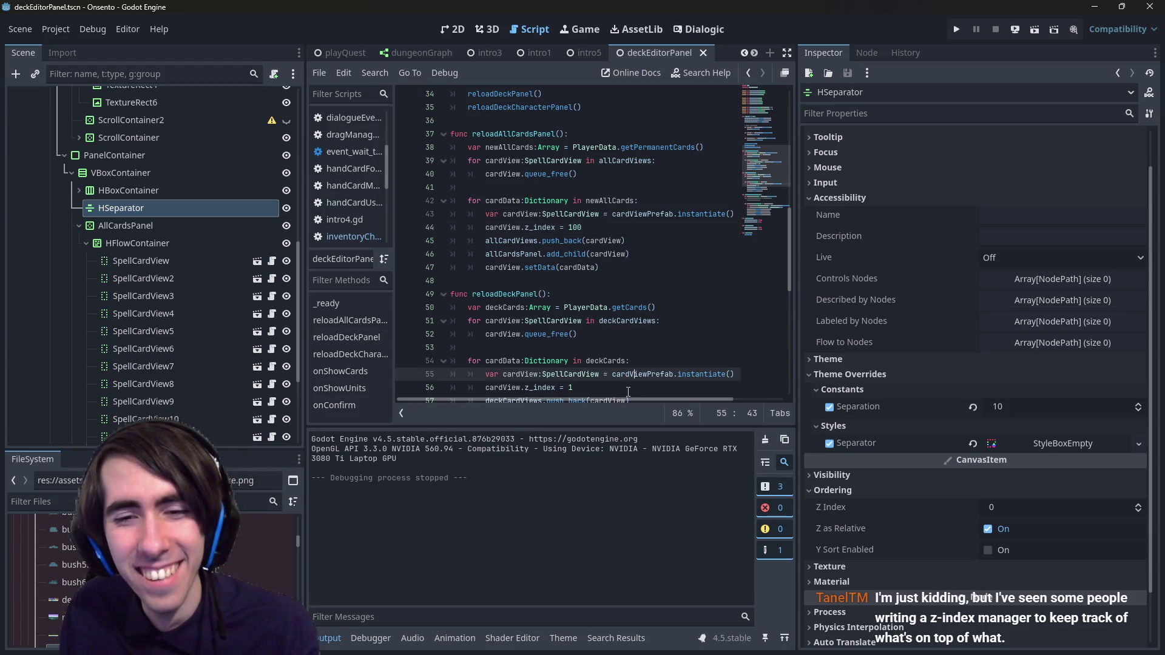
{"action": "left_click", "coordinate": [628, 386]}
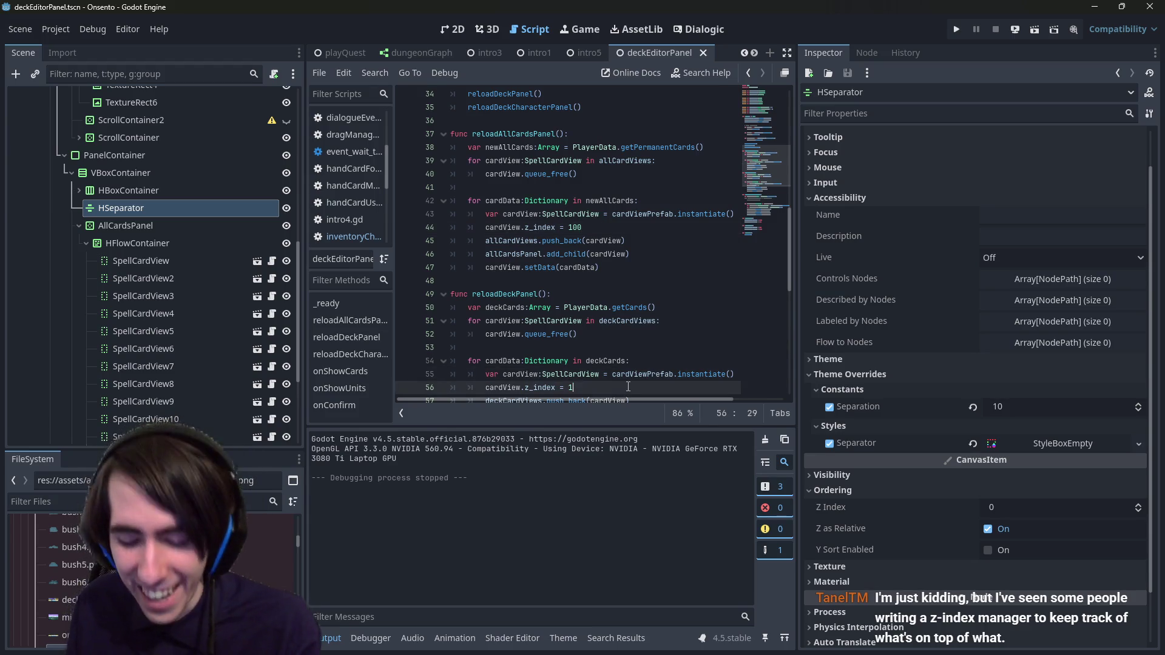
{"action": "type", "text": "00"}
{"action": "left_click", "coordinate": [1034, 30]}
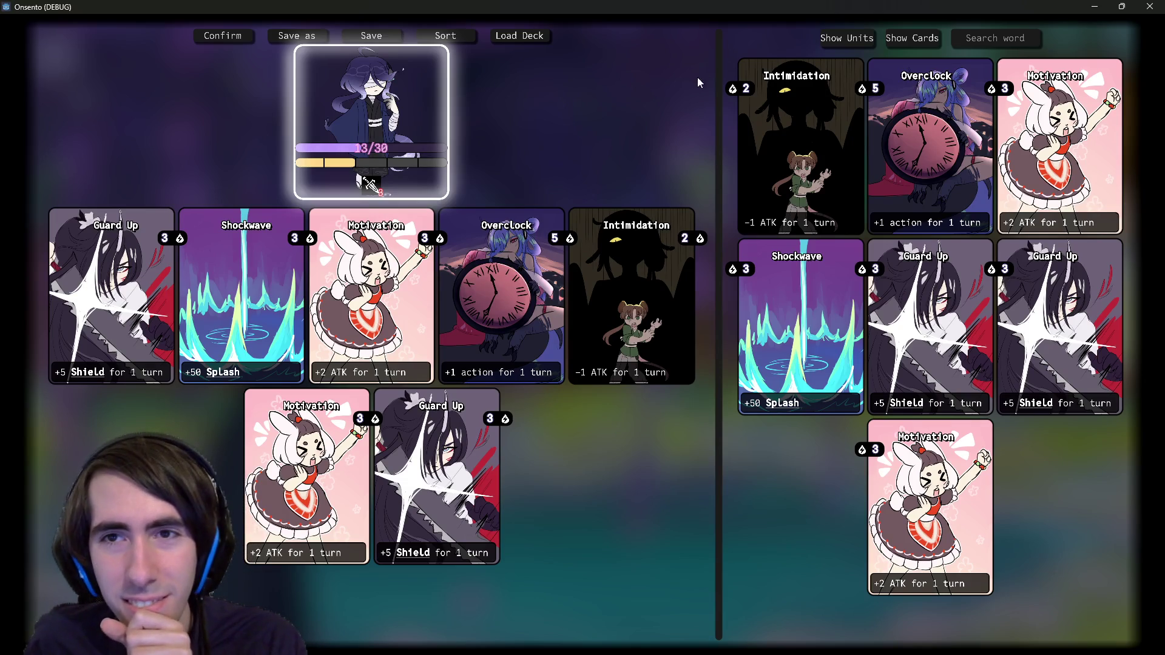
Step: Resize the deck panel, then drag the unit card out and back into the deck
{"action": "left_click_drag", "start_coordinate": [719, 83], "coordinate": [747, 84]}
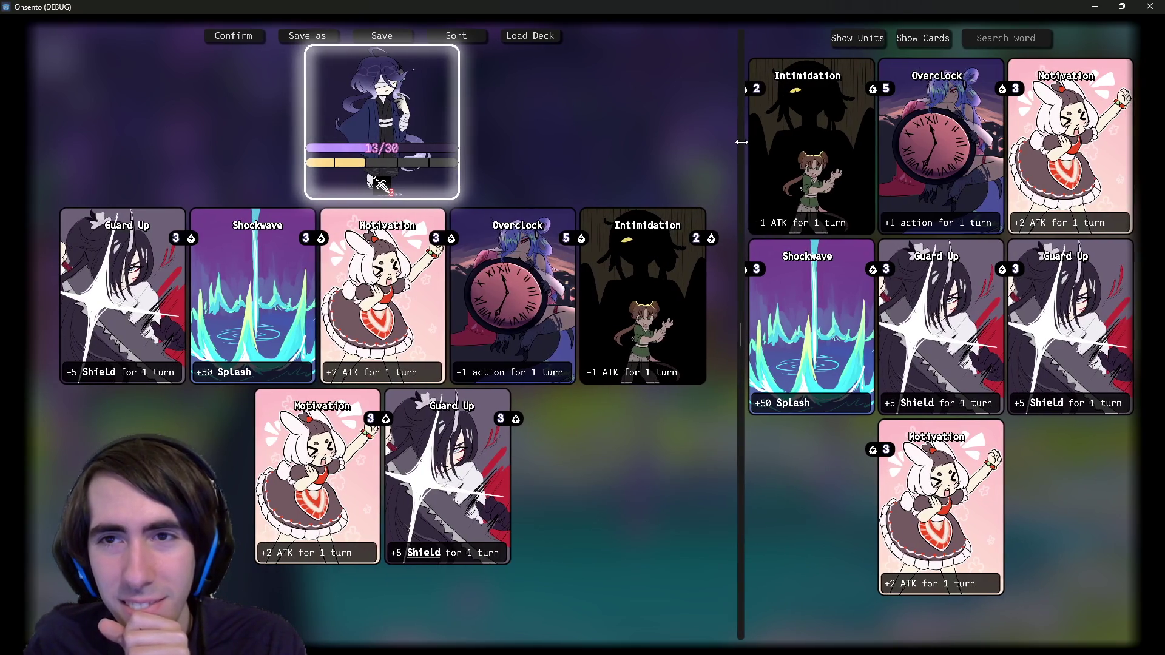
{"action": "left_click_drag", "start_coordinate": [748, 141], "coordinate": [357, 175]}
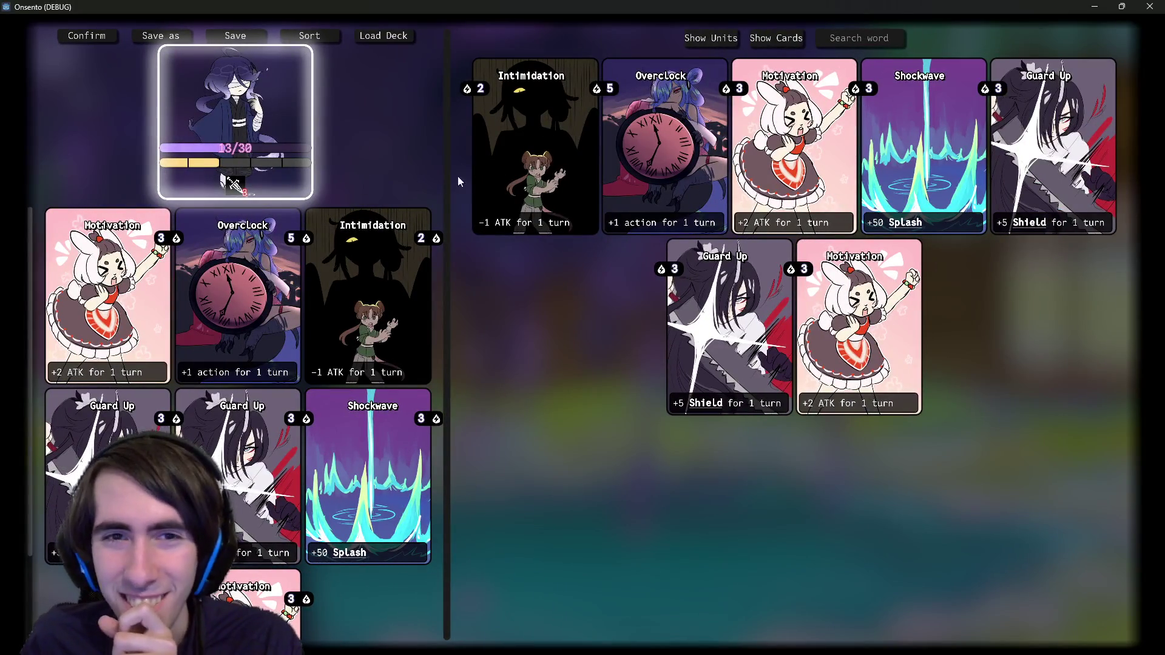
{"action": "mouse_move", "coordinate": [447, 173]}
{"action": "left_mouse_down"}
{"action": "mouse_move", "coordinate": [904, 175]}
{"action": "mouse_move", "coordinate": [705, 175]}
{"action": "mouse_move", "coordinate": [617, 141]}
{"action": "mouse_move", "coordinate": [639, 142]}
{"action": "mouse_move", "coordinate": [583, 161]}
{"action": "mouse_move", "coordinate": [615, 167]}
{"action": "left_mouse_up"}
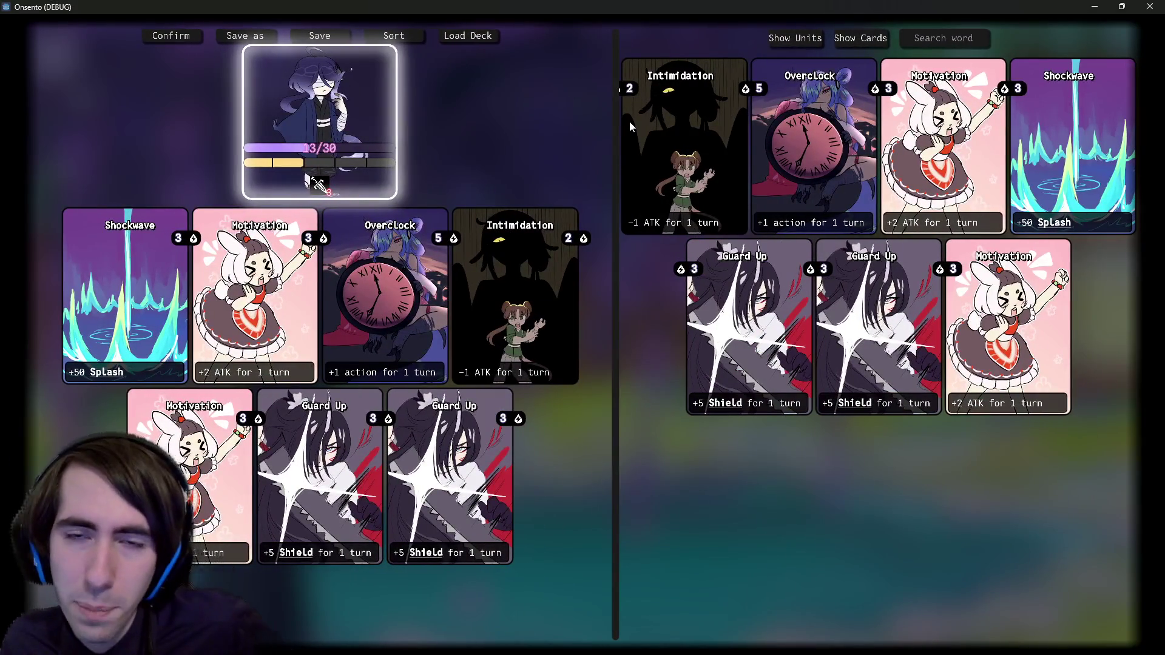
{"action": "mouse_move", "coordinate": [448, 173]}
{"action": "left_mouse_down"}
{"action": "mouse_move", "coordinate": [485, 151]}
{"action": "mouse_move", "coordinate": [613, 150]}
{"action": "left_mouse_up"}
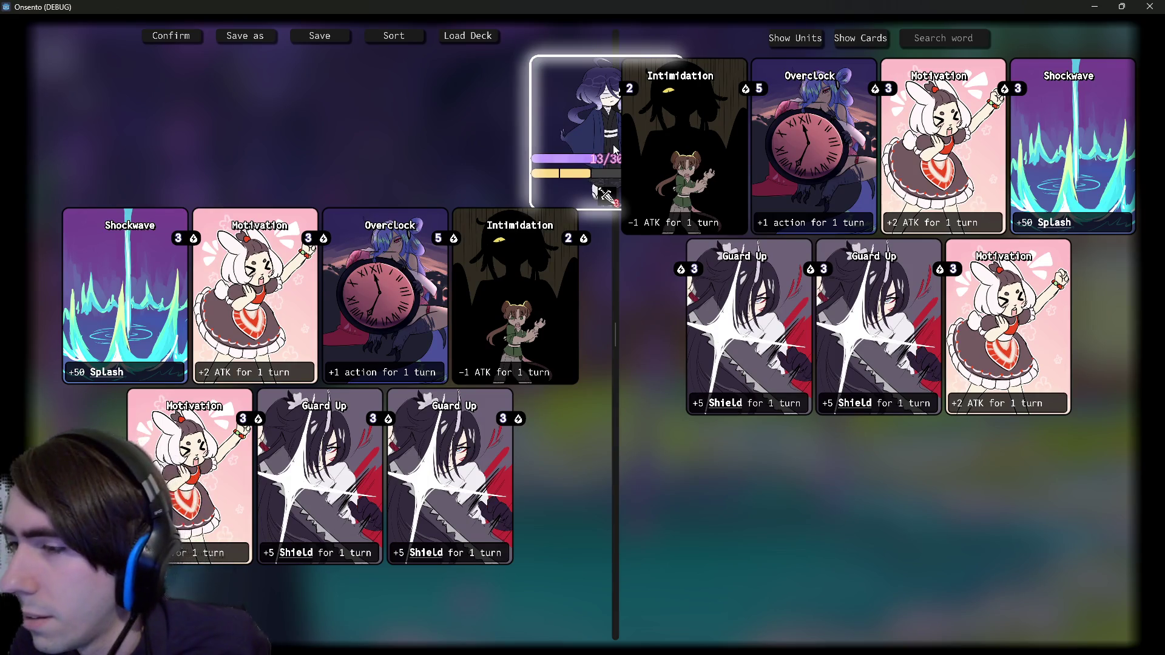
{"action": "left_click_drag", "start_coordinate": [613, 145], "coordinate": [614, 146]}
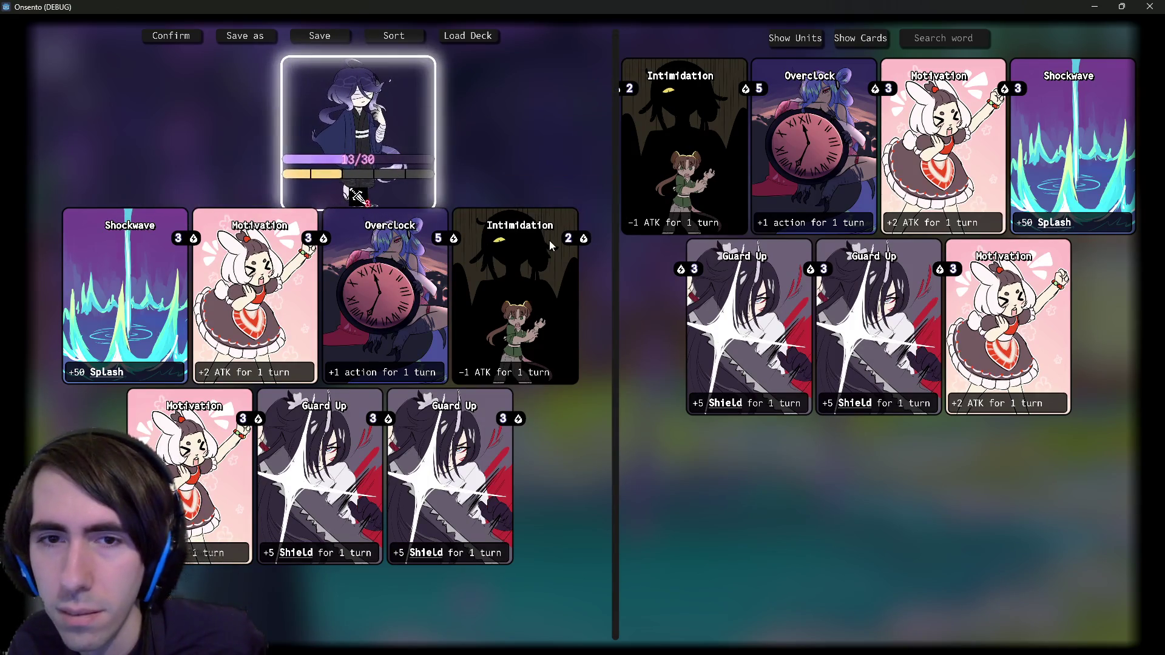
Step: Resize the panels so the collection reflows, then widen the deck panel back to mid-screen
{"action": "mouse_move", "coordinate": [613, 244]}
{"action": "left_mouse_down"}
{"action": "mouse_move", "coordinate": [554, 242]}
{"action": "mouse_move", "coordinate": [575, 255]}
{"action": "left_mouse_up"}
{"action": "mouse_move", "coordinate": [577, 240]}
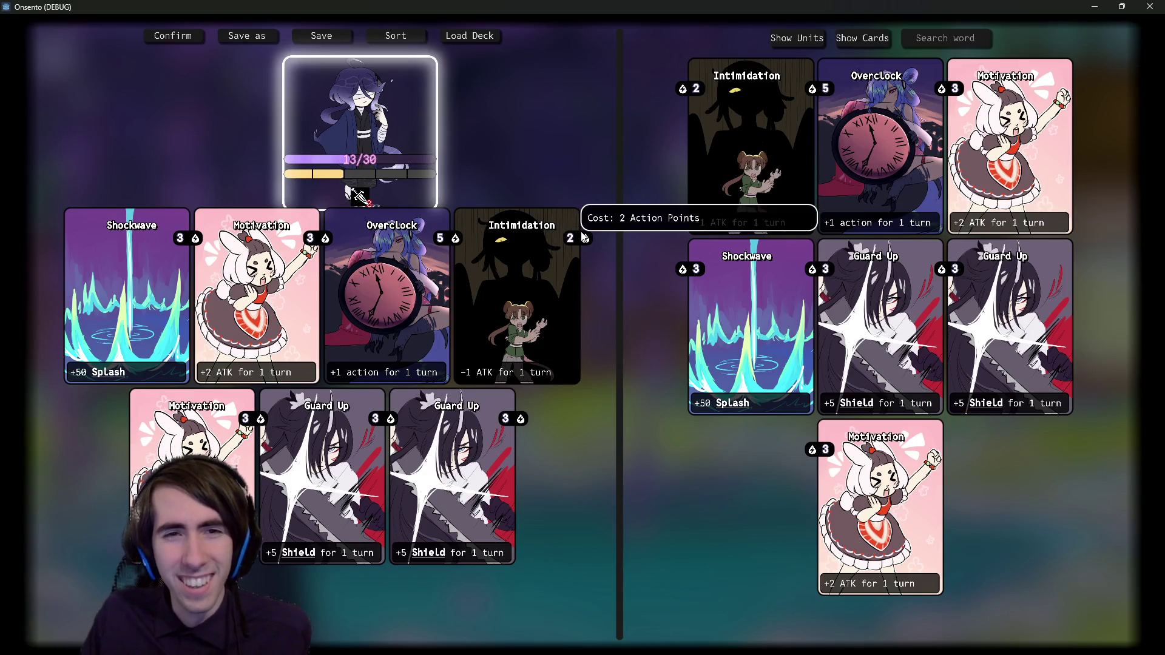
{"action": "left_click_drag", "start_coordinate": [618, 236], "coordinate": [446, 233]}
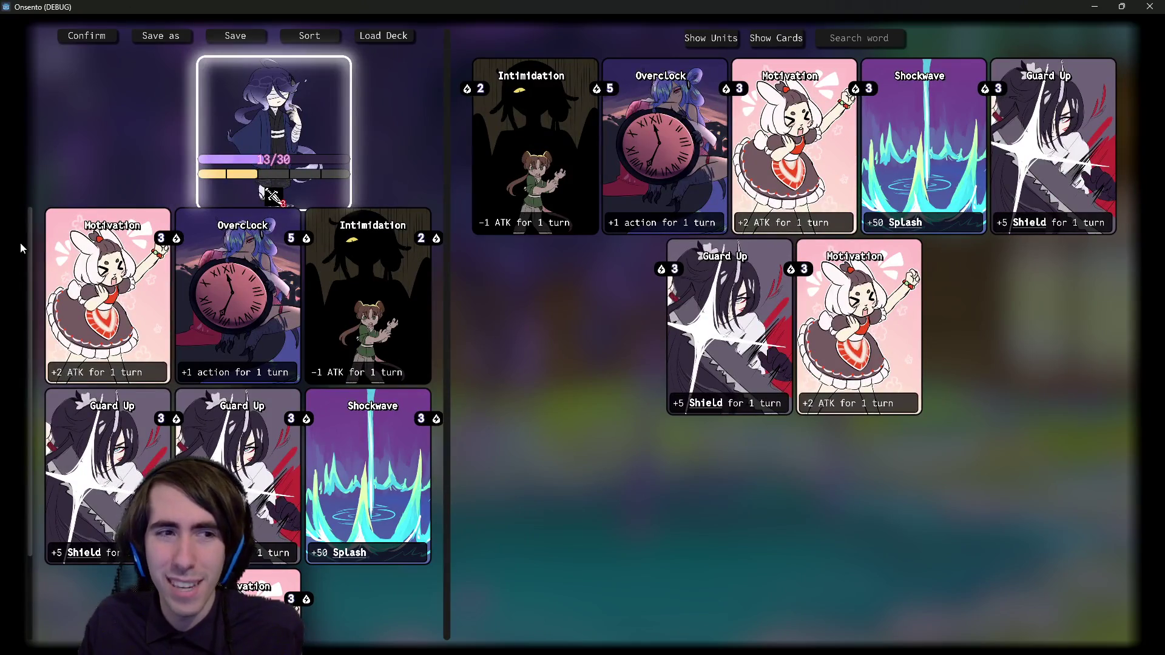
{"action": "scroll", "coordinate": [36, 224], "scroll_direction": "down", "scroll_amount": 2}
{"action": "scroll", "coordinate": [36, 225], "scroll_direction": "up", "scroll_amount": 2}
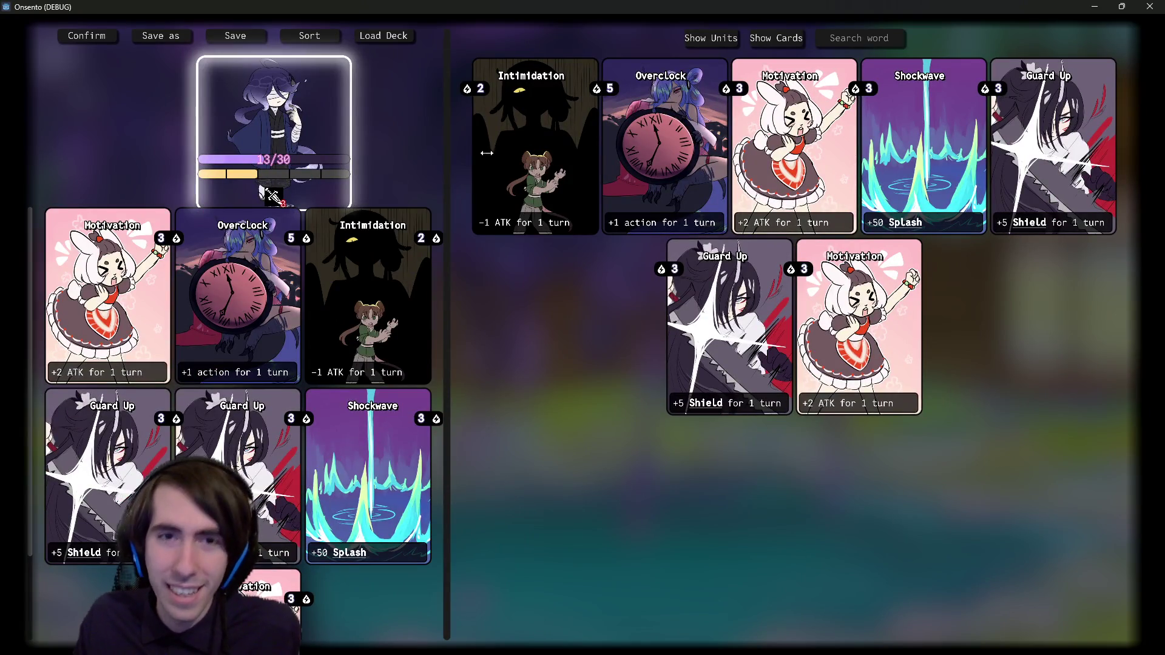
{"action": "mouse_move", "coordinate": [447, 252]}
{"action": "left_mouse_down"}
{"action": "mouse_move", "coordinate": [567, 255]}
{"action": "mouse_move", "coordinate": [511, 271]}
{"action": "mouse_move", "coordinate": [676, 291]}
{"action": "mouse_move", "coordinate": [593, 307]}
{"action": "mouse_move", "coordinate": [526, 299]}
{"action": "mouse_move", "coordinate": [681, 289]}
{"action": "mouse_move", "coordinate": [544, 294]}
{"action": "mouse_move", "coordinate": [633, 306]}
{"action": "left_mouse_up"}
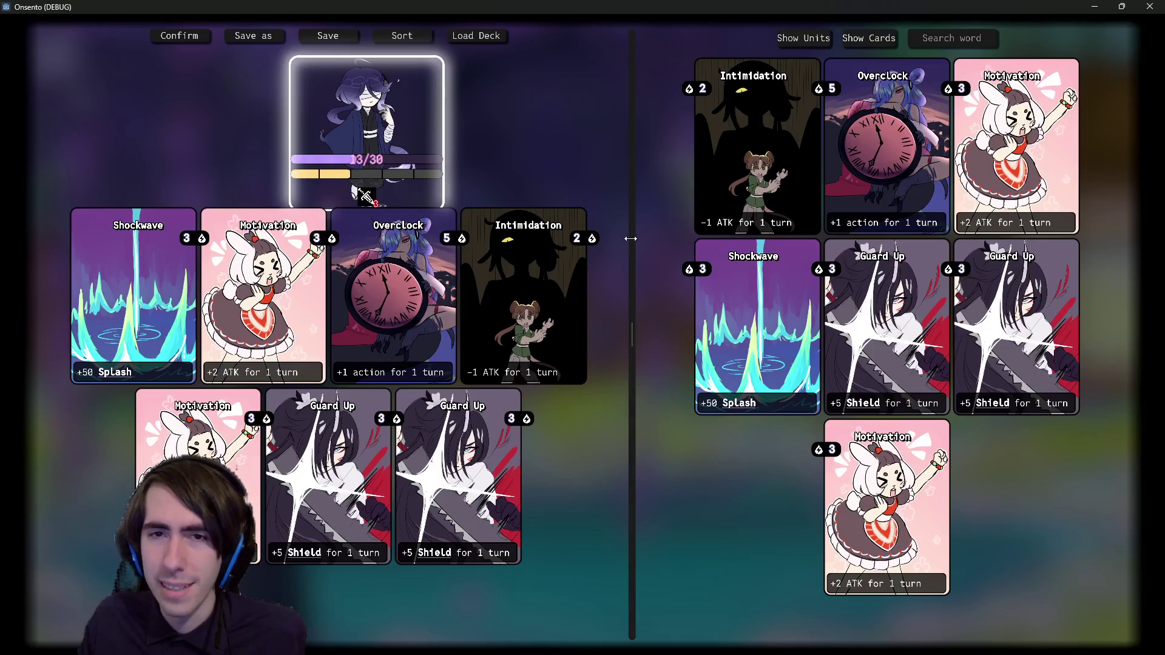
Step: Carry the unit card right and back toward the deck, then close the game
{"action": "mouse_move", "coordinate": [418, 138]}
{"action": "left_mouse_down"}
{"action": "mouse_move", "coordinate": [660, 134]}
{"action": "mouse_move", "coordinate": [528, 149]}
{"action": "mouse_move", "coordinate": [581, 147]}
{"action": "left_mouse_up"}
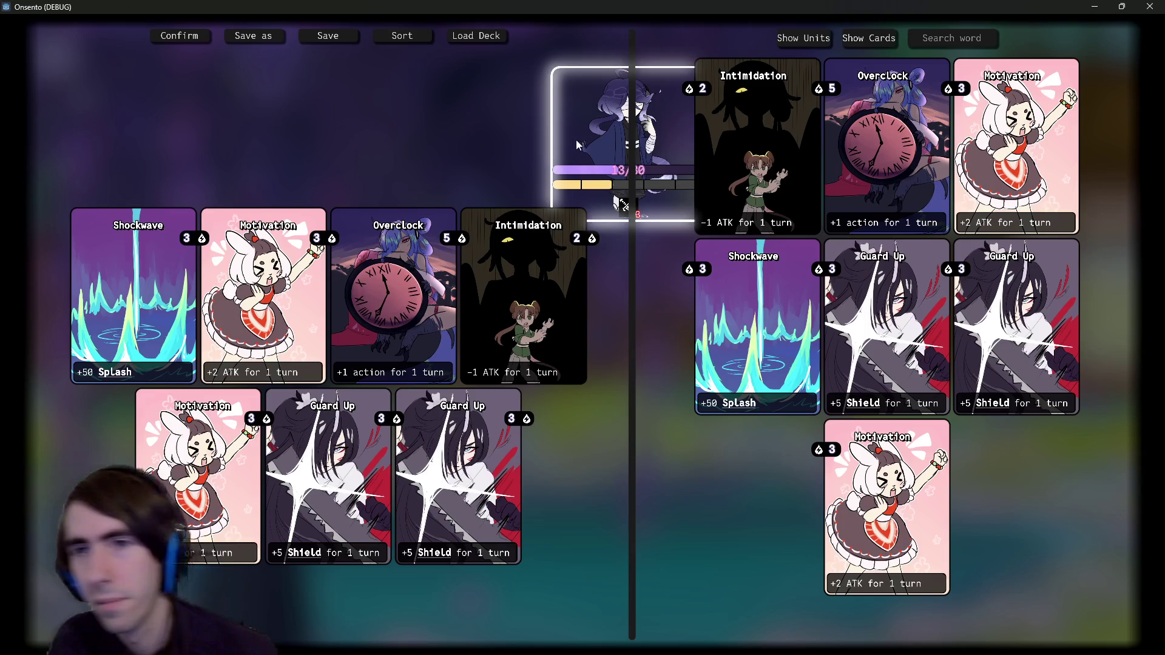
{"action": "left_click_drag", "start_coordinate": [641, 144], "coordinate": [297, 127]}
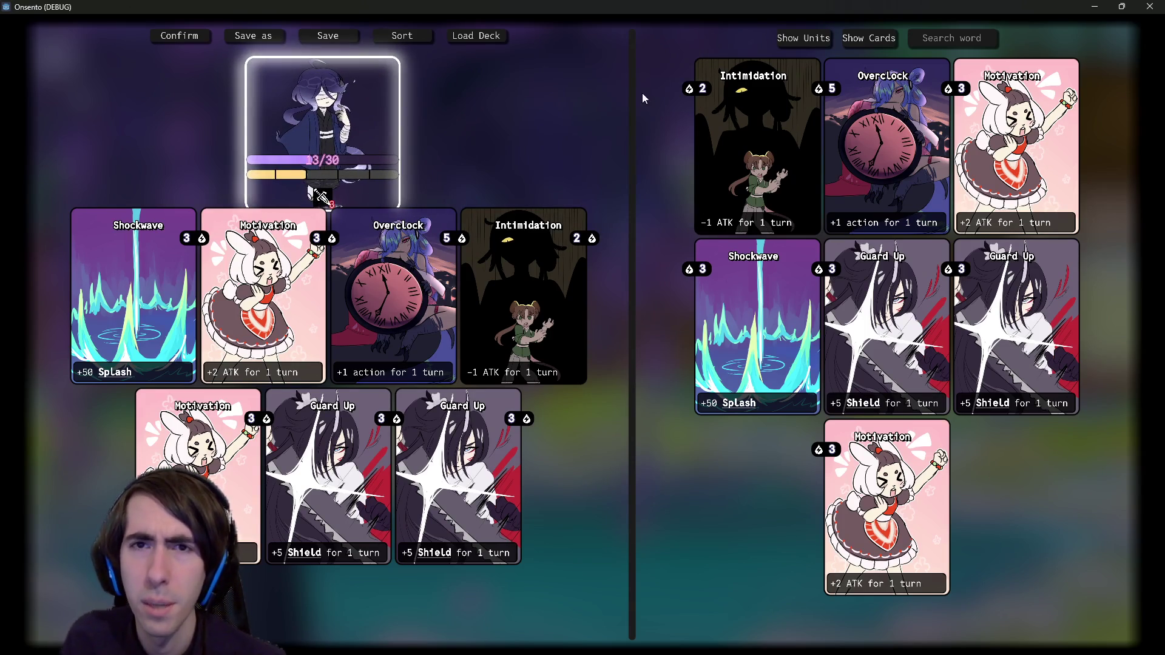
{"action": "left_click", "coordinate": [1151, 6]}
Step: Switch to the 2D view and select the HSplitContainer between the deck and collection panels
{"action": "left_click", "coordinate": [147, 212]}
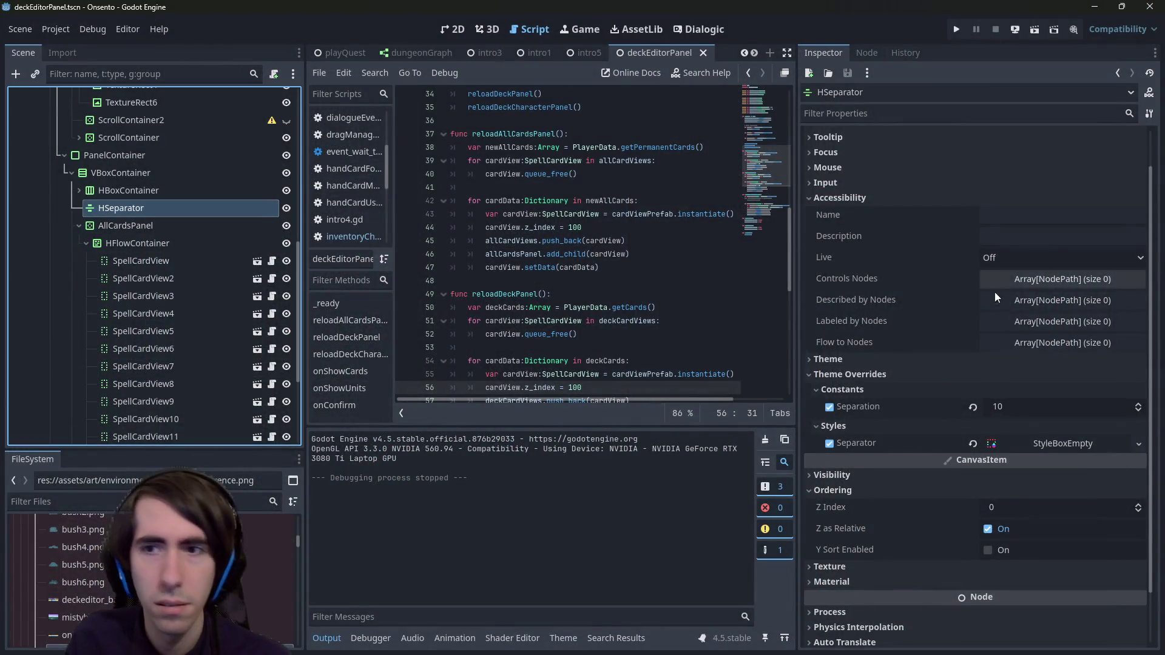
{"action": "left_click", "coordinate": [1069, 490]}
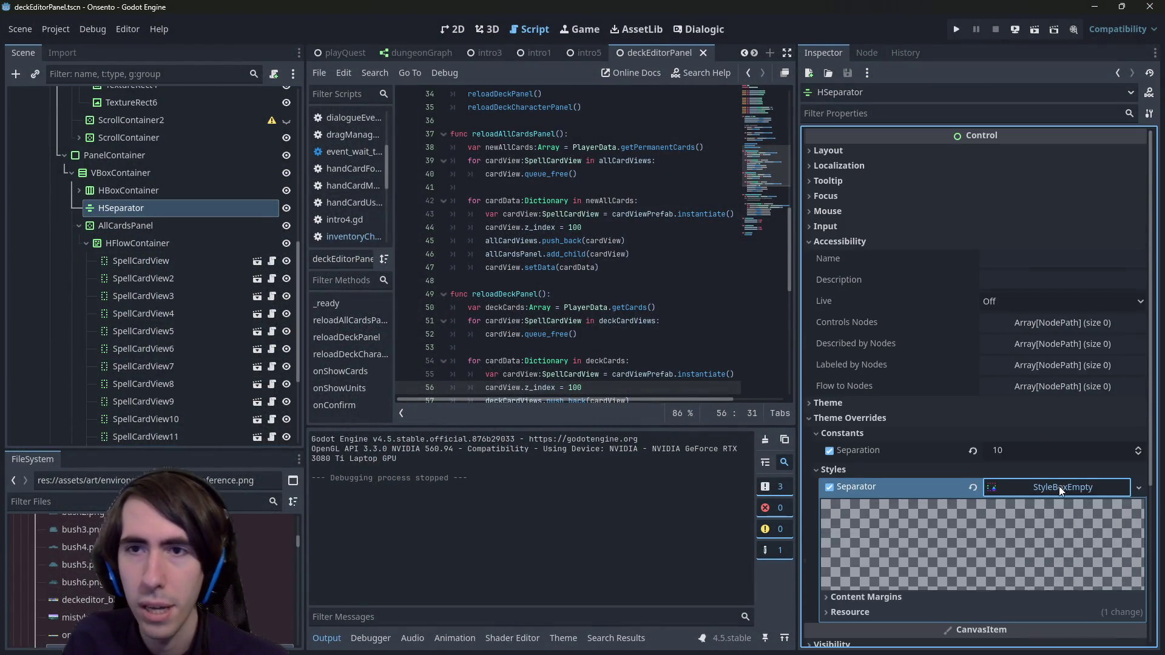
{"action": "scroll", "coordinate": [962, 391], "scroll_direction": "down", "scroll_amount": 5}
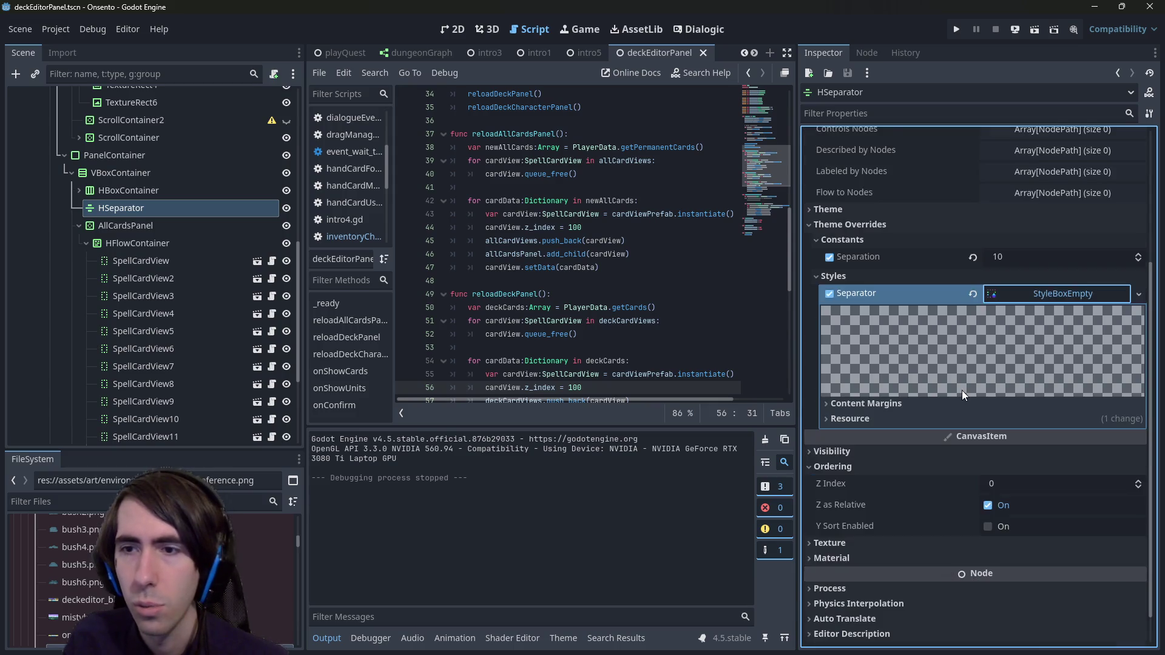
{"action": "left_click", "coordinate": [457, 29]}
{"action": "scroll", "coordinate": [643, 240], "scroll_direction": "up", "scroll_amount": 2}
{"action": "left_click", "coordinate": [627, 242]}
{"action": "scroll", "coordinate": [627, 242], "scroll_direction": "up", "scroll_amount": 2}
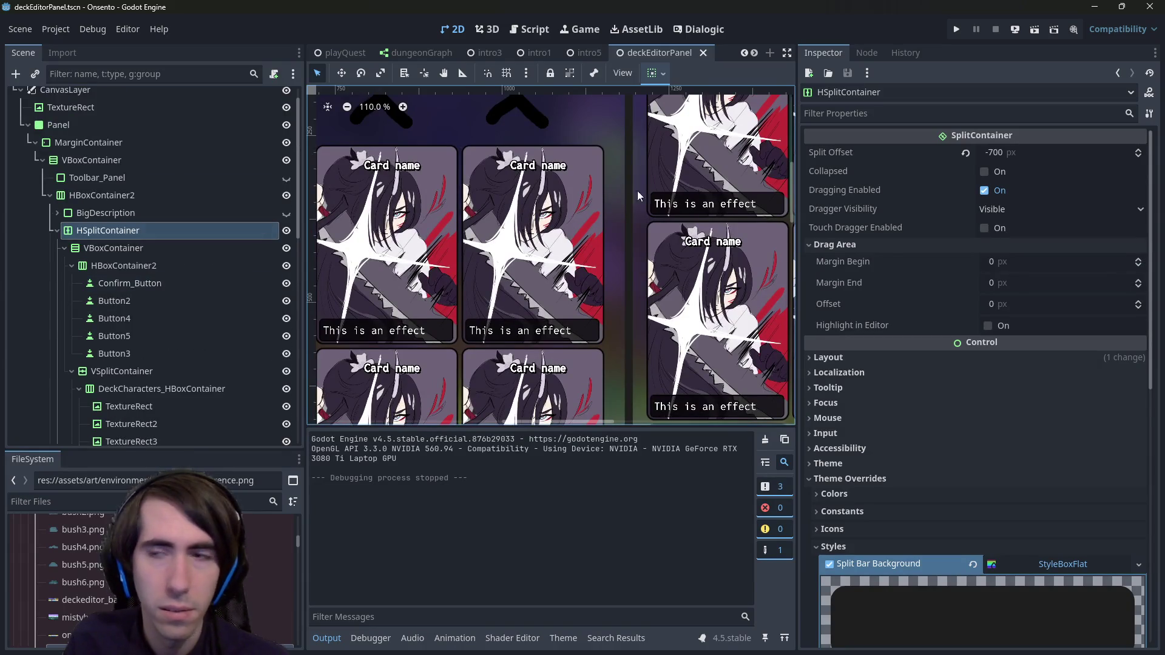
{"action": "scroll", "coordinate": [1077, 349], "scroll_direction": "down", "scroll_amount": 5}
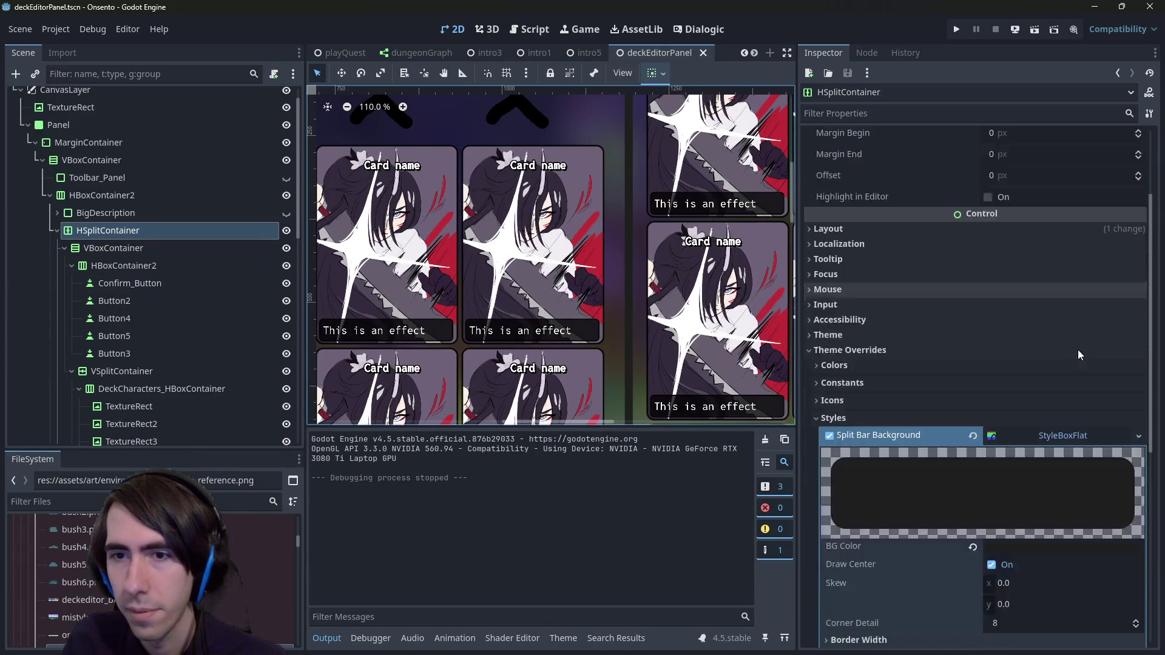
{"action": "scroll", "coordinate": [1001, 330], "scroll_direction": "down", "scroll_amount": 2}
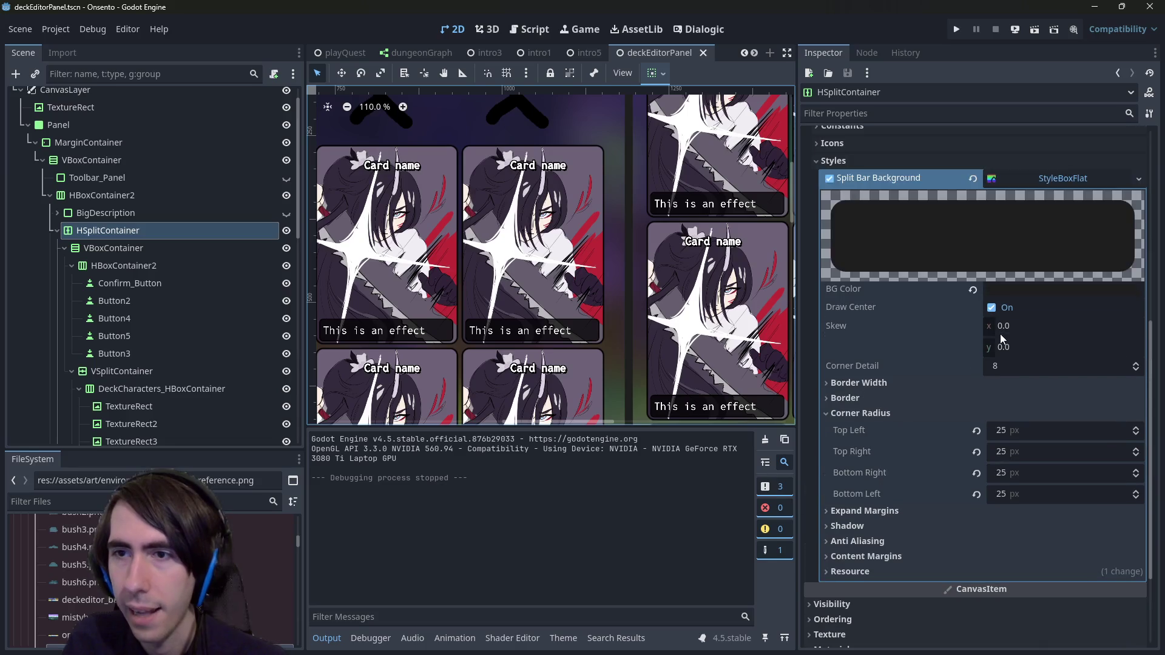
{"action": "scroll", "coordinate": [944, 369], "scroll_direction": "down", "scroll_amount": 2}
Step: Expand the Split Bar Background style's content margin, anti-aliasing and shadow sections
{"action": "left_click", "coordinate": [918, 430]}
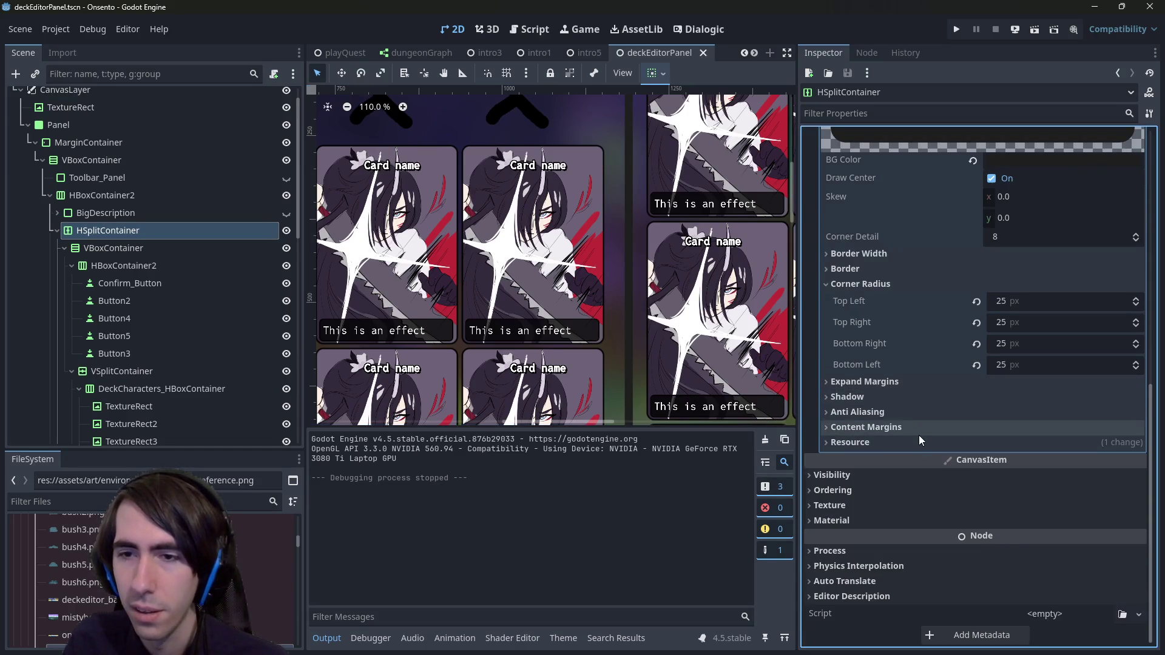
{"action": "left_click", "coordinate": [908, 413]}
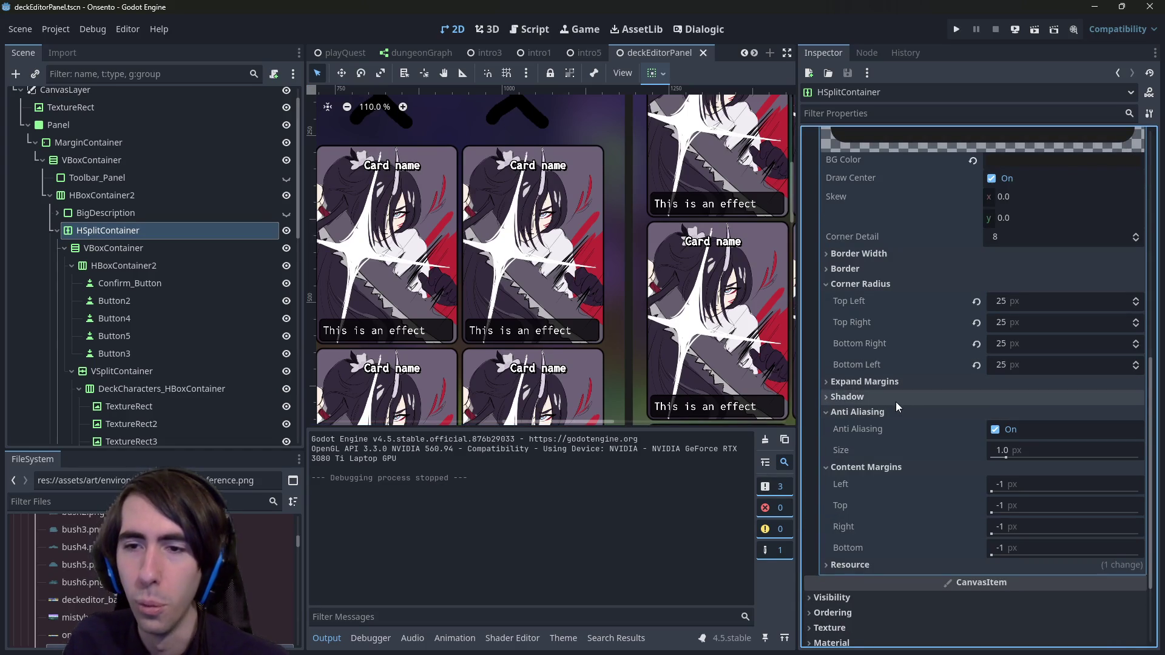
{"action": "left_click", "coordinate": [892, 398]}
{"action": "scroll", "coordinate": [769, 386], "scroll_direction": "down", "scroll_amount": 1}
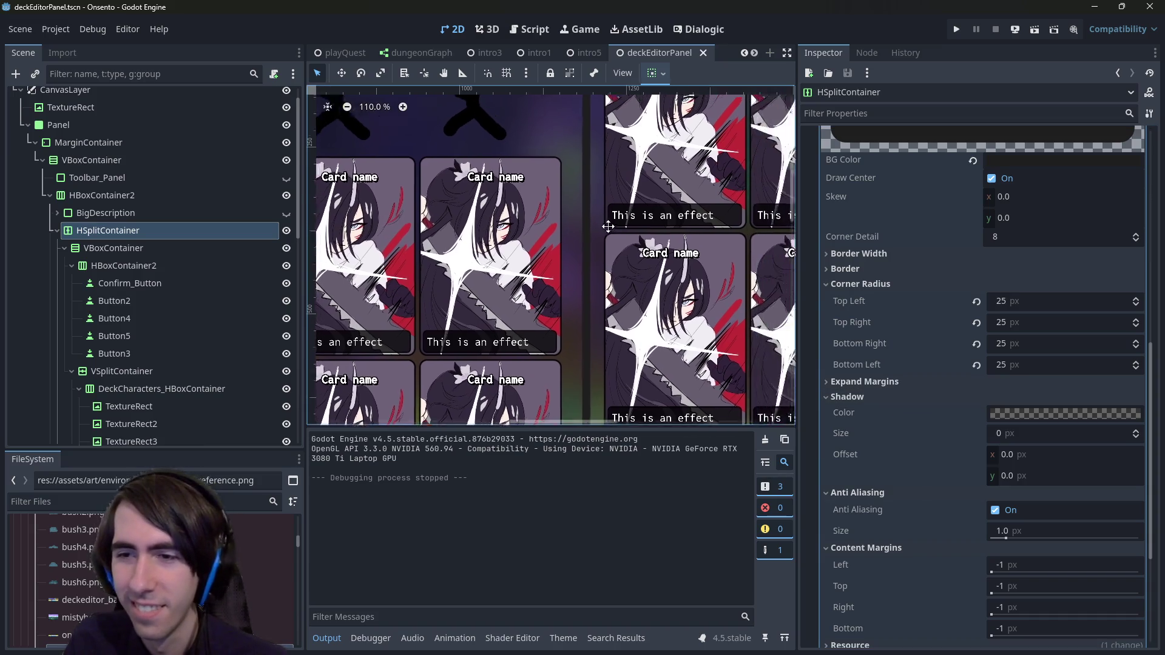
{"action": "mouse_move", "coordinate": [685, 134]}
{"action": "left_mouse_down"}
{"action": "mouse_move", "coordinate": [576, 228]}
{"action": "mouse_move", "coordinate": [572, 214]}
{"action": "left_mouse_up"}
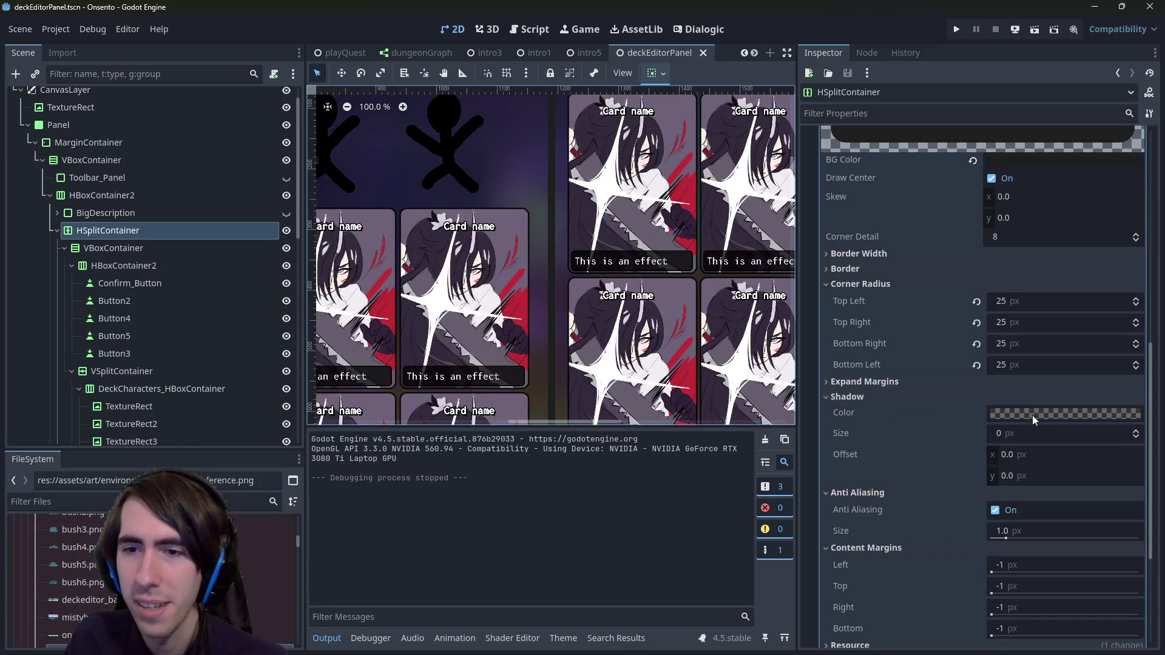
Step: Set the split bar background's Shadow Size to 15 px
{"action": "left_click", "coordinate": [1032, 417]}
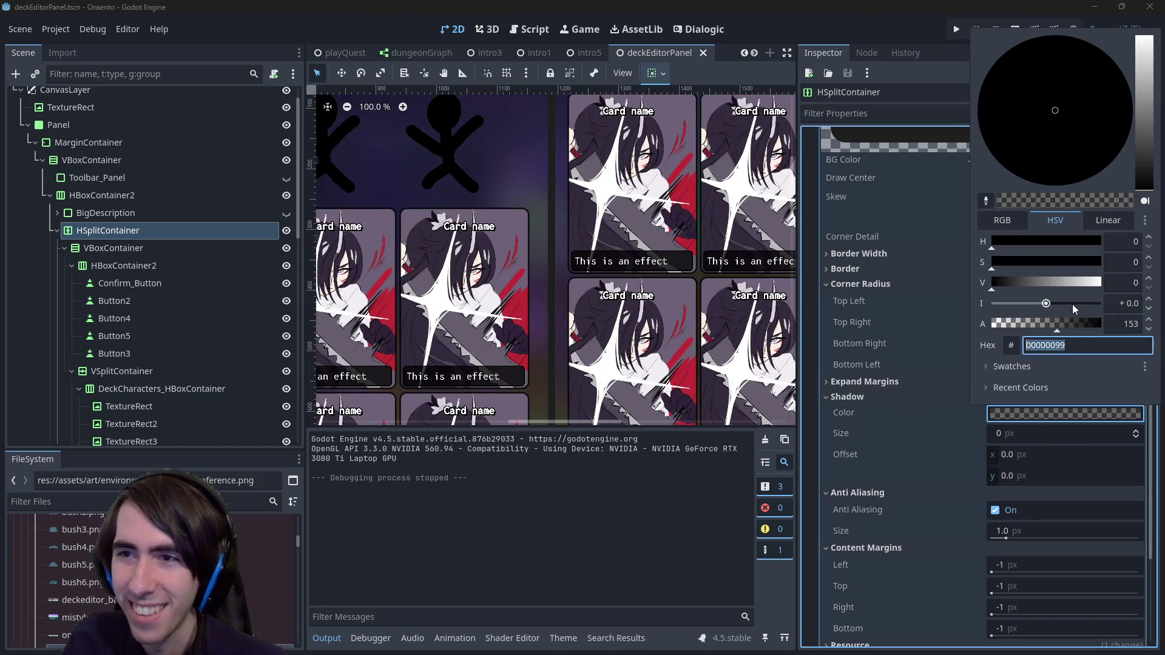
{"action": "left_click", "coordinate": [1015, 445]}
{"action": "left_click_drag", "start_coordinate": [1010, 439], "coordinate": [1012, 445]}
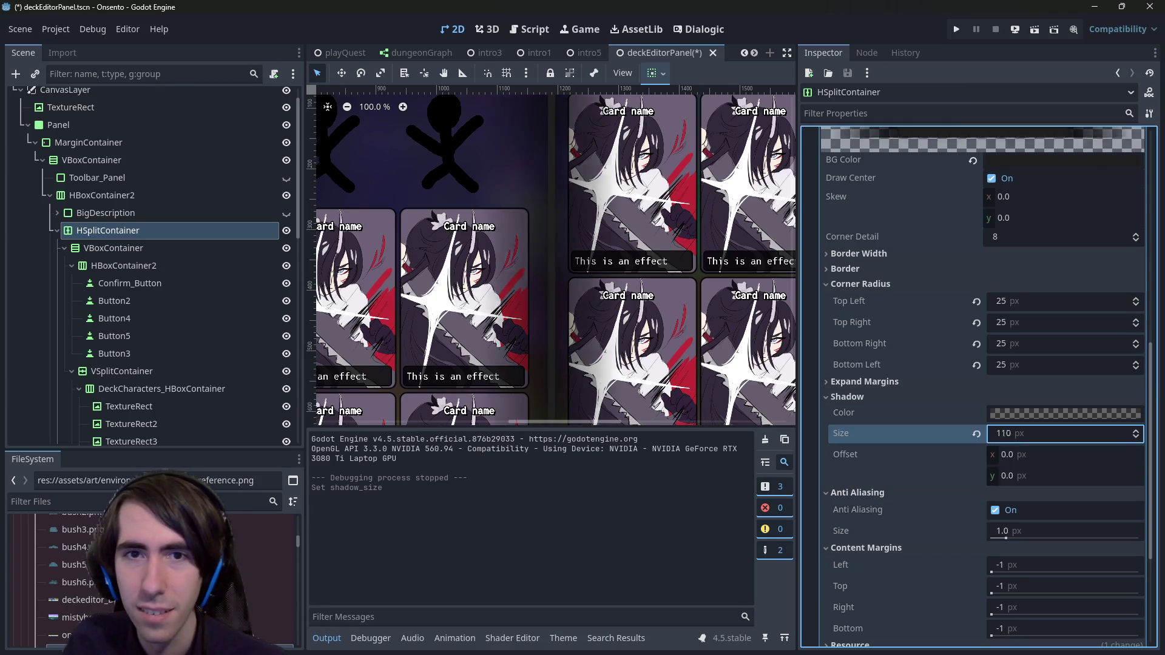
{"action": "scroll", "coordinate": [617, 315], "scroll_direction": "down", "scroll_amount": 4}
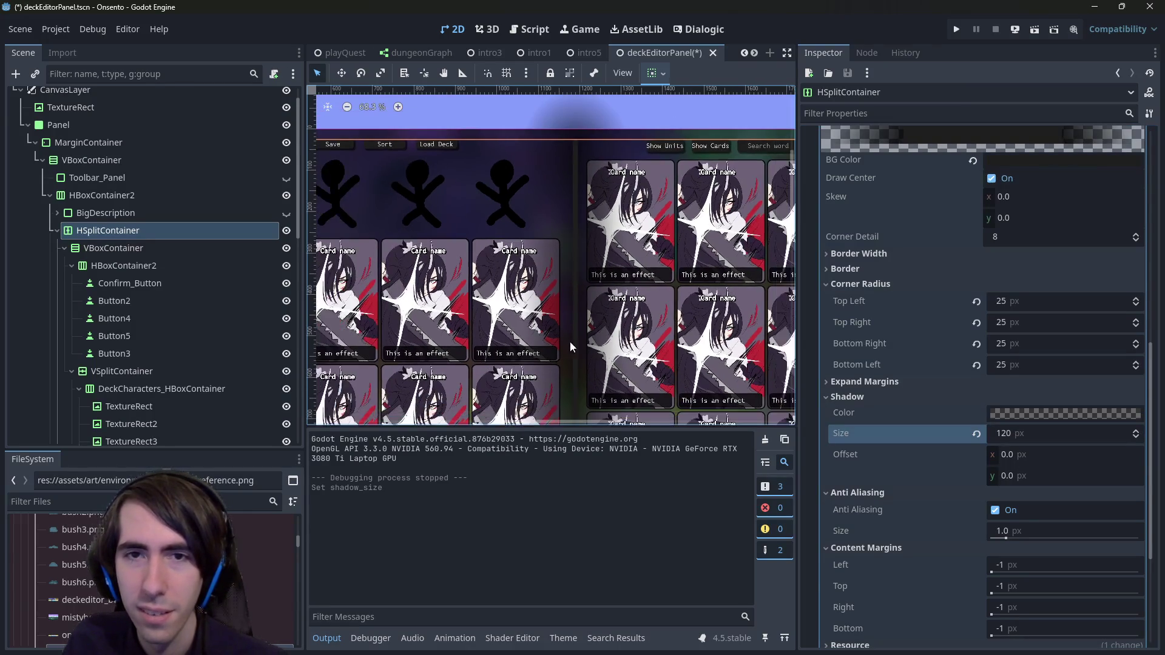
{"action": "scroll", "coordinate": [618, 315], "scroll_direction": "down", "scroll_amount": 3}
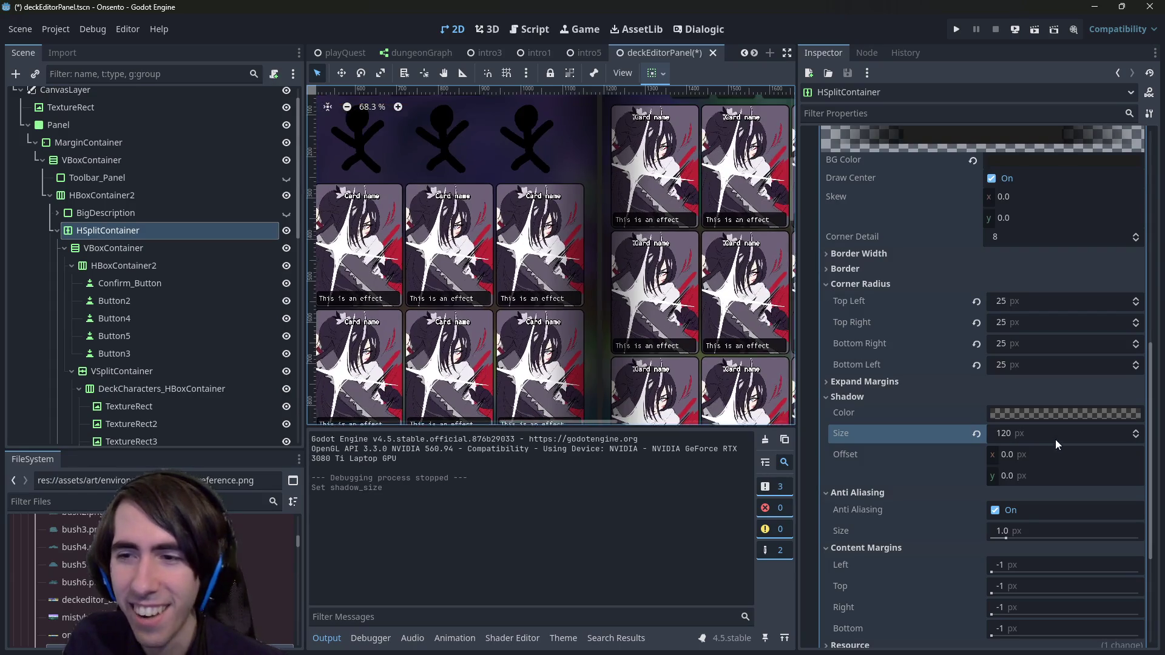
{"action": "mouse_move", "coordinate": [1056, 442]}
{"action": "left_mouse_down"}
{"action": "mouse_move", "coordinate": [1002, 441]}
{"action": "mouse_move", "coordinate": [1010, 433]}
{"action": "left_mouse_up"}
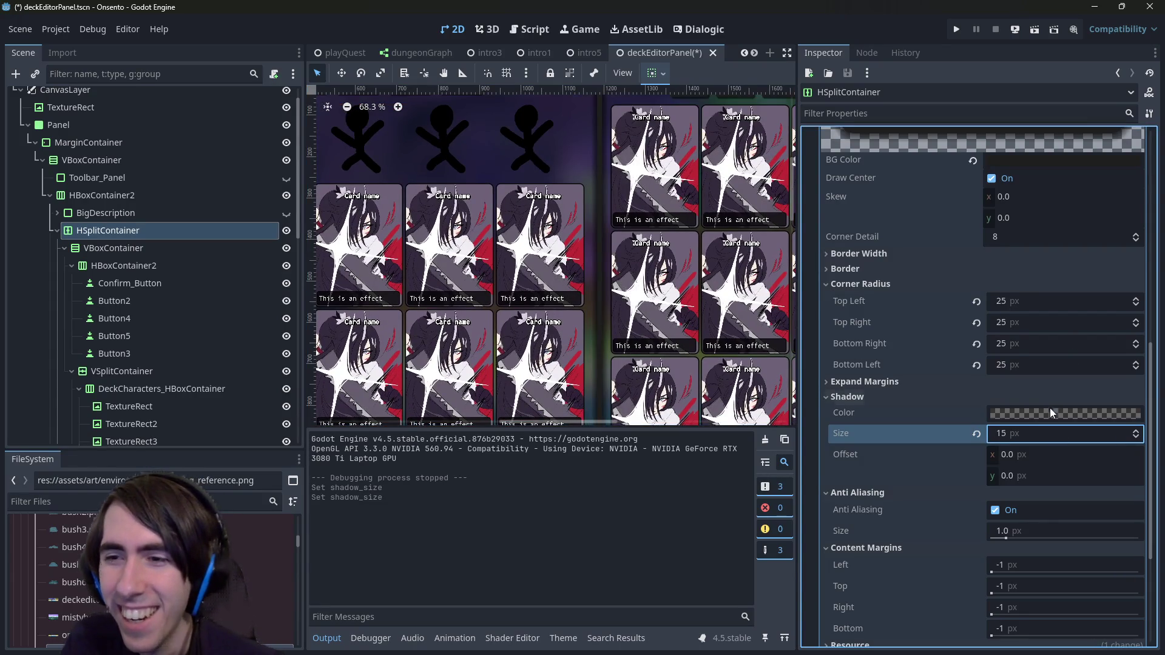
Step: Uncheck Draw Center on the split bar background, comparing it against the filled look
{"action": "scroll", "coordinate": [1047, 387], "scroll_direction": "up", "scroll_amount": 3}
{"action": "left_click", "coordinate": [1021, 301]}
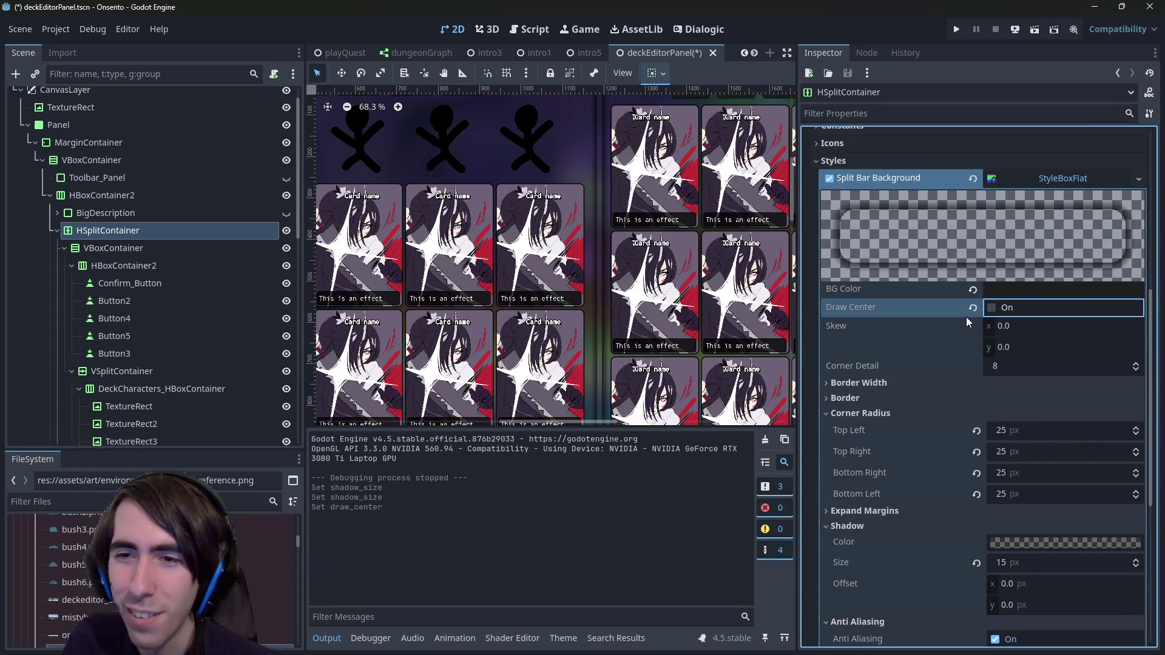
{"action": "left_click", "coordinate": [972, 307]}
{"action": "left_click", "coordinate": [993, 308]}
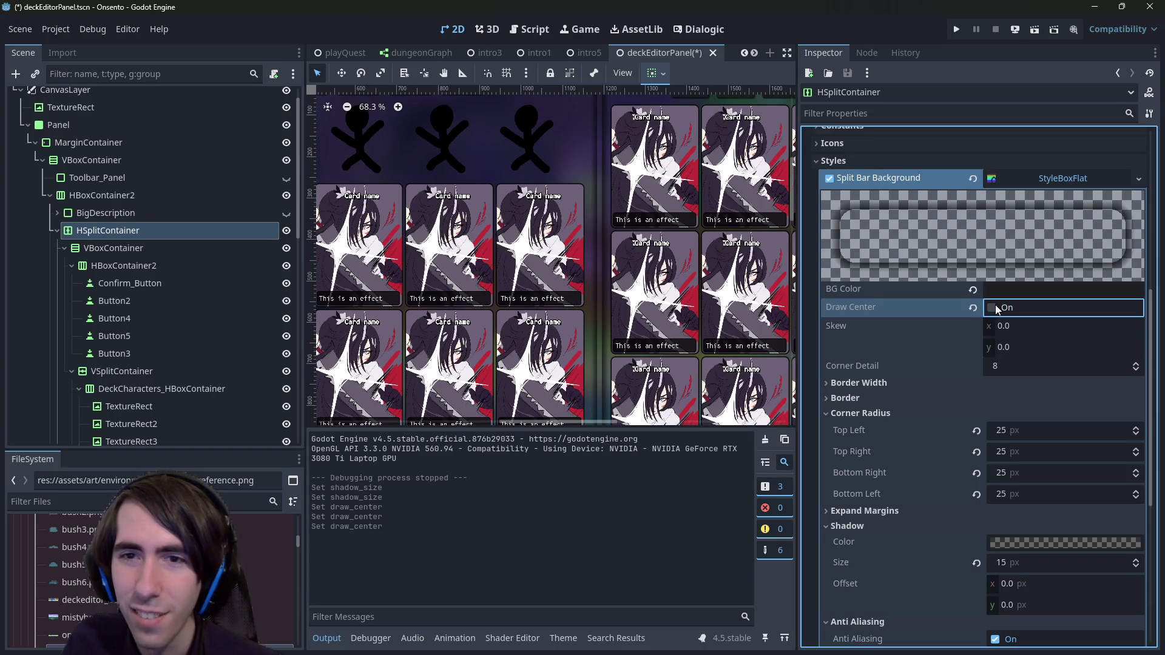
{"action": "scroll", "coordinate": [575, 279], "scroll_direction": "down", "scroll_amount": 3}
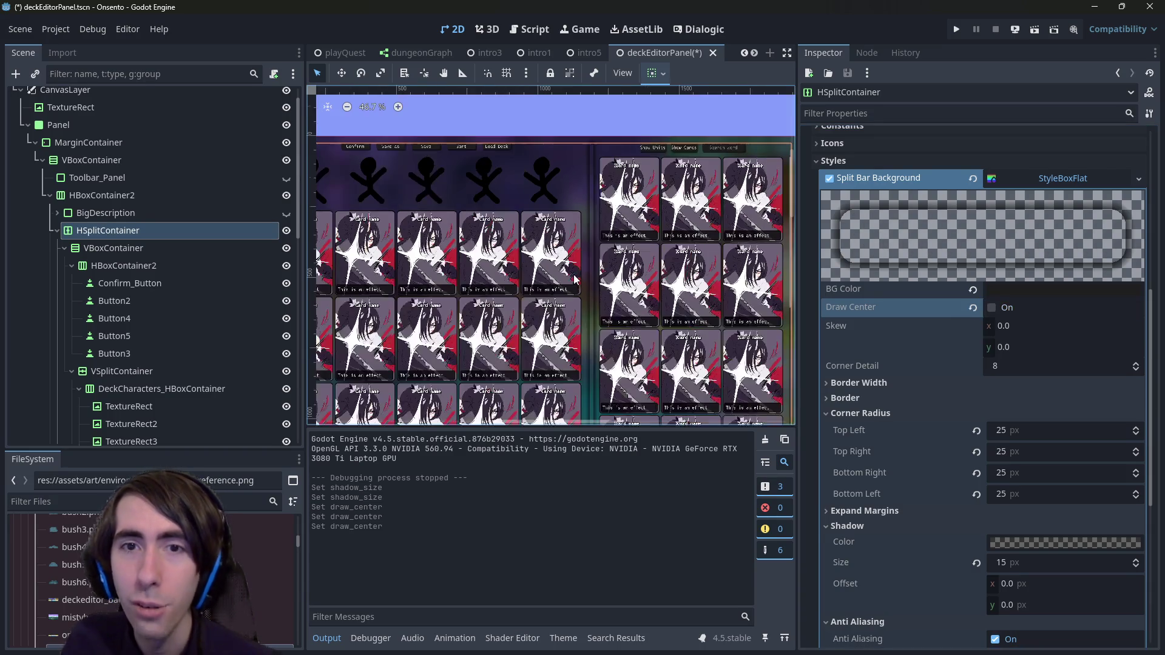
{"action": "scroll", "coordinate": [598, 246], "scroll_direction": "up", "scroll_amount": 8}
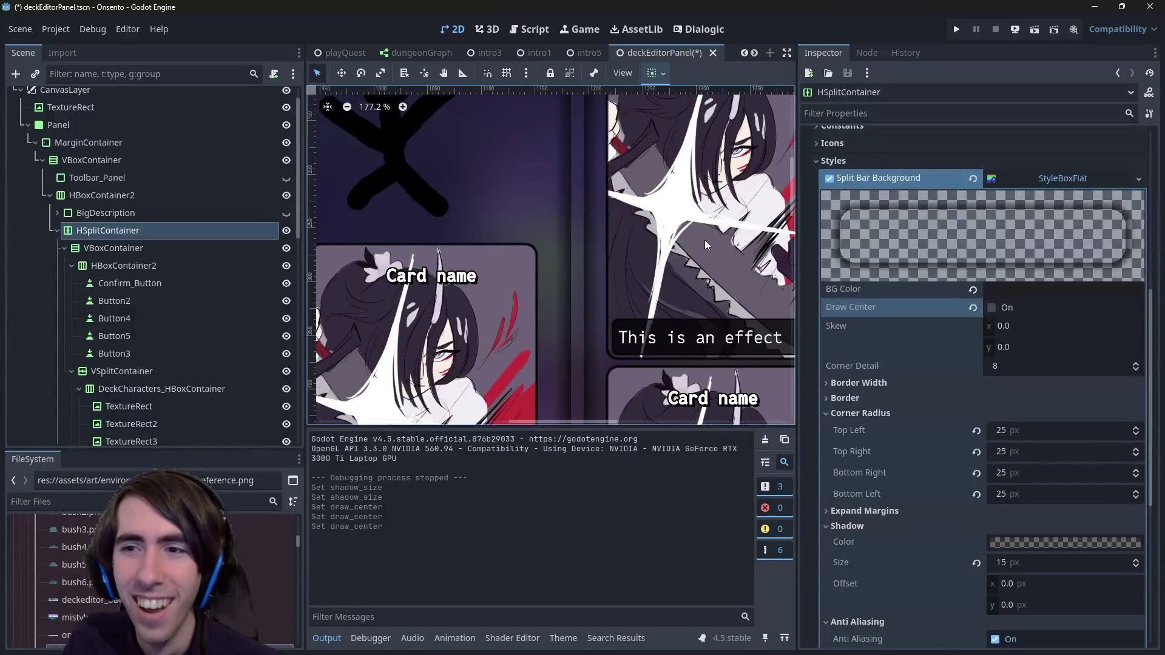
Step: Make the BG Color fully transparent (1f1f1f00) and leave Draw Center unchecked
{"action": "left_click", "coordinate": [999, 290]}
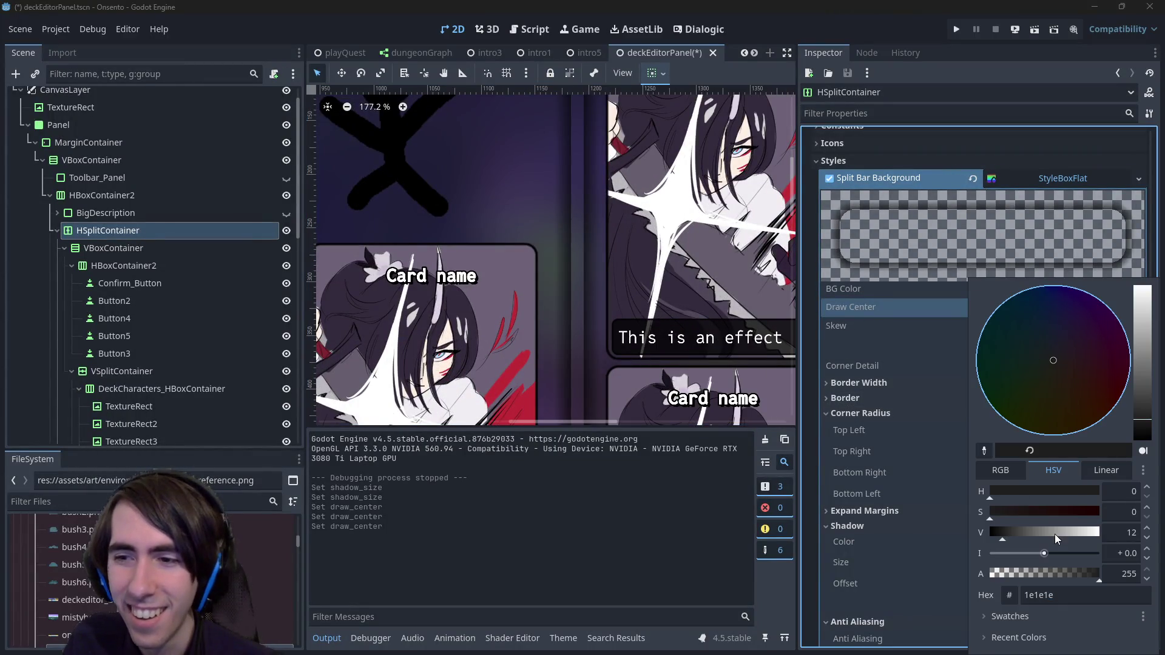
{"action": "left_click_drag", "start_coordinate": [1046, 572], "coordinate": [988, 574]}
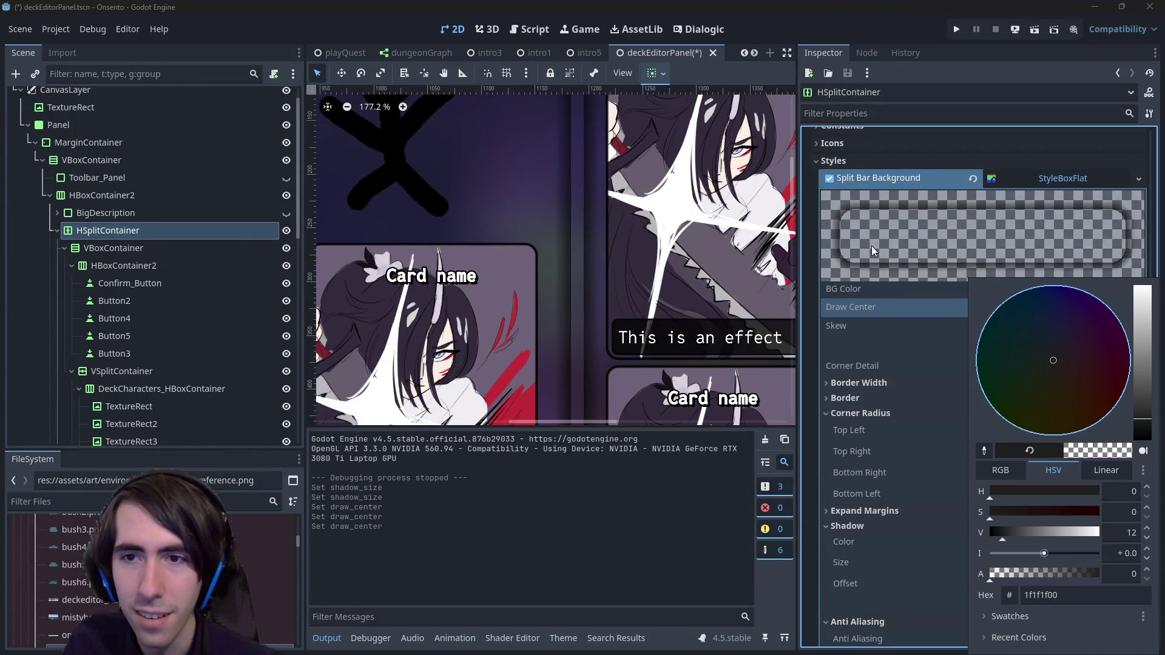
{"action": "left_click", "coordinate": [866, 294]}
{"action": "scroll", "coordinate": [646, 369], "scroll_direction": "down", "scroll_amount": 5}
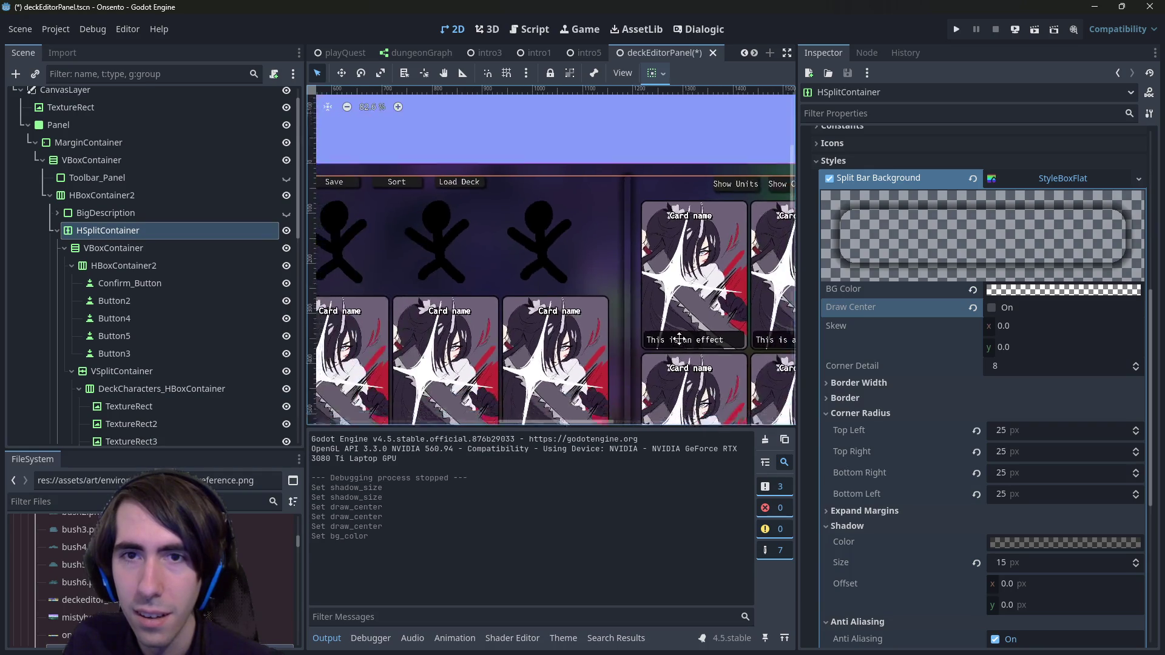
{"action": "scroll", "coordinate": [679, 340], "scroll_direction": "down", "scroll_amount": 3}
{"action": "left_click", "coordinate": [991, 308]}
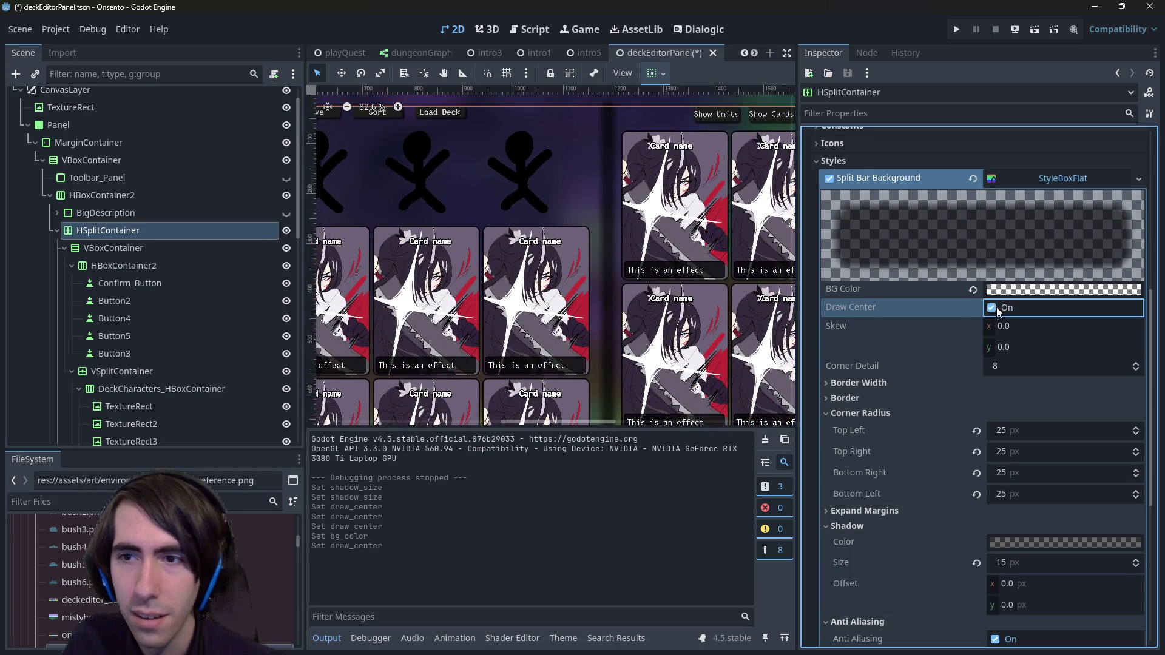
{"action": "left_click", "coordinate": [997, 310]}
{"action": "left_click", "coordinate": [997, 310]}
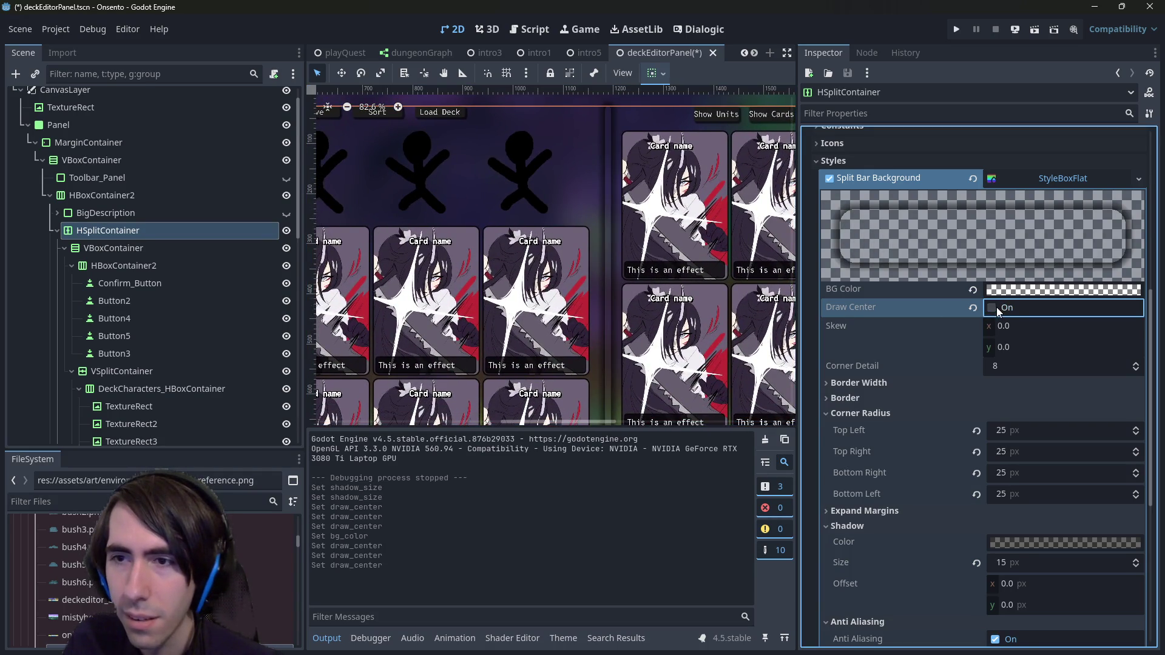
{"action": "left_click", "coordinate": [1017, 290]}
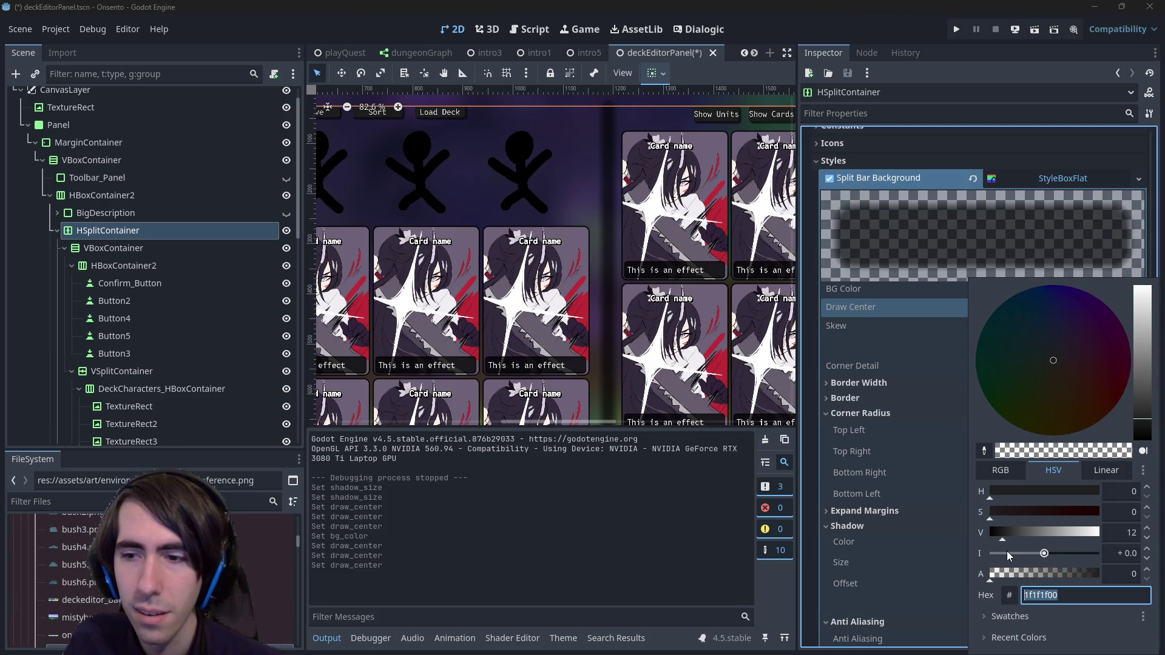
{"action": "left_click", "coordinate": [900, 214]}
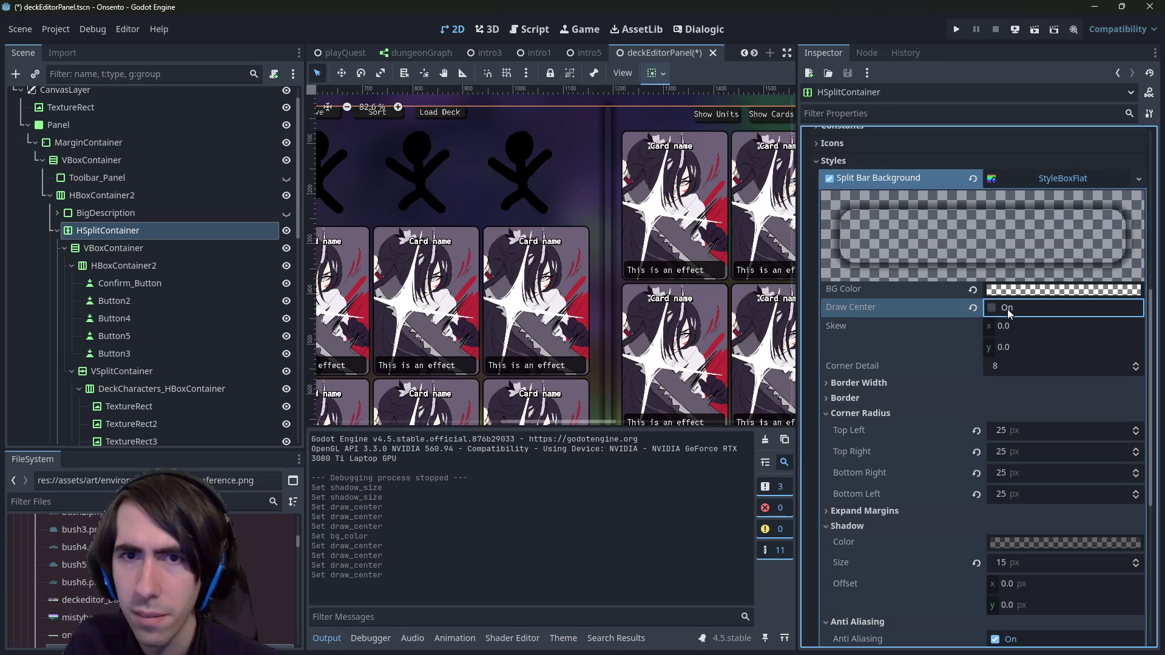
{"action": "left_click", "coordinate": [1007, 308]}
Step: Preview the restyled split bar on the canvas, then save and run the scene with F6
{"action": "scroll", "coordinate": [612, 213], "scroll_direction": "down", "scroll_amount": 2}
{"action": "scroll", "coordinate": [612, 214], "scroll_direction": "down", "scroll_amount": 3}
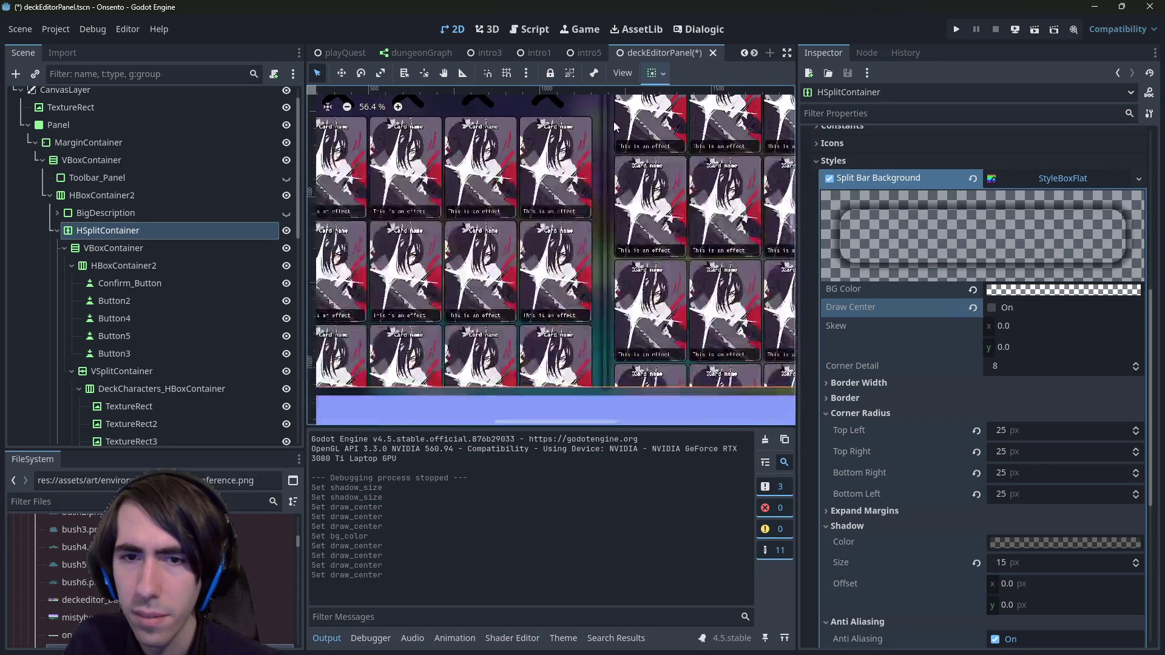
{"action": "scroll", "coordinate": [613, 302], "scroll_direction": "up", "scroll_amount": 4}
{"action": "left_click", "coordinate": [613, 301]}
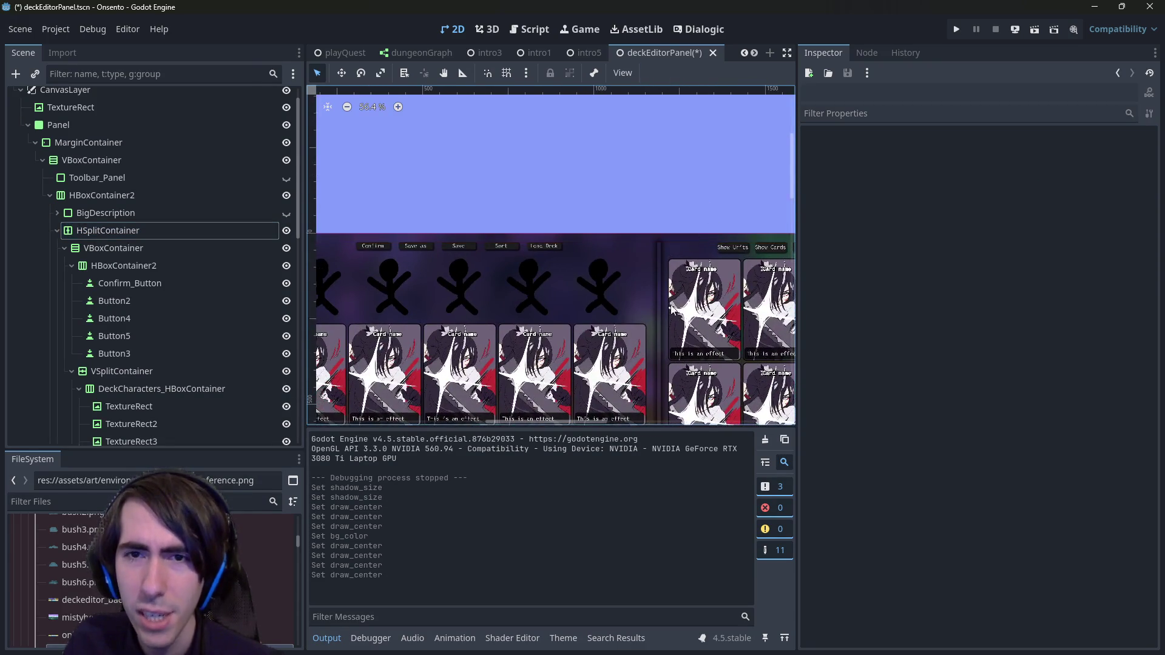
{"action": "scroll", "coordinate": [614, 301], "scroll_direction": "up", "scroll_amount": 2}
{"action": "scroll", "coordinate": [615, 301], "scroll_direction": "up", "scroll_amount": 5}
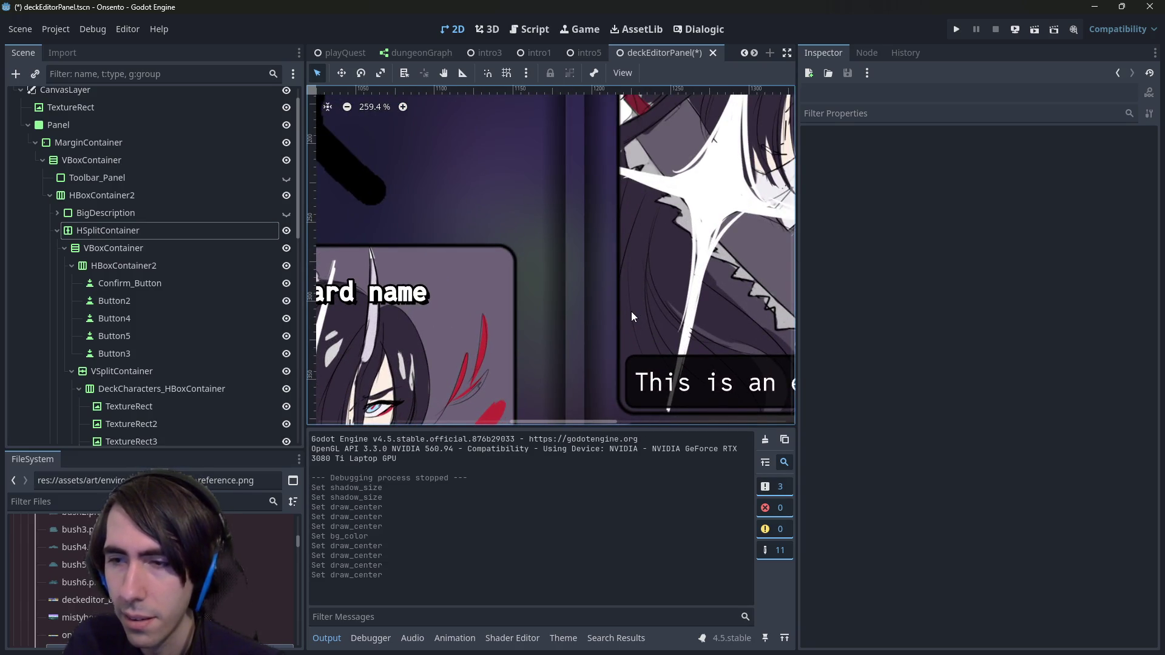
{"action": "scroll", "coordinate": [631, 312], "scroll_direction": "down", "scroll_amount": 6}
{"action": "scroll", "coordinate": [599, 241], "scroll_direction": "down", "scroll_amount": 3}
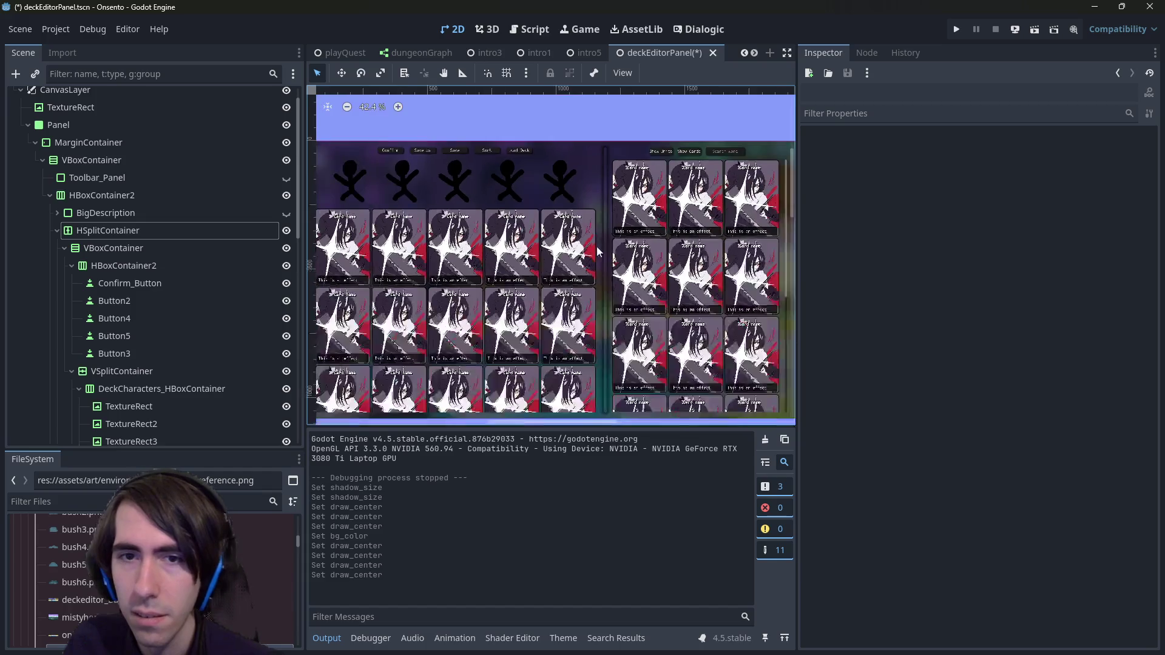
{"action": "scroll", "coordinate": [606, 307], "scroll_direction": "up", "scroll_amount": 2}
{"action": "key", "text": "F6"}
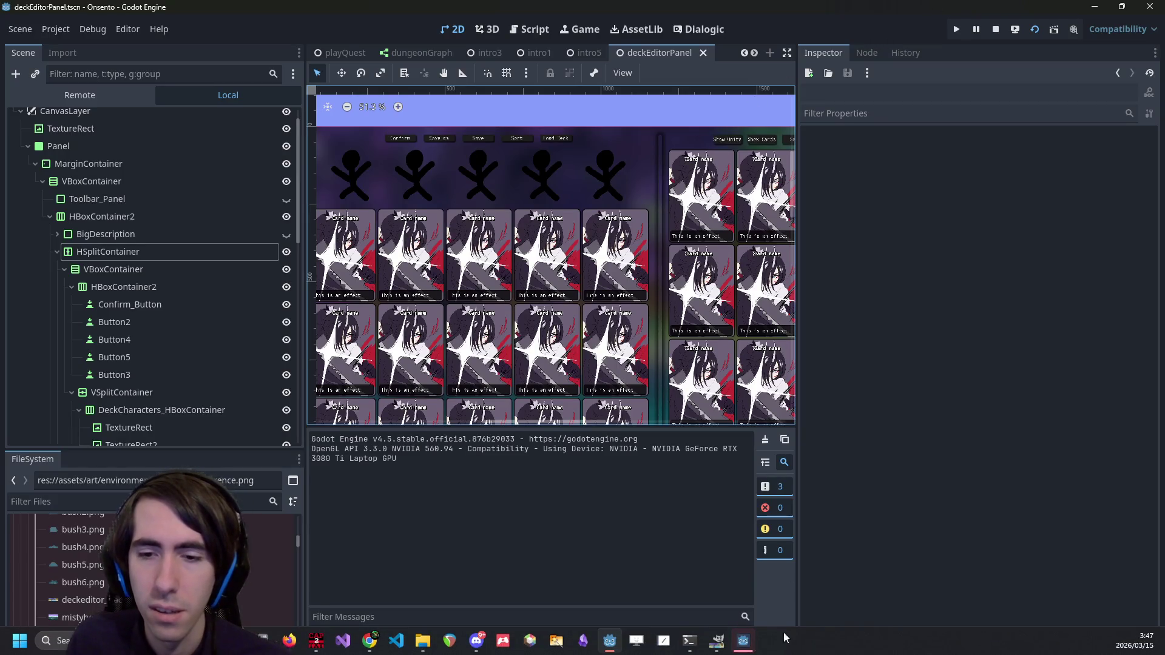
Step: Drag the restyled split bar and scroll the card list in the game, then close it
{"action": "left_click", "coordinate": [754, 650]}
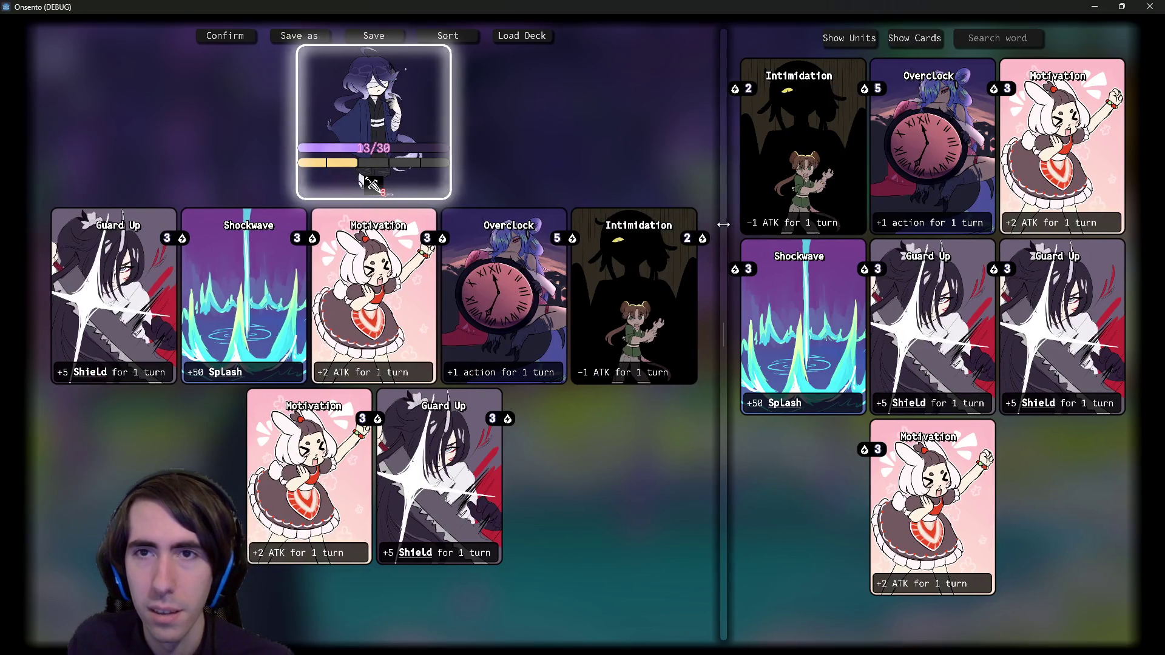
{"action": "mouse_move", "coordinate": [739, 222]}
{"action": "left_mouse_down"}
{"action": "mouse_move", "coordinate": [752, 220]}
{"action": "mouse_move", "coordinate": [690, 219]}
{"action": "mouse_move", "coordinate": [731, 222]}
{"action": "left_mouse_up"}
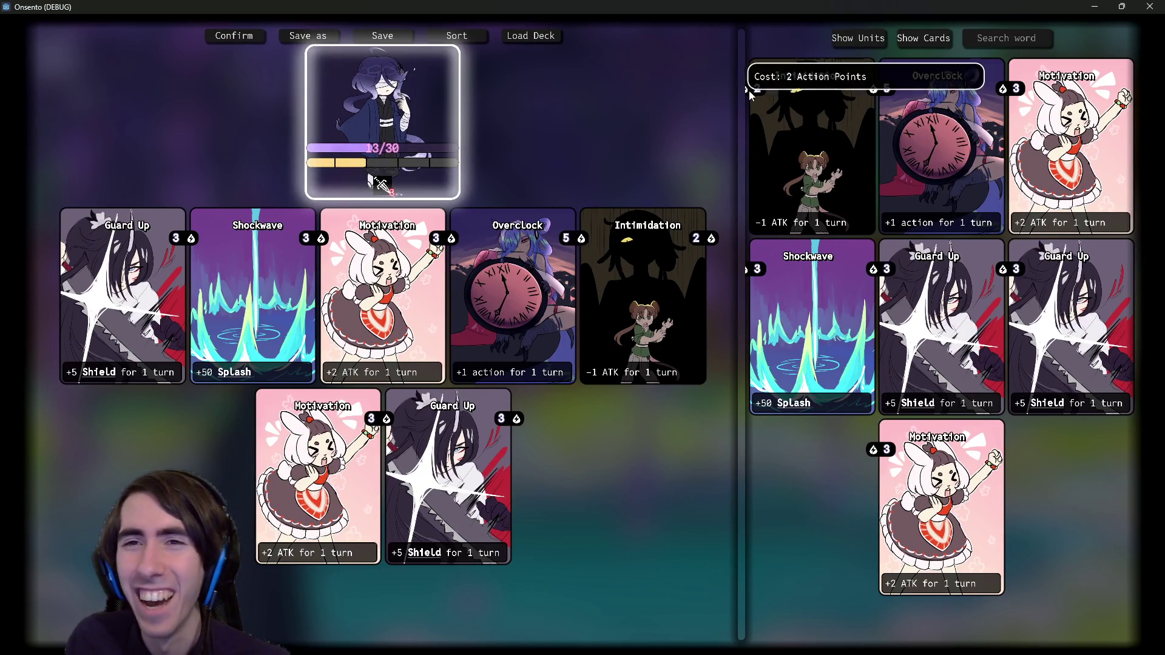
{"action": "mouse_move", "coordinate": [740, 88]}
{"action": "left_mouse_down"}
{"action": "mouse_move", "coordinate": [713, 88]}
{"action": "mouse_move", "coordinate": [838, 133]}
{"action": "mouse_move", "coordinate": [793, 130]}
{"action": "mouse_move", "coordinate": [835, 135]}
{"action": "mouse_move", "coordinate": [759, 203]}
{"action": "left_mouse_up"}
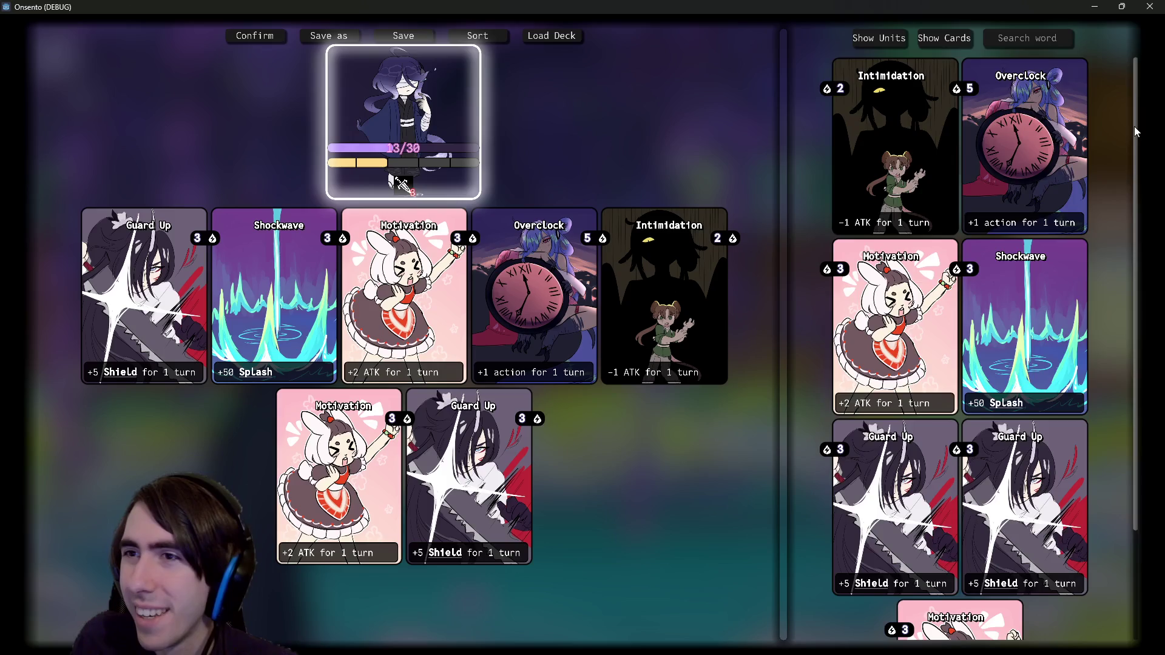
{"action": "mouse_move", "coordinate": [1141, 130]}
{"action": "left_mouse_down"}
{"action": "mouse_move", "coordinate": [1105, 333]}
{"action": "mouse_move", "coordinate": [1119, 260]}
{"action": "mouse_move", "coordinate": [1102, 85]}
{"action": "mouse_move", "coordinate": [1097, 202]}
{"action": "left_mouse_up"}
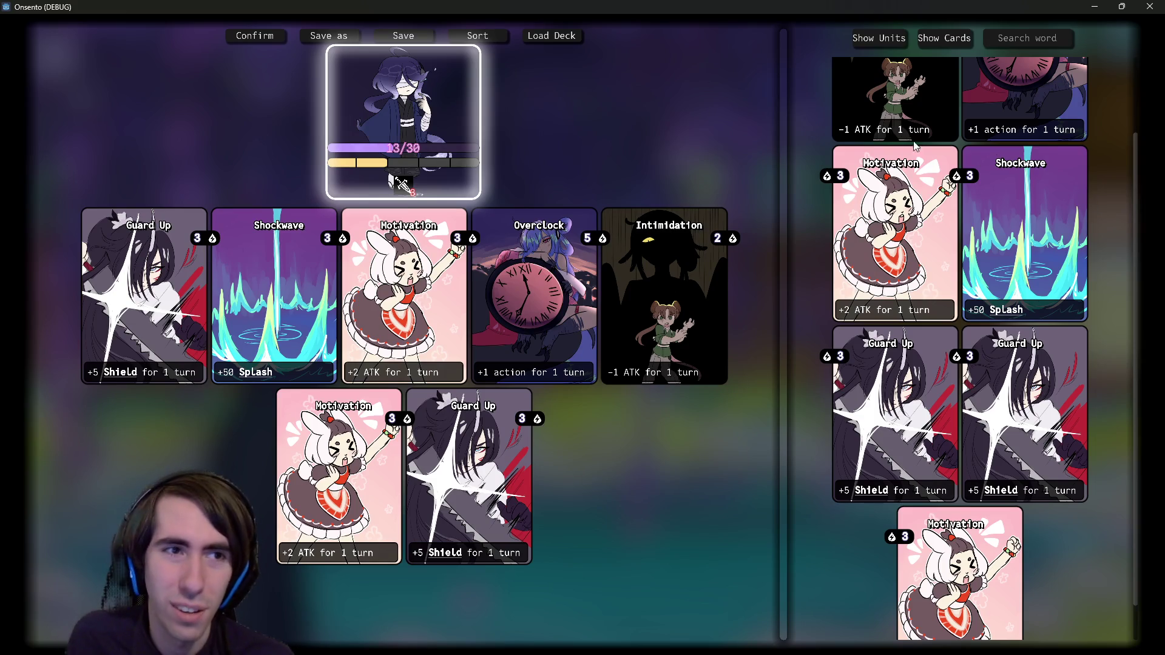
{"action": "left_click", "coordinate": [1153, 6]}
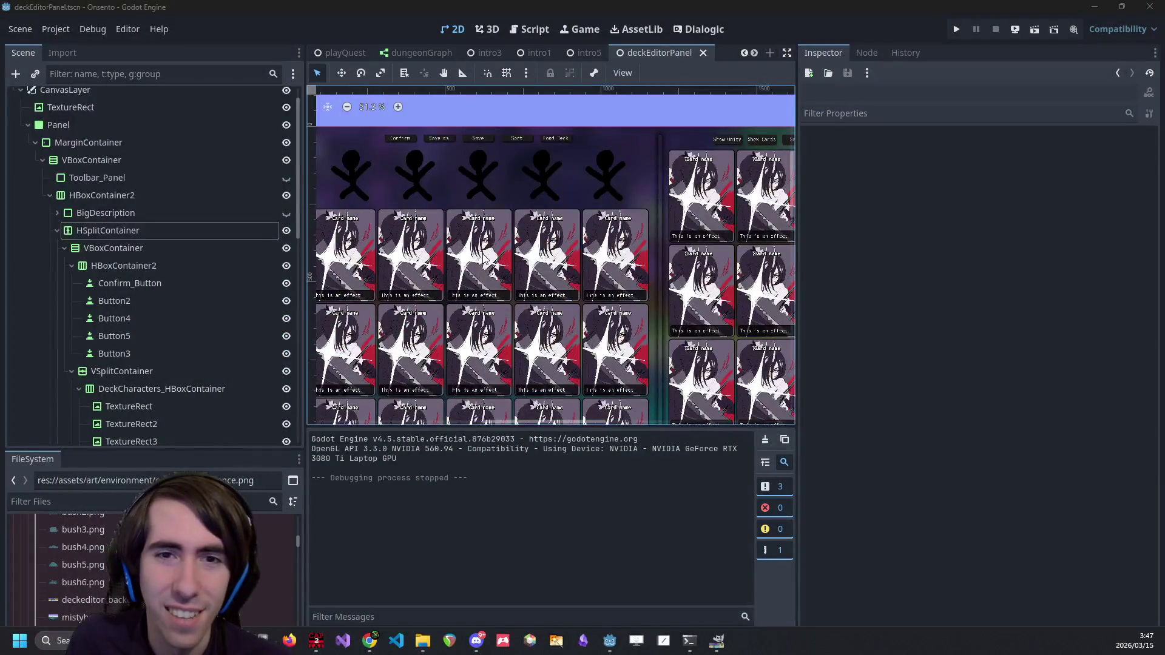
Step: Browse the deck editor's scene tree and keep DeckCards_HFlowContainer's alignment at Center
{"action": "left_click", "coordinate": [355, 228]}
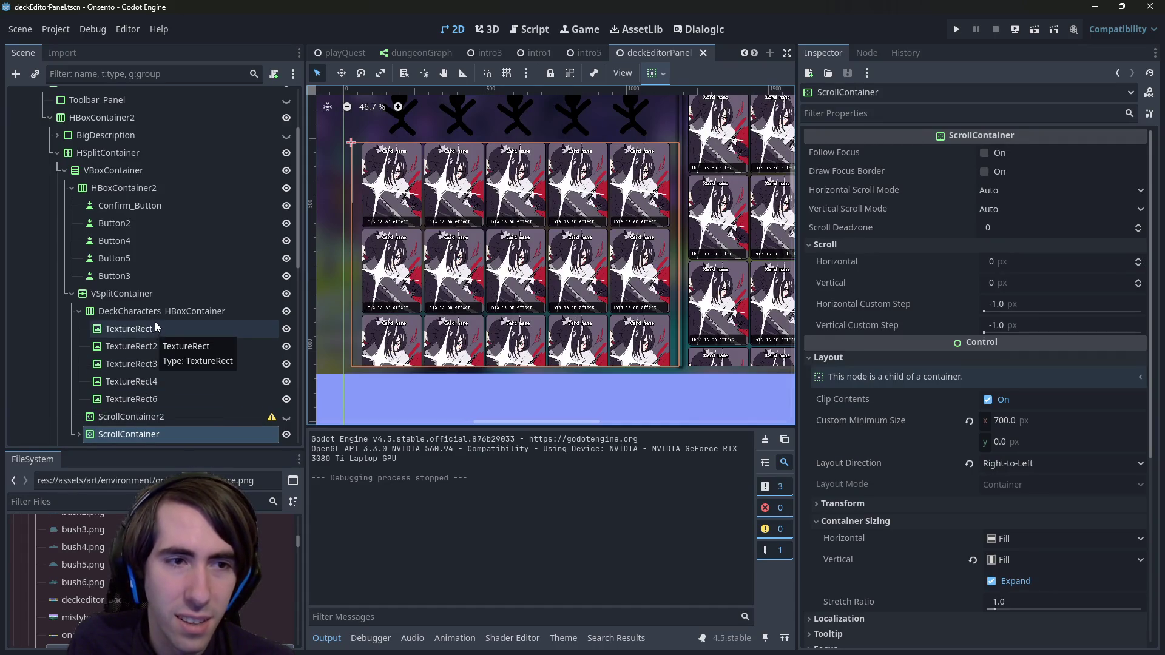
{"action": "left_click", "coordinate": [146, 344]}
{"action": "left_click", "coordinate": [141, 416]}
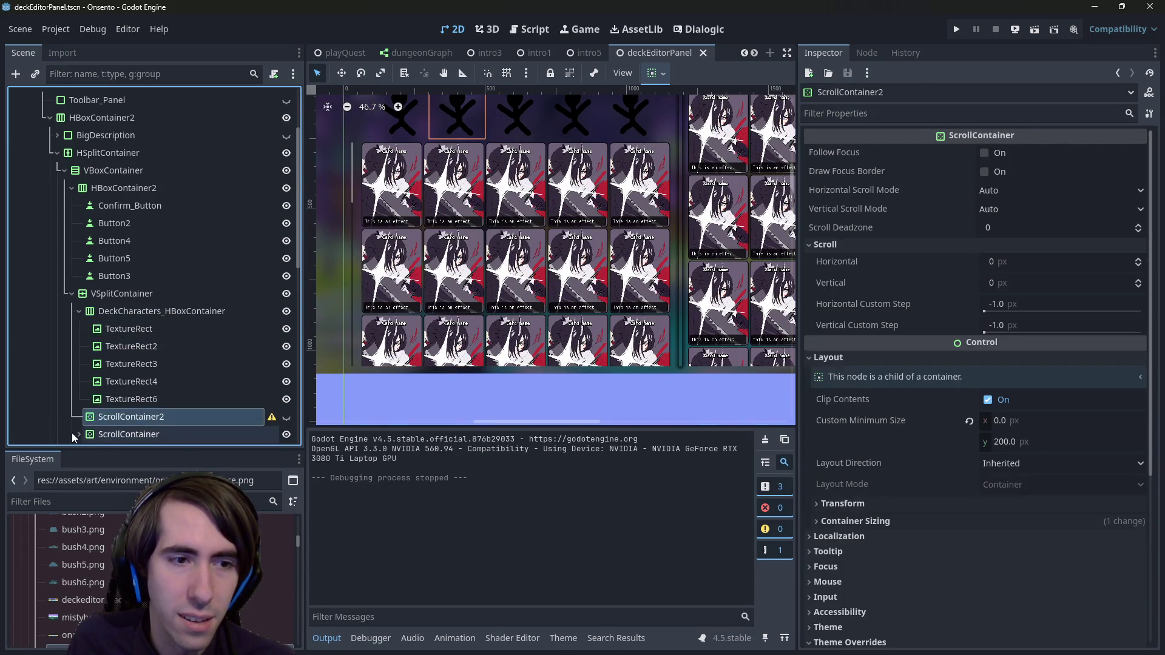
{"action": "left_click", "coordinate": [79, 435]}
{"action": "scroll", "coordinate": [127, 374], "scroll_direction": "down", "scroll_amount": 3}
{"action": "left_click", "coordinate": [141, 279]}
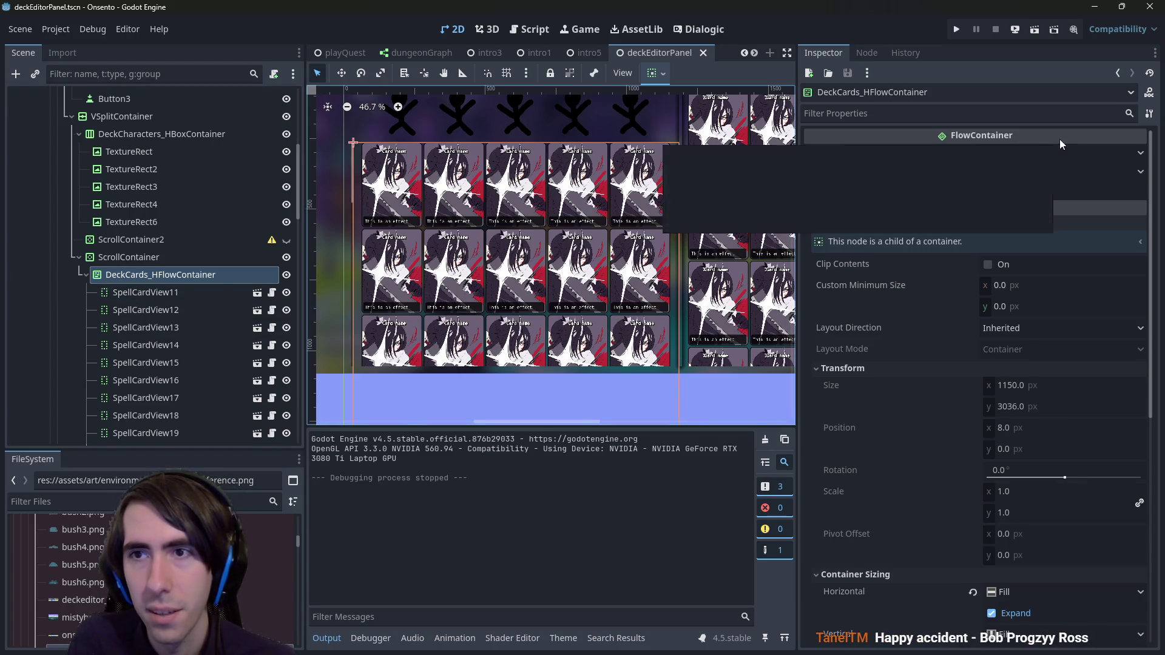
{"action": "left_click", "coordinate": [1091, 156]}
{"action": "left_click", "coordinate": [1041, 160]}
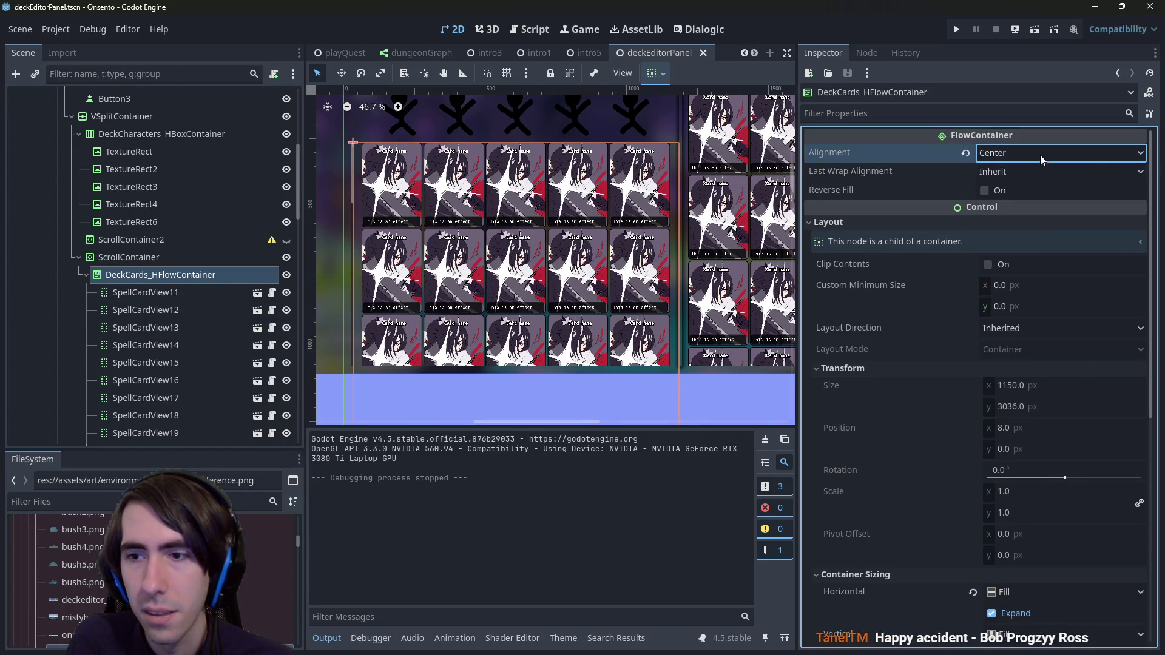
{"action": "scroll", "coordinate": [1013, 547], "scroll_direction": "down", "scroll_amount": 5}
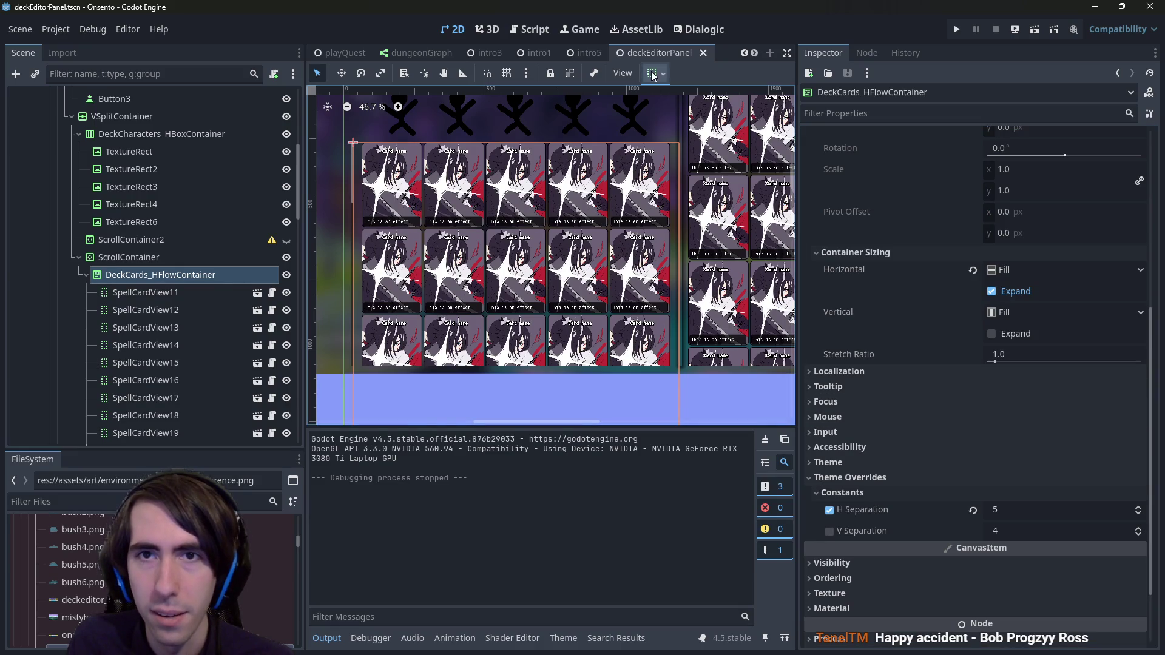
{"action": "scroll", "coordinate": [1002, 436], "scroll_direction": "up", "scroll_amount": 5}
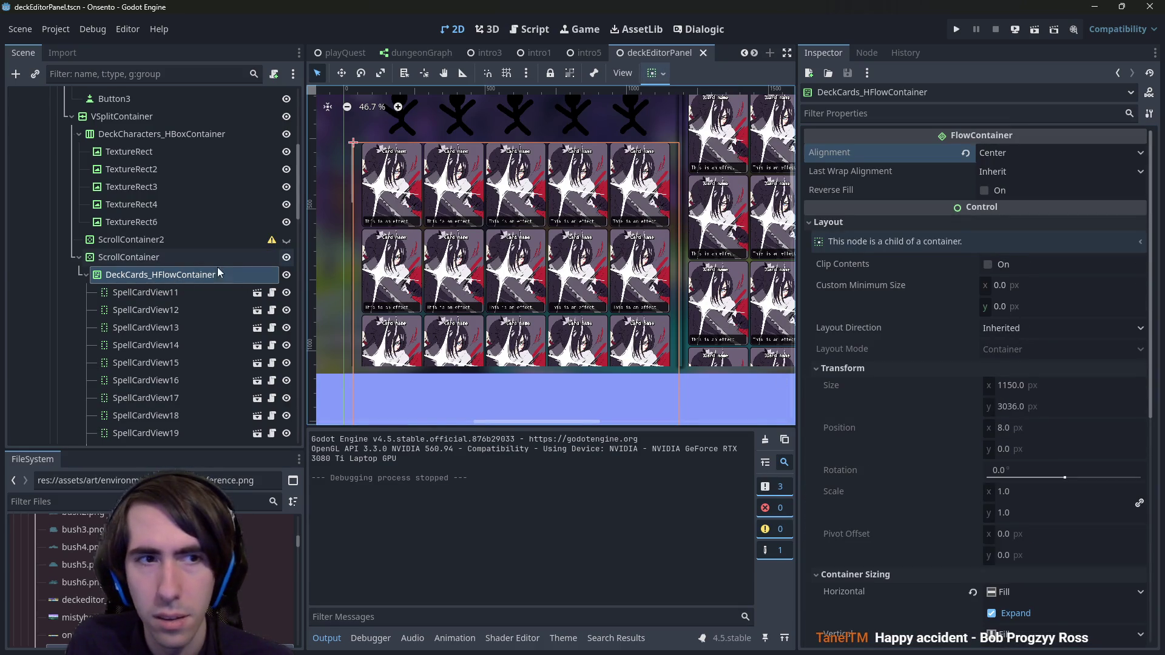
Step: Revert the deck cards ScrollContainer's Layout Direction to Inherited, save, and expand its Theme properties
{"action": "left_click", "coordinate": [192, 260]}
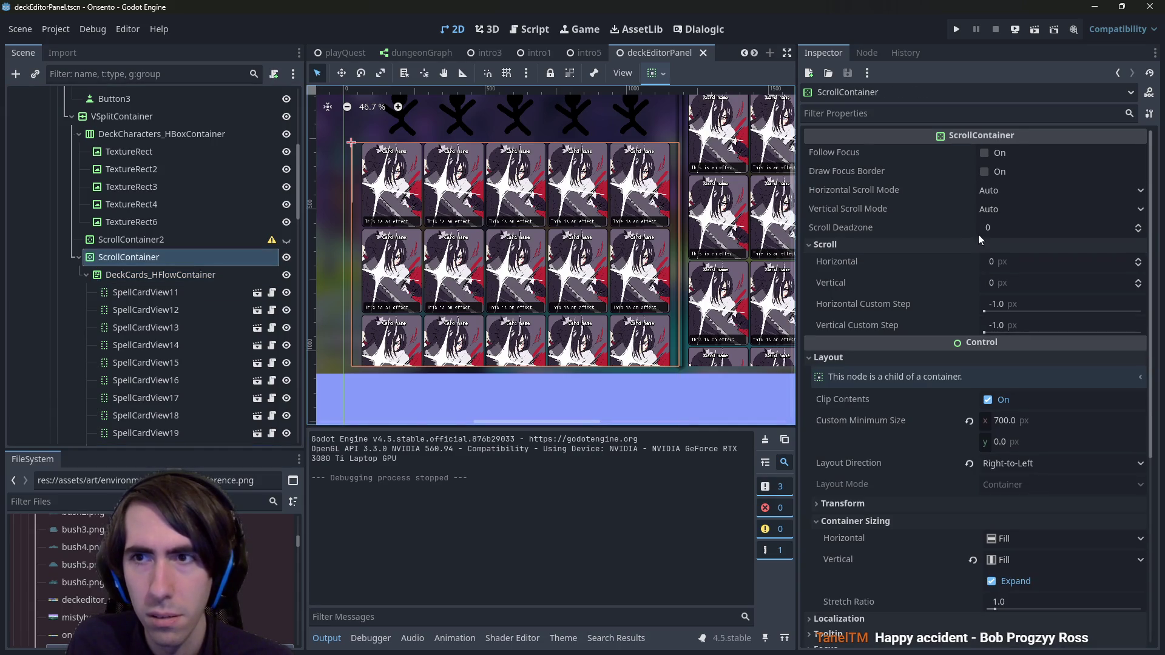
{"action": "left_click", "coordinate": [970, 464]}
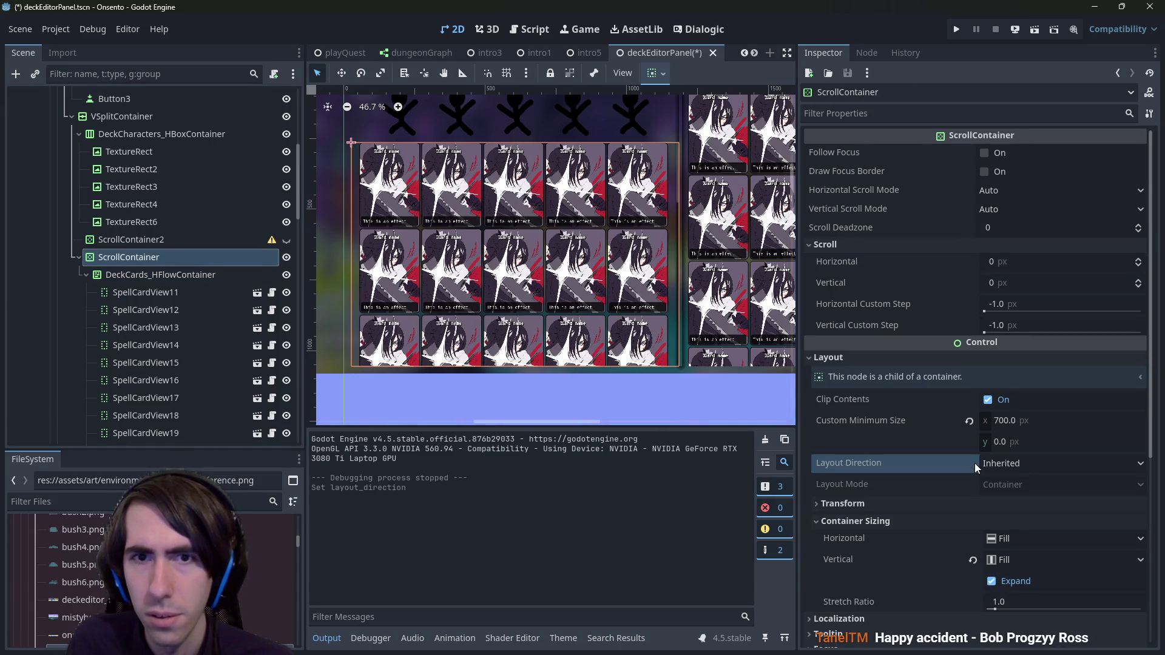
{"action": "key", "text": "ctrl+s"}
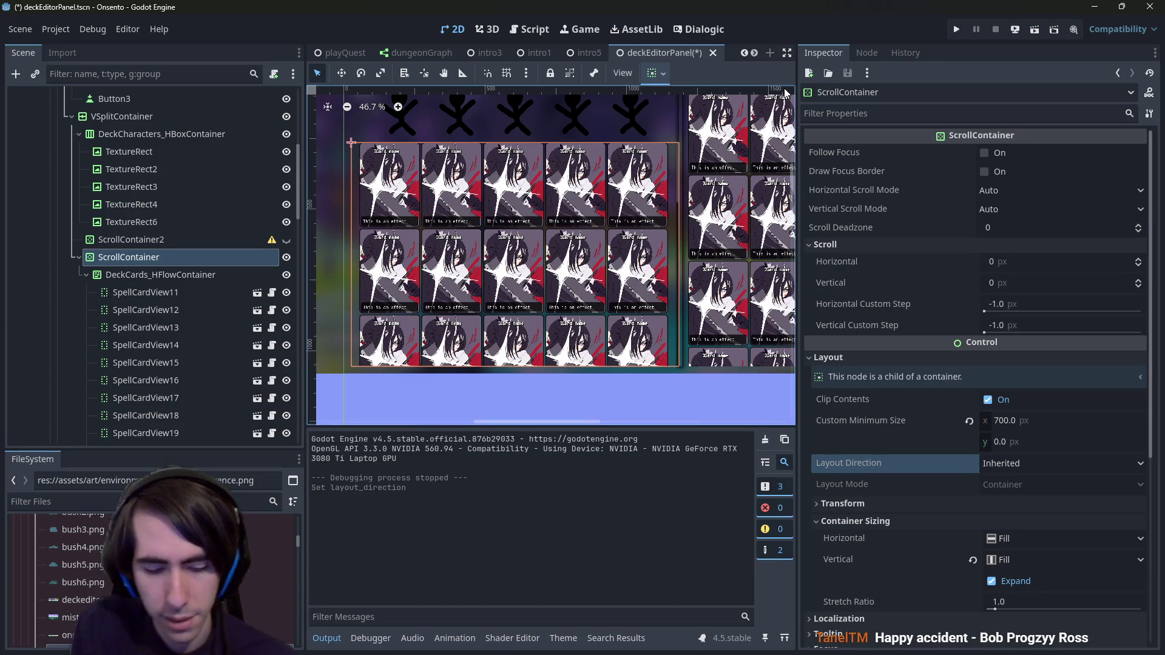
{"action": "scroll", "coordinate": [756, 106], "scroll_direction": "up", "scroll_amount": 6}
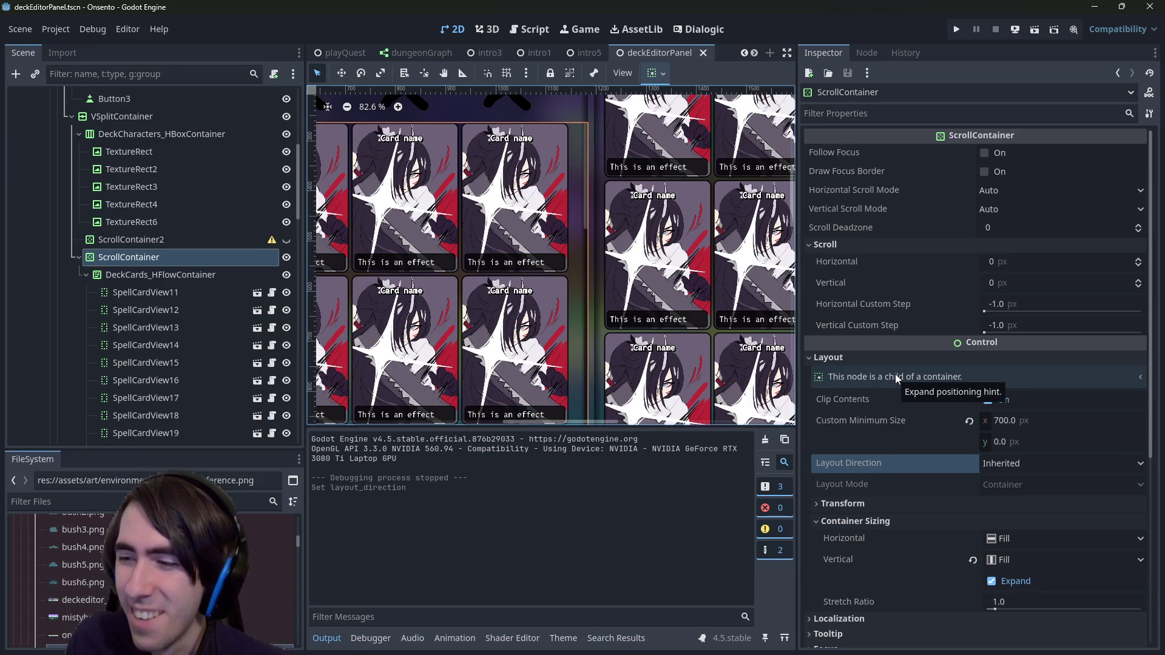
{"action": "left_click", "coordinate": [879, 357]}
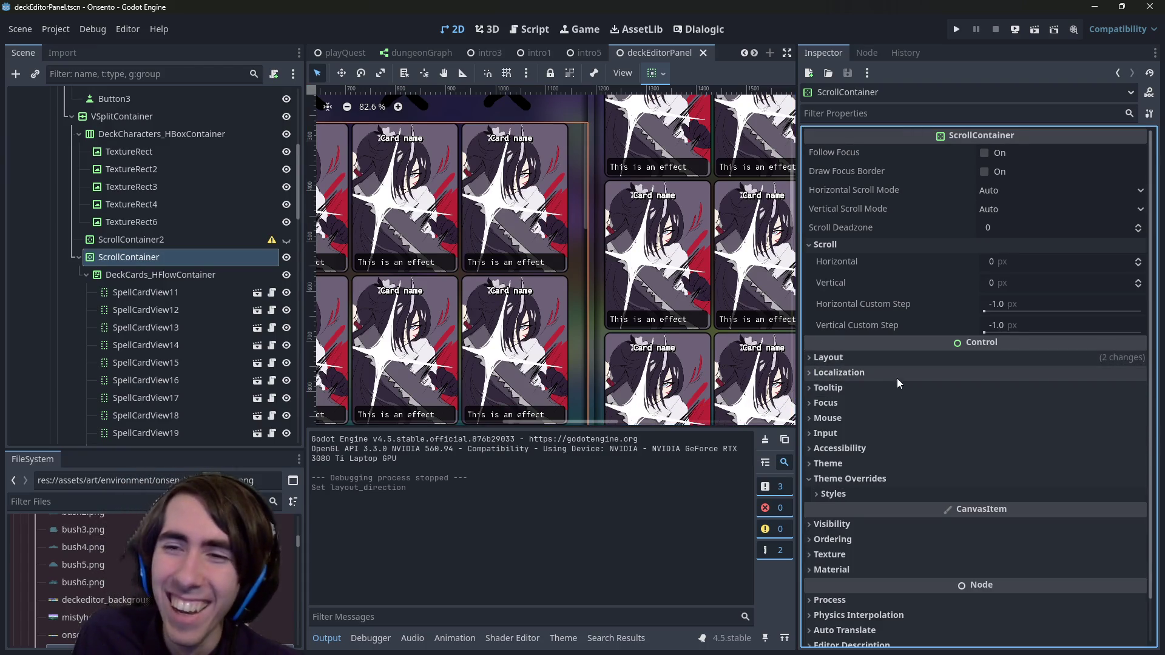
{"action": "left_click", "coordinate": [827, 464]}
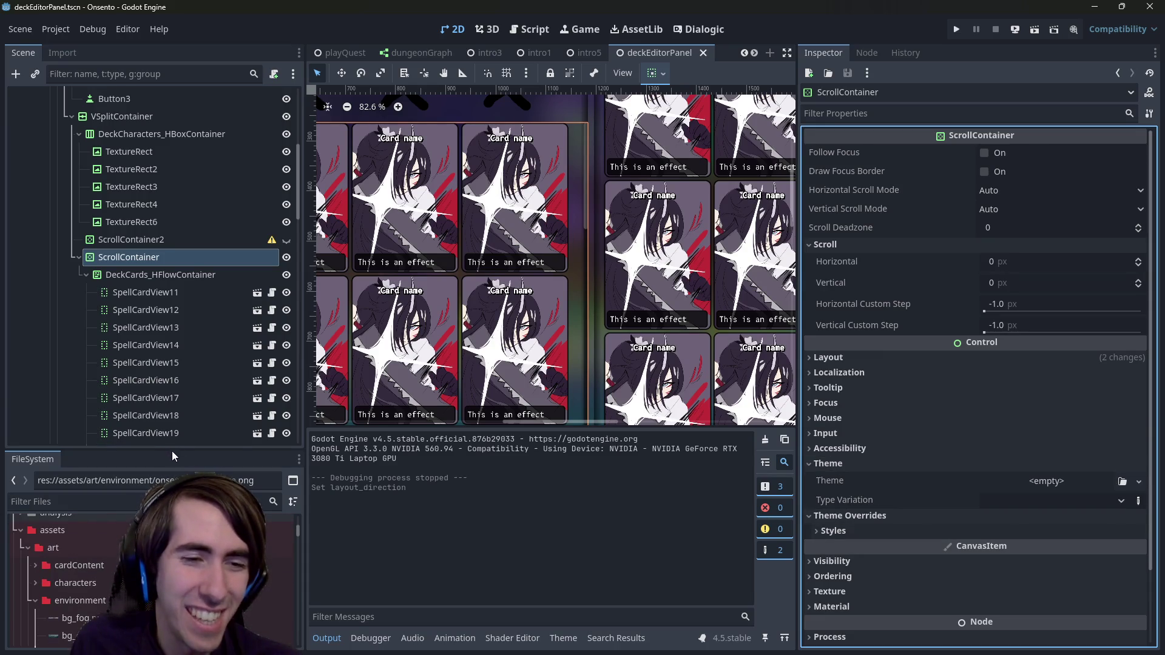
Step: Open the art folder in FileSystem and reselect the deck cards ScrollContainer
{"action": "scroll", "coordinate": [121, 547], "scroll_direction": "up", "scroll_amount": 1}
{"action": "left_click_drag", "start_coordinate": [125, 450], "coordinate": [124, 270]}
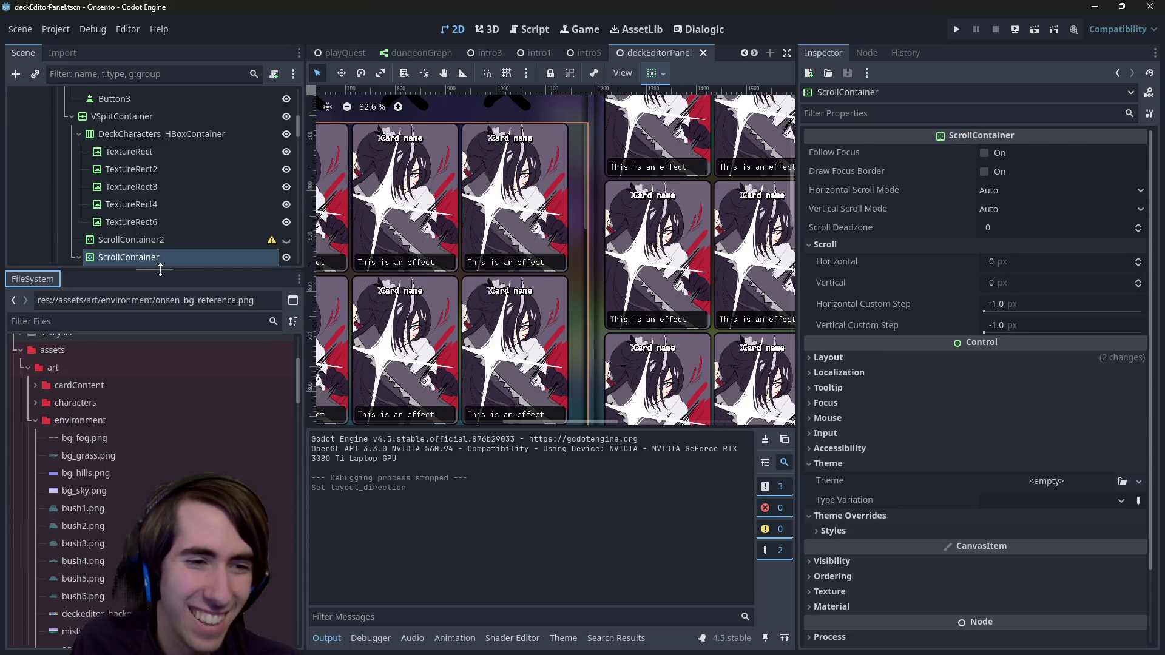
{"action": "scroll", "coordinate": [143, 406], "scroll_direction": "up", "scroll_amount": 5}
{"action": "left_click", "coordinate": [119, 537]}
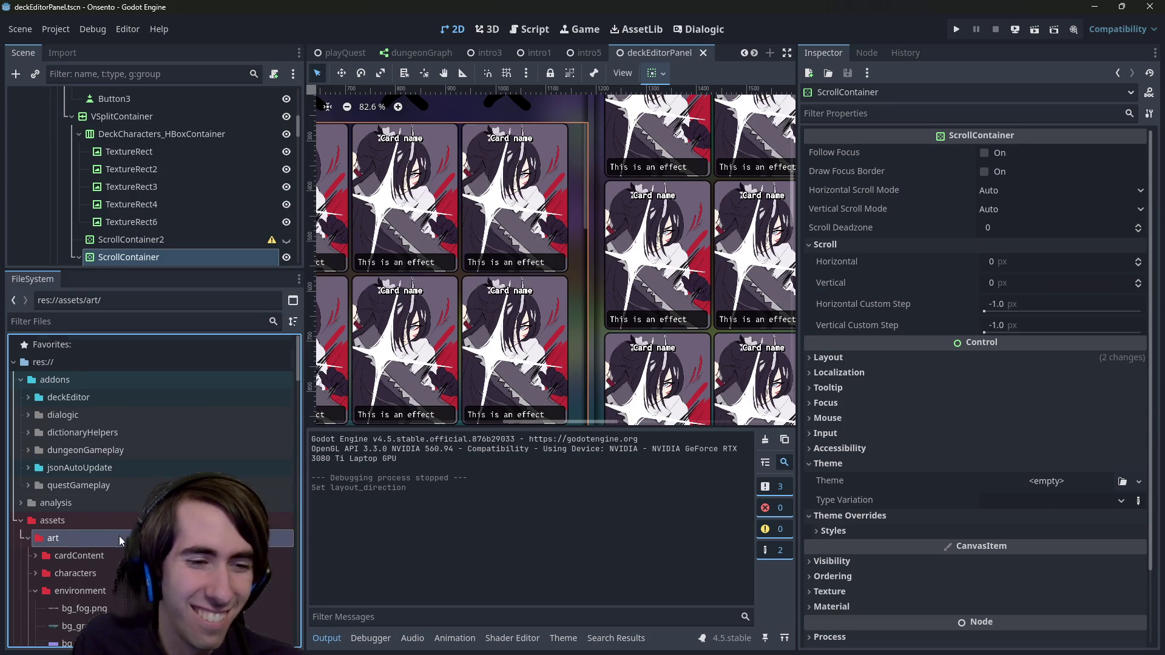
{"action": "scroll", "coordinate": [119, 536], "scroll_direction": "down", "scroll_amount": 2}
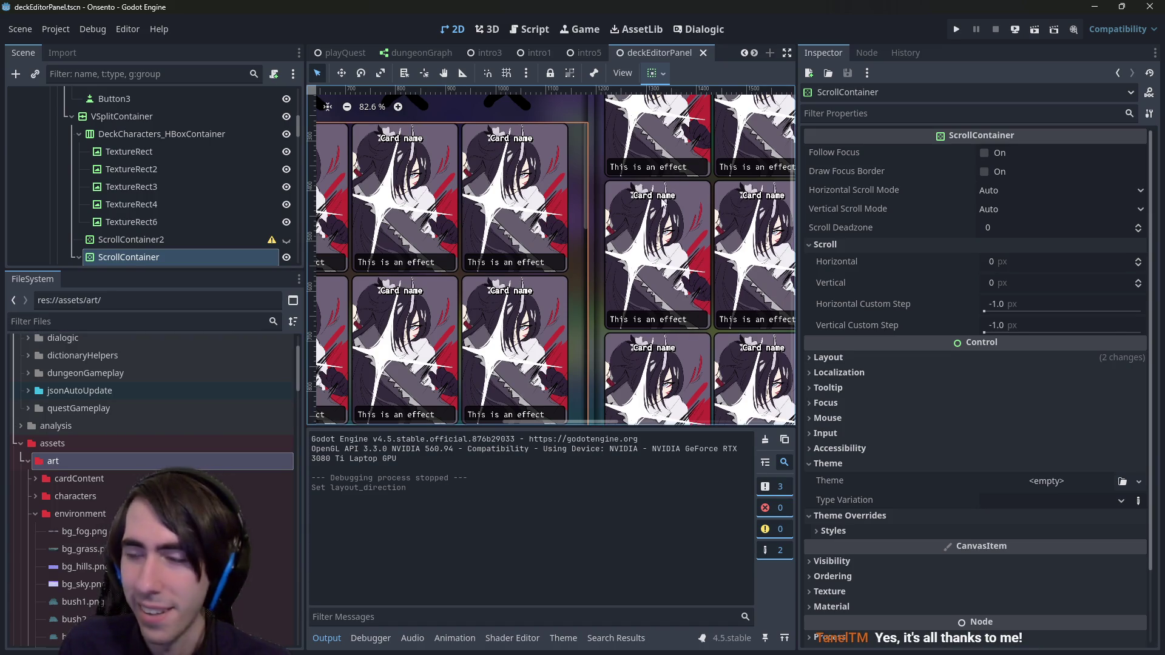
{"action": "left_click_drag", "start_coordinate": [663, 201], "coordinate": [701, 223]}
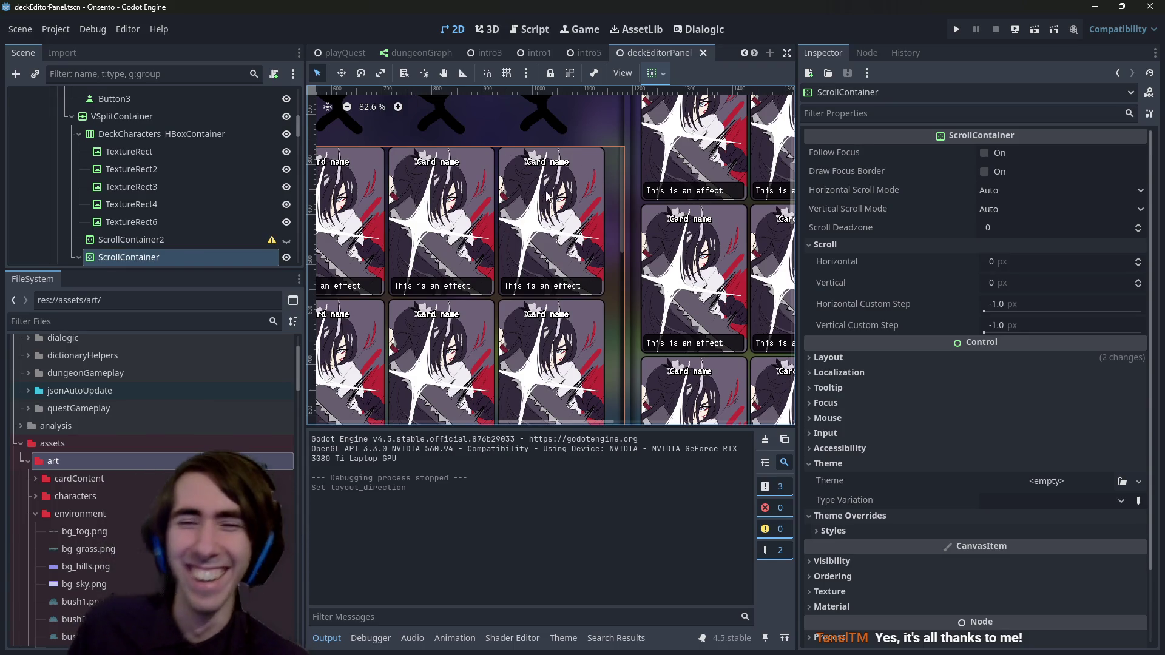
{"action": "scroll", "coordinate": [138, 184], "scroll_direction": "down", "scroll_amount": 2}
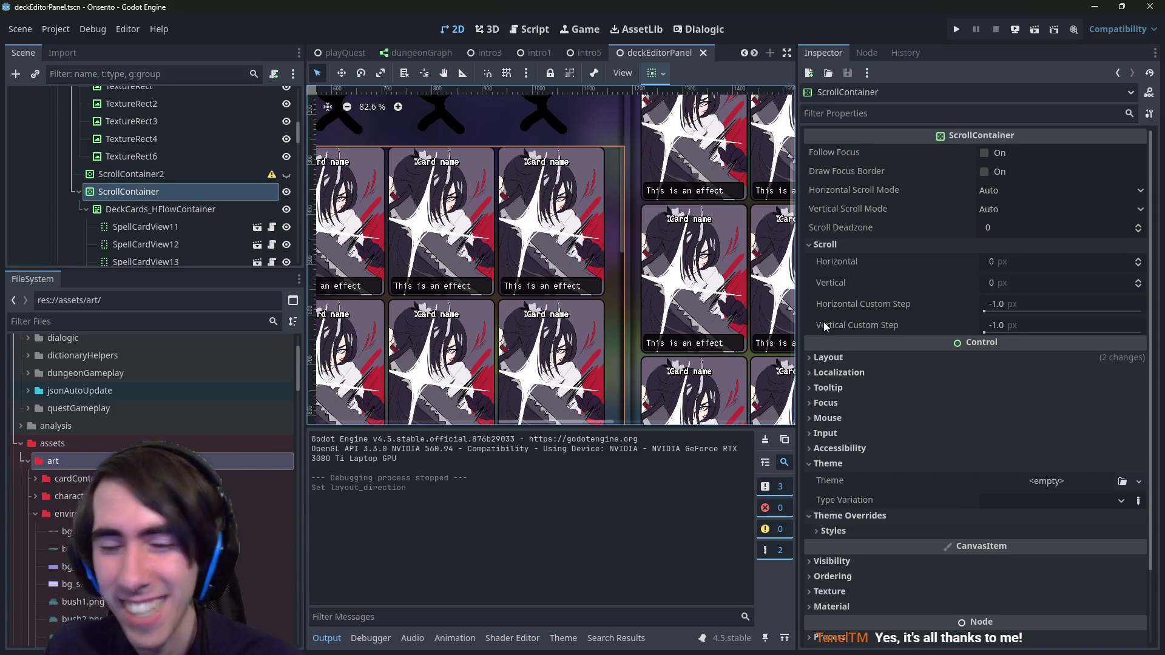
{"action": "left_click", "coordinate": [180, 209]}
{"action": "scroll", "coordinate": [621, 287], "scroll_direction": "up", "scroll_amount": 3}
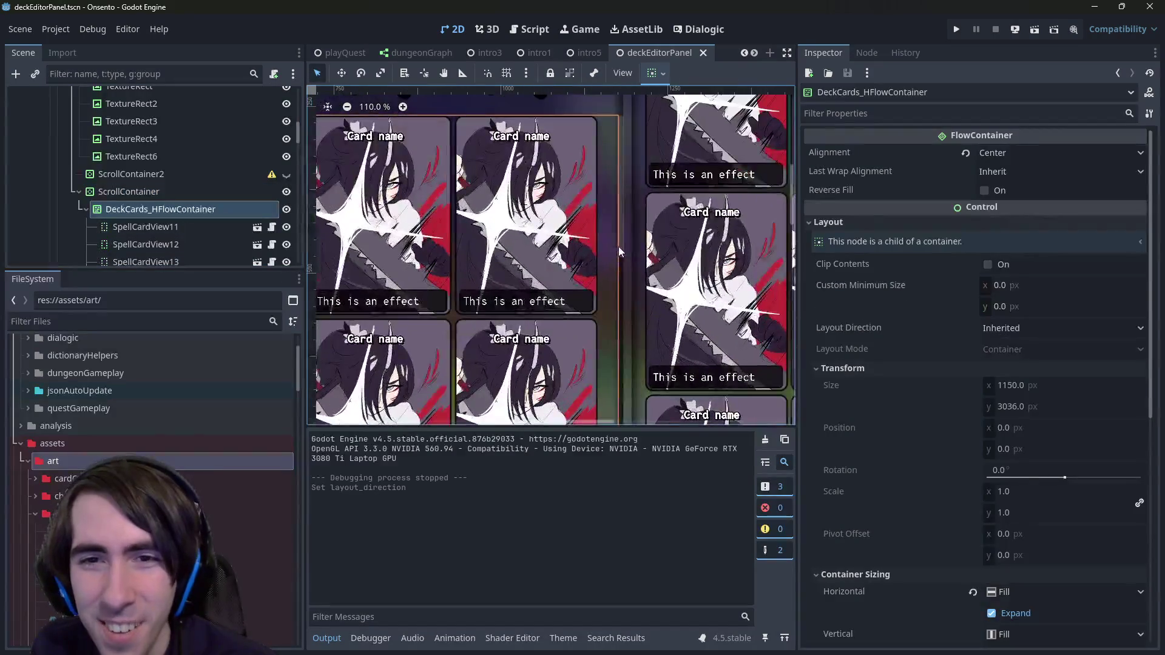
{"action": "left_click", "coordinate": [618, 246]}
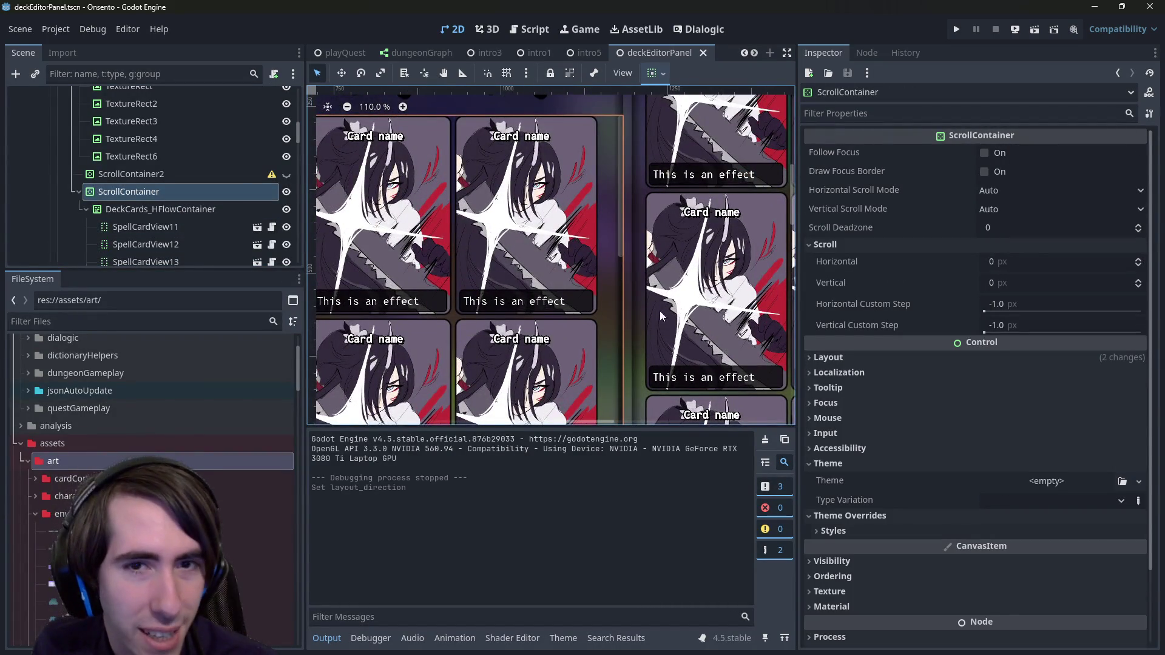
{"action": "scroll", "coordinate": [660, 311], "scroll_direction": "down", "scroll_amount": 2}
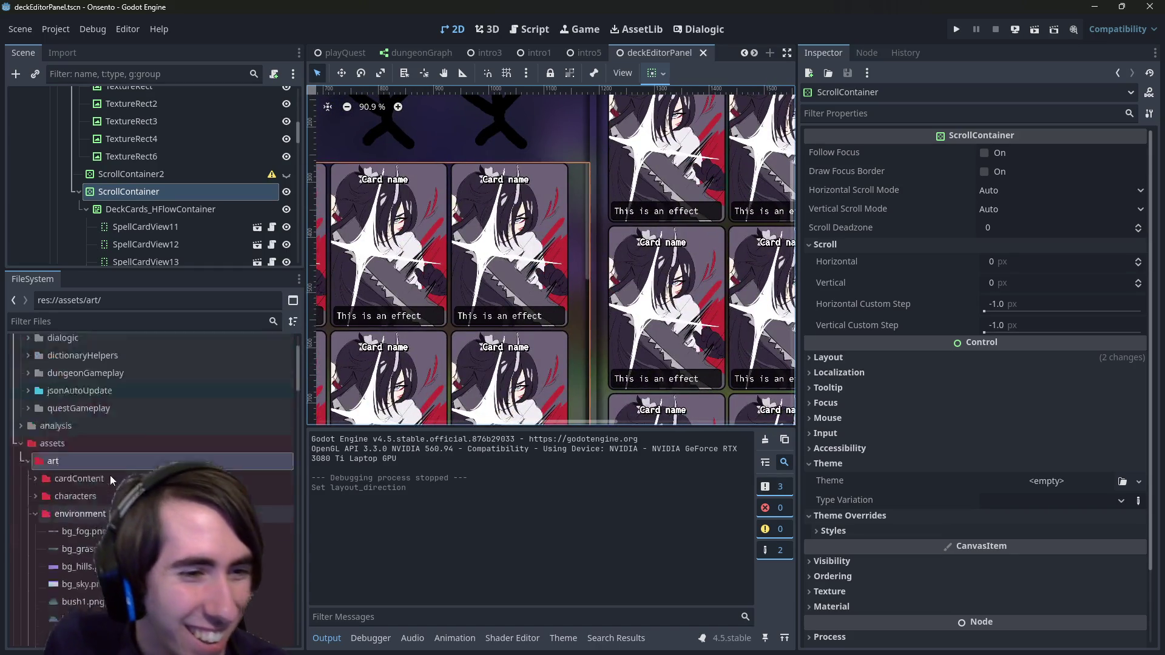
{"action": "scroll", "coordinate": [111, 480], "scroll_direction": "up", "scroll_amount": 2}
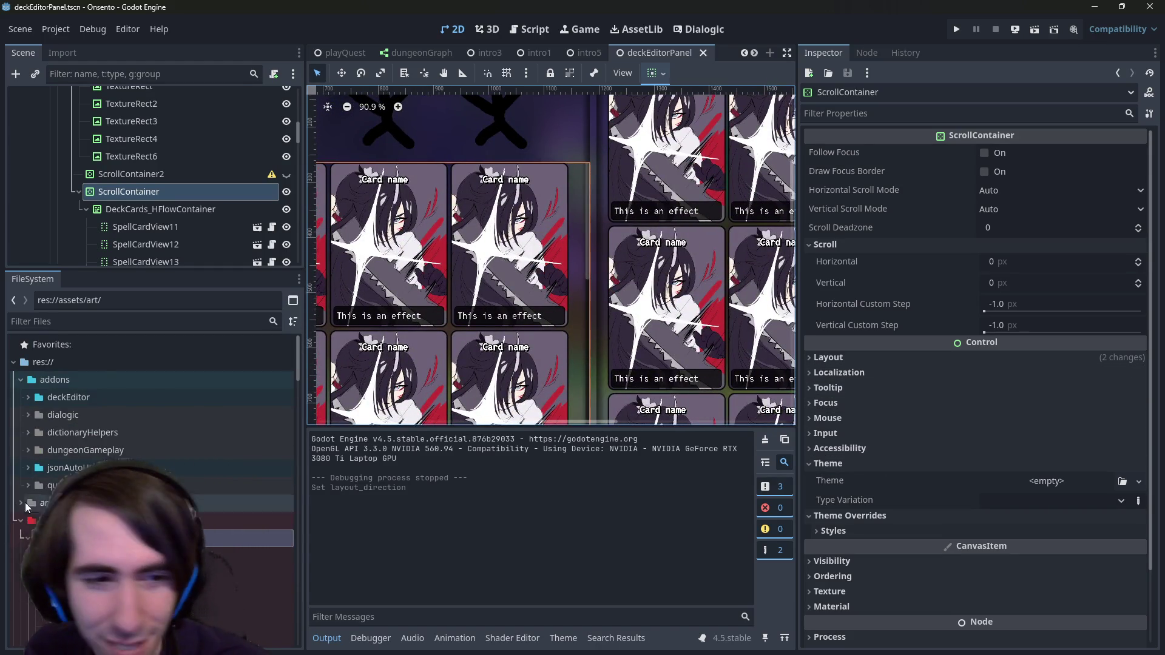
{"action": "scroll", "coordinate": [61, 485], "scroll_direction": "down", "scroll_amount": 4}
Step: Drag res://assets/art/ui/theme.tres onto the ScrollContainer's Theme property and save the scene
{"action": "left_click", "coordinate": [85, 436]}
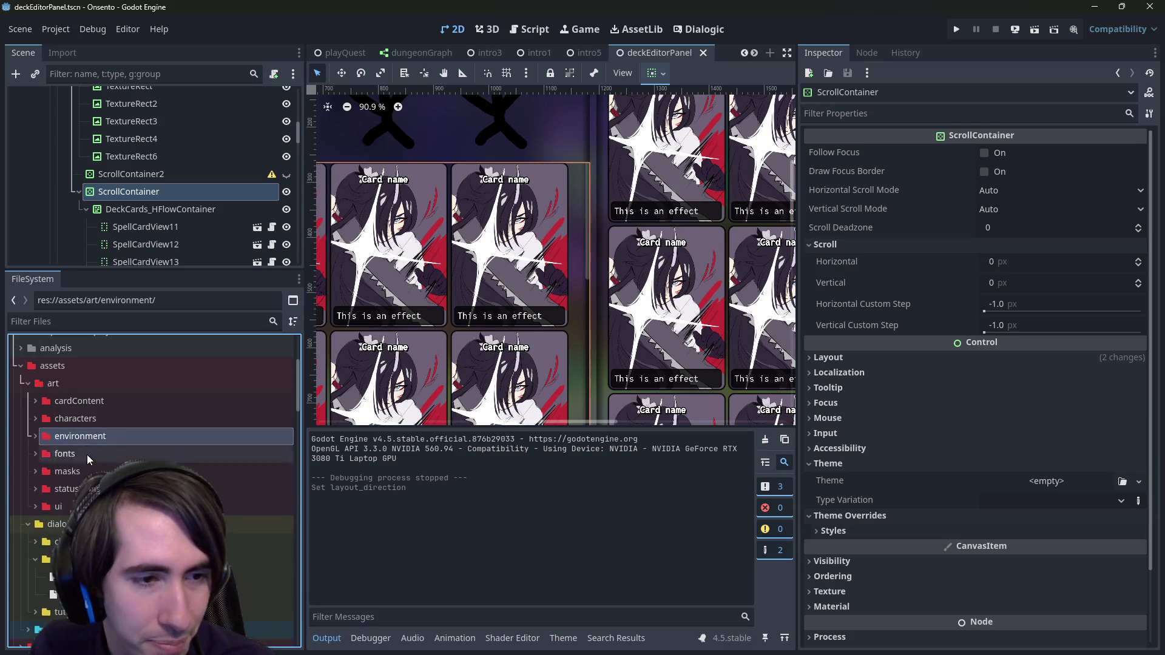
{"action": "double_click", "coordinate": [72, 506]}
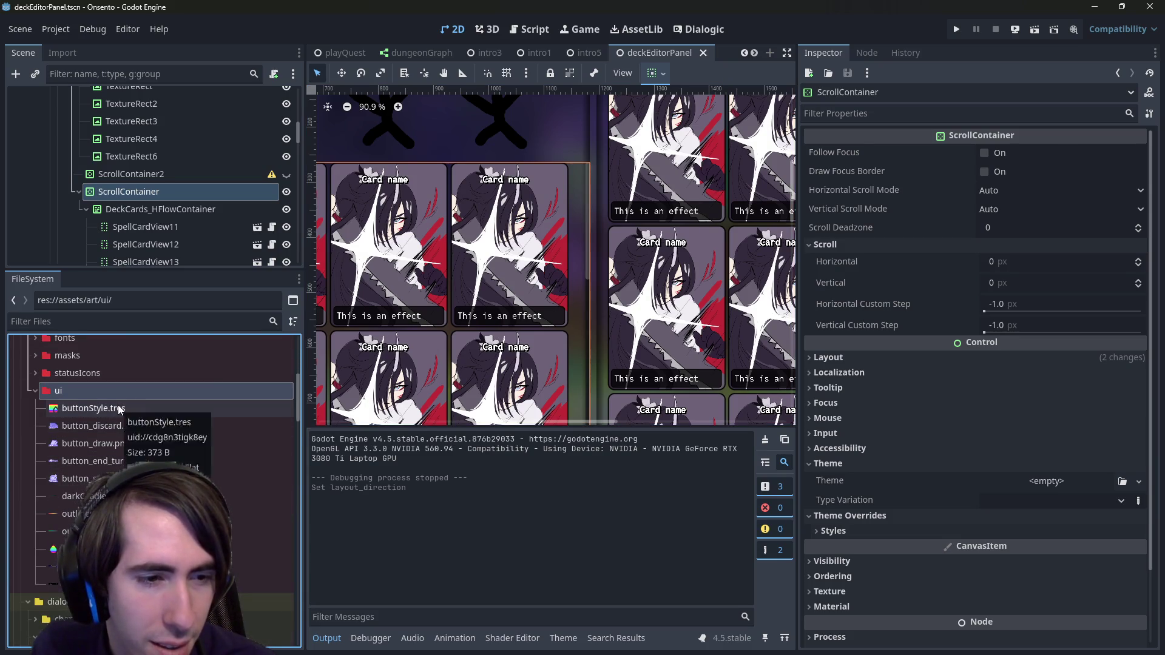
{"action": "mouse_move", "coordinate": [67, 549]}
{"action": "left_mouse_down"}
{"action": "mouse_move", "coordinate": [789, 461]}
{"action": "mouse_move", "coordinate": [1022, 488]}
{"action": "left_mouse_up"}
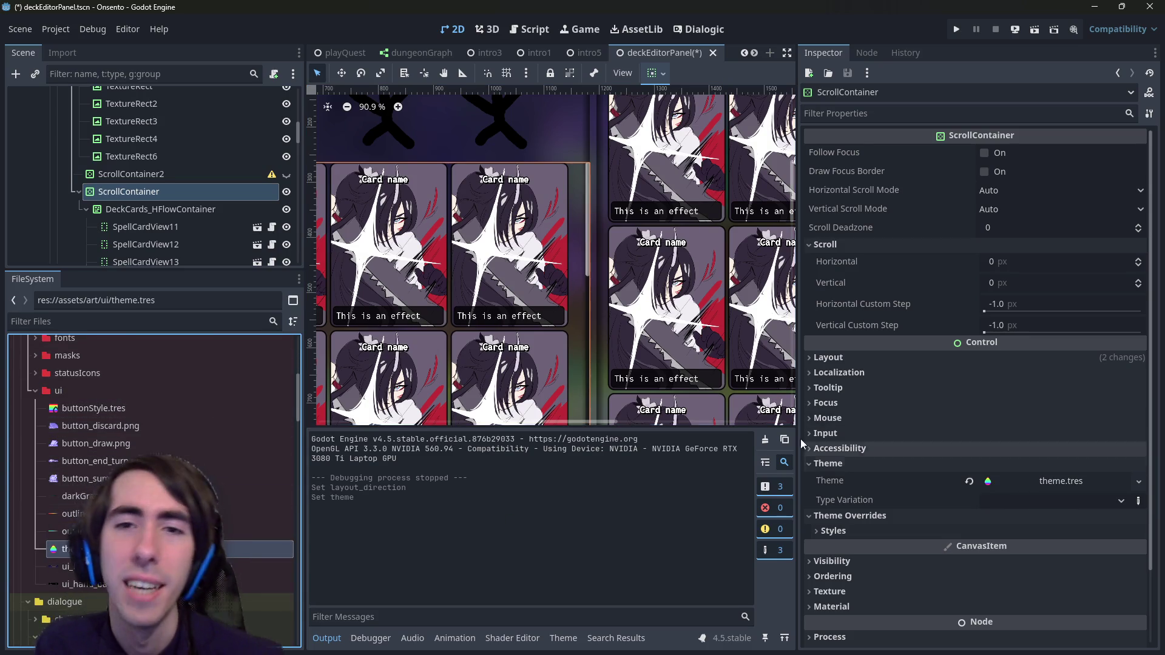
{"action": "key", "text": "ctrl+s"}
{"action": "scroll", "coordinate": [662, 315], "scroll_direction": "down", "scroll_amount": 5}
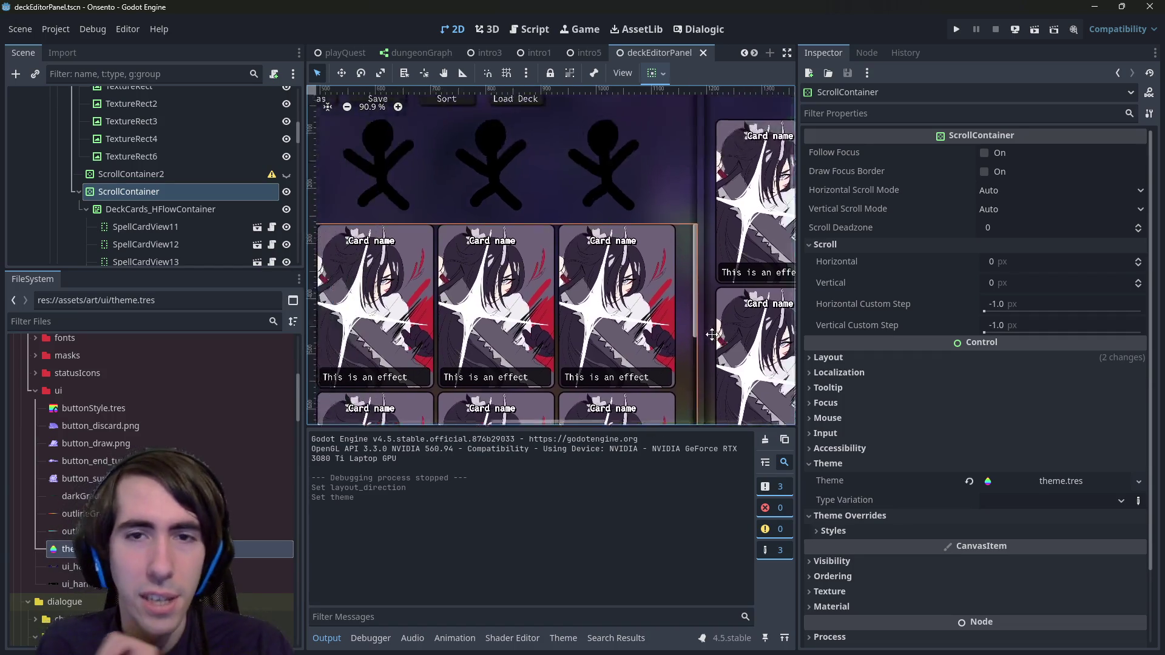
{"action": "scroll", "coordinate": [661, 315], "scroll_direction": "down", "scroll_amount": 3}
{"action": "scroll", "coordinate": [661, 315], "scroll_direction": "right", "scroll_amount": 6}
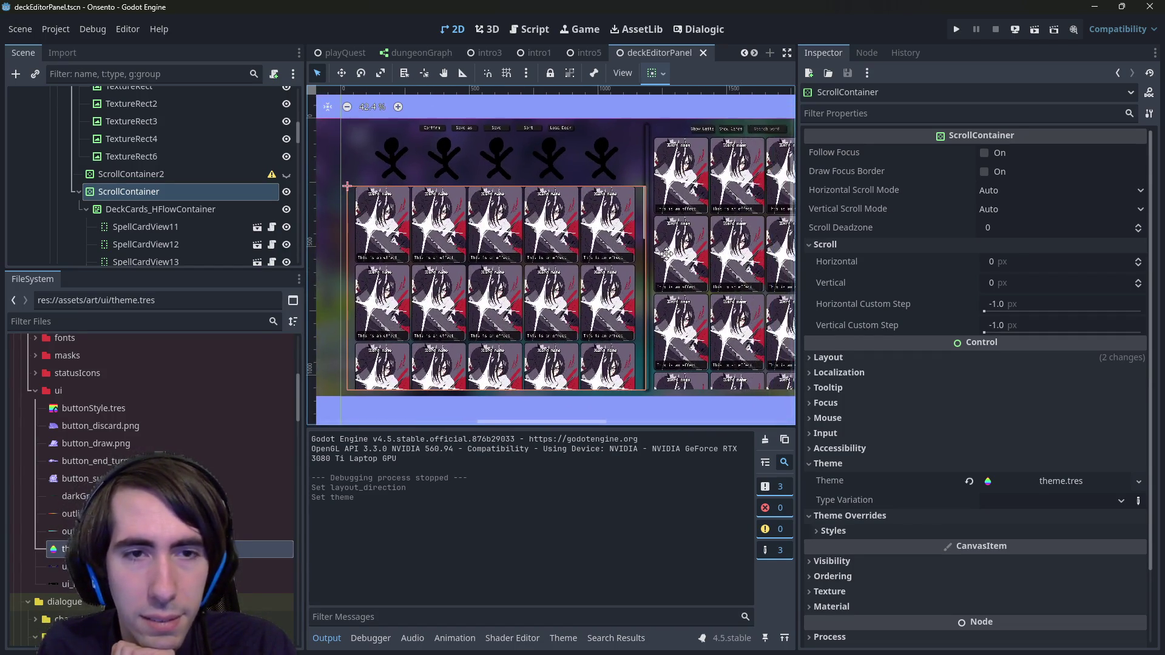
{"action": "scroll", "coordinate": [663, 278], "scroll_direction": "up", "scroll_amount": 1}
{"action": "left_click", "coordinate": [703, 255]}
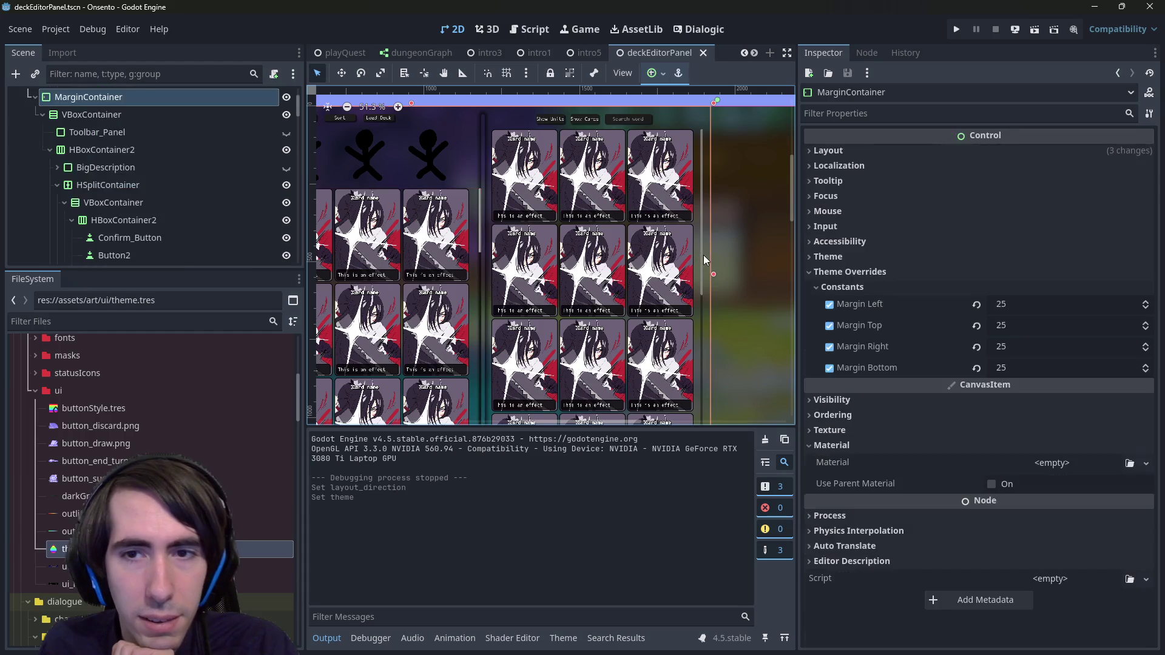
Step: Set the AllCardsPanel ScrollContainer's Theme property to theme.tres from the ui folder
{"action": "left_click", "coordinate": [698, 253]}
{"action": "left_click", "coordinate": [701, 253]}
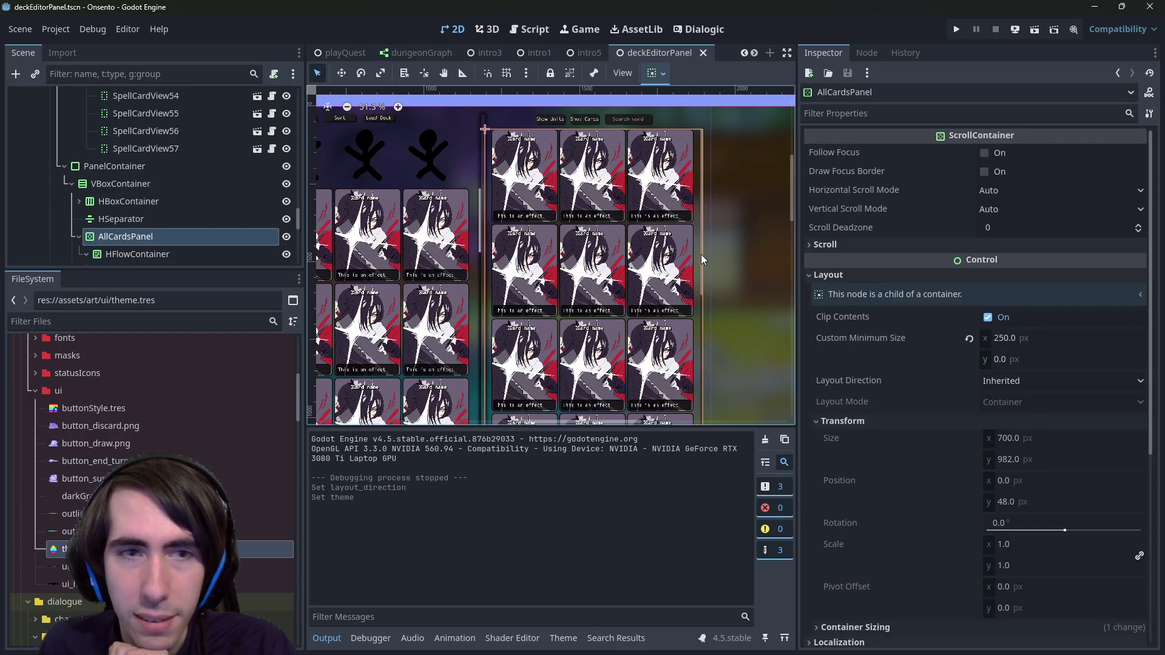
{"action": "left_click", "coordinate": [863, 273]}
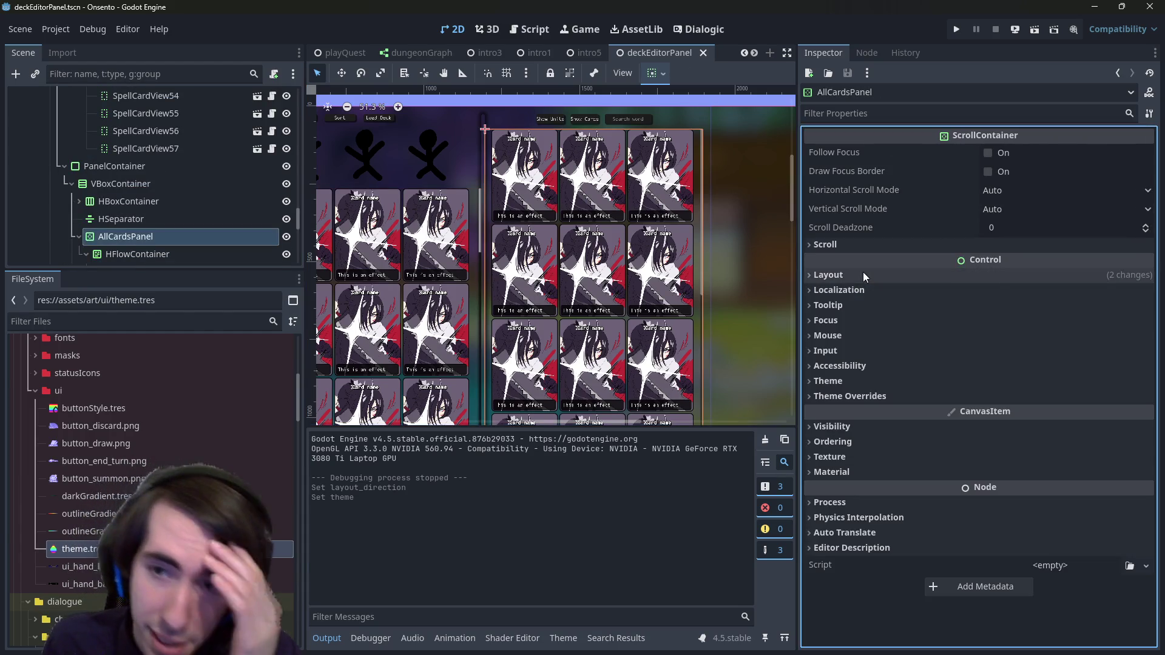
{"action": "left_click", "coordinate": [855, 381]}
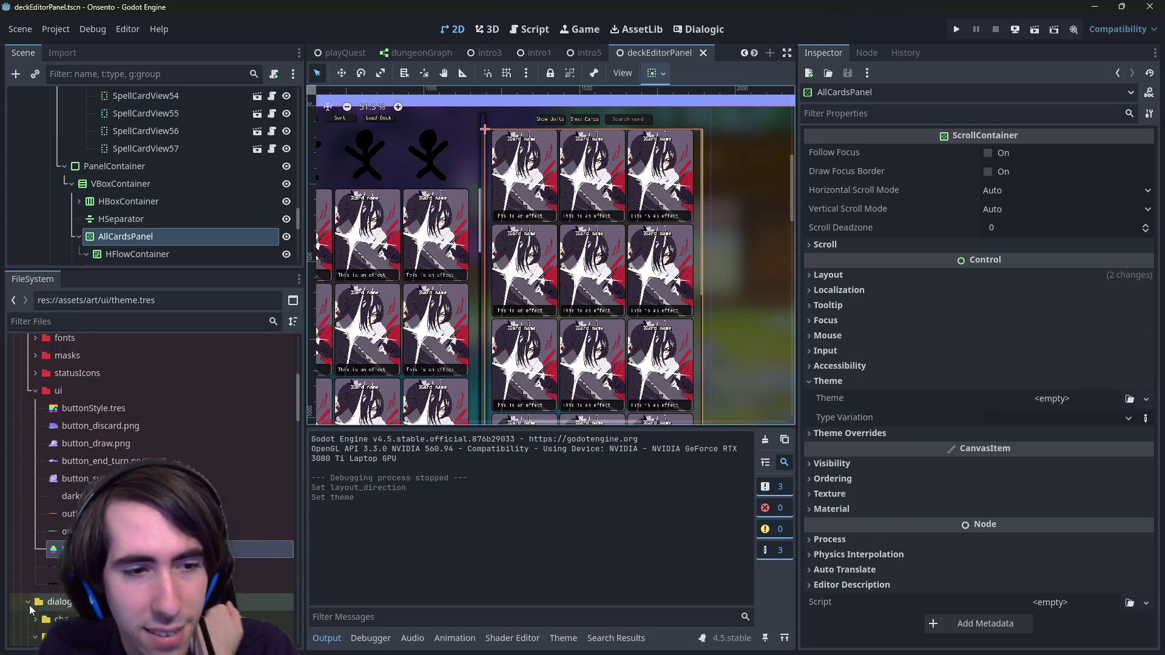
{"action": "left_click_drag", "start_coordinate": [73, 549], "coordinate": [1044, 398]}
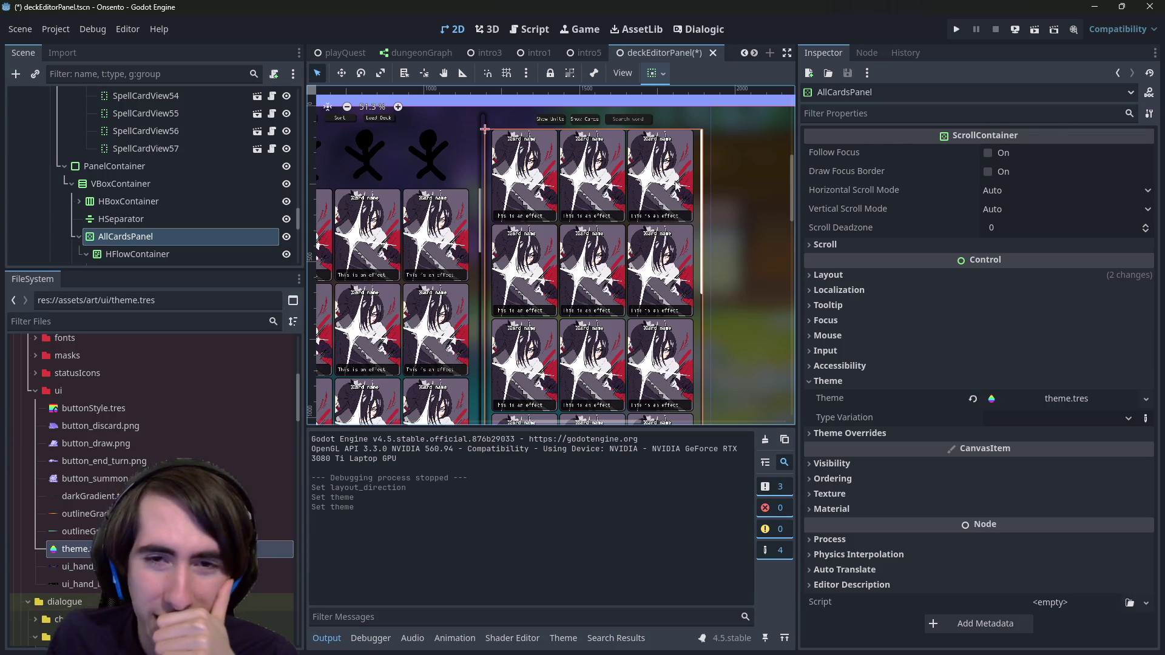
{"action": "scroll", "coordinate": [643, 258], "scroll_direction": "up", "scroll_amount": 2}
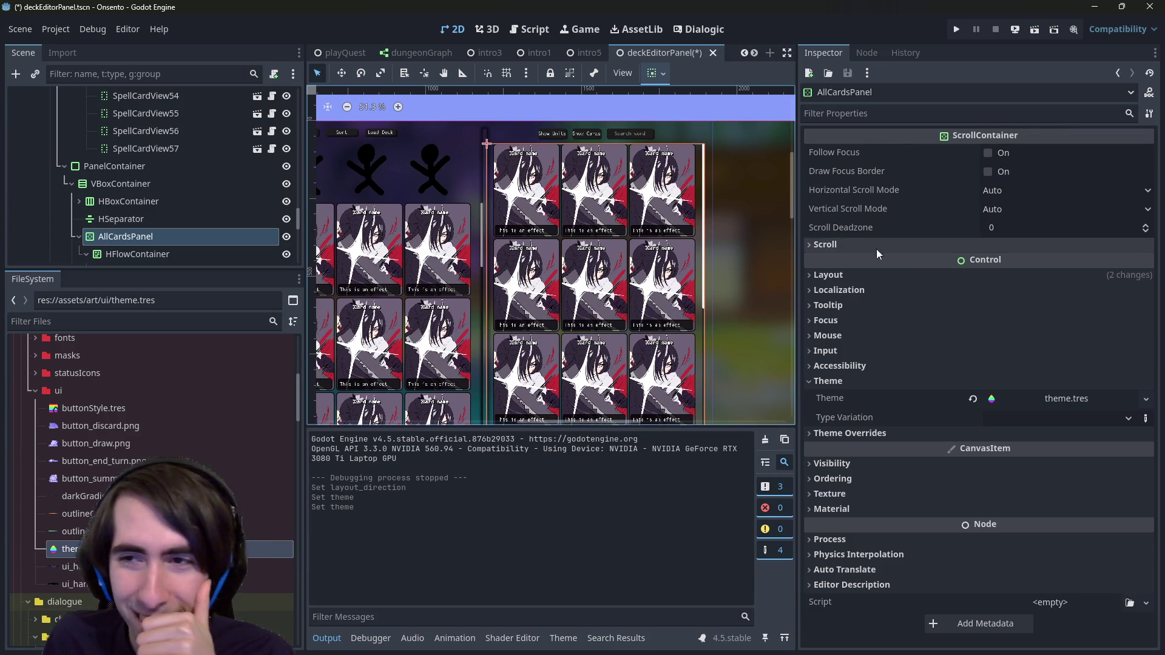
{"action": "left_click", "coordinate": [143, 219]}
{"action": "left_click", "coordinate": [141, 236]}
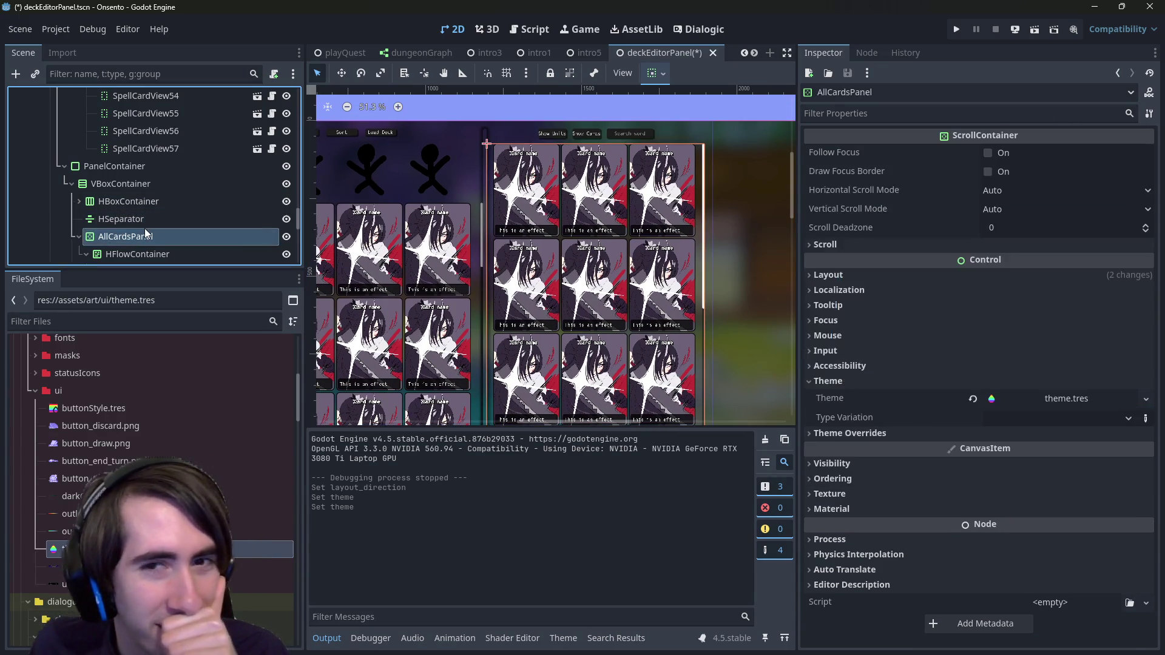
{"action": "scroll", "coordinate": [645, 281], "scroll_direction": "up", "scroll_amount": 2}
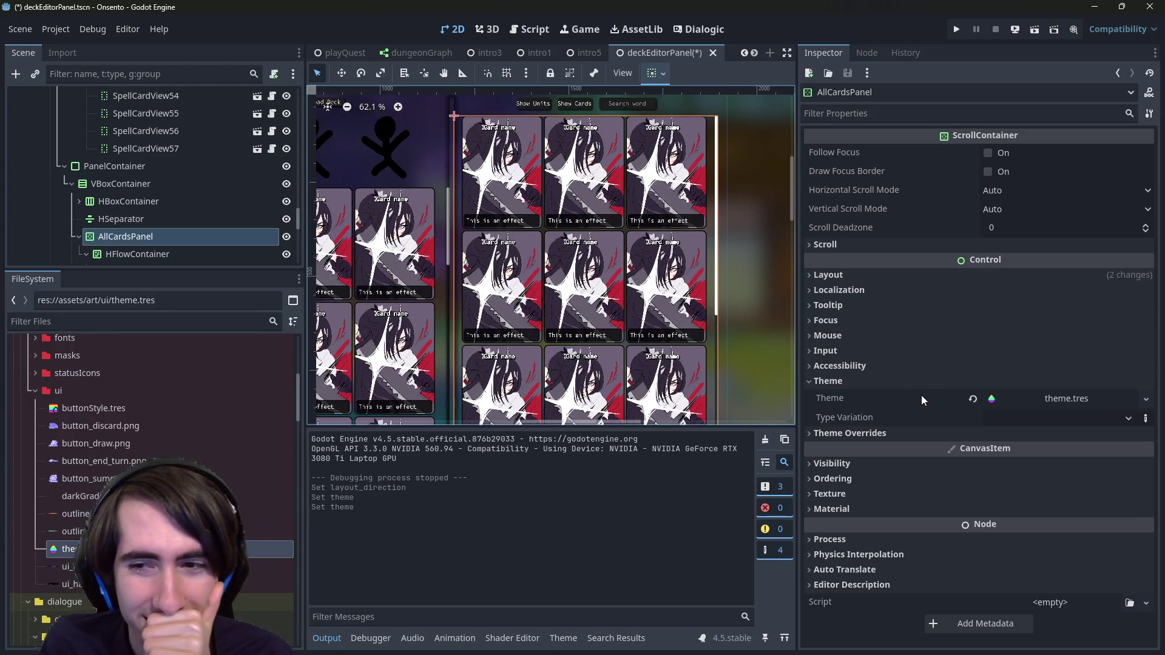
{"action": "scroll", "coordinate": [675, 257], "scroll_direction": "down", "scroll_amount": 4}
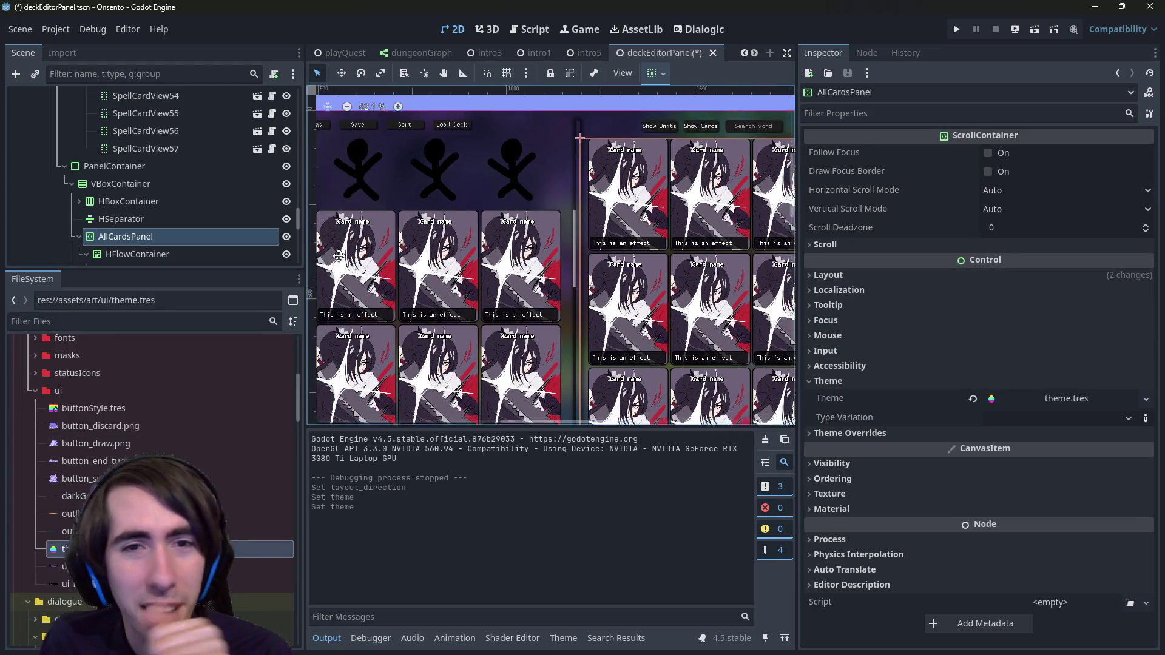
{"action": "scroll", "coordinate": [675, 258], "scroll_direction": "up", "scroll_amount": 3}
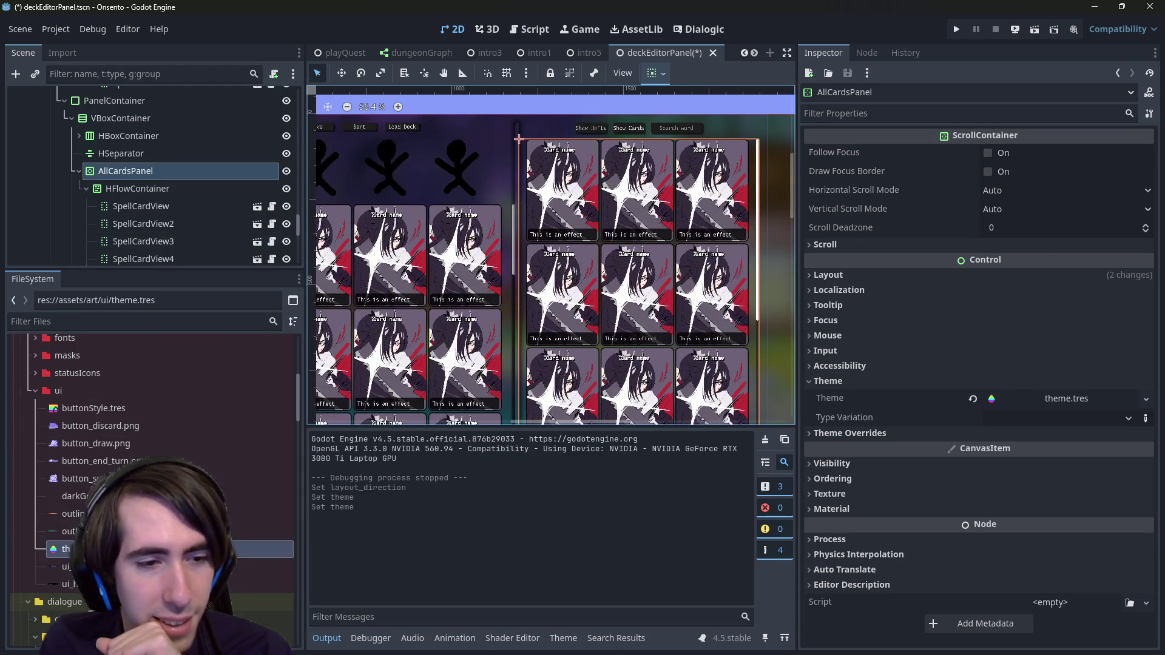
Step: Open theme.tres in the Theme editor and add the ScrollContainer type to it
{"action": "double_click", "coordinate": [267, 549]}
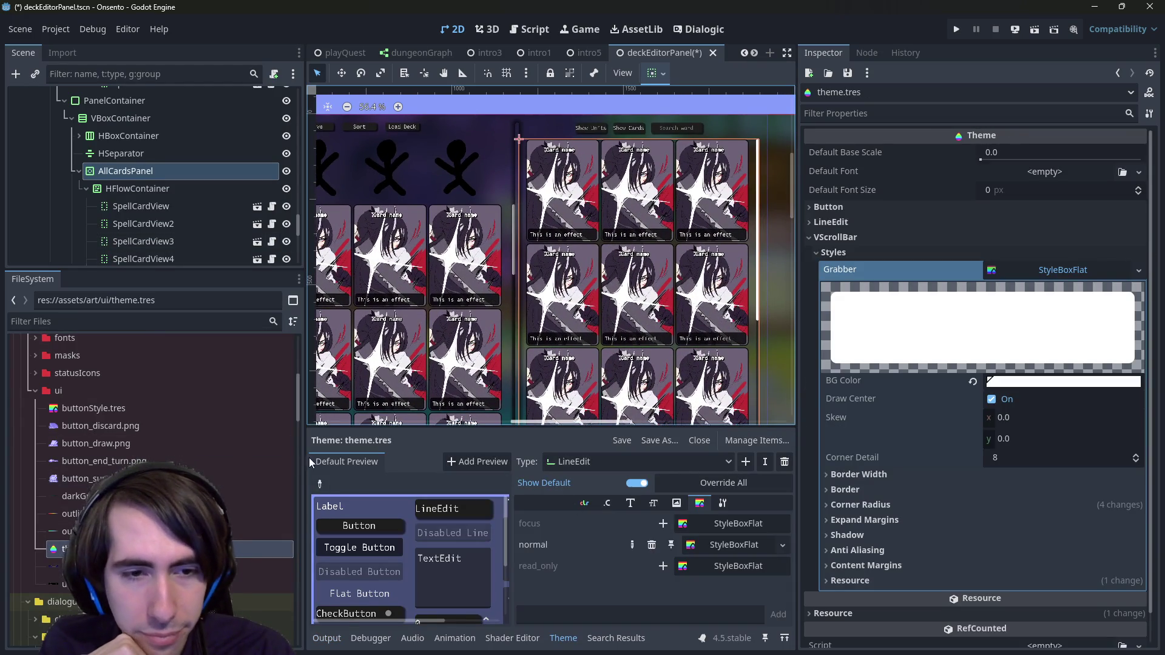
{"action": "left_click_drag", "start_coordinate": [303, 457], "coordinate": [228, 457]}
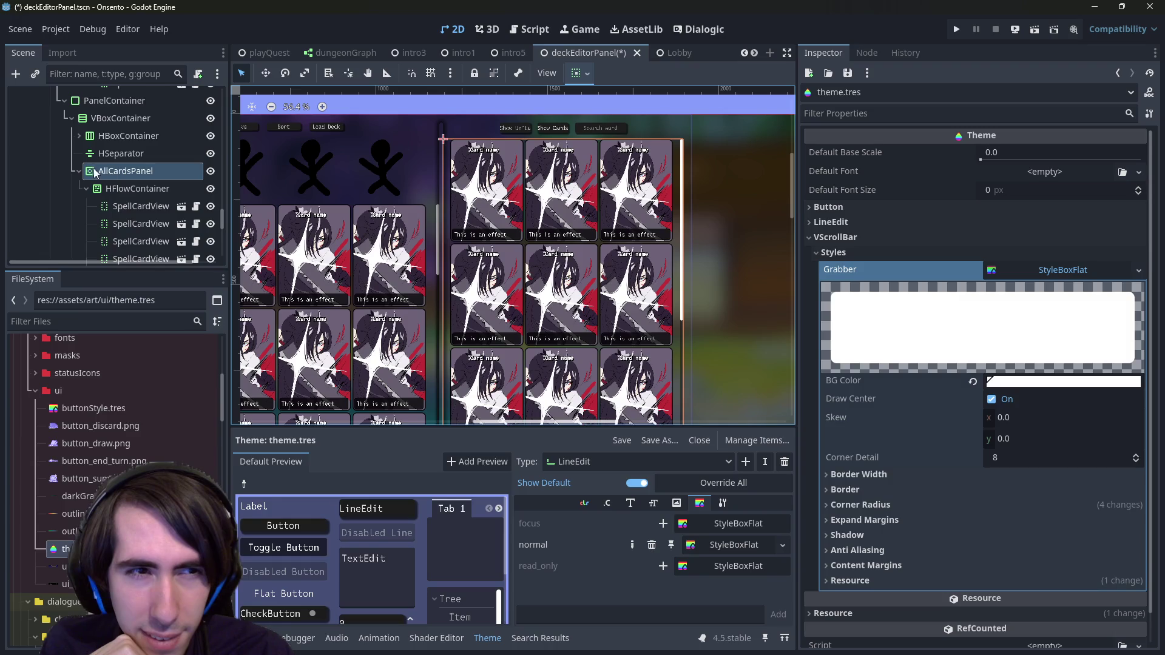
{"action": "left_click", "coordinate": [746, 462]}
{"action": "type", "text": "scrool"}
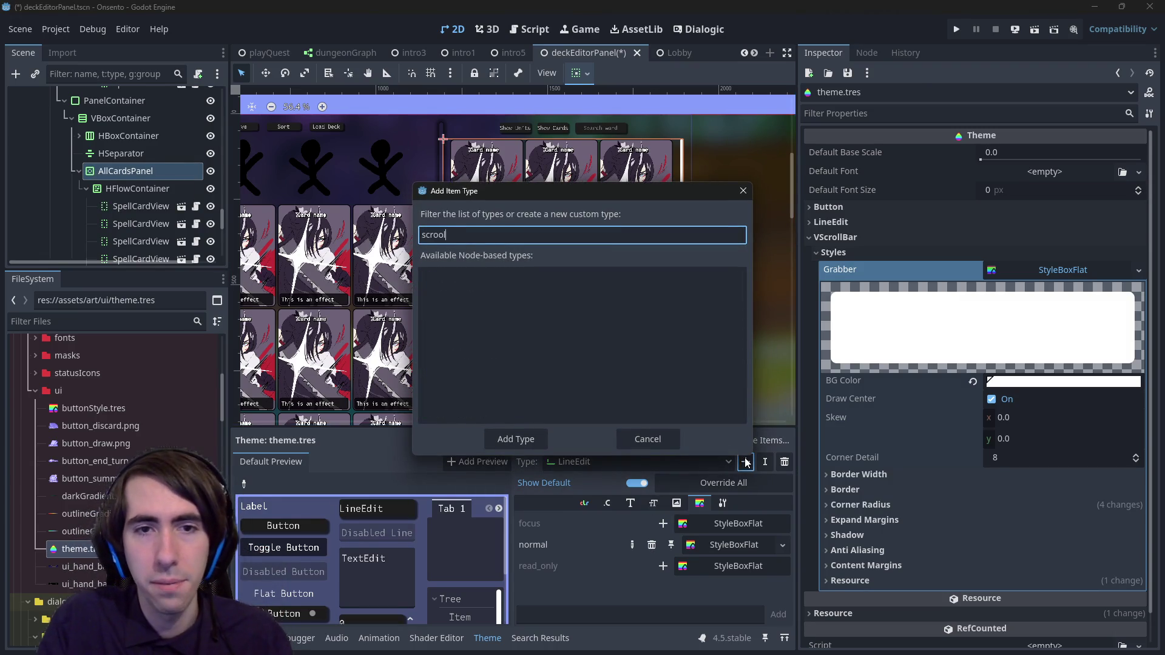
{"action": "key", "text": "BackSpace"}
{"action": "key", "text": "BackSpace"}
{"action": "type", "text": "l"}
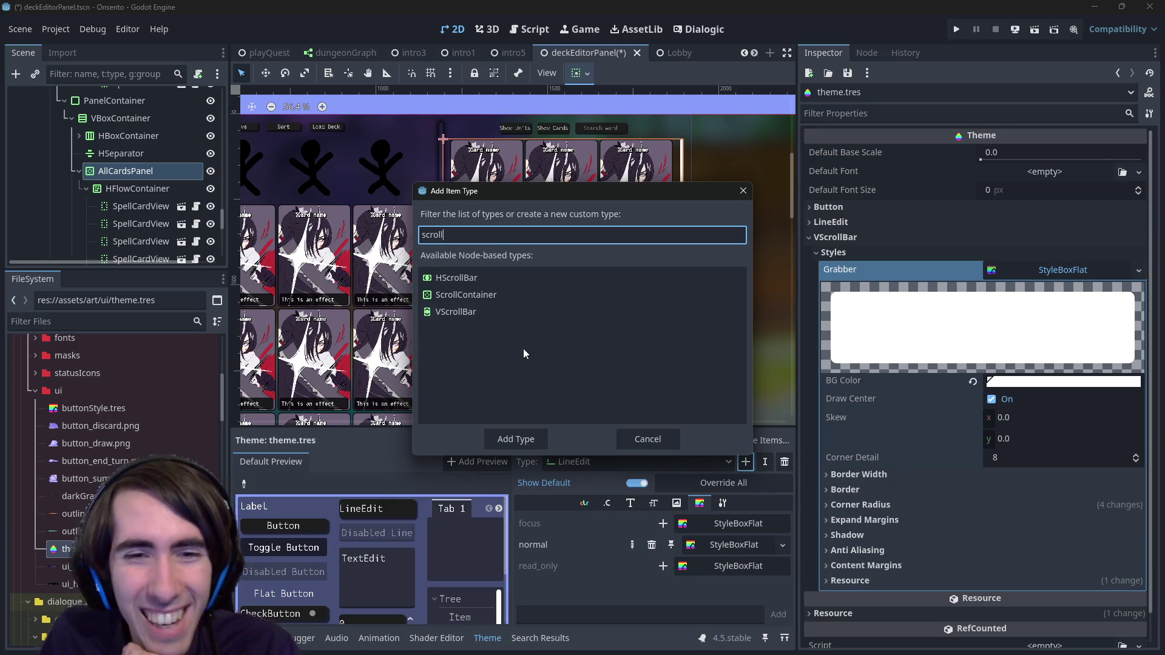
{"action": "left_click", "coordinate": [466, 294]}
{"action": "left_click", "coordinate": [516, 439]}
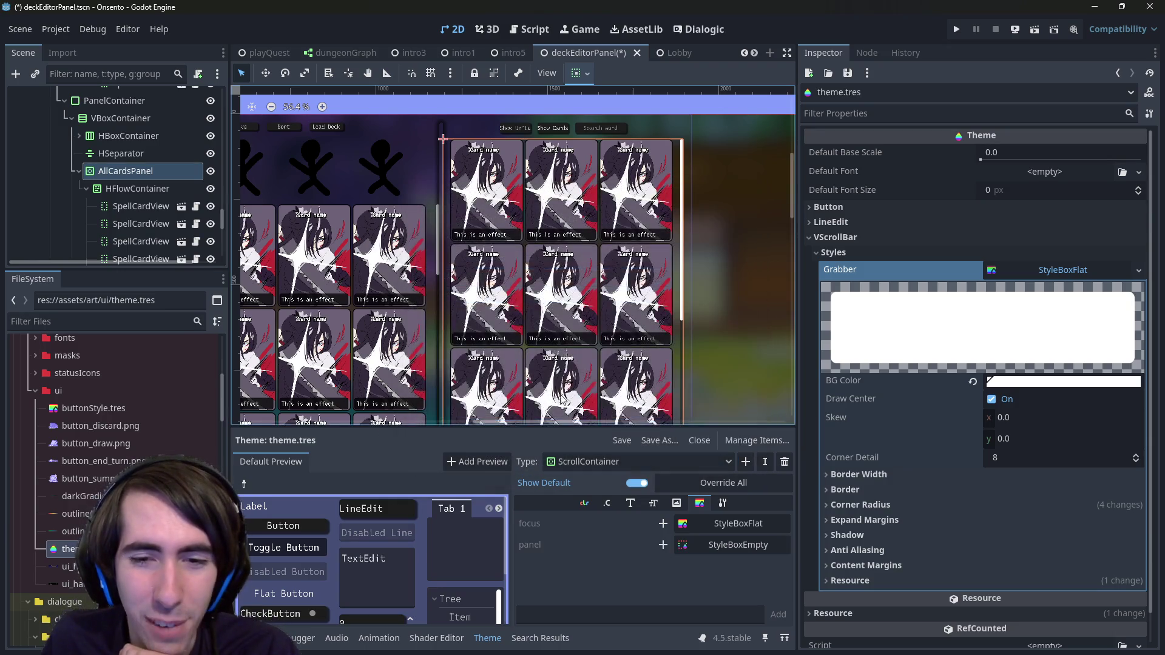
Step: Review ScrollContainer's font and style items, then add the HScrollBar type to the theme
{"action": "left_click", "coordinate": [745, 462]}
{"action": "type", "text": "scroll"}
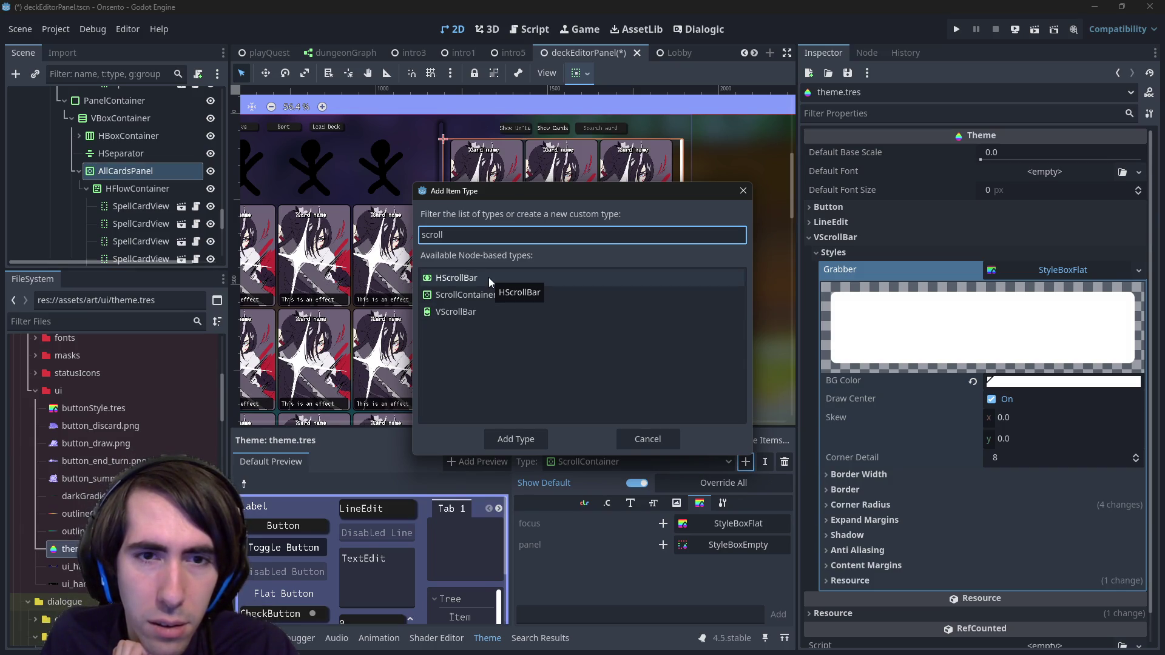
{"action": "left_click", "coordinate": [743, 192]}
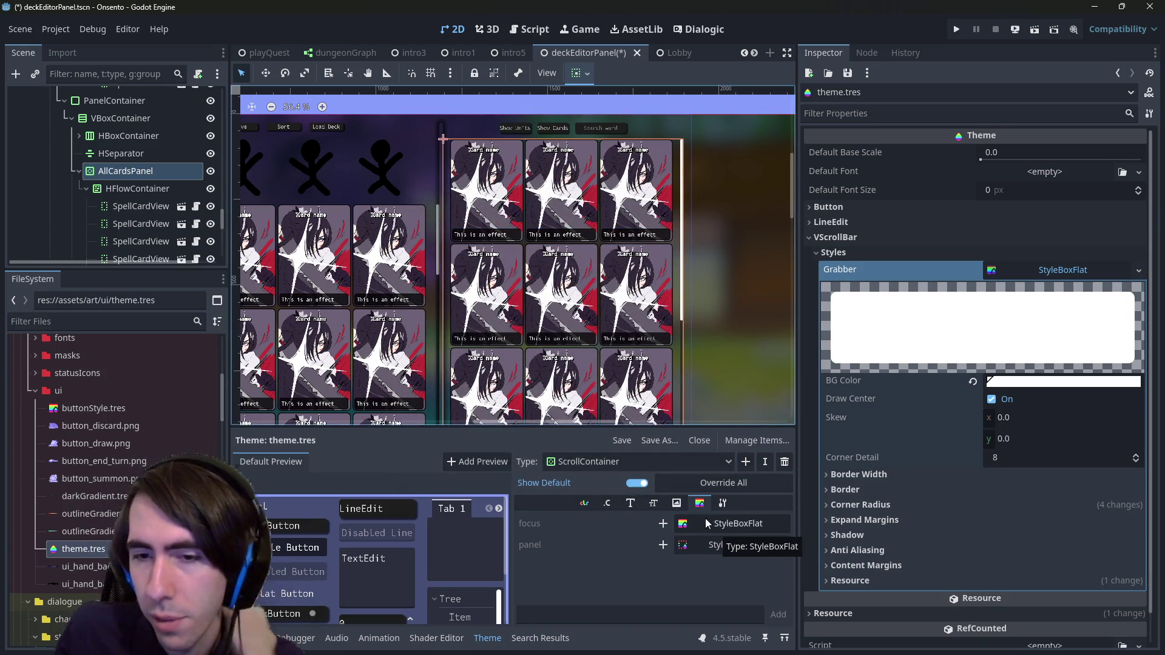
{"action": "left_click", "coordinate": [631, 503]}
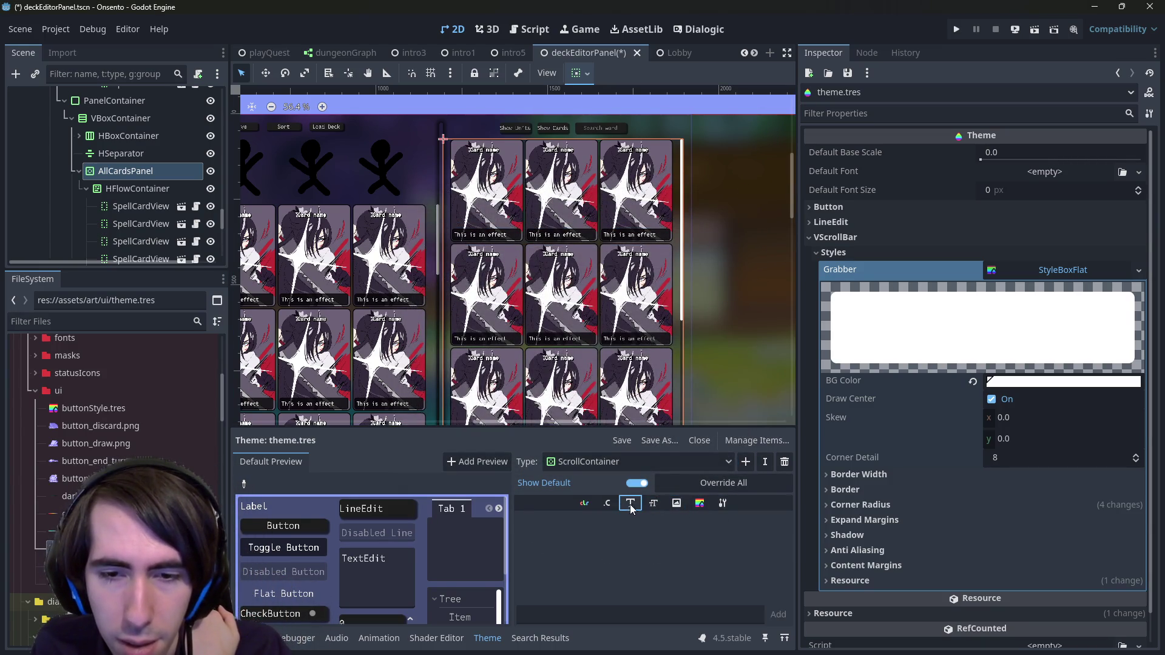
{"action": "left_click", "coordinate": [700, 503]}
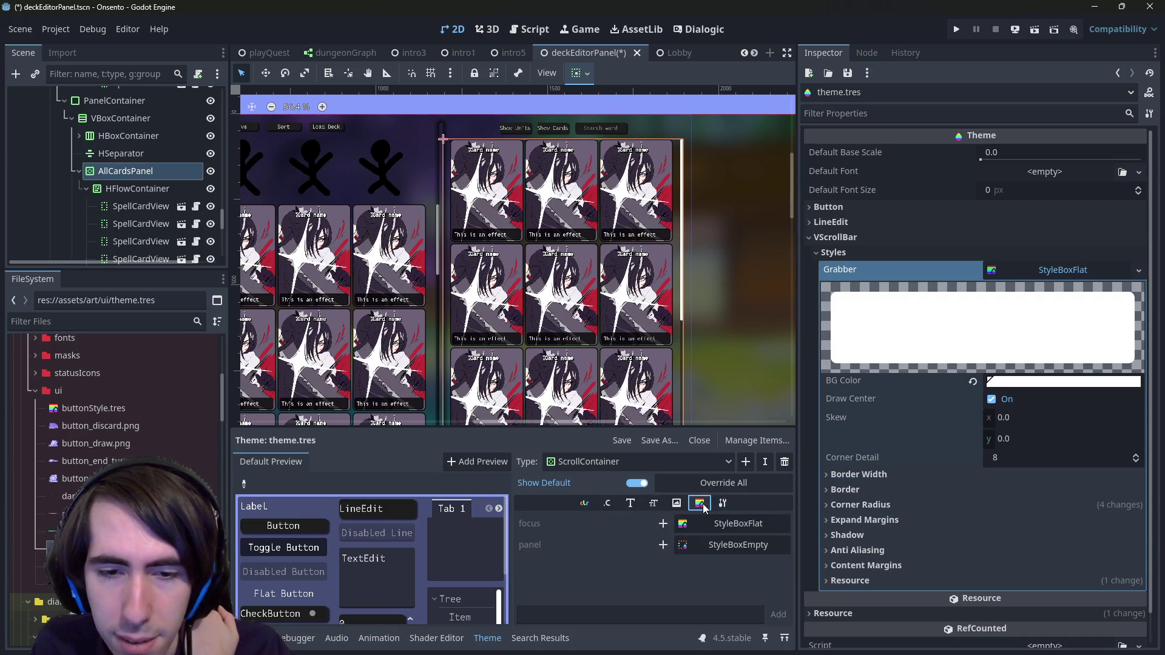
{"action": "mouse_move", "coordinate": [651, 377]}
{"action": "left_mouse_down"}
{"action": "mouse_move", "coordinate": [668, 347]}
{"action": "mouse_move", "coordinate": [668, 376]}
{"action": "left_mouse_up"}
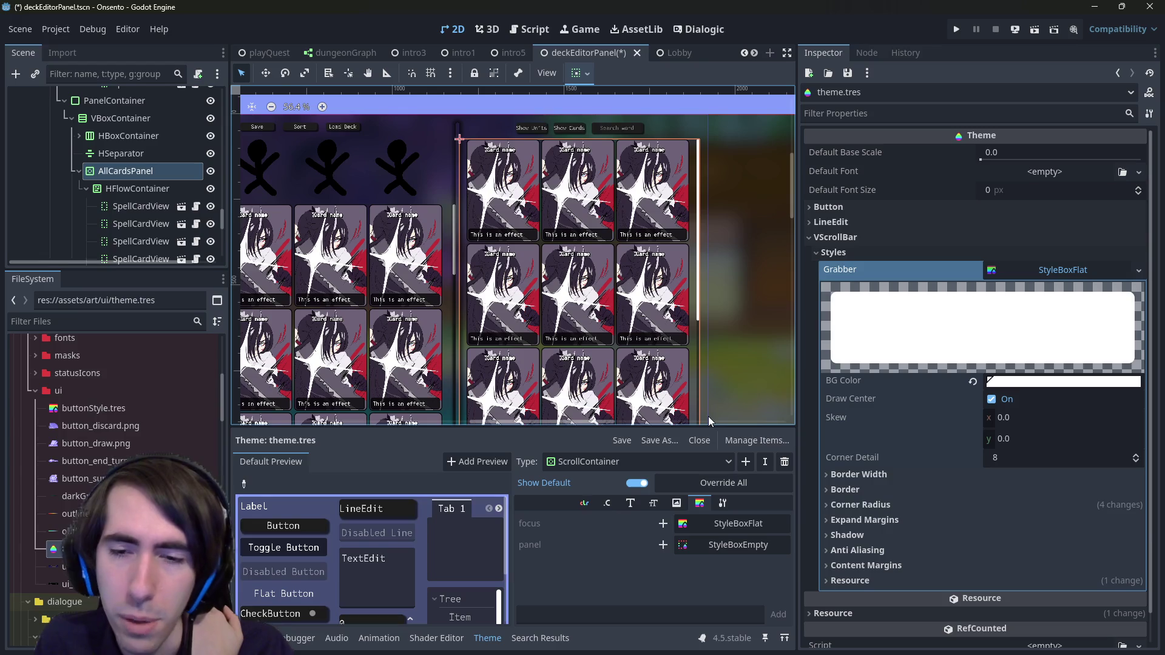
{"action": "left_click", "coordinate": [746, 462]}
{"action": "type", "text": "s"}
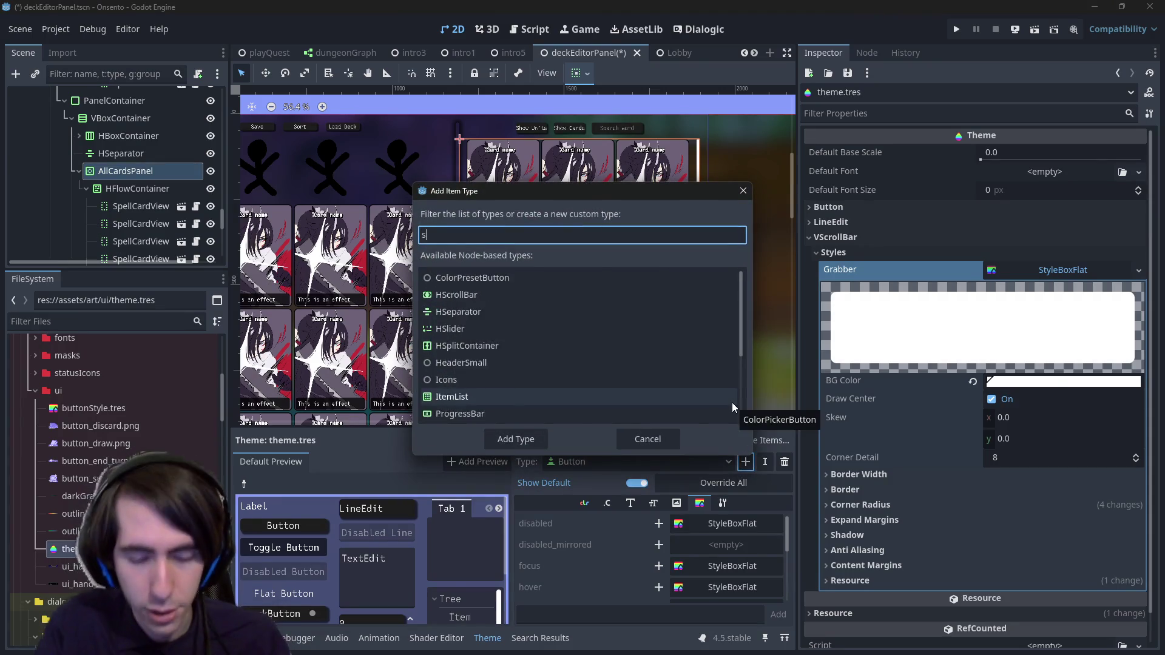
{"action": "type", "text": "croll"}
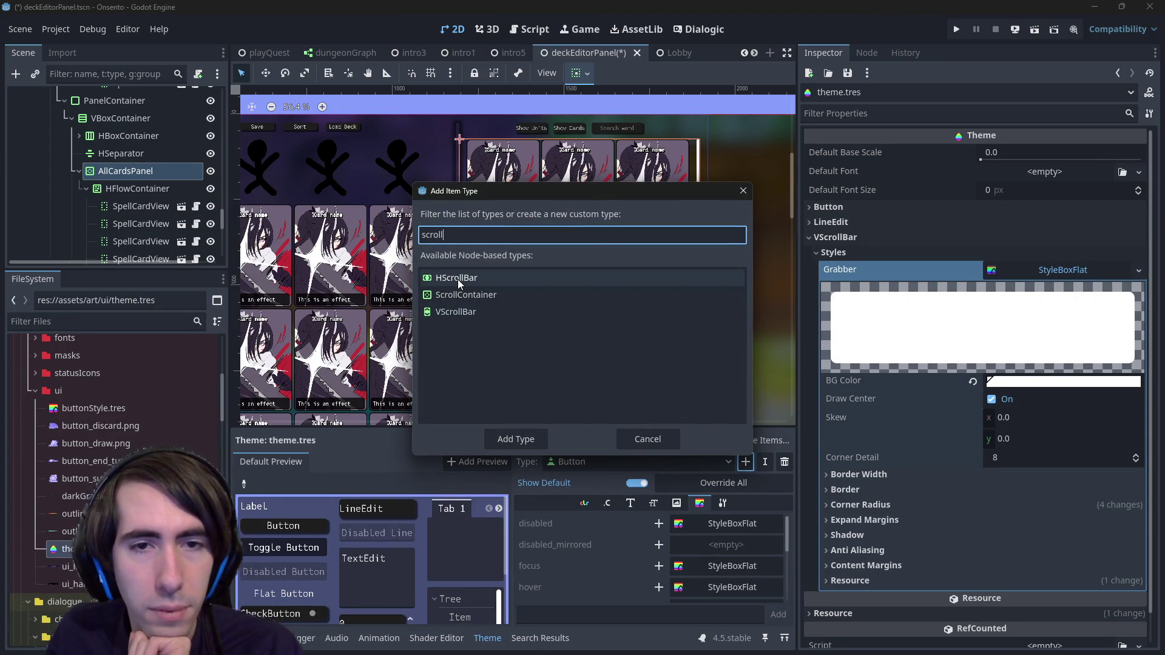
{"action": "double_click", "coordinate": [457, 279]}
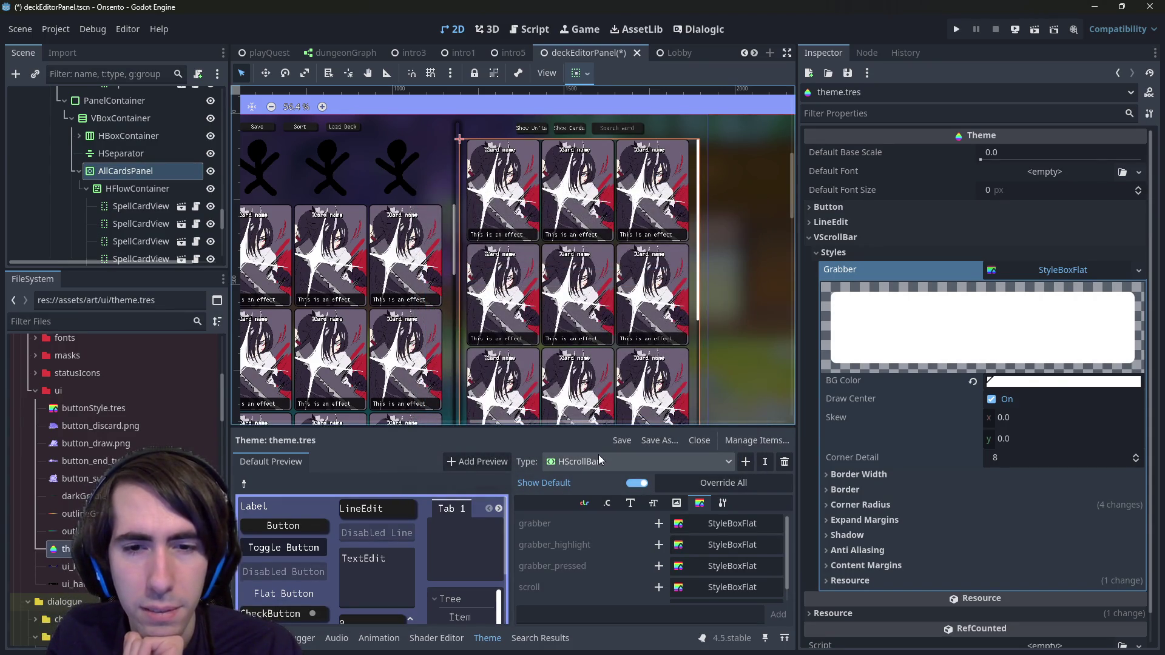
Step: Add the VScrollBar type to theme.tres
{"action": "left_click", "coordinate": [748, 462]}
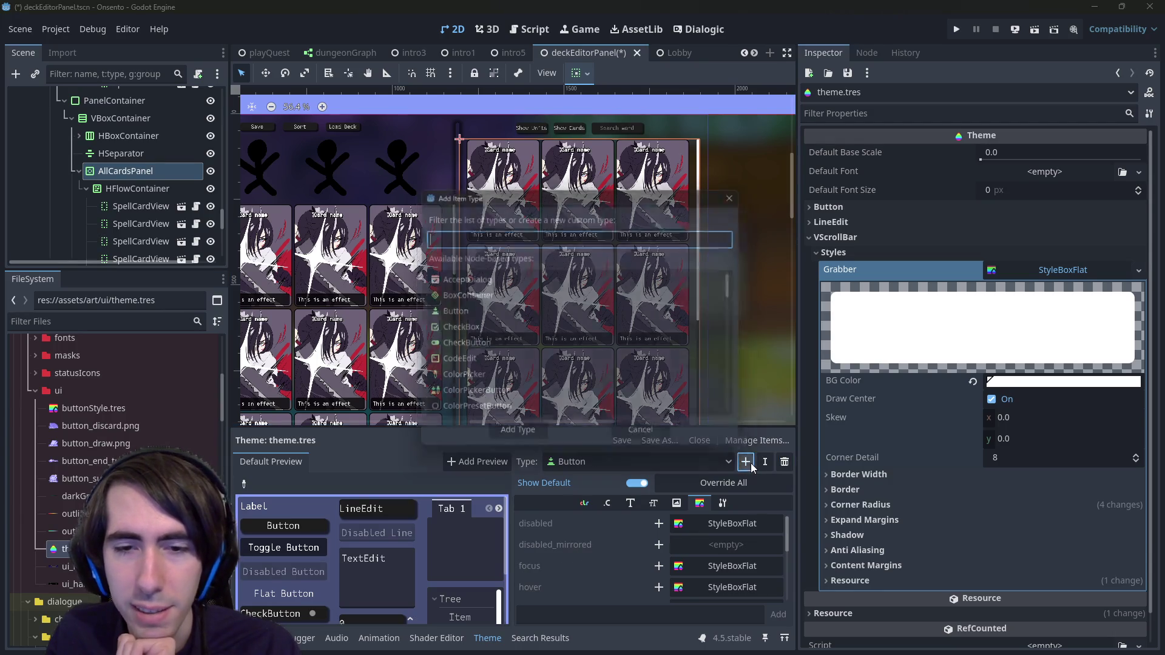
{"action": "type", "text": "scroll"}
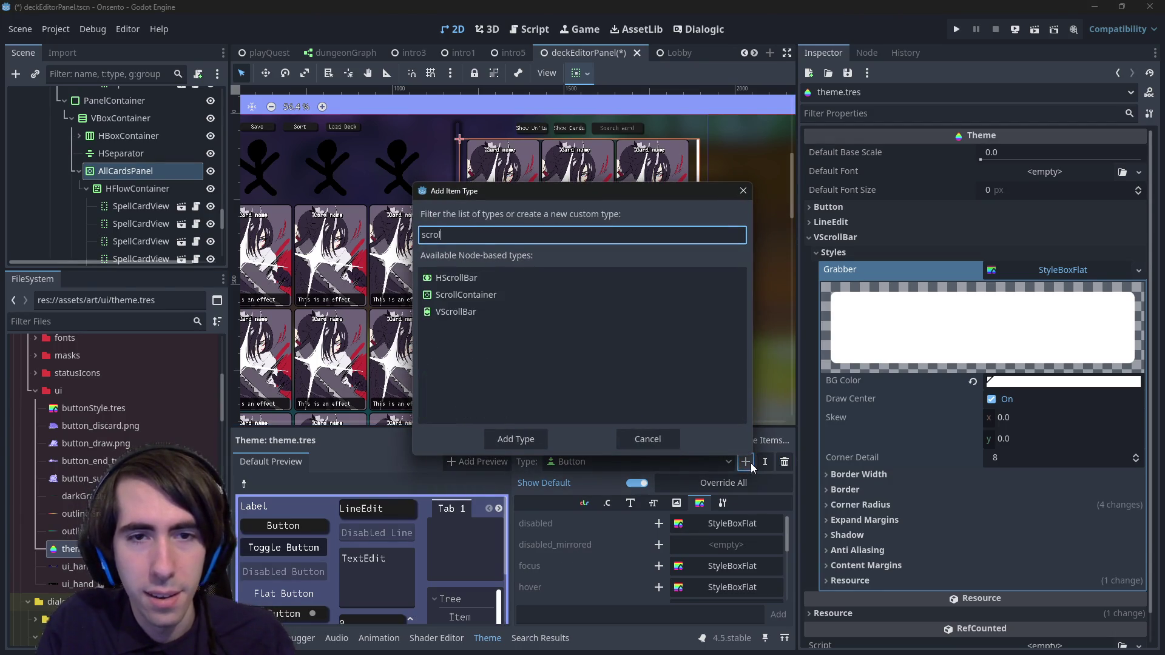
{"action": "key", "text": "Down"}
{"action": "key", "text": "Down"}
{"action": "key", "text": "Return"}
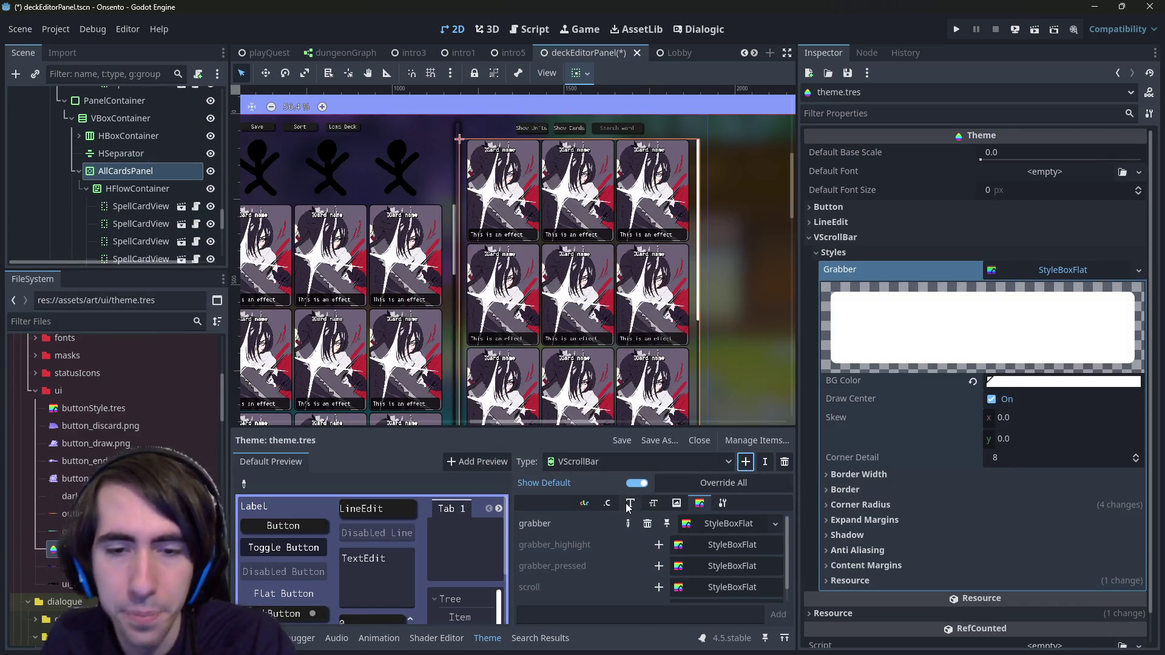
Step: Set the VScrollBar grabber StyleBoxFlat's background colour to black #000000
{"action": "left_click", "coordinate": [710, 526]}
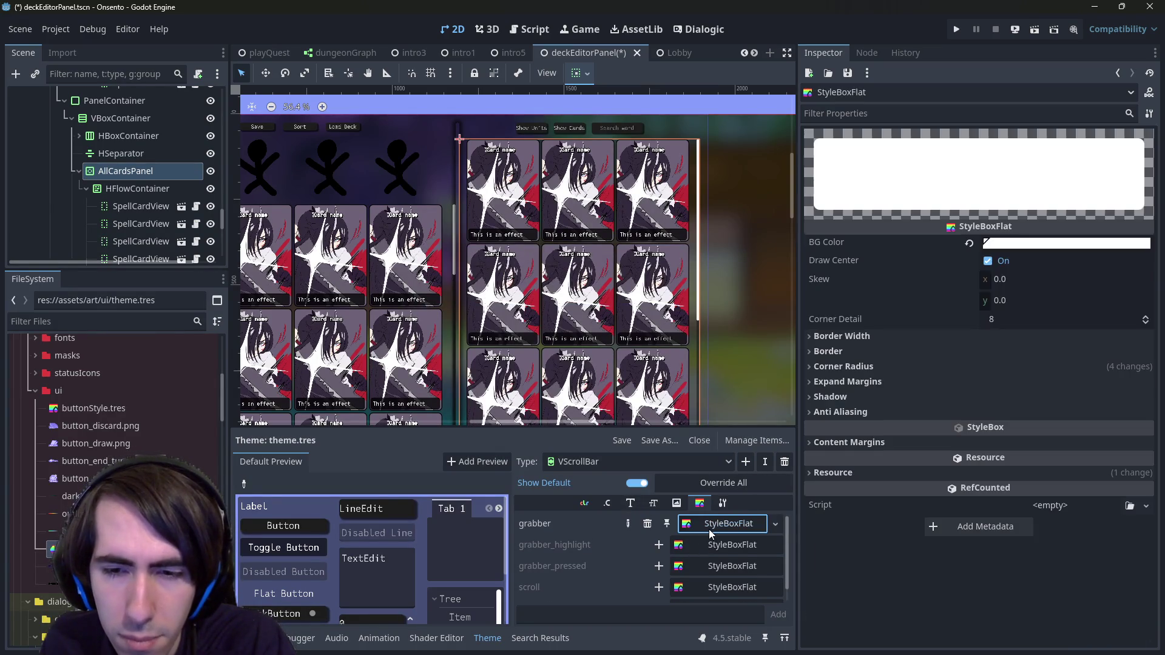
{"action": "scroll", "coordinate": [594, 331], "scroll_direction": "up", "scroll_amount": 2}
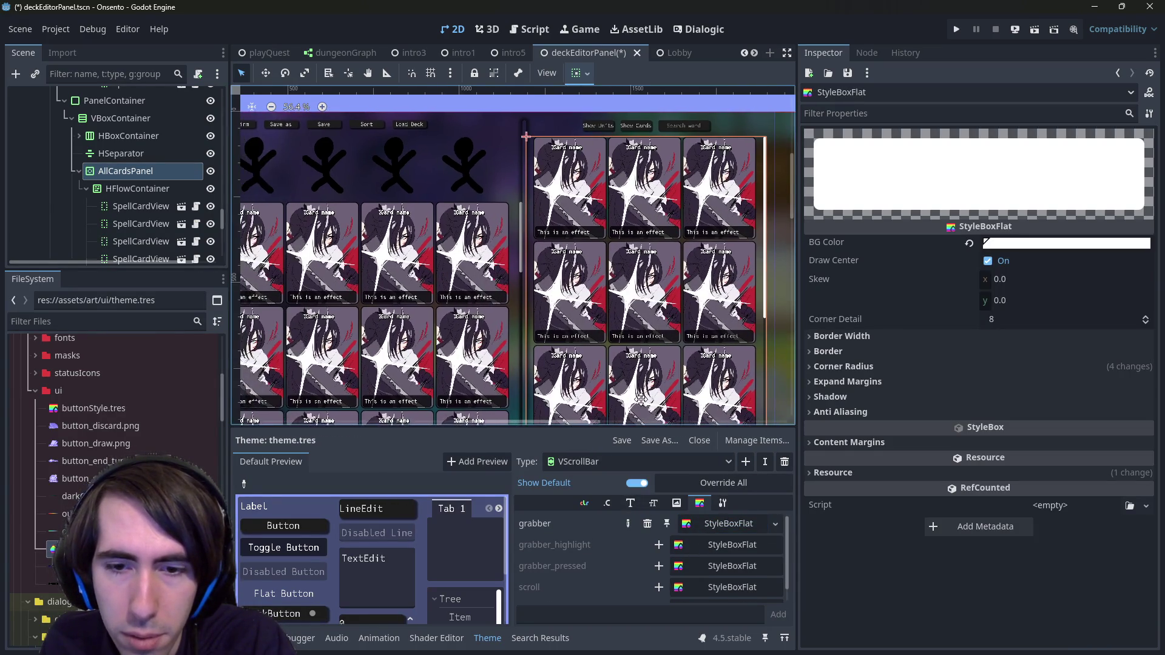
{"action": "scroll", "coordinate": [595, 331], "scroll_direction": "up", "scroll_amount": 3}
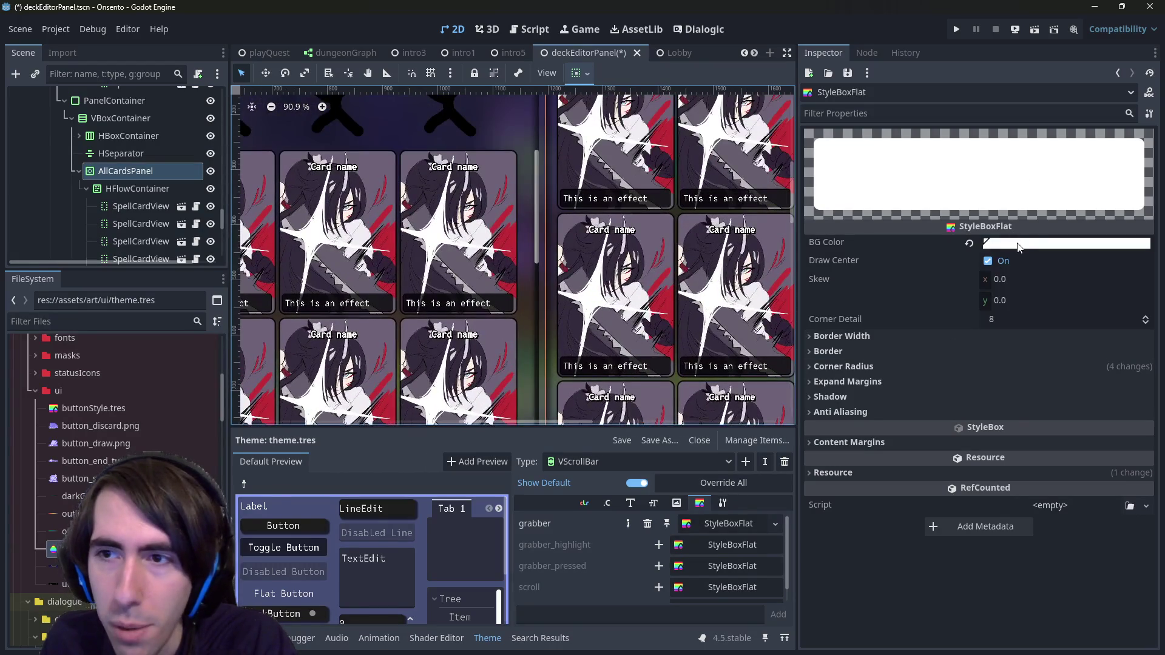
{"action": "left_click", "coordinate": [1019, 247]}
{"action": "left_click", "coordinate": [1148, 408]}
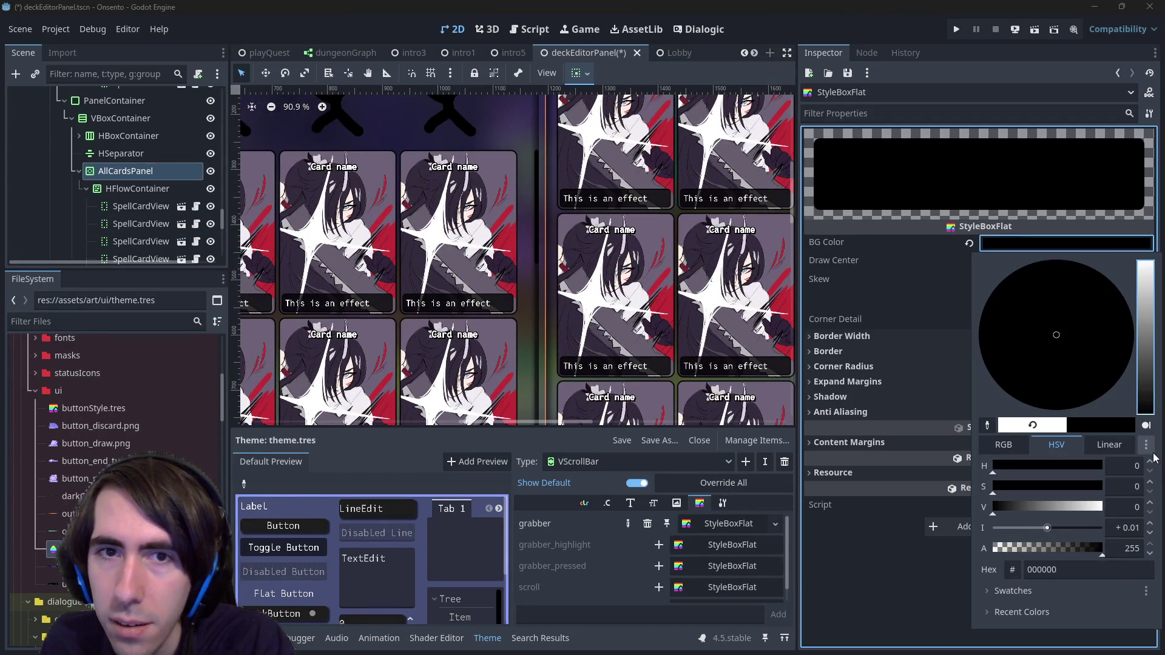
{"action": "left_click", "coordinate": [911, 310]}
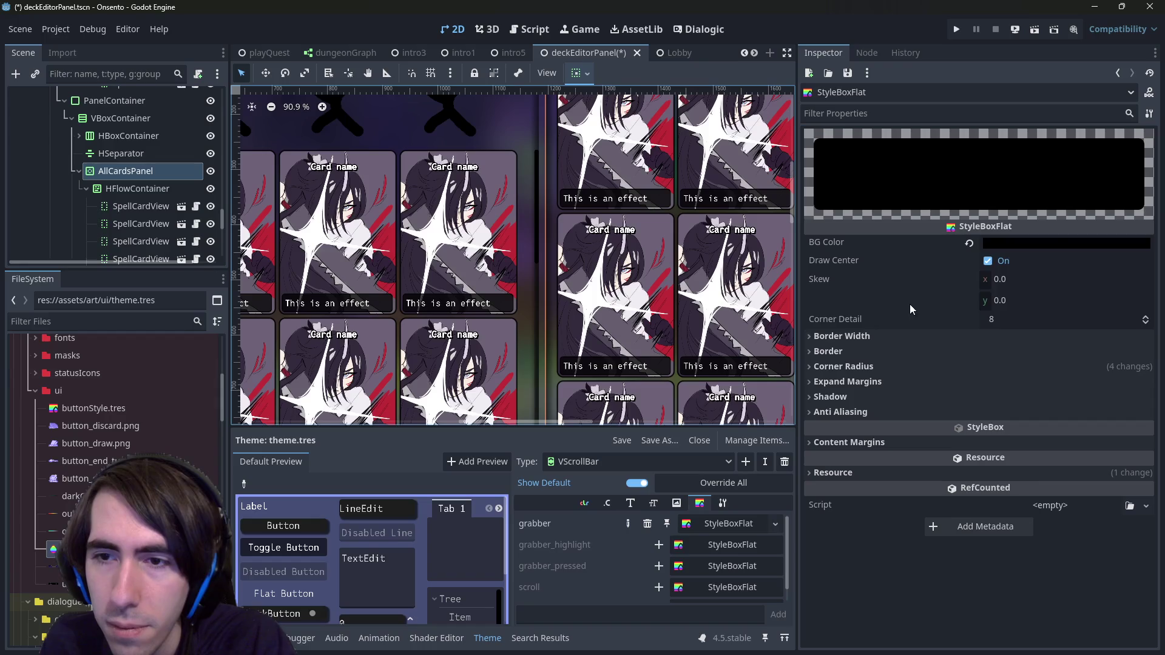
{"action": "left_click", "coordinate": [1047, 242]}
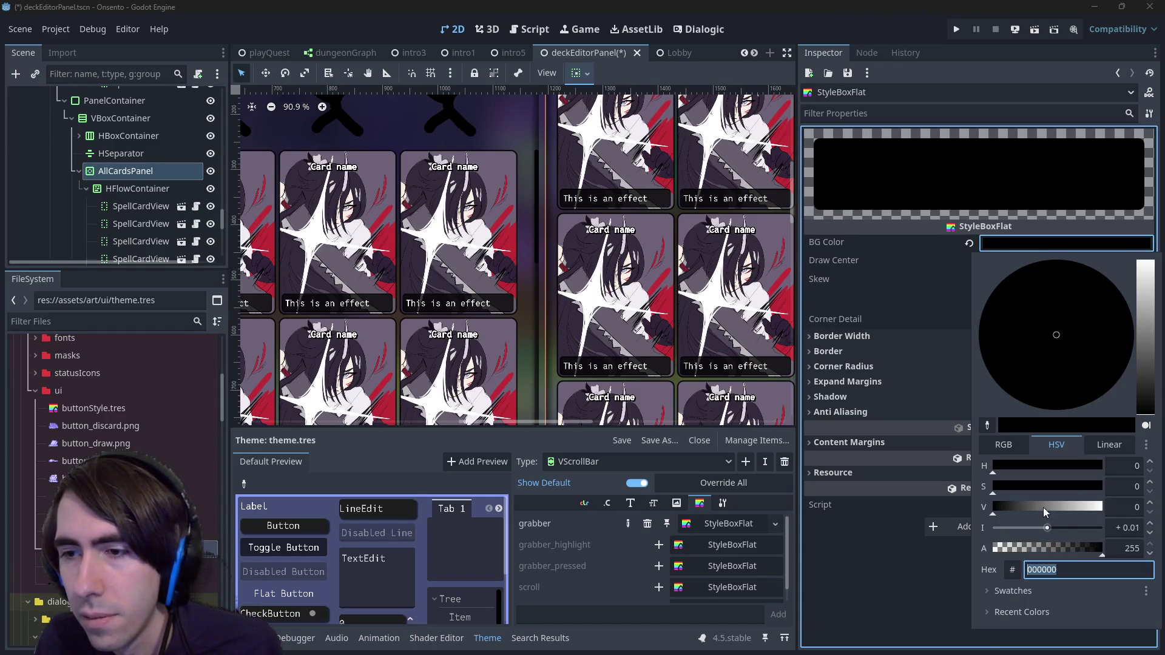
{"action": "type", "text": "Basshunter"}
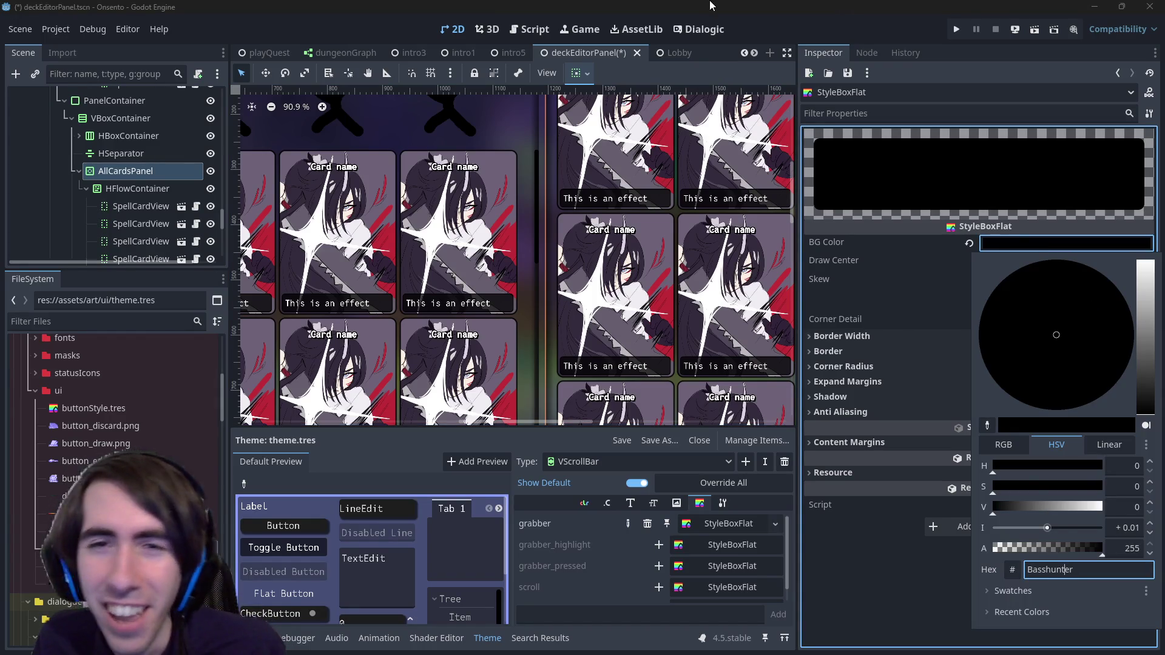
{"action": "left_click", "coordinate": [708, 6]}
{"action": "scroll", "coordinate": [471, 292], "scroll_direction": "down", "scroll_amount": 2}
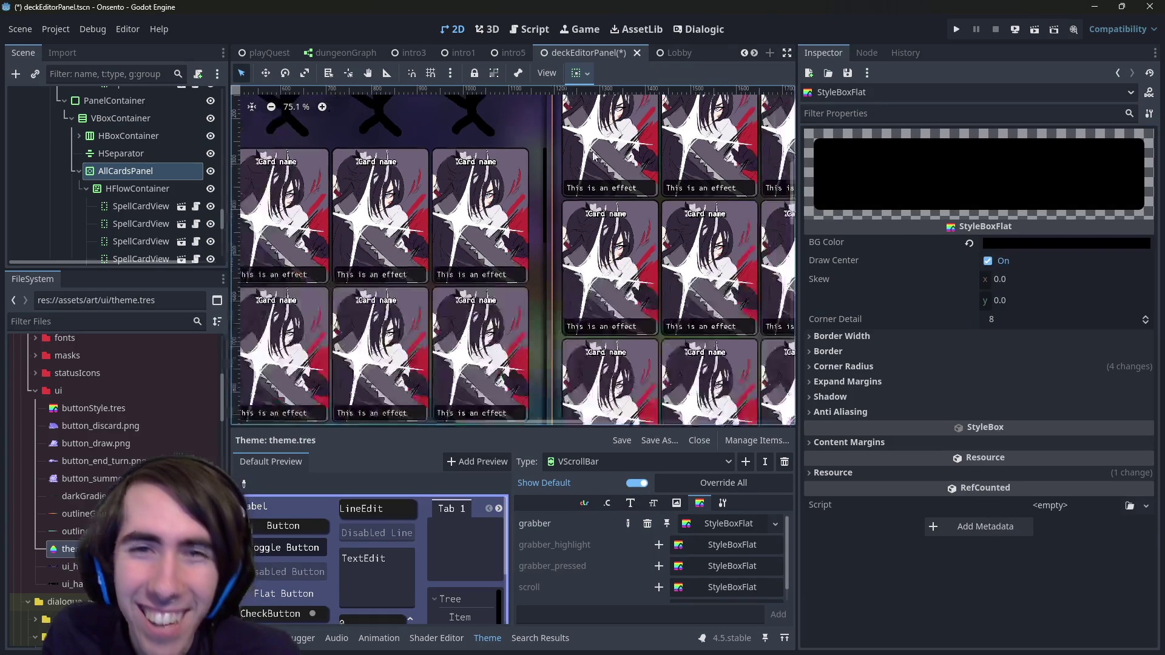
{"action": "scroll", "coordinate": [621, 179], "scroll_direction": "down", "scroll_amount": 1}
{"action": "scroll", "coordinate": [621, 180], "scroll_direction": "left", "scroll_amount": 5}
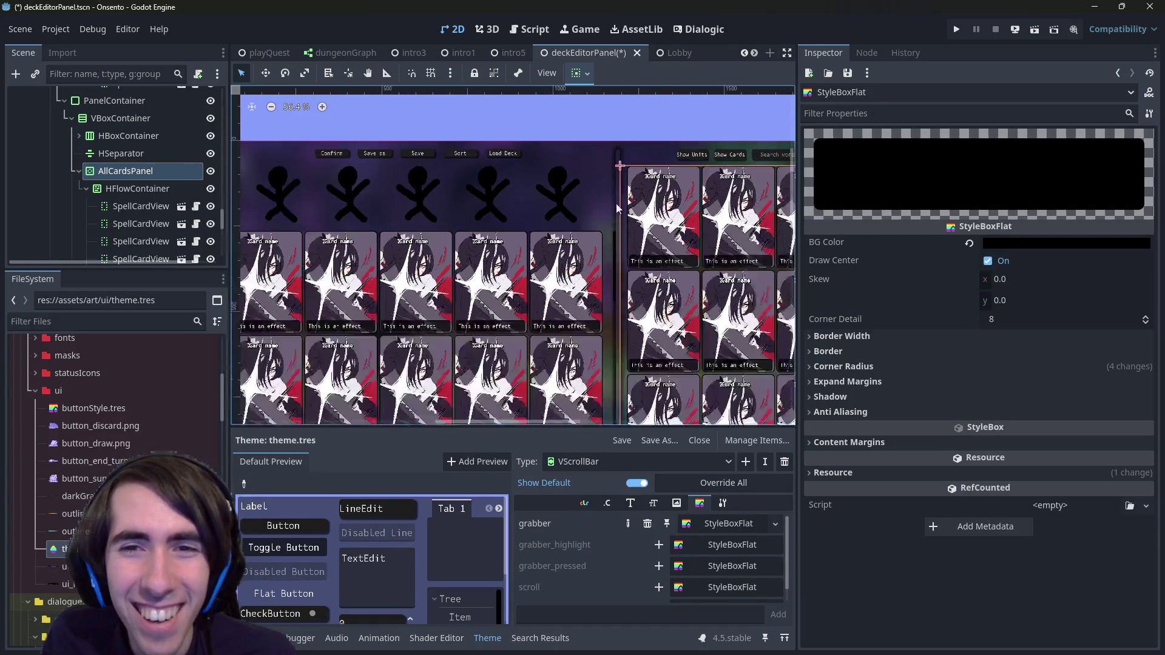
{"action": "left_click", "coordinate": [618, 179]}
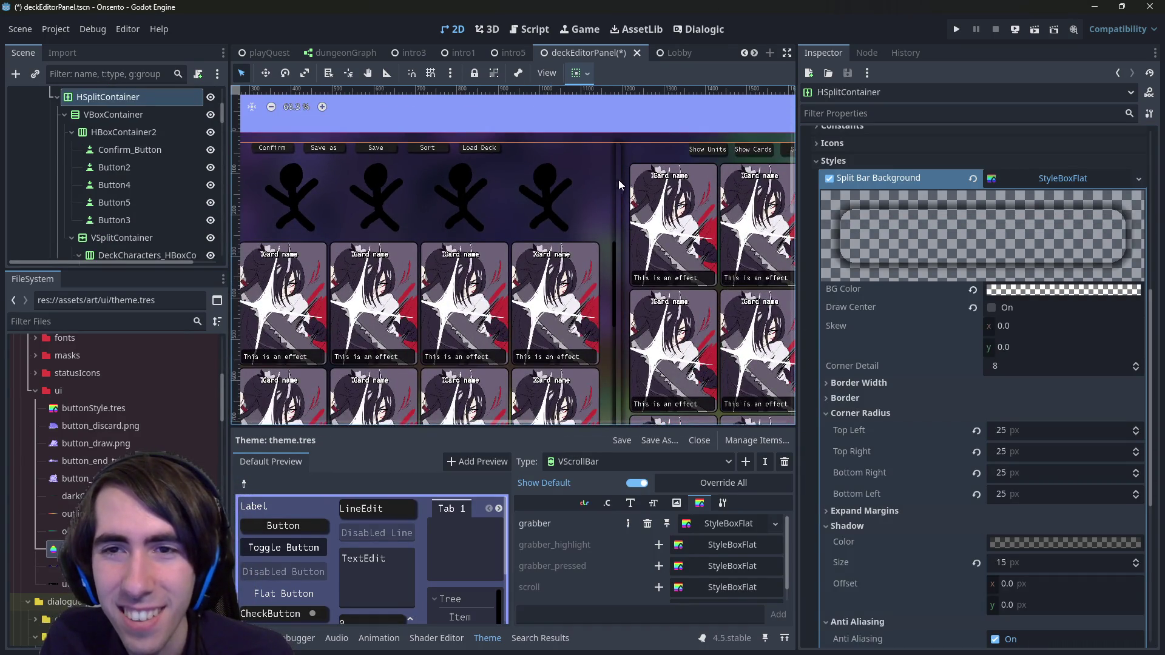
Step: Check the Button normal style's background colour among the saved colour swatches
{"action": "left_click", "coordinate": [686, 153]}
{"action": "left_click", "coordinate": [690, 150]}
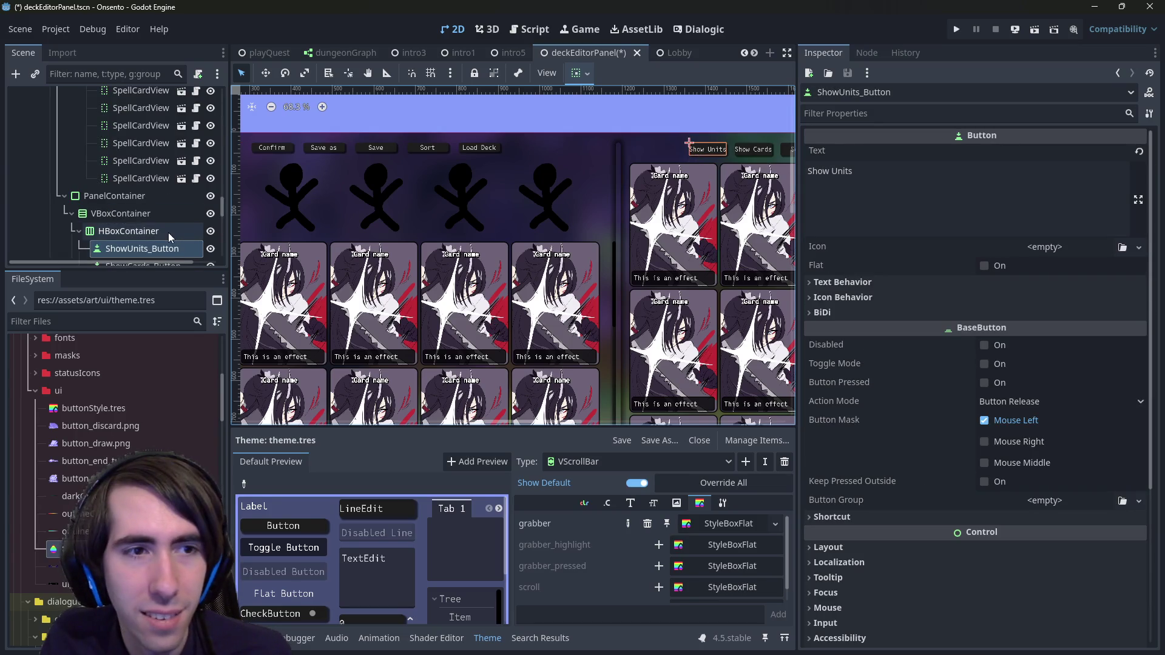
{"action": "left_click", "coordinate": [624, 460]}
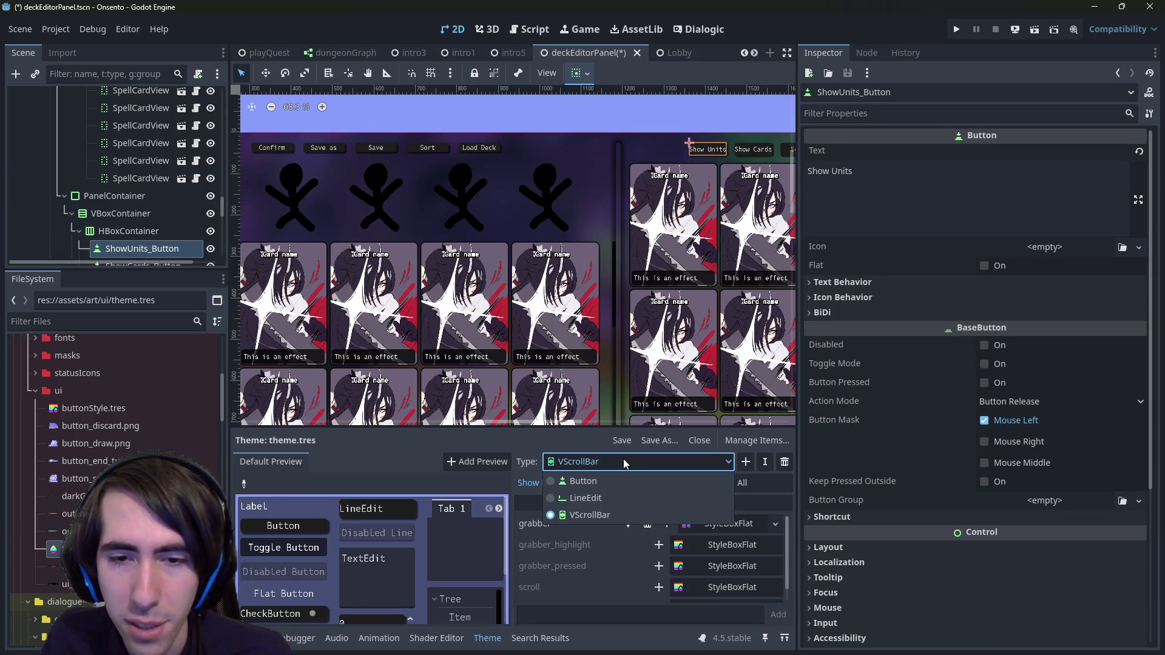
{"action": "left_click", "coordinate": [598, 481]}
{"action": "scroll", "coordinate": [719, 549], "scroll_direction": "down", "scroll_amount": 3}
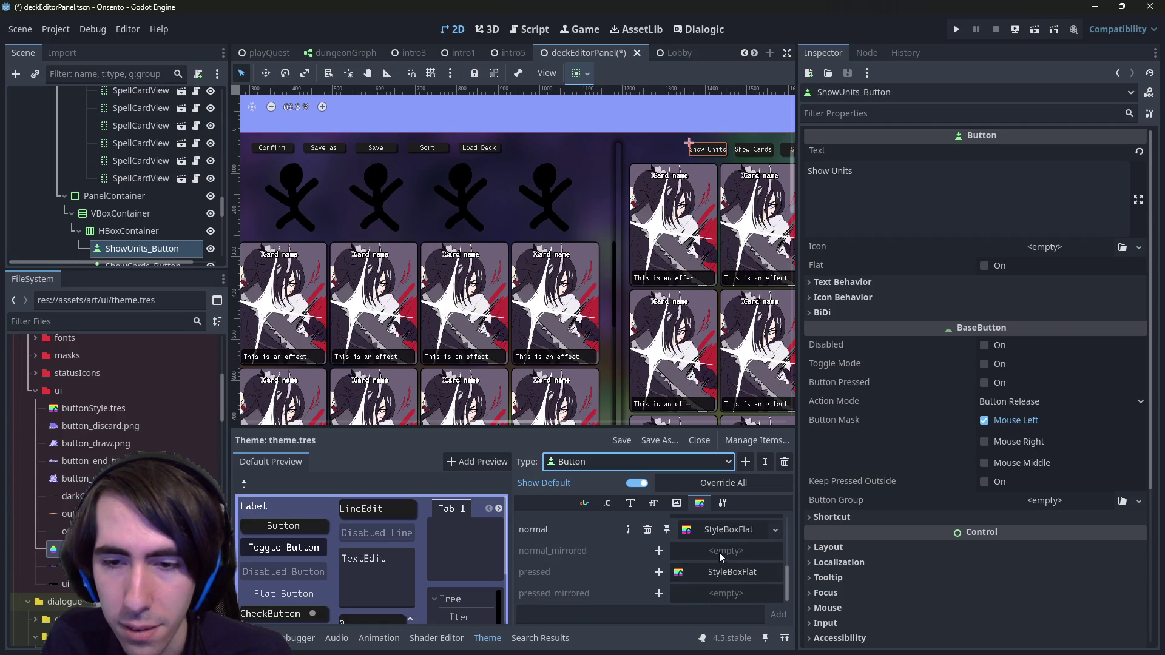
{"action": "left_click", "coordinate": [728, 531]}
{"action": "scroll", "coordinate": [997, 243], "scroll_direction": "up", "scroll_amount": 3}
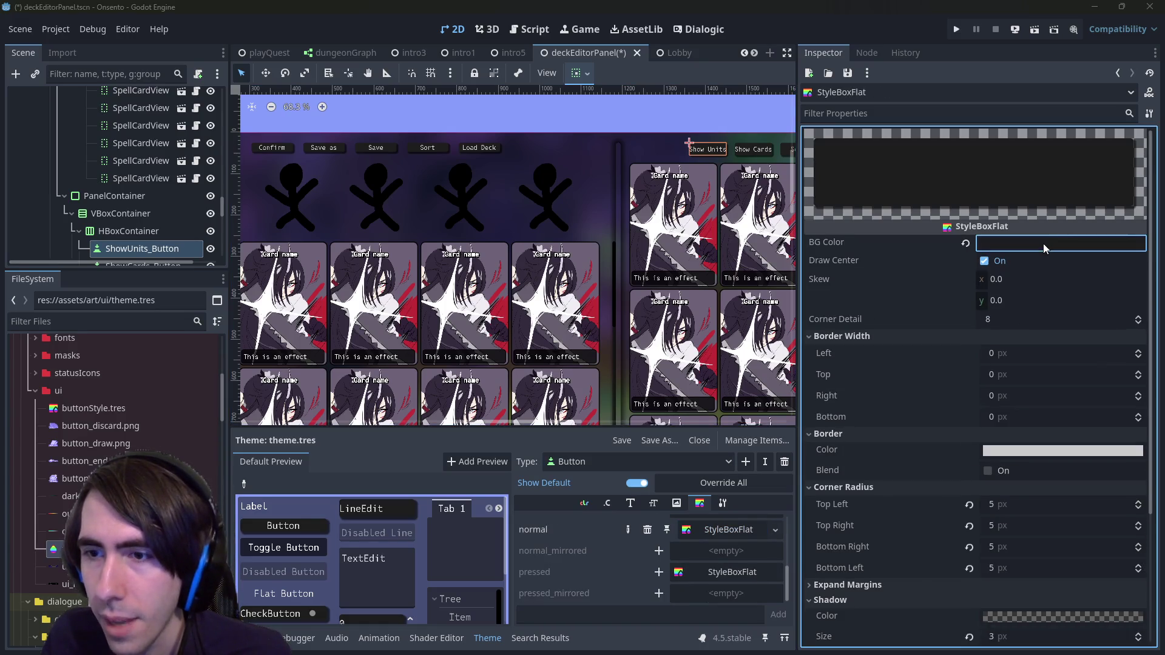
{"action": "left_click", "coordinate": [1043, 243]}
{"action": "left_click", "coordinate": [997, 592]}
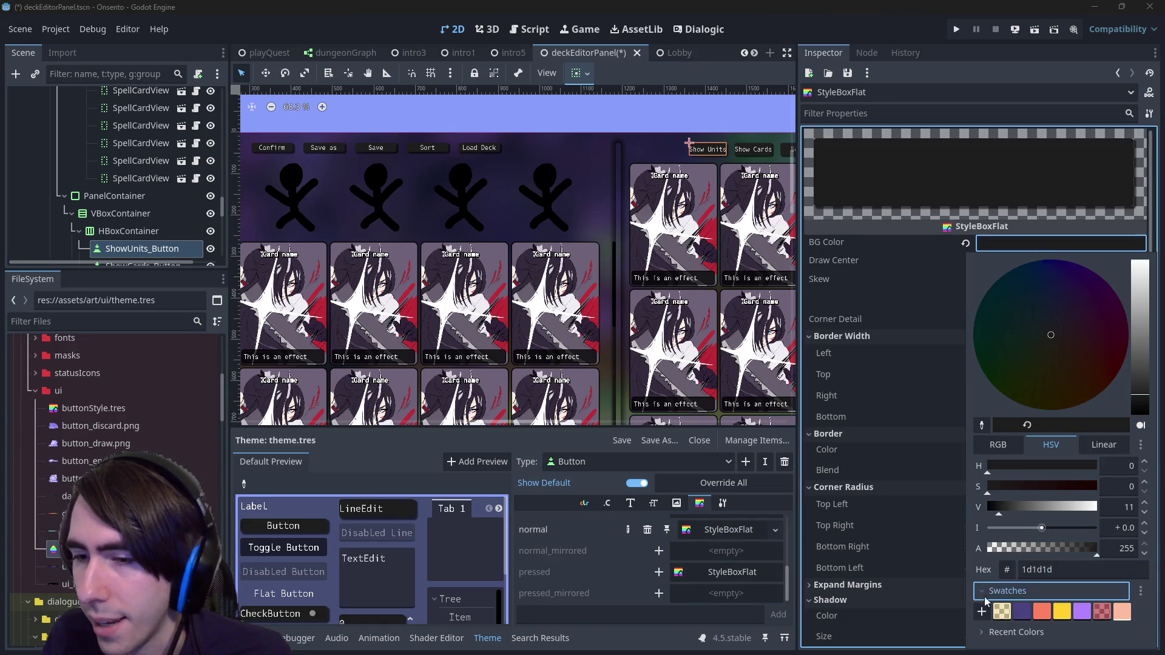
{"action": "left_click", "coordinate": [727, 220]}
{"action": "left_click_drag", "start_coordinate": [728, 220], "coordinate": [595, 212]}
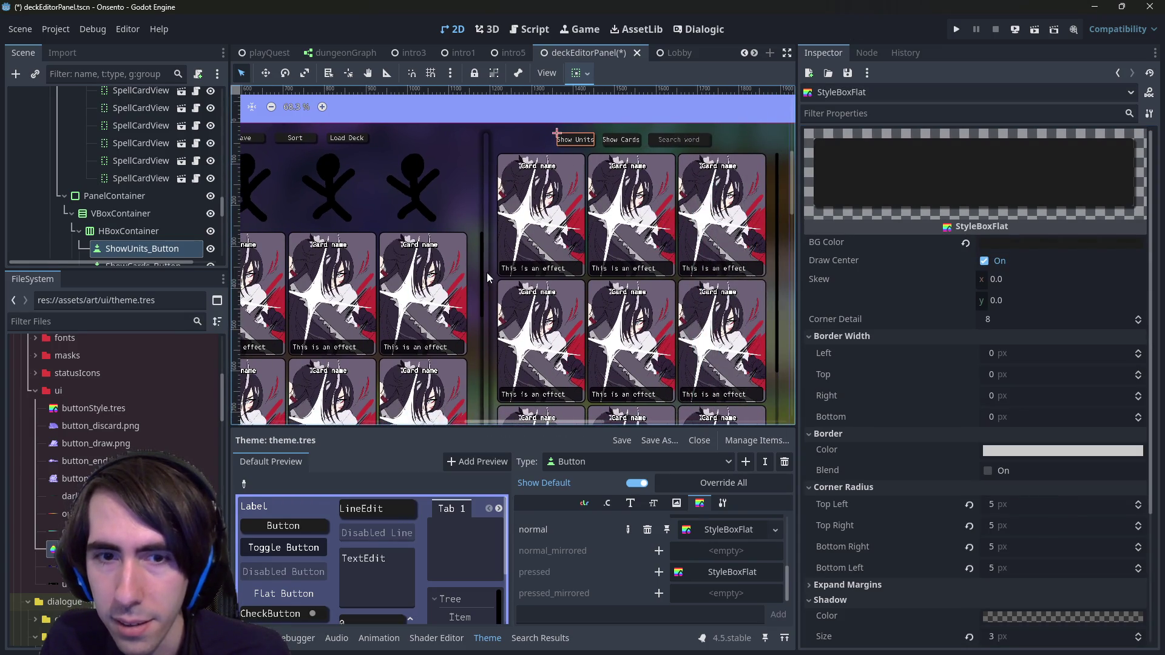
Step: Give VScrollBar's grabber a StyleBoxFlat override with BG Color 1d1d1d, then save
{"action": "left_click", "coordinate": [661, 465]}
{"action": "left_click", "coordinate": [637, 515]}
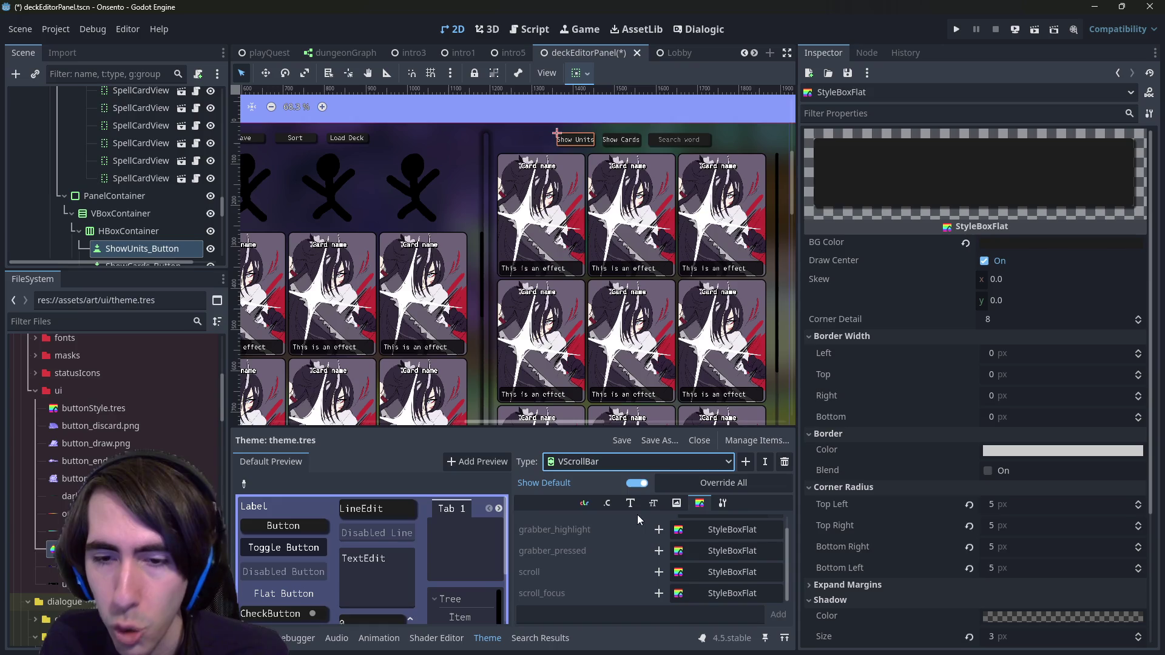
{"action": "scroll", "coordinate": [641, 570], "scroll_direction": "up", "scroll_amount": 1}
{"action": "left_click", "coordinate": [659, 523]}
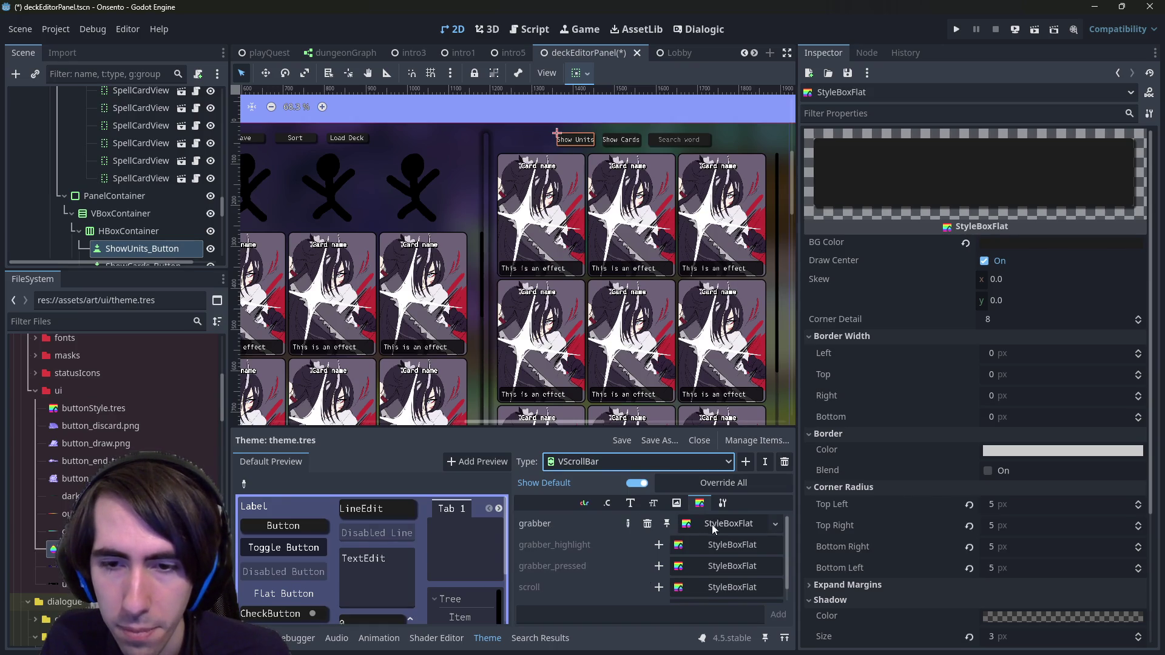
{"action": "left_click", "coordinate": [716, 525]}
{"action": "left_click", "coordinate": [1023, 245]}
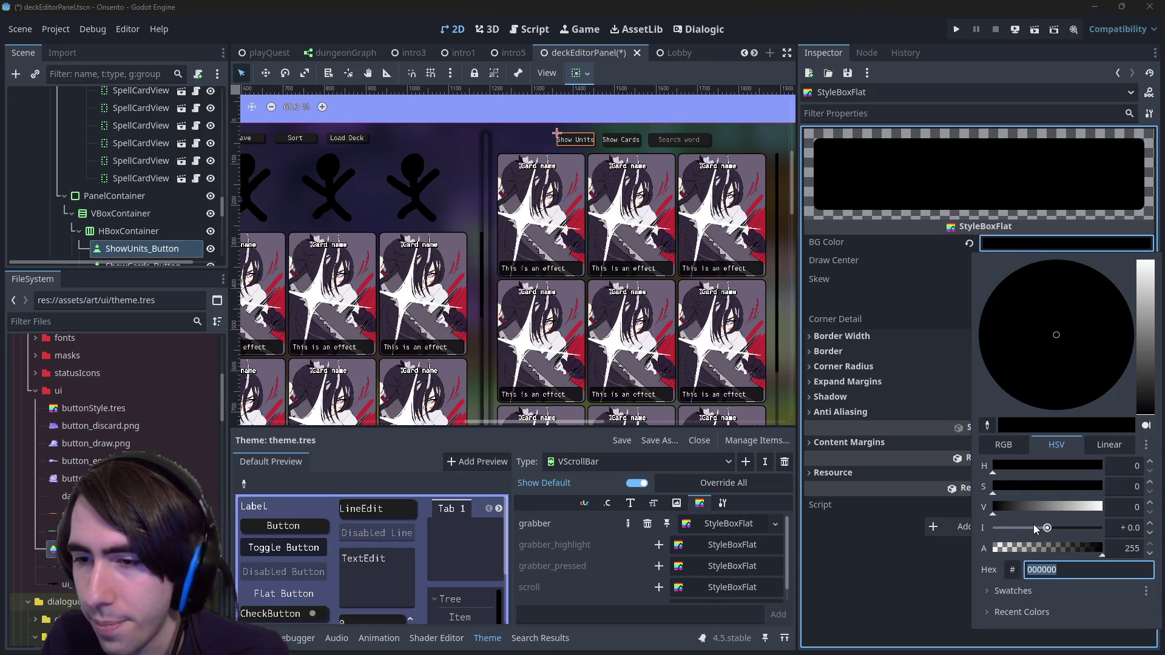
{"action": "left_click", "coordinate": [1001, 588]}
{"action": "left_click", "coordinate": [1147, 614]}
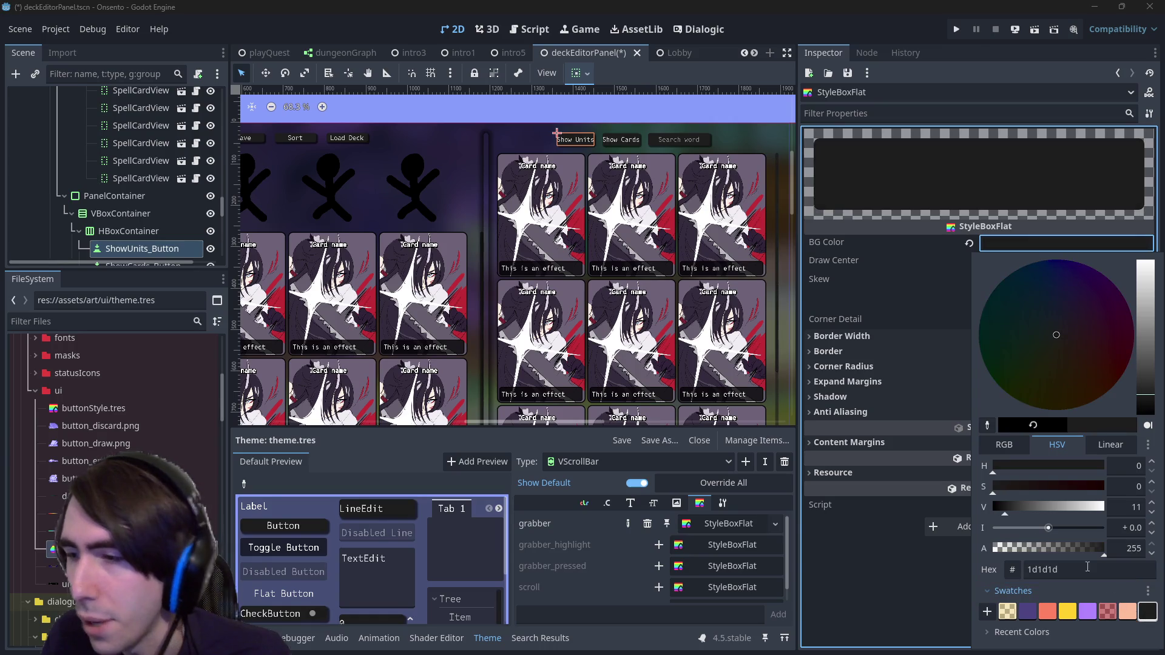
{"action": "left_click", "coordinate": [606, 4]}
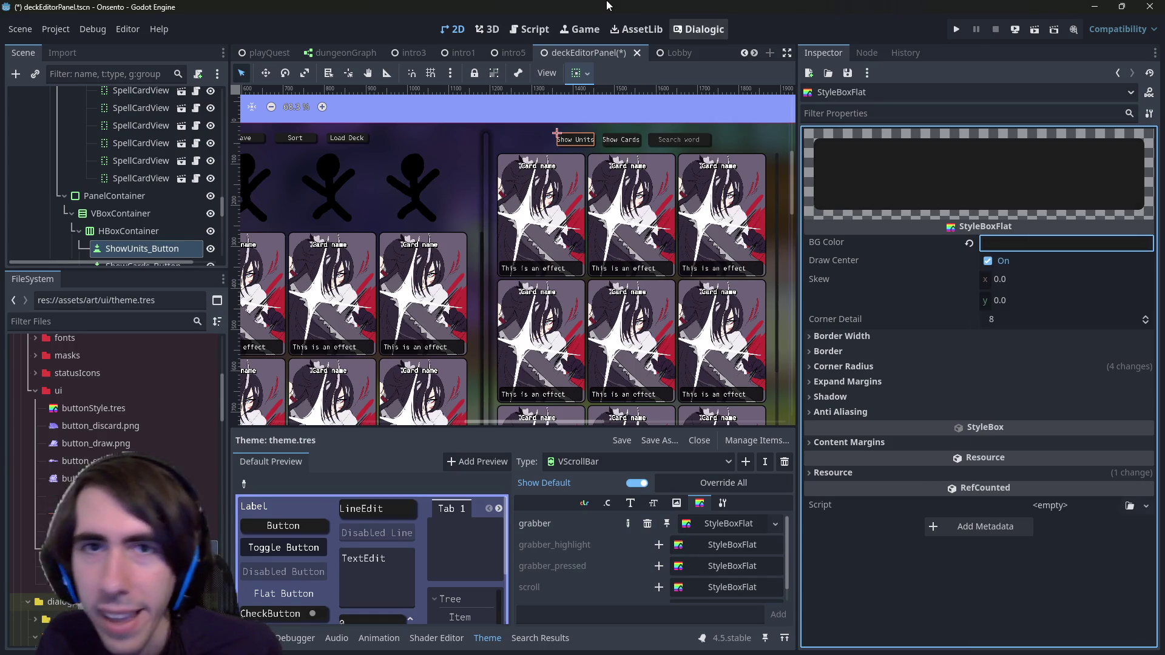
{"action": "key", "text": "ctrl+s"}
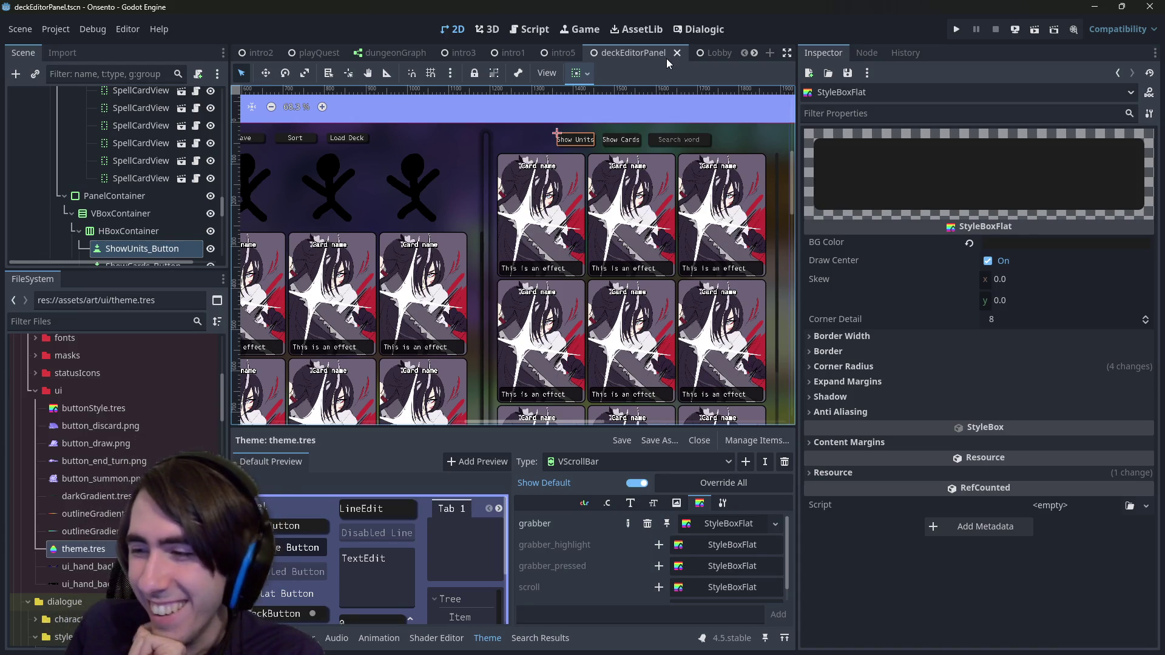
{"action": "scroll", "coordinate": [552, 271], "scroll_direction": "down", "scroll_amount": 2}
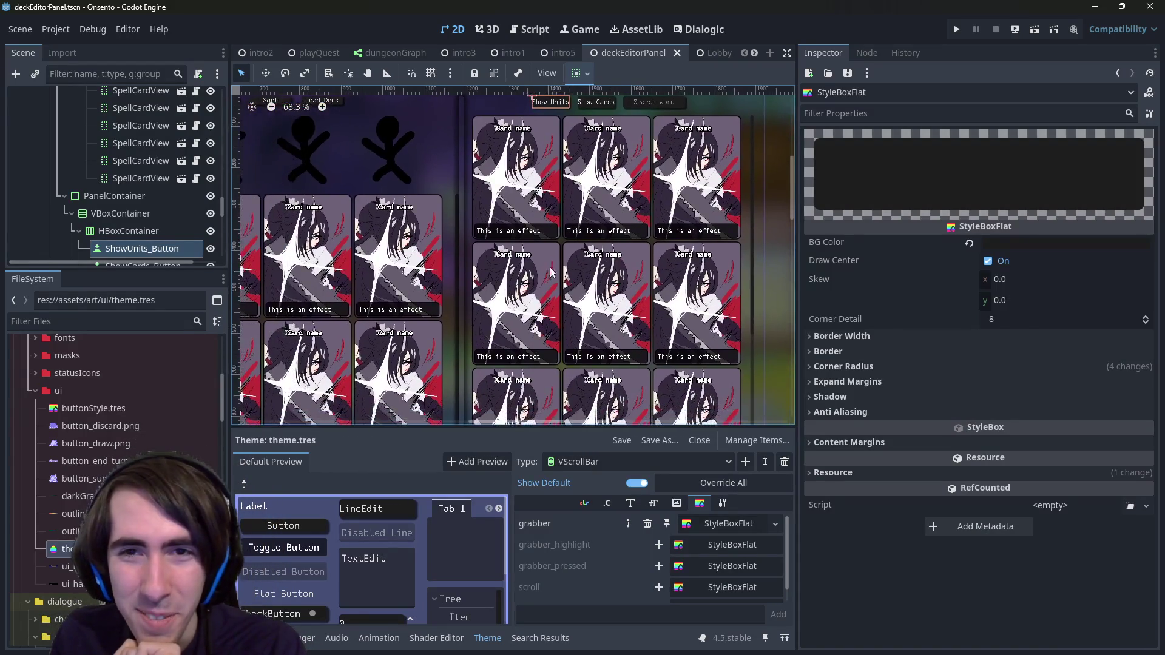
{"action": "scroll", "coordinate": [552, 271], "scroll_direction": "left", "scroll_amount": 3}
{"action": "scroll", "coordinate": [555, 270], "scroll_direction": "up", "scroll_amount": 1}
{"action": "scroll", "coordinate": [519, 267], "scroll_direction": "up", "scroll_amount": 3}
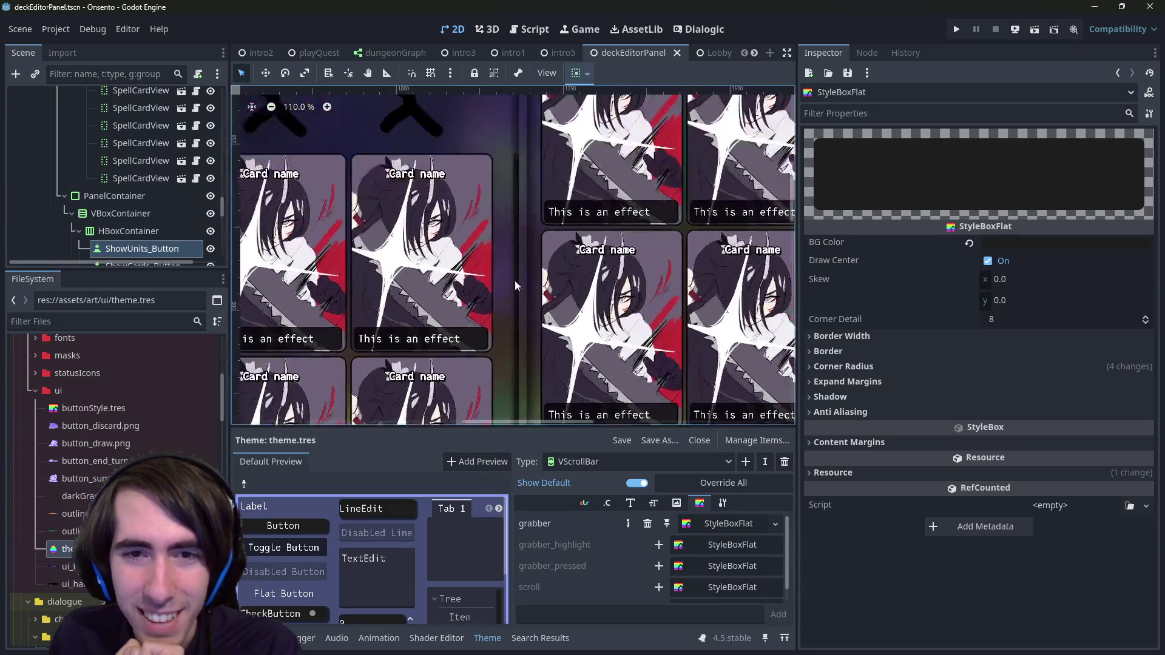
{"action": "scroll", "coordinate": [509, 337], "scroll_direction": "down", "scroll_amount": 4}
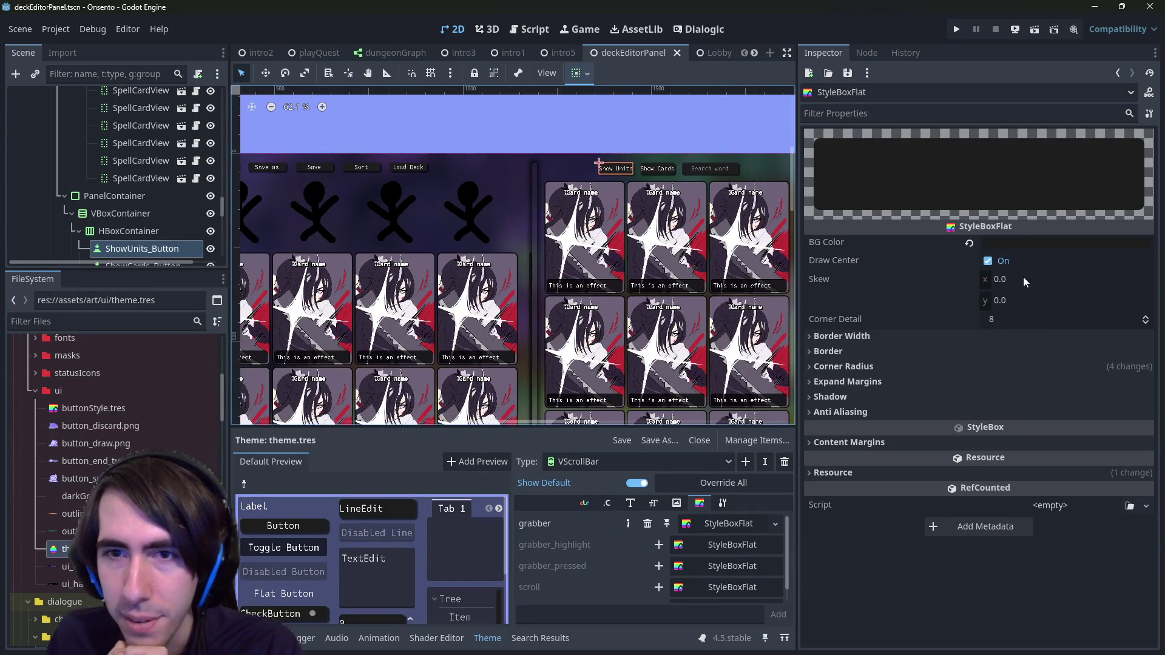
{"action": "left_click_drag", "start_coordinate": [1023, 277], "coordinate": [1099, 277]}
{"action": "left_click_drag", "start_coordinate": [1001, 310], "coordinate": [1062, 310]}
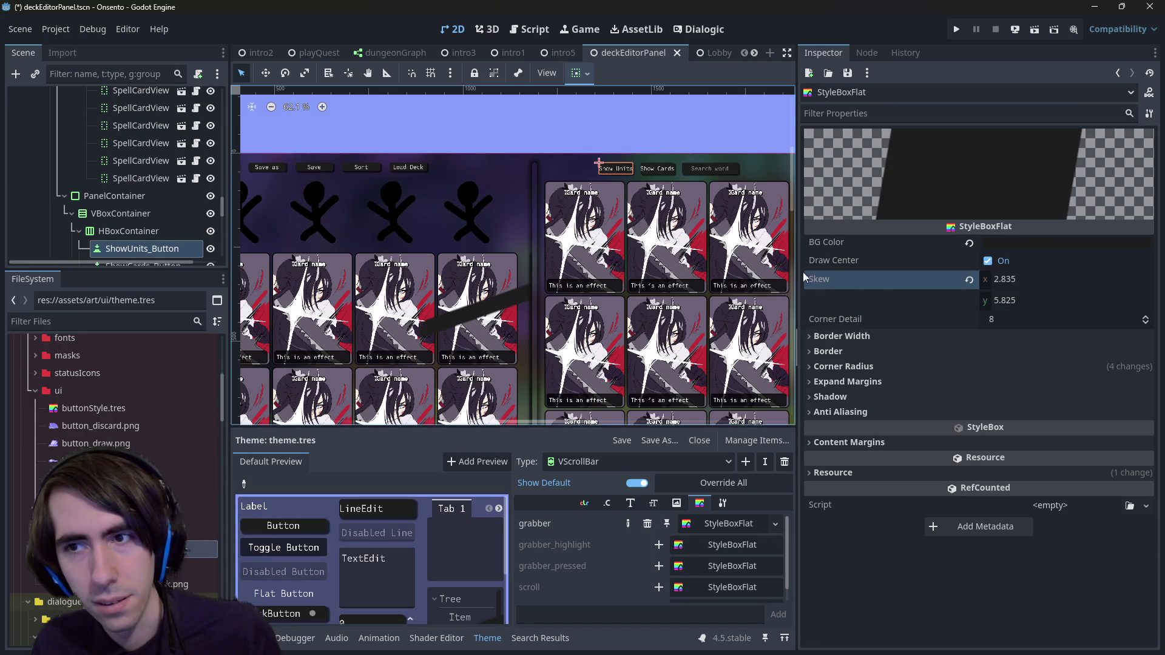
{"action": "left_click", "coordinate": [969, 279]}
{"action": "key", "text": "ctrl+s"}
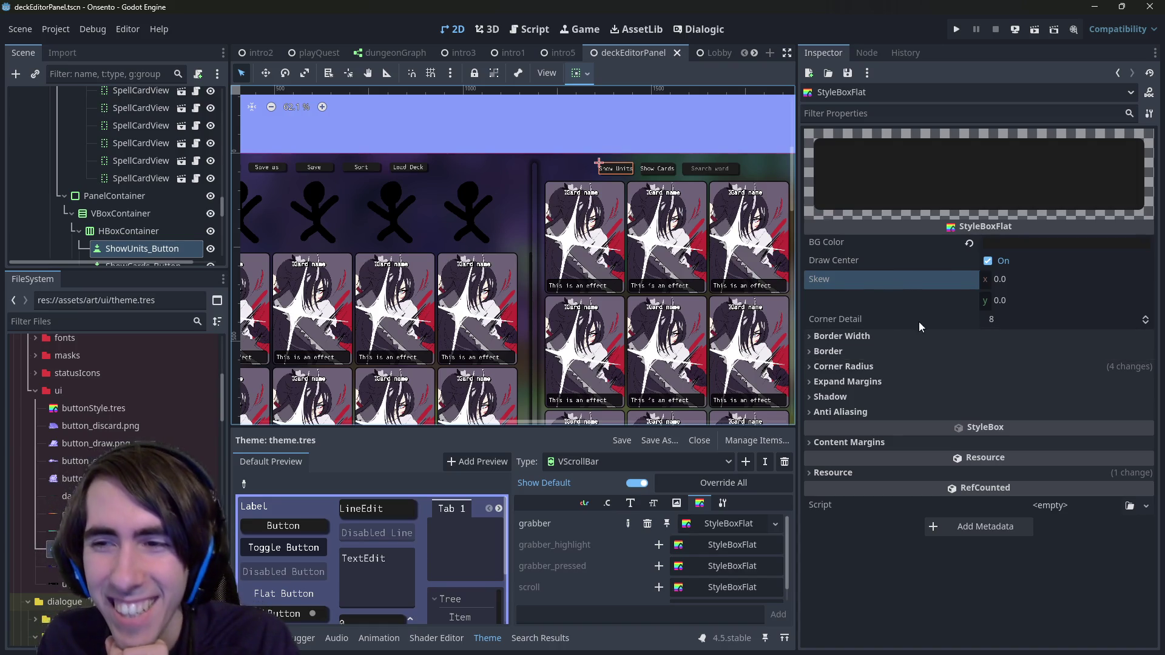
Step: Expand the grabber's Shadow settings, try size 5 with offset 5,5, then undo the offset
{"action": "left_click", "coordinate": [902, 341]}
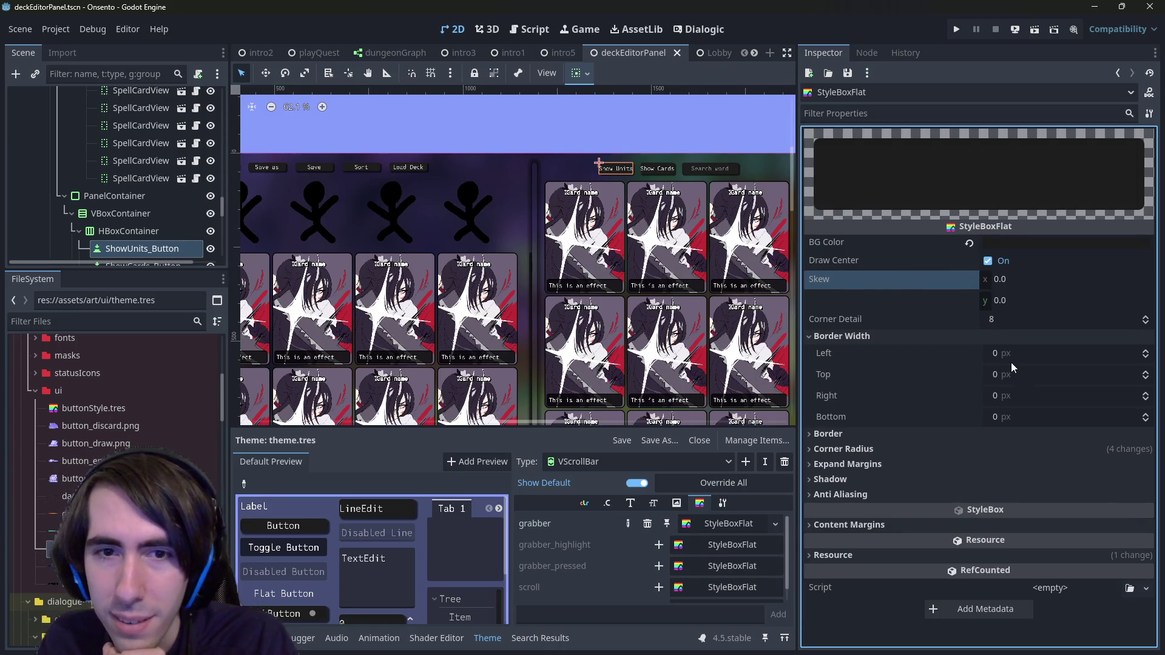
{"action": "scroll", "coordinate": [547, 314], "scroll_direction": "down", "scroll_amount": 2}
{"action": "left_click", "coordinate": [1086, 478]}
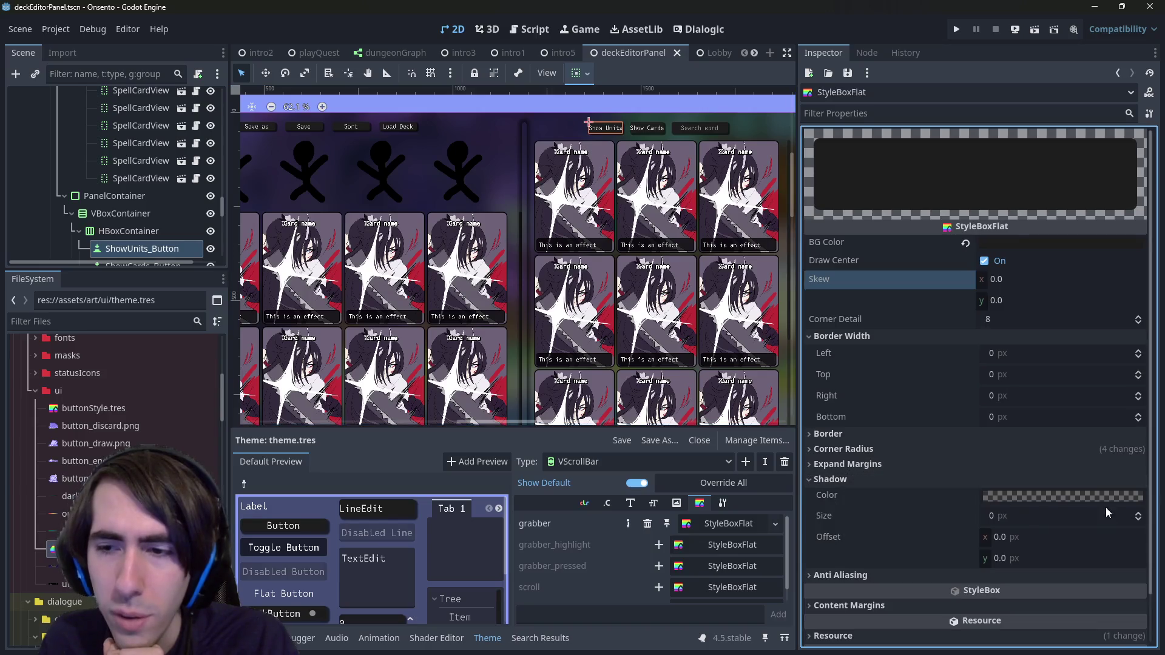
{"action": "left_click", "coordinate": [1030, 521]}
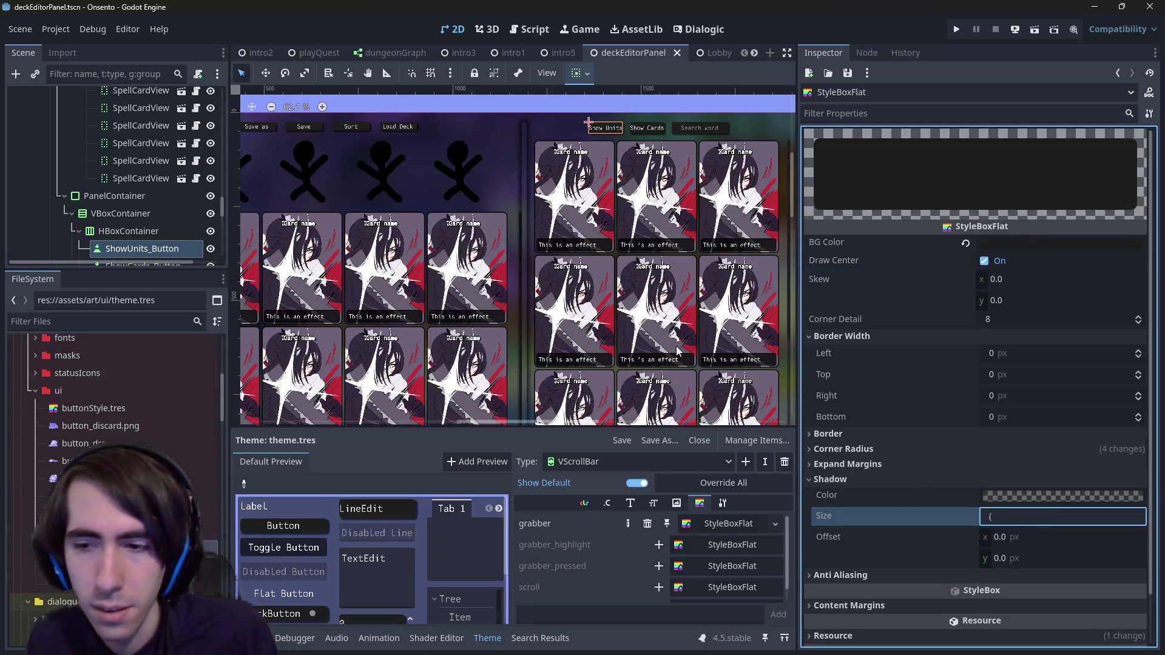
{"action": "key", "text": "Return"}
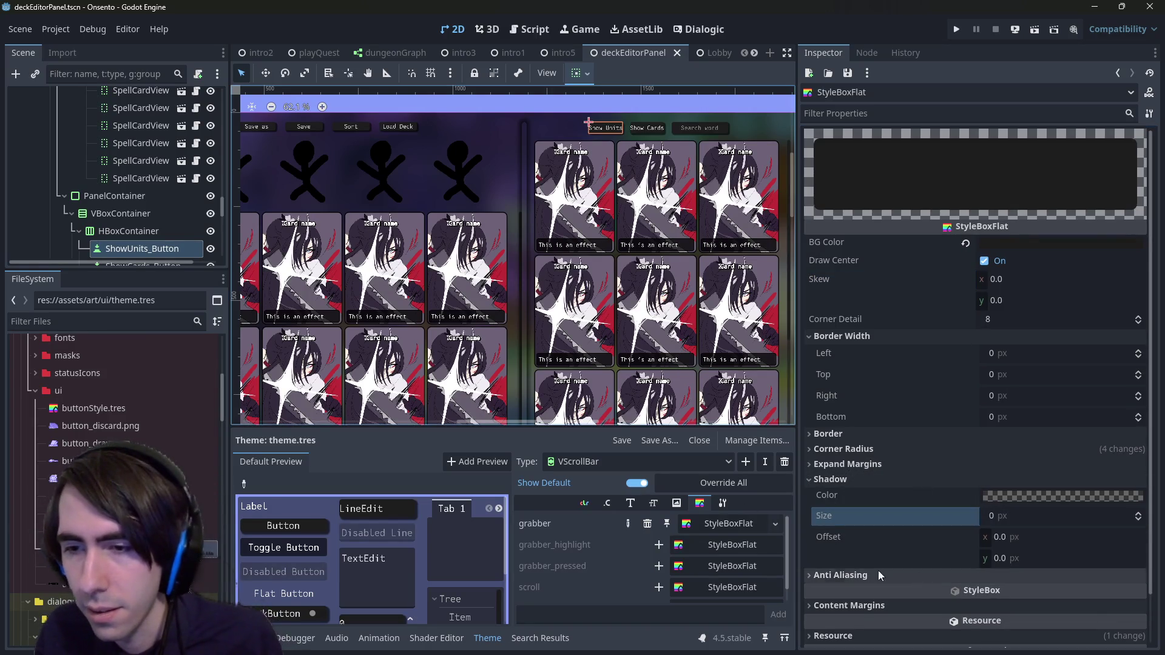
{"action": "type", "text": "5"}
{"action": "key", "text": "Return"}
{"action": "scroll", "coordinate": [489, 258], "scroll_direction": "up", "scroll_amount": 6}
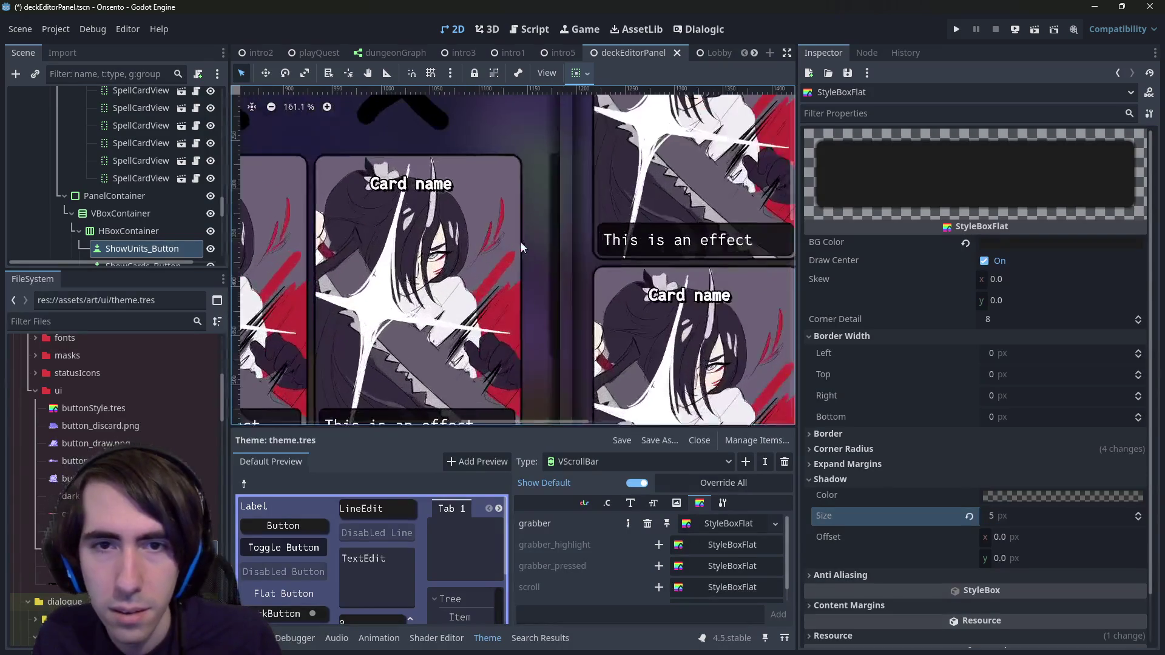
{"action": "scroll", "coordinate": [562, 210], "scroll_direction": "down", "scroll_amount": 4}
{"action": "left_click", "coordinate": [1024, 537]}
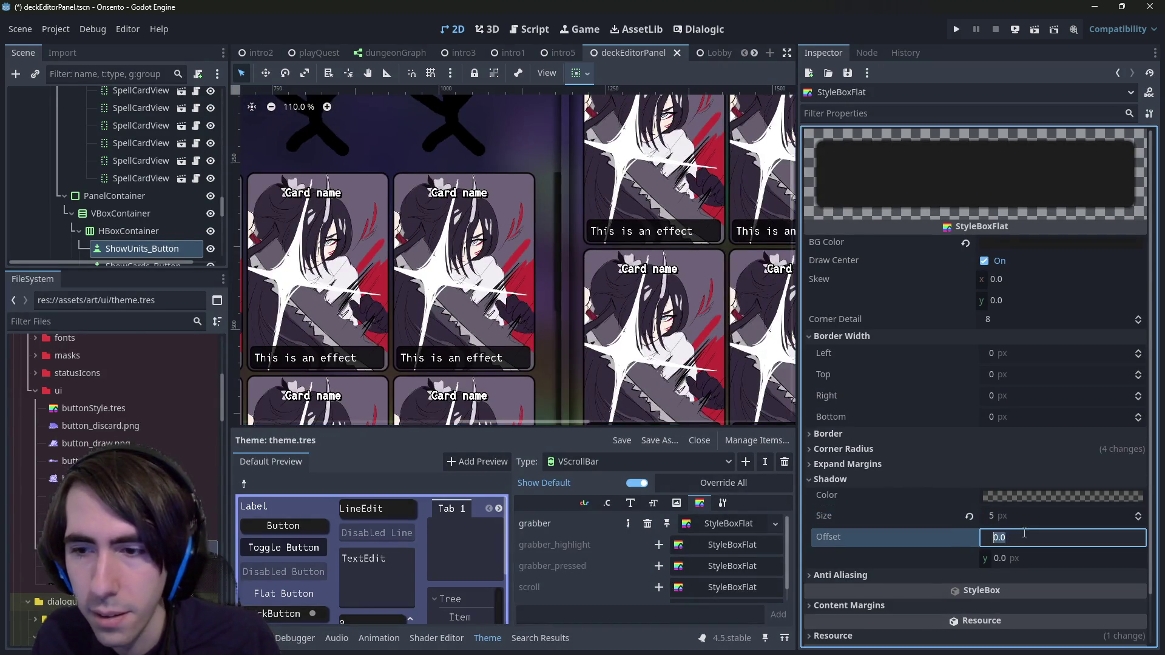
{"action": "type", "text": "5"}
{"action": "left_click", "coordinate": [1036, 553]}
{"action": "type", "text": "5"}
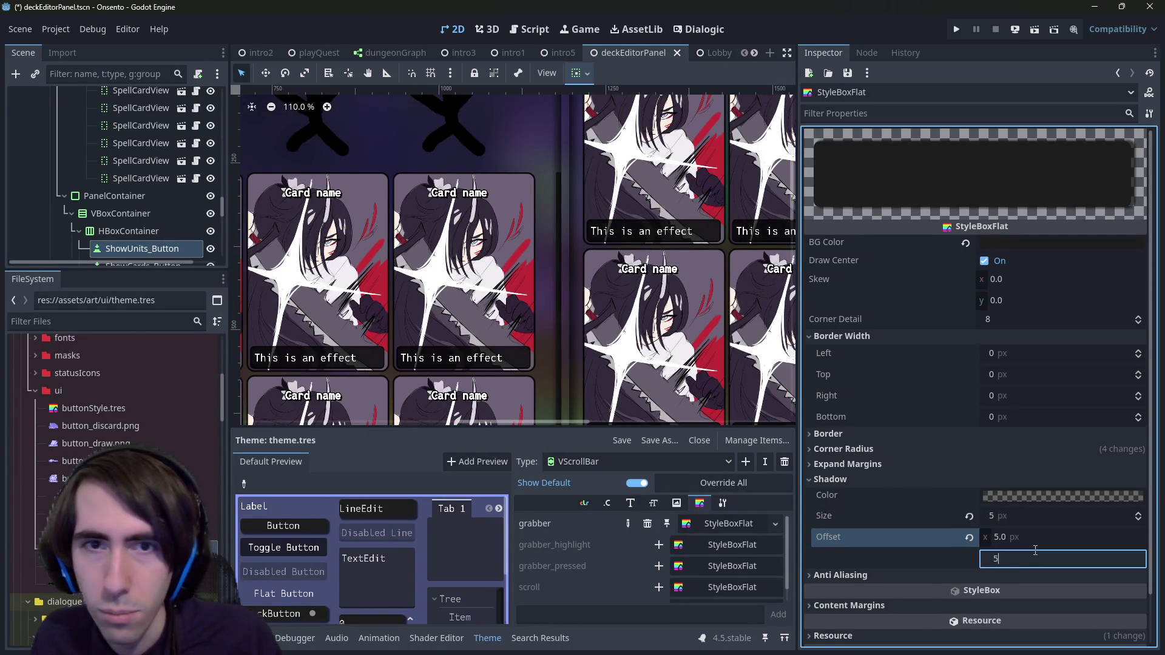
{"action": "key", "text": "Return"}
{"action": "key", "text": "ctrl+z"}
{"action": "key", "text": "ctrl+z"}
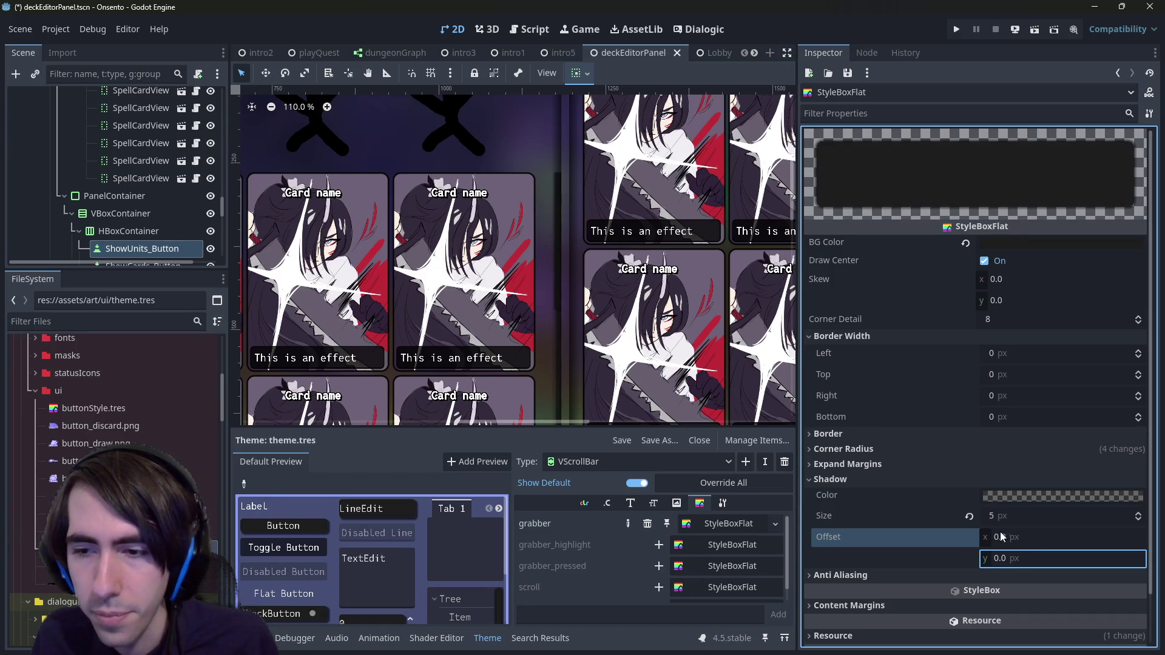
Step: Set the grabber's shadow size to 10 px and turn off Draw Center
{"action": "left_click", "coordinate": [1016, 517]}
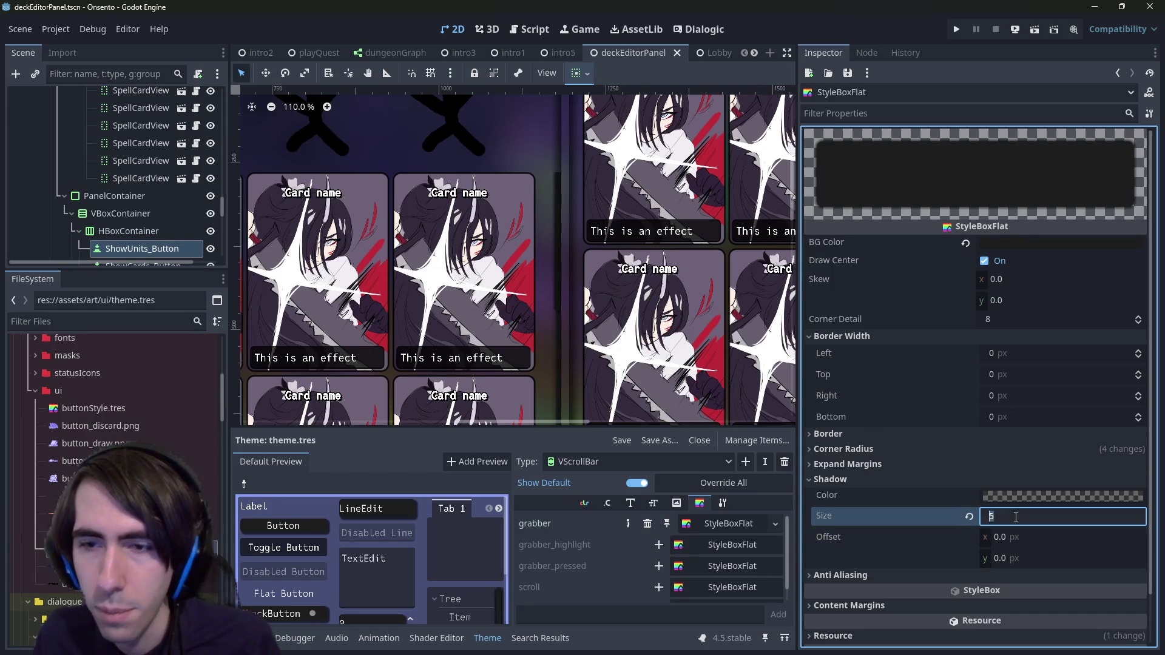
{"action": "type", "text": "10"}
{"action": "key", "text": "Return"}
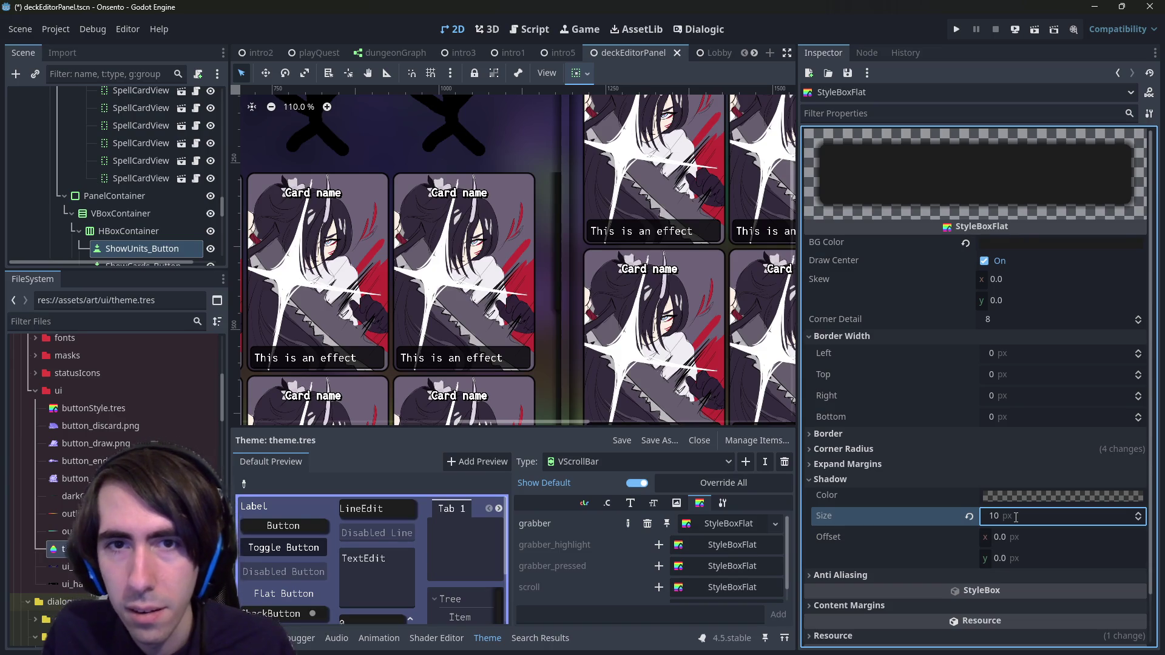
{"action": "scroll", "coordinate": [550, 180], "scroll_direction": "up", "scroll_amount": 8}
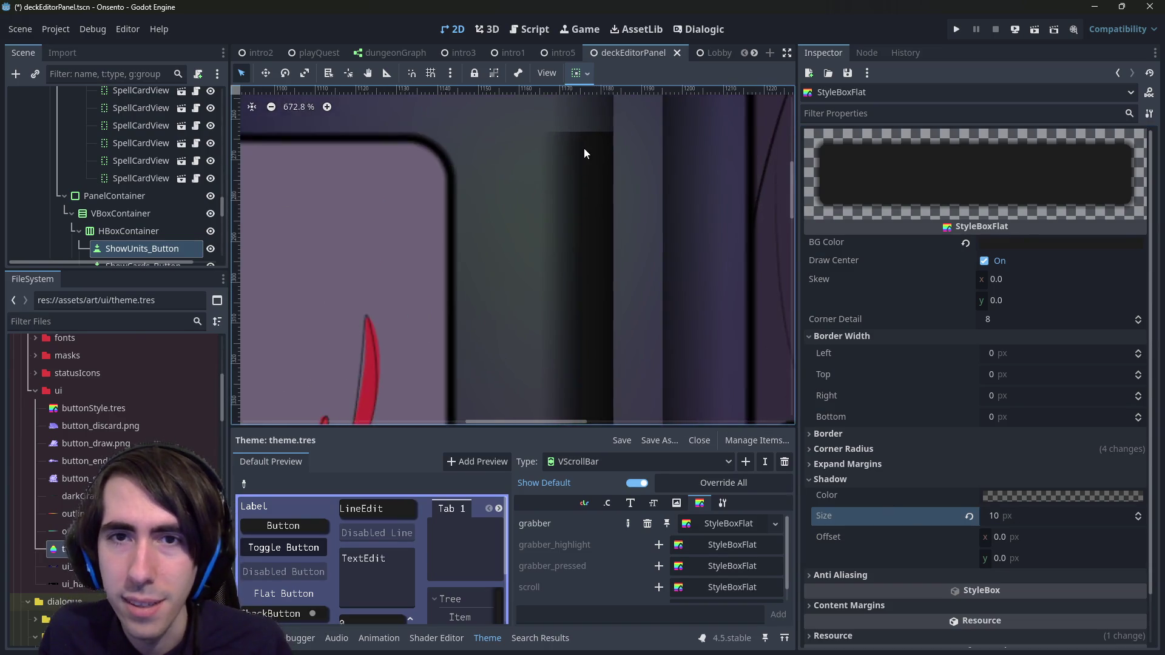
{"action": "scroll", "coordinate": [585, 153], "scroll_direction": "down", "scroll_amount": 4}
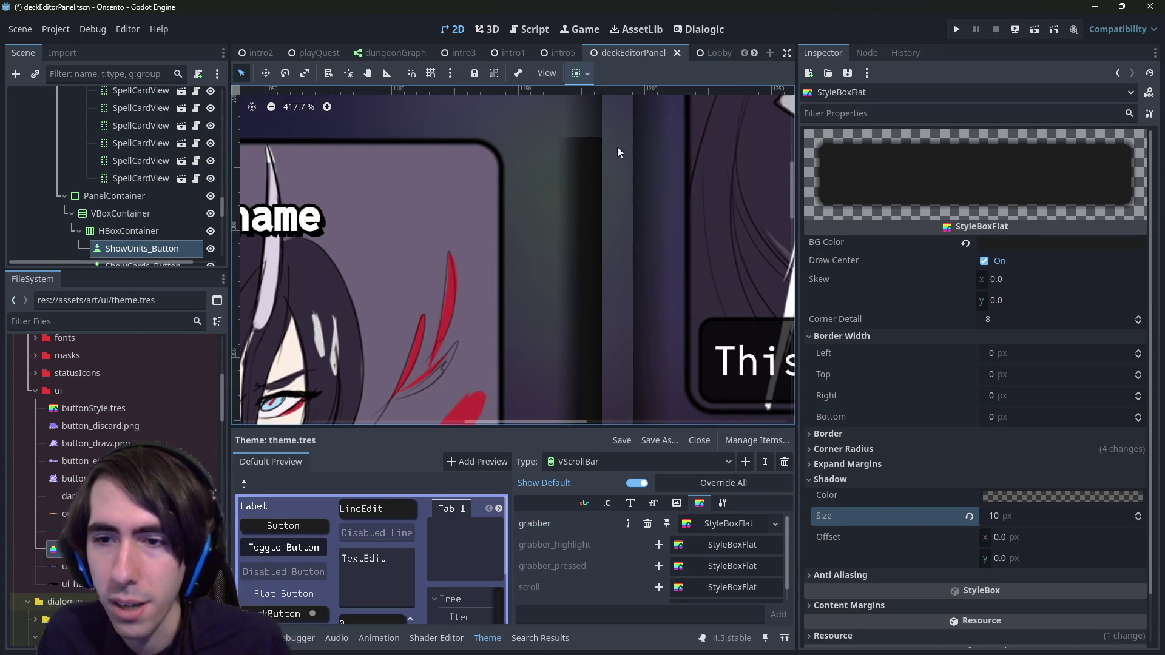
{"action": "scroll", "coordinate": [592, 216], "scroll_direction": "down", "scroll_amount": 4}
{"action": "scroll", "coordinate": [599, 412], "scroll_direction": "down", "scroll_amount": 3}
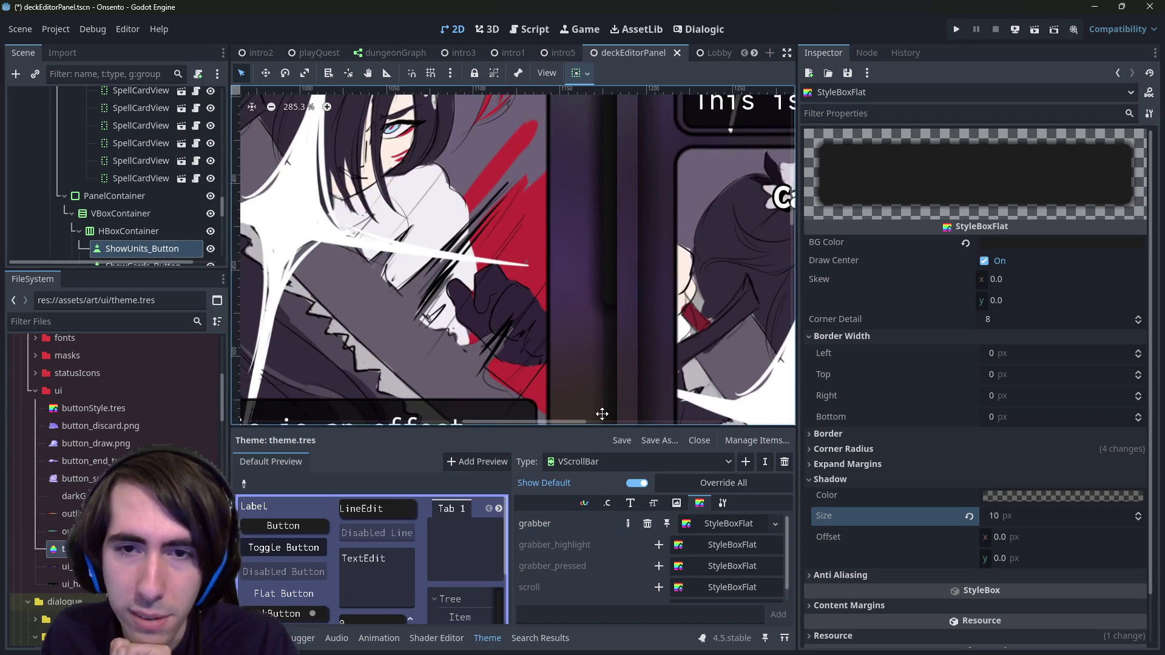
{"action": "scroll", "coordinate": [570, 297], "scroll_direction": "up", "scroll_amount": 5}
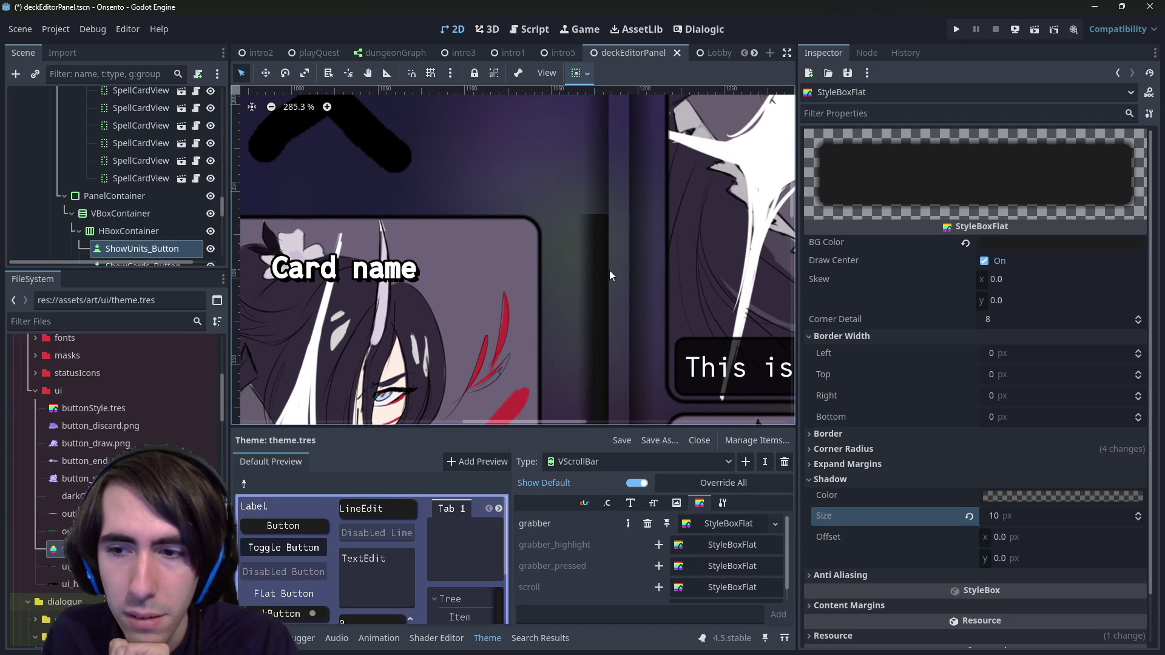
{"action": "left_click", "coordinate": [984, 261]}
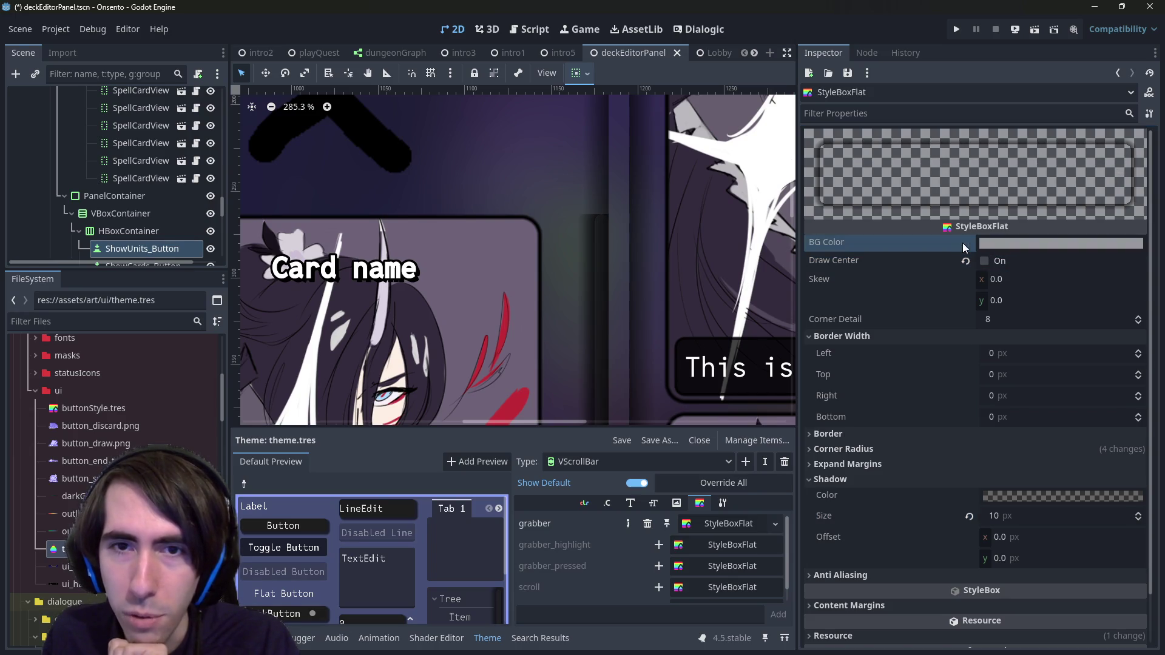
Step: Set the background colour to 99999900
{"action": "left_click", "coordinate": [989, 245]}
{"action": "type", "text": "99999900"}
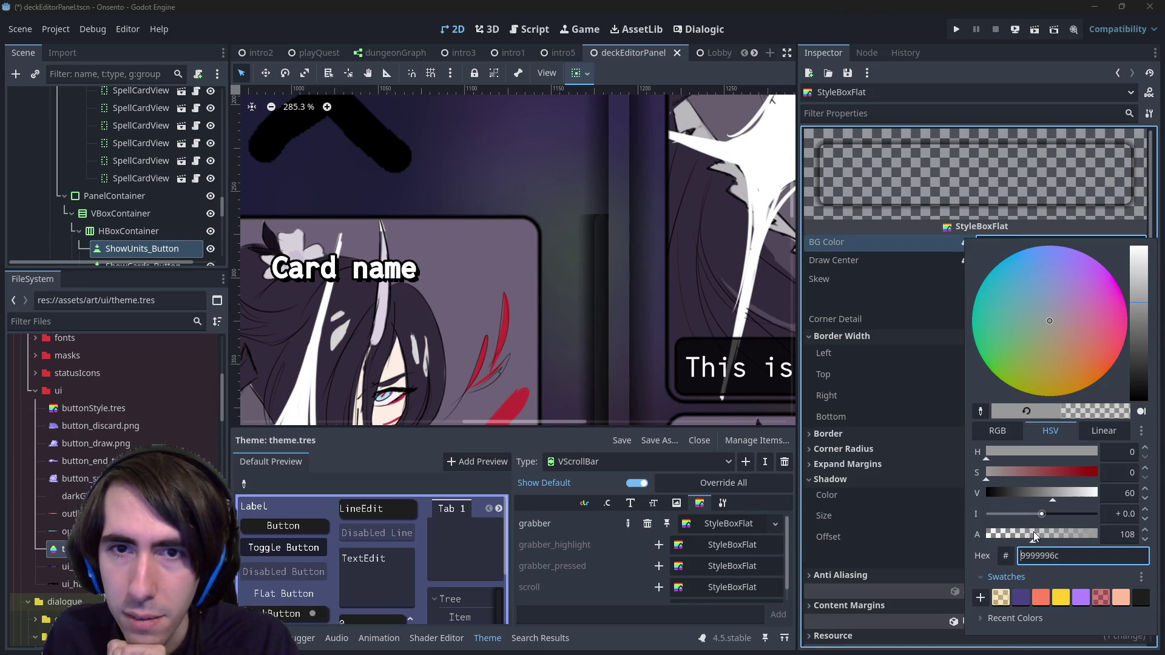
{"action": "left_click", "coordinate": [607, 97]}
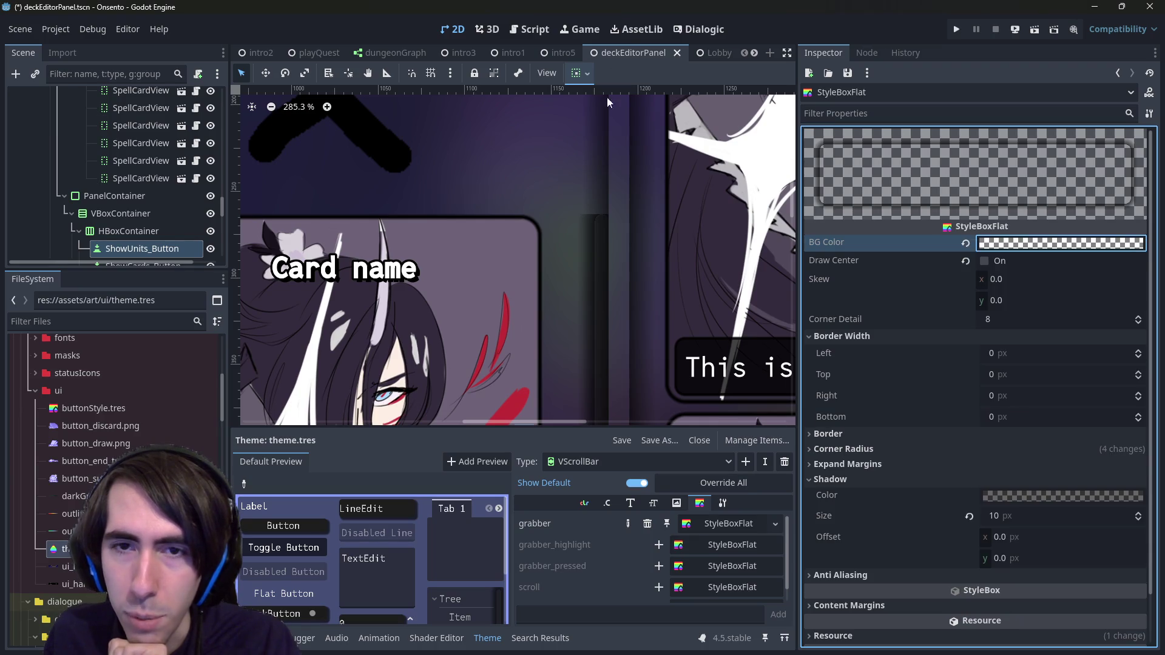
Step: Select a deck card, then the card list's scroll container in the canvas
{"action": "scroll", "coordinate": [607, 97], "scroll_direction": "down", "scroll_amount": 5}
{"action": "left_click", "coordinate": [639, 330]}
{"action": "scroll", "coordinate": [597, 305], "scroll_direction": "up", "scroll_amount": 5}
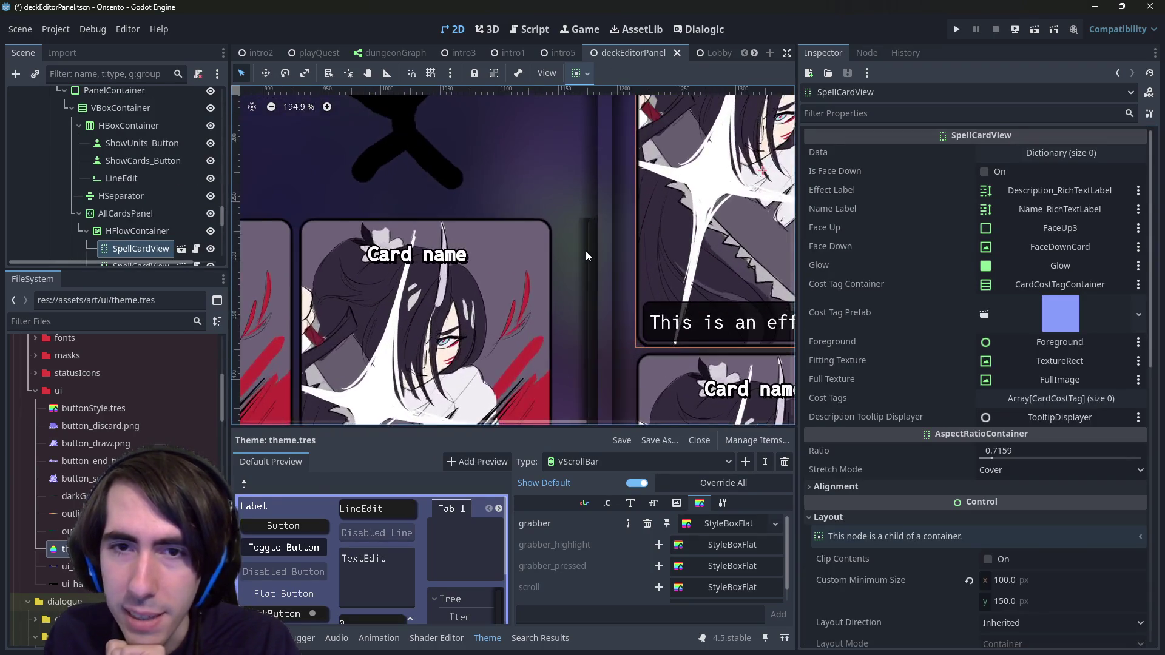
{"action": "left_click", "coordinate": [591, 247]}
{"action": "scroll", "coordinate": [581, 283], "scroll_direction": "up", "scroll_amount": 2}
{"action": "scroll", "coordinate": [580, 273], "scroll_direction": "down", "scroll_amount": 2}
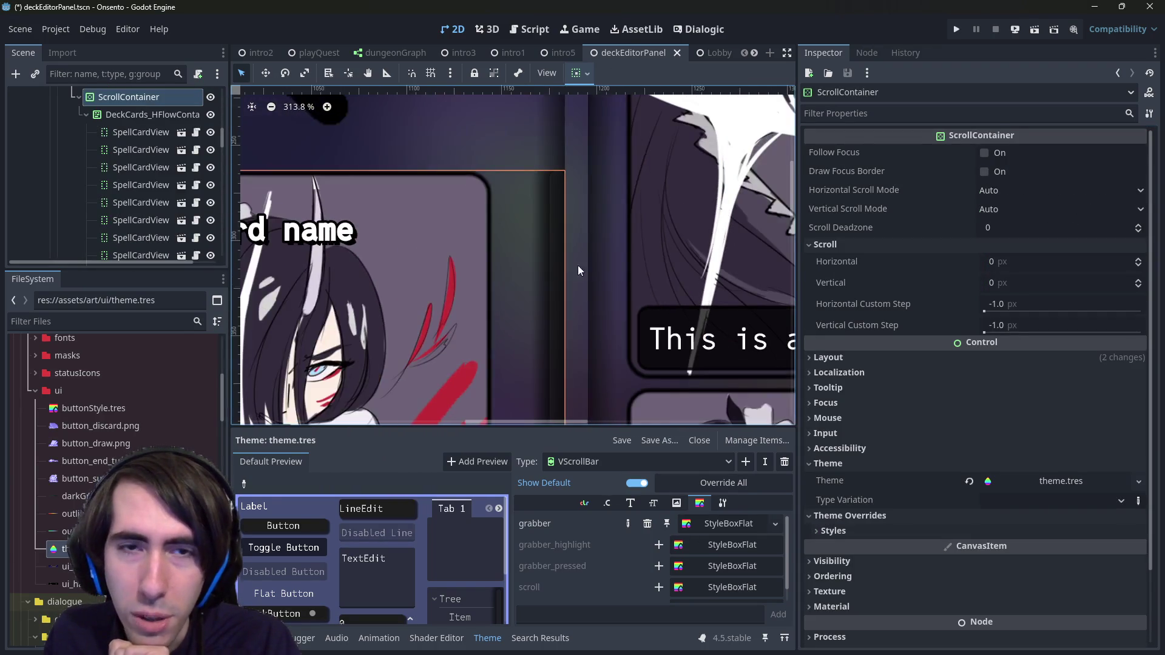
{"action": "scroll", "coordinate": [660, 393], "scroll_direction": "right", "scroll_amount": 5}
{"action": "scroll", "coordinate": [649, 233], "scroll_direction": "down", "scroll_amount": 2}
{"action": "scroll", "coordinate": [649, 233], "scroll_direction": "down", "scroll_amount": 6}
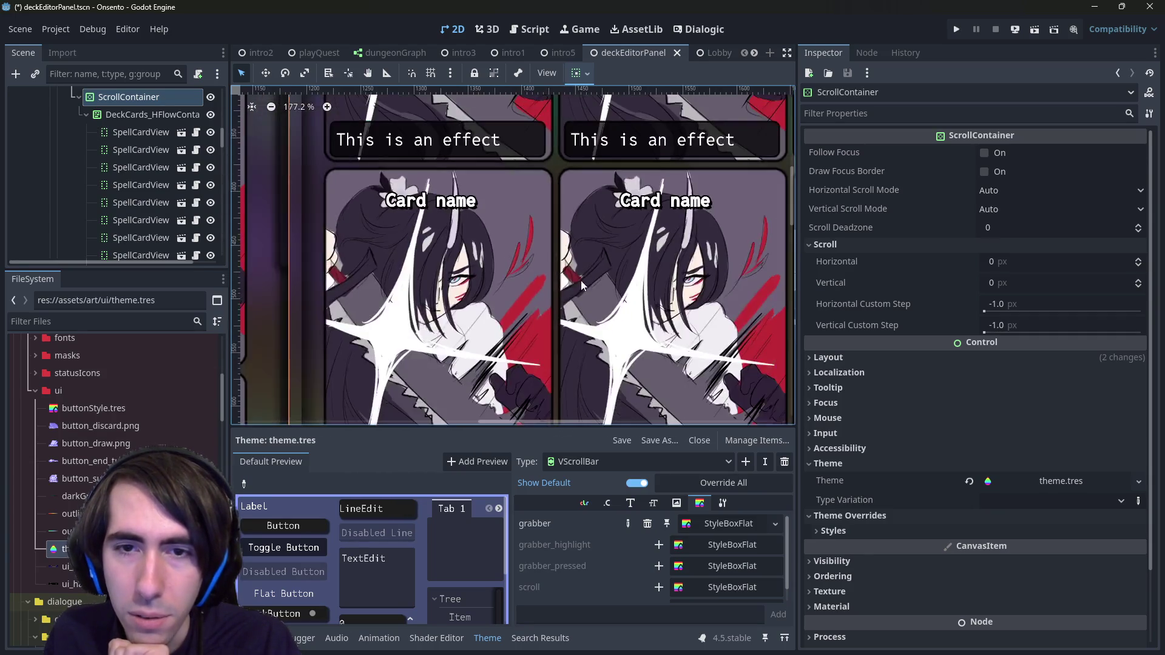
{"action": "scroll", "coordinate": [497, 205], "scroll_direction": "up", "scroll_amount": 4}
{"action": "scroll", "coordinate": [496, 191], "scroll_direction": "up", "scroll_amount": 4}
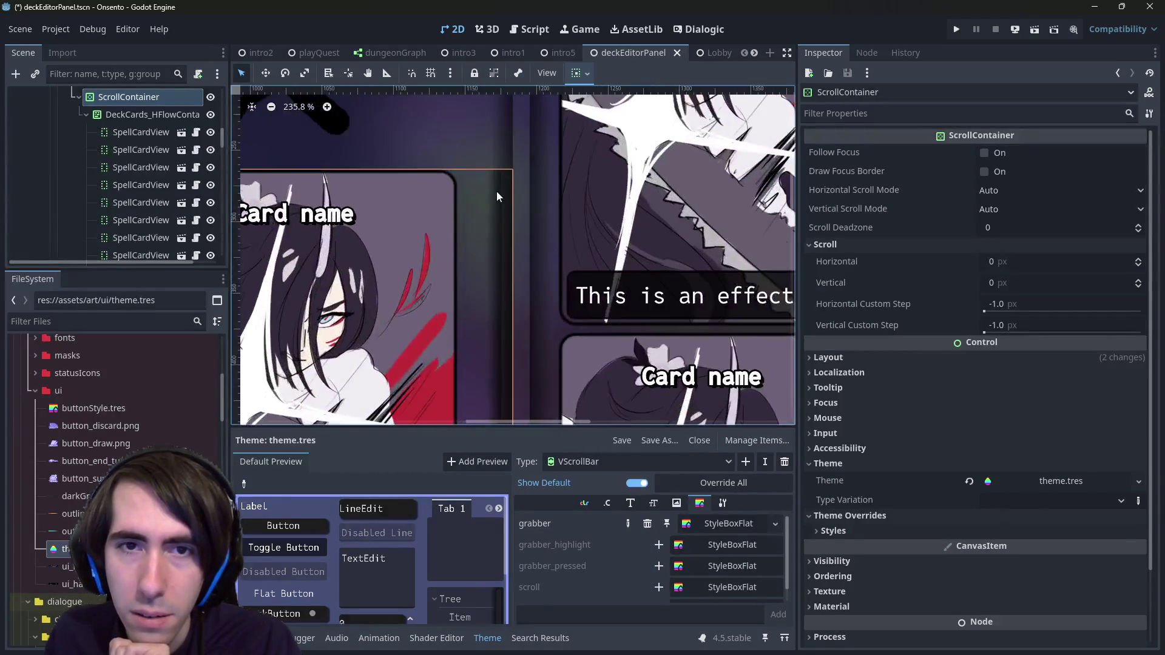
{"action": "scroll", "coordinate": [499, 212], "scroll_direction": "down", "scroll_amount": 2}
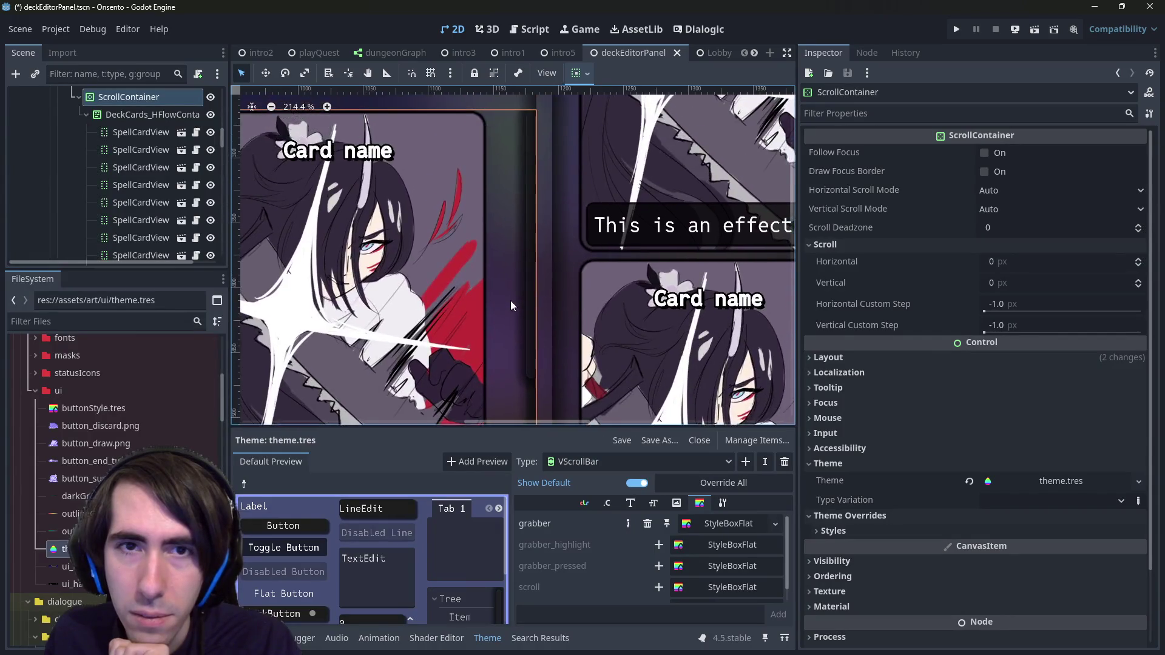
{"action": "scroll", "coordinate": [511, 301], "scroll_direction": "down", "scroll_amount": 4}
{"action": "scroll", "coordinate": [497, 282], "scroll_direction": "up", "scroll_amount": 3}
{"action": "scroll", "coordinate": [514, 205], "scroll_direction": "down", "scroll_amount": 1}
Step: Select the VSplitContainer, then the DeckCards_HFlowContainer in the canvas
{"action": "left_click", "coordinate": [540, 175]}
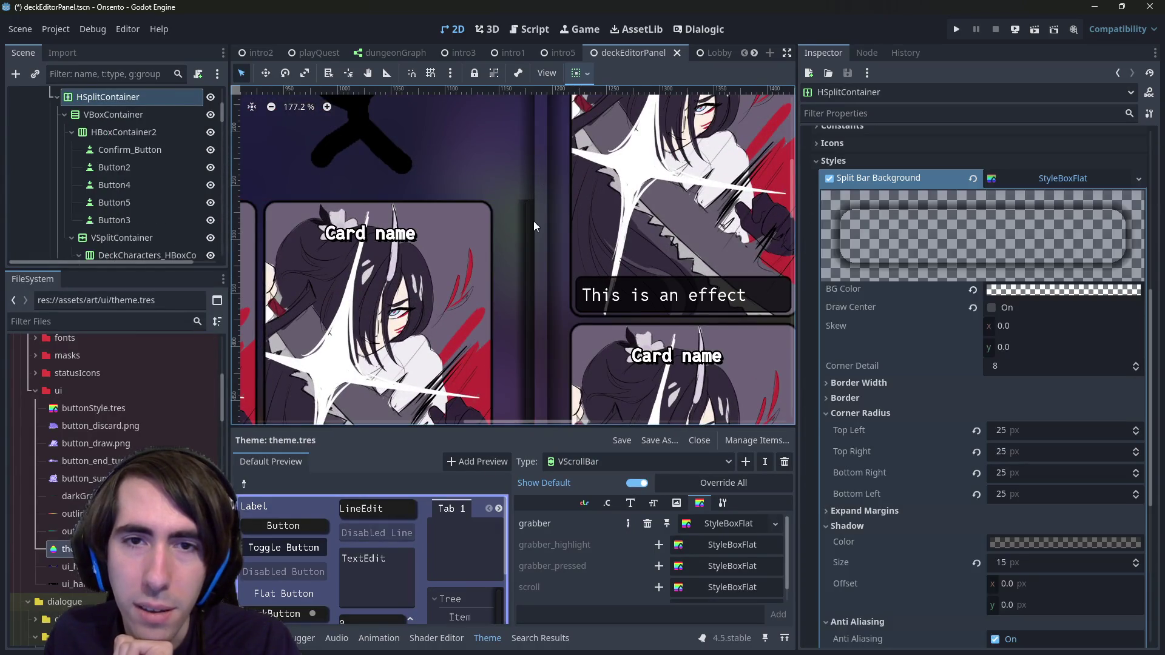
{"action": "left_click", "coordinate": [534, 212]}
{"action": "left_click", "coordinate": [533, 177]}
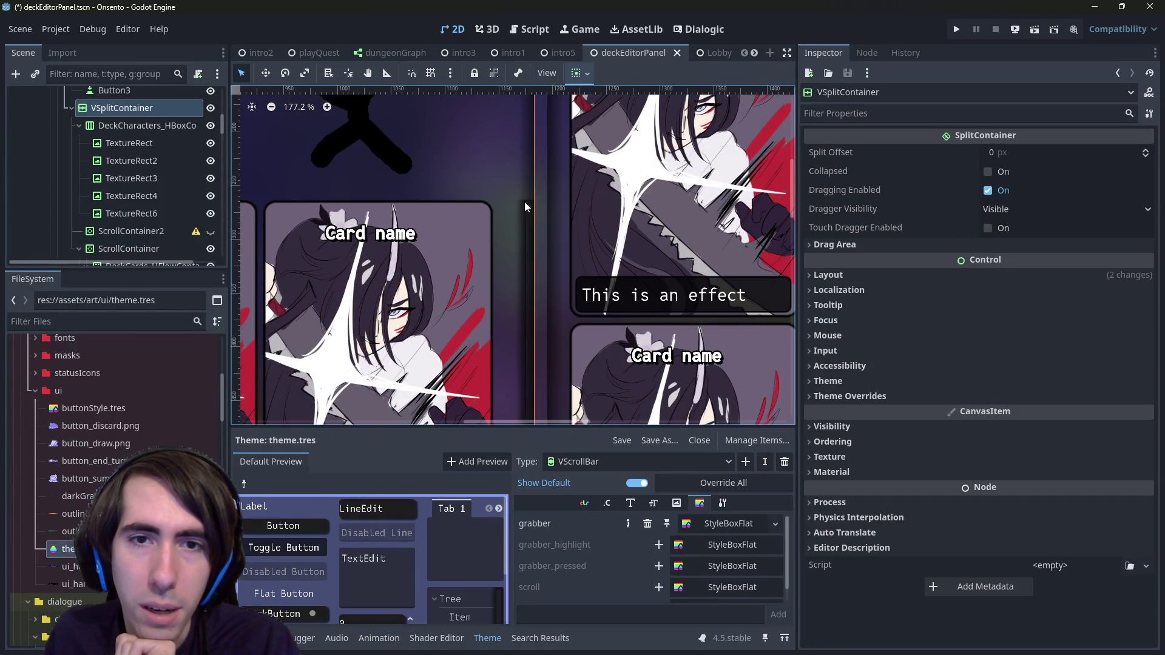
{"action": "scroll", "coordinate": [521, 273], "scroll_direction": "down", "scroll_amount": 4}
{"action": "scroll", "coordinate": [522, 267], "scroll_direction": "up", "scroll_amount": 2}
{"action": "left_click", "coordinate": [526, 239]}
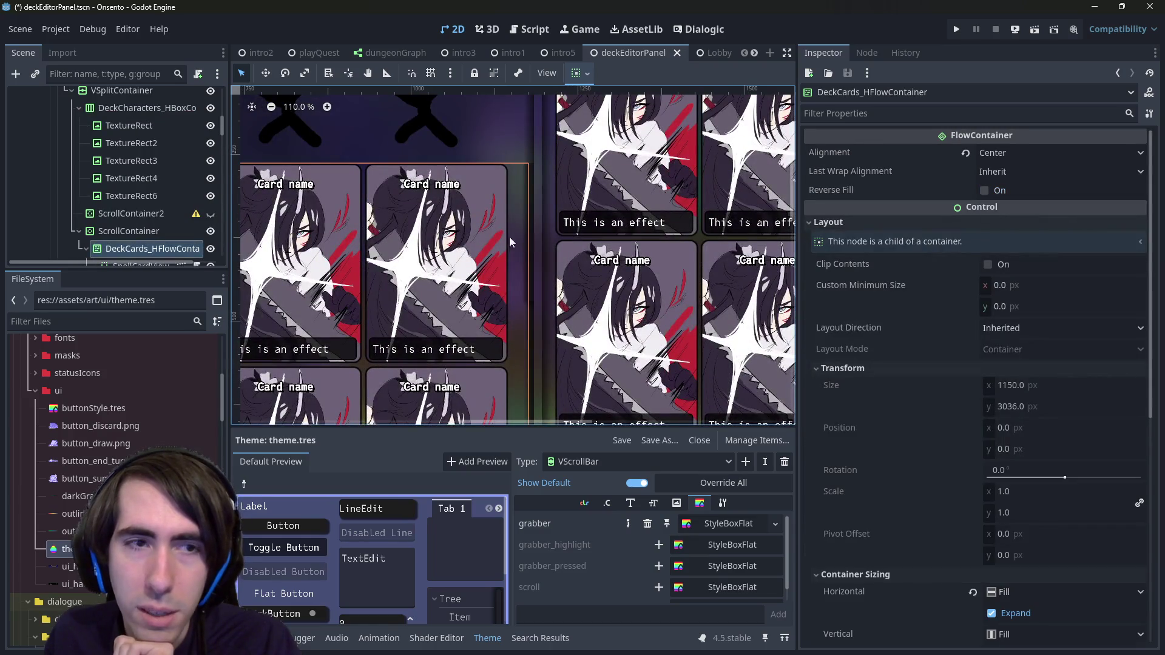
Step: Select the deck cards' ScrollContainer and set its Vertical scroll to 110 px
{"action": "left_click", "coordinate": [129, 231]}
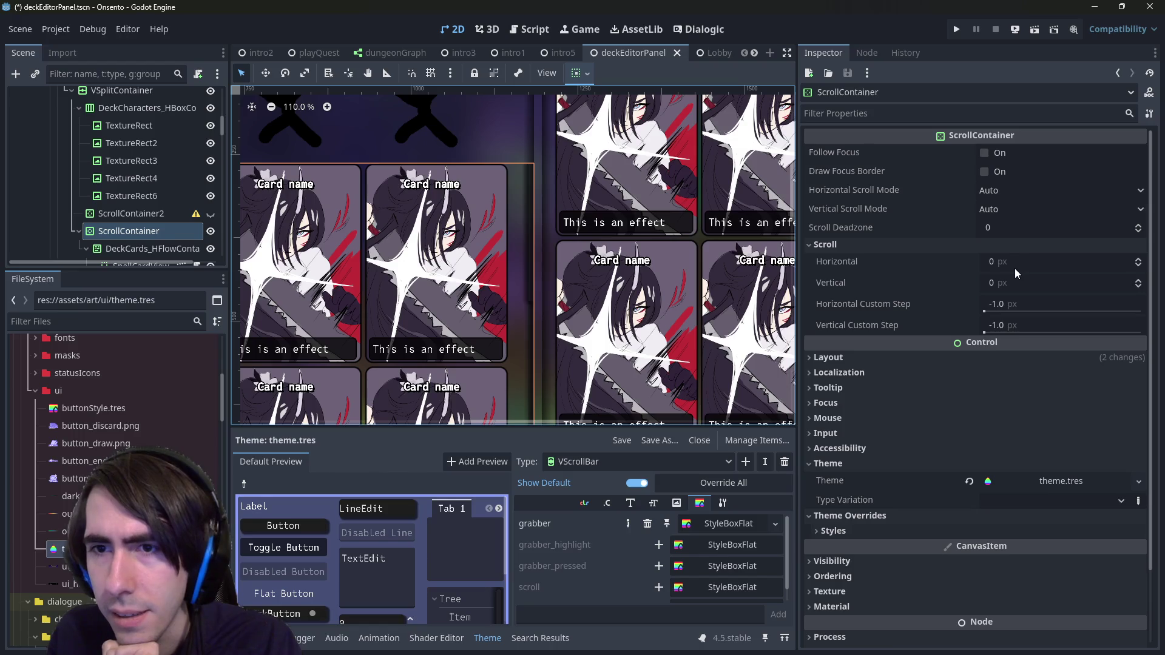
{"action": "left_click_drag", "start_coordinate": [1019, 281], "coordinate": [1050, 281]}
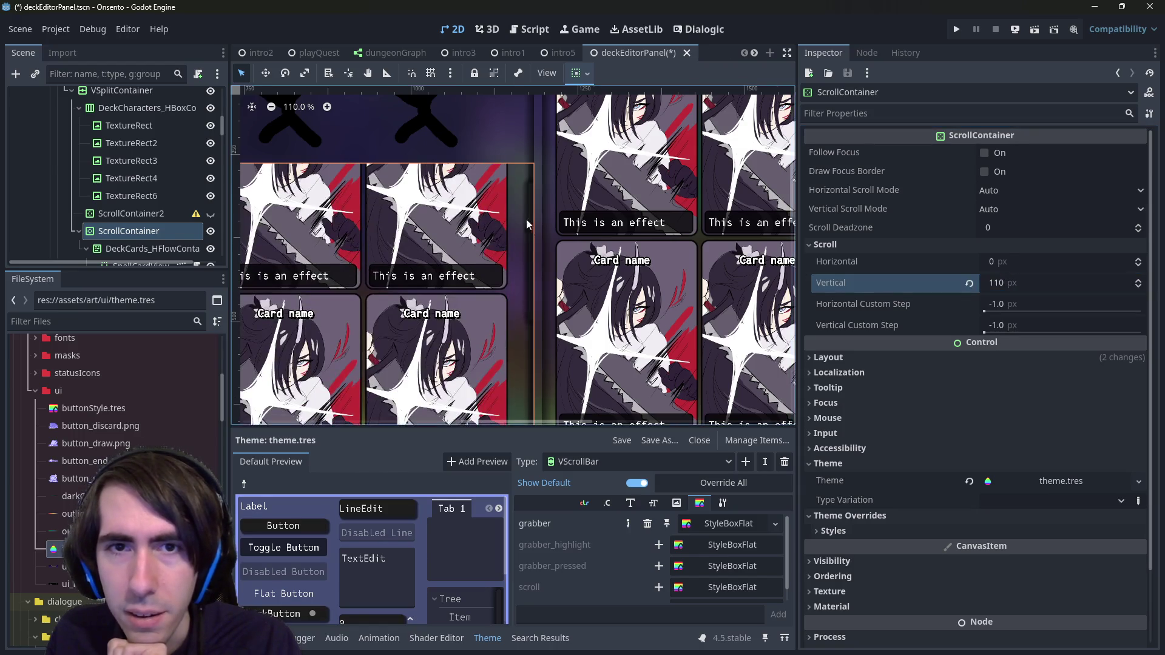
{"action": "scroll", "coordinate": [523, 187], "scroll_direction": "up", "scroll_amount": 5}
{"action": "scroll", "coordinate": [518, 253], "scroll_direction": "down", "scroll_amount": 3}
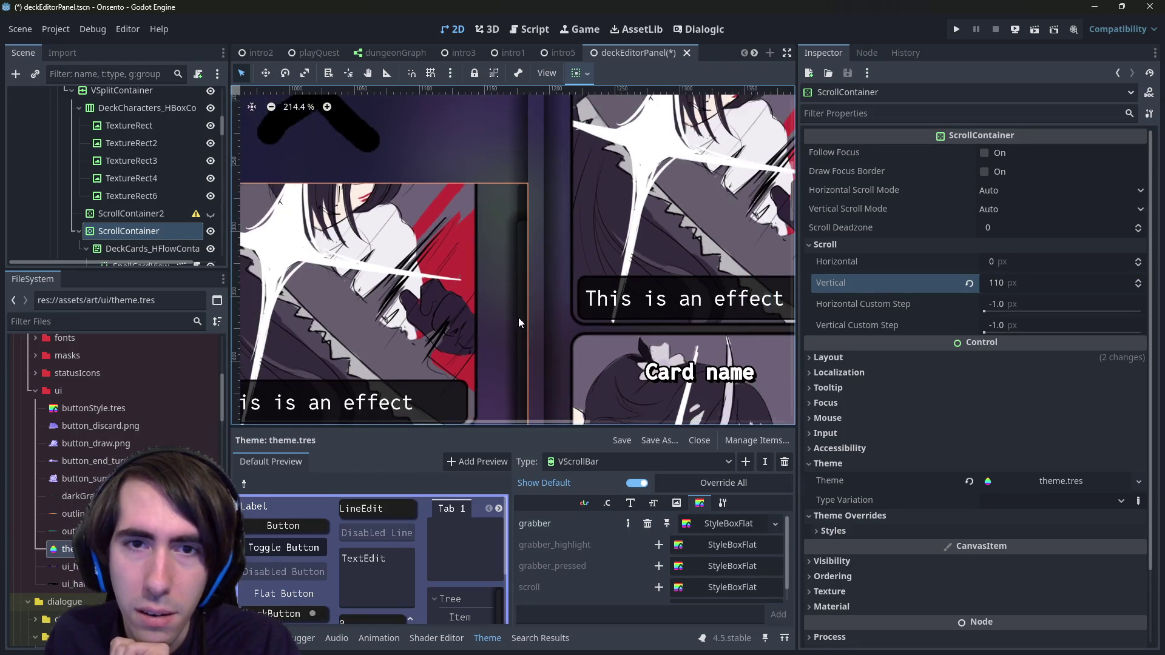
{"action": "scroll", "coordinate": [542, 230], "scroll_direction": "up", "scroll_amount": 3}
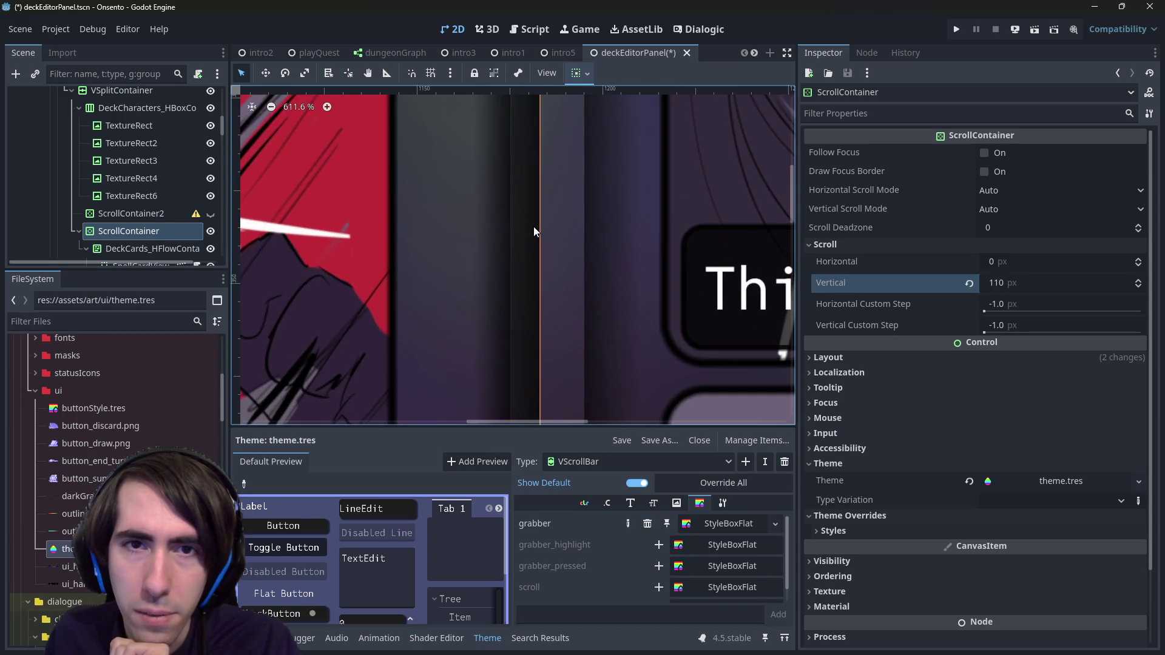
{"action": "scroll", "coordinate": [540, 273], "scroll_direction": "up", "scroll_amount": 2}
{"action": "scroll", "coordinate": [550, 292], "scroll_direction": "up", "scroll_amount": 3}
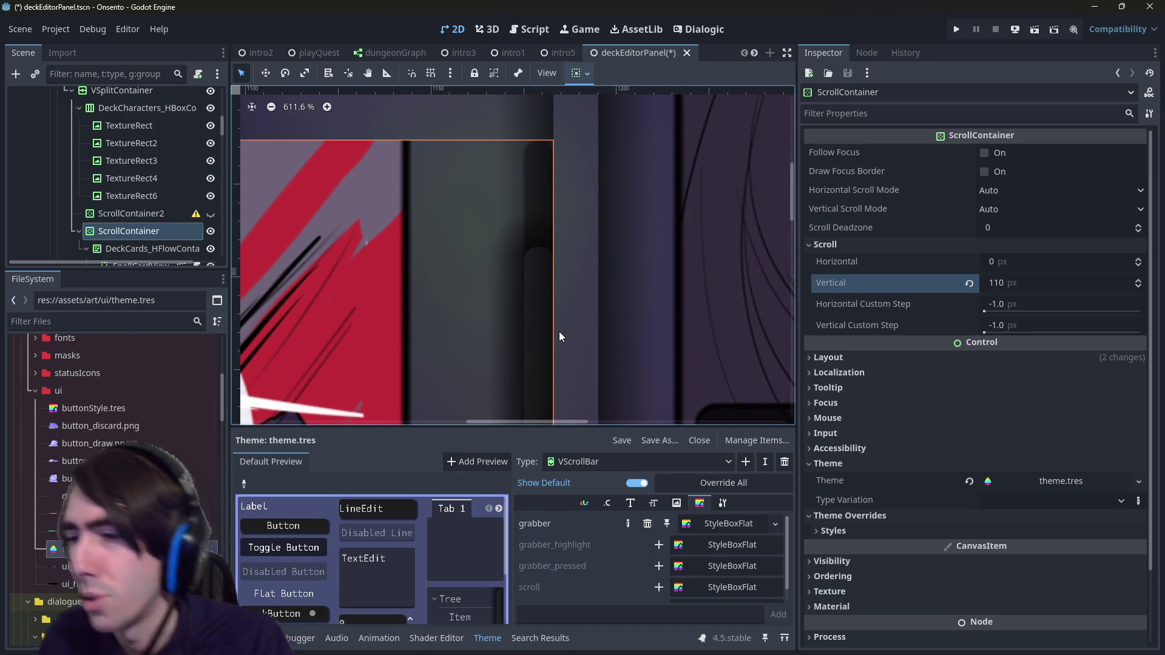
{"action": "scroll", "coordinate": [562, 256], "scroll_direction": "left", "scroll_amount": 2}
{"action": "scroll", "coordinate": [576, 240], "scroll_direction": "left", "scroll_amount": 1}
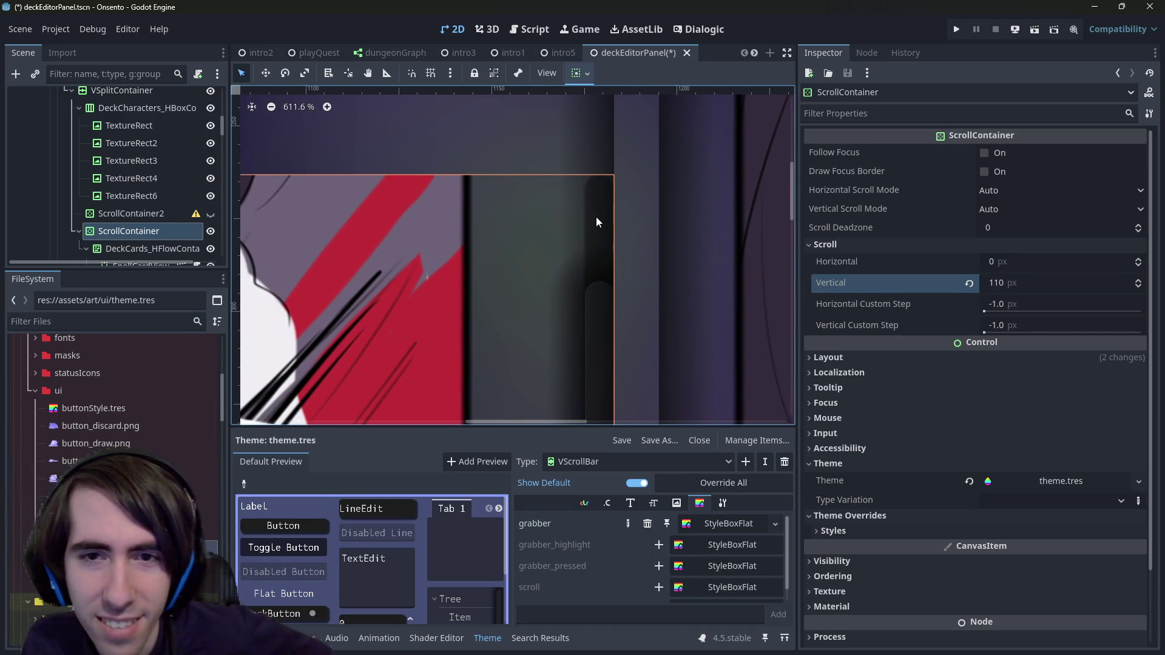
{"action": "scroll", "coordinate": [609, 267], "scroll_direction": "down", "scroll_amount": 2}
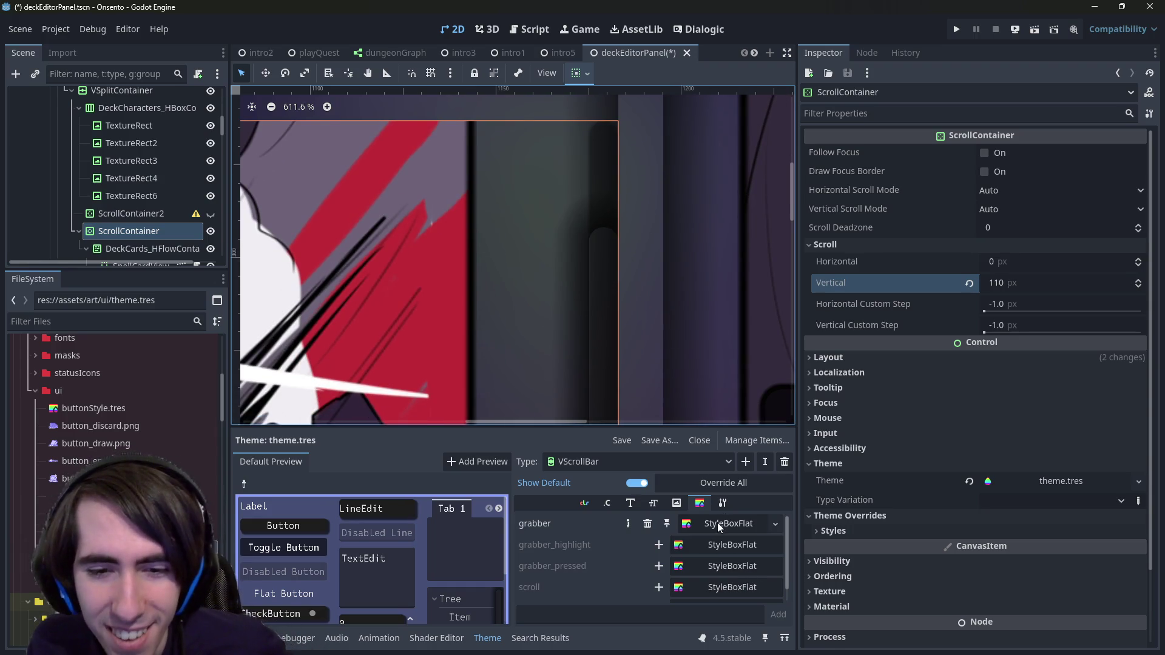
{"action": "scroll", "coordinate": [698, 567], "scroll_direction": "down", "scroll_amount": 1}
{"action": "scroll", "coordinate": [675, 574], "scroll_direction": "down", "scroll_amount": 1}
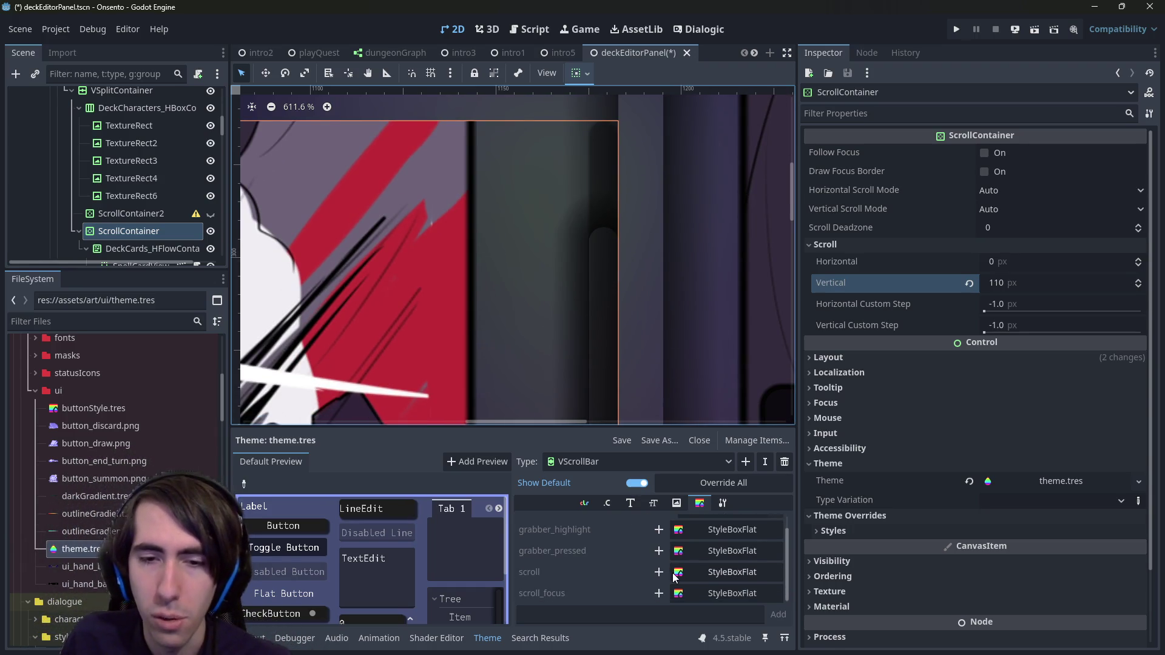
{"action": "scroll", "coordinate": [675, 577], "scroll_direction": "up", "scroll_amount": 1}
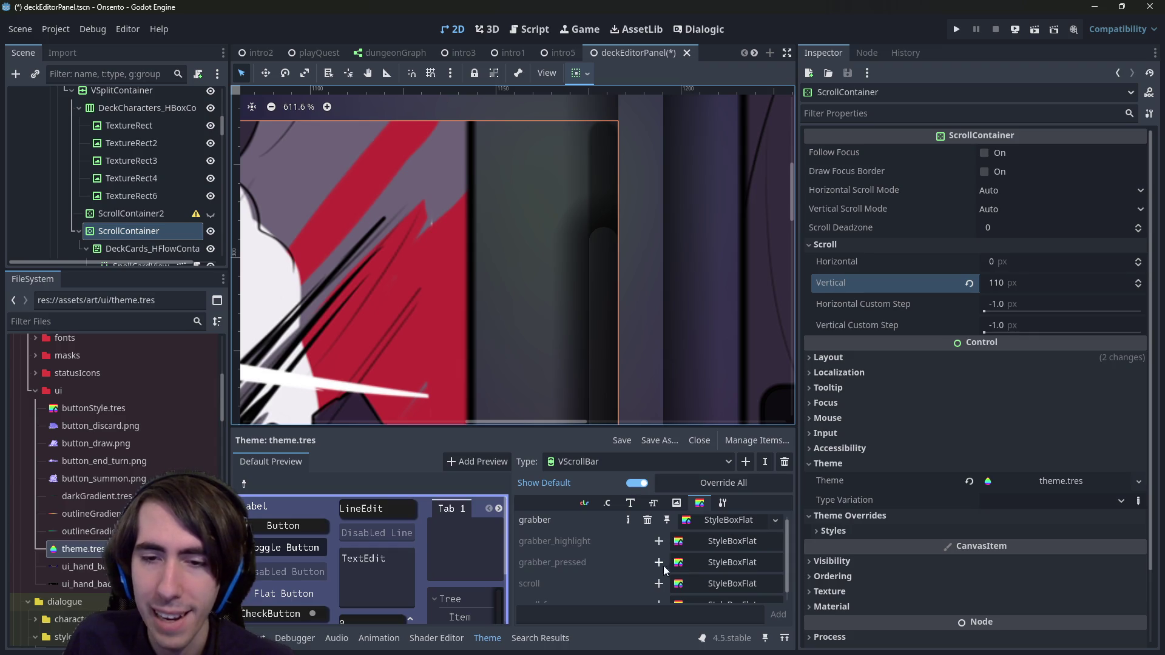
Step: Try a new empty StyleBoxFlat on the VScrollBar scroll slot, then undo it
{"action": "left_click", "coordinate": [657, 584]}
{"action": "left_click", "coordinate": [737, 574]}
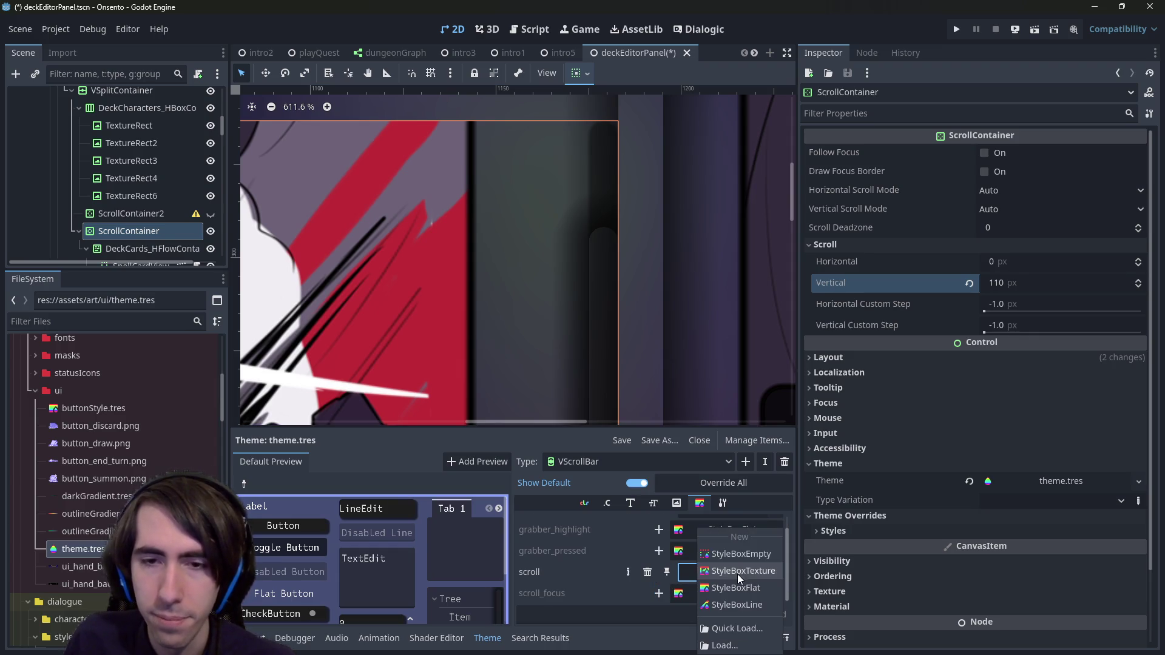
{"action": "left_click", "coordinate": [756, 556]}
{"action": "scroll", "coordinate": [657, 378], "scroll_direction": "down", "scroll_amount": 5}
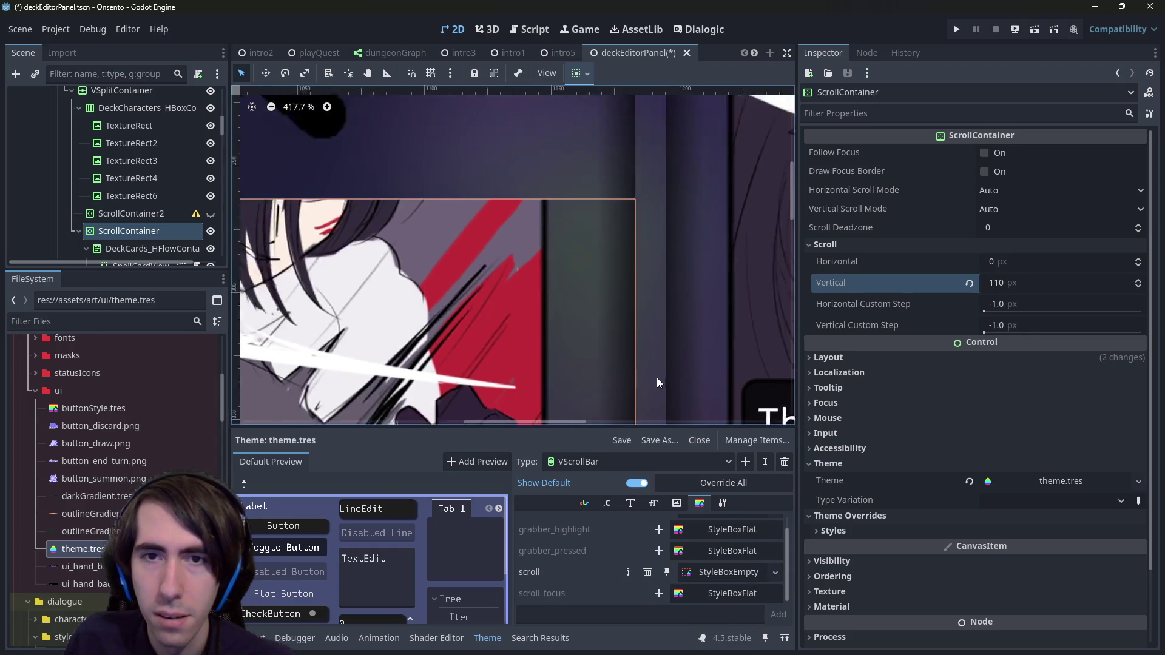
{"action": "scroll", "coordinate": [634, 279], "scroll_direction": "down", "scroll_amount": 3}
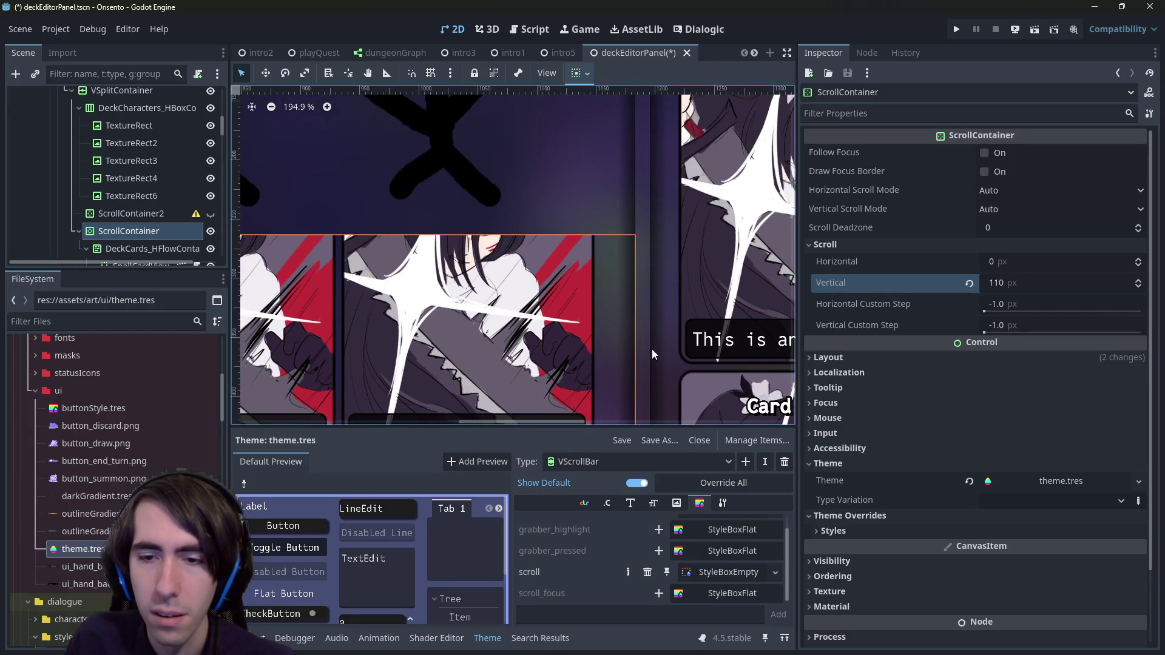
{"action": "left_click", "coordinate": [715, 574]}
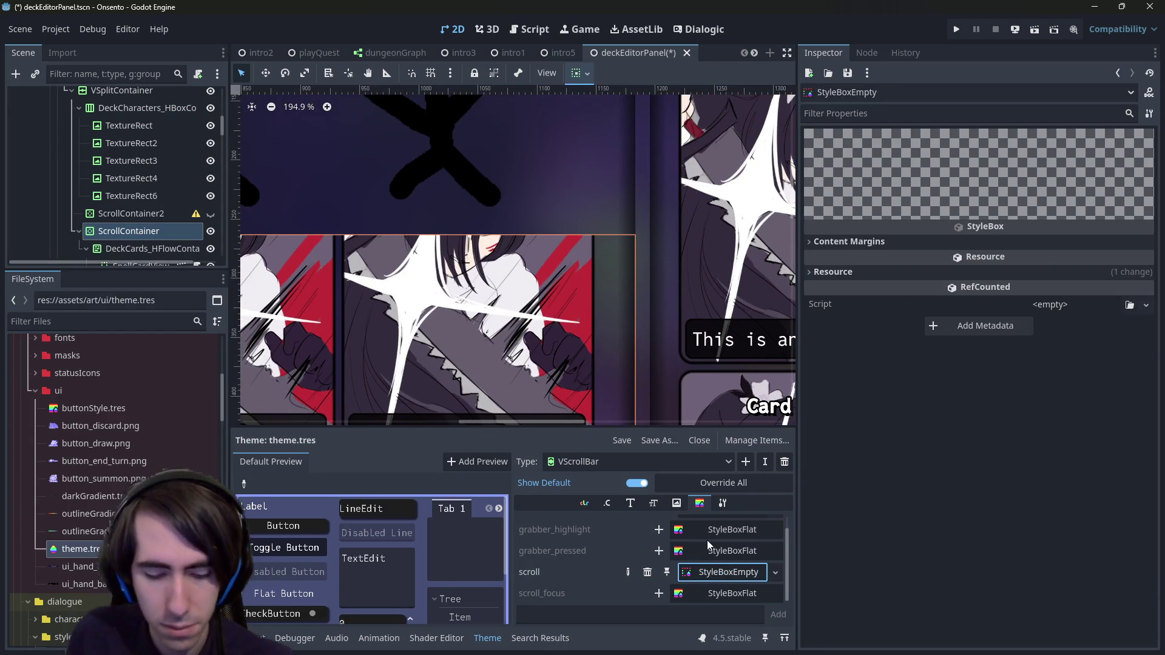
{"action": "key", "text": "ctrl+z"}
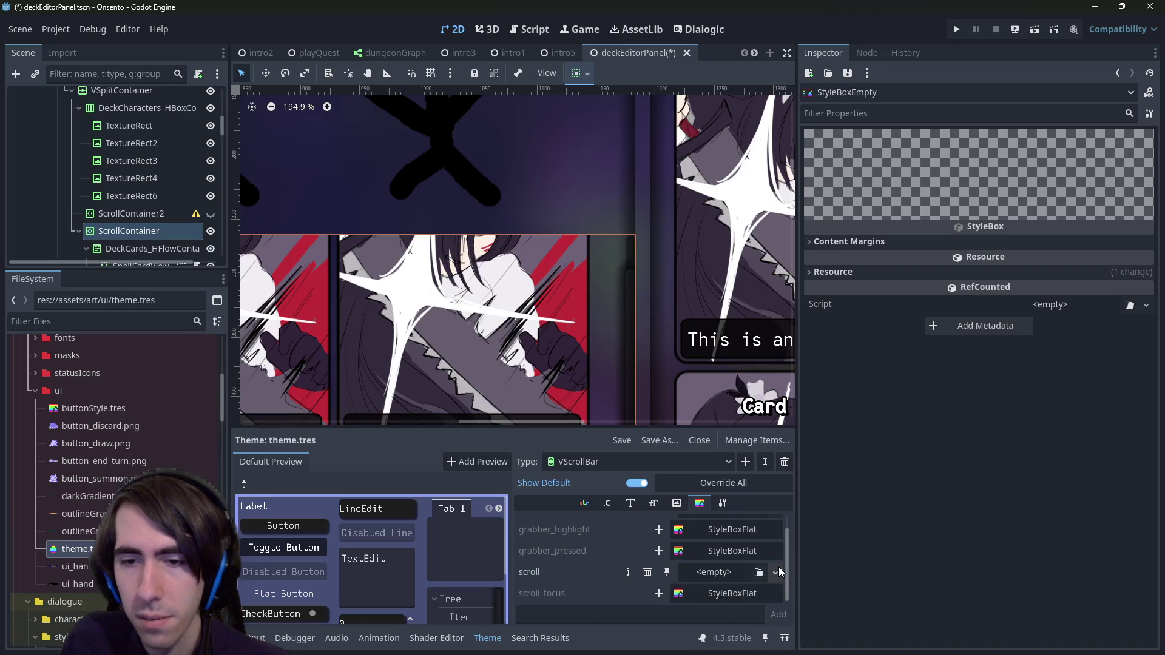
Step: Copy the Button's normal StyleBoxFlat from the theme
{"action": "left_click", "coordinate": [776, 569]}
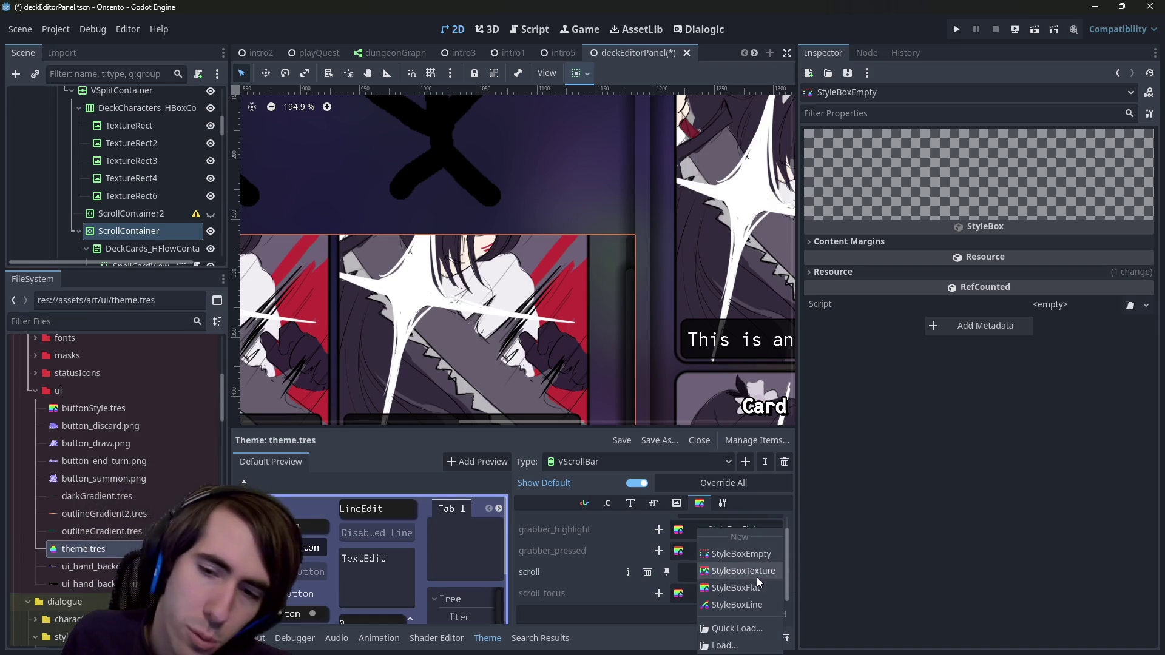
{"action": "left_click", "coordinate": [643, 462]}
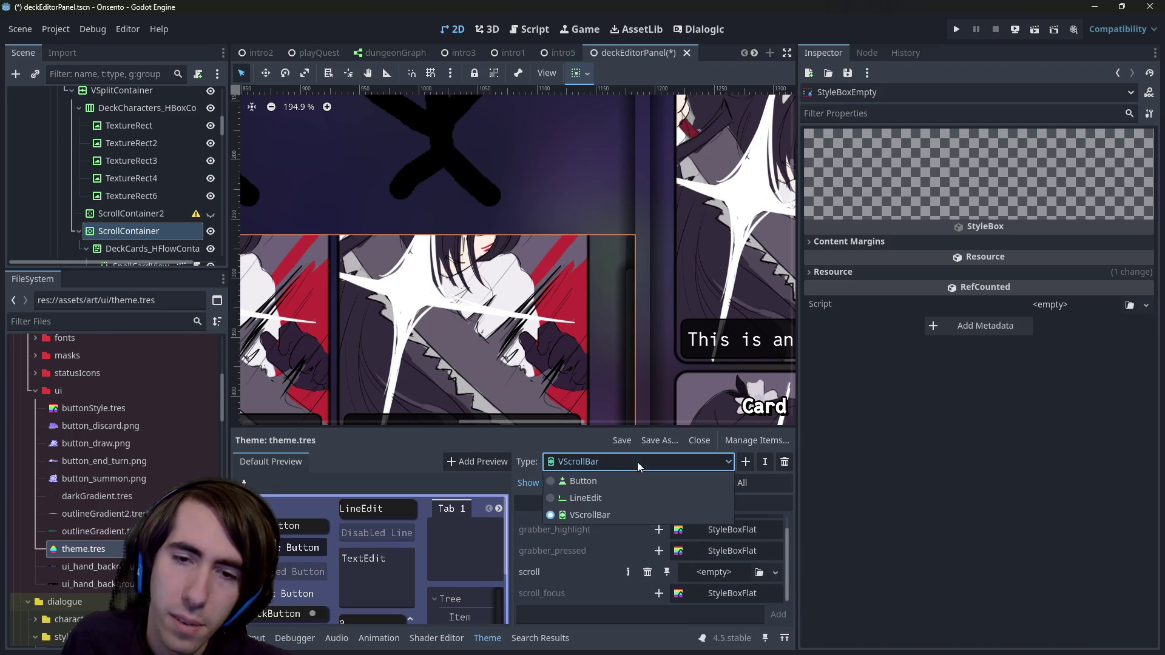
{"action": "left_click", "coordinate": [613, 481]}
{"action": "scroll", "coordinate": [710, 551], "scroll_direction": "down", "scroll_amount": 3}
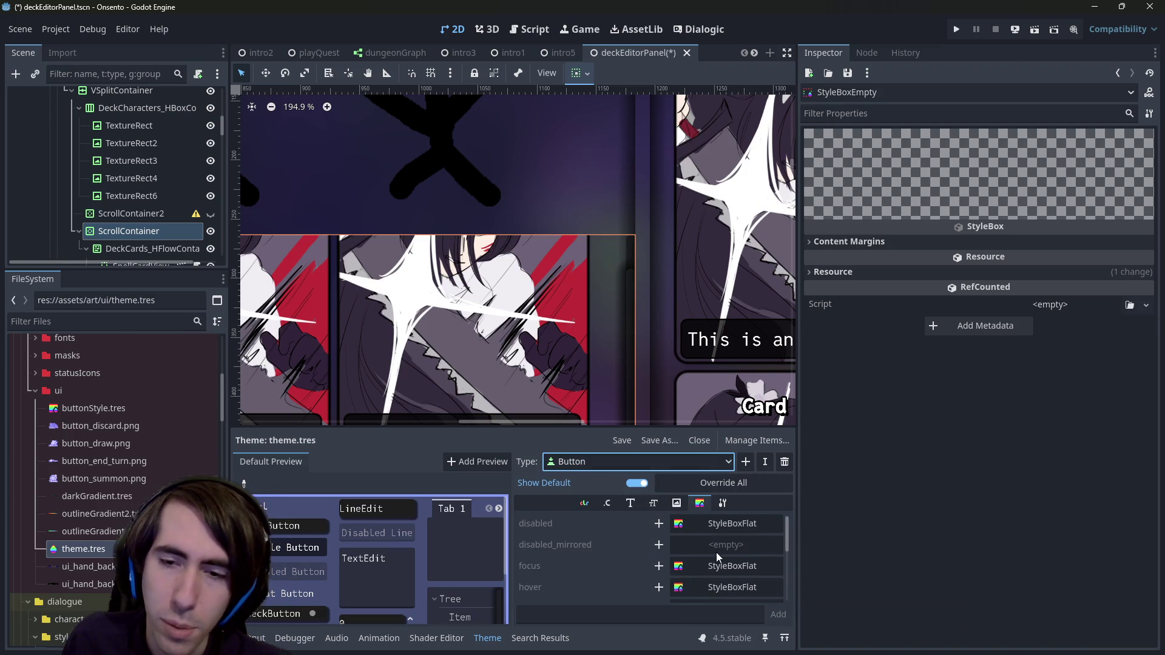
{"action": "right_click", "coordinate": [730, 561]}
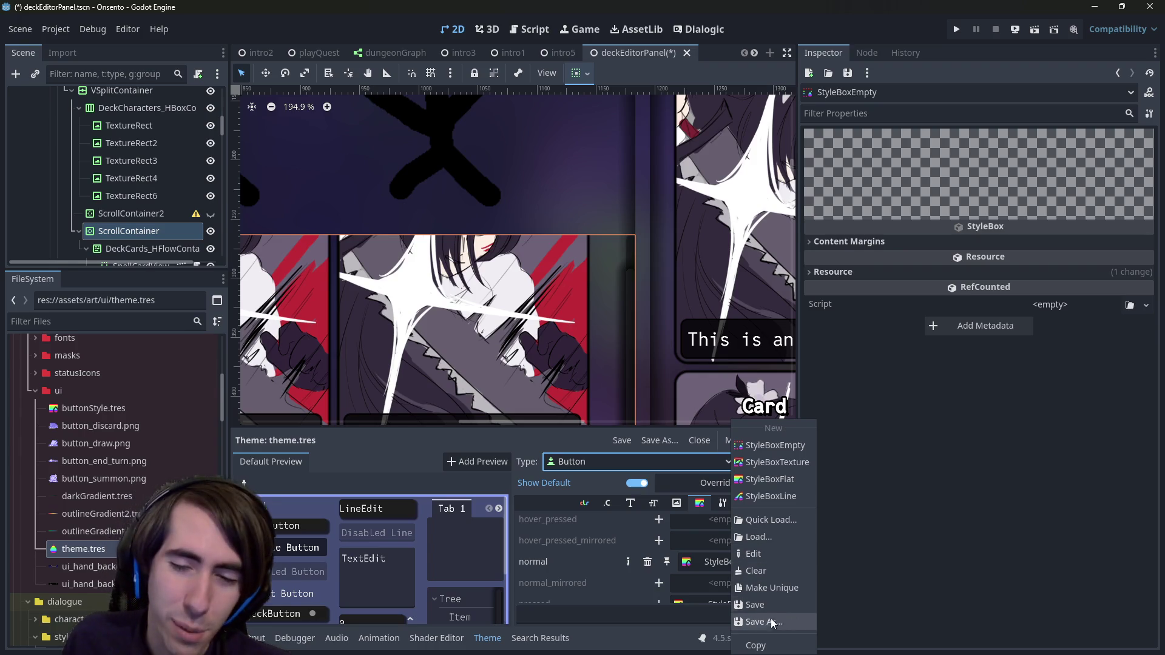
{"action": "left_click", "coordinate": [618, 461]}
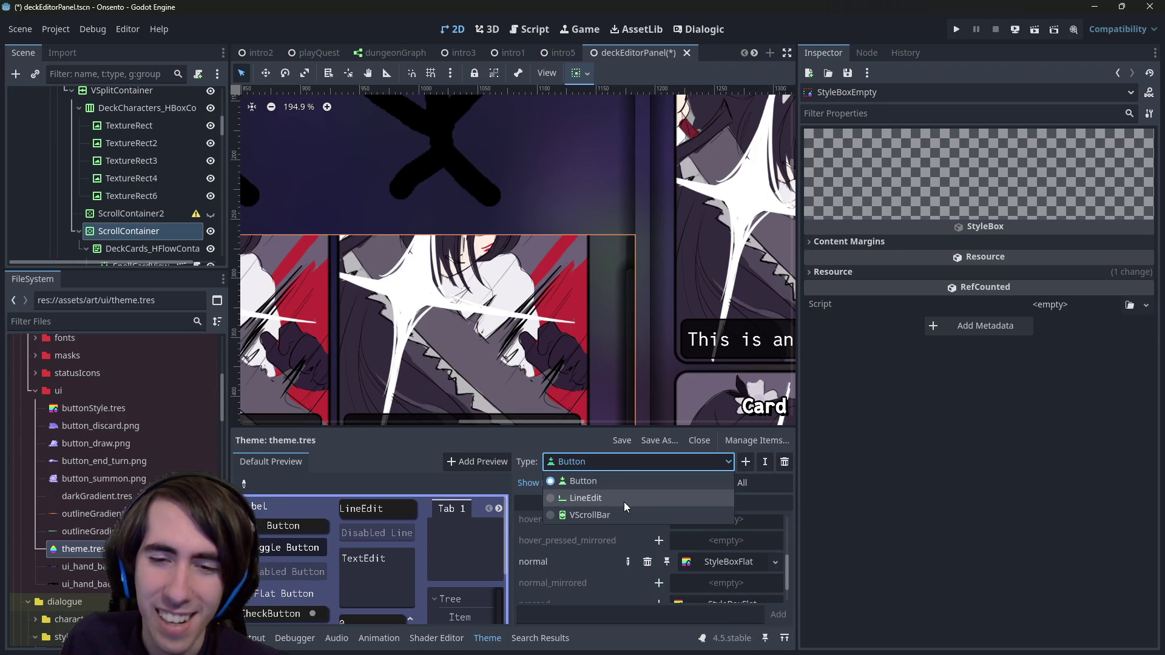
Step: Paste the copied style as unique into the VScrollBar scroll slot
{"action": "left_click", "coordinate": [637, 461]}
{"action": "left_click", "coordinate": [590, 515]}
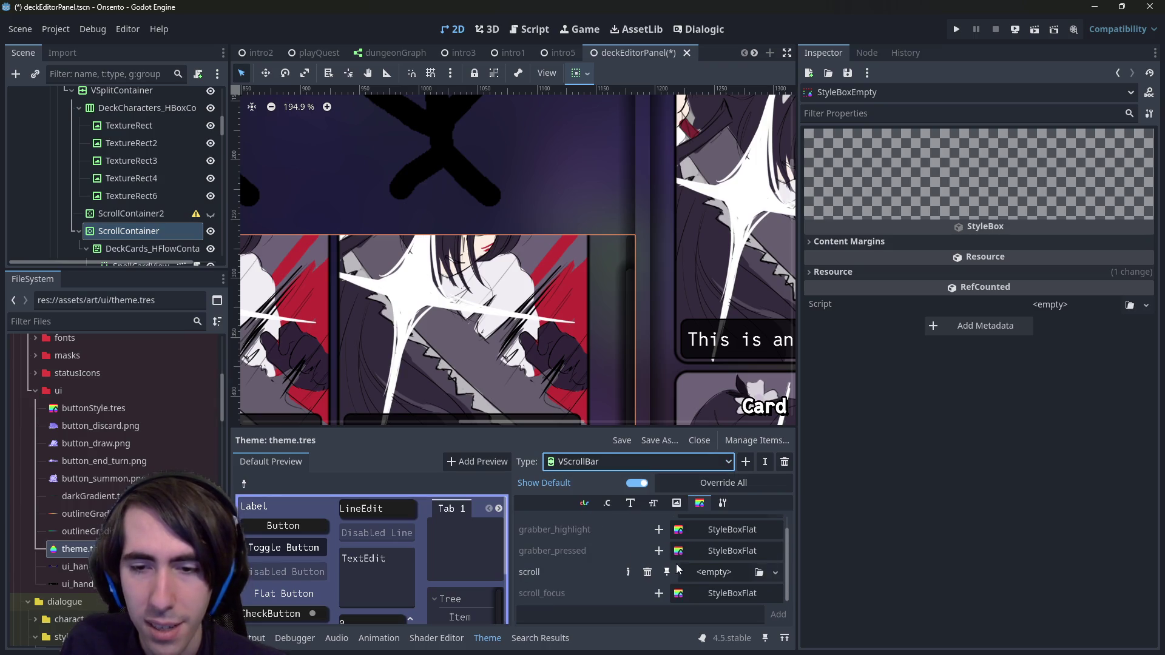
{"action": "left_click", "coordinate": [699, 573]}
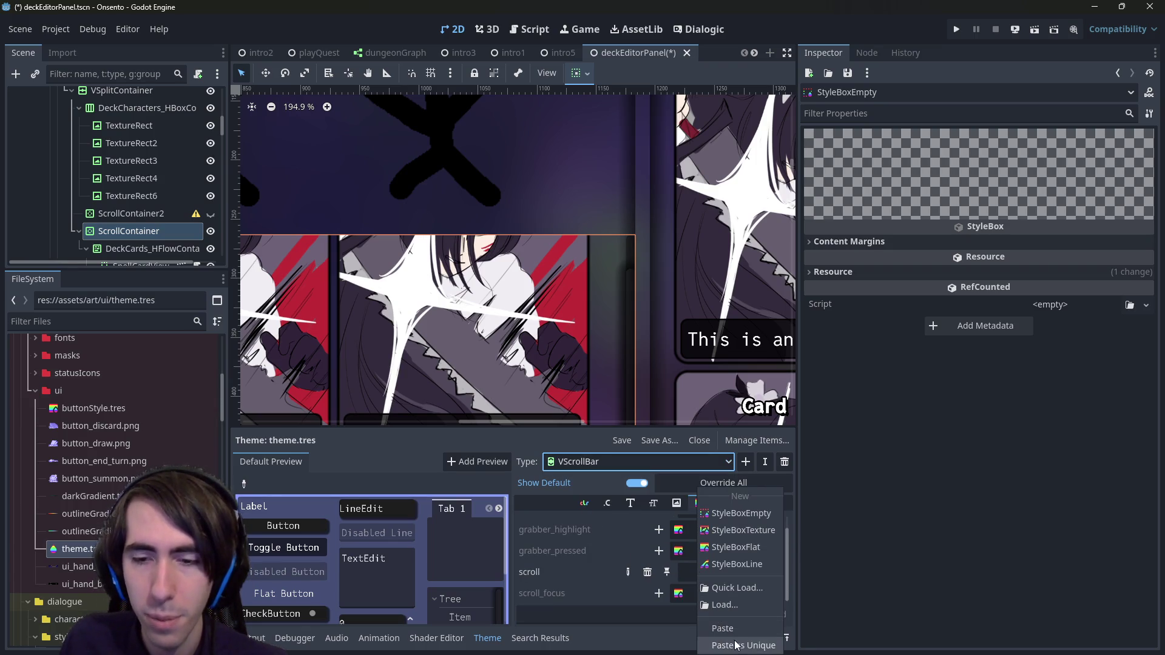
{"action": "left_click", "coordinate": [736, 645]}
{"action": "left_click", "coordinate": [518, 436]}
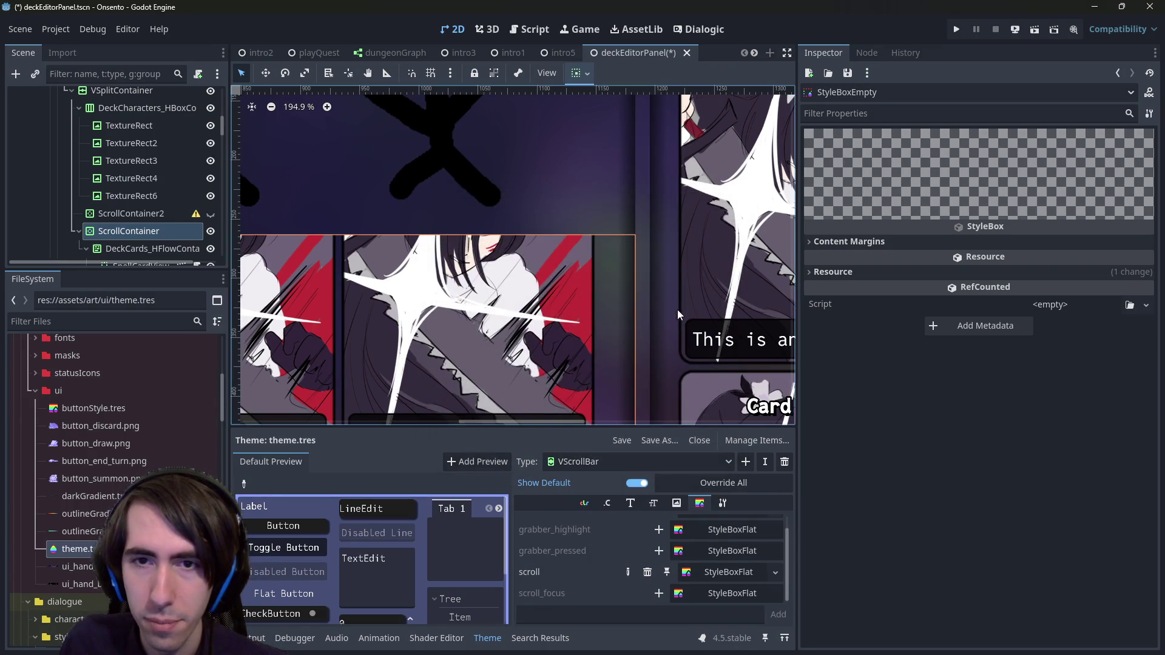
{"action": "scroll", "coordinate": [677, 310], "scroll_direction": "right", "scroll_amount": 2}
Step: Raise the scroll track style's left content margin to 29 px
{"action": "left_click", "coordinate": [716, 565]}
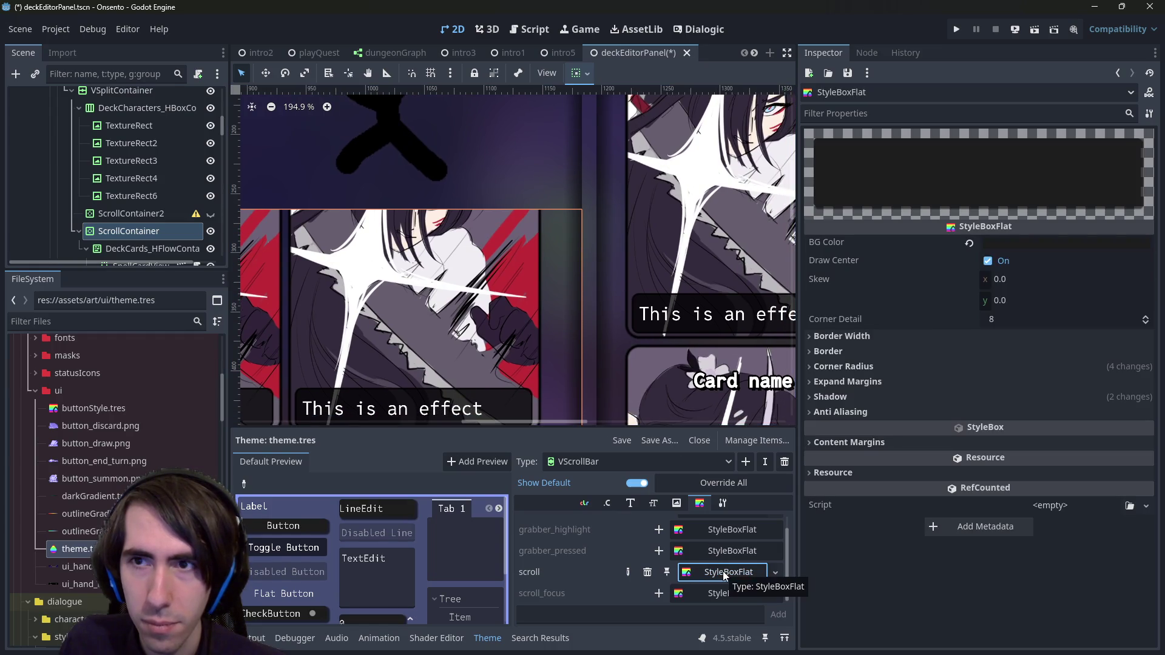
{"action": "scroll", "coordinate": [588, 326], "scroll_direction": "up", "scroll_amount": 3}
{"action": "scroll", "coordinate": [588, 327], "scroll_direction": "down", "scroll_amount": 5}
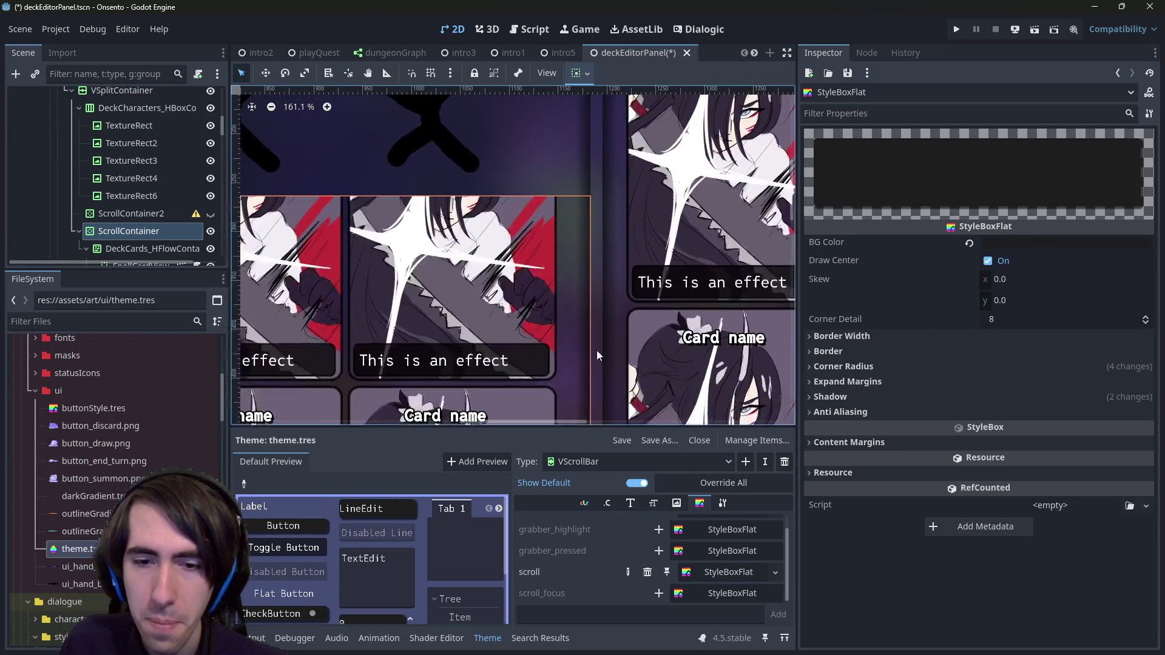
{"action": "left_click", "coordinate": [898, 443]}
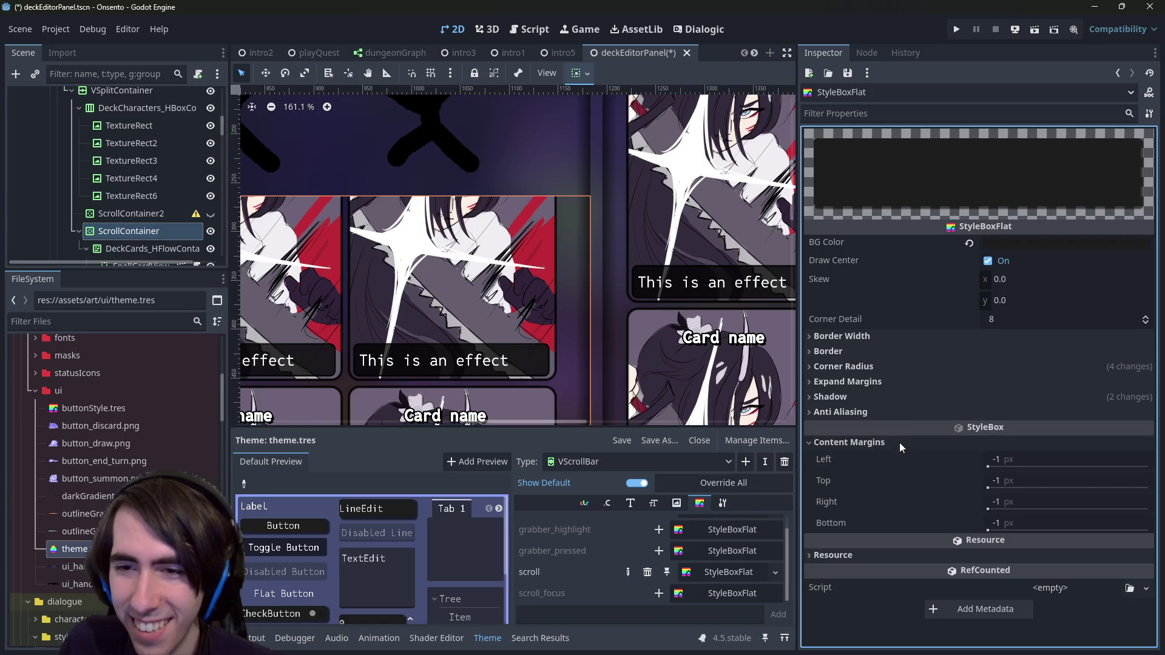
{"action": "left_click_drag", "start_coordinate": [1021, 459], "coordinate": [1042, 460]}
{"action": "scroll", "coordinate": [616, 315], "scroll_direction": "down", "scroll_amount": 10}
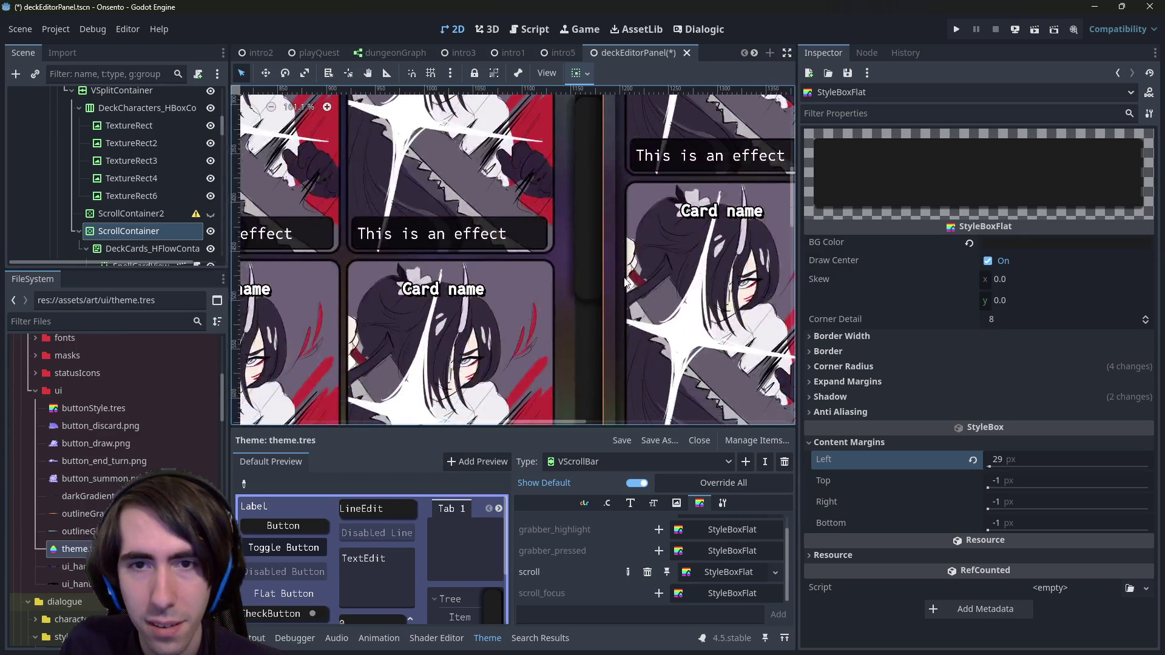
{"action": "scroll", "coordinate": [582, 243], "scroll_direction": "up", "scroll_amount": 5}
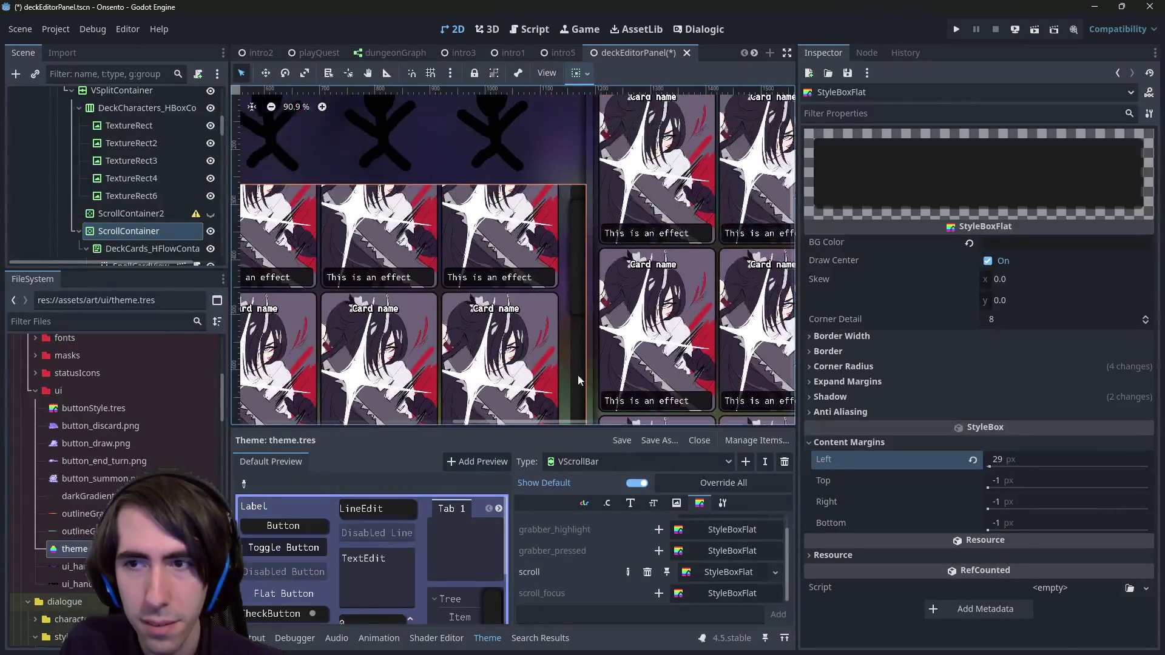
Step: Turn off Draw Center on the scroll track style
{"action": "left_click", "coordinate": [969, 244]}
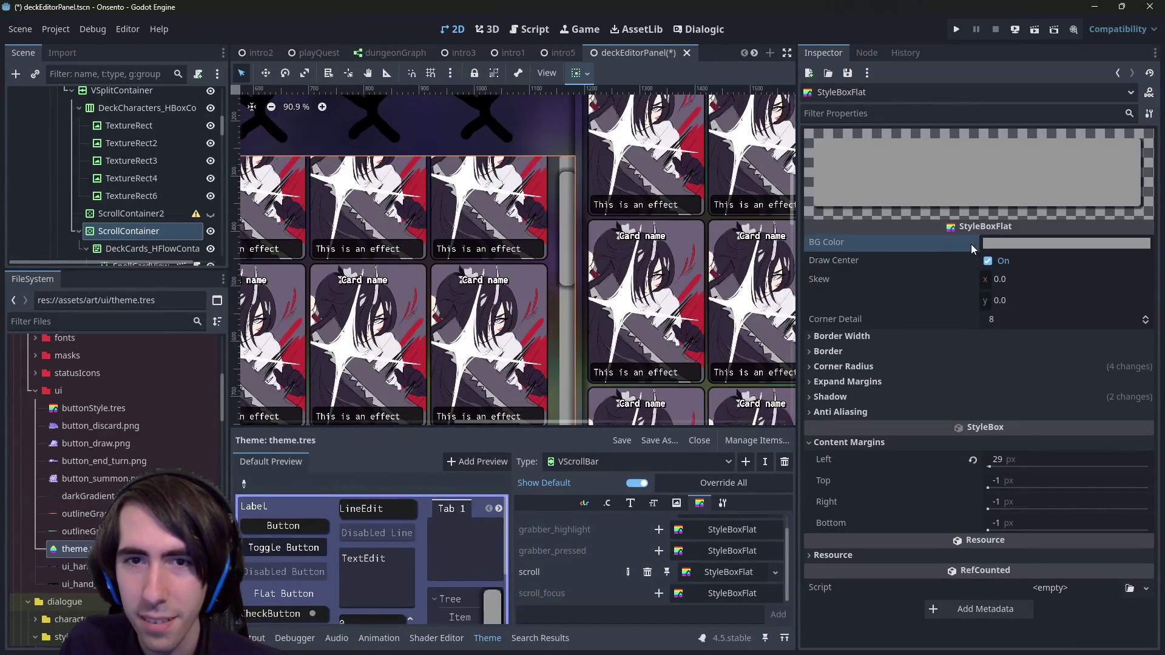
{"action": "key", "text": "ctrl+z"}
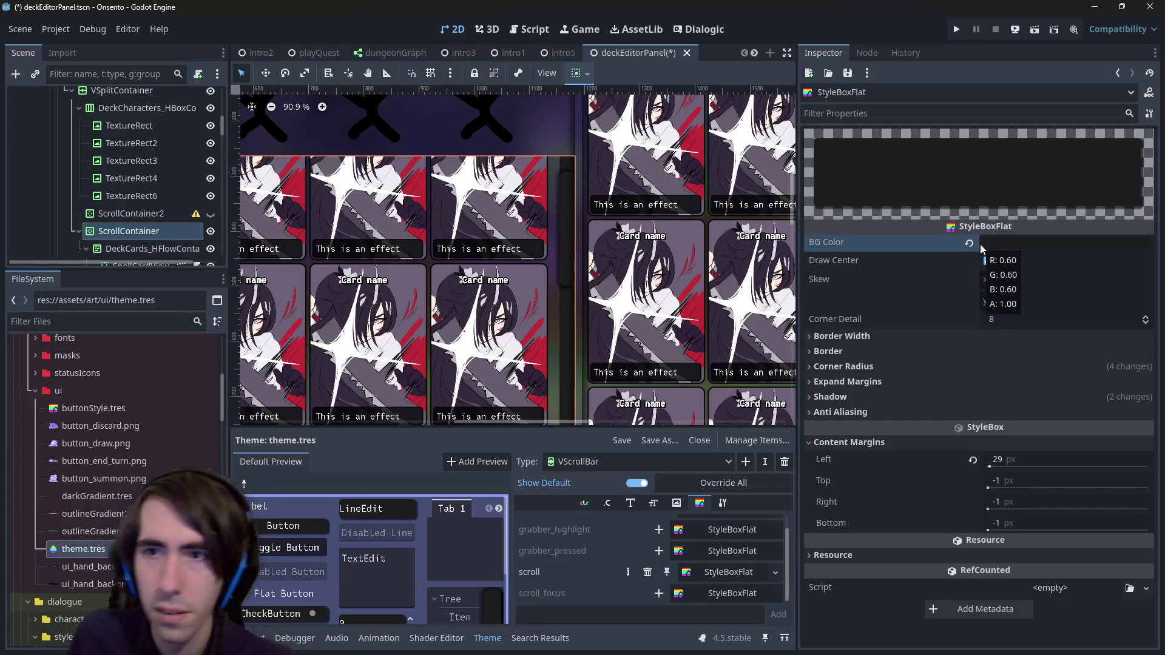
{"action": "left_click", "coordinate": [989, 260]}
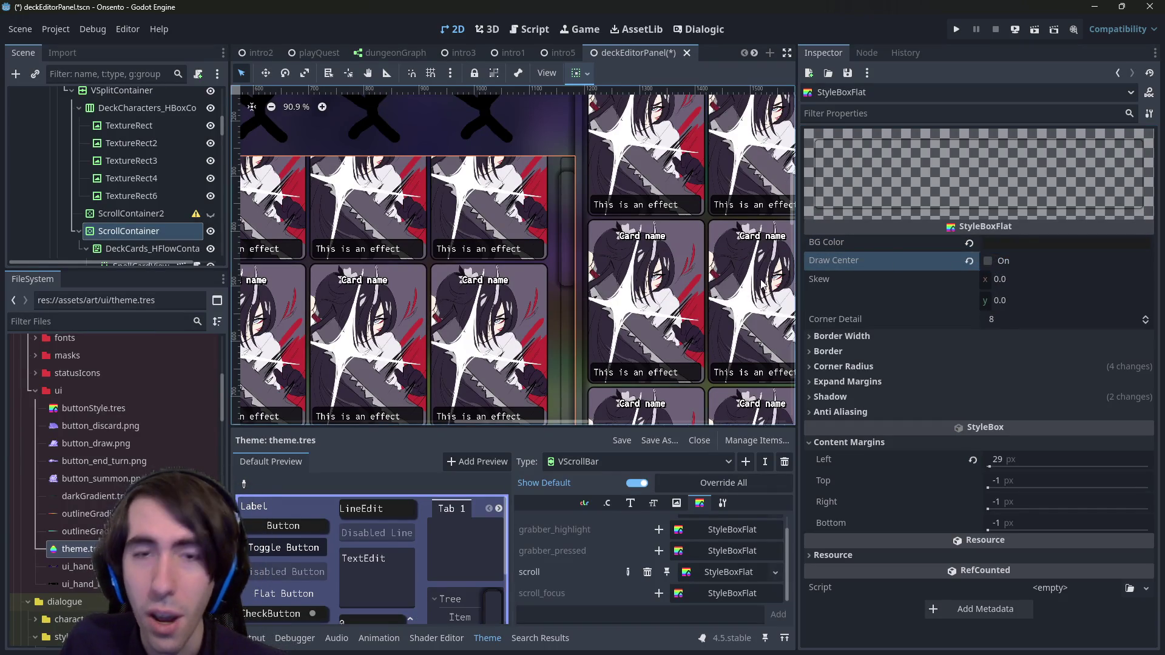
{"action": "scroll", "coordinate": [758, 284], "scroll_direction": "up", "scroll_amount": 4}
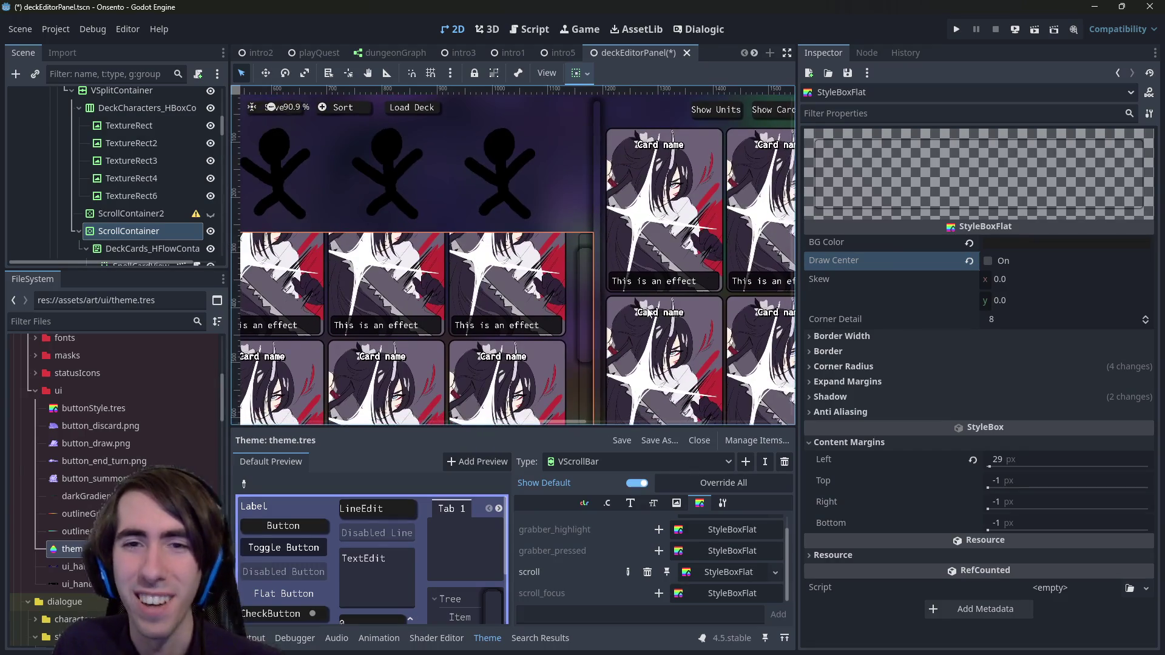
{"action": "scroll", "coordinate": [759, 284], "scroll_direction": "down", "scroll_amount": 2}
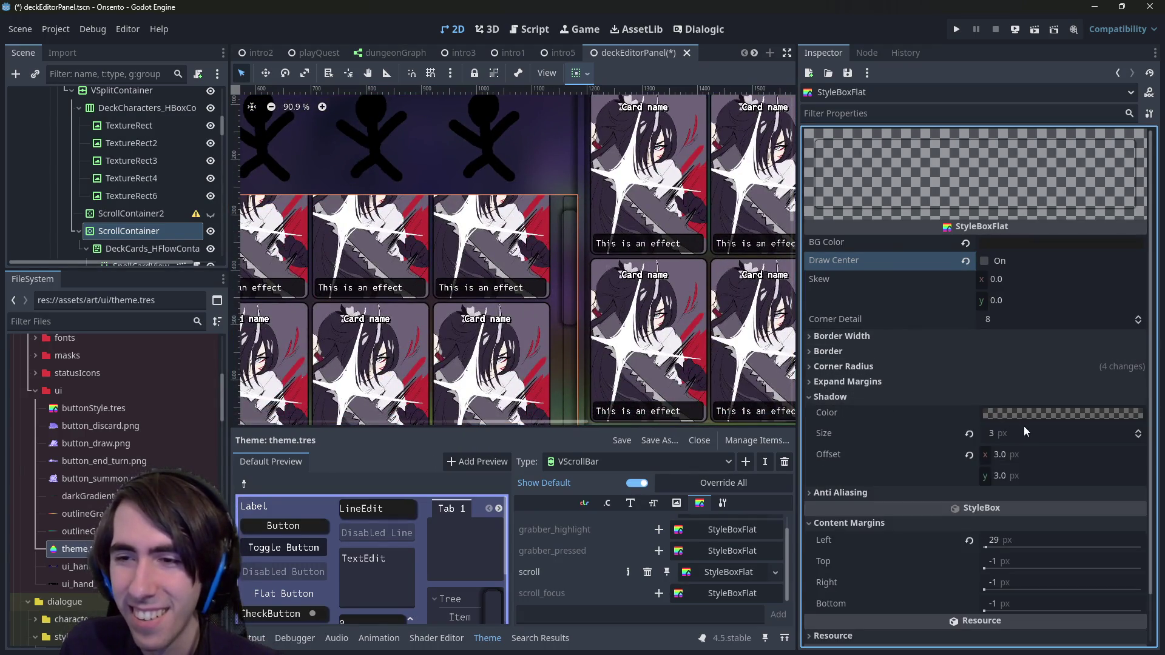
Step: Give the scroll track a 20 px shadow with zero offset and save
{"action": "left_click", "coordinate": [1036, 432]}
{"action": "type", "text": "5"}
{"action": "left_click", "coordinate": [970, 455]}
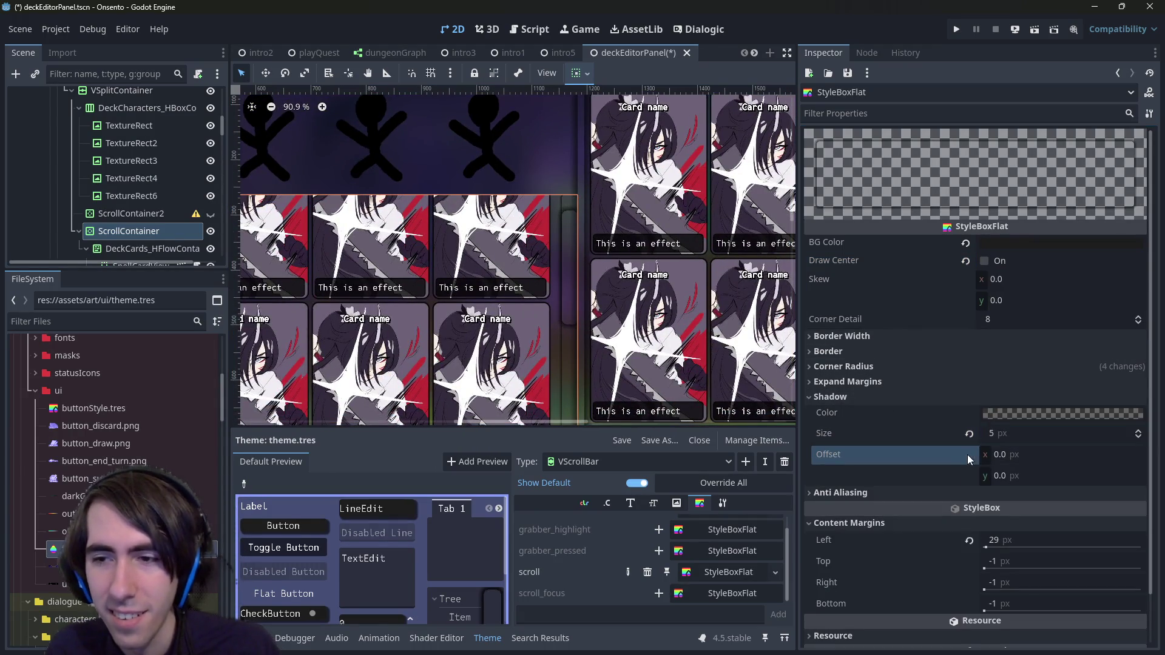
{"action": "left_click", "coordinate": [1017, 429]}
{"action": "type", "text": "1"}
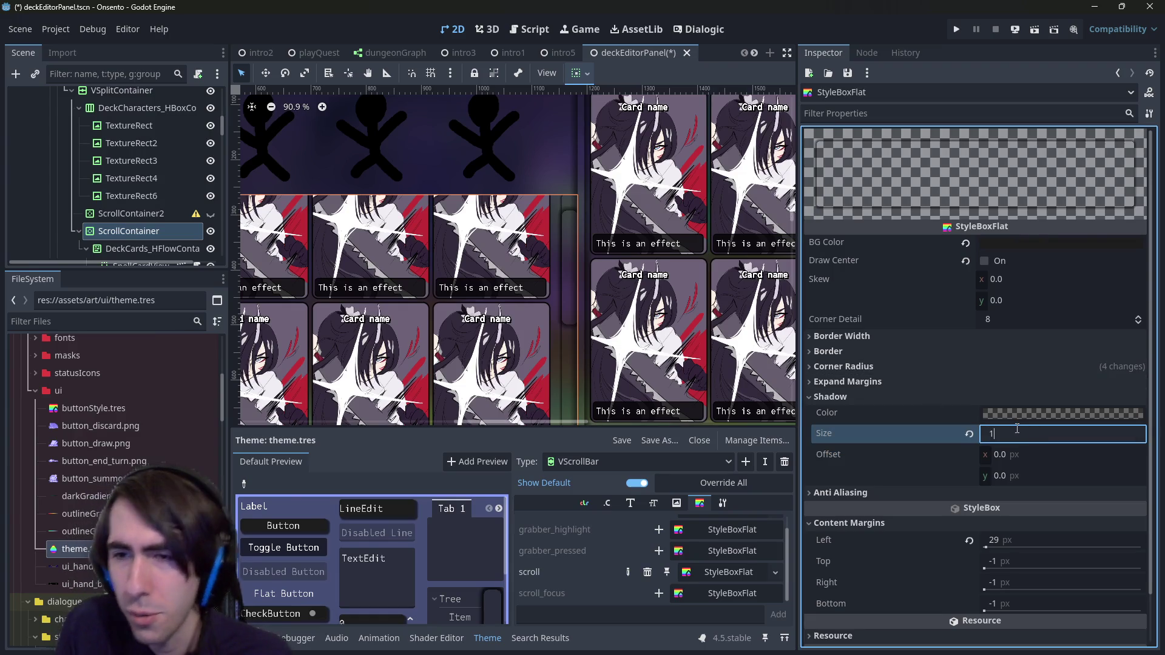
{"action": "type", "text": "0"}
{"action": "key", "text": "Return"}
{"action": "left_click", "coordinate": [1017, 429]}
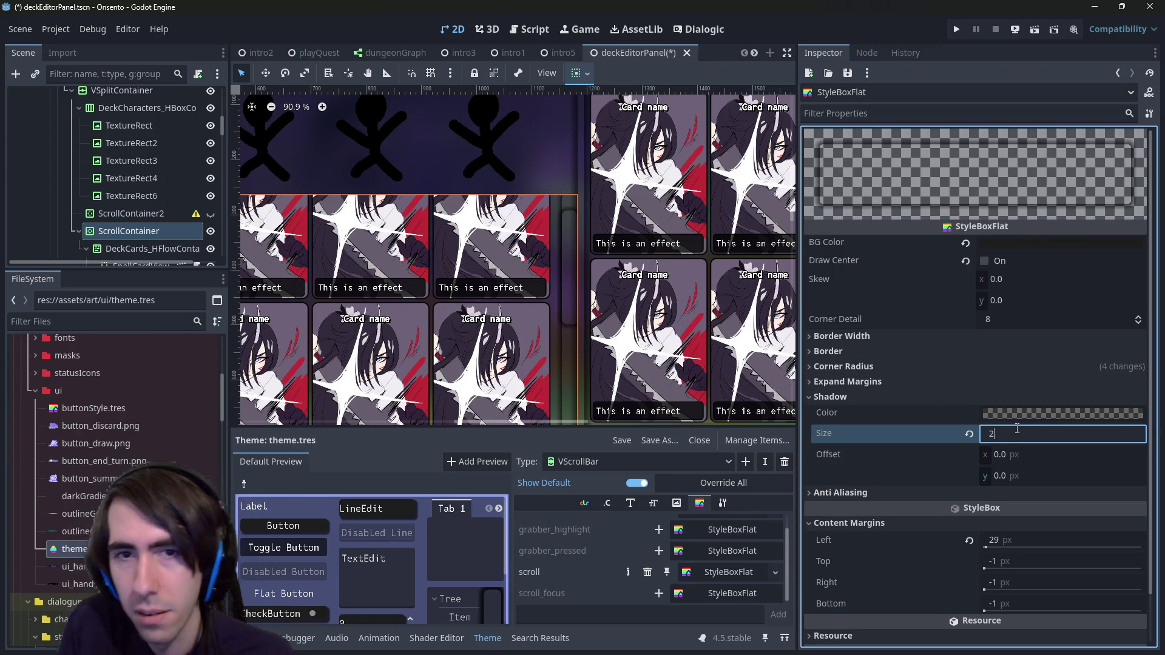
{"action": "type", "text": "0"}
{"action": "key", "text": "Return"}
{"action": "scroll", "coordinate": [614, 220], "scroll_direction": "down", "scroll_amount": 4}
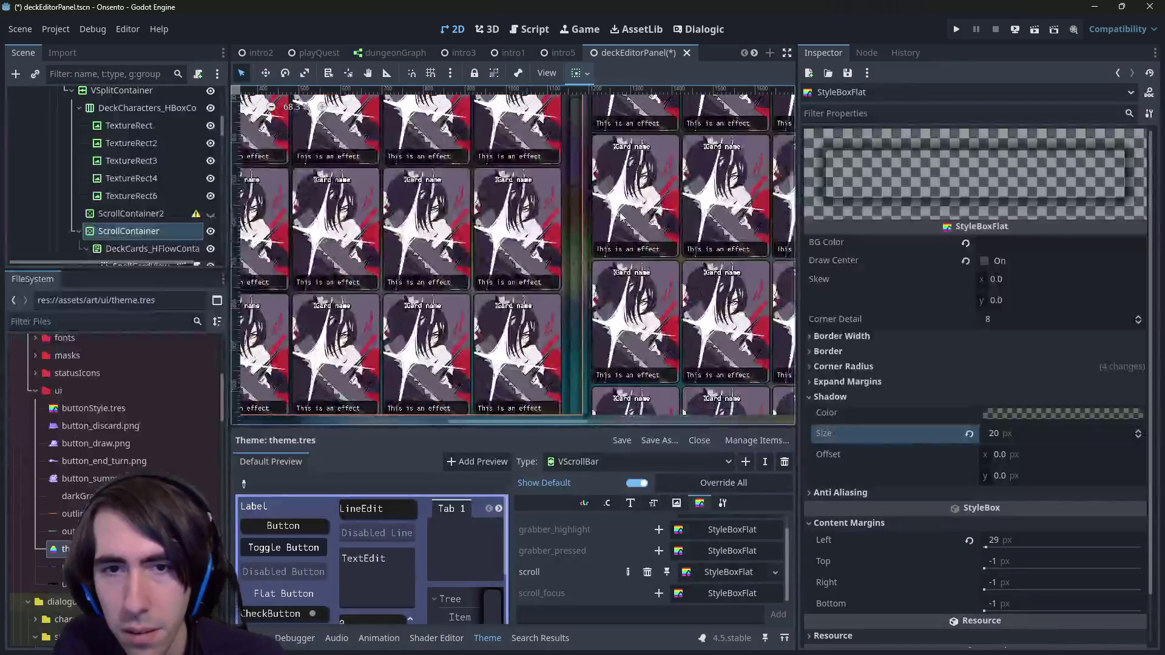
{"action": "scroll", "coordinate": [614, 220], "scroll_direction": "up", "scroll_amount": 3}
{"action": "scroll", "coordinate": [614, 220], "scroll_direction": "up", "scroll_amount": 4}
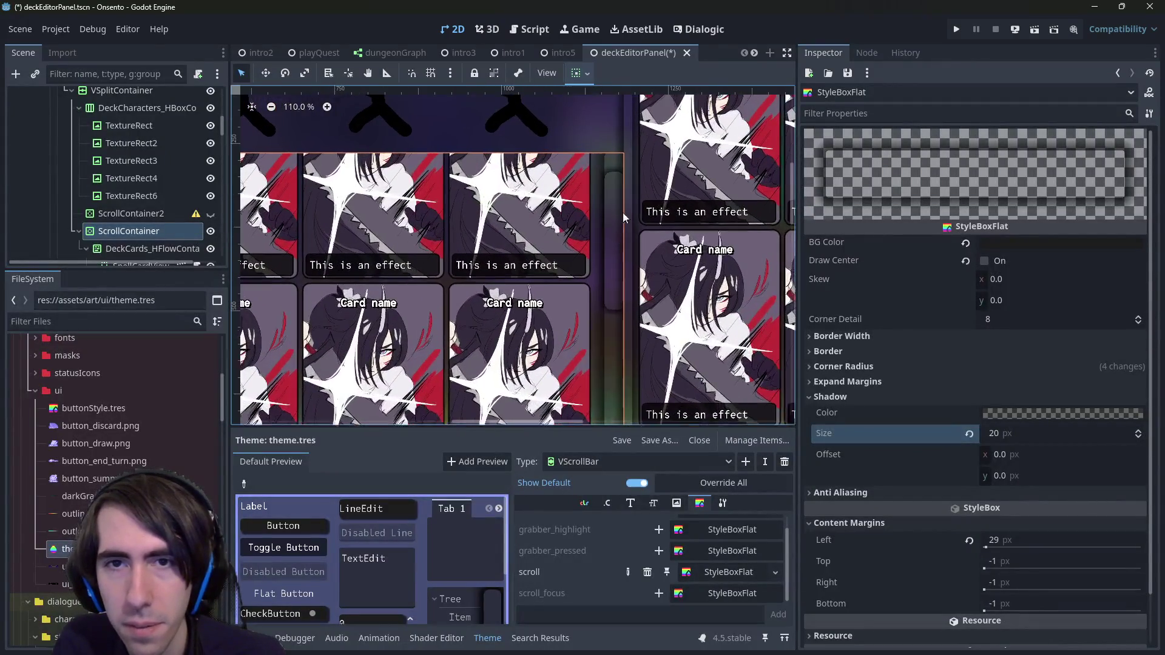
{"action": "key", "text": "ctrl+s"}
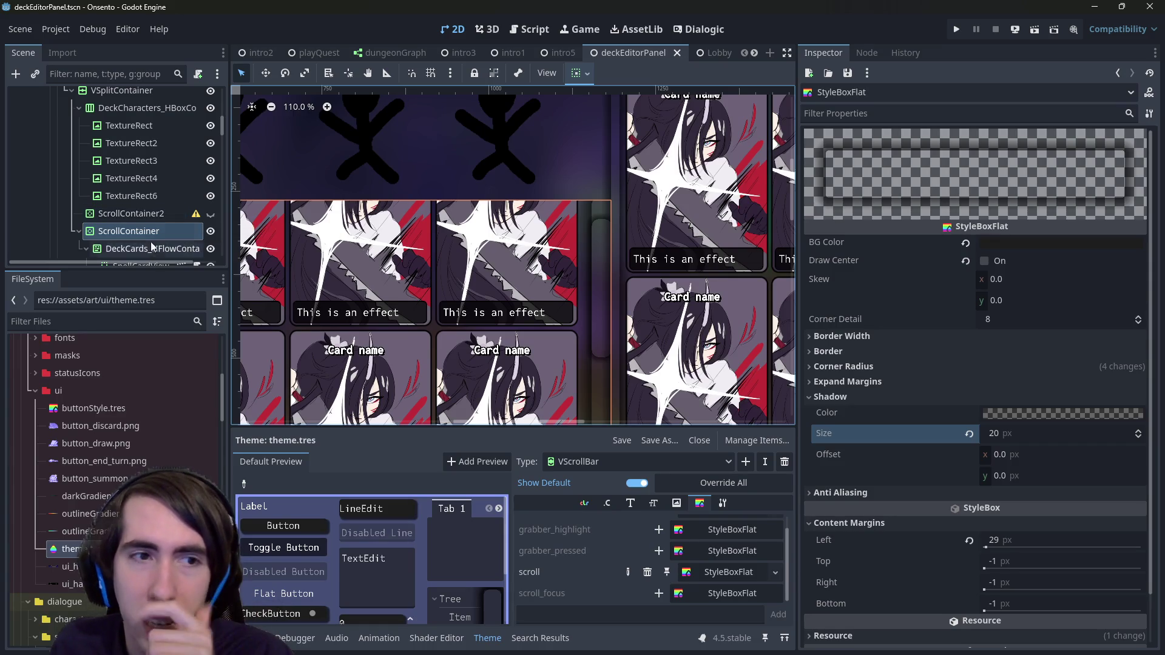
Step: Open the VScrollBar grabber's StyleBoxFlat and bring up its slot options
{"action": "left_click_drag", "start_coordinate": [590, 291], "coordinate": [586, 250]}
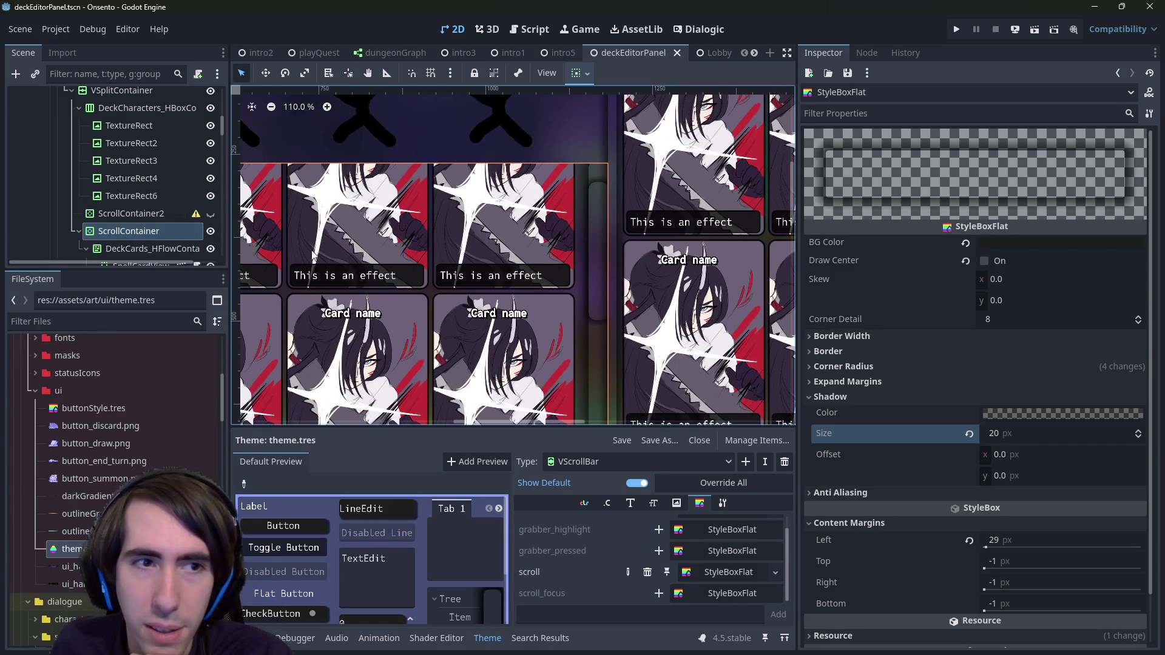
{"action": "left_click", "coordinate": [622, 463]}
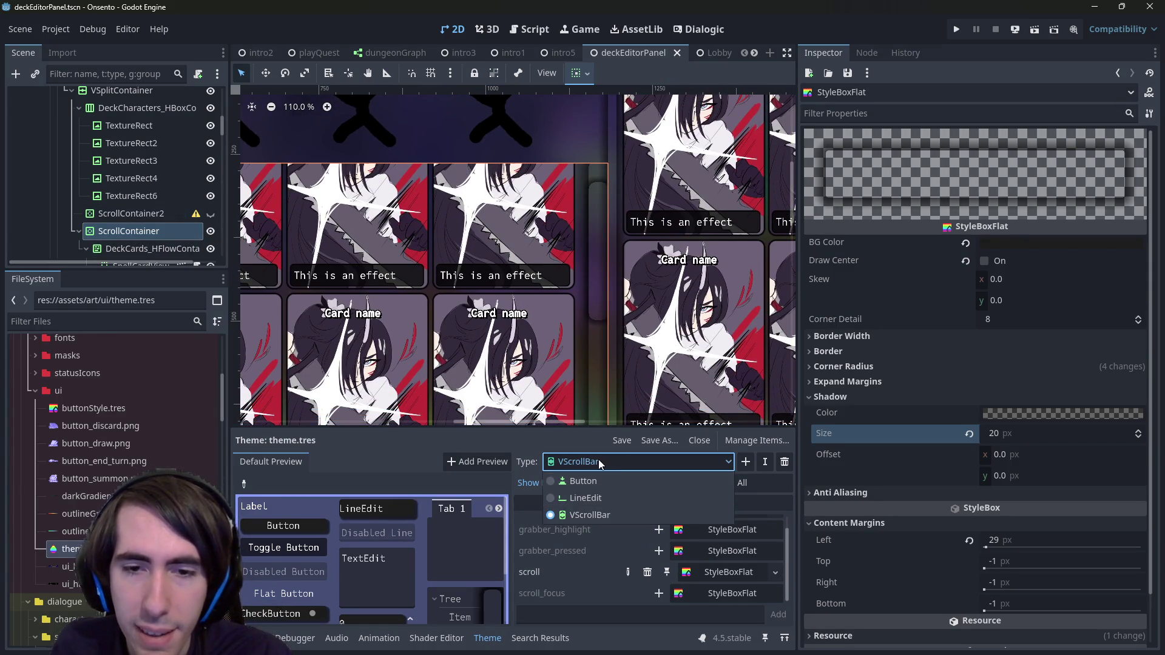
{"action": "left_click", "coordinate": [589, 515]}
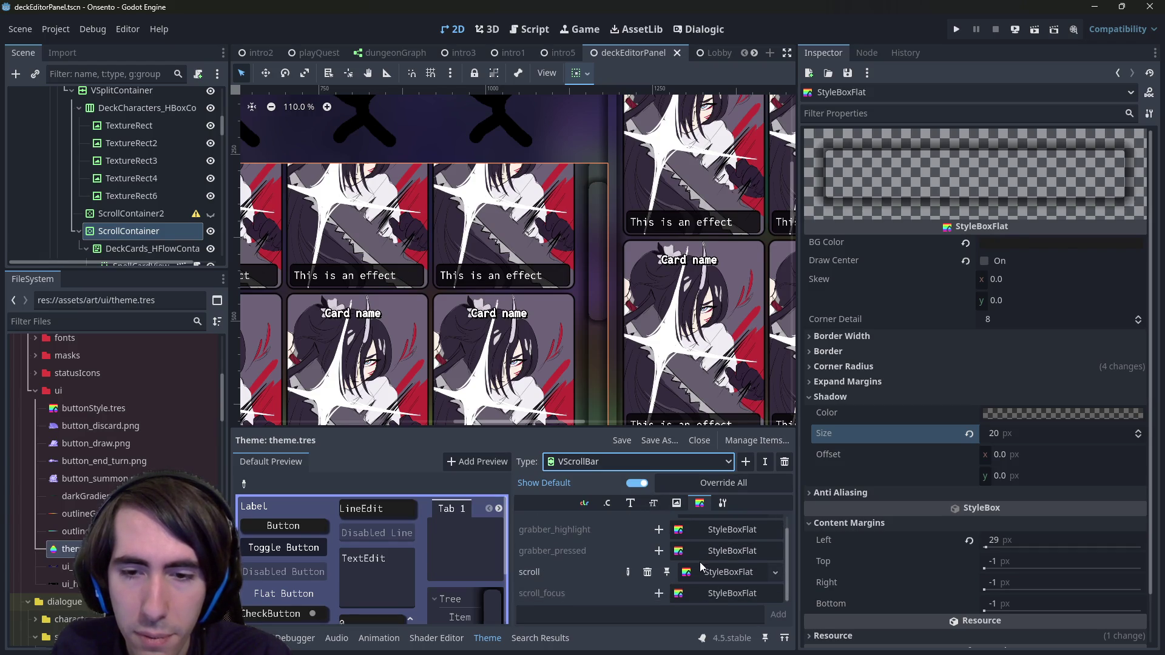
{"action": "scroll", "coordinate": [700, 566], "scroll_direction": "up", "scroll_amount": 1}
{"action": "left_click", "coordinate": [713, 524]}
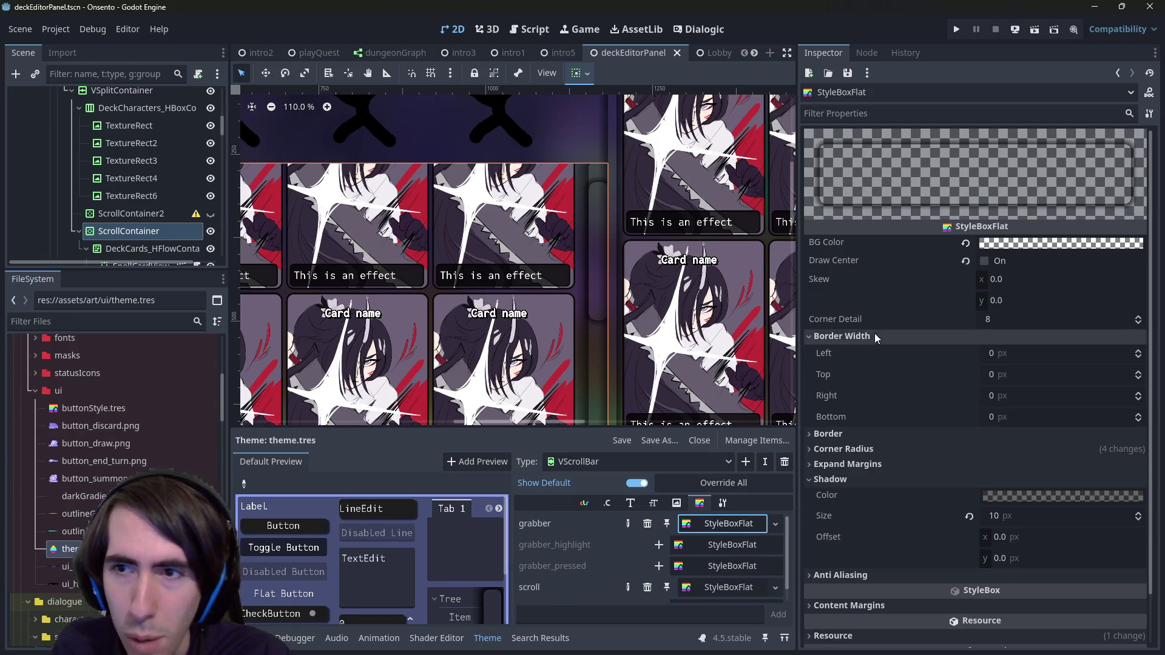
{"action": "scroll", "coordinate": [1003, 509], "scroll_direction": "down", "scroll_amount": 1}
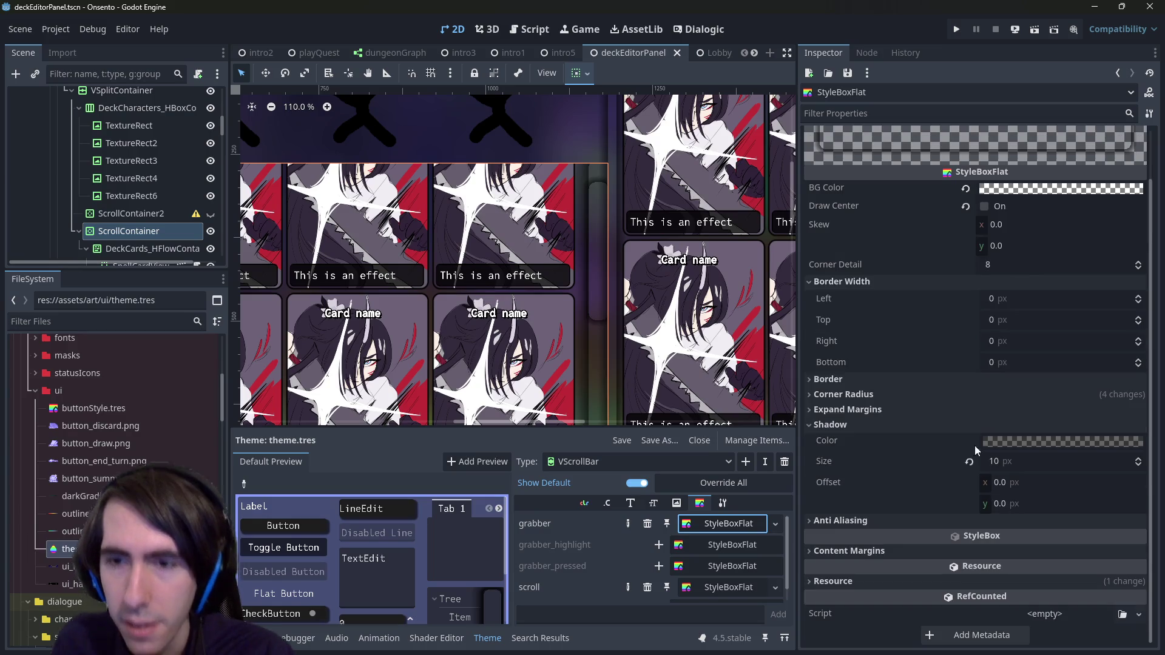
{"action": "right_click", "coordinate": [703, 523]}
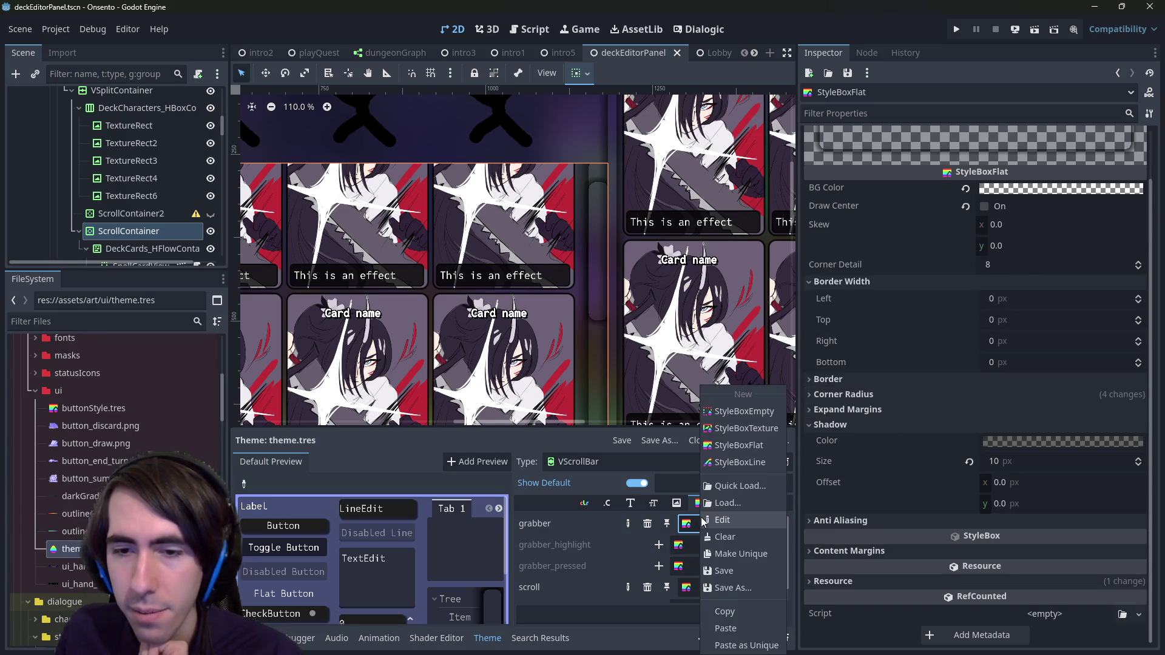
Step: Make the grabber style unique, give it a 5 px shadow, and save
{"action": "left_click", "coordinate": [746, 558]}
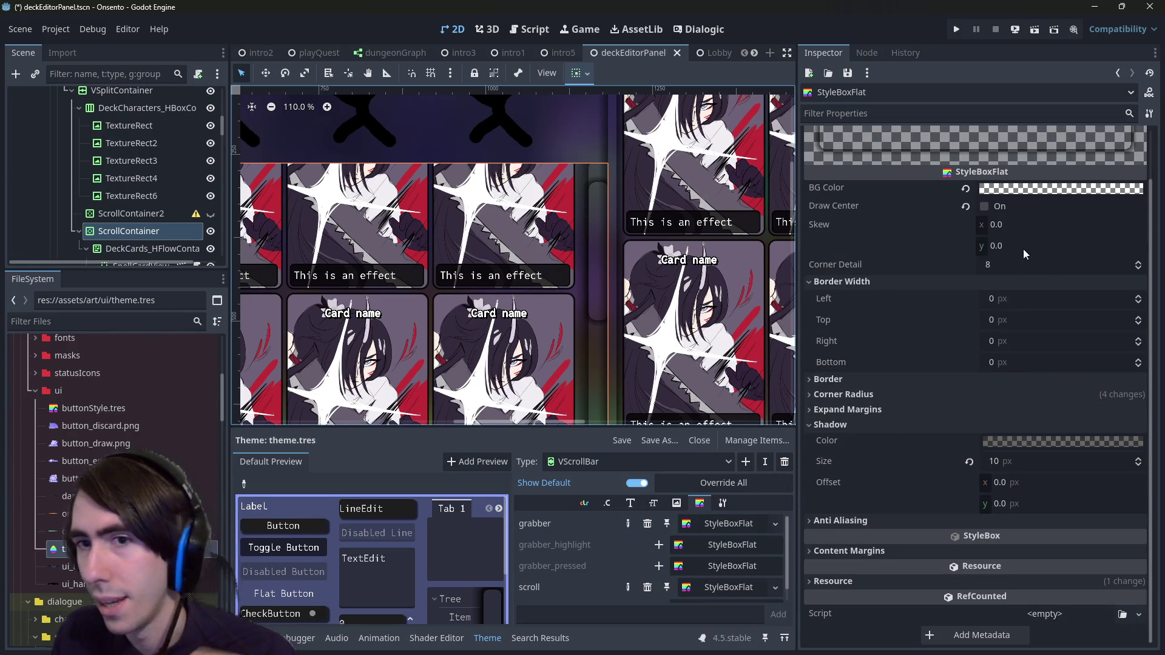
{"action": "left_click", "coordinate": [1011, 461]}
{"action": "type", "text": "5"}
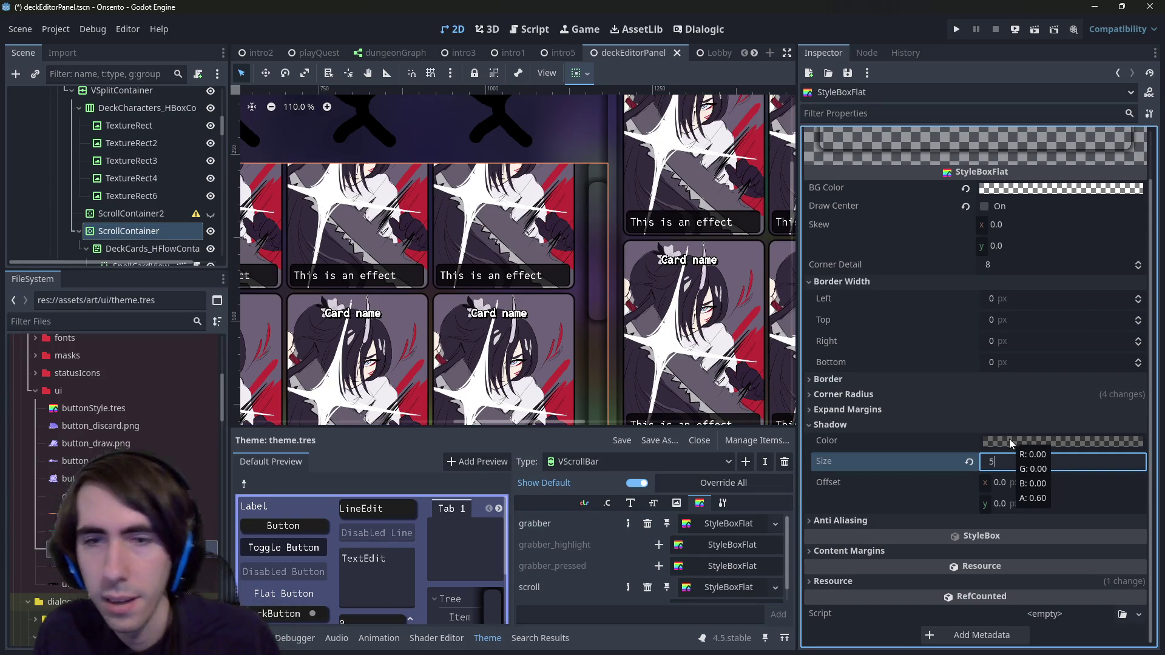
{"action": "key", "text": "Return"}
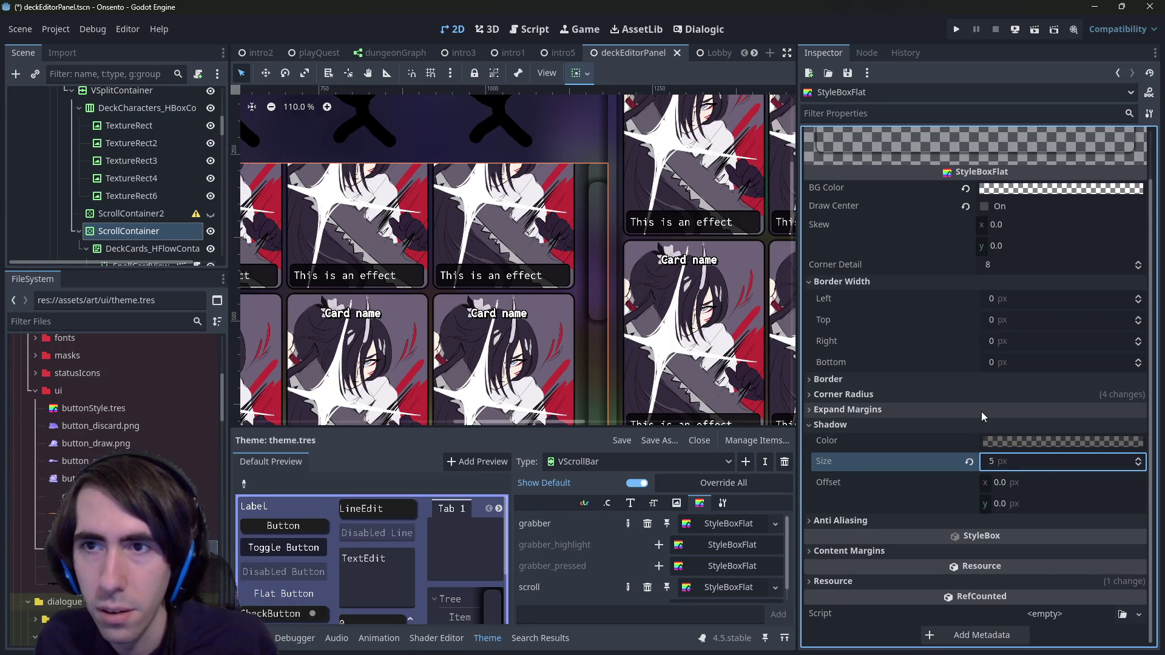
{"action": "key", "text": "ctrl+s"}
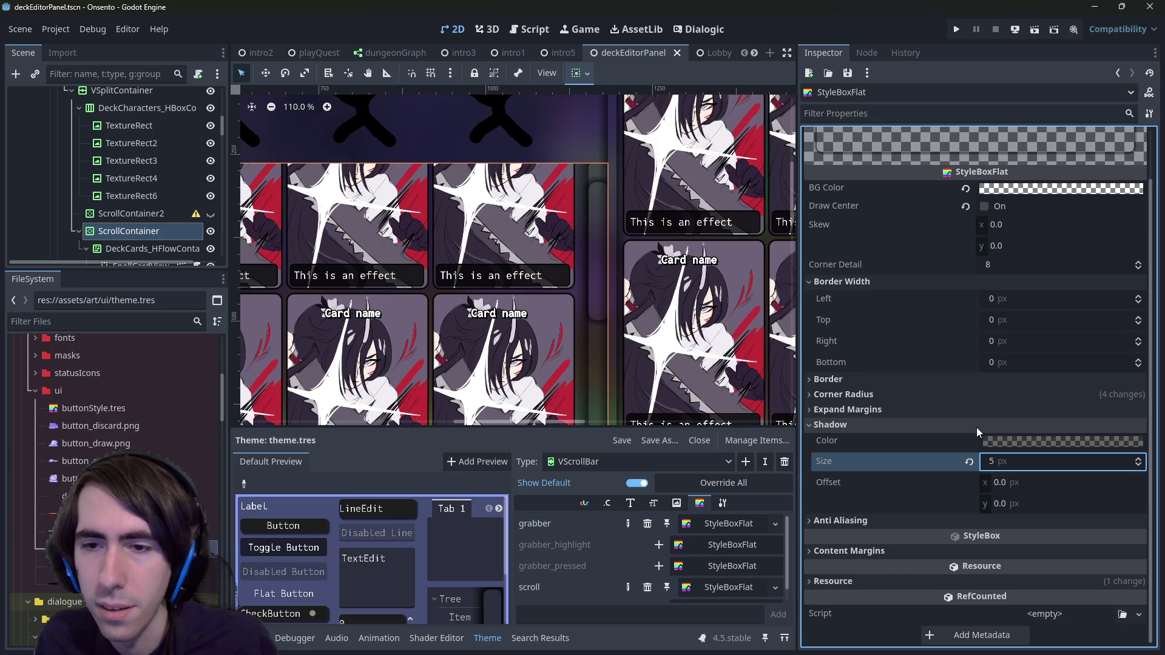
{"action": "key", "text": "ctrl+z"}
{"action": "key", "text": "ctrl+shift+z"}
{"action": "key", "text": "ctrl+s"}
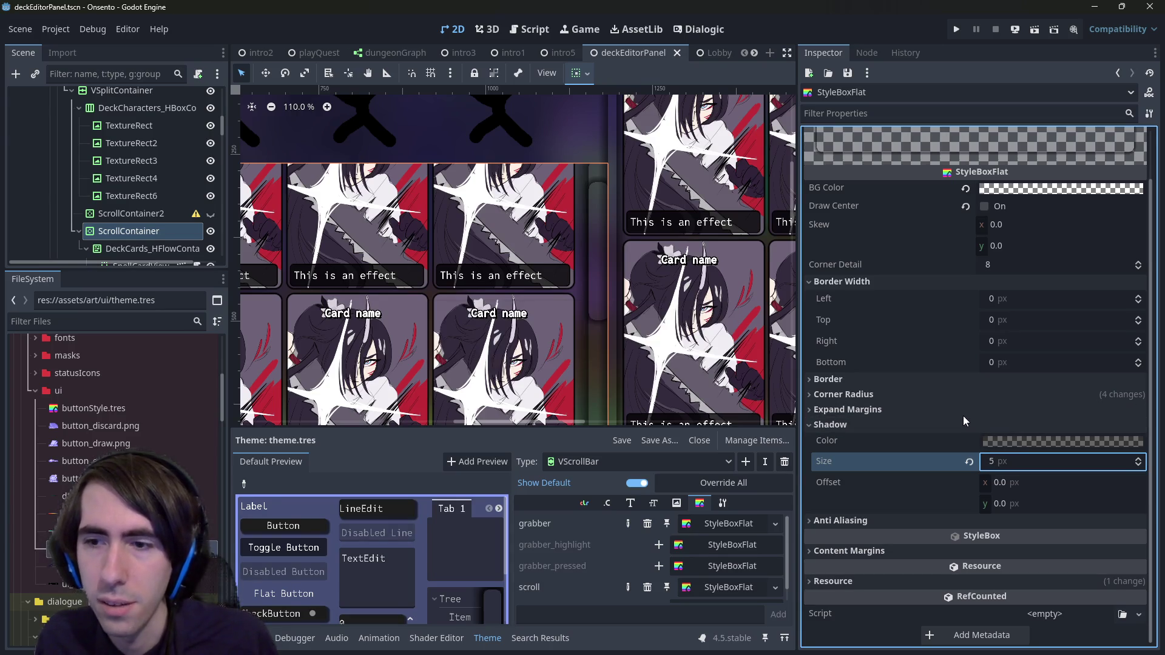
Step: Keep the grabber's centre fill on with the default grey background colour, and save
{"action": "left_click", "coordinate": [901, 376]}
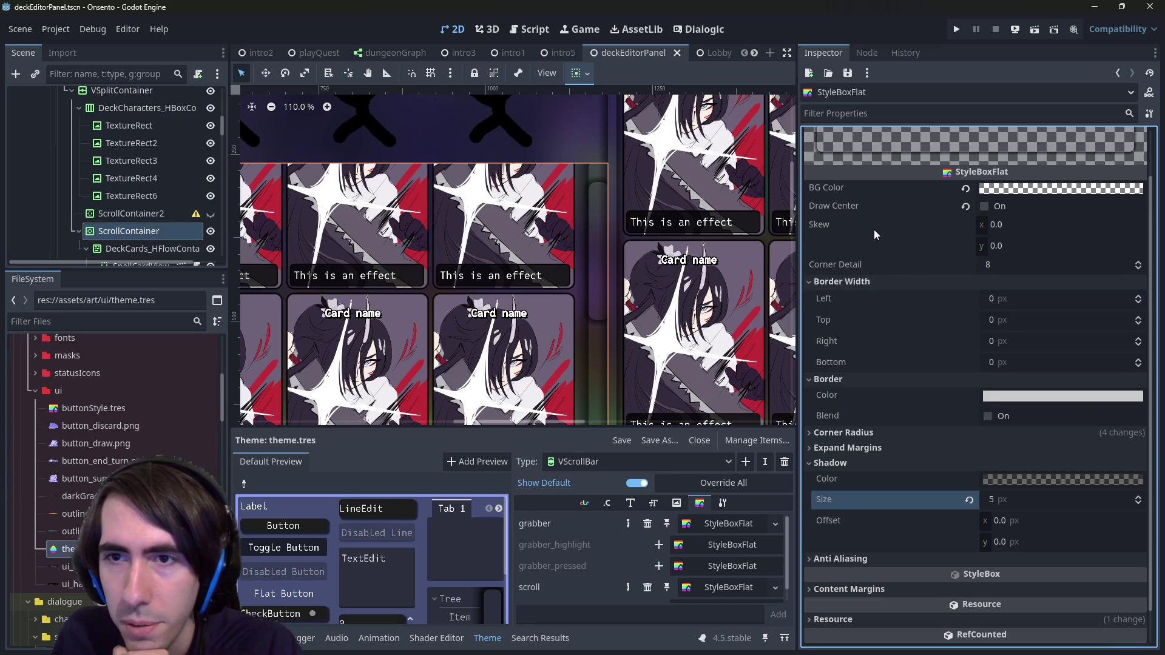
{"action": "left_click", "coordinate": [994, 208]}
{"action": "left_click", "coordinate": [994, 209]}
{"action": "left_click", "coordinate": [994, 208]}
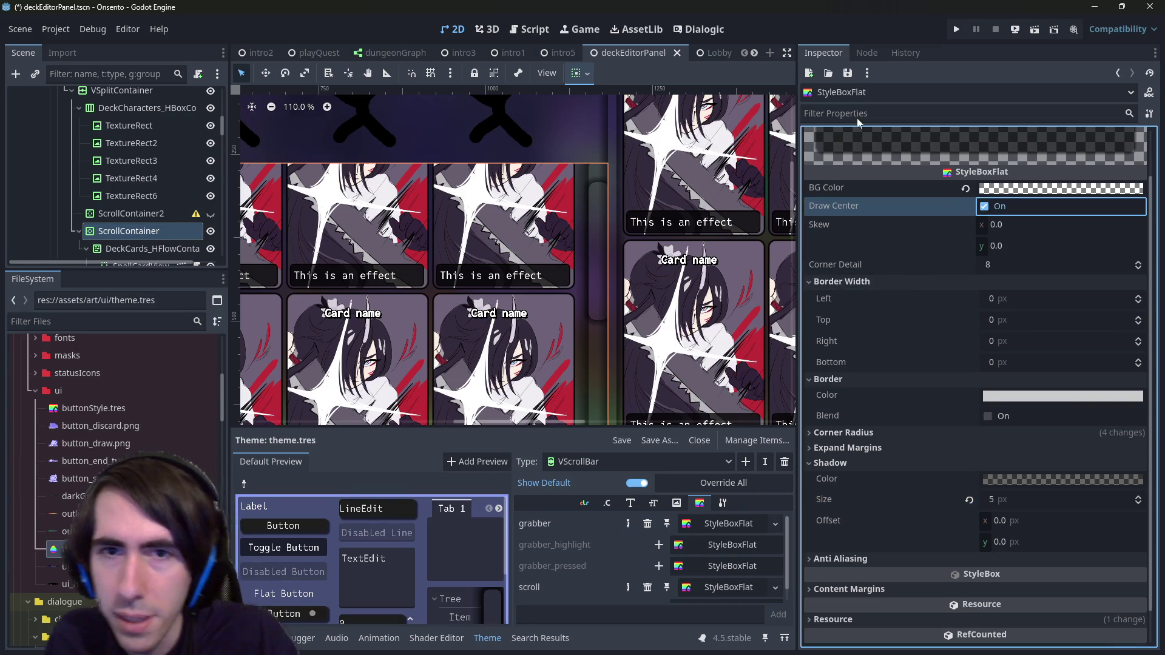
{"action": "left_click", "coordinate": [998, 206]}
{"action": "key", "text": "ctrl+s"}
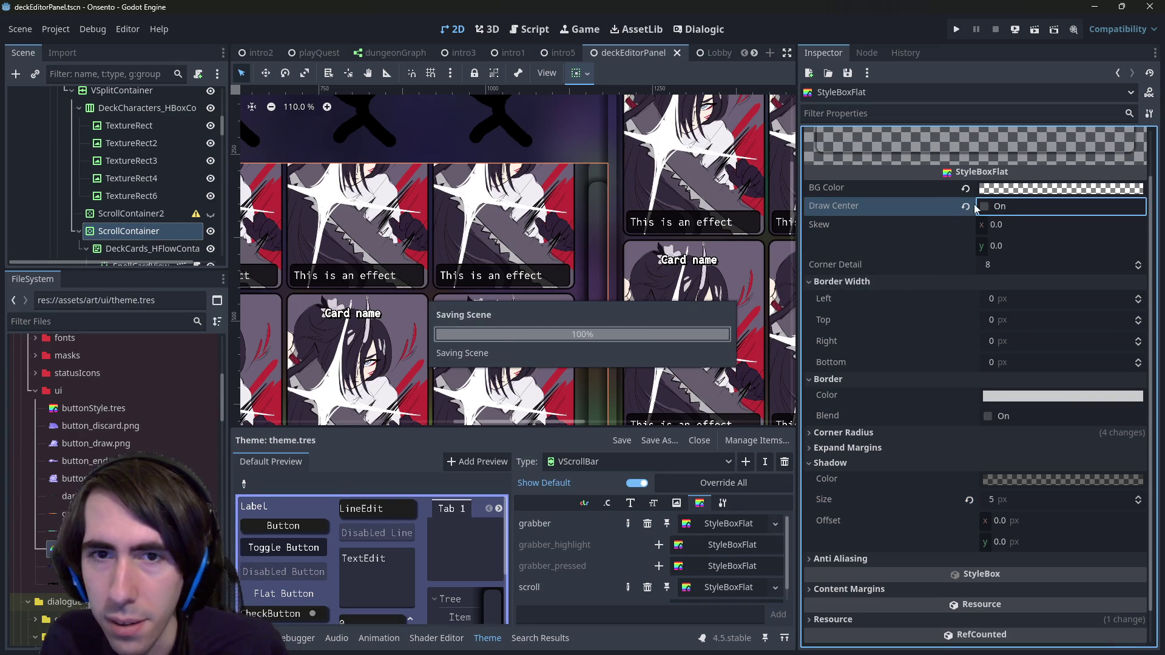
{"action": "scroll", "coordinate": [634, 538], "scroll_direction": "down", "scroll_amount": 1}
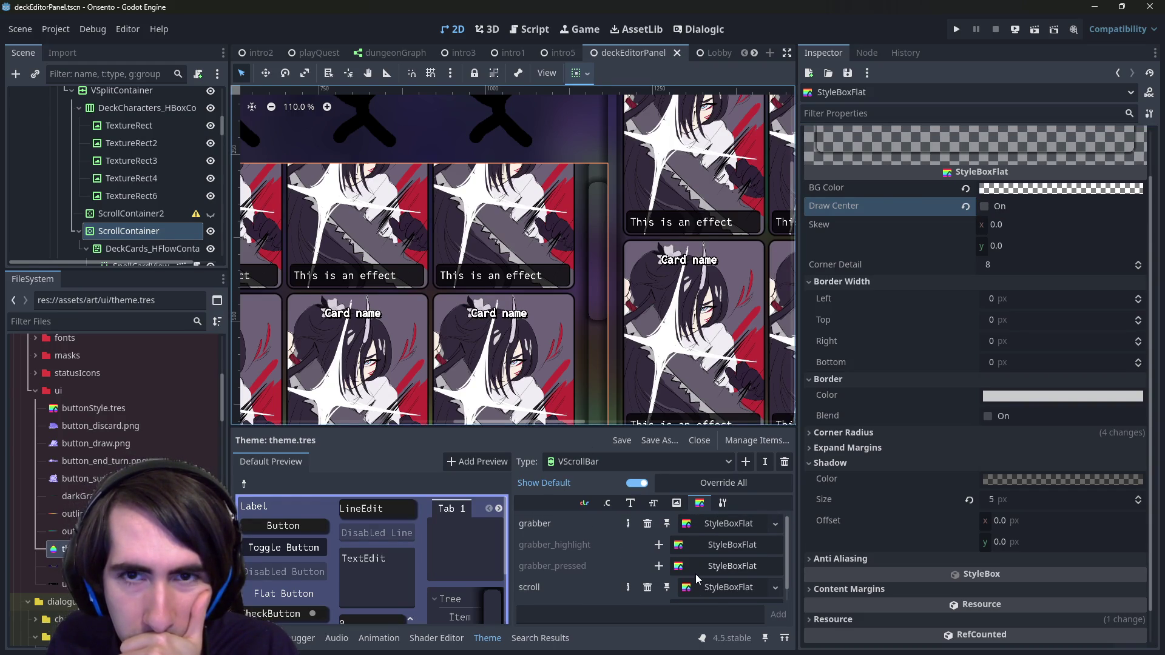
{"action": "scroll", "coordinate": [696, 574], "scroll_direction": "up", "scroll_amount": 1}
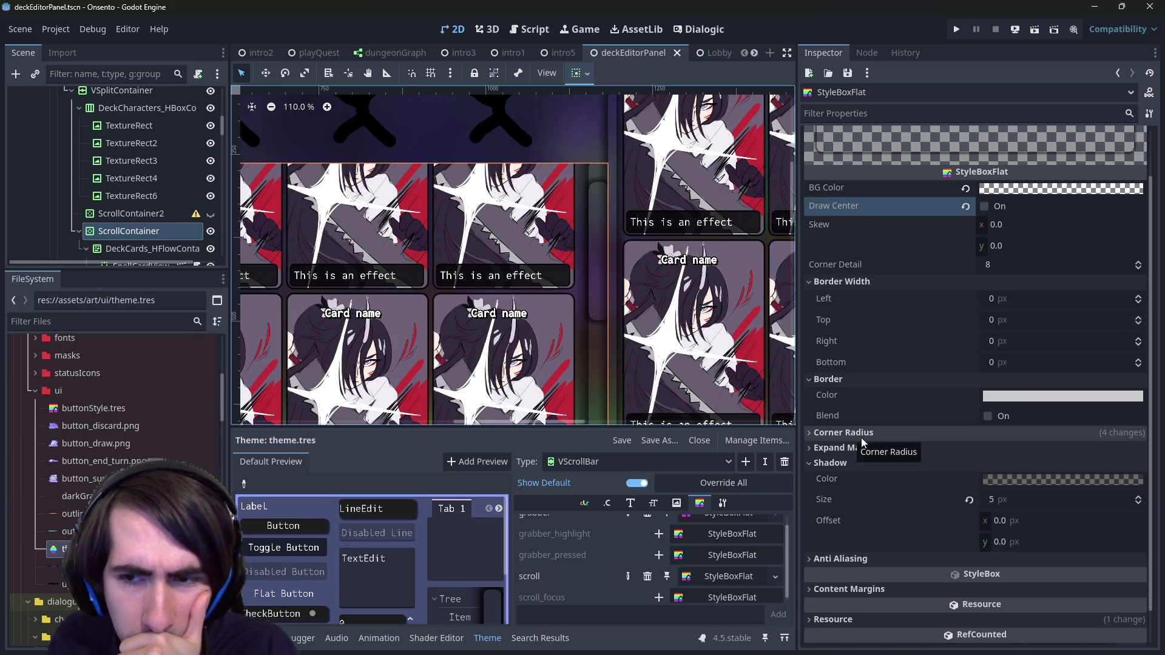
{"action": "left_click", "coordinate": [992, 206]}
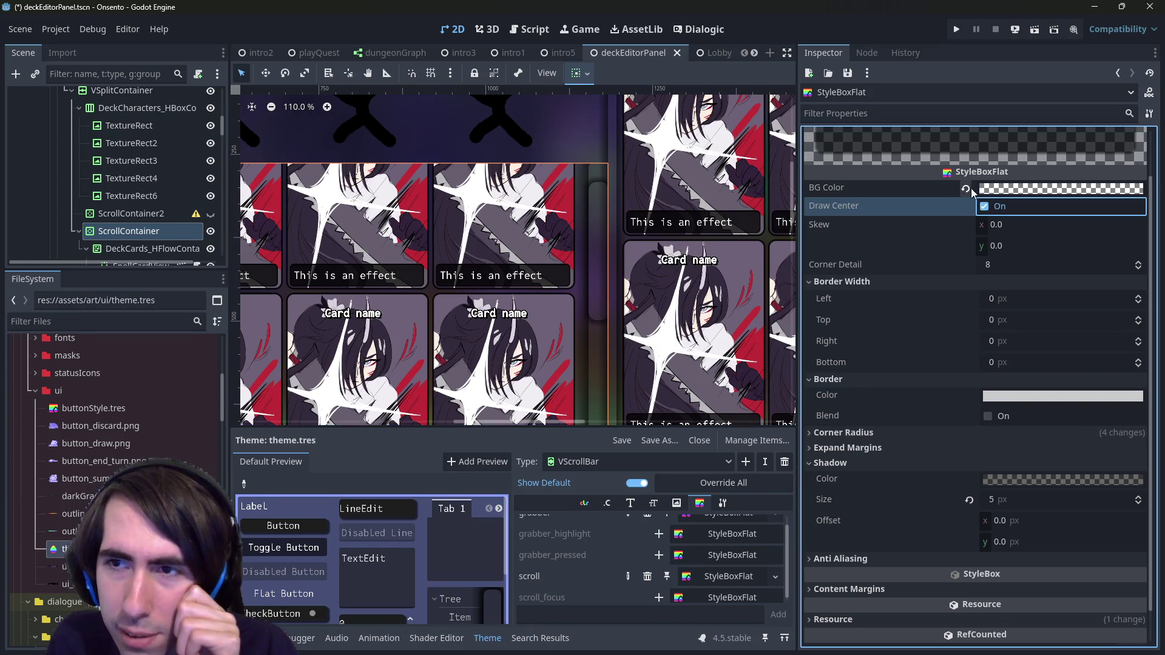
{"action": "left_click", "coordinate": [967, 187]}
{"action": "left_click", "coordinate": [984, 193]}
{"action": "key", "text": "ctrl+s"}
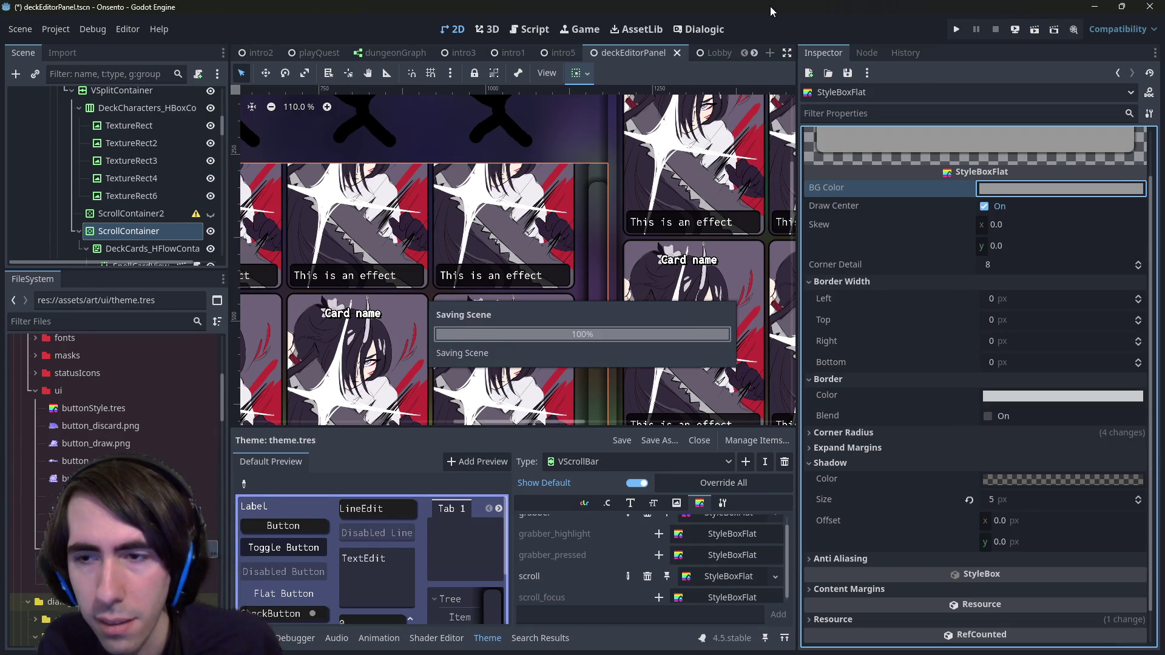
Step: Reset the grabber shadow to 0 px, restore Top Left radius to 10 px, and save
{"action": "left_click", "coordinate": [969, 500]}
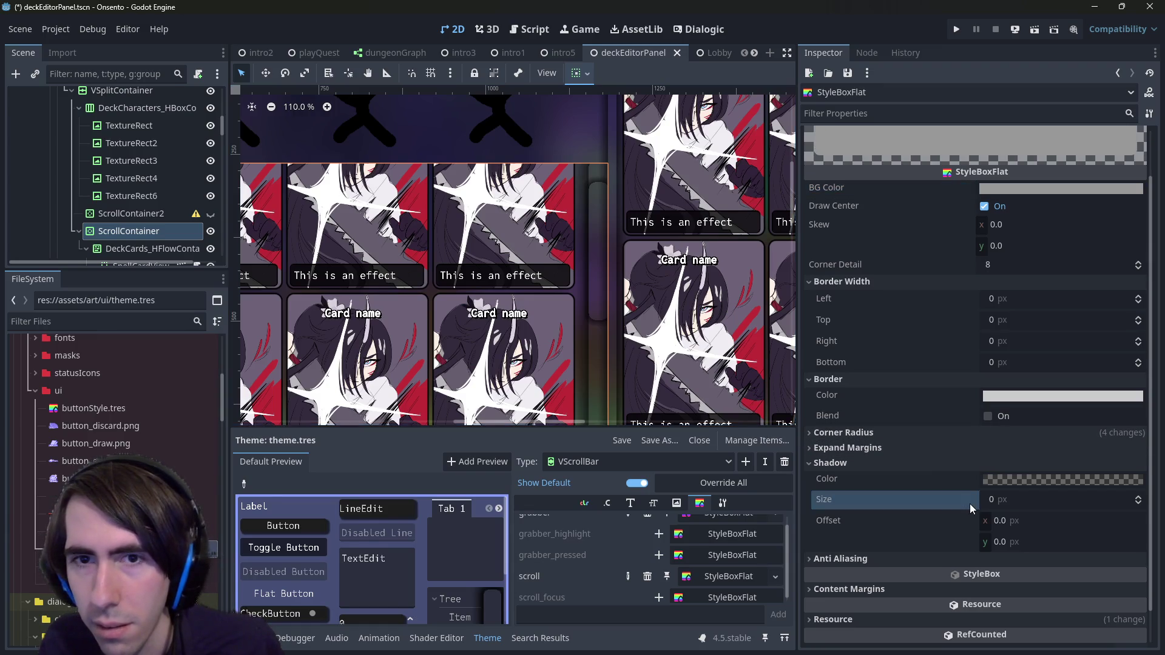
{"action": "key", "text": "ctrl+s"}
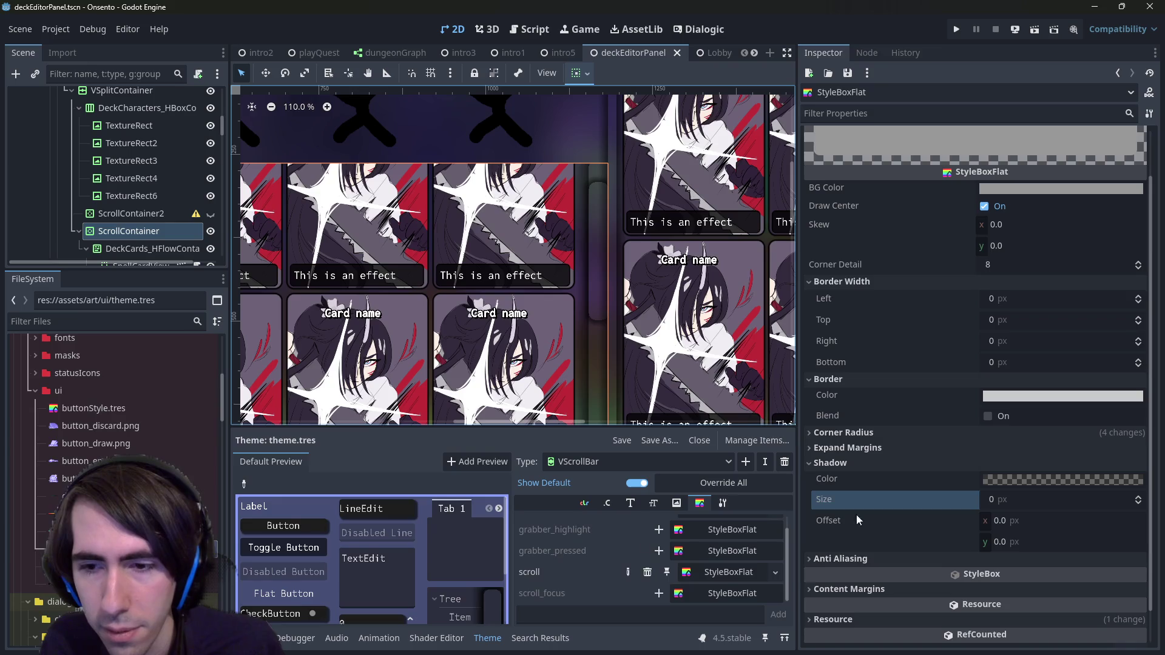
{"action": "scroll", "coordinate": [880, 476], "scroll_direction": "down", "scroll_amount": 2}
{"action": "left_click", "coordinate": [861, 413]}
{"action": "left_click", "coordinate": [861, 411]}
{"action": "left_click", "coordinate": [861, 396]}
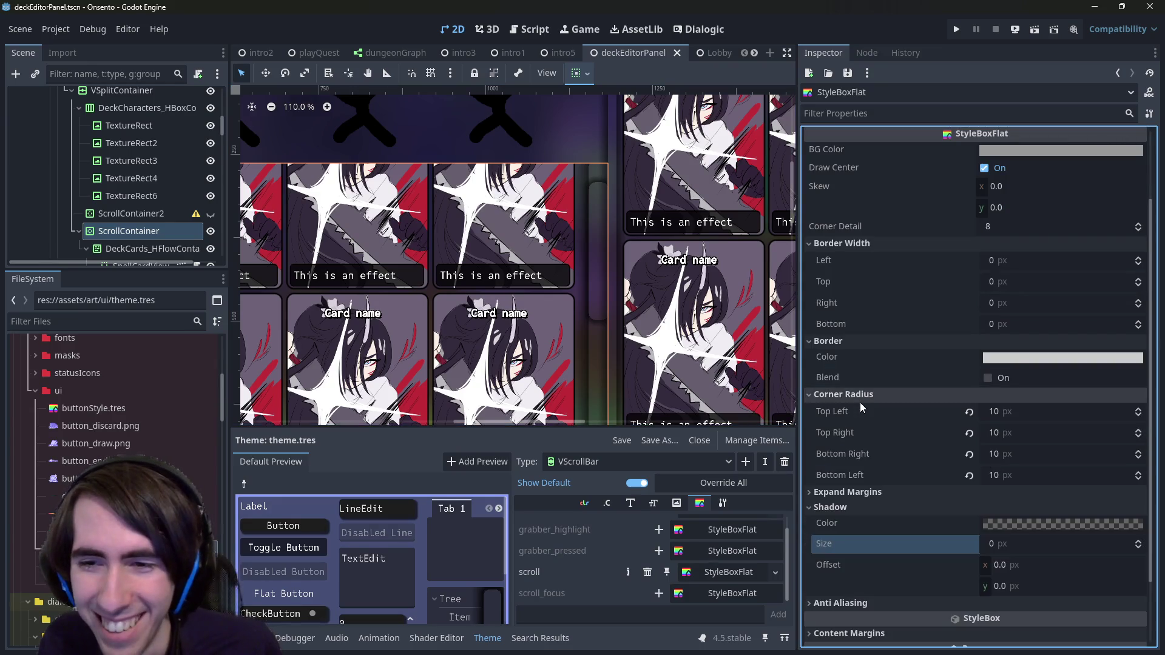
{"action": "left_click", "coordinate": [1019, 413]}
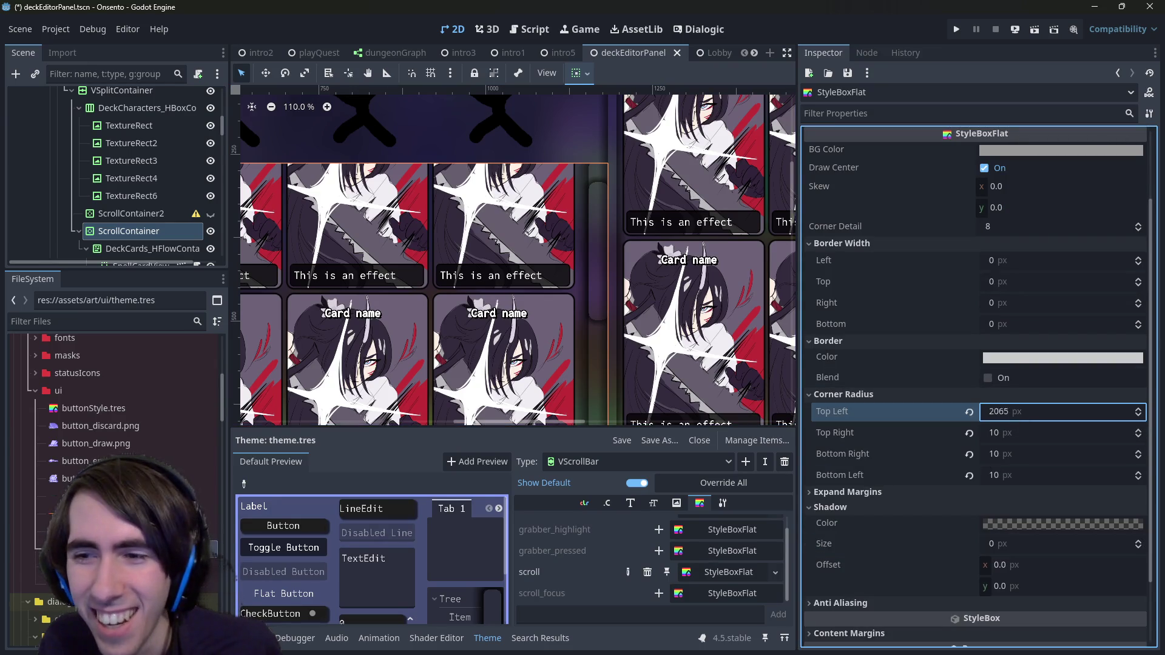
{"action": "key", "text": "ctrl+z"}
{"action": "key", "text": "ctrl+s"}
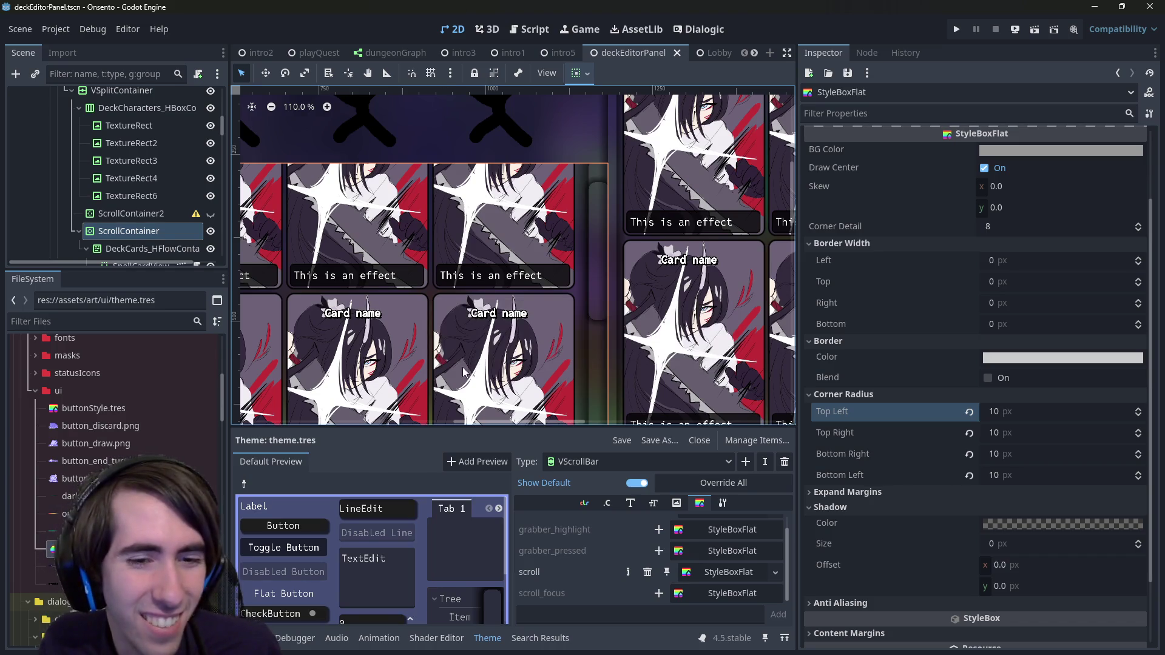
{"action": "scroll", "coordinate": [684, 572], "scroll_direction": "up", "scroll_amount": 1}
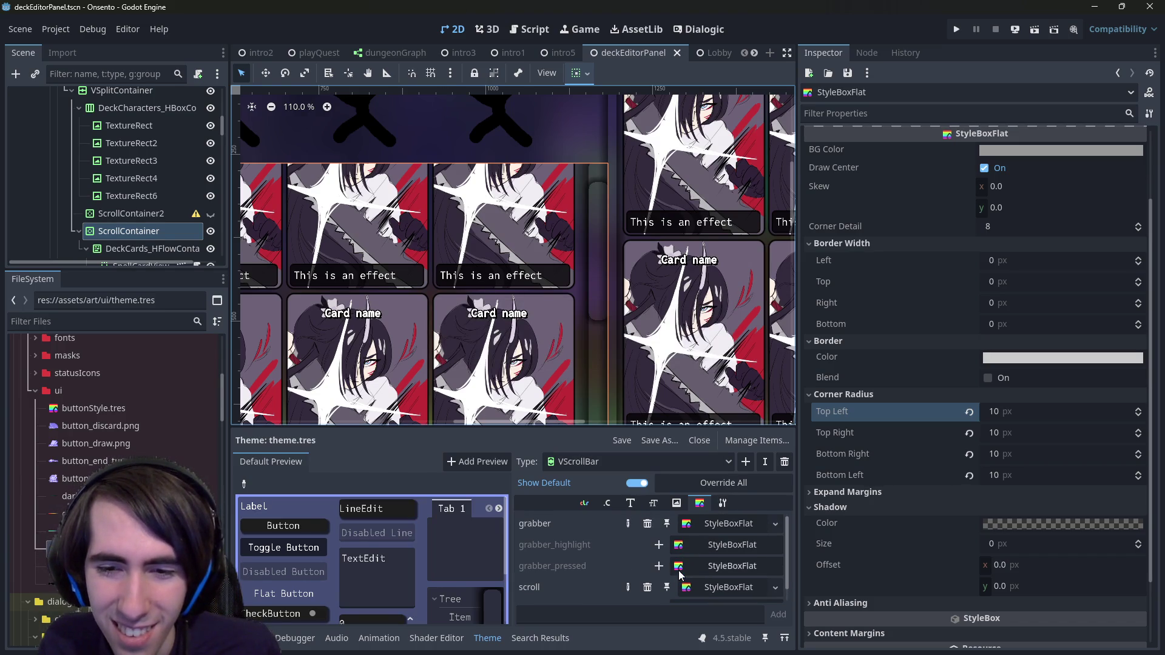
Step: Remove the VScrollBar grabber override from theme.tres
{"action": "left_click", "coordinate": [703, 528]}
{"action": "scroll", "coordinate": [556, 346], "scroll_direction": "down", "scroll_amount": 6}
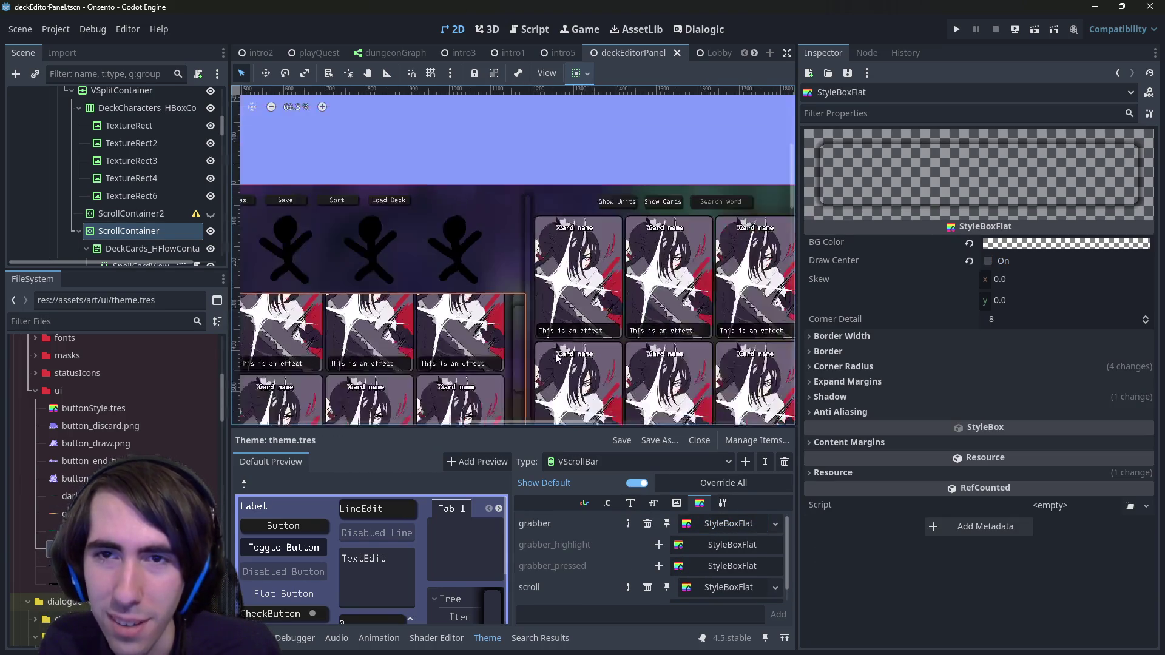
{"action": "scroll", "coordinate": [560, 333], "scroll_direction": "up", "scroll_amount": 8}
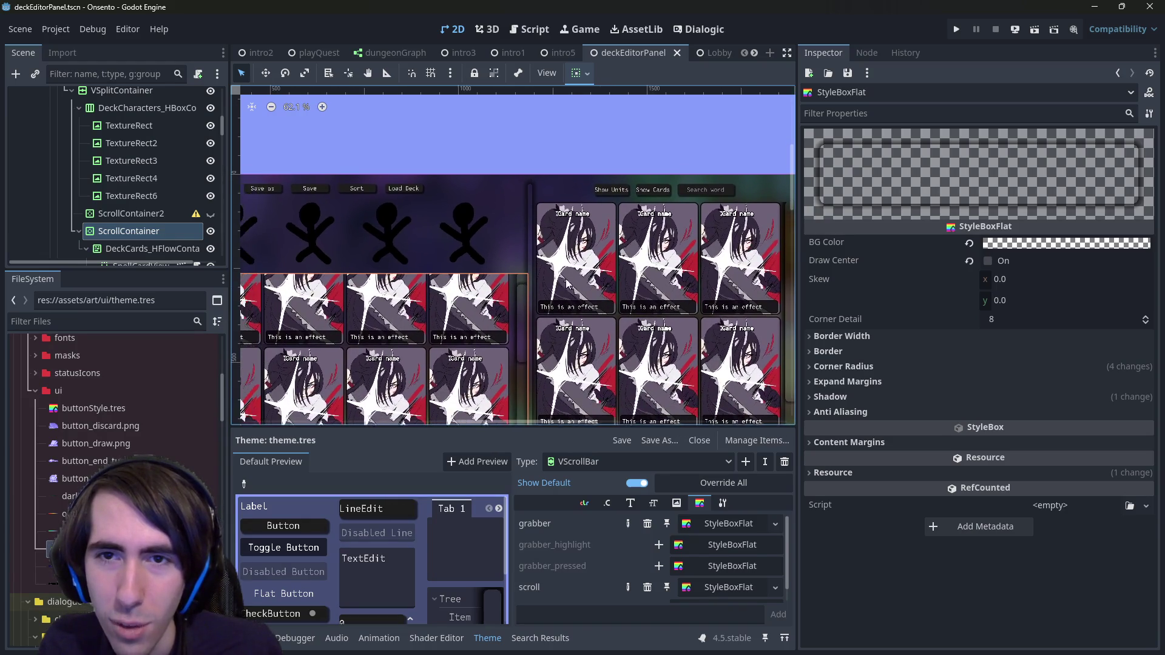
{"action": "scroll", "coordinate": [635, 227], "scroll_direction": "up", "scroll_amount": 2}
{"action": "scroll", "coordinate": [689, 159], "scroll_direction": "down", "scroll_amount": 4}
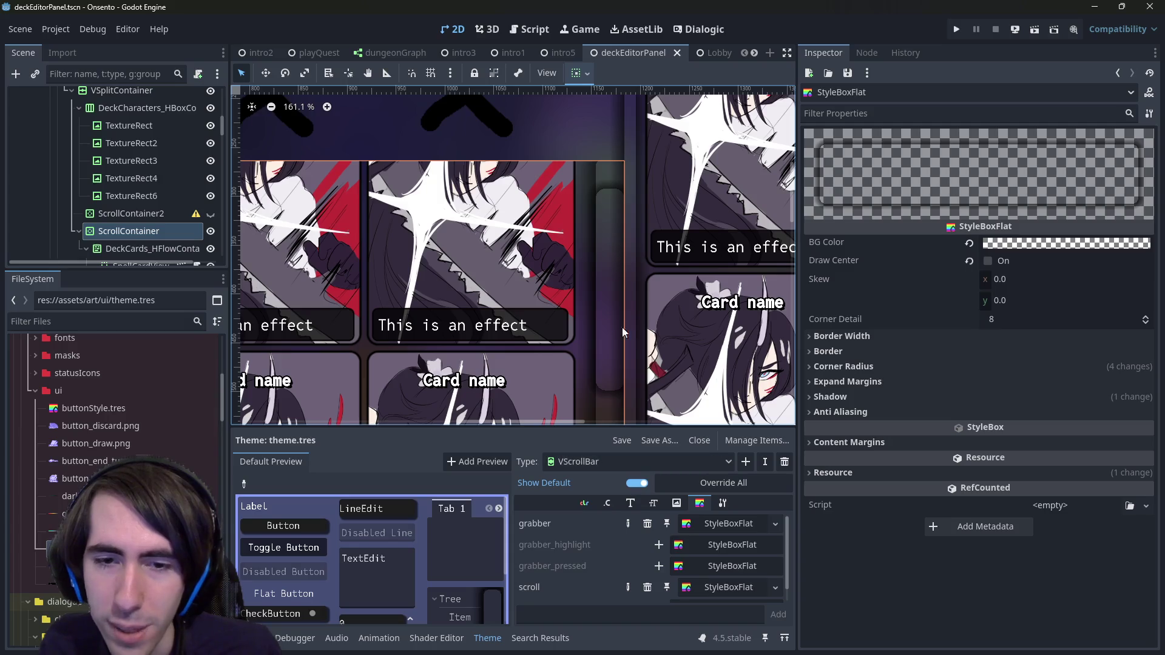
{"action": "scroll", "coordinate": [606, 279], "scroll_direction": "up", "scroll_amount": 4}
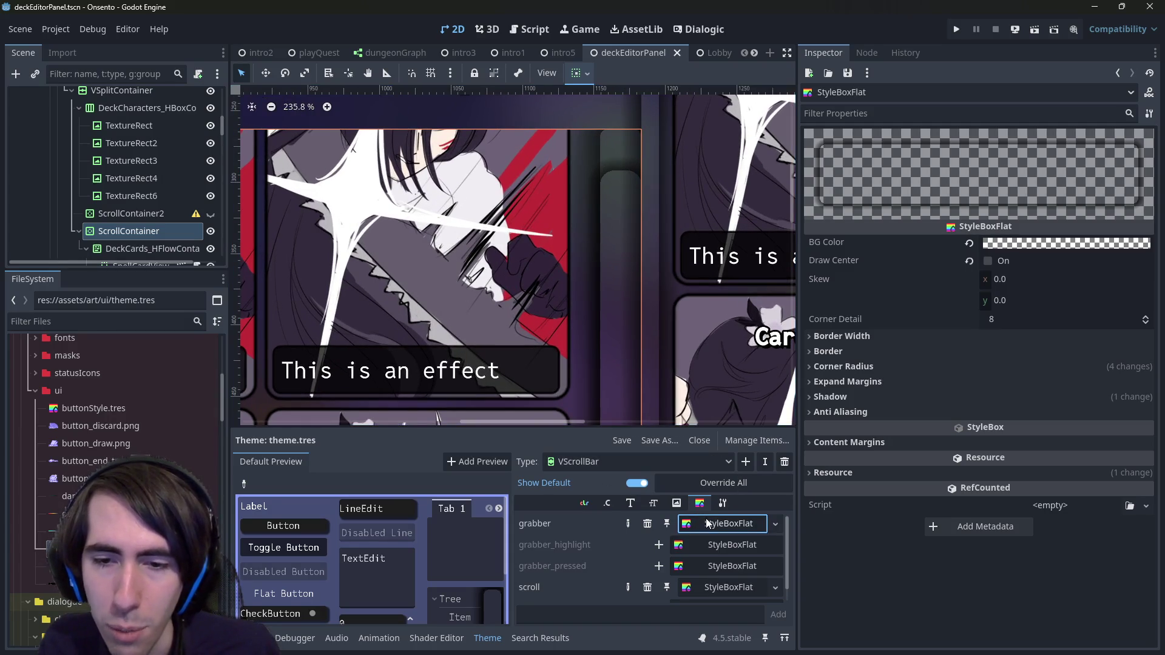
{"action": "left_click", "coordinate": [647, 524]}
{"action": "scroll", "coordinate": [631, 310], "scroll_direction": "down", "scroll_amount": 4}
{"action": "scroll", "coordinate": [625, 304], "scroll_direction": "down", "scroll_amount": 2}
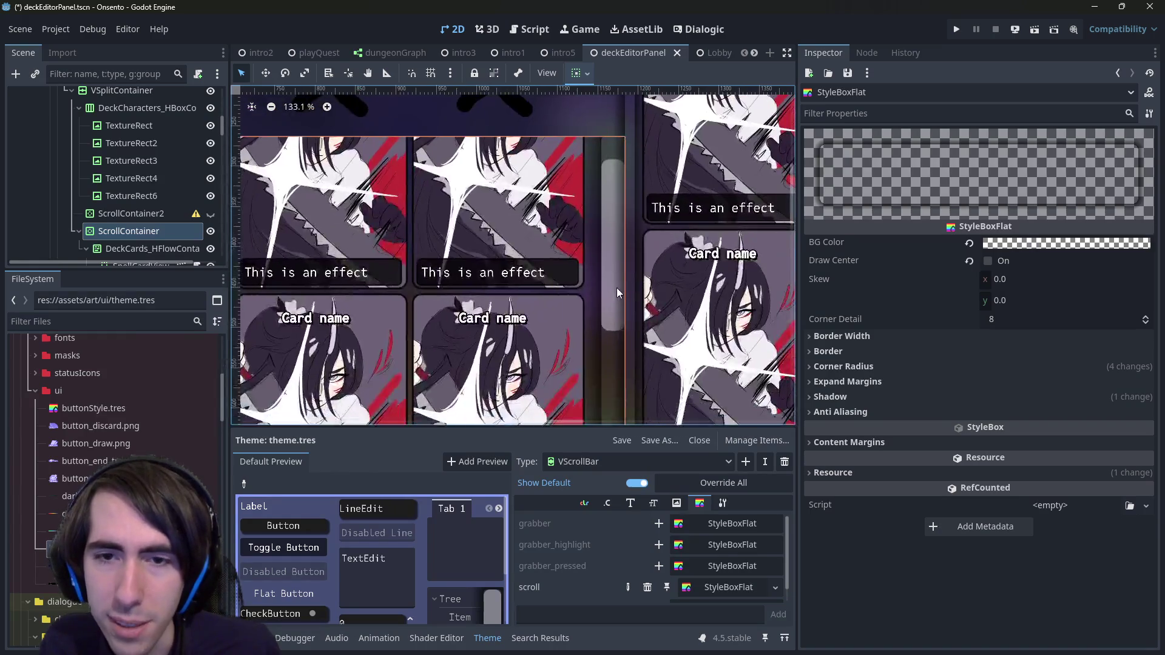
Step: Restore the grabber override and save, then undo it again and save the scene
{"action": "left_click", "coordinate": [658, 523]}
{"action": "key", "text": "ctrl+s"}
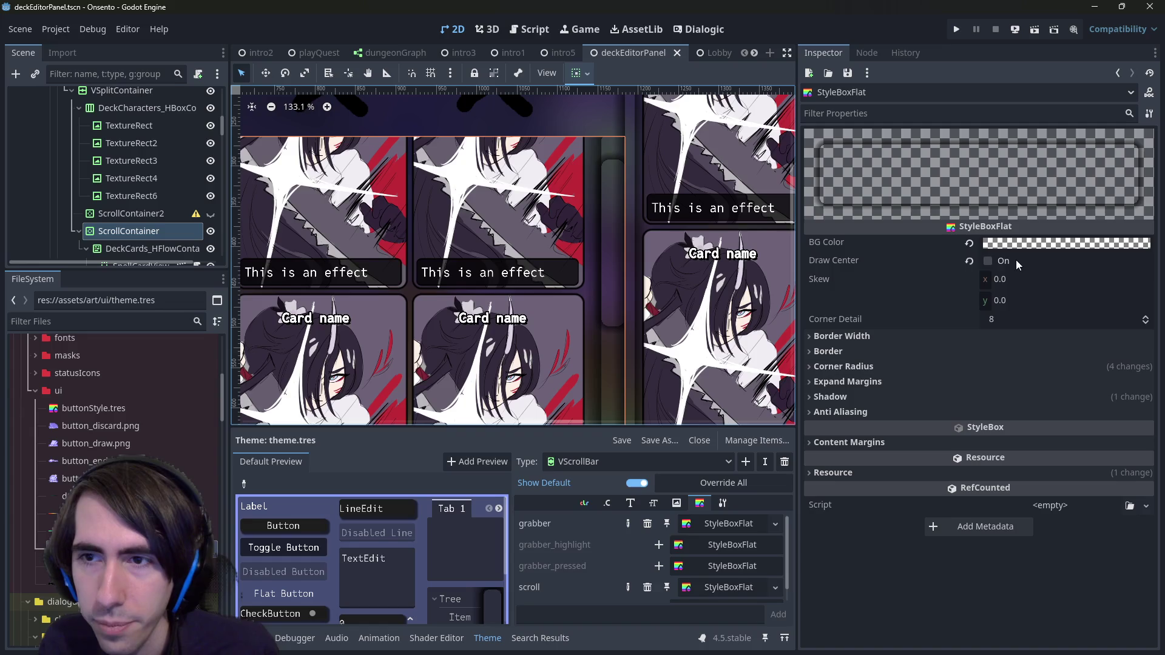
{"action": "key", "text": "ctrl+z"}
{"action": "key", "text": "ctrl+s"}
Step: Set the VScrollBar style's BG Color to the dark 1d1d1d swatch and save
{"action": "scroll", "coordinate": [631, 246], "scroll_direction": "down", "scroll_amount": 9}
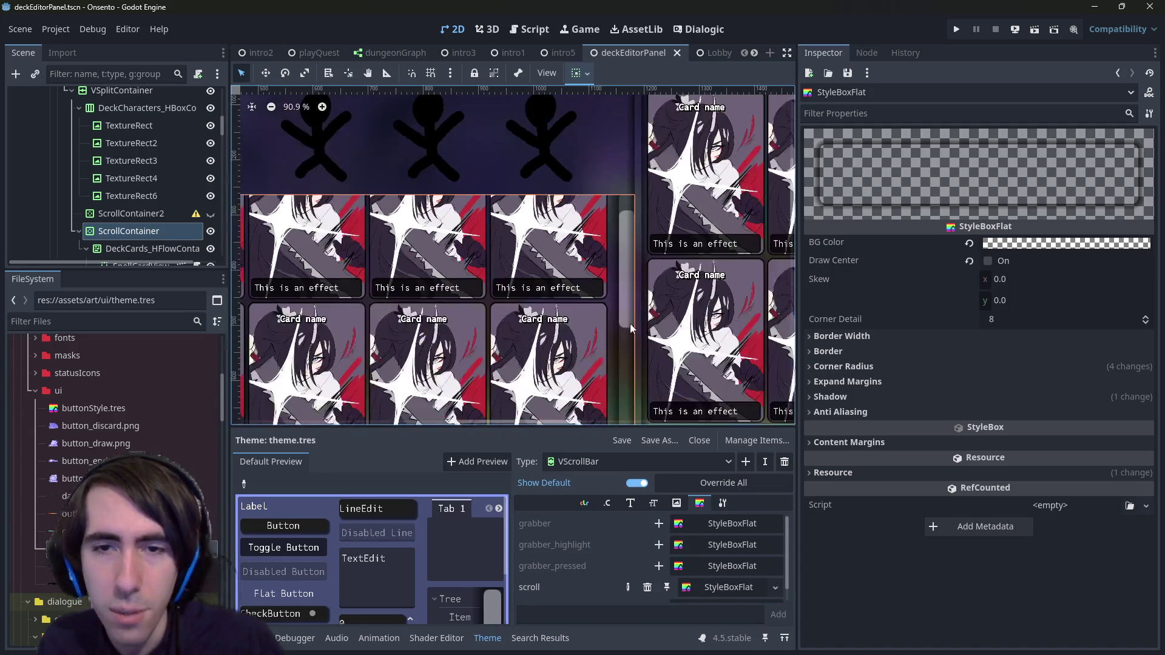
{"action": "scroll", "coordinate": [601, 241], "scroll_direction": "up", "scroll_amount": 6}
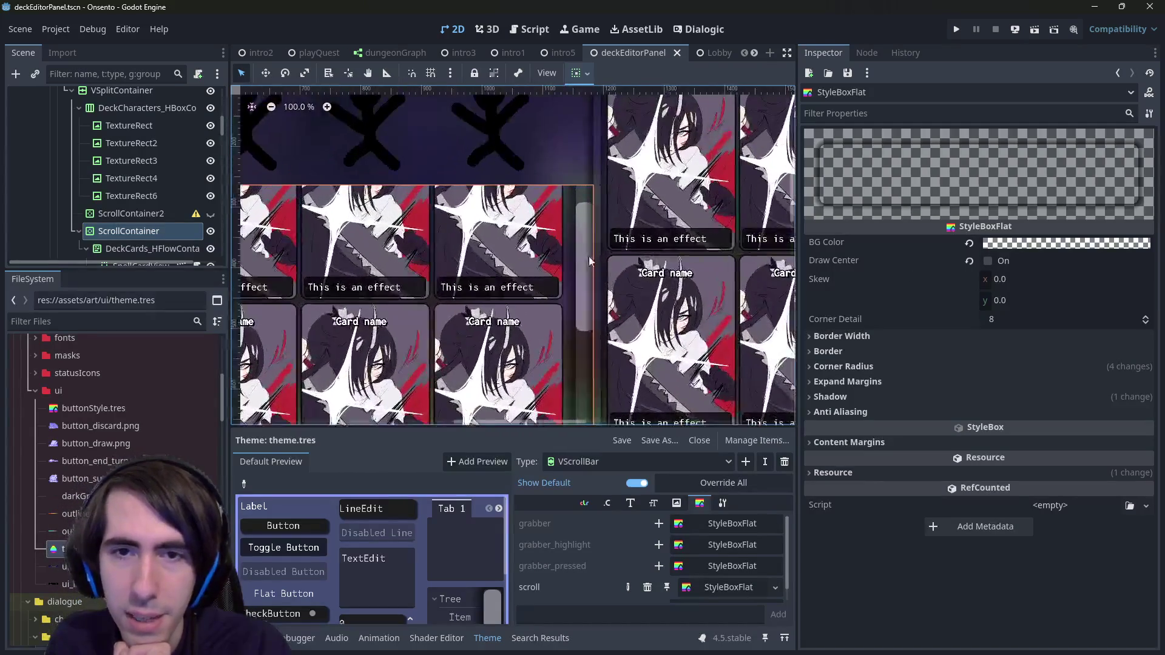
{"action": "left_click", "coordinate": [1009, 243]}
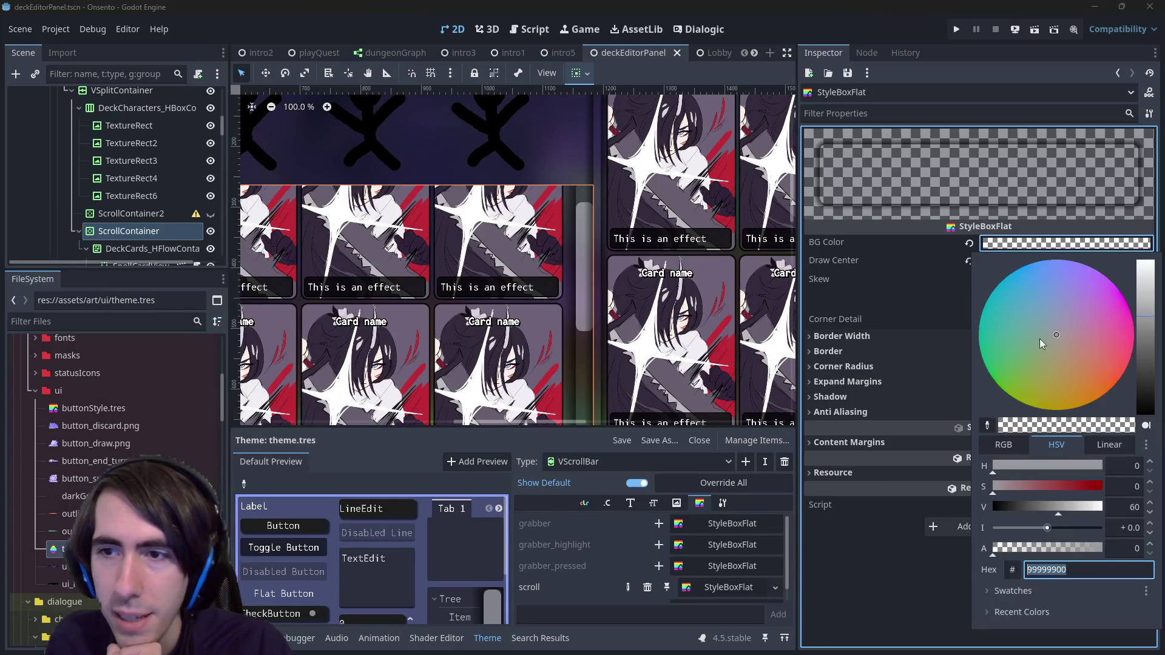
{"action": "left_click", "coordinate": [1007, 591]}
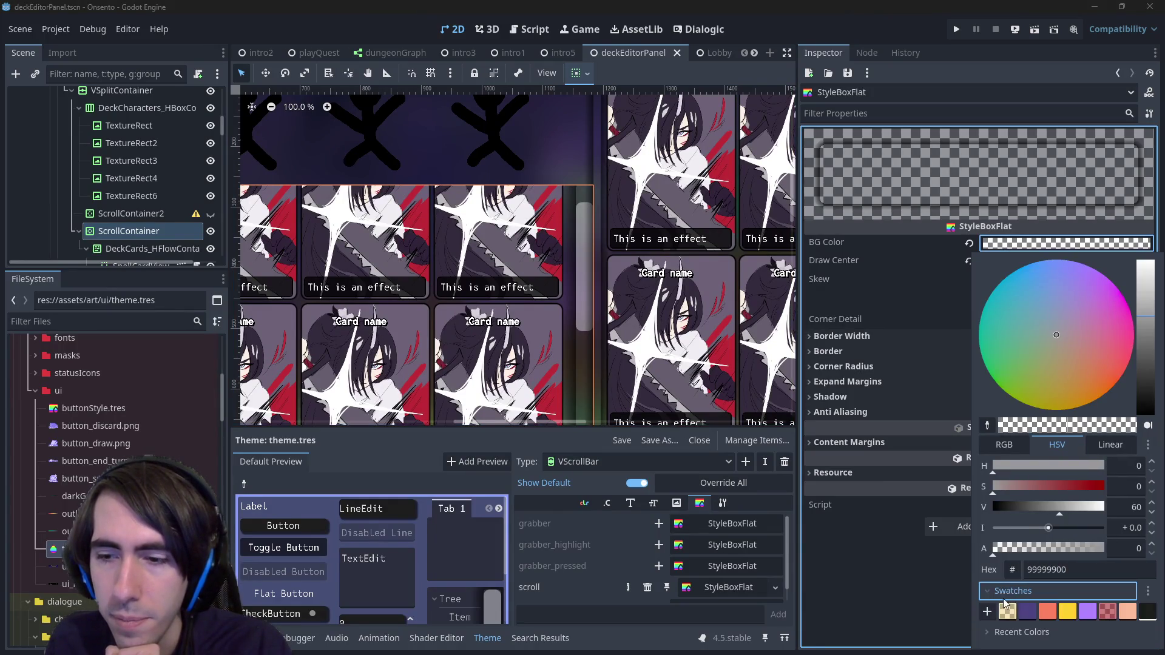
{"action": "left_click", "coordinate": [1145, 613]}
{"action": "left_click", "coordinate": [787, 6]}
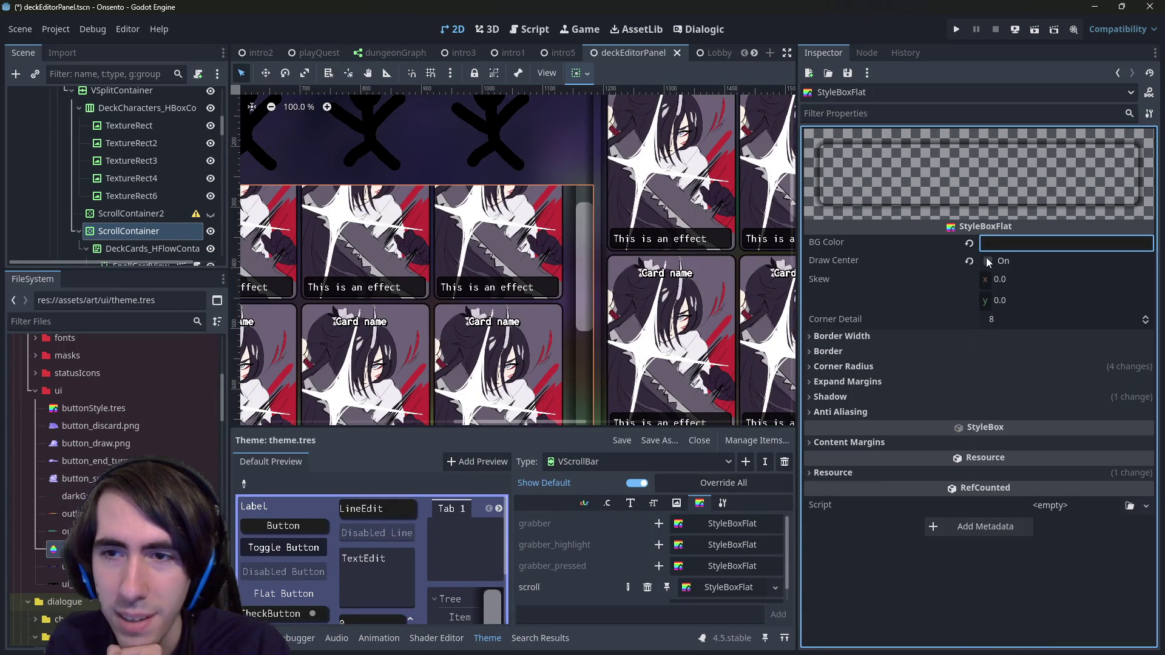
{"action": "key", "text": "ctrl+s"}
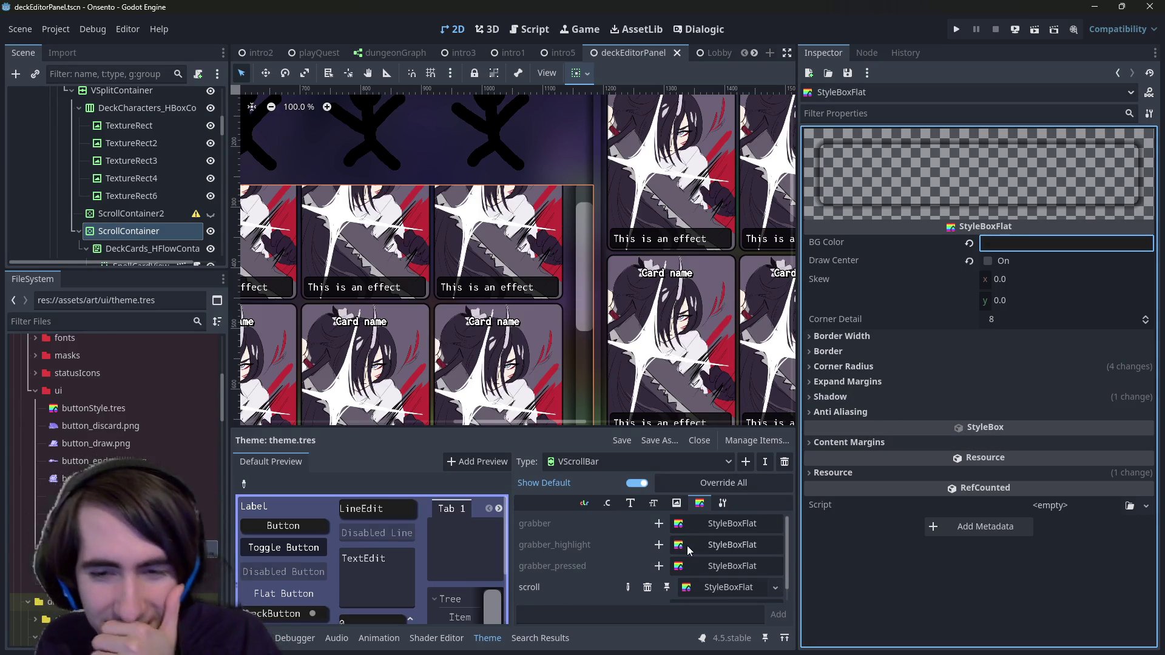
Step: Revert the background to transparent 99999900 and add an empty grabber override
{"action": "scroll", "coordinate": [690, 551], "scroll_direction": "down", "scroll_amount": 1}
{"action": "scroll", "coordinate": [690, 550], "scroll_direction": "up", "scroll_amount": 1}
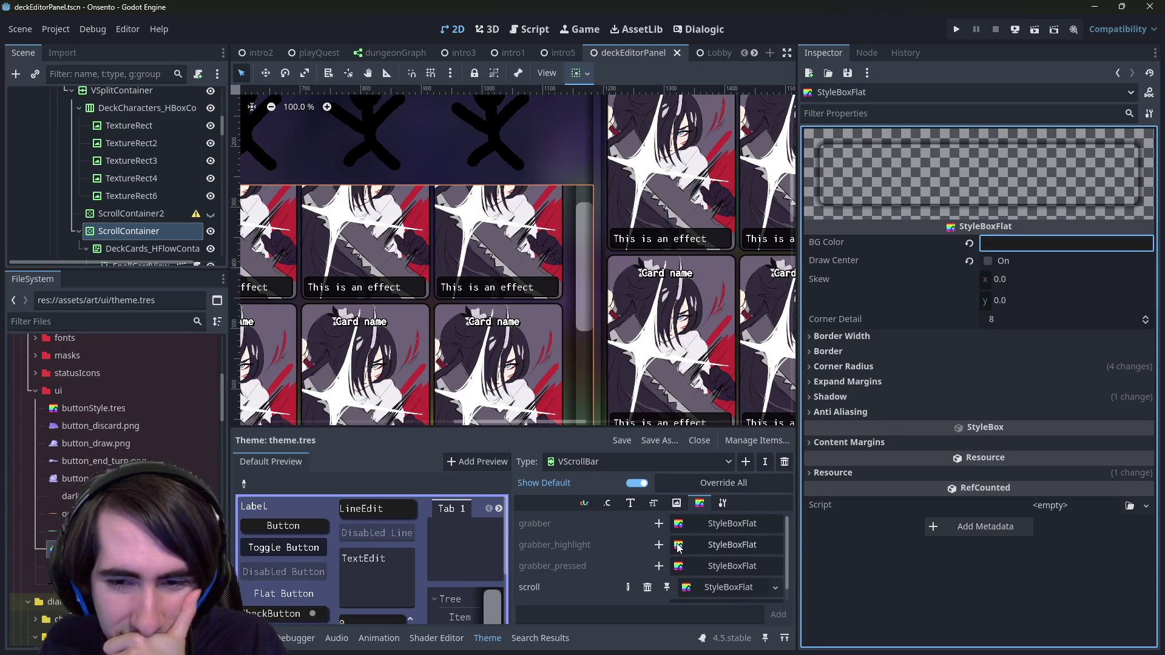
{"action": "key", "text": "ctrl+s"}
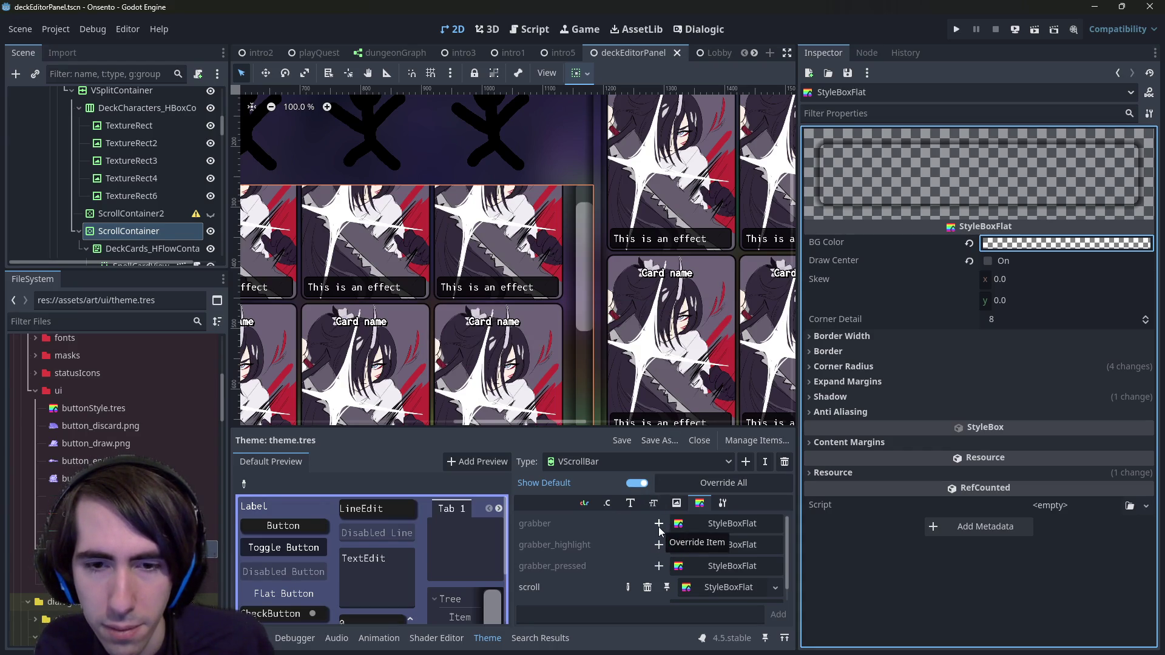
{"action": "left_click", "coordinate": [659, 528]}
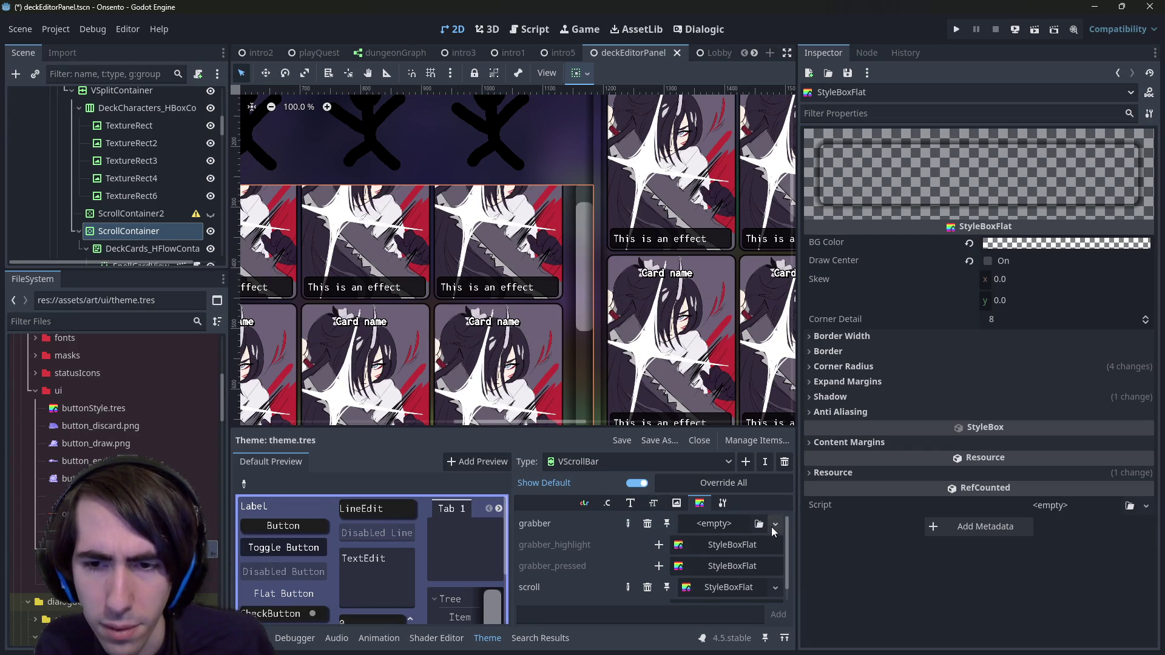
Step: Create a new StyleBoxFlat for the grabber with a near-black 1d1d1d background
{"action": "left_click", "coordinate": [772, 528]}
{"action": "left_click", "coordinate": [756, 546]}
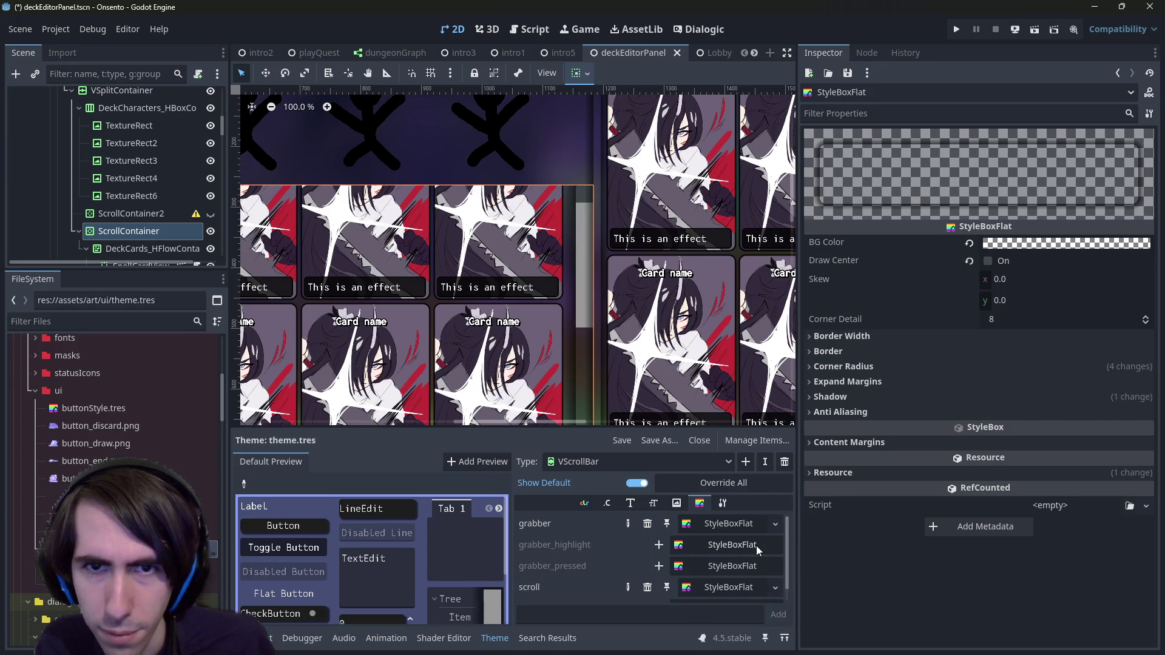
{"action": "key", "text": "ctrl+s"}
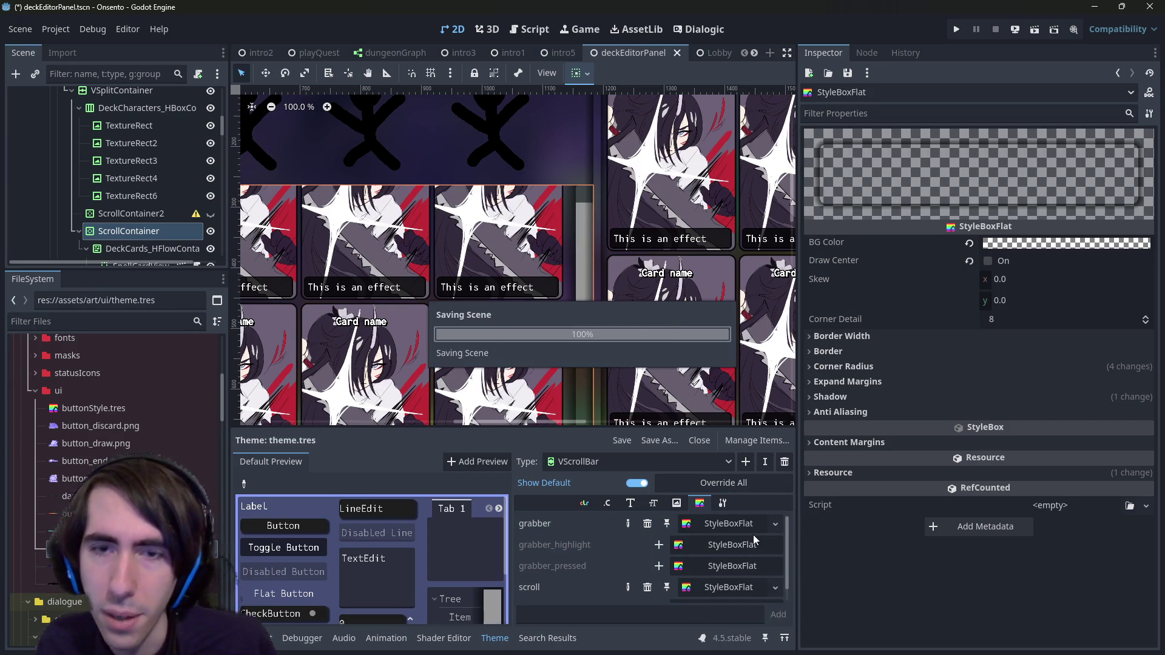
{"action": "left_click", "coordinate": [736, 532]}
{"action": "left_click", "coordinate": [1038, 246]}
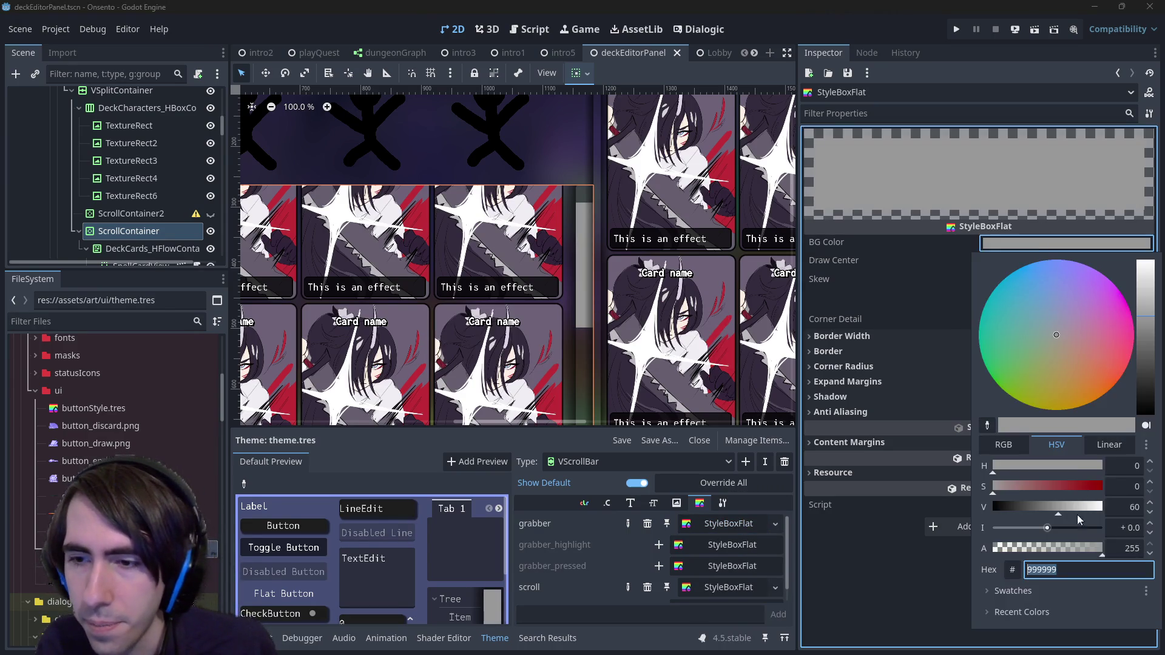
{"action": "left_click", "coordinate": [1034, 591]}
{"action": "left_click", "coordinate": [1153, 612]}
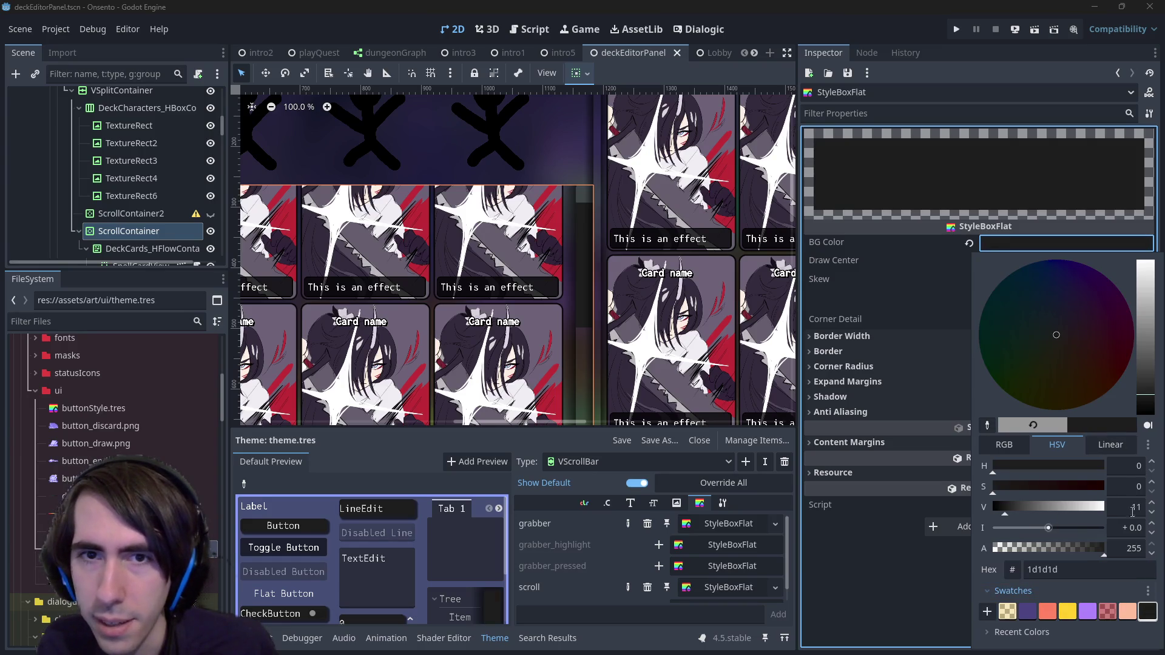
{"action": "left_click", "coordinate": [825, 23]}
Step: Enter grabber corner radii of 0, 10, 10 and 10 px
{"action": "left_click", "coordinate": [915, 337]}
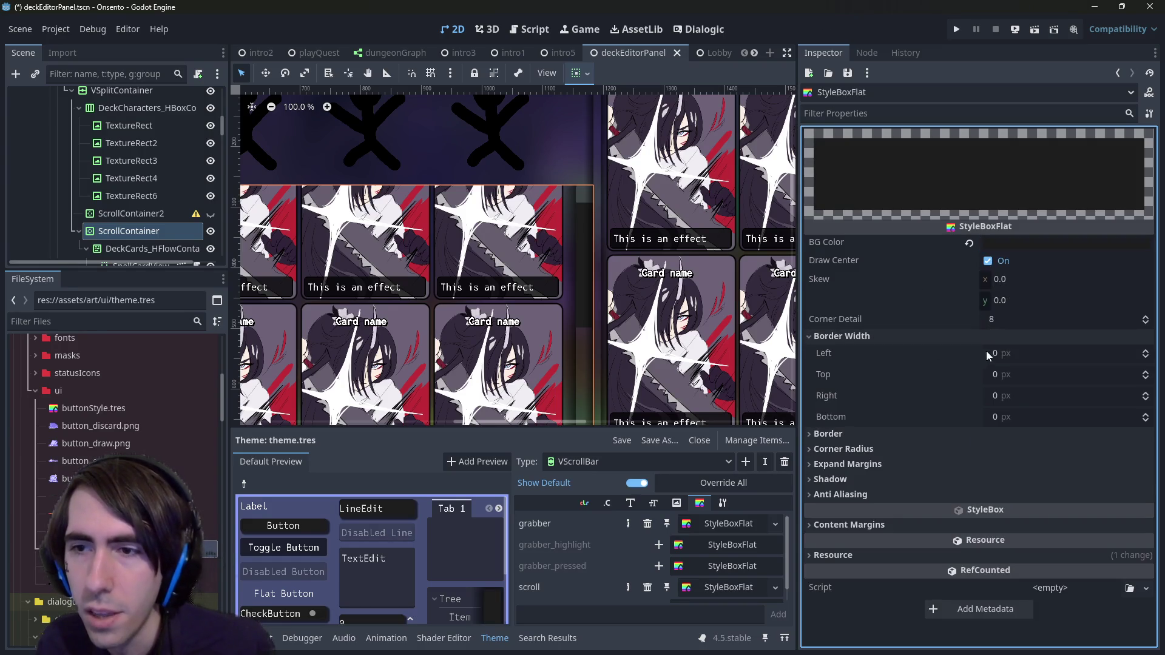
{"action": "left_click", "coordinate": [995, 449]}
{"action": "left_click", "coordinate": [1039, 466]}
{"action": "type", "text": "1"}
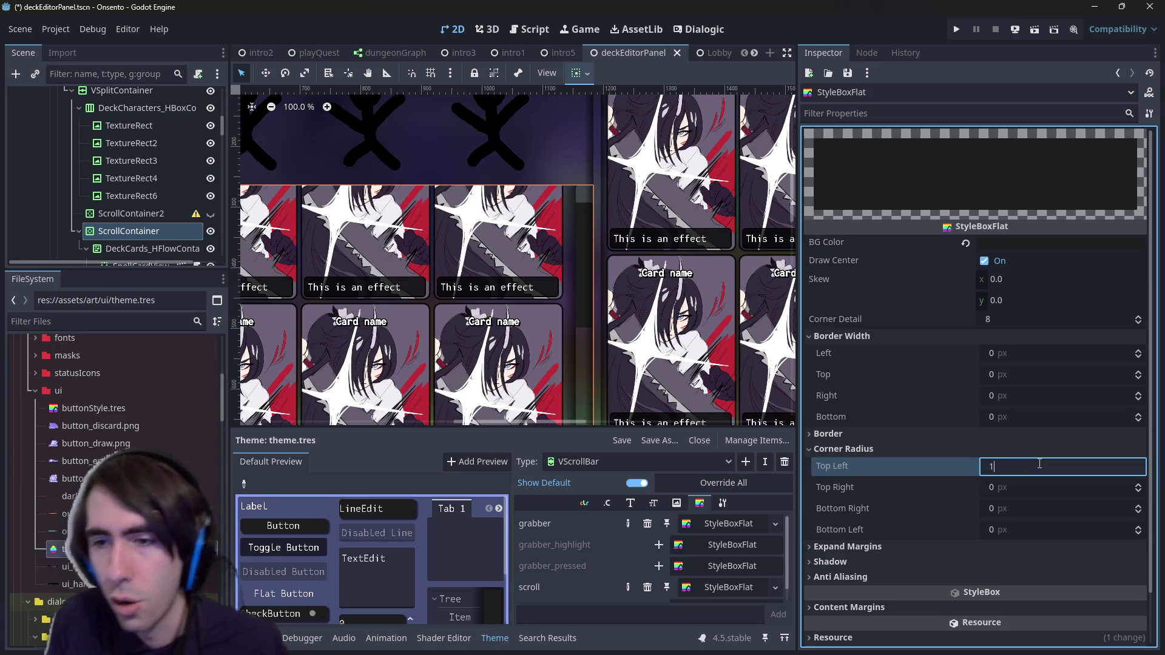
{"action": "type", "text": "0"}
{"action": "key", "text": "Tab"}
{"action": "type", "text": "10"}
{"action": "key", "text": "Tab"}
{"action": "type", "text": "10"}
{"action": "key", "text": "Tab"}
{"action": "type", "text": "10"}
{"action": "key", "text": "Return"}
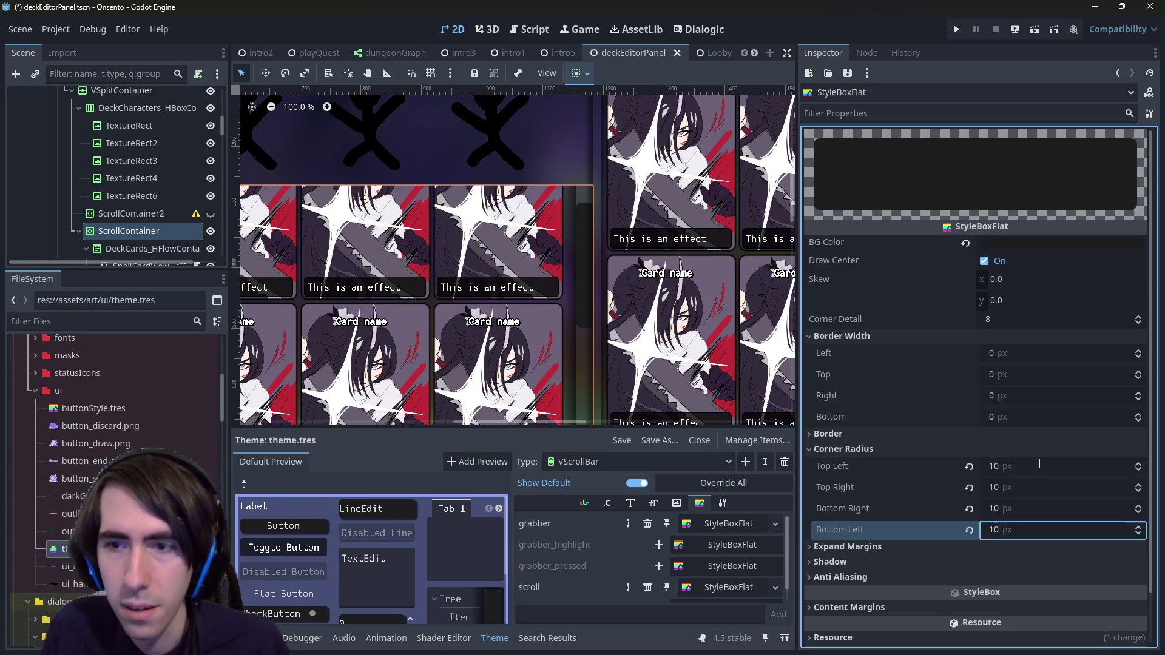
Step: Change all four grabber corner radii to 20 px and save
{"action": "left_click", "coordinate": [1039, 464]}
{"action": "type", "text": "20"}
{"action": "key", "text": "Tab"}
{"action": "type", "text": "20"}
{"action": "key", "text": "Tab"}
{"action": "type", "text": "2"}
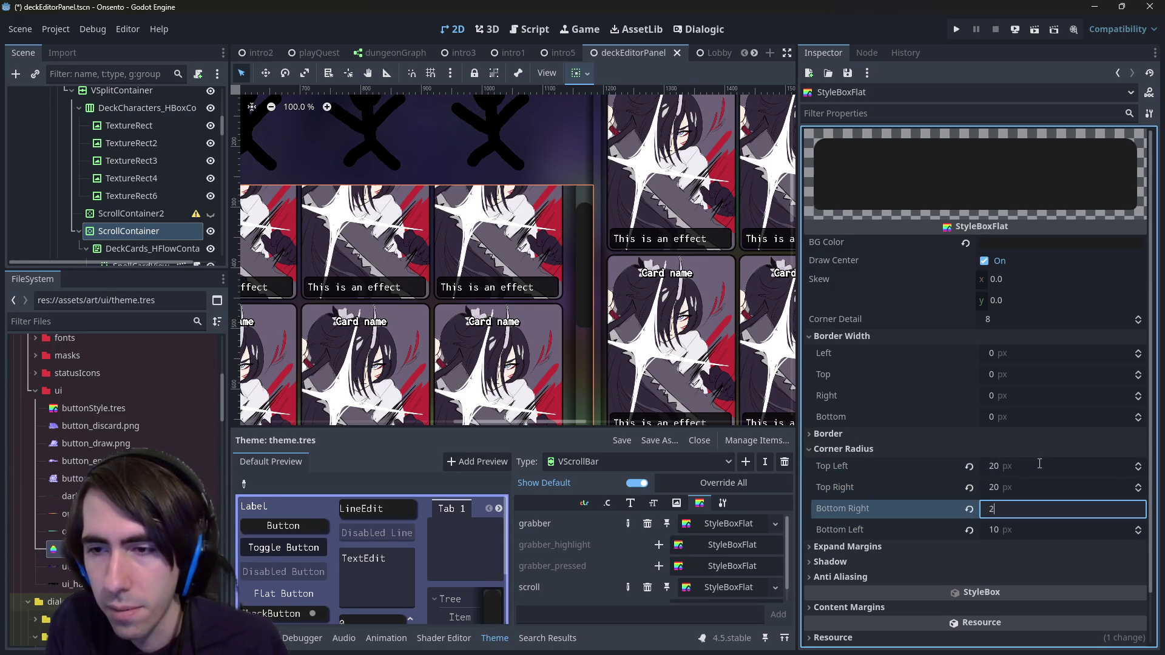
{"action": "type", "text": "0"}
{"action": "key", "text": "Tab"}
{"action": "type", "text": "20"}
{"action": "key", "text": "Return"}
{"action": "key", "text": "ctrl+s"}
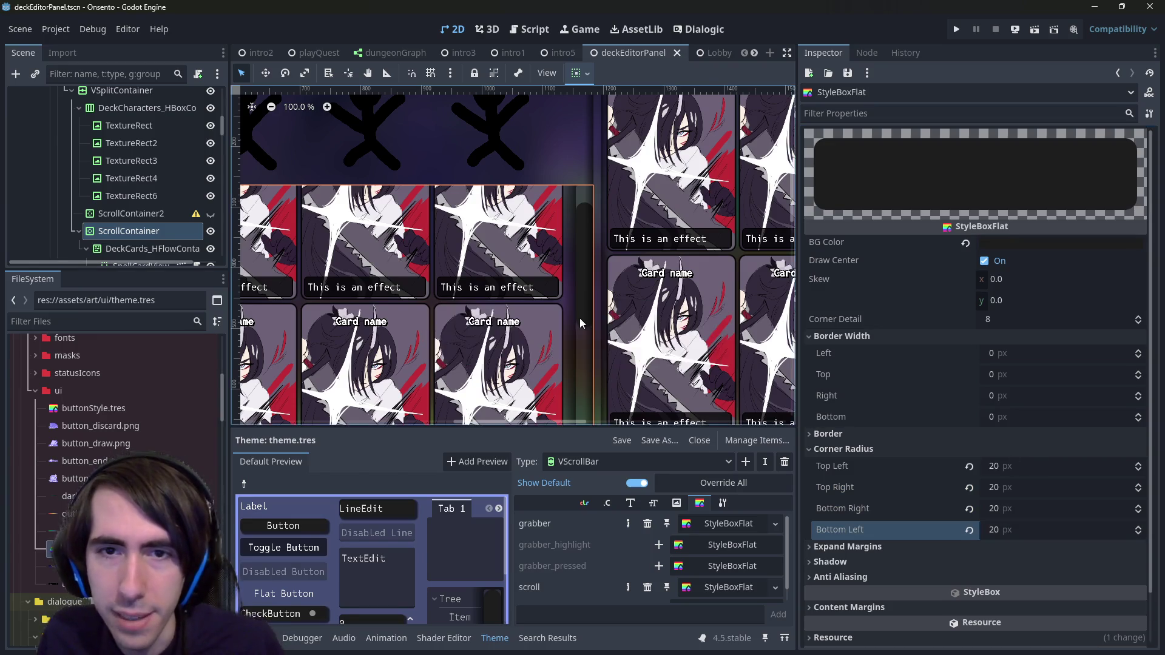
Step: Expand the grabber style's border colour settings to inspect them
{"action": "scroll", "coordinate": [570, 287], "scroll_direction": "down", "scroll_amount": 2}
{"action": "left_click", "coordinate": [857, 437]}
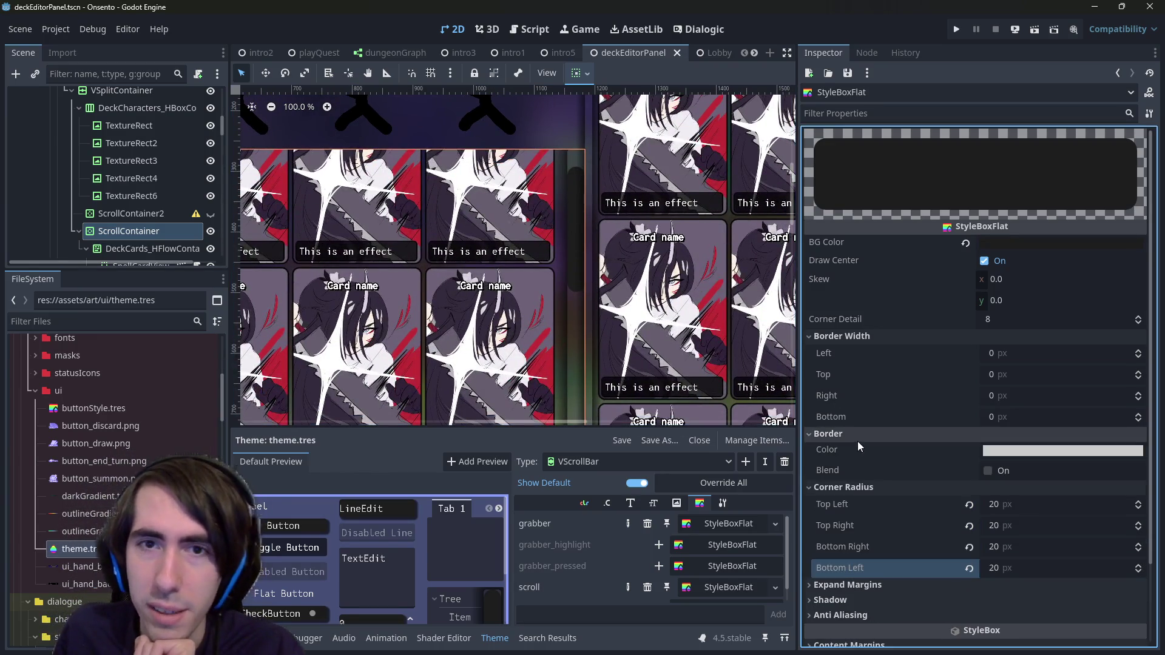
{"action": "scroll", "coordinate": [380, 255], "scroll_direction": "down", "scroll_amount": 4}
{"action": "scroll", "coordinate": [476, 264], "scroll_direction": "down", "scroll_amount": 2}
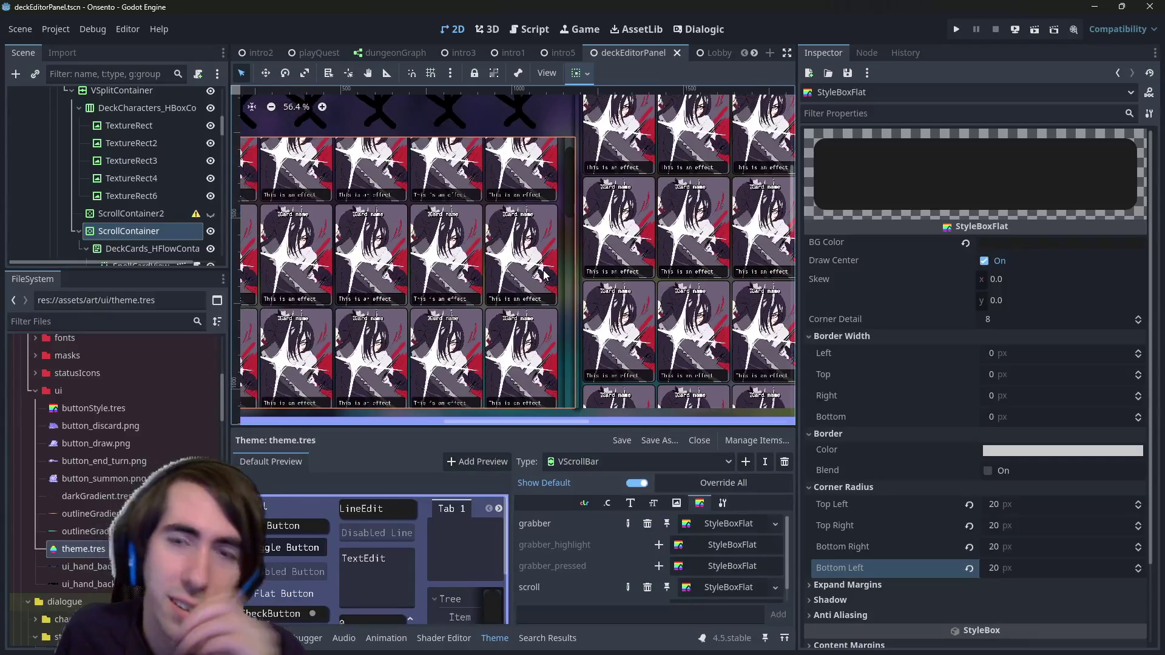
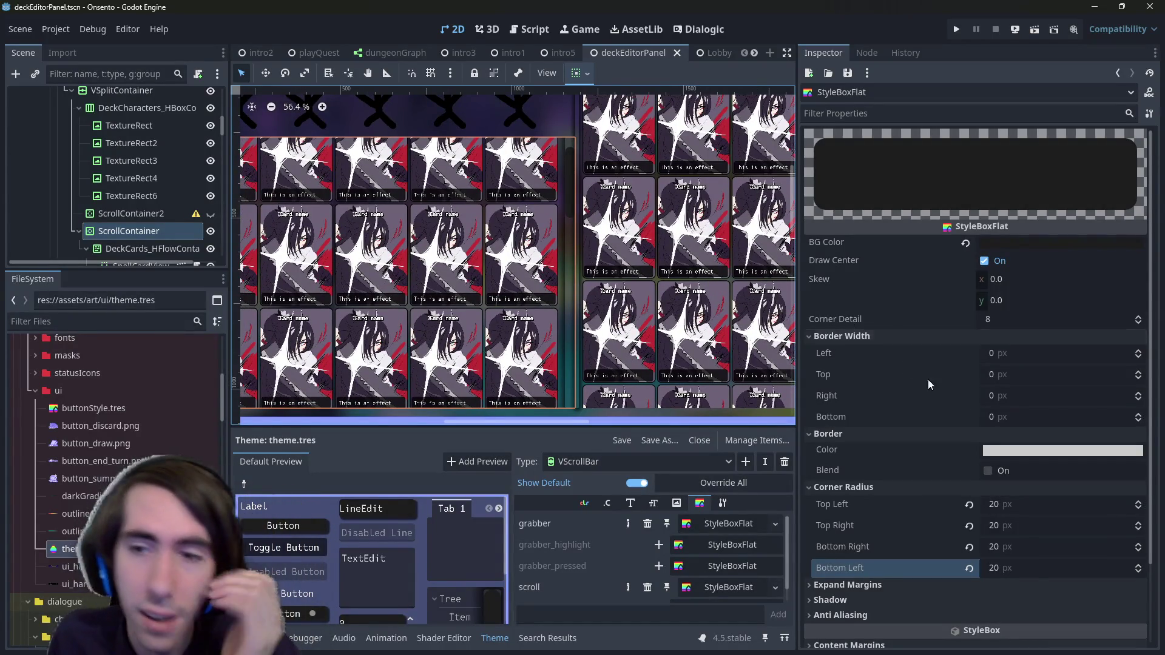
Step: Try a 1510 px left border width, a skew and Draw Center off on the grabber, then revert each
{"action": "left_click", "coordinate": [997, 357]}
{"action": "type", "text": "1510"}
{"action": "key", "text": "Return"}
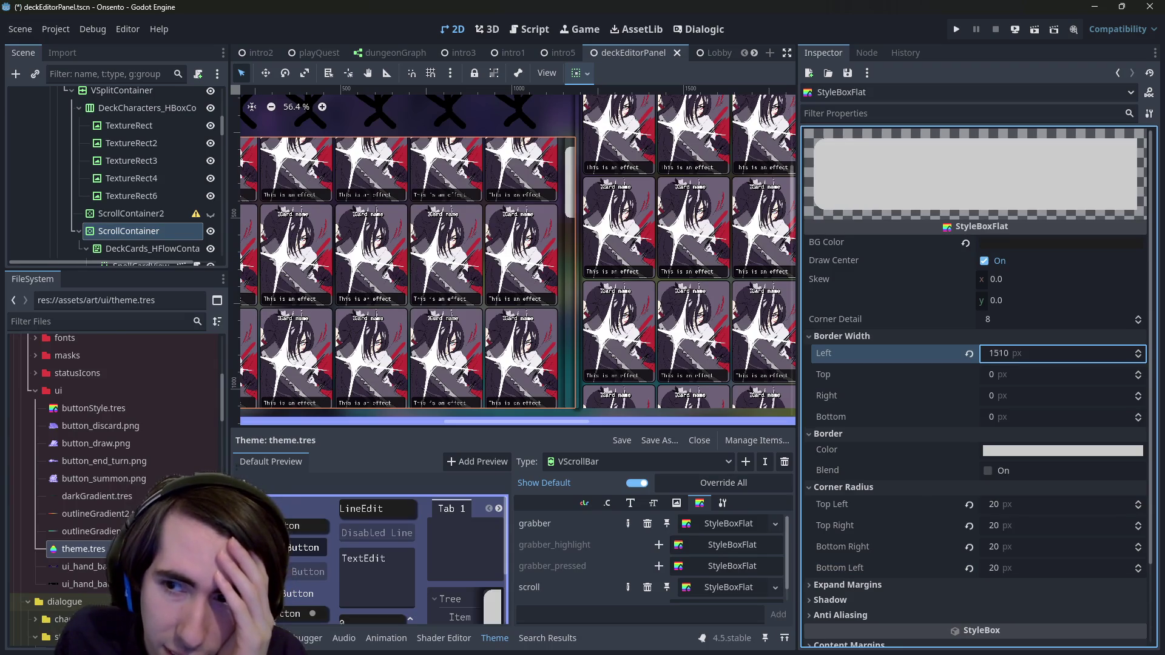
{"action": "left_click_drag", "start_coordinate": [1061, 353], "coordinate": [1001, 353]}
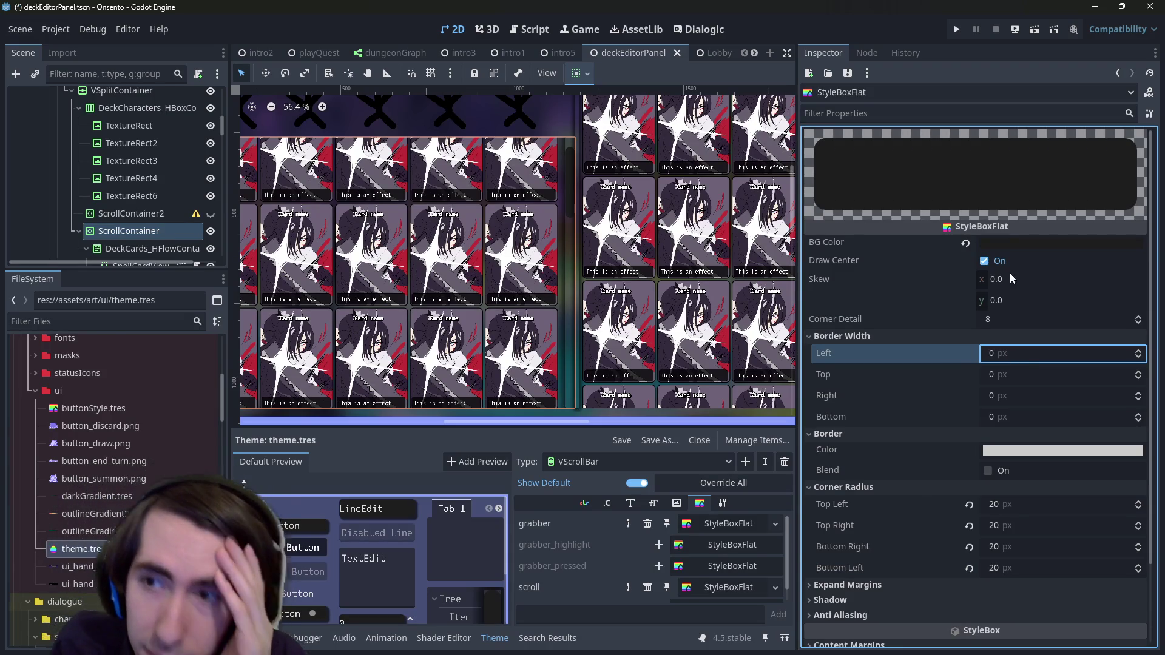
{"action": "left_click_drag", "start_coordinate": [1004, 278], "coordinate": [1032, 278]}
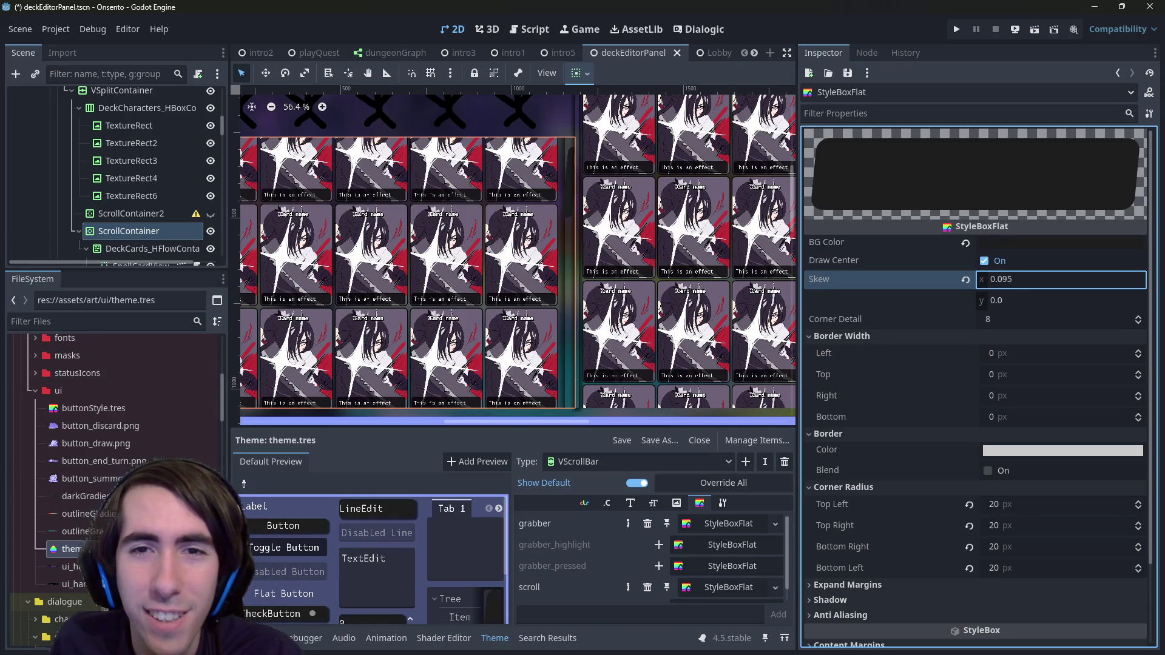
{"action": "key", "text": "ctrl+z"}
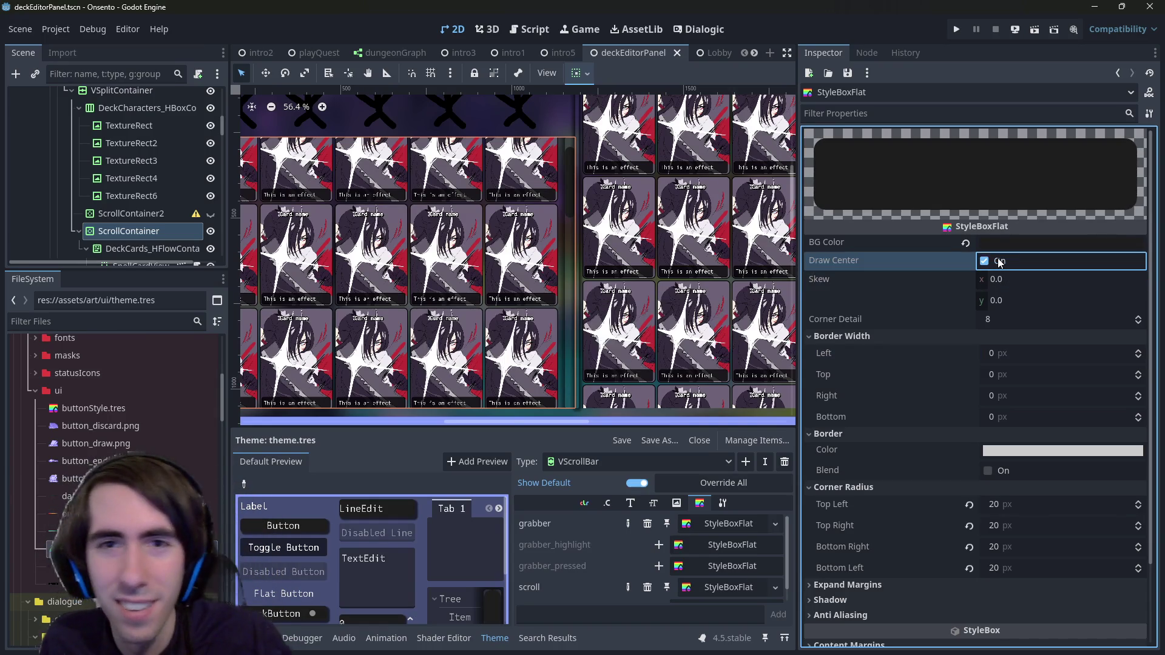
{"action": "left_click", "coordinate": [999, 261]}
{"action": "left_click", "coordinate": [999, 261]}
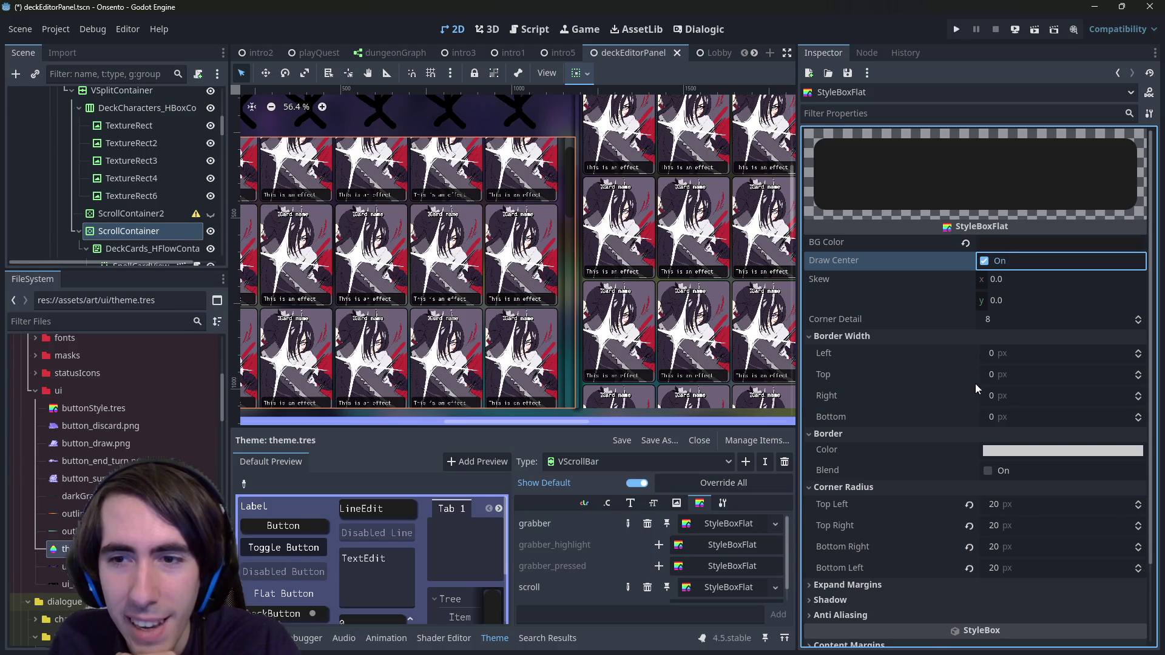
Step: Open the grabber's Expand Margins and nudge its left expand margin
{"action": "scroll", "coordinate": [955, 481], "scroll_direction": "down", "scroll_amount": 2}
{"action": "left_click", "coordinate": [916, 523]}
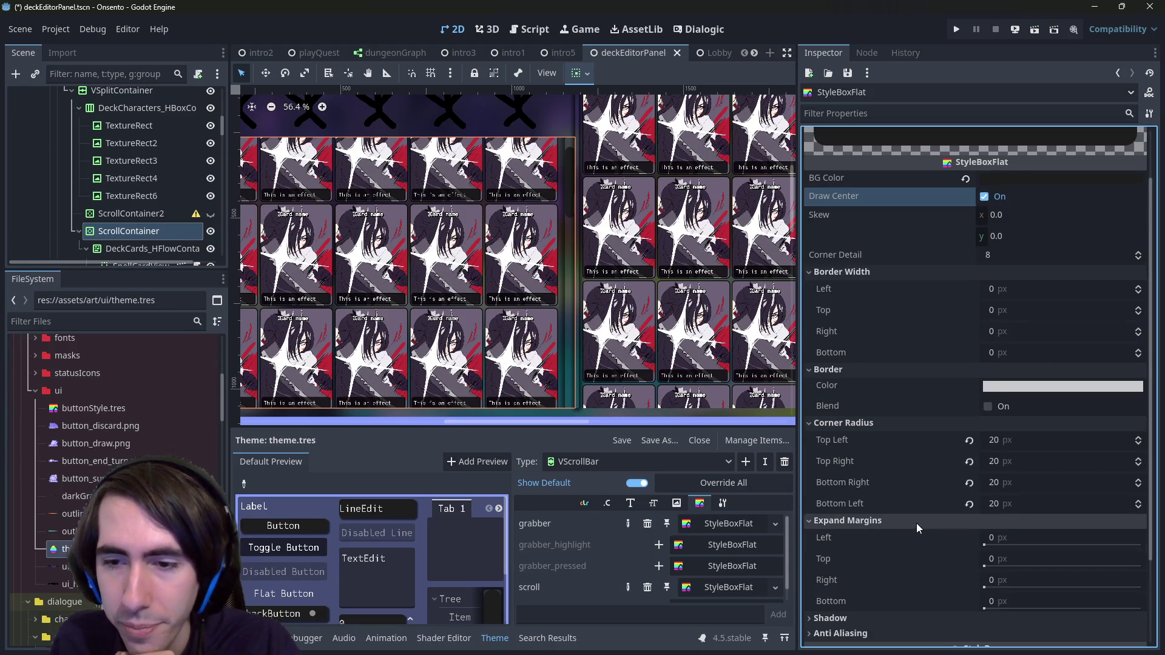
{"action": "left_click", "coordinate": [916, 523]}
{"action": "left_click", "coordinate": [917, 523]}
{"action": "left_click_drag", "start_coordinate": [986, 537], "coordinate": [1004, 538]}
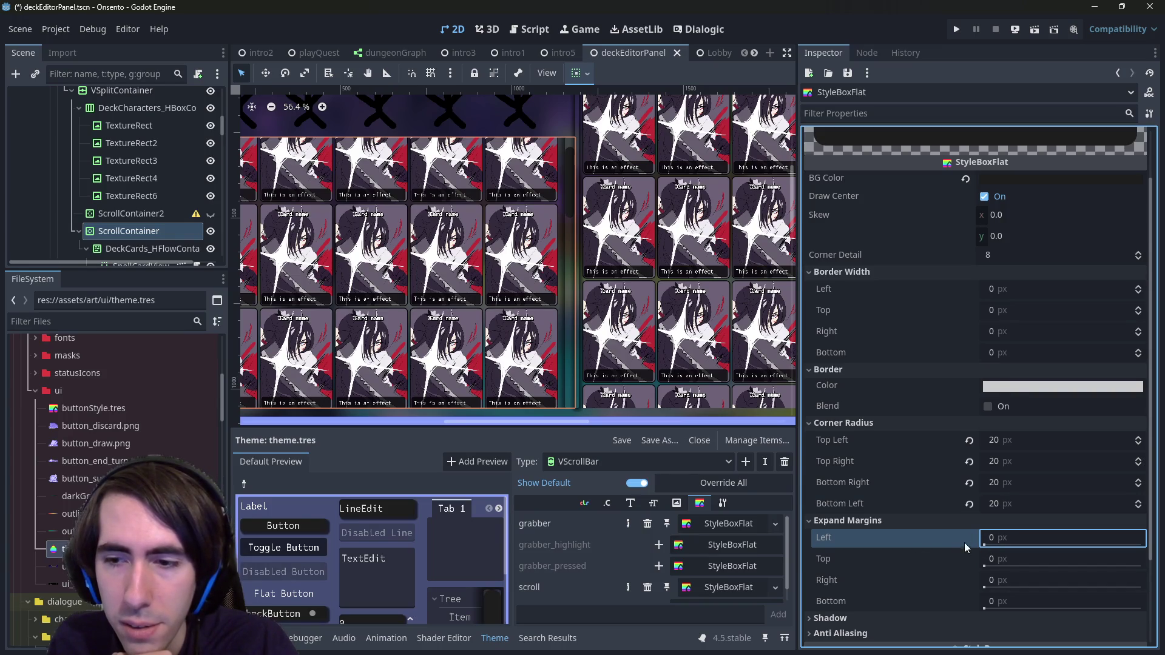
Step: Raise the grabber's left, top, right and bottom content margins
{"action": "scroll", "coordinate": [962, 543], "scroll_direction": "down", "scroll_amount": 3}
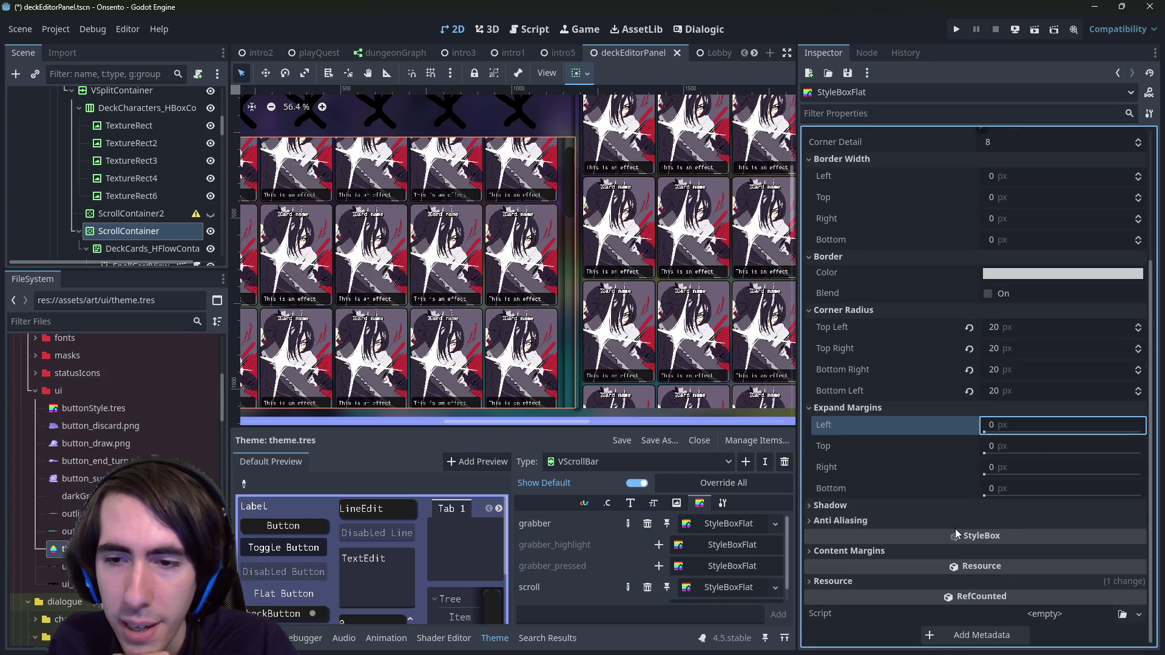
{"action": "left_click", "coordinate": [877, 551]}
{"action": "scroll", "coordinate": [874, 534], "scroll_direction": "down", "scroll_amount": 2}
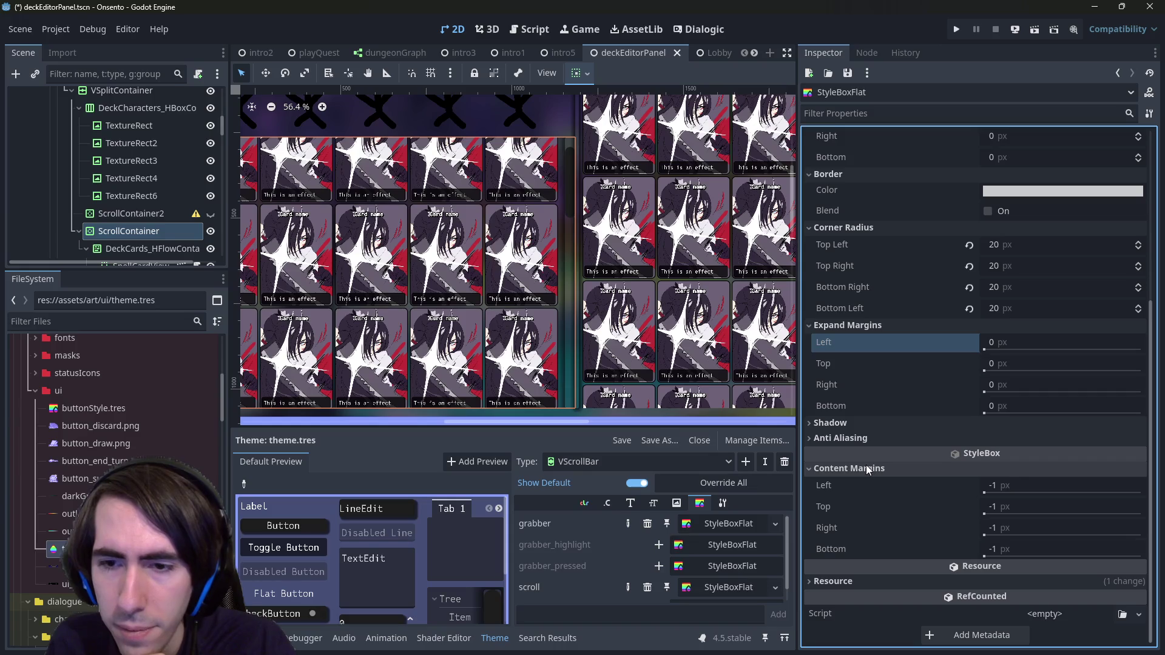
{"action": "left_click_drag", "start_coordinate": [995, 485], "coordinate": [1081, 485]}
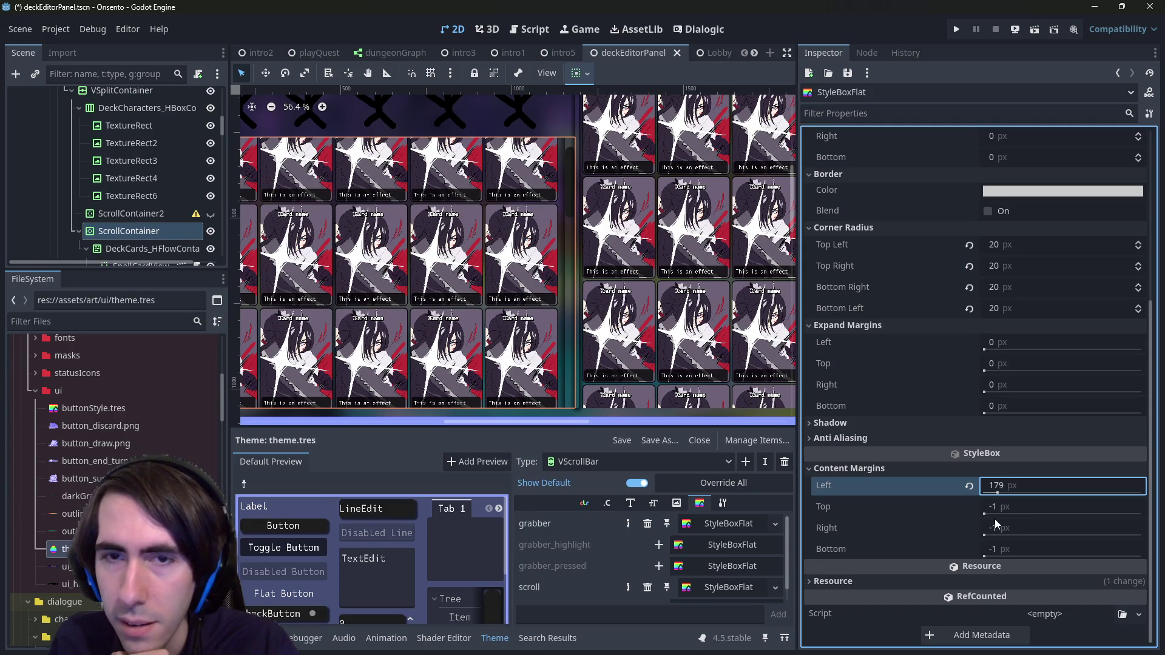
{"action": "mouse_move", "coordinate": [995, 507]}
{"action": "left_mouse_down"}
{"action": "mouse_move", "coordinate": [1032, 507]}
{"action": "mouse_move", "coordinate": [1032, 553]}
{"action": "mouse_move", "coordinate": [1056, 553]}
{"action": "left_mouse_up"}
{"action": "left_click", "coordinate": [994, 554]}
{"action": "left_click", "coordinate": [969, 507]}
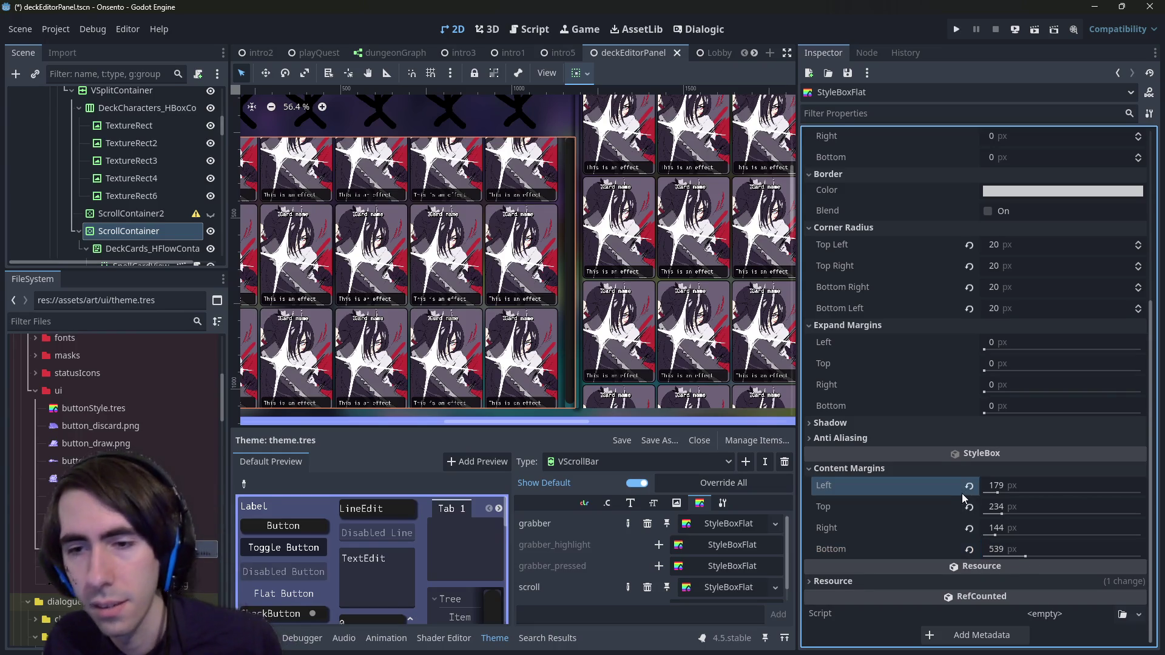
Step: Reset all content margins to -1, save, and expand the Shadow and Anti Aliasing sections
{"action": "left_click", "coordinate": [969, 486]}
{"action": "left_click", "coordinate": [969, 528]}
{"action": "left_click", "coordinate": [969, 550]}
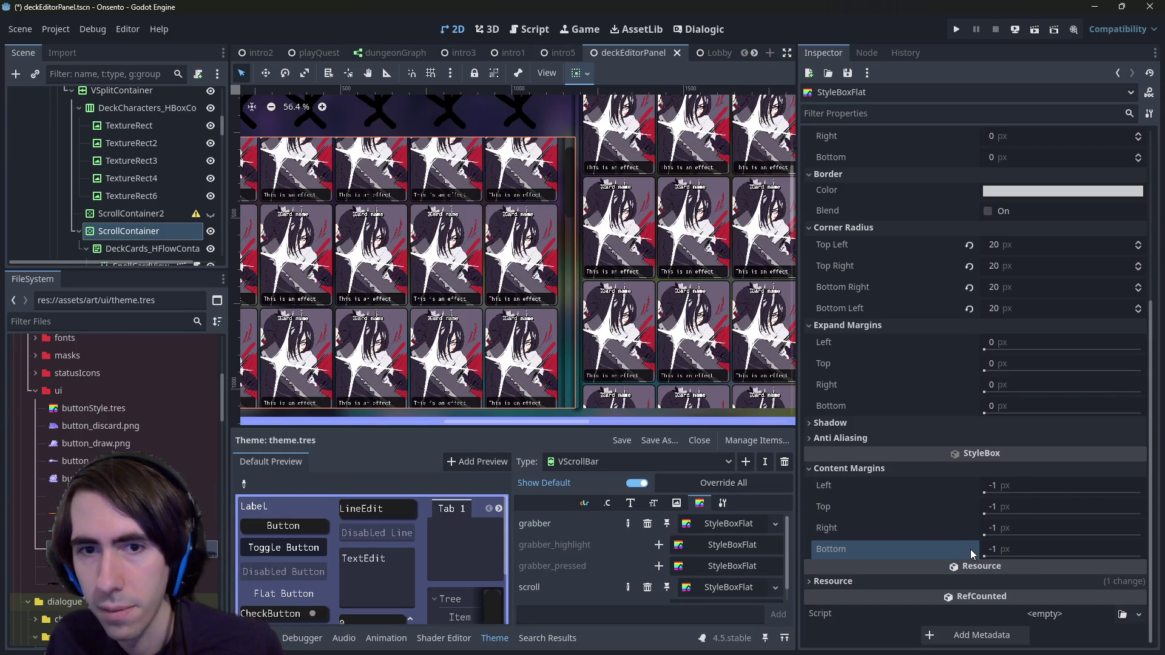
{"action": "key", "text": "ctrl+s"}
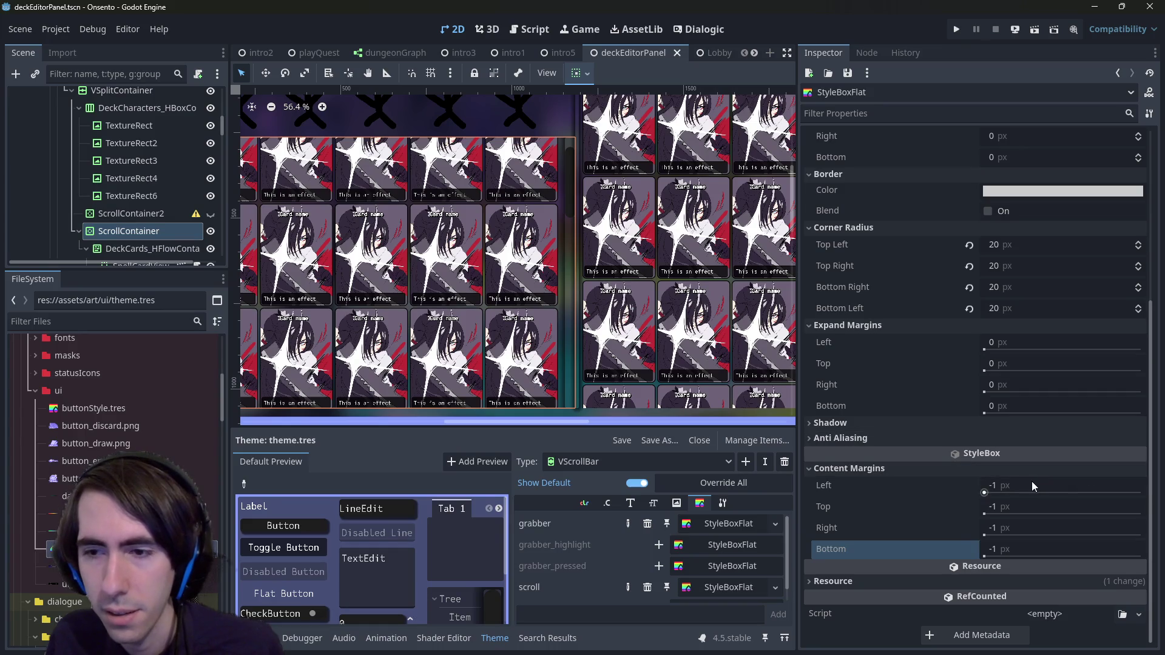
{"action": "left_click", "coordinate": [840, 438]}
{"action": "left_click", "coordinate": [830, 423]}
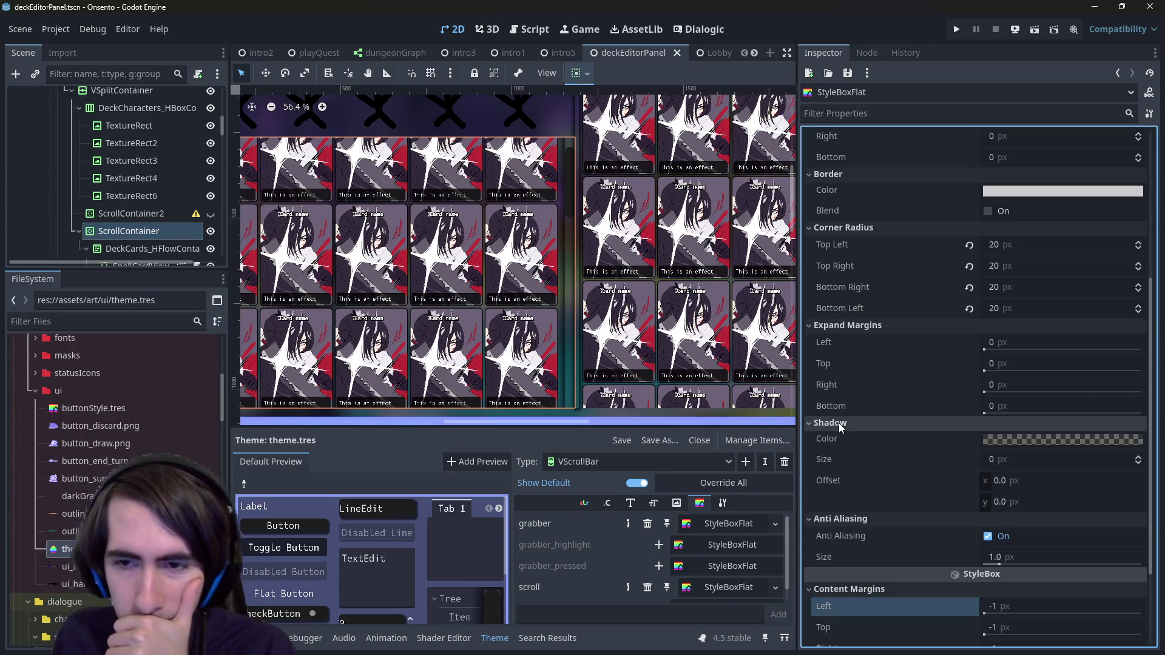
Step: Give the grabber a 5 px shadow size with 5.0 shadow offsets
{"action": "scroll", "coordinate": [549, 180], "scroll_direction": "up", "scroll_amount": 5}
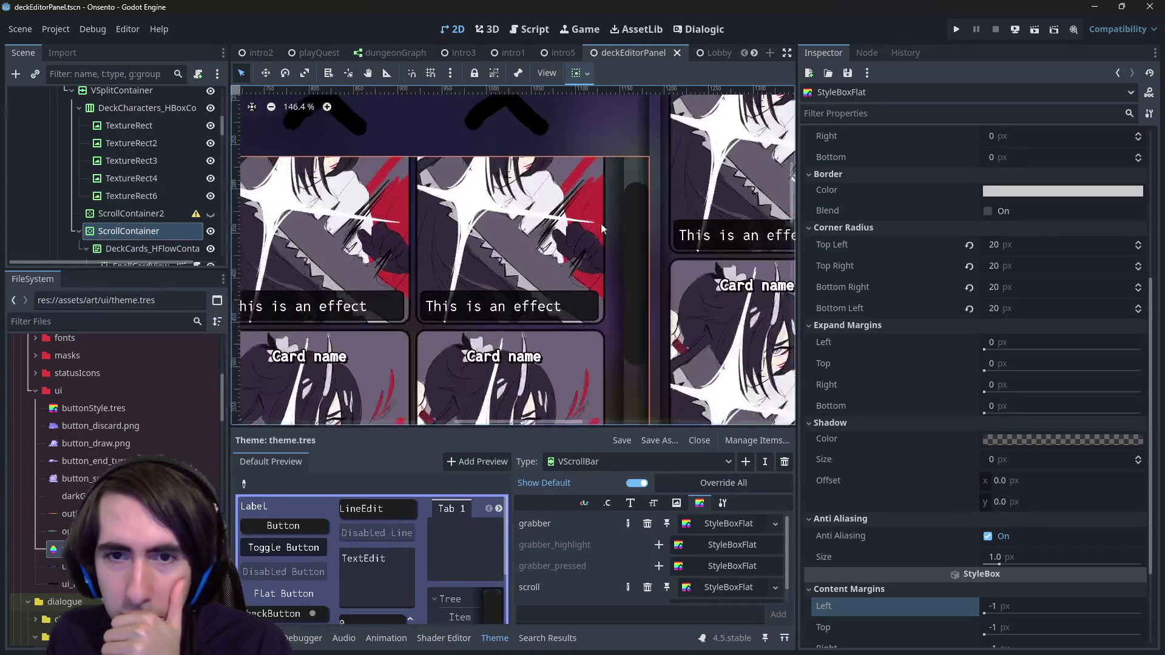
{"action": "left_click", "coordinate": [1011, 462]}
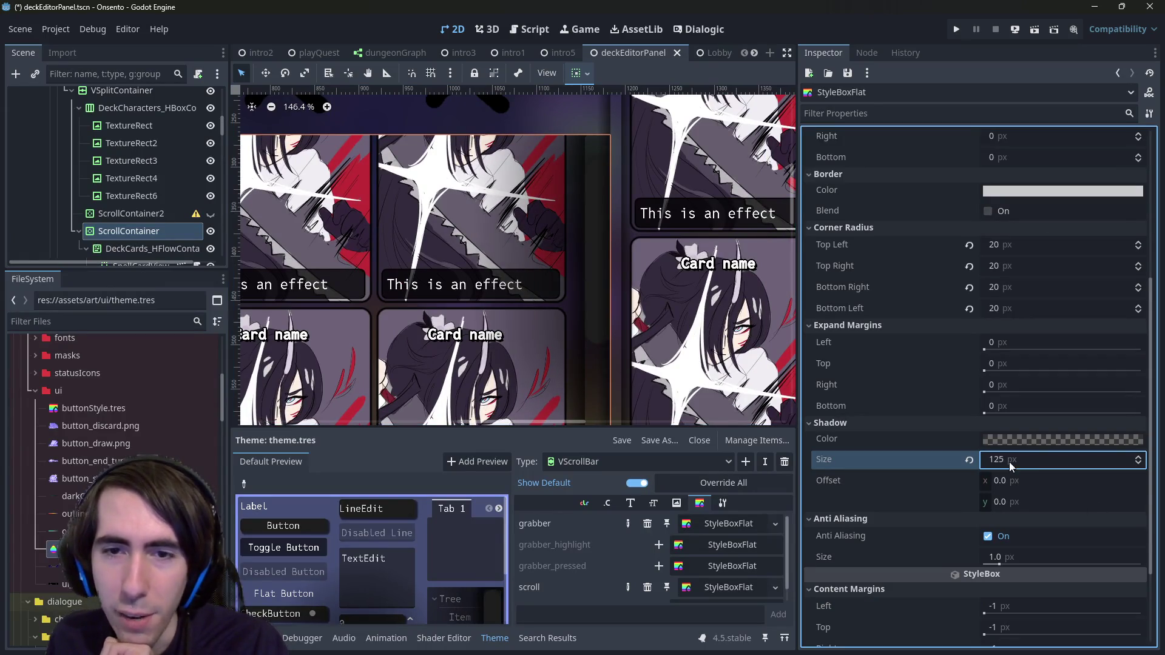
{"action": "type", "text": "5"}
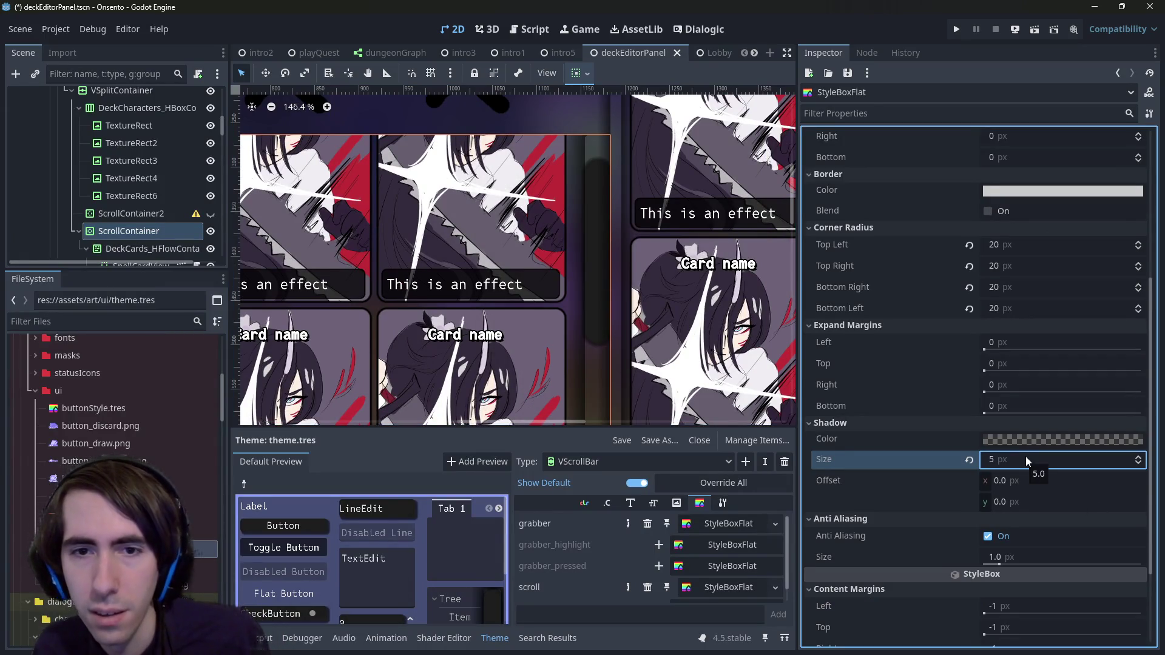
{"action": "key", "text": "Tab"}
{"action": "key", "text": "Tab"}
{"action": "type", "text": "5"}
{"action": "key", "text": "Return"}
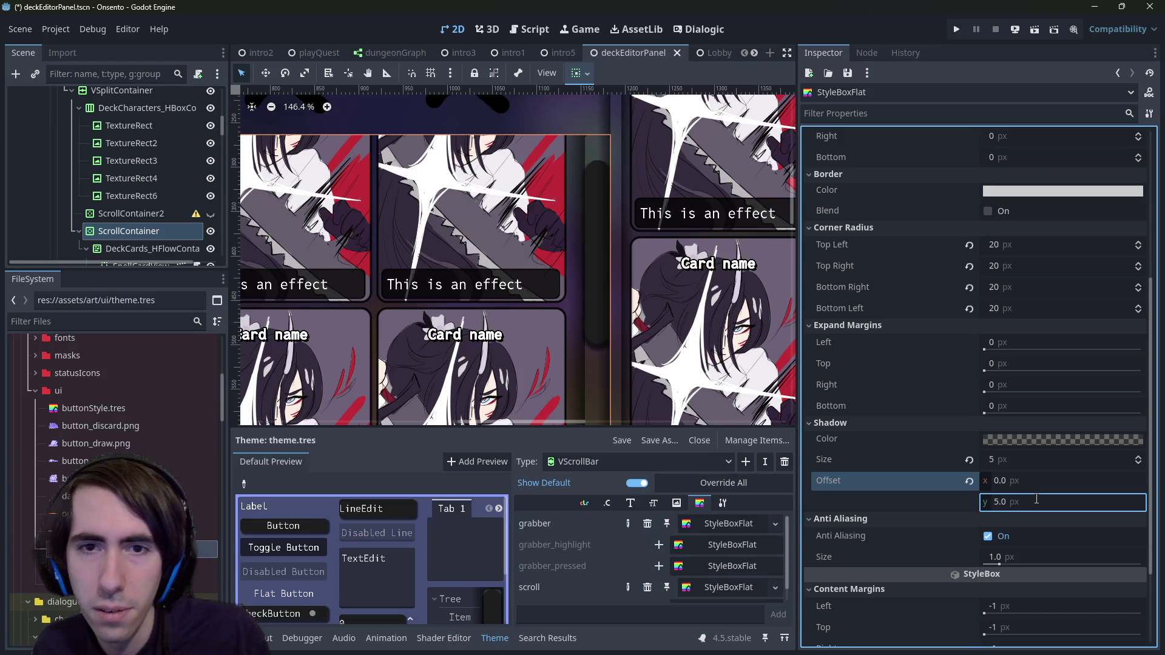
{"action": "left_click", "coordinate": [1010, 479]}
{"action": "type", "text": "5"}
{"action": "key", "text": "Return"}
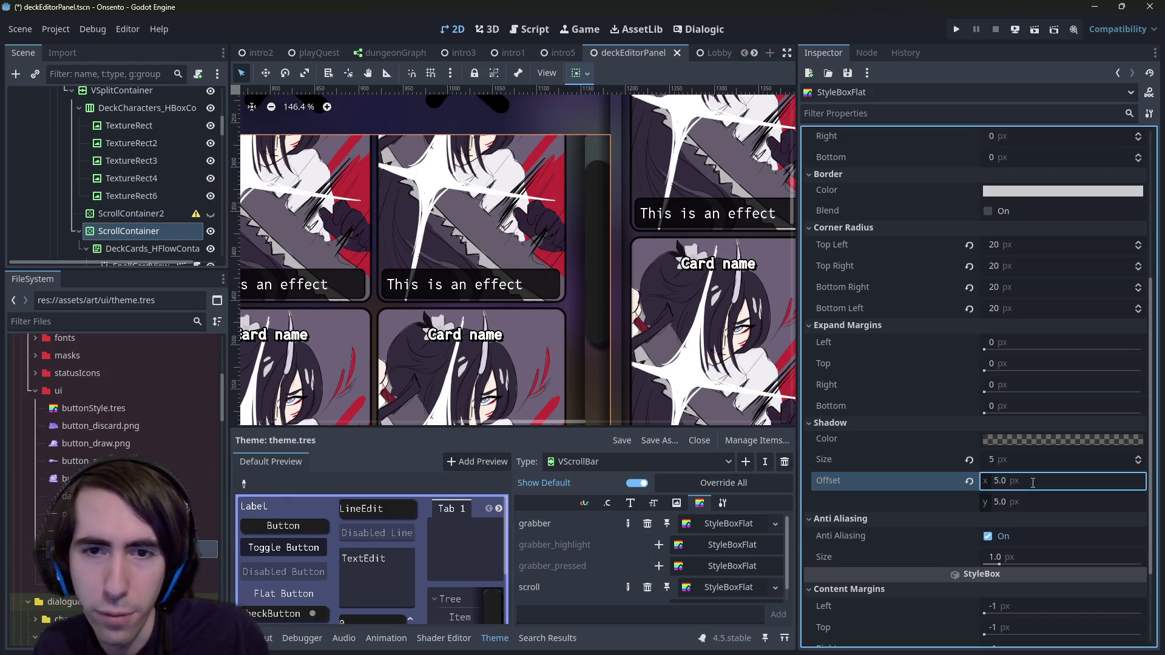
Step: Shrink the shadow to size 2 with 2.0, 2.0 offsets and save
{"action": "key", "text": "shift+Tab"}
{"action": "type", "text": "2"}
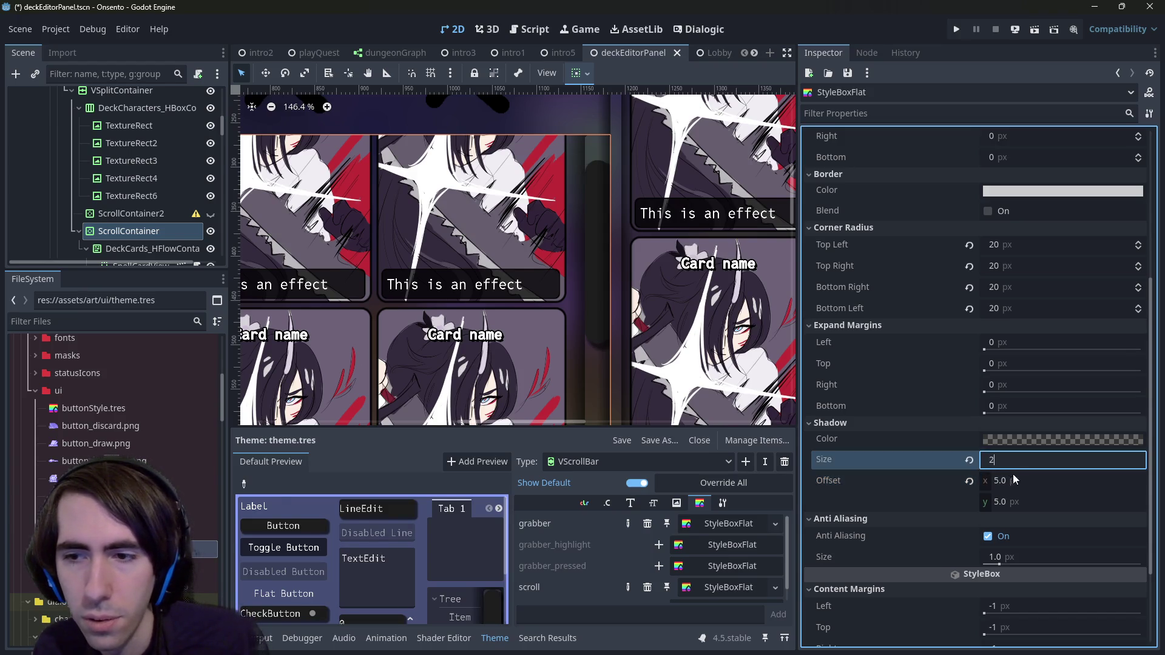
{"action": "key", "text": "Tab"}
{"action": "type", "text": "2"}
{"action": "key", "text": "Tab"}
{"action": "type", "text": "2"}
{"action": "key", "text": "Return"}
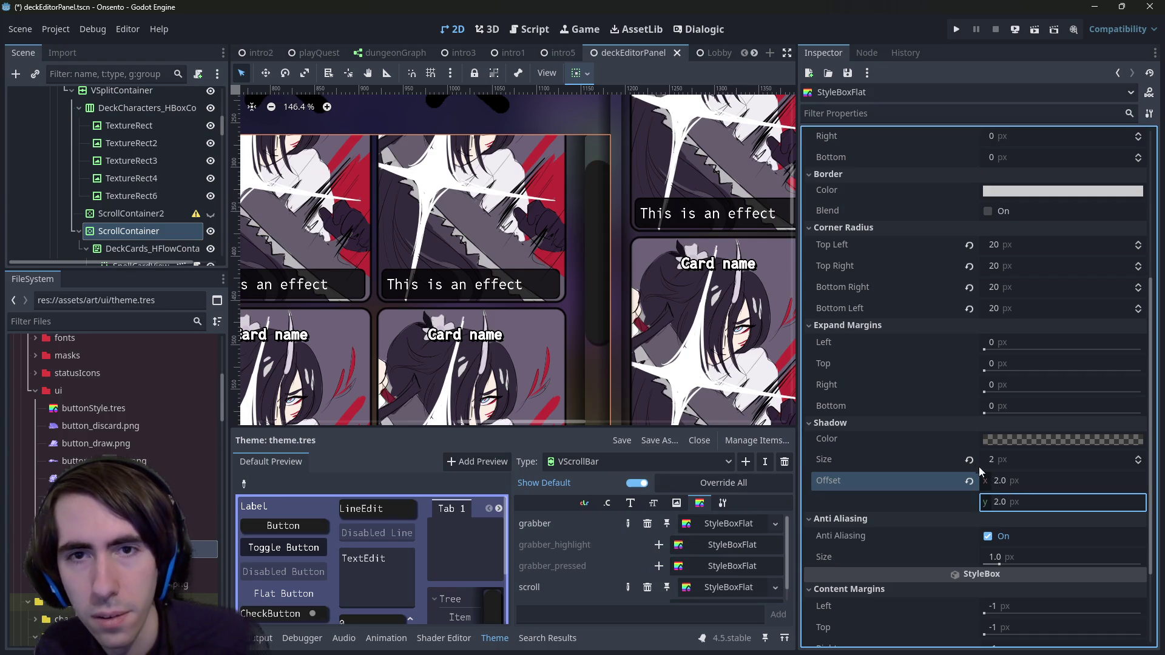
{"action": "key", "text": "ctrl+s"}
Step: Try a 1 px shadow size with offsets of 1
{"action": "left_click", "coordinate": [1014, 481]}
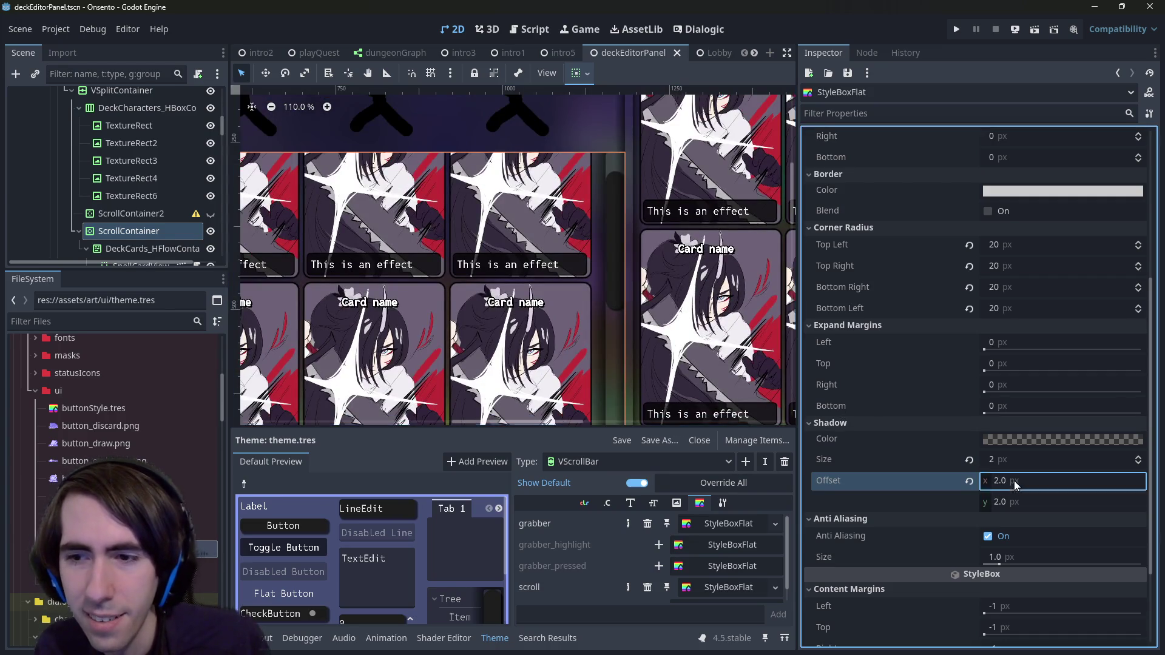
{"action": "type", "text": "1"}
{"action": "left_click", "coordinate": [1026, 502]}
{"action": "type", "text": "1"}
{"action": "left_click", "coordinate": [1014, 459]}
{"action": "type", "text": "1"}
{"action": "key", "text": "Return"}
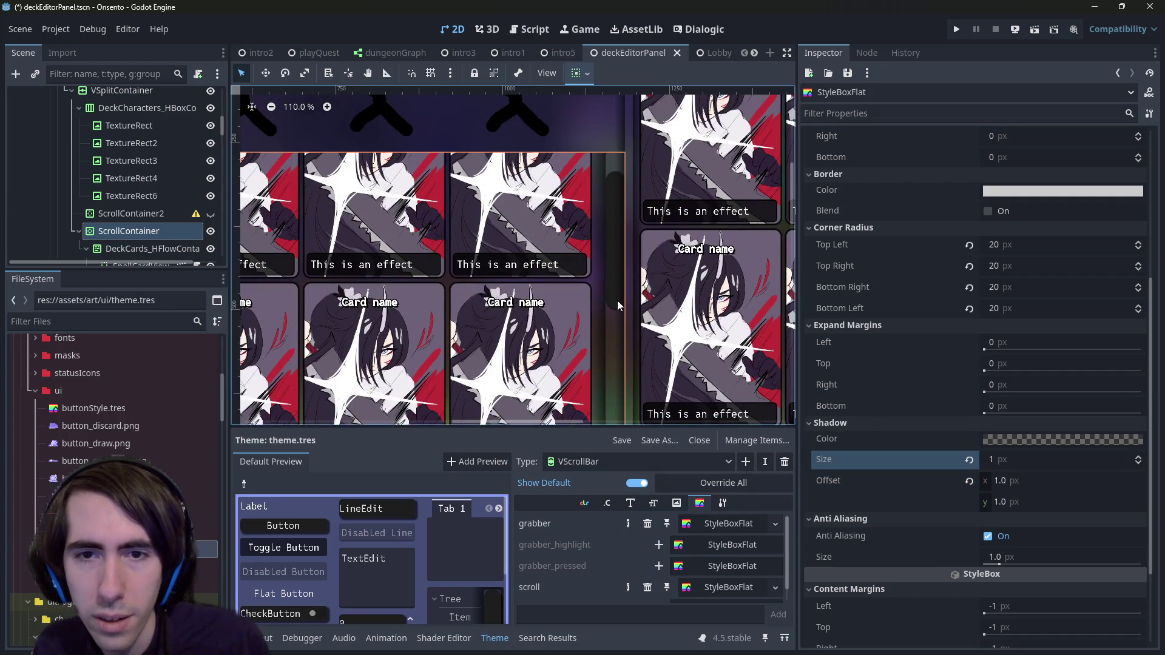
Step: Reset the grabber shadow size to 0 and its offset to 0, 0
{"action": "scroll", "coordinate": [617, 300], "scroll_direction": "up", "scroll_amount": 5}
{"action": "scroll", "coordinate": [627, 327], "scroll_direction": "down", "scroll_amount": 4}
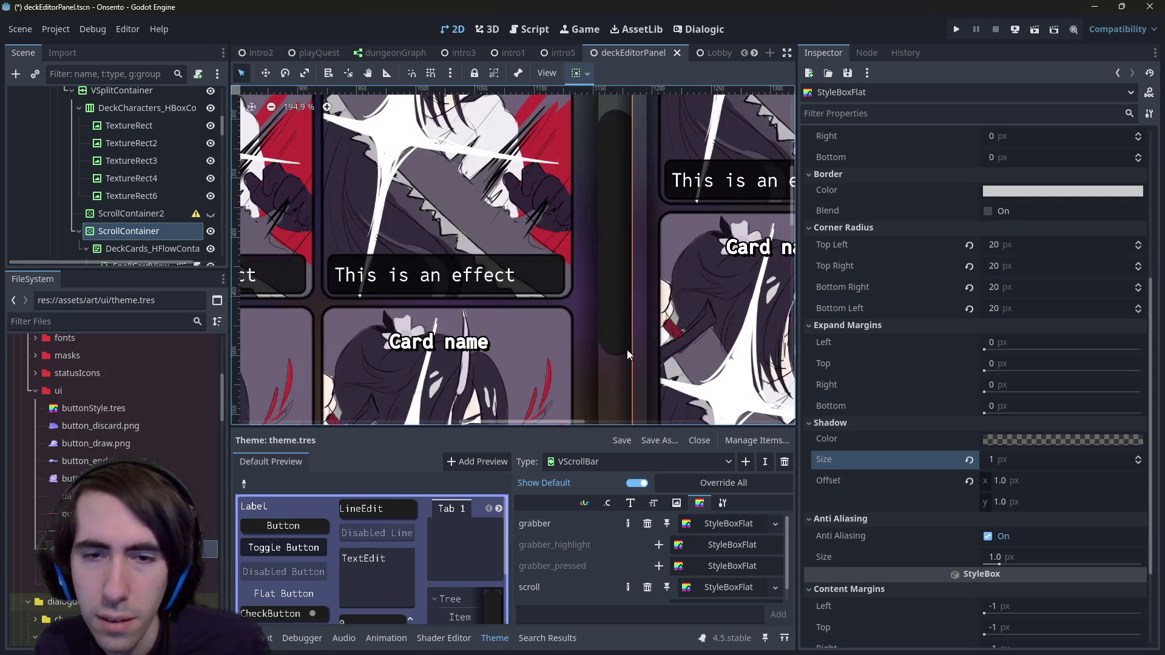
{"action": "left_click", "coordinate": [969, 459]}
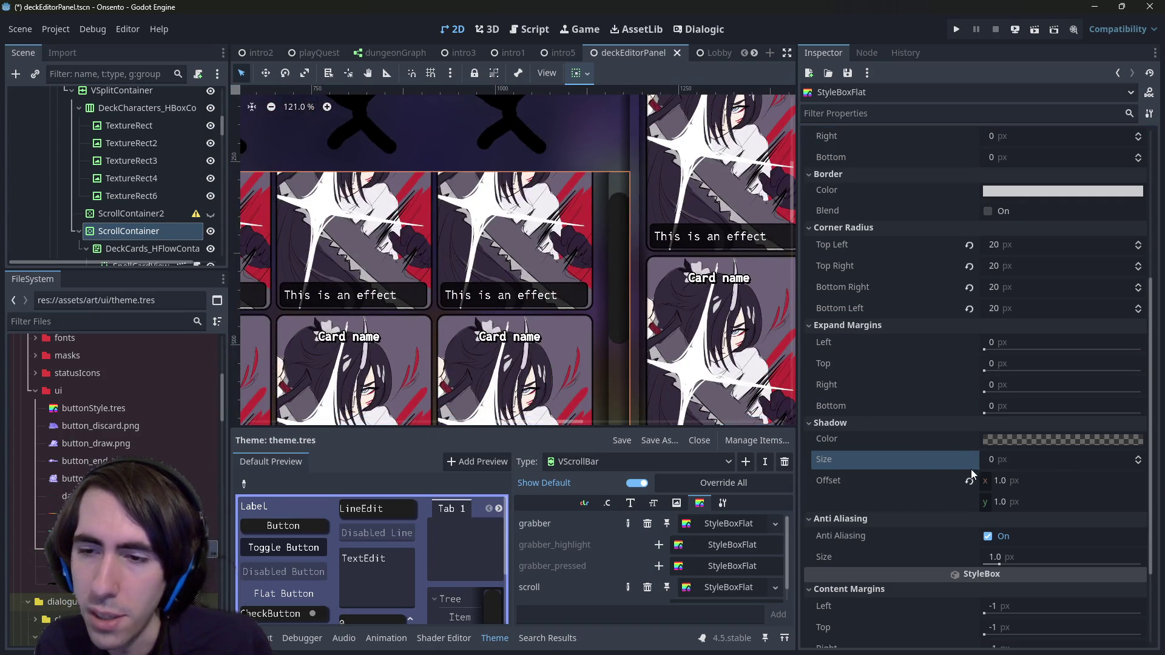
{"action": "left_click", "coordinate": [969, 480]}
Step: Save the scene and clear the selection by clicking empty canvas
{"action": "scroll", "coordinate": [722, 372], "scroll_direction": "down", "scroll_amount": 4}
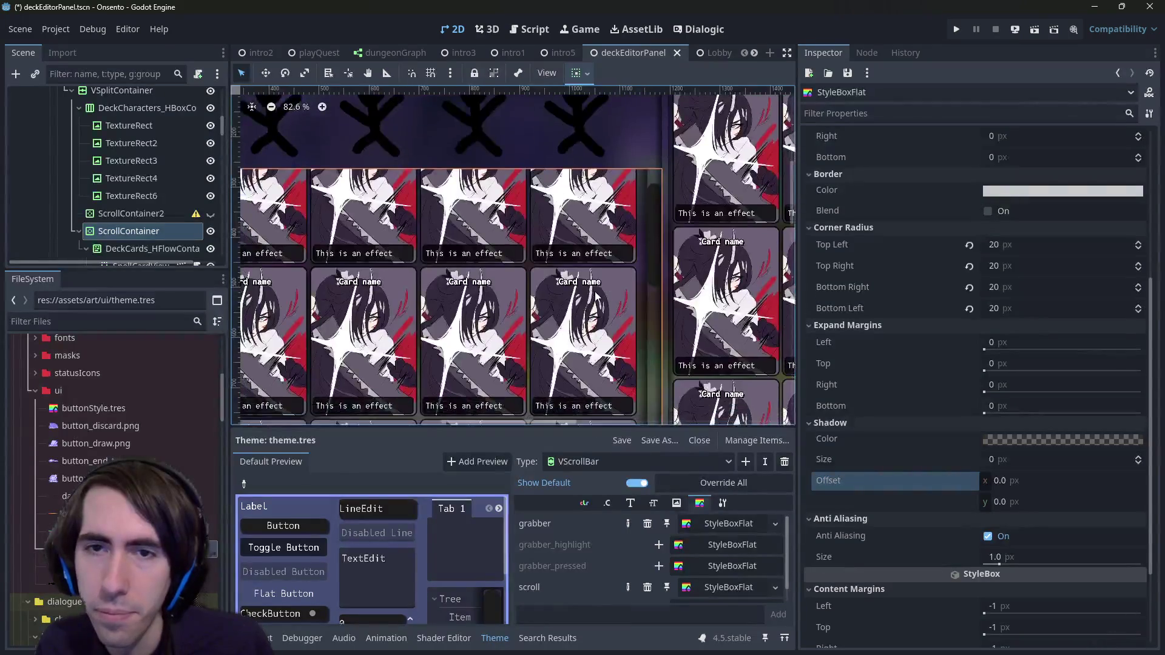
{"action": "left_click", "coordinate": [588, 318]}
{"action": "key", "text": "ctrl+s"}
{"action": "left_click", "coordinate": [619, 129]}
{"action": "scroll", "coordinate": [631, 282], "scroll_direction": "up", "scroll_amount": 4}
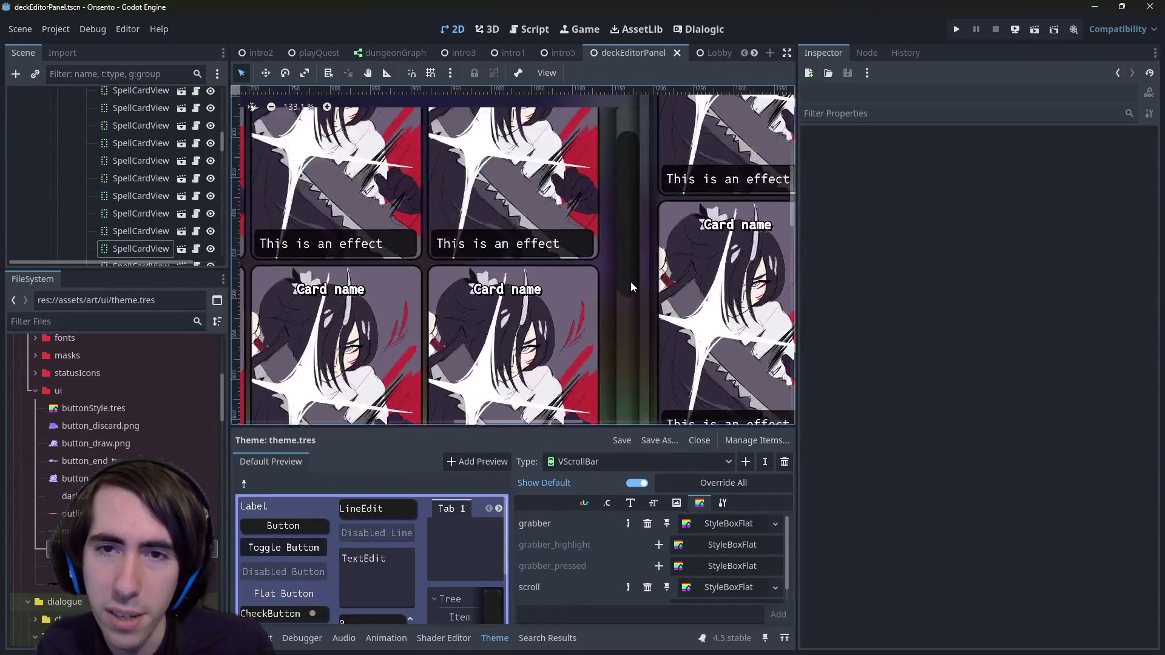
Step: Select the ScrollContainer holding the deck cards from the canvas grid
{"action": "scroll", "coordinate": [633, 142], "scroll_direction": "up", "scroll_amount": 5}
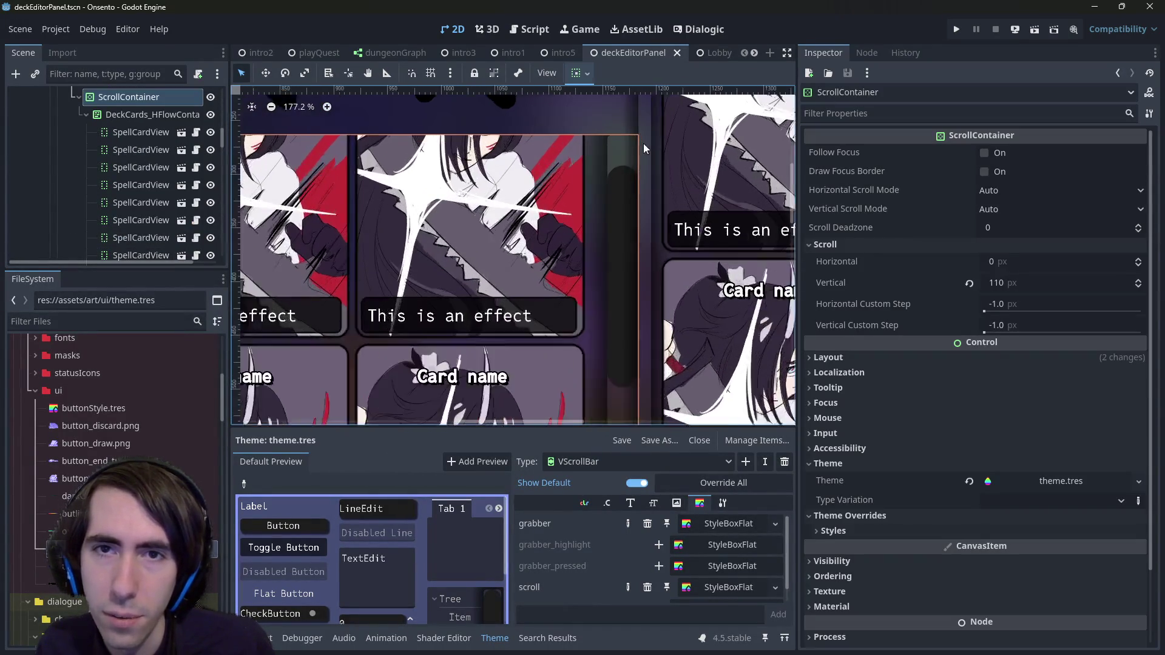
{"action": "scroll", "coordinate": [616, 138], "scroll_direction": "down", "scroll_amount": 4}
{"action": "scroll", "coordinate": [614, 163], "scroll_direction": "down", "scroll_amount": 7}
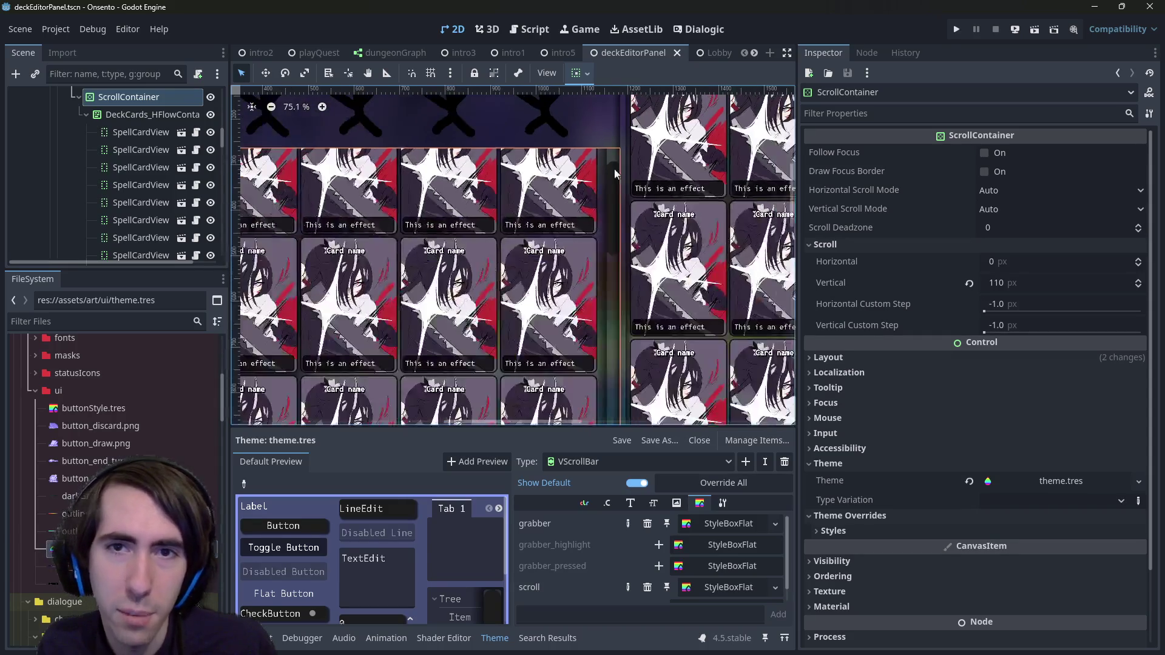
{"action": "scroll", "coordinate": [617, 232], "scroll_direction": "down", "scroll_amount": 5}
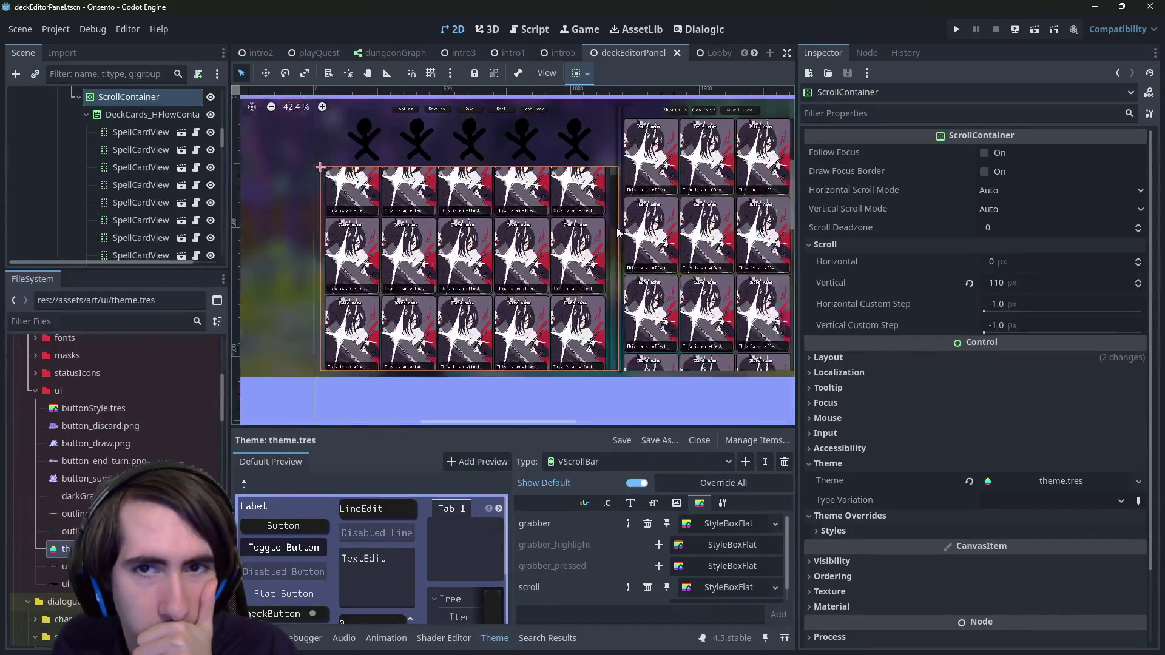
{"action": "scroll", "coordinate": [631, 300], "scroll_direction": "up", "scroll_amount": 2}
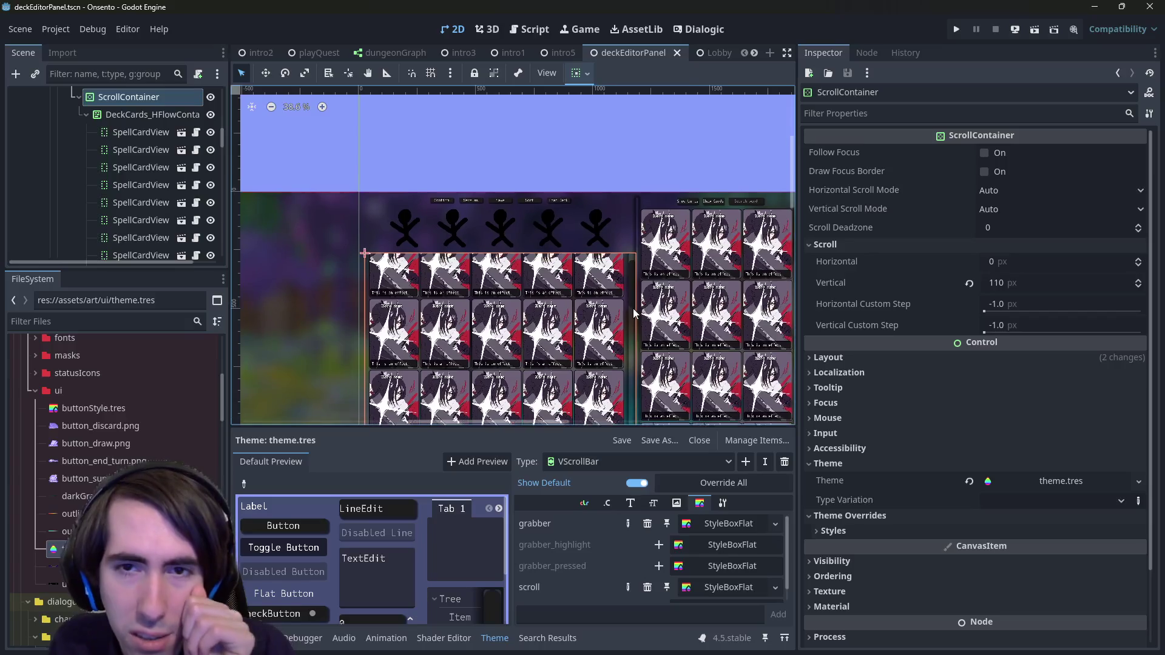
{"action": "left_click", "coordinate": [643, 246]}
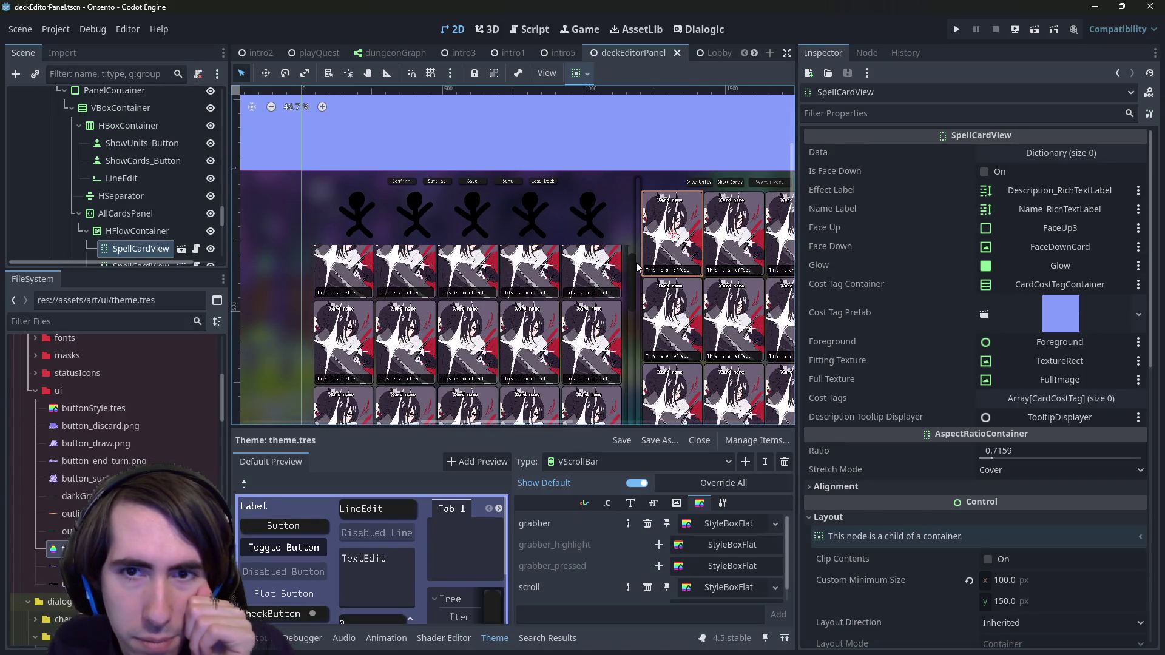
{"action": "left_click", "coordinate": [632, 262]}
{"action": "scroll", "coordinate": [137, 143], "scroll_direction": "up", "scroll_amount": 2}
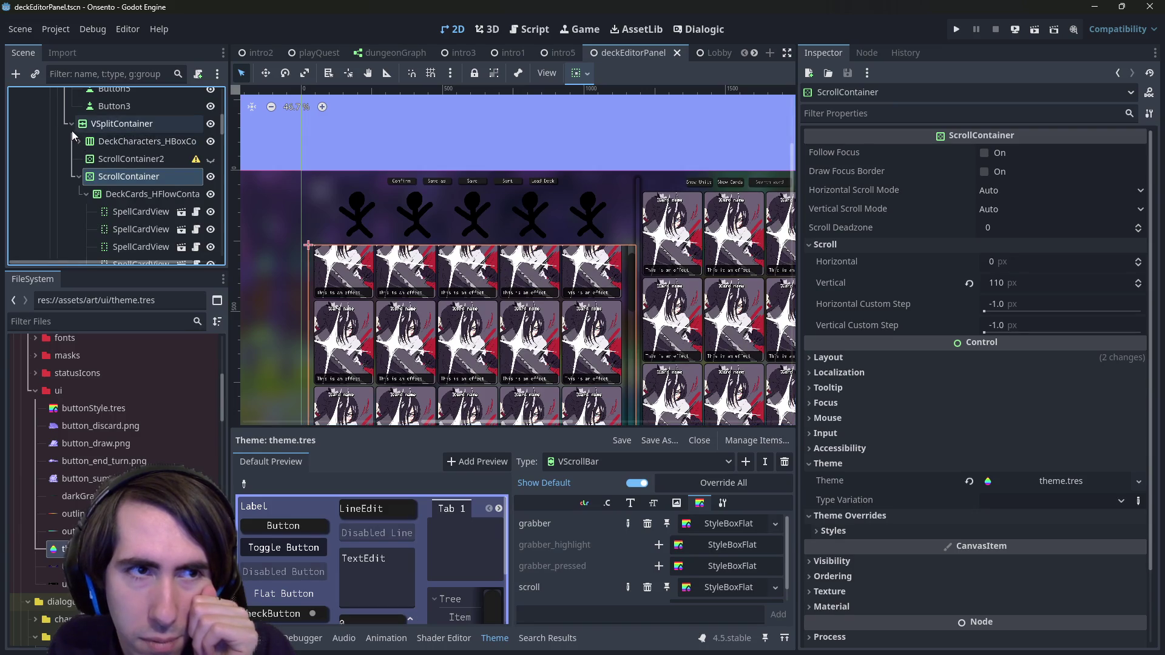
Step: Try VSplitContainer split offsets of 370 and 460 px, then undo them
{"action": "left_click", "coordinate": [97, 123]}
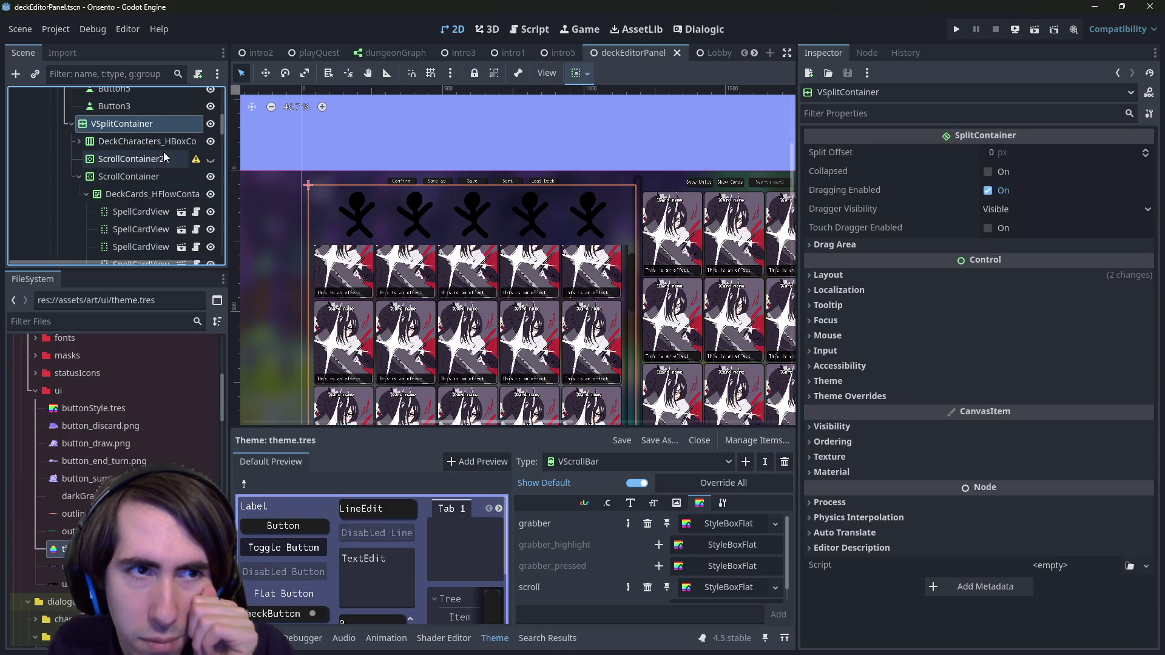
{"action": "left_click", "coordinate": [1006, 154]}
{"action": "type", "text": "370"}
{"action": "key", "text": "Return"}
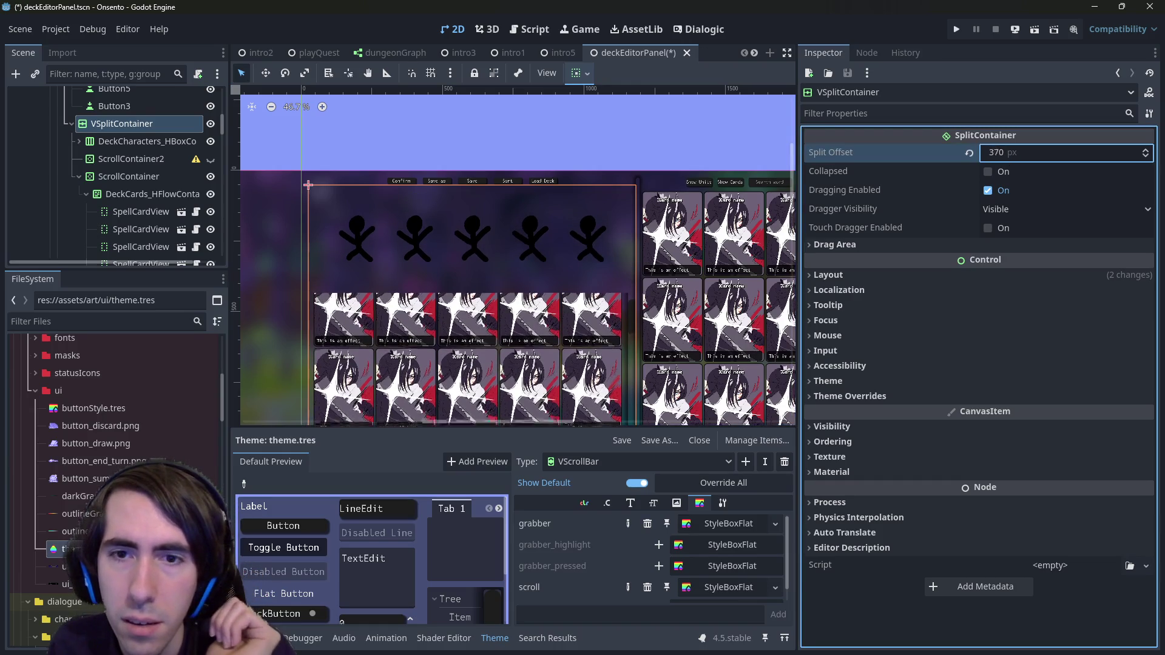
{"action": "left_click_drag", "start_coordinate": [1032, 152], "coordinate": [1068, 153]}
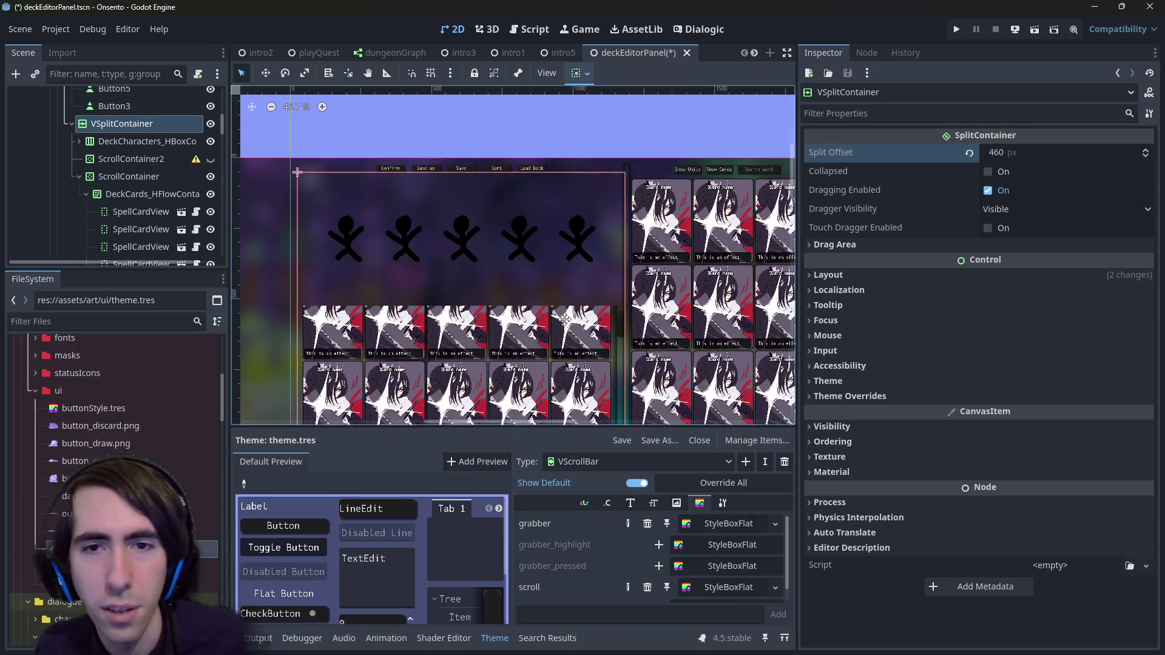
{"action": "key", "text": "ctrl+z"}
{"action": "key", "text": "ctrl+z"}
Step: Reselect the ScrollContainer in the Scene tree and collapse the deck cards branch, keeping its name
{"action": "scroll", "coordinate": [157, 213], "scroll_direction": "up", "scroll_amount": 5}
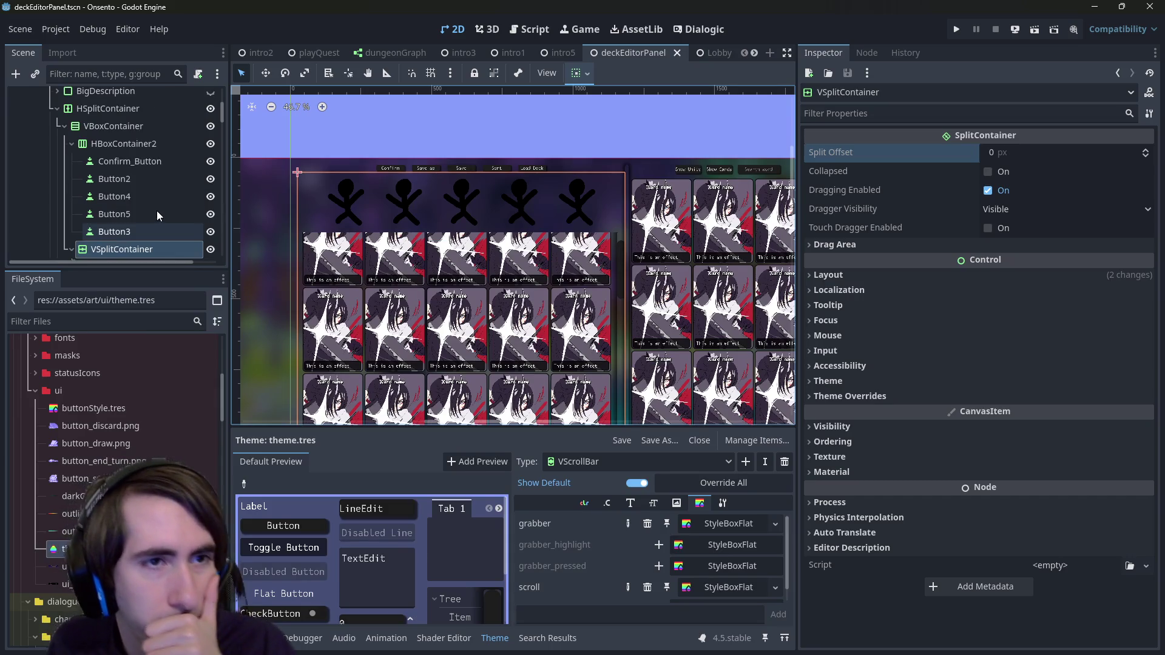
{"action": "scroll", "coordinate": [630, 274], "scroll_direction": "up", "scroll_amount": 10}
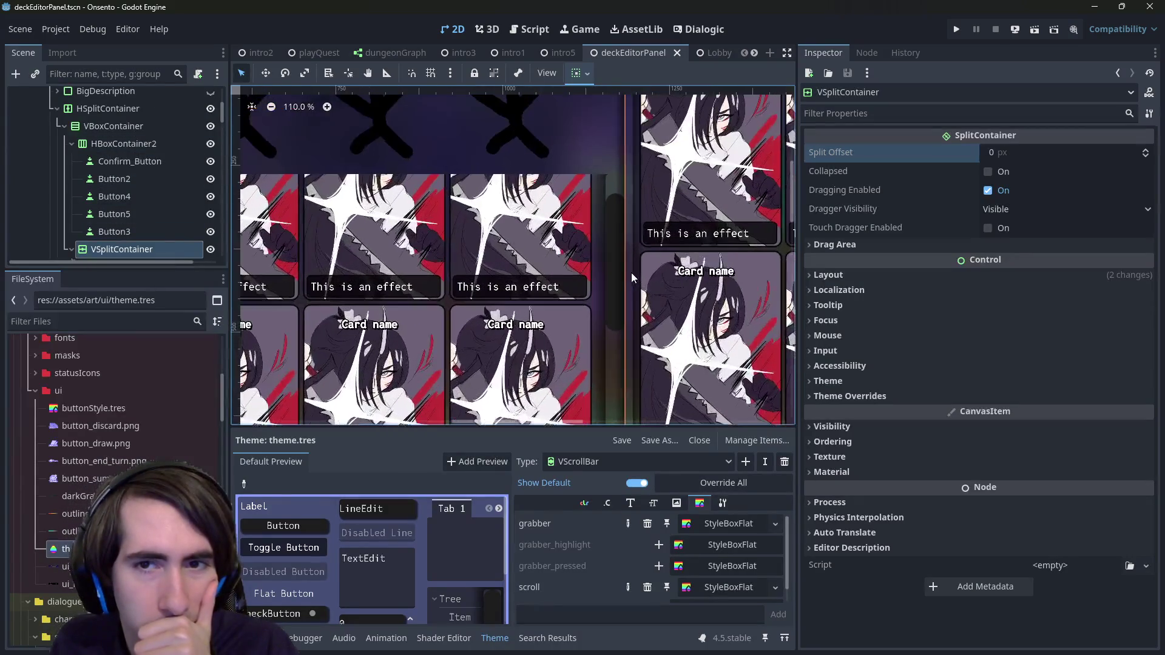
{"action": "scroll", "coordinate": [628, 272], "scroll_direction": "up", "scroll_amount": 10}
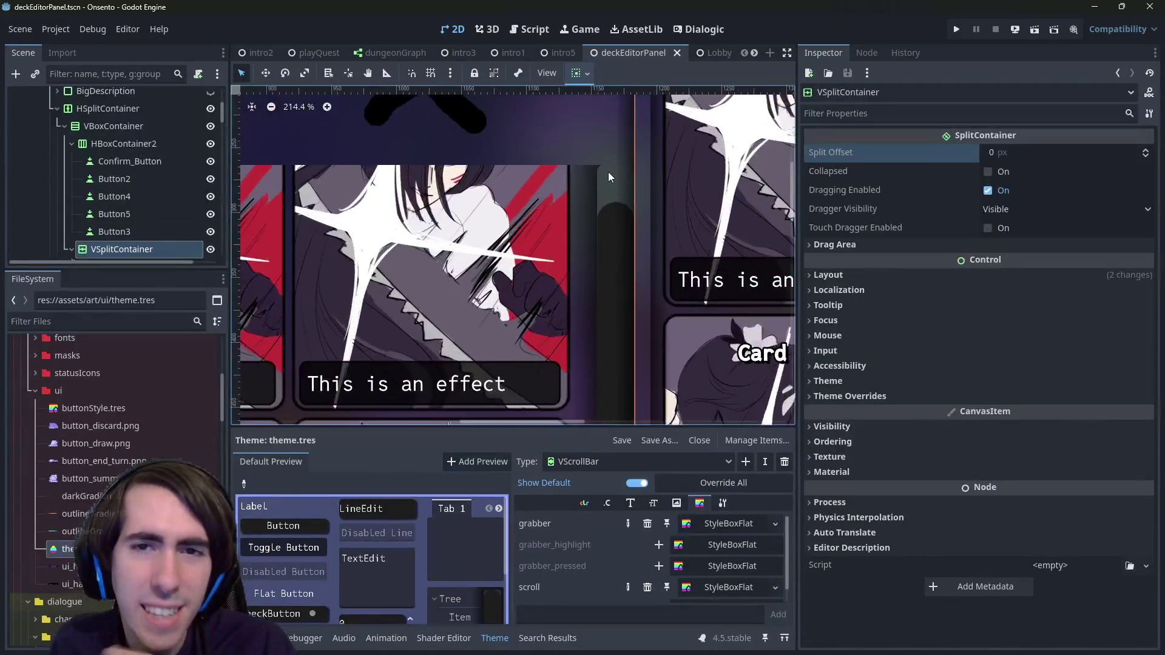
{"action": "scroll", "coordinate": [650, 248], "scroll_direction": "down", "scroll_amount": 10}
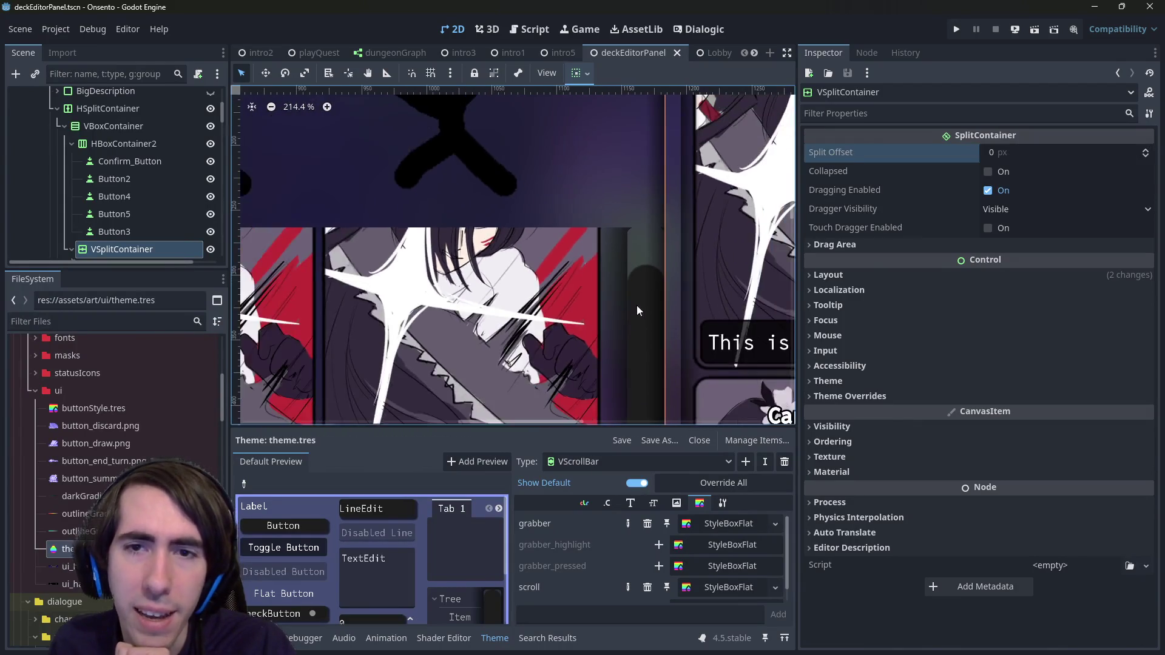
{"action": "scroll", "coordinate": [137, 180], "scroll_direction": "down", "scroll_amount": 2}
{"action": "scroll", "coordinate": [136, 182], "scroll_direction": "down", "scroll_amount": 3}
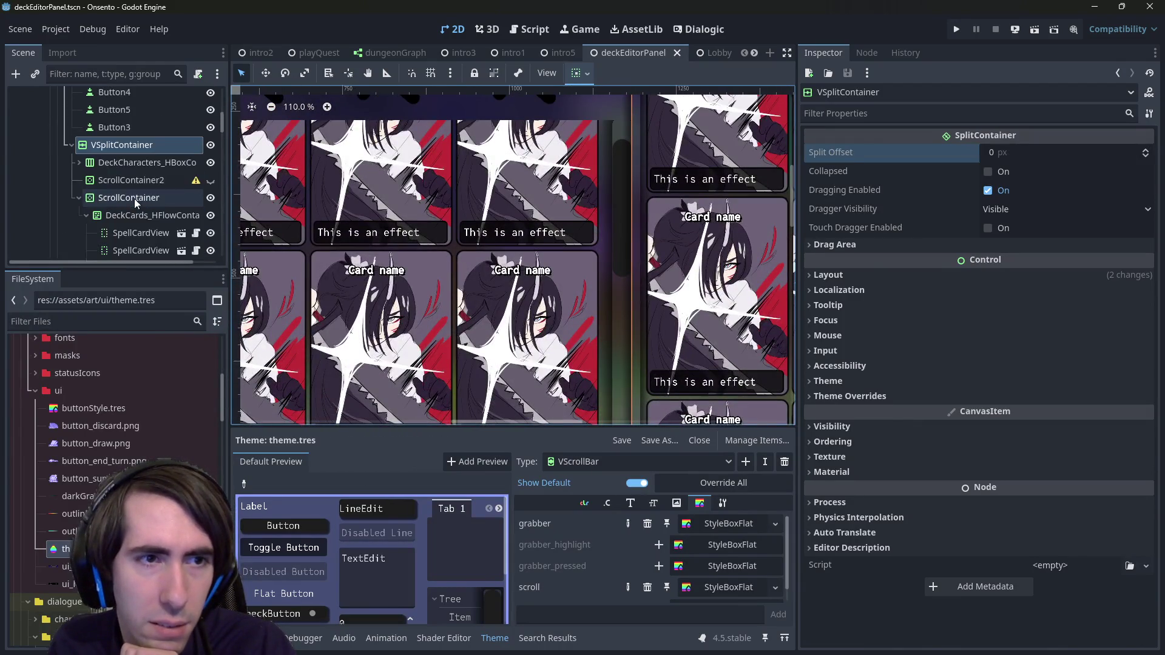
{"action": "left_click", "coordinate": [126, 197]}
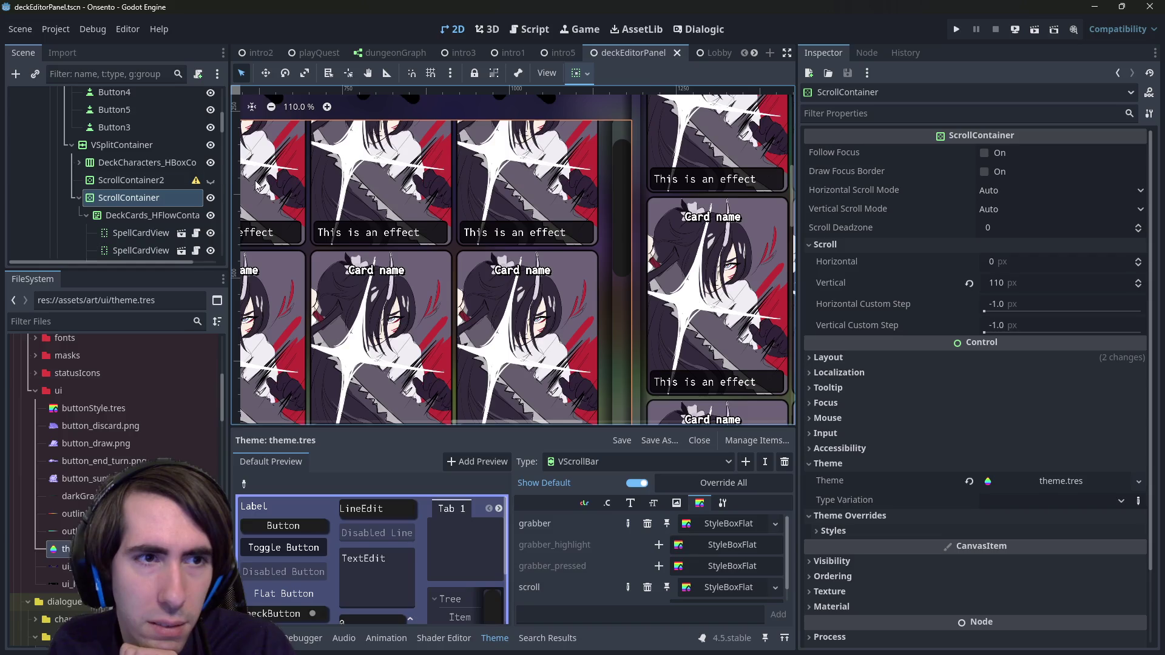
{"action": "left_click", "coordinate": [86, 215]}
{"action": "scroll", "coordinate": [127, 188], "scroll_direction": "down", "scroll_amount": 1}
{"action": "double_click", "coordinate": [128, 181]}
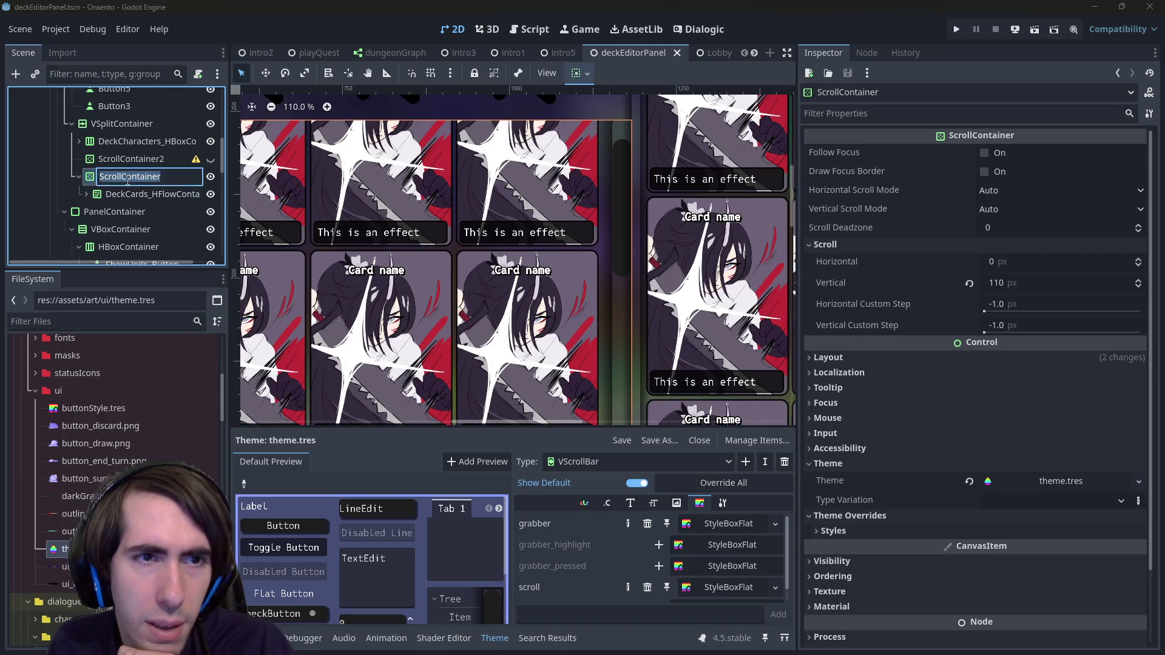
{"action": "key", "text": "Return"}
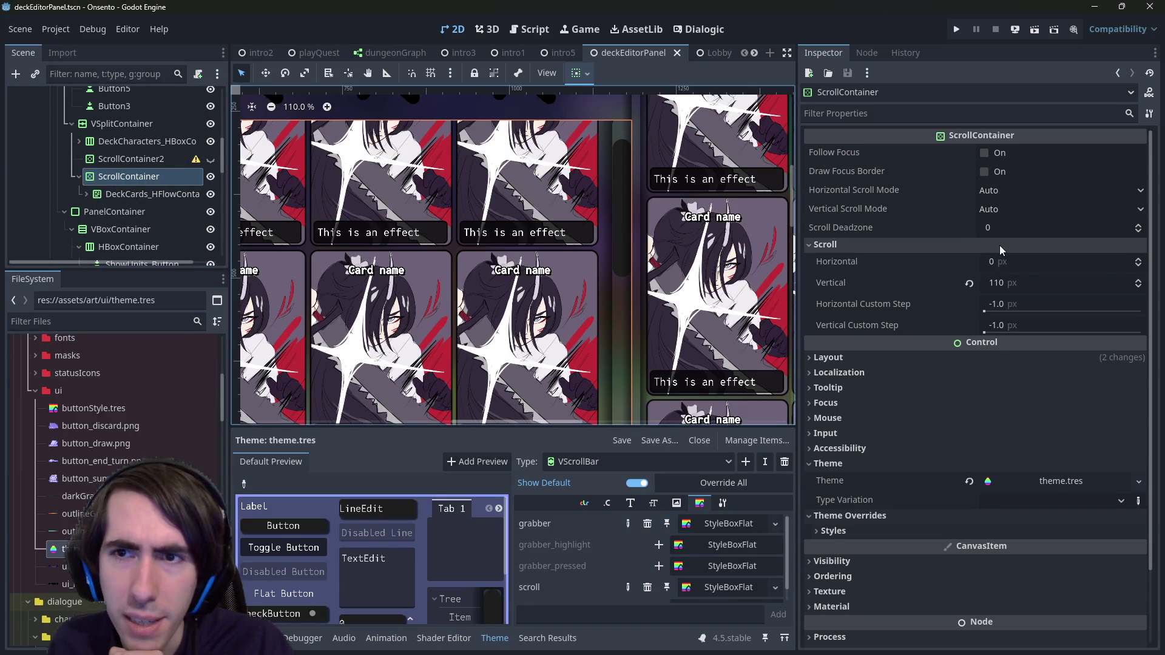
Step: Try a 170 scroll deadzone and Always Show vertical mode, revert both, and enable Draw Focus Border
{"action": "left_click_drag", "start_coordinate": [998, 227], "coordinate": [1053, 227]}
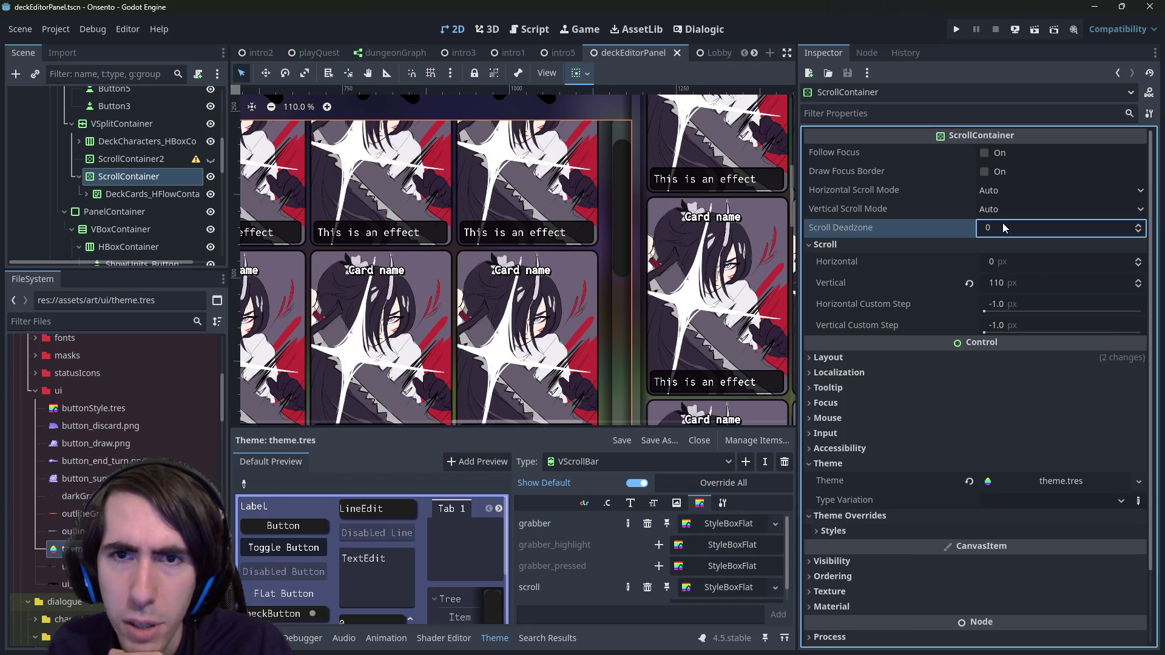
{"action": "type", "text": "910"}
{"action": "left_click", "coordinate": [965, 229]}
{"action": "left_click", "coordinate": [1007, 209]}
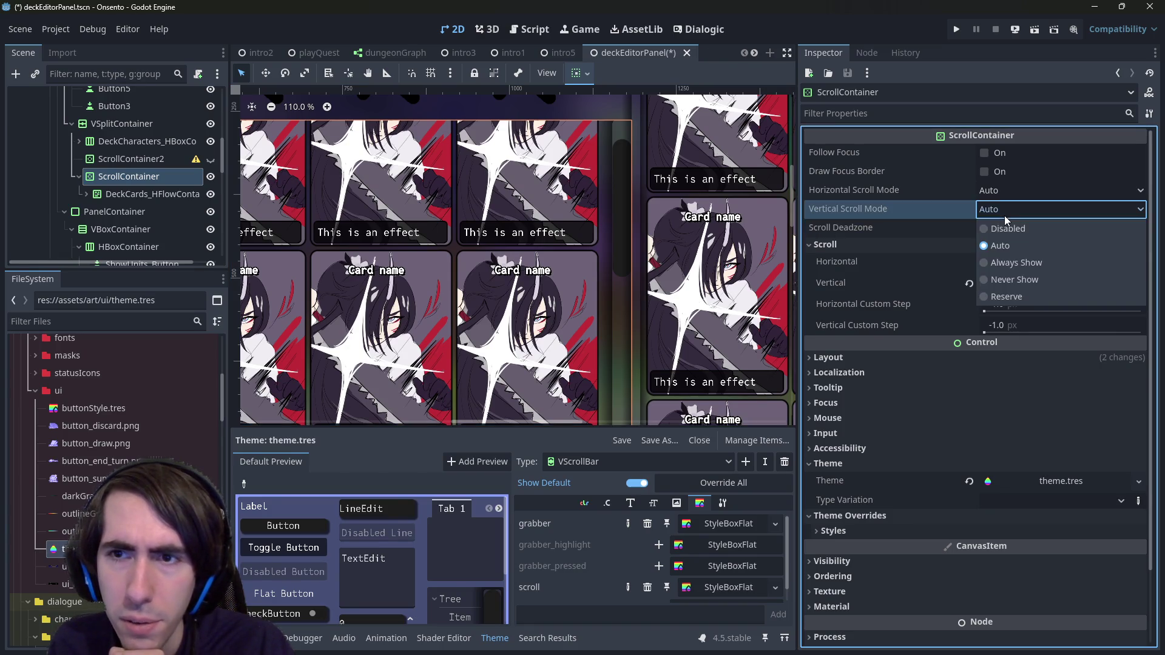
{"action": "left_click", "coordinate": [1012, 264]}
{"action": "left_click", "coordinate": [966, 210]}
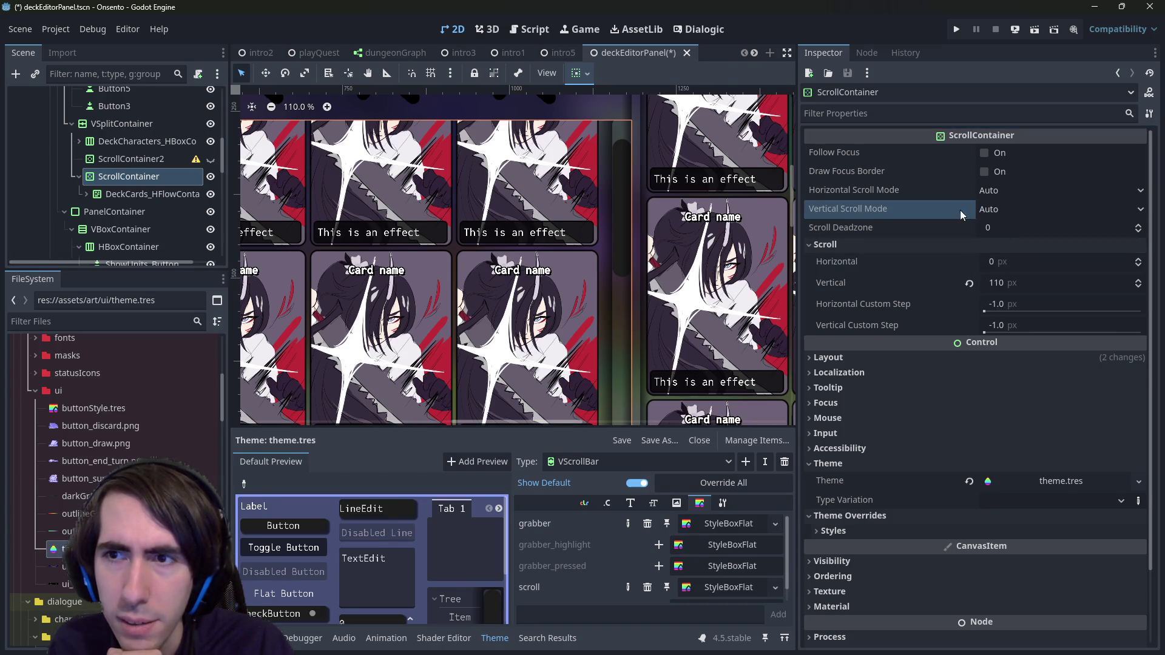
{"action": "left_click", "coordinate": [996, 172]}
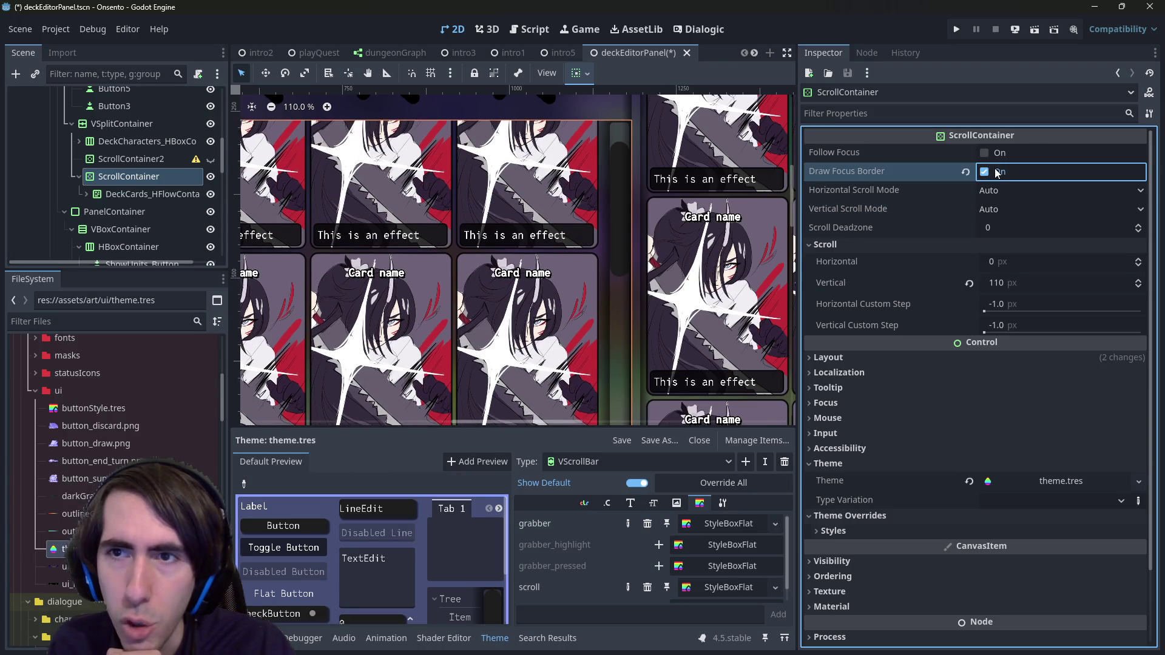
Step: Turn Draw Focus Border back off and set the vertical scroll offset to 85 px
{"action": "left_click", "coordinate": [620, 127]}
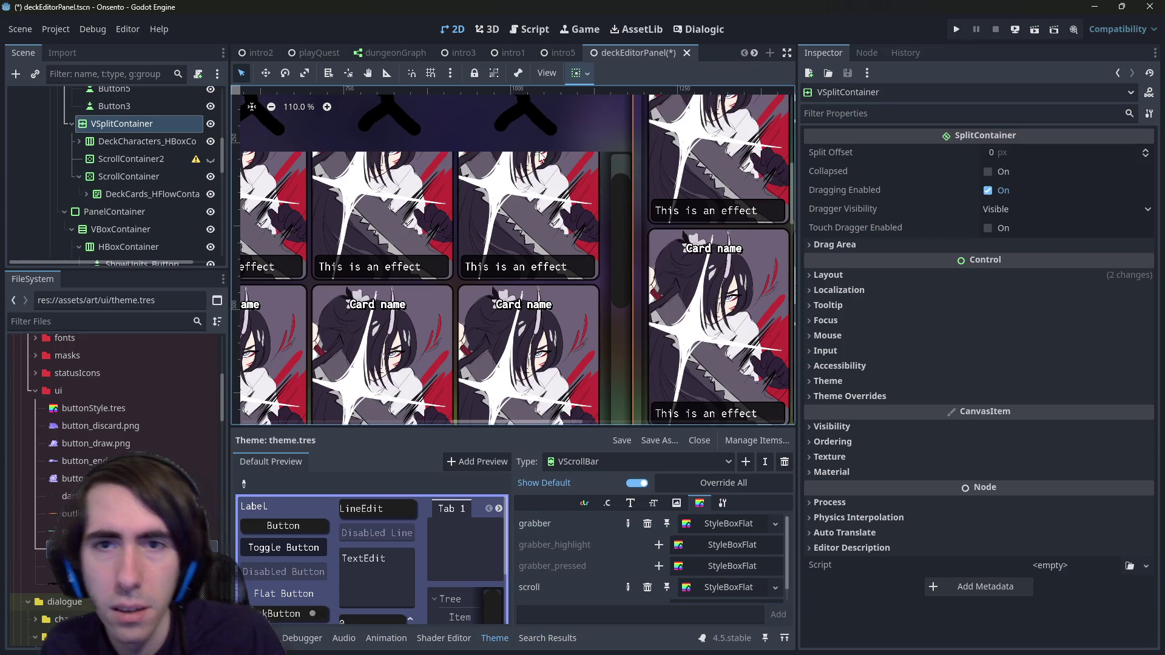
{"action": "scroll", "coordinate": [625, 214], "scroll_direction": "down", "scroll_amount": 7}
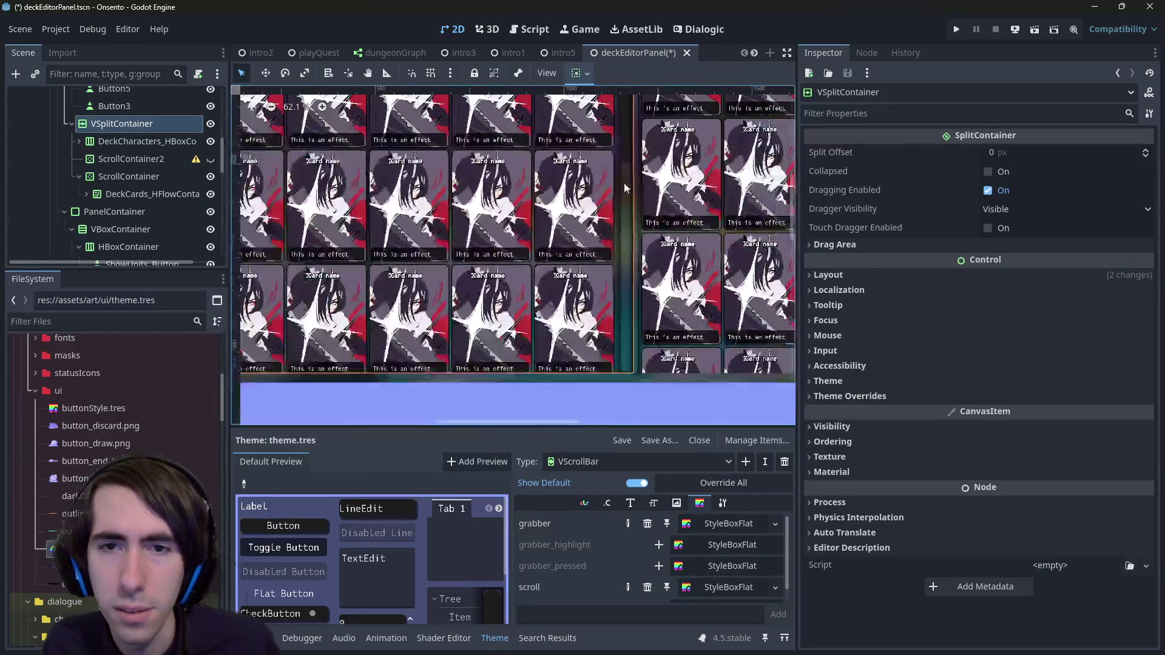
{"action": "scroll", "coordinate": [622, 169], "scroll_direction": "up", "scroll_amount": 6}
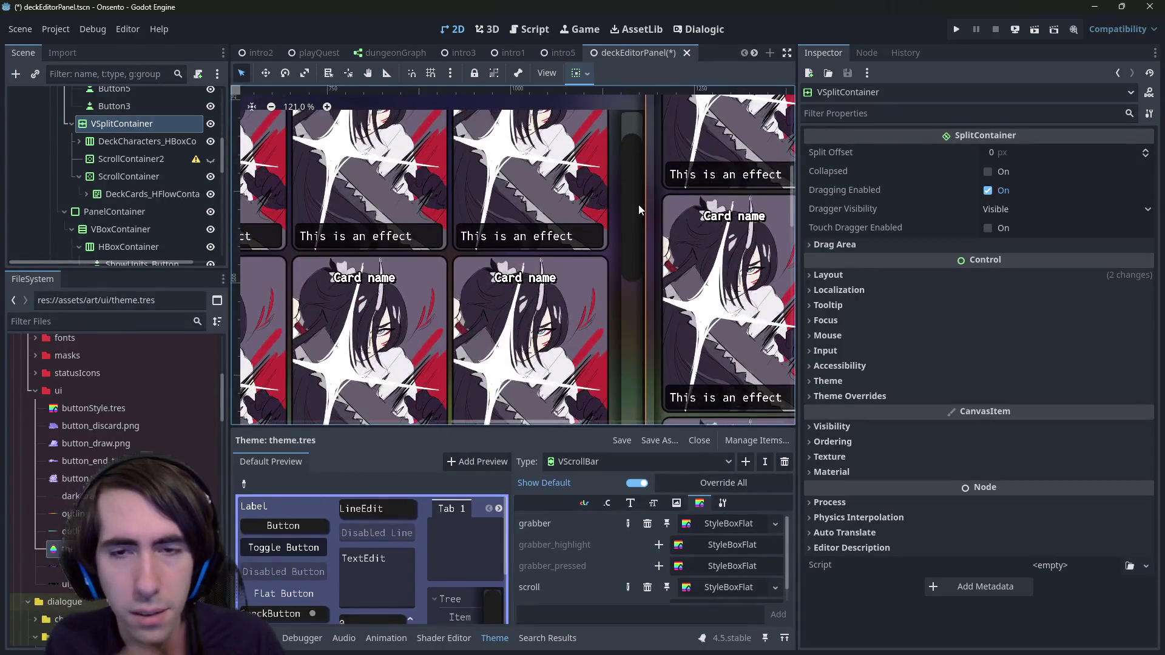
{"action": "left_click", "coordinate": [636, 176]}
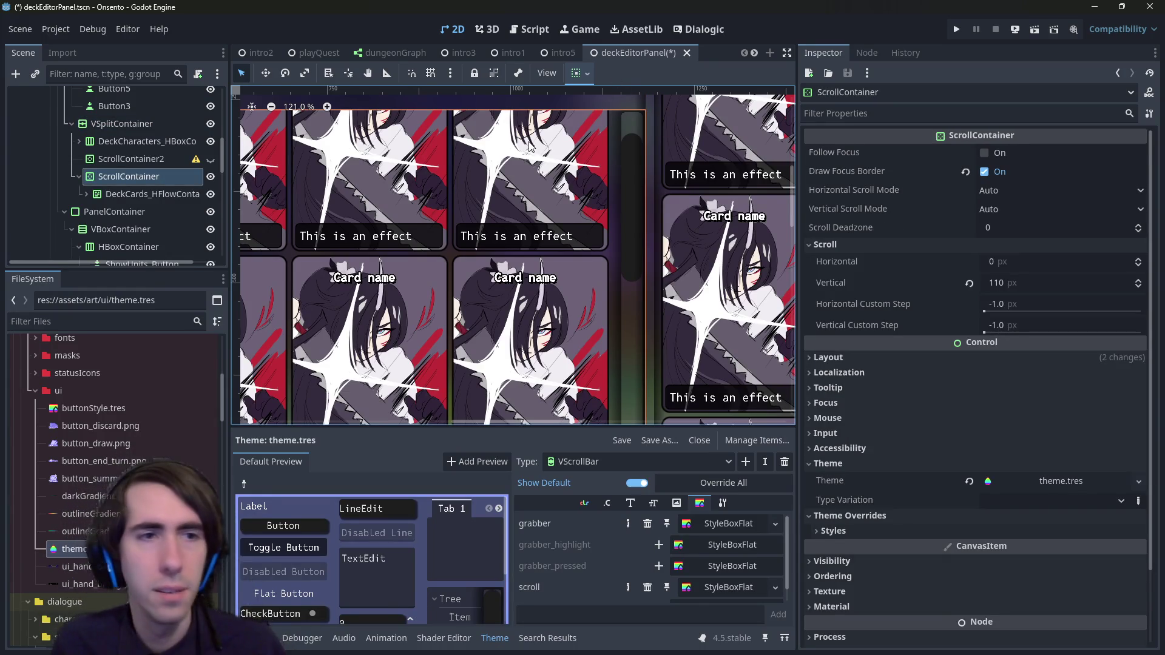
{"action": "left_click", "coordinate": [994, 174]}
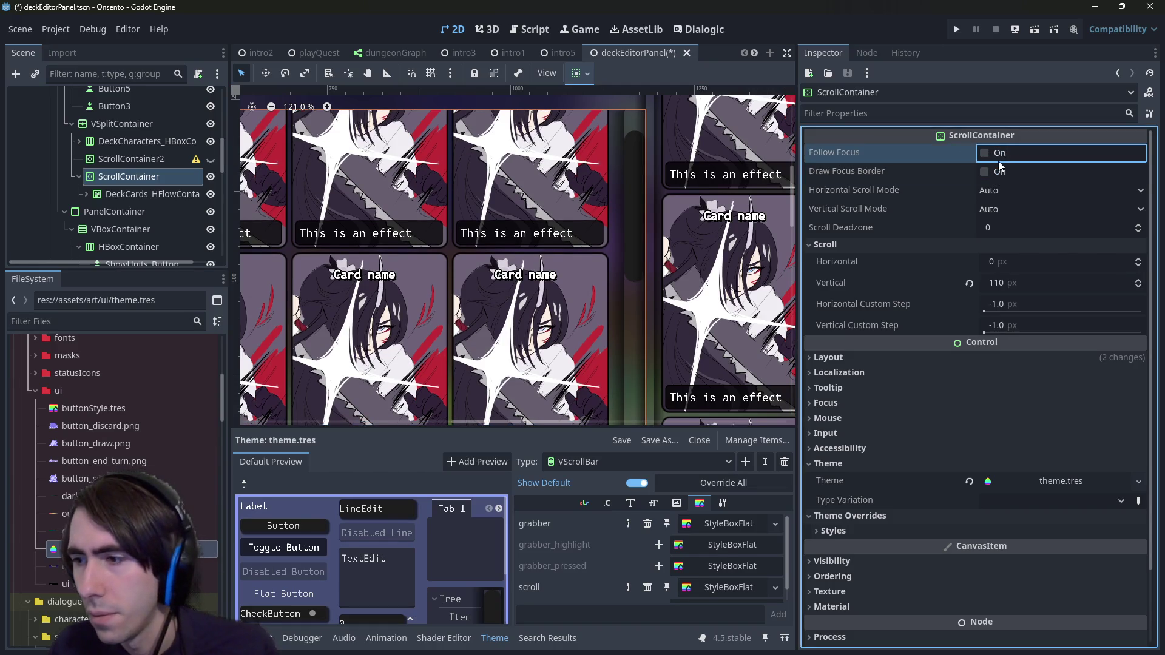
{"action": "scroll", "coordinate": [941, 328], "scroll_direction": "down", "scroll_amount": 2}
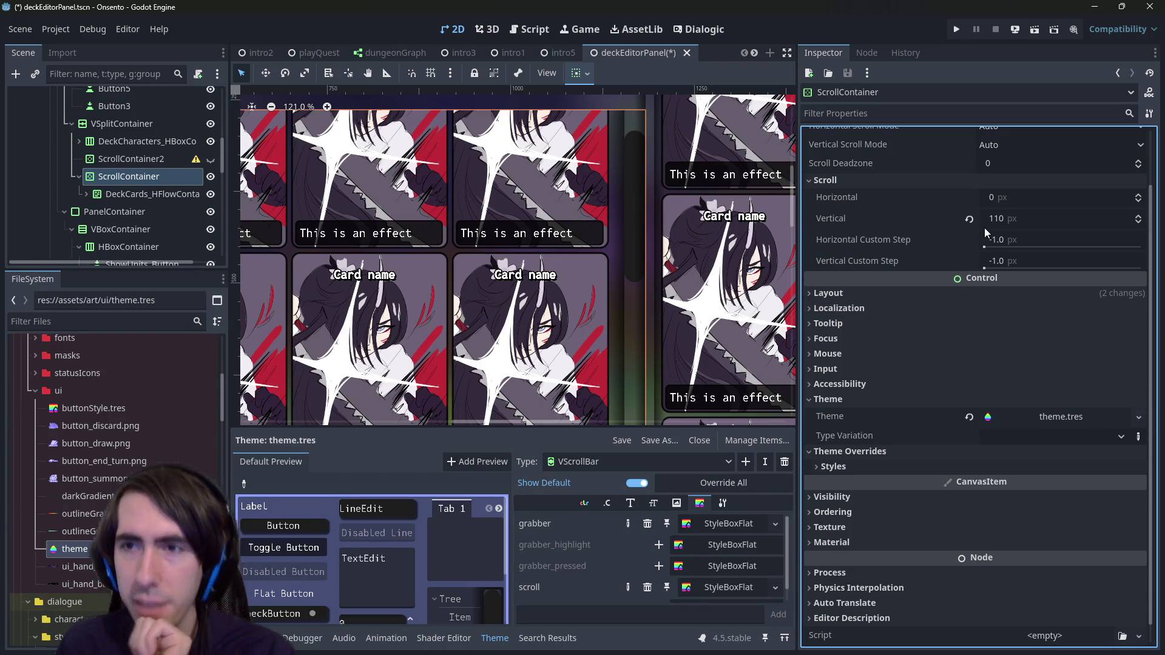
{"action": "mouse_move", "coordinate": [984, 226]}
{"action": "left_mouse_down"}
{"action": "mouse_move", "coordinate": [1092, 218]}
{"action": "mouse_move", "coordinate": [997, 219]}
{"action": "left_mouse_up"}
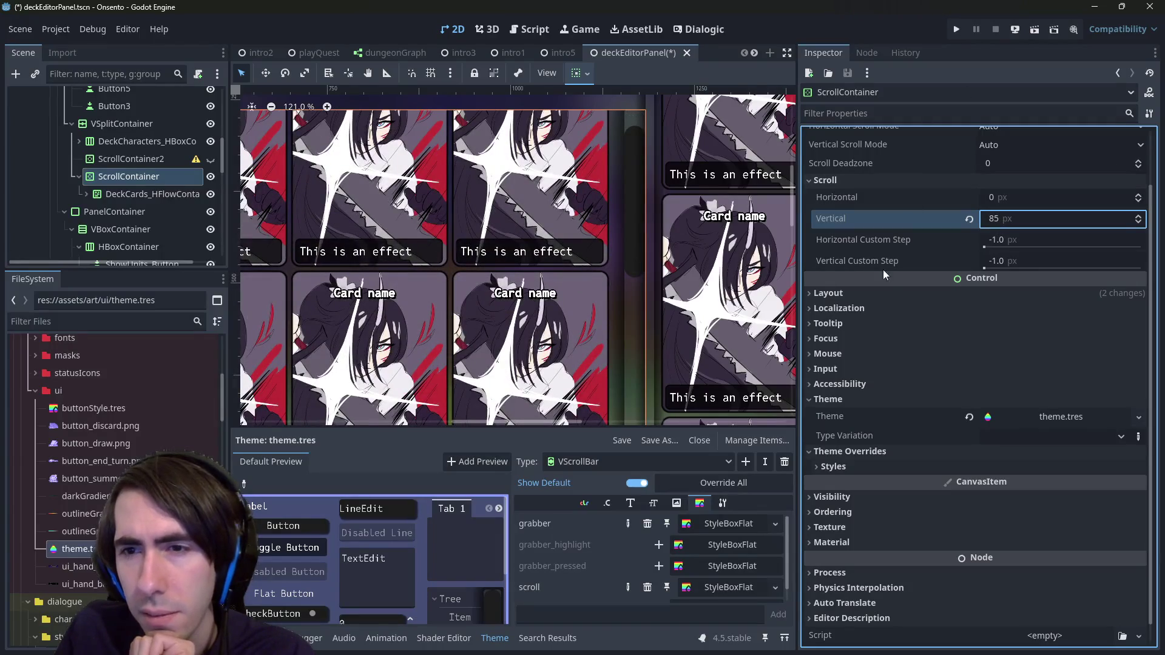
{"action": "left_click", "coordinate": [904, 112]}
Step: Filter the Inspector for 'margin' and open the scrollbar track StyleBoxFlat's margins
{"action": "type", "text": "margin"}
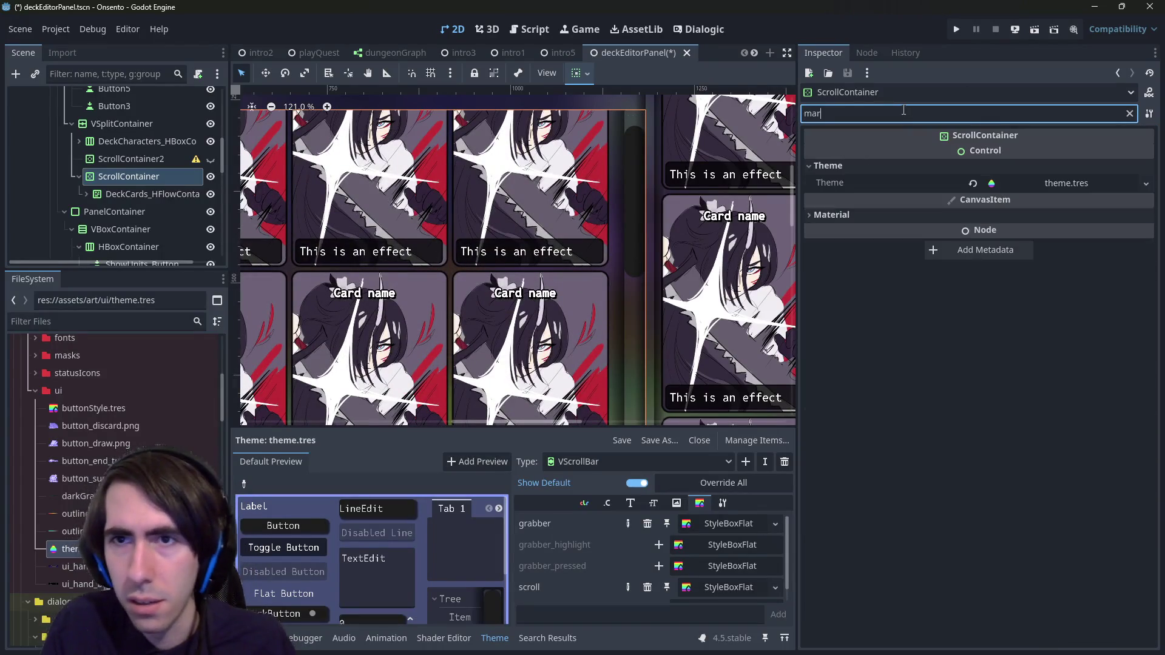
{"action": "left_click", "coordinate": [1048, 184]}
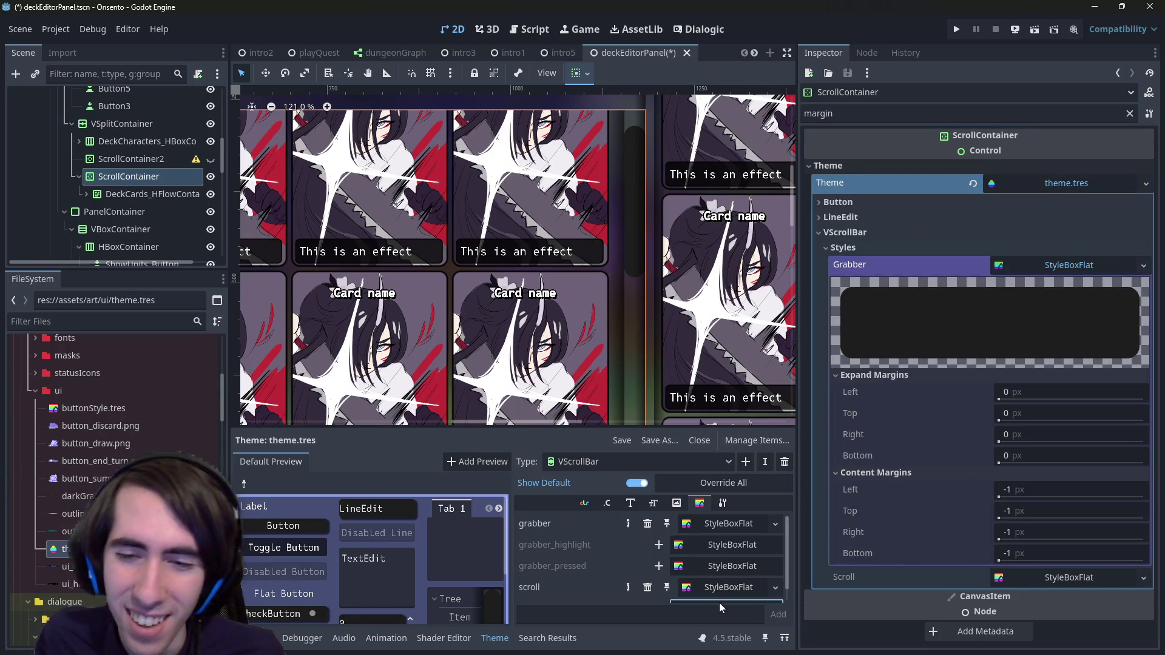
{"action": "left_click", "coordinate": [722, 587]}
{"action": "double_click", "coordinate": [984, 115]}
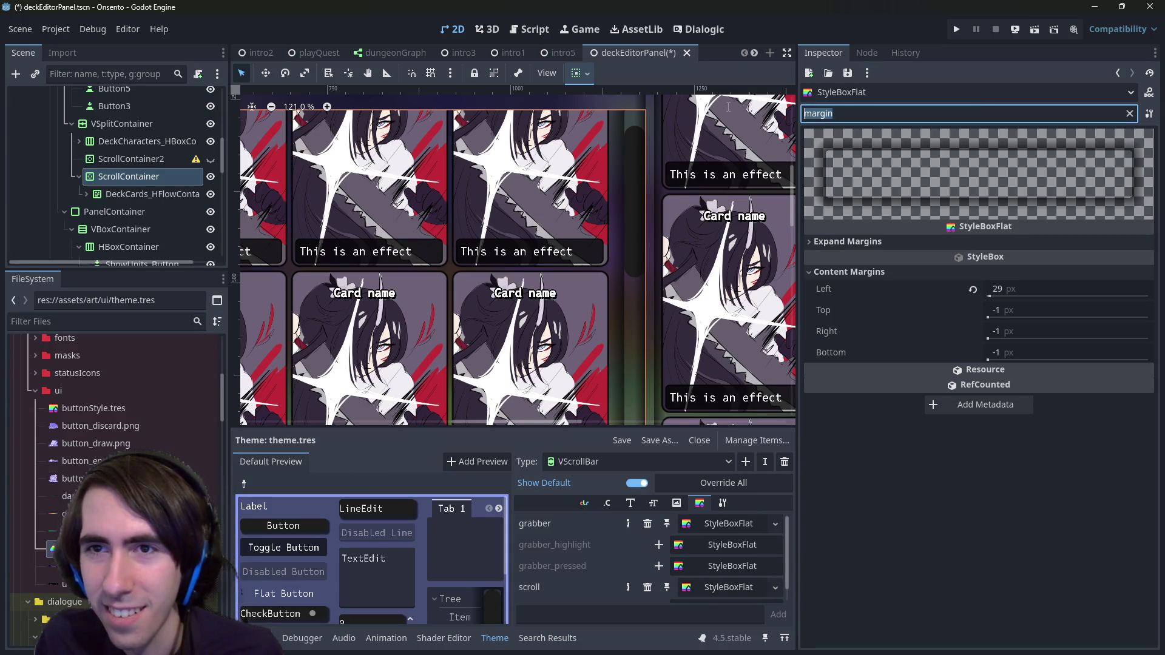
{"action": "type", "text": "margin"}
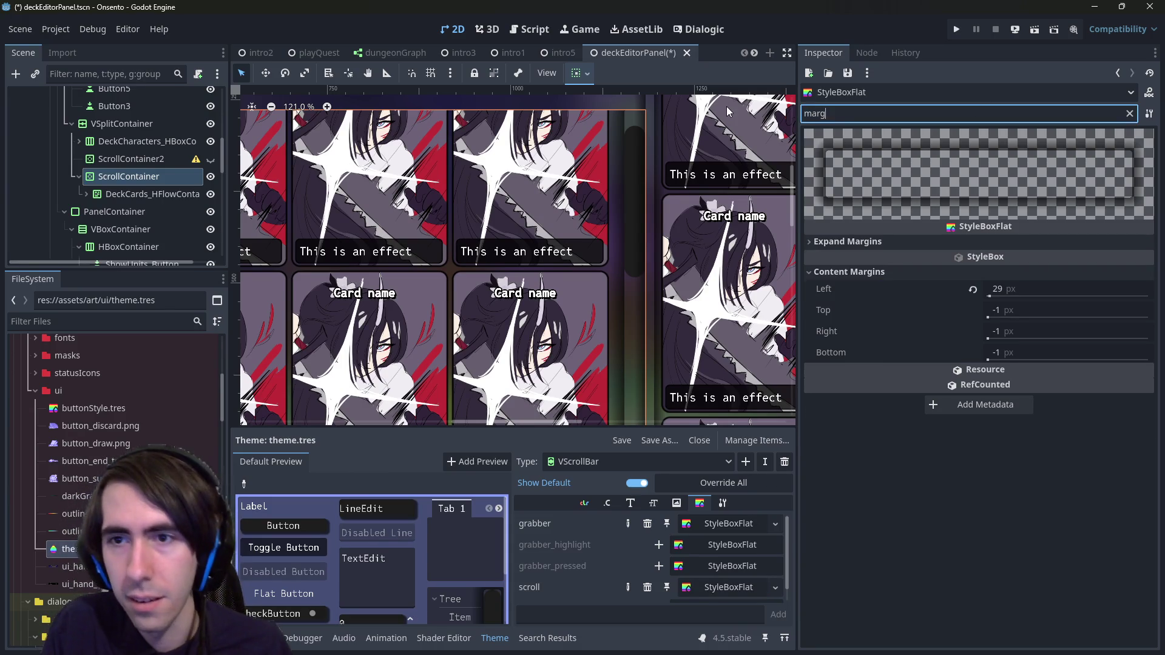
{"action": "left_click", "coordinate": [892, 241]}
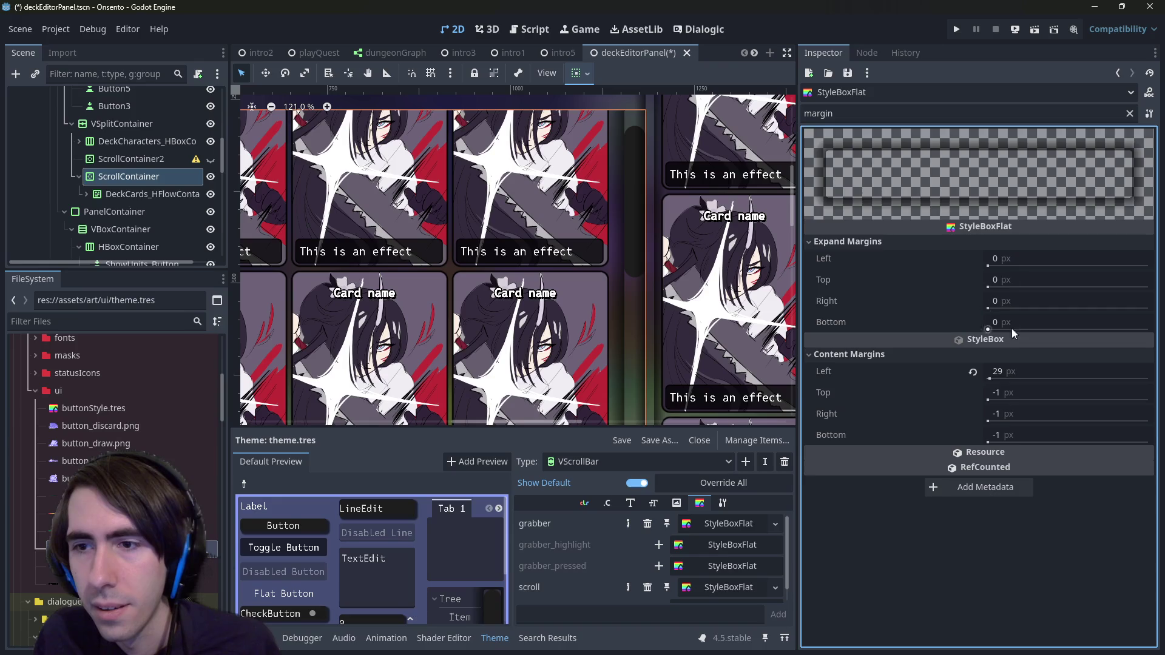
Step: Set the style box's left content margin to 25 px and save the scene
{"action": "left_click", "coordinate": [993, 377]}
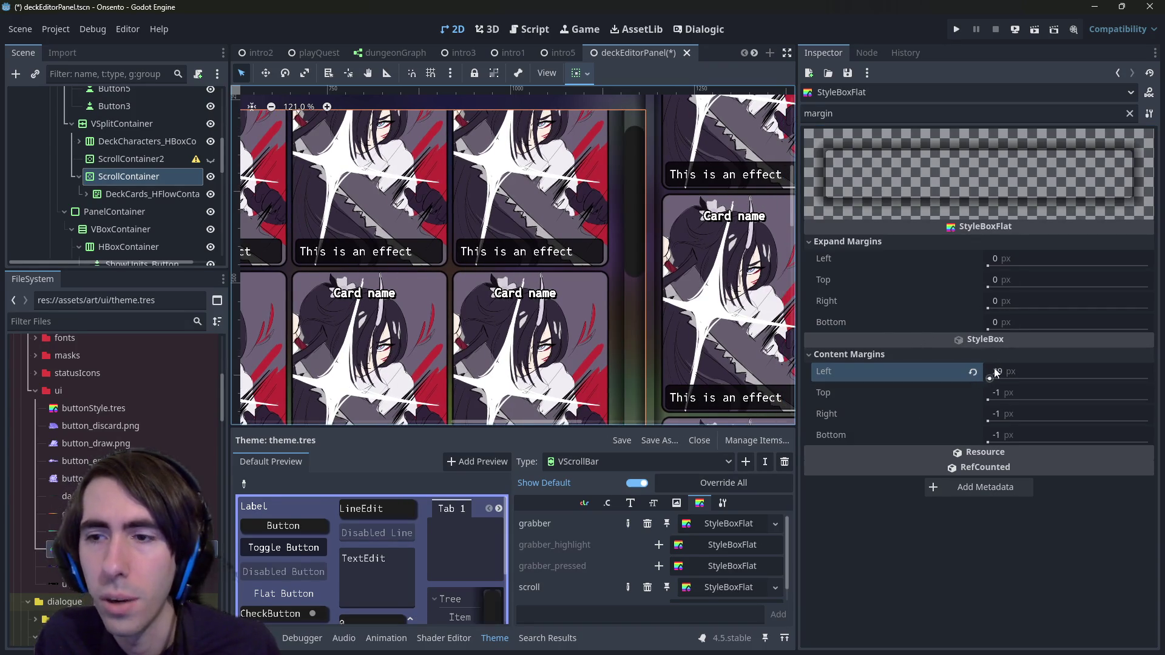
{"action": "left_click", "coordinate": [1007, 375]}
{"action": "type", "text": "1"}
{"action": "key", "text": "Return"}
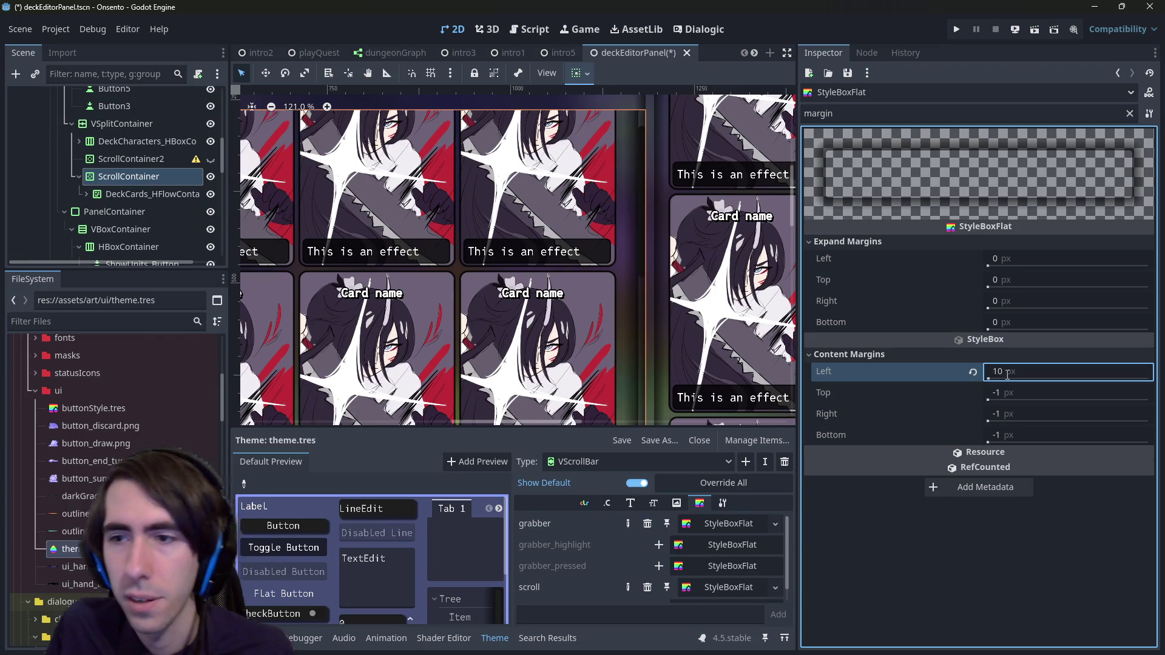
{"action": "left_click", "coordinate": [1007, 375]}
{"action": "type", "text": "2"}
{"action": "key", "text": "Return"}
{"action": "left_click", "coordinate": [1007, 374]}
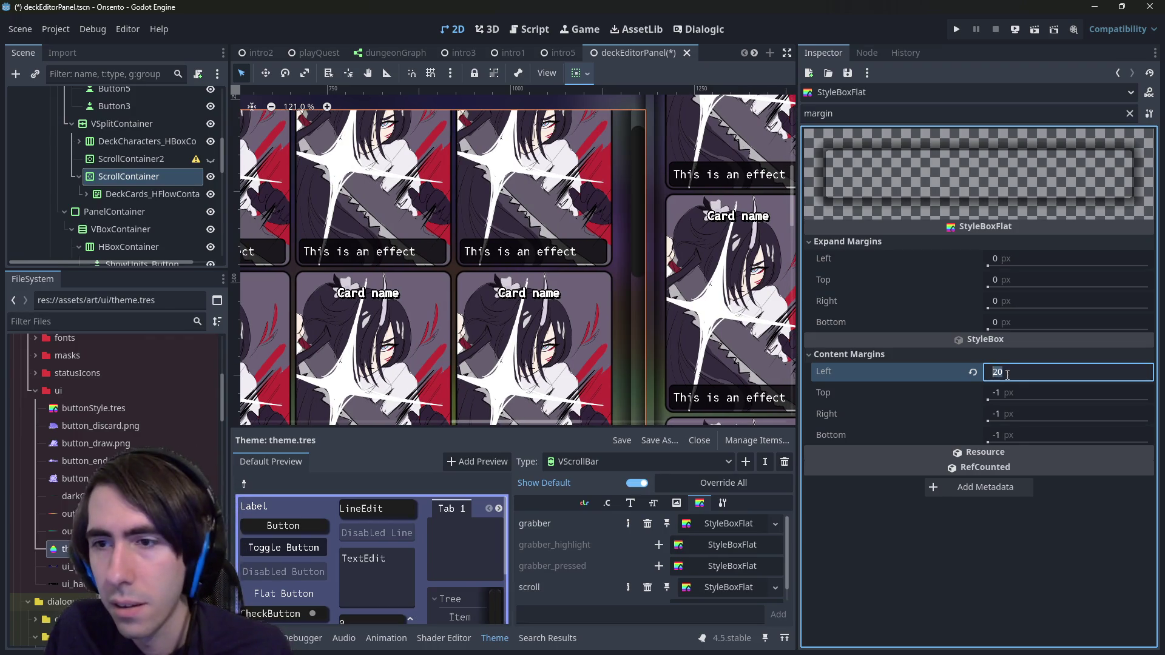
{"action": "type", "text": "25"}
{"action": "key", "text": "Return"}
{"action": "key", "text": "ctrl+s"}
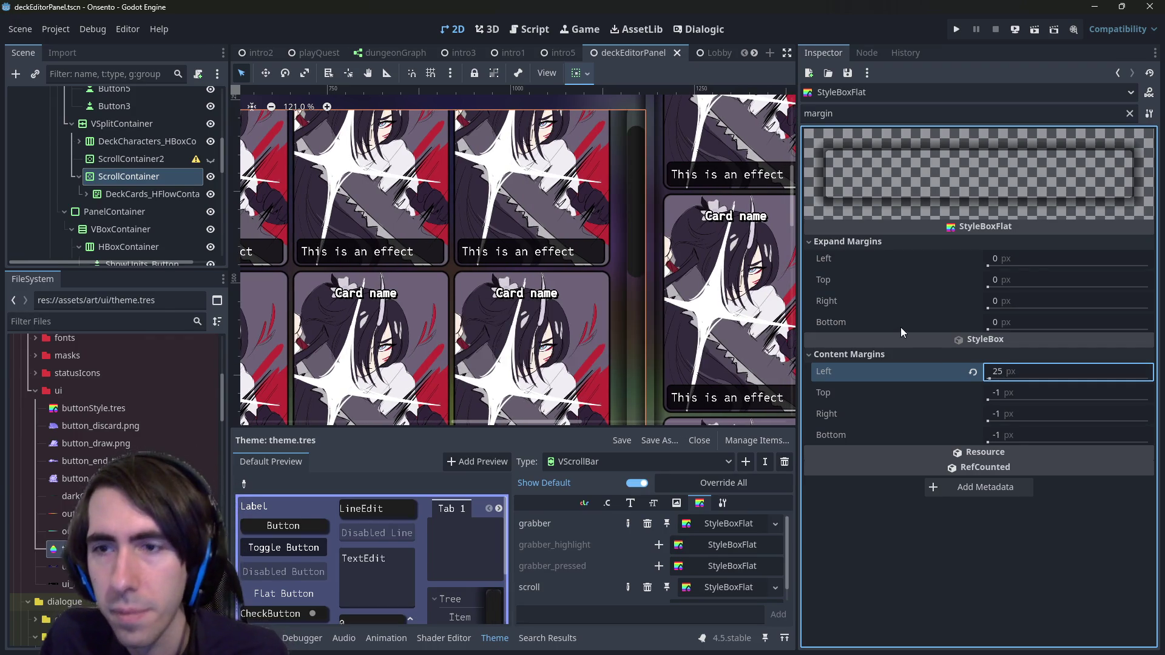
Step: Try a larger left expand margin, then set it back to 0
{"action": "left_click", "coordinate": [1007, 259]}
{"action": "type", "text": "160"}
{"action": "mouse_move", "coordinate": [1012, 270]}
{"action": "left_mouse_down"}
{"action": "mouse_move", "coordinate": [962, 271]}
{"action": "mouse_move", "coordinate": [1013, 271]}
{"action": "left_mouse_up"}
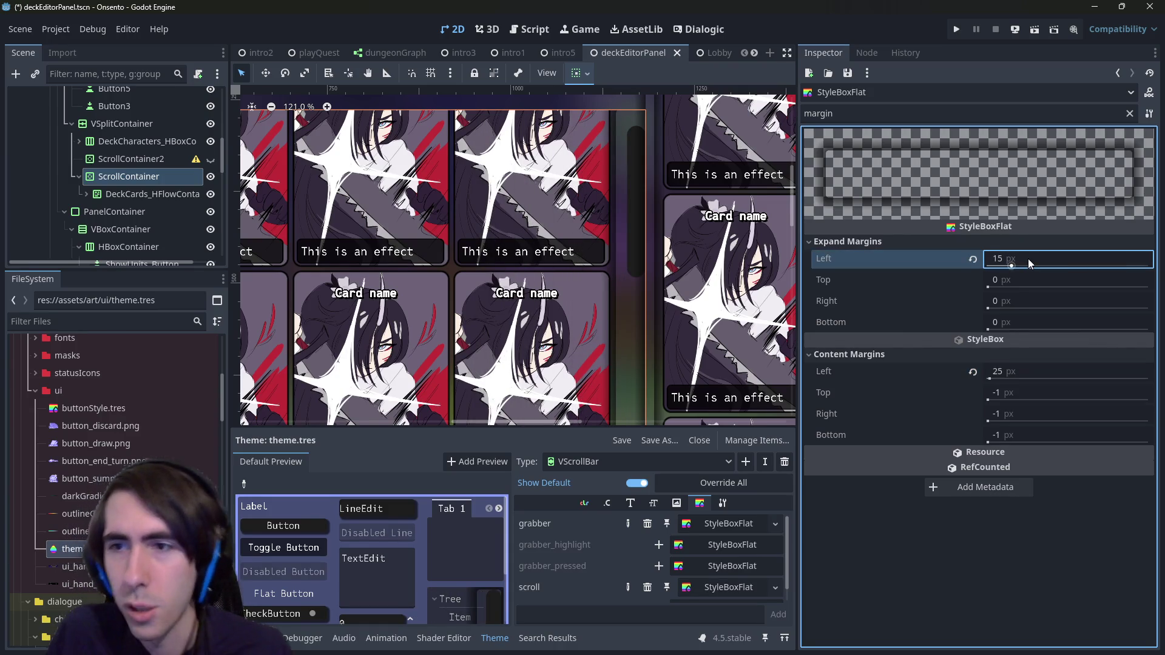
{"action": "left_click", "coordinate": [1030, 261]}
{"action": "type", "text": "0"}
{"action": "key", "text": "Return"}
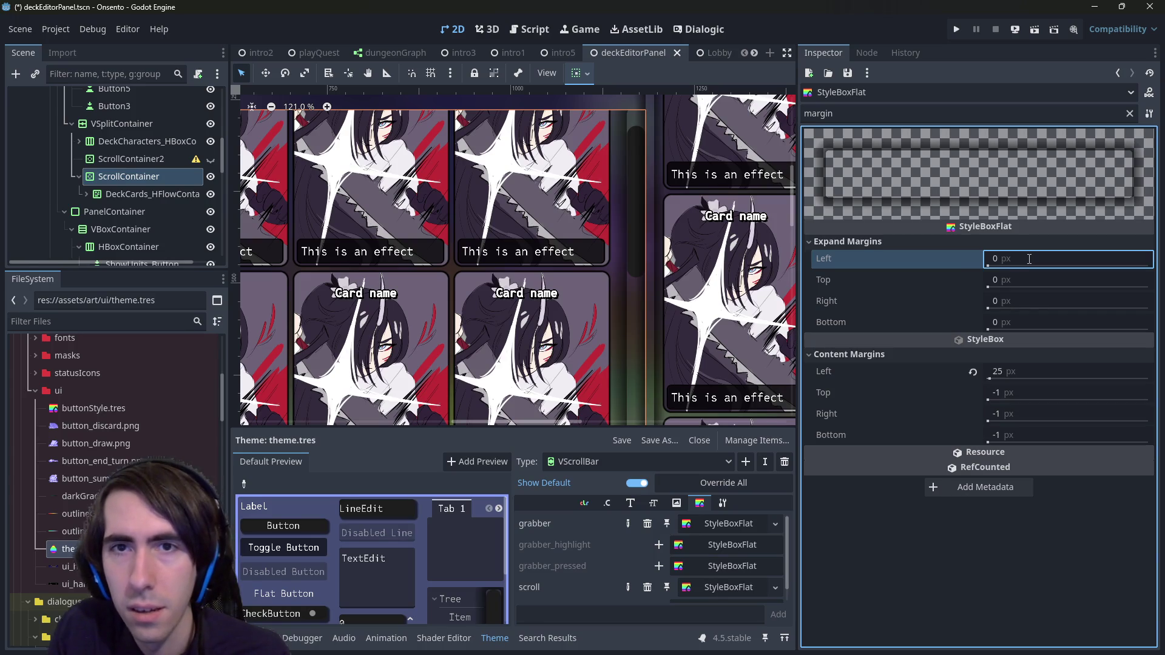
{"action": "scroll", "coordinate": [248, 174], "scroll_direction": "right", "scroll_amount": 2}
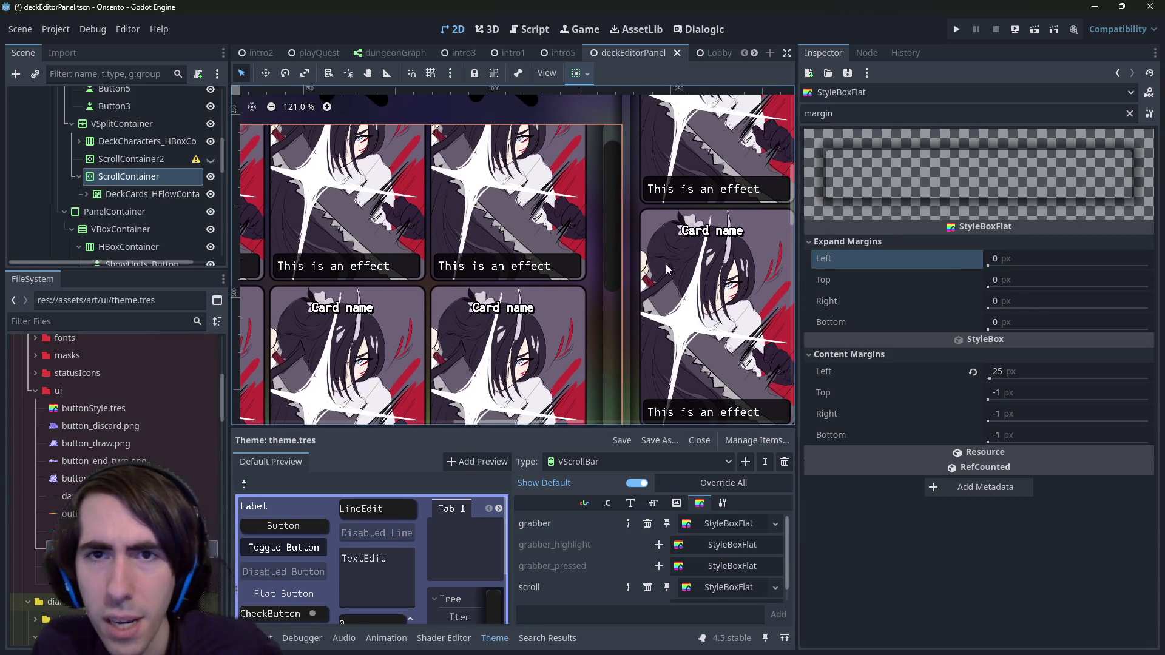
{"action": "scroll", "coordinate": [247, 174], "scroll_direction": "up", "scroll_amount": 3}
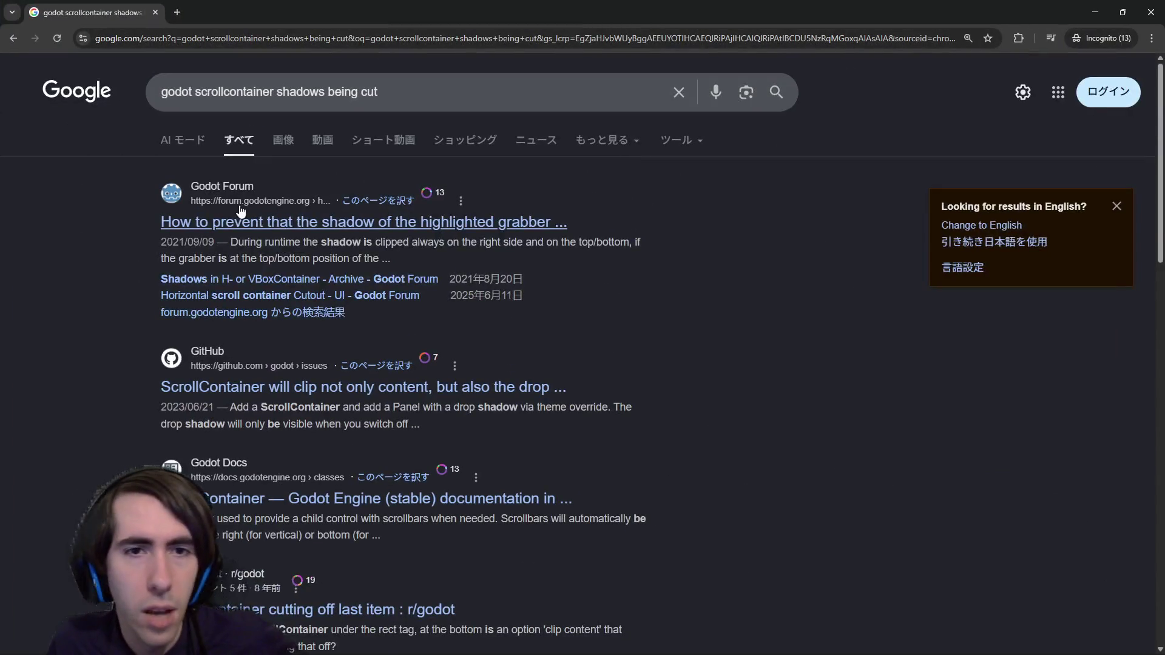
Step: Open the Godot forum thread and GitHub issue on clipped shadows in tabs and skim them
{"action": "middle_click", "coordinate": [364, 222]}
{"action": "left_click", "coordinate": [233, 3]}
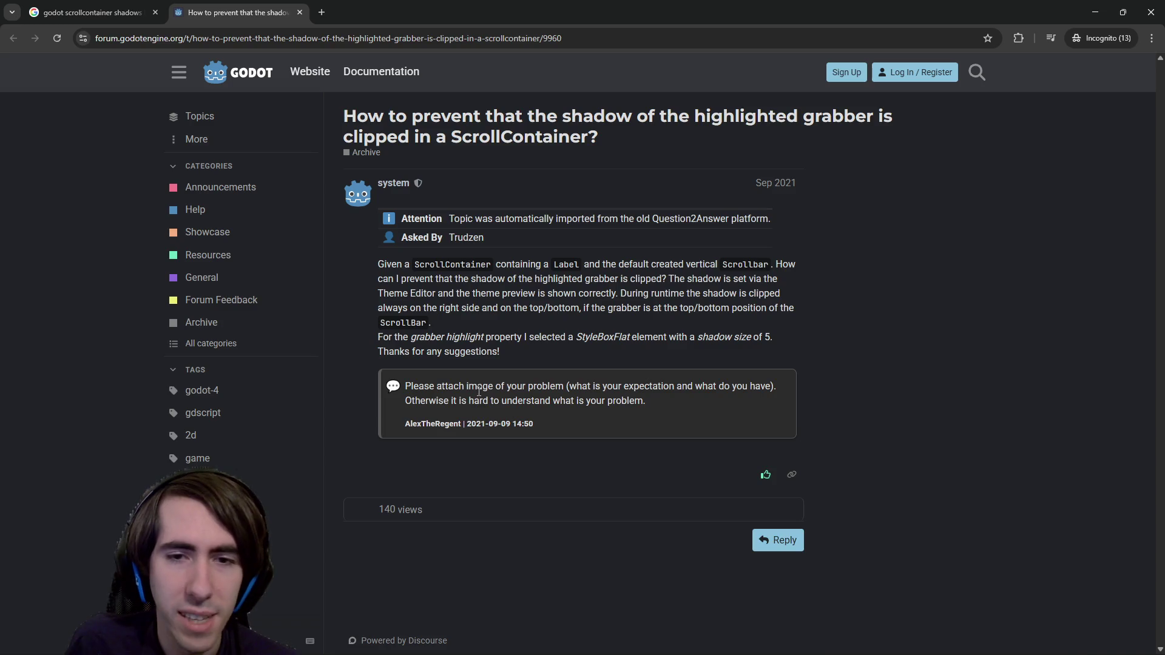
{"action": "left_click", "coordinate": [115, 8]}
{"action": "middle_click", "coordinate": [299, 362]}
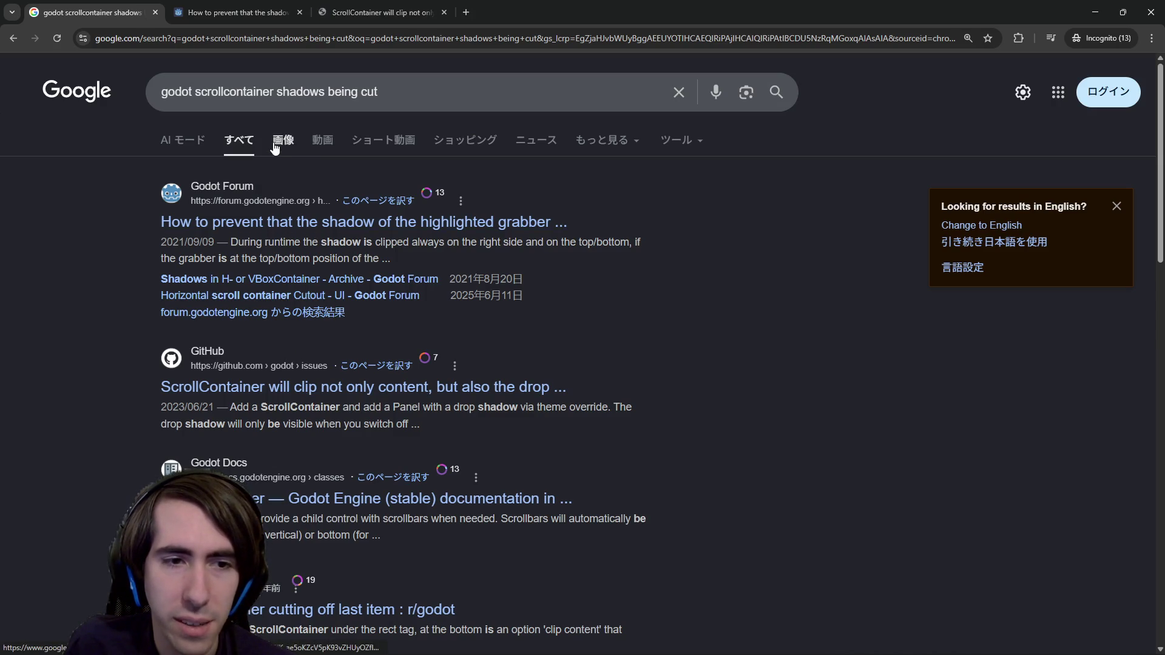
{"action": "left_click", "coordinate": [382, 13]}
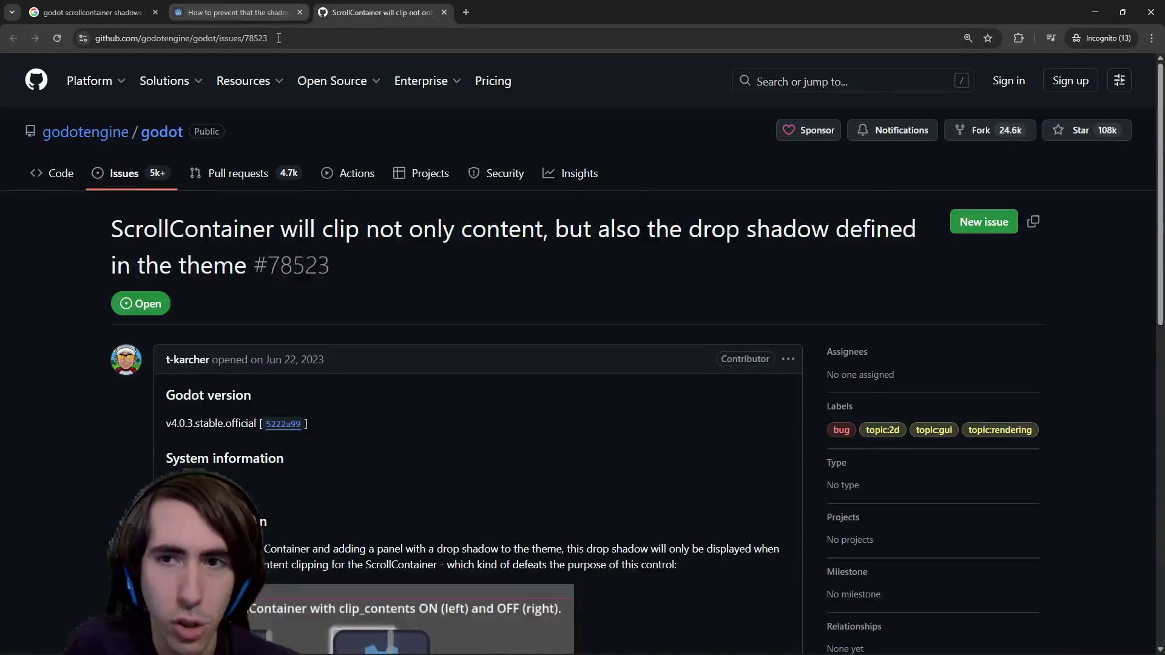
{"action": "scroll", "coordinate": [454, 380], "scroll_direction": "down", "scroll_amount": 3}
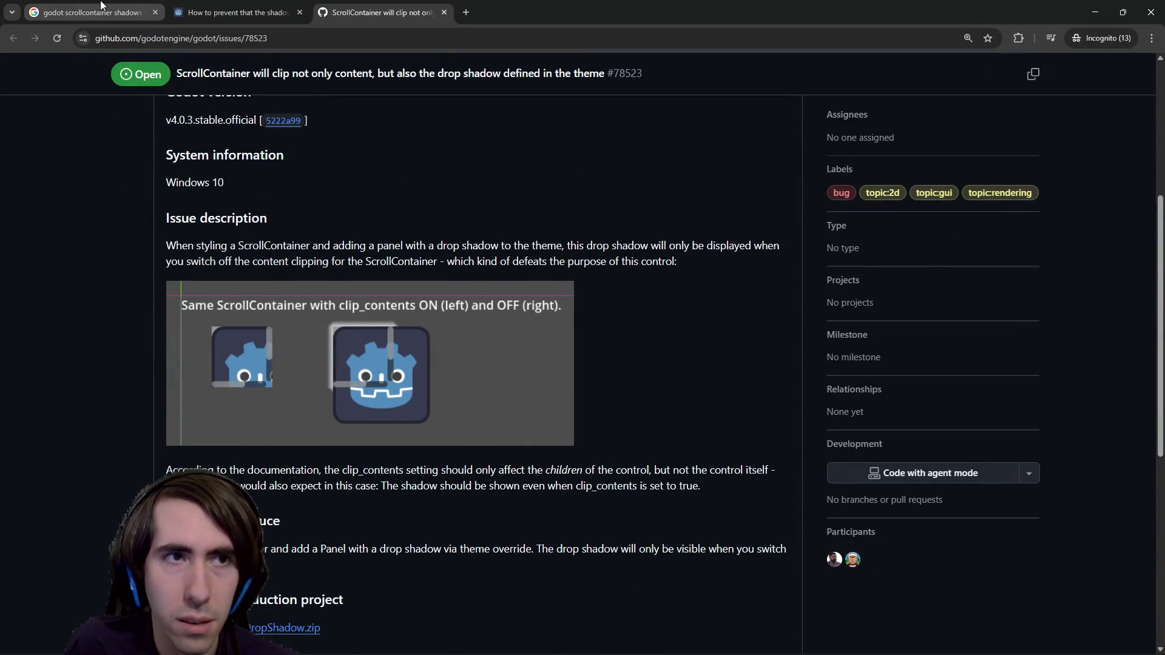
{"action": "left_click", "coordinate": [91, 12]}
Step: Open the ScrollContainer docs and the Reddit clipping thread in background tabs
{"action": "left_click", "coordinate": [288, 135]}
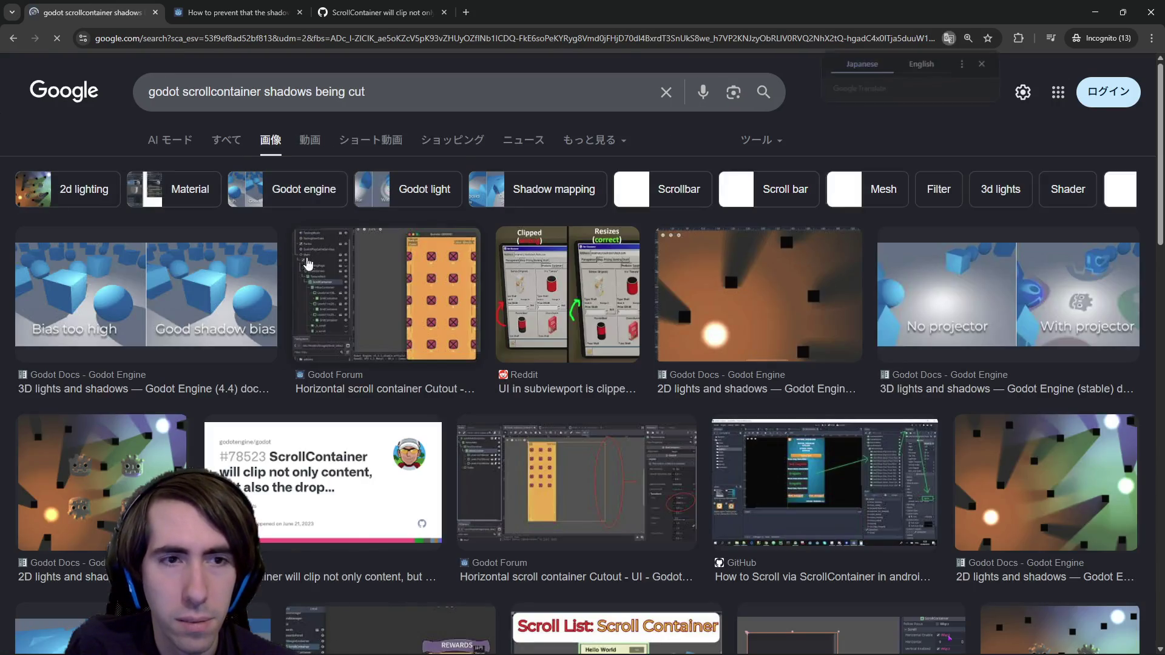
{"action": "key", "text": "alt+Left"}
{"action": "middle_click", "coordinate": [231, 499]}
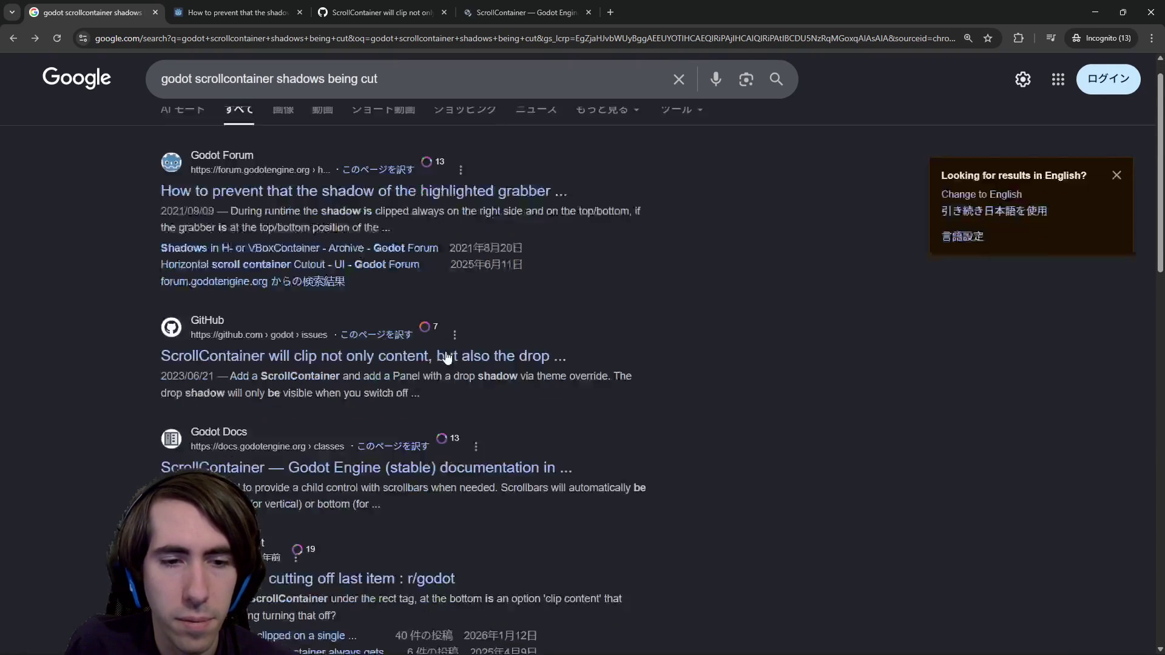
{"action": "scroll", "coordinate": [445, 352], "scroll_direction": "down", "scroll_amount": 2}
{"action": "middle_click", "coordinate": [336, 493]}
{"action": "scroll", "coordinate": [335, 493], "scroll_direction": "down", "scroll_amount": 5}
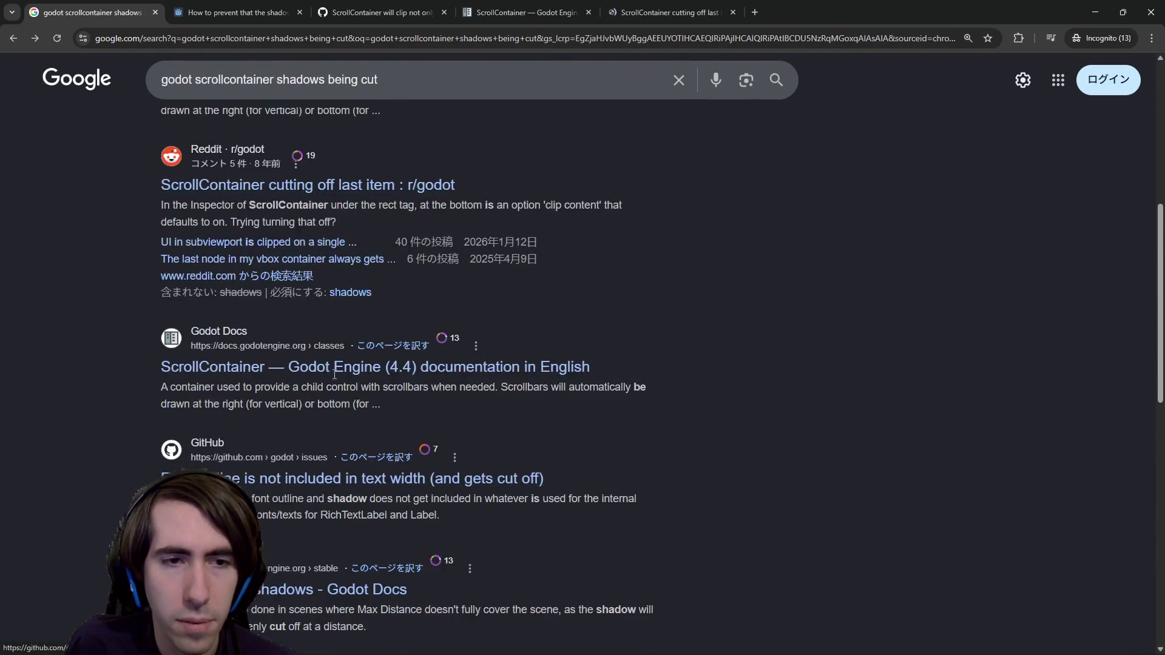
Step: Remove 'being' from the query and load the shortened search results
{"action": "double_click", "coordinate": [356, 76]}
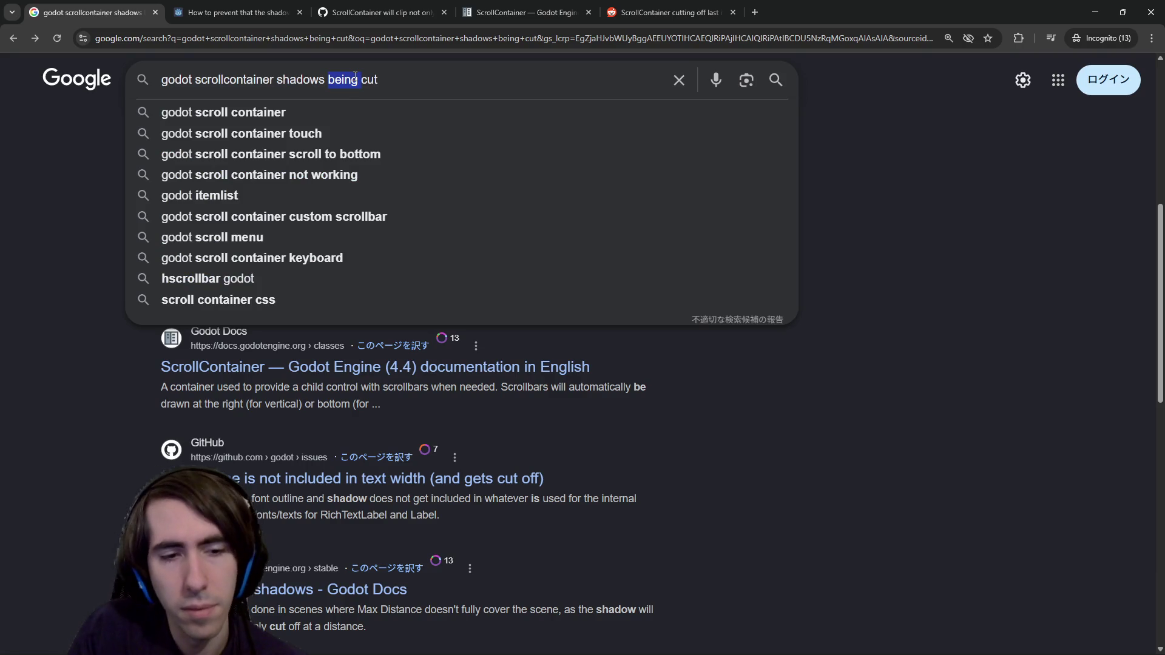
{"action": "key", "text": "BackSpace"}
{"action": "key", "text": "Return"}
{"action": "key", "text": "alt+Left"}
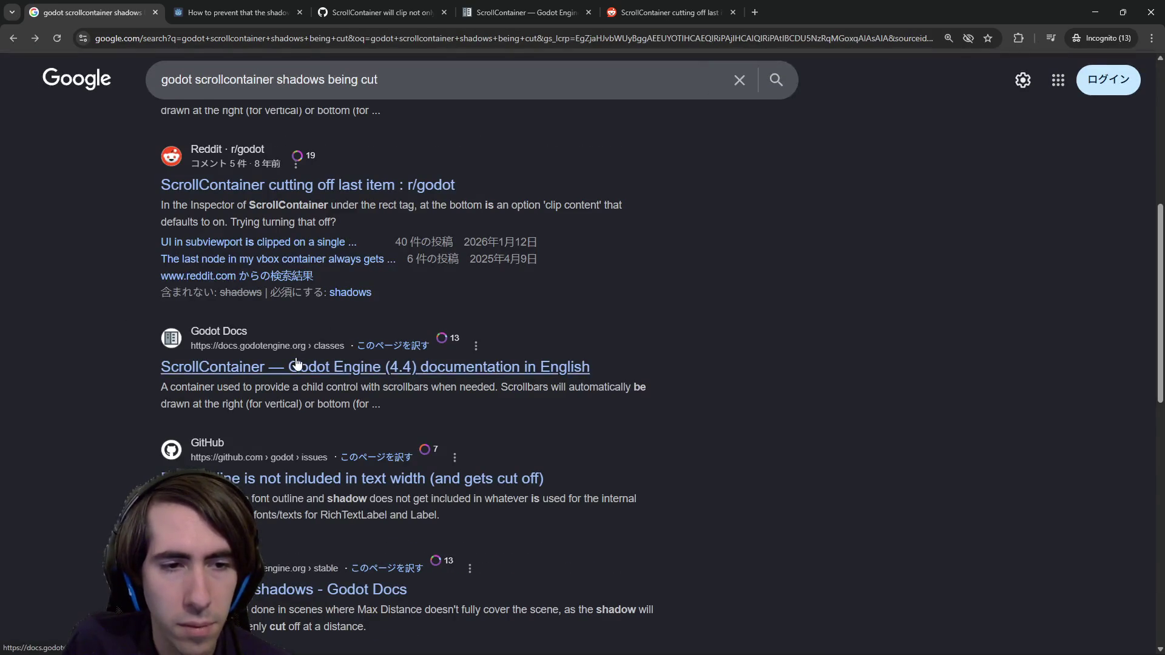
{"action": "key", "text": "alt+Right"}
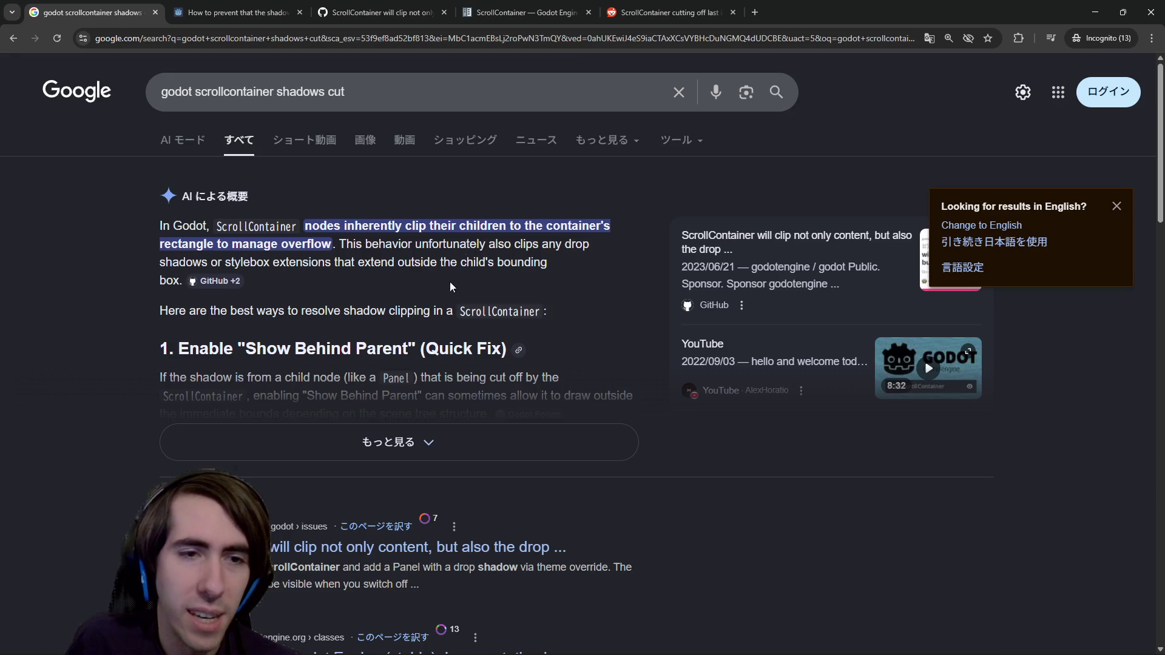
Step: Expand the AI overview with もっと見る, read its padding fixes, then minimise the browser
{"action": "left_click", "coordinate": [419, 441]}
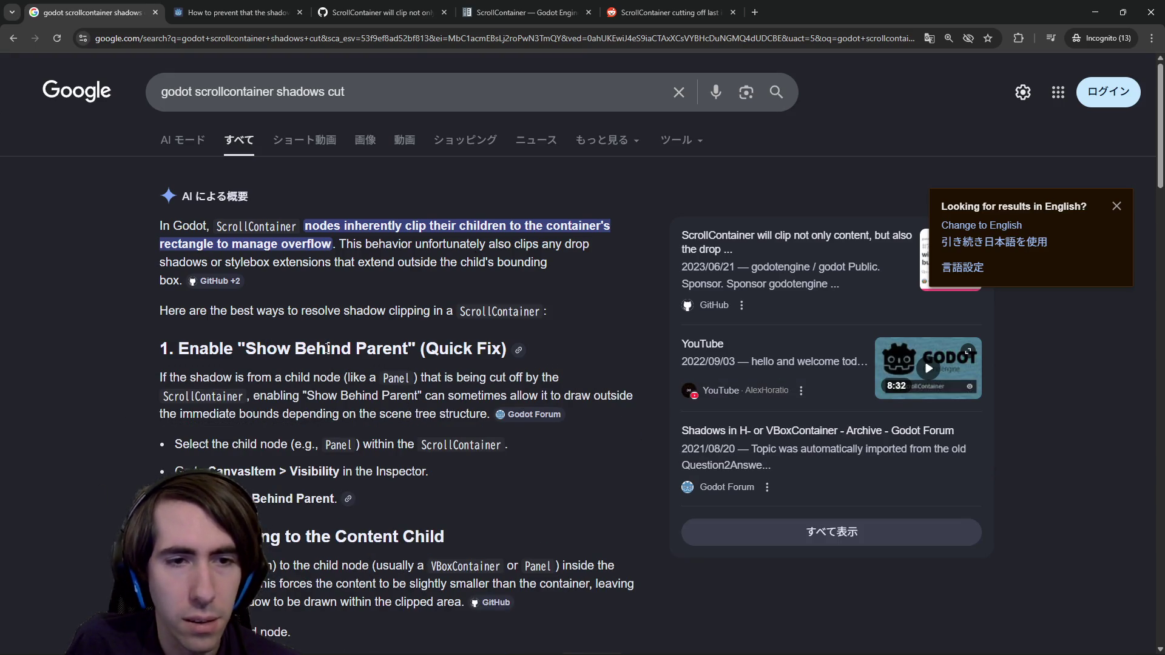
{"action": "left_click_drag", "start_coordinate": [337, 378], "coordinate": [409, 377]}
{"action": "left_click", "coordinate": [427, 377]}
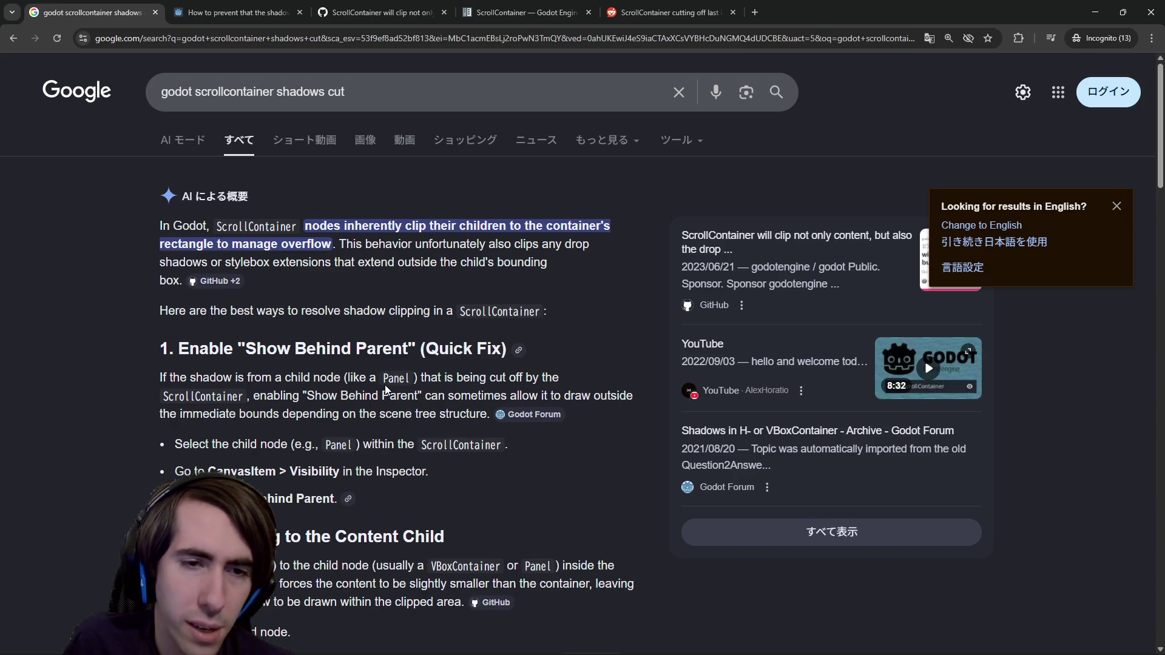
{"action": "scroll", "coordinate": [386, 389], "scroll_direction": "down", "scroll_amount": 6}
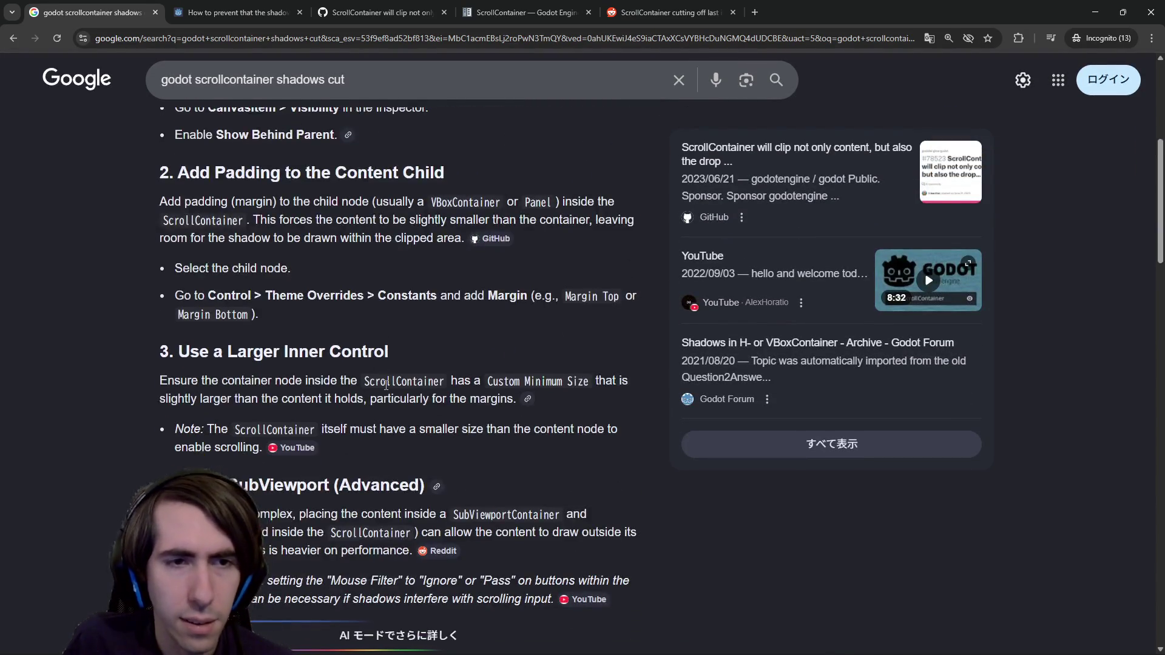
{"action": "scroll", "coordinate": [386, 384], "scroll_direction": "up", "scroll_amount": 2}
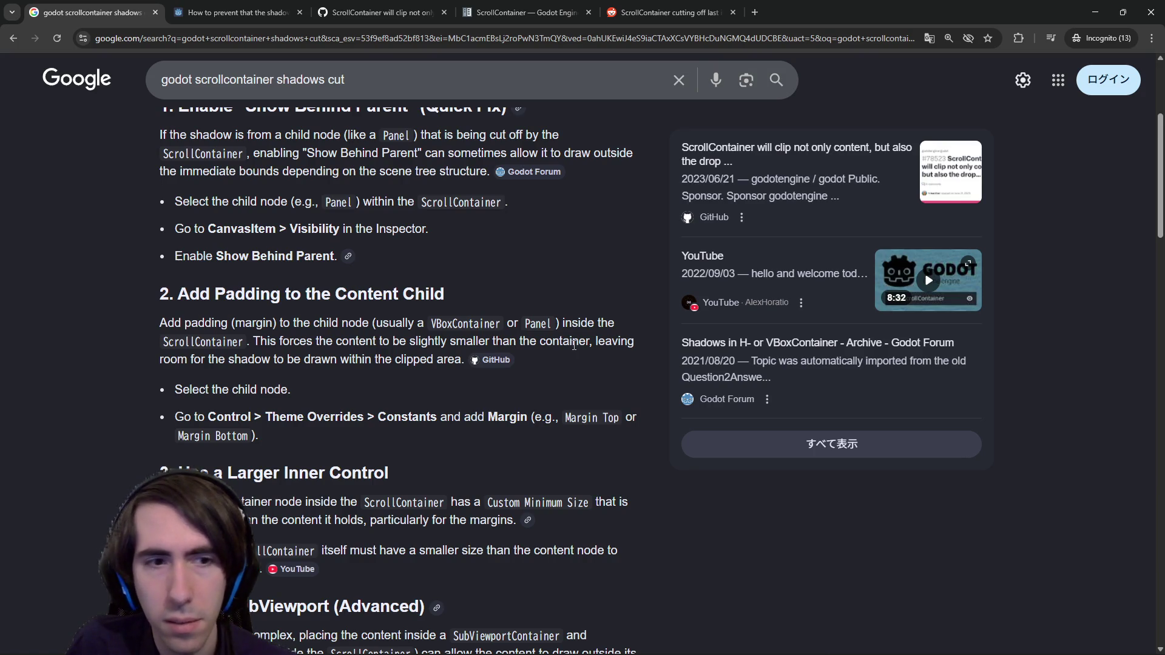
{"action": "left_click", "coordinate": [1084, 10]}
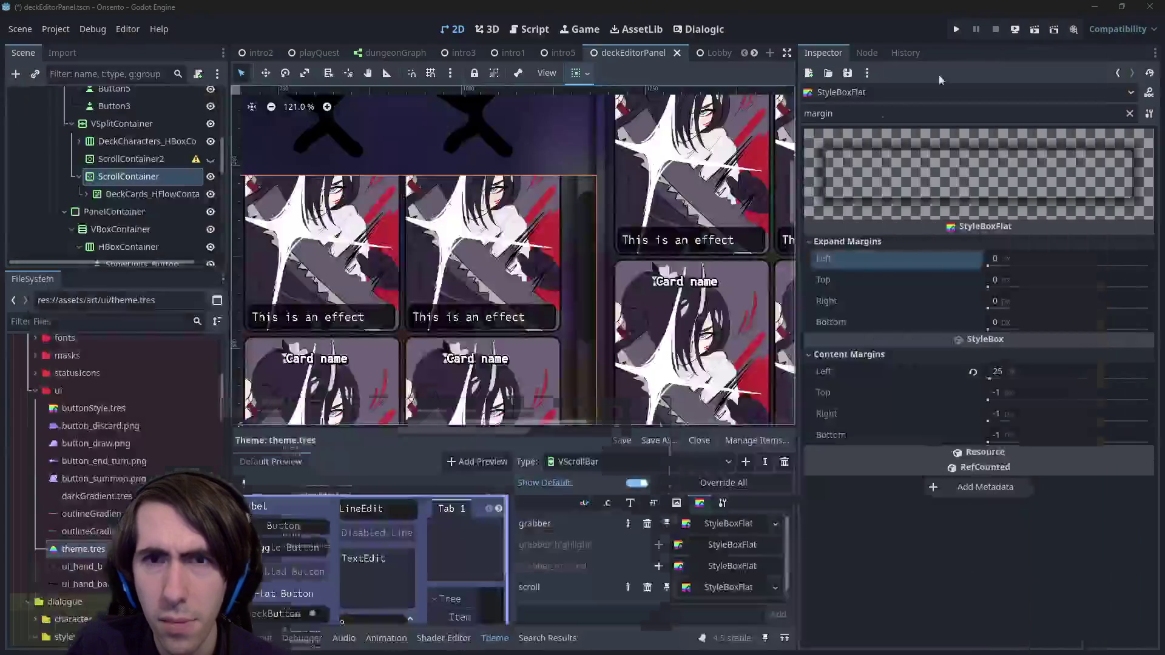
Step: Clear the 'margin' Inspector filter on the scrollbar style box and start filtering for padding
{"action": "scroll", "coordinate": [577, 268], "scroll_direction": "up", "scroll_amount": 3}
{"action": "scroll", "coordinate": [585, 291], "scroll_direction": "down", "scroll_amount": 5}
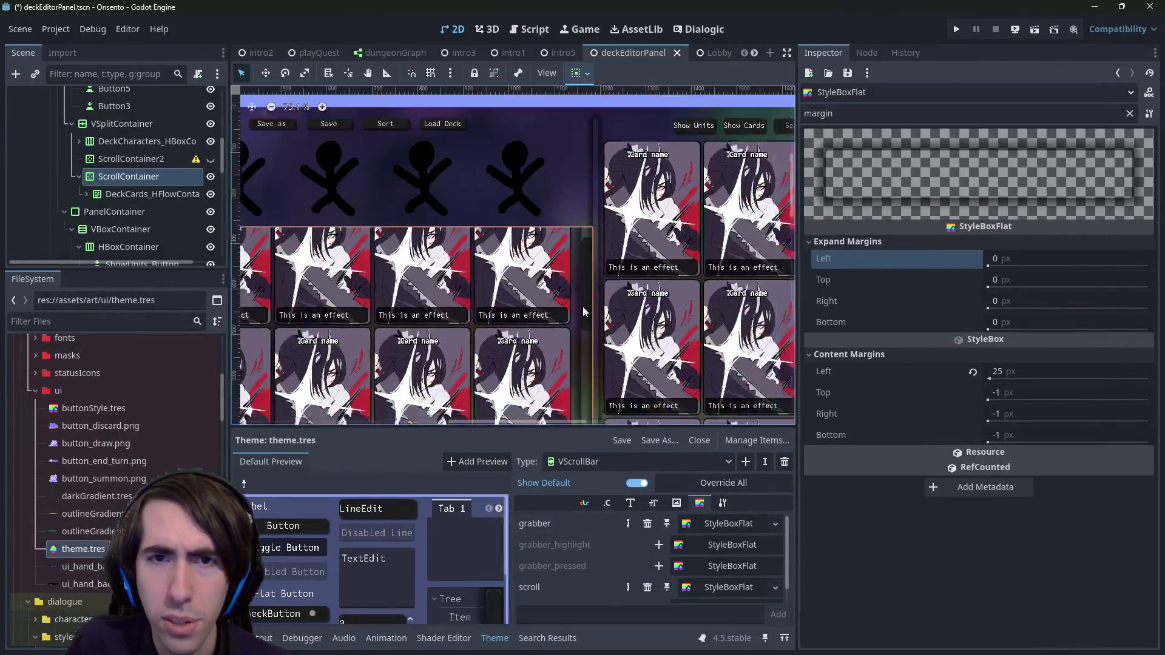
{"action": "left_click", "coordinate": [1129, 114]}
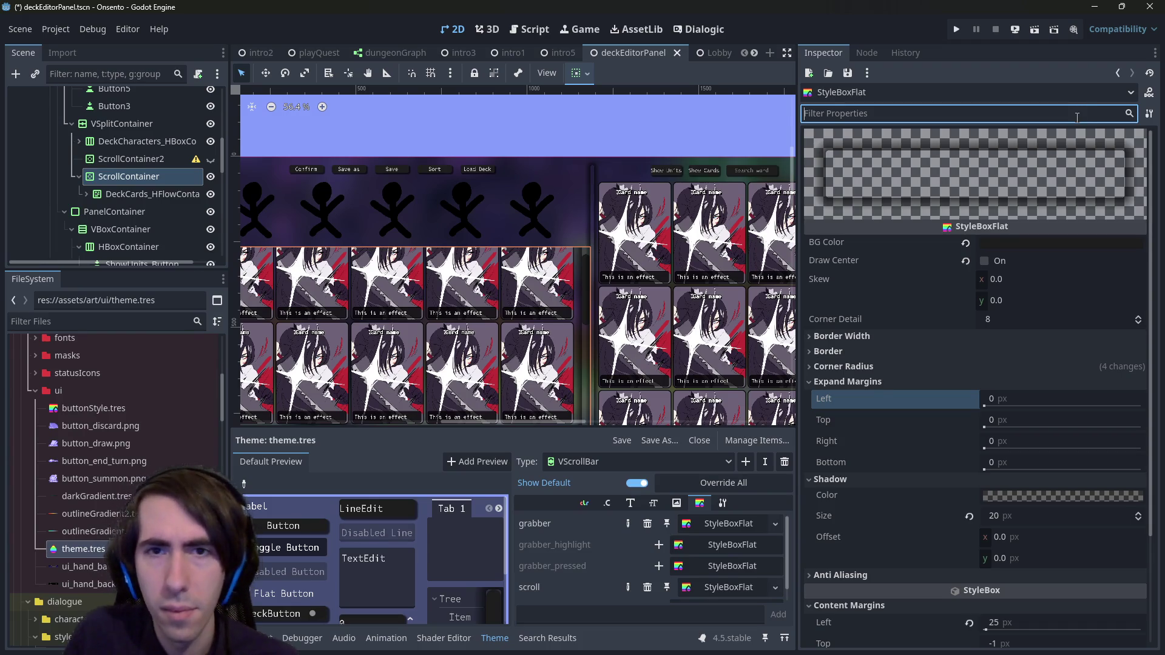
{"action": "type", "text": "padd"}
{"action": "key", "text": "BackSpace"}
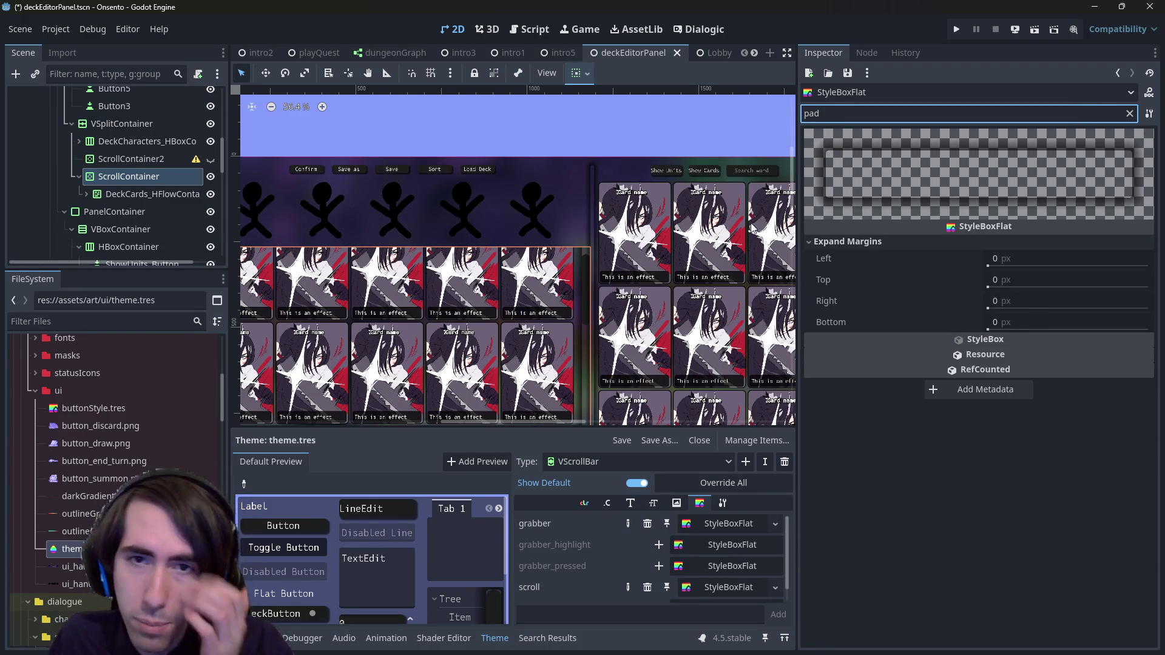
Step: Add a MarginContainer from the ScrollContainer menu, move it up, then delete it
{"action": "right_click", "coordinate": [143, 176]}
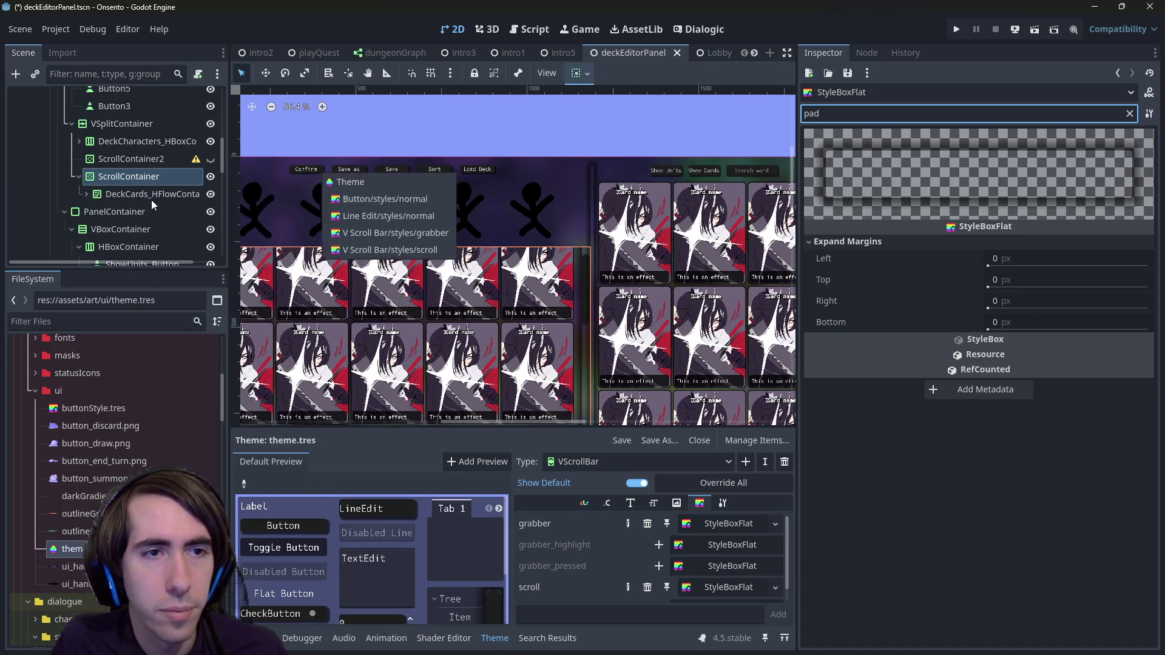
{"action": "left_click", "coordinate": [151, 199]}
{"action": "type", "text": "margin"}
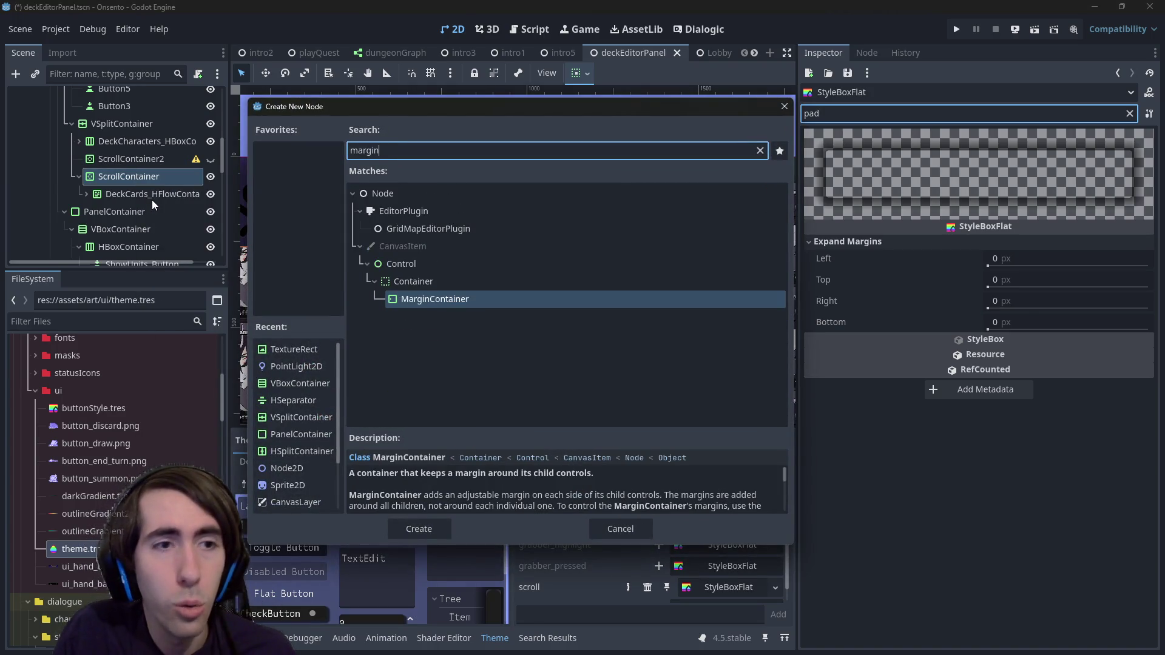
{"action": "key", "text": "Return"}
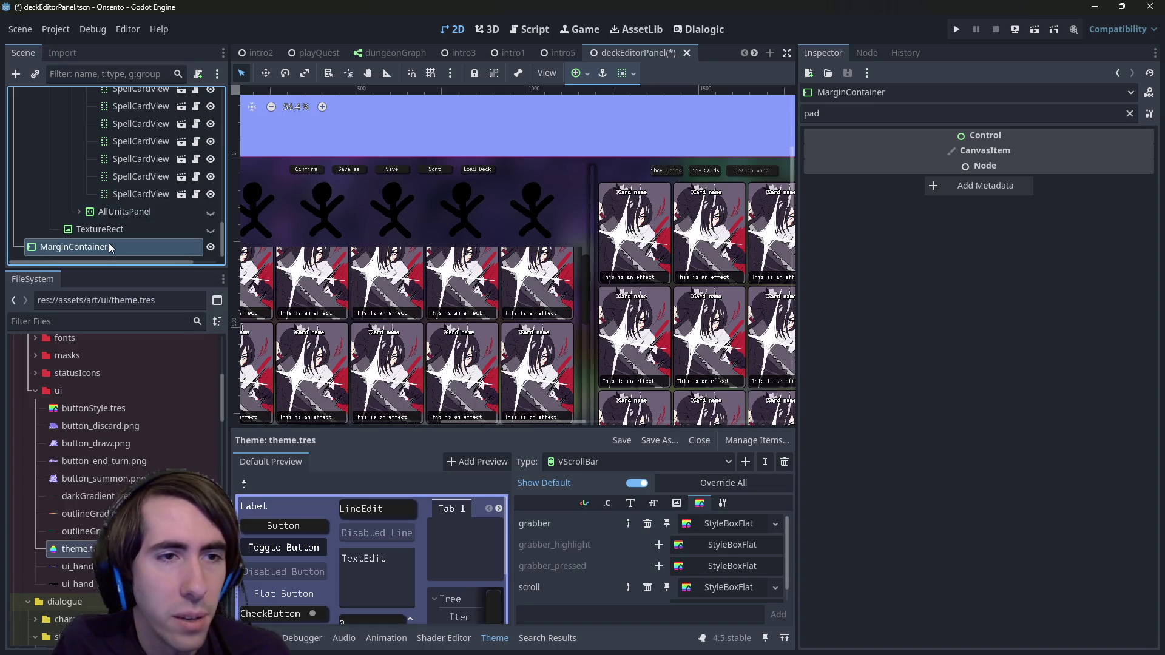
{"action": "left_click_drag", "start_coordinate": [109, 247], "coordinate": [129, 155]}
{"action": "left_click_drag", "start_coordinate": [118, 254], "coordinate": [125, 140]}
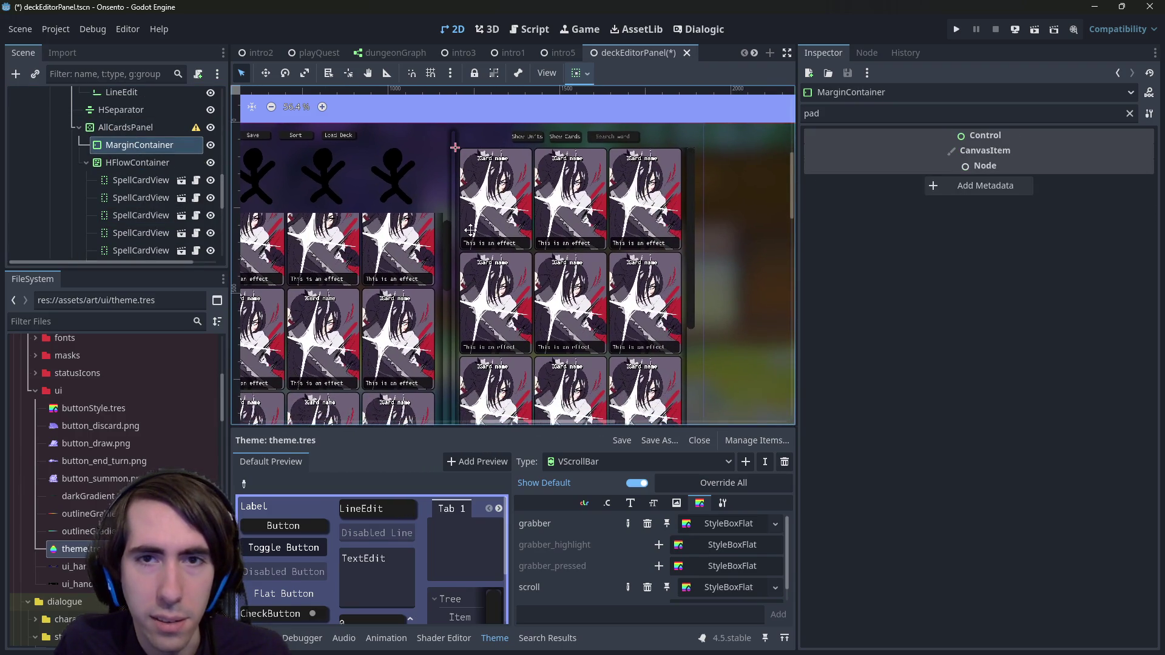
{"action": "key", "text": "Delete"}
{"action": "key", "text": "Return"}
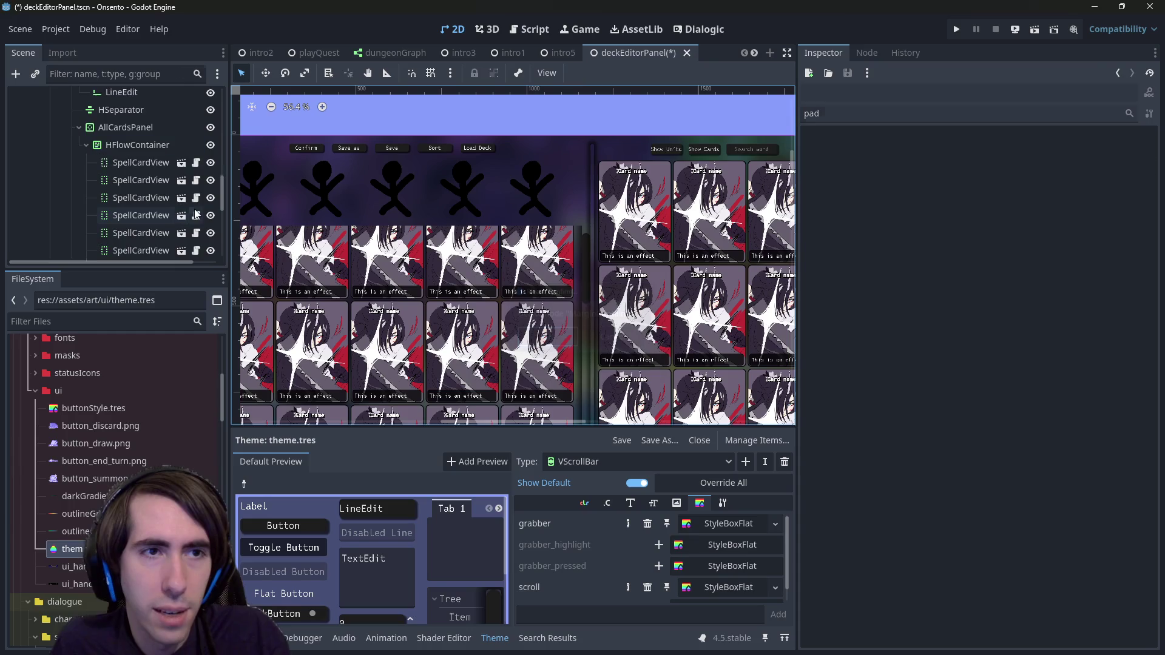
Step: Add a new MarginContainer child to DeckCards_HFlowContainer and move it into the deck ScrollContainer
{"action": "left_click", "coordinate": [80, 211]}
{"action": "left_click", "coordinate": [81, 211]}
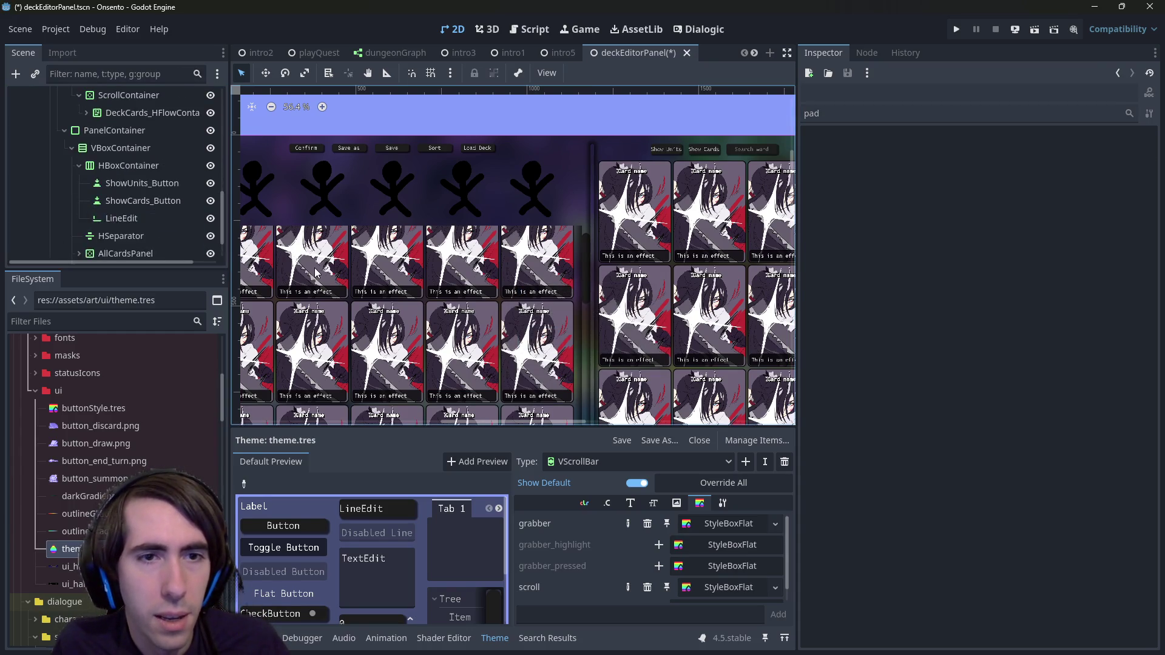
{"action": "left_click", "coordinate": [313, 267]}
{"action": "right_click", "coordinate": [112, 116]}
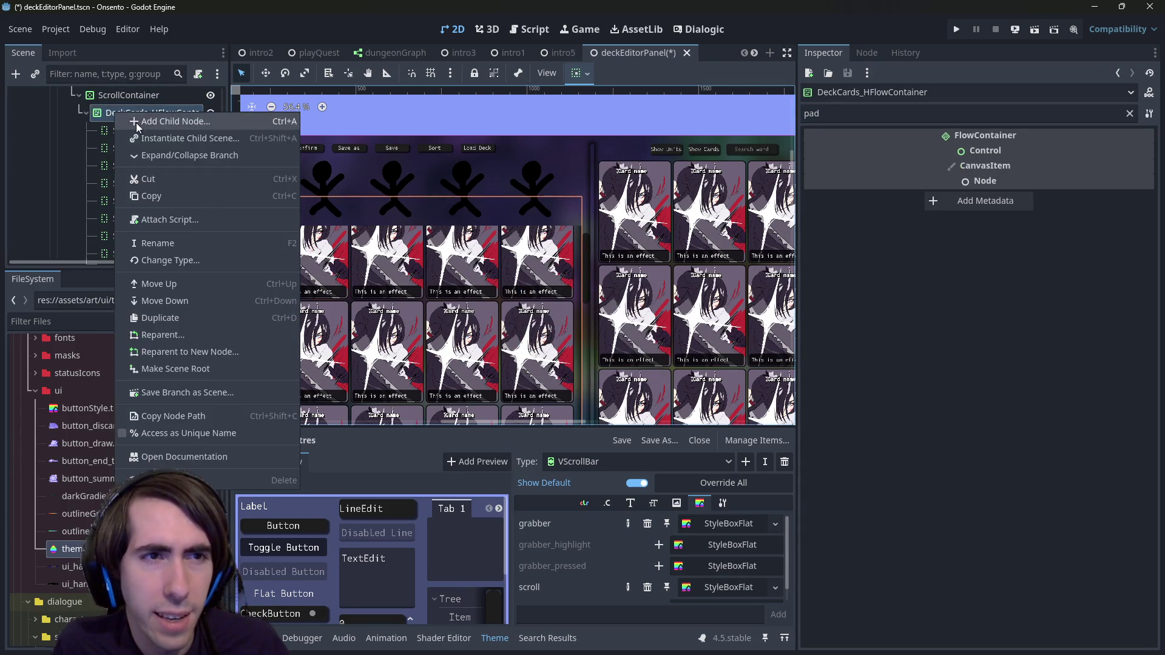
{"action": "left_click", "coordinate": [223, 117]}
{"action": "key", "text": "Return"}
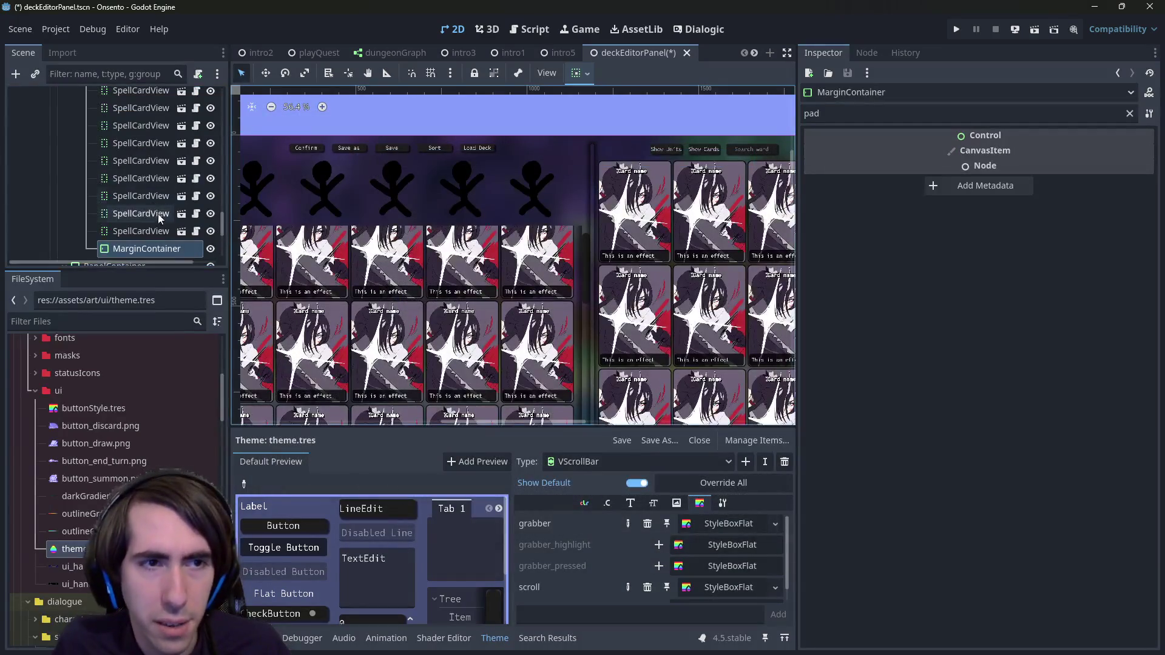
{"action": "mouse_move", "coordinate": [151, 241]}
{"action": "left_mouse_down"}
{"action": "mouse_move", "coordinate": [125, 159]}
{"action": "mouse_move", "coordinate": [139, 185]}
{"action": "left_mouse_up"}
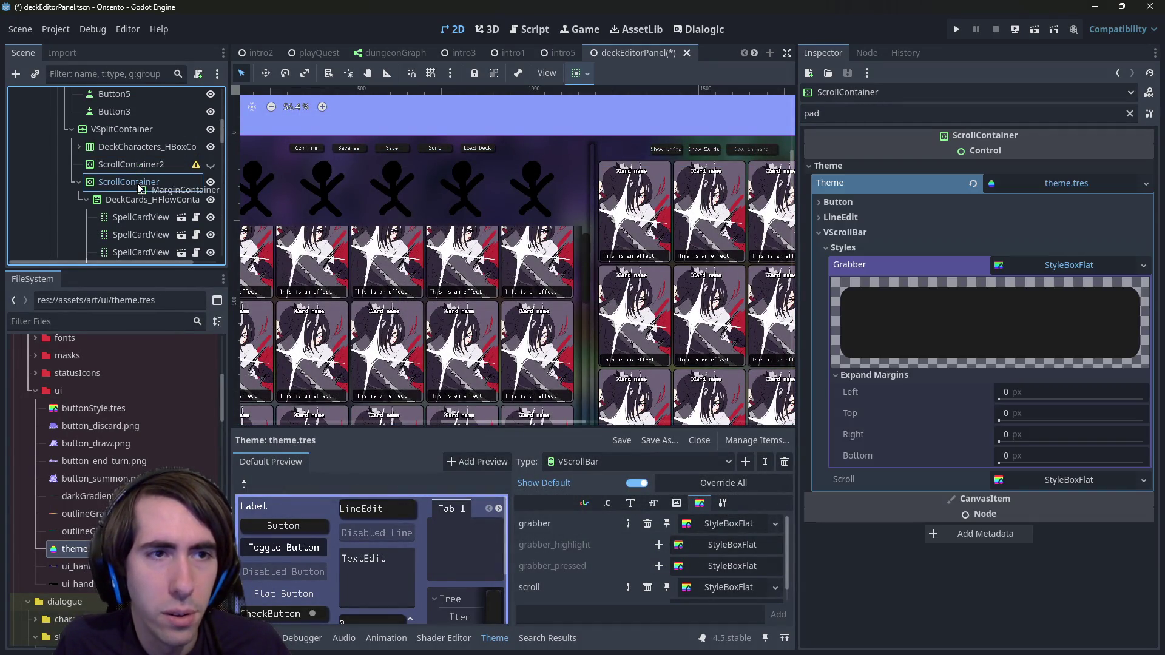
{"action": "left_click", "coordinate": [139, 199]}
{"action": "left_click", "coordinate": [580, 73]}
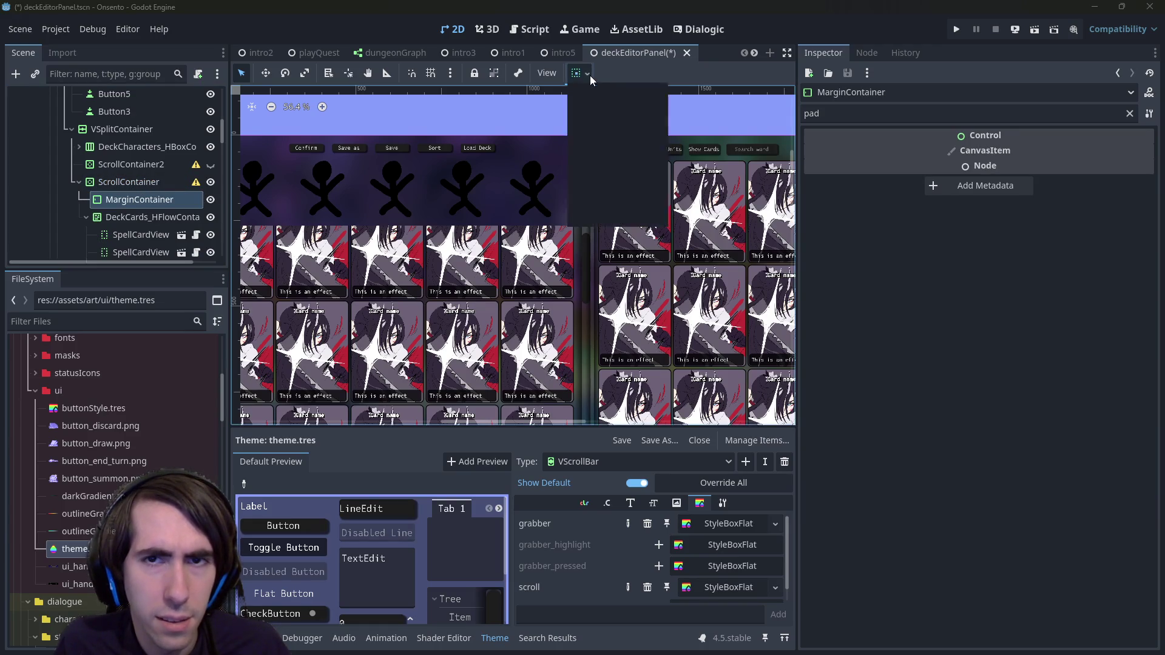
Step: Make the MarginContainer expand horizontally and move DeckCards_HFlowContainer into it
{"action": "left_click", "coordinate": [648, 142]}
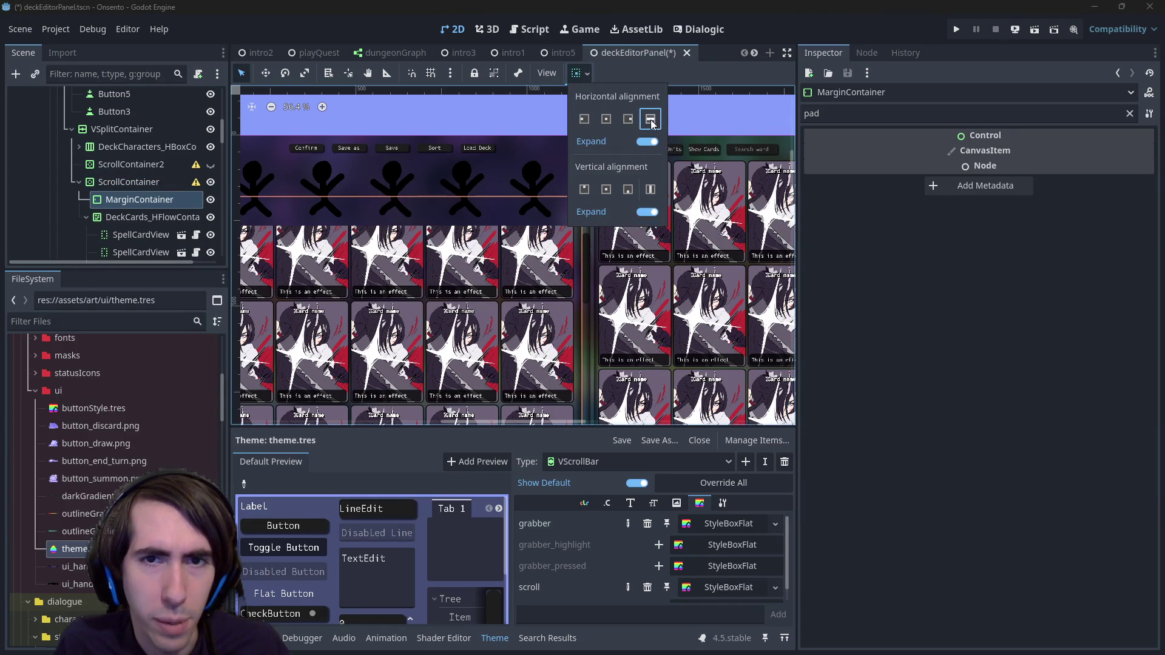
{"action": "left_click", "coordinate": [133, 224]}
{"action": "mouse_move", "coordinate": [135, 228]}
{"action": "left_mouse_down"}
{"action": "mouse_move", "coordinate": [118, 219]}
{"action": "mouse_move", "coordinate": [127, 202]}
{"action": "left_mouse_up"}
{"action": "left_click", "coordinate": [127, 202]}
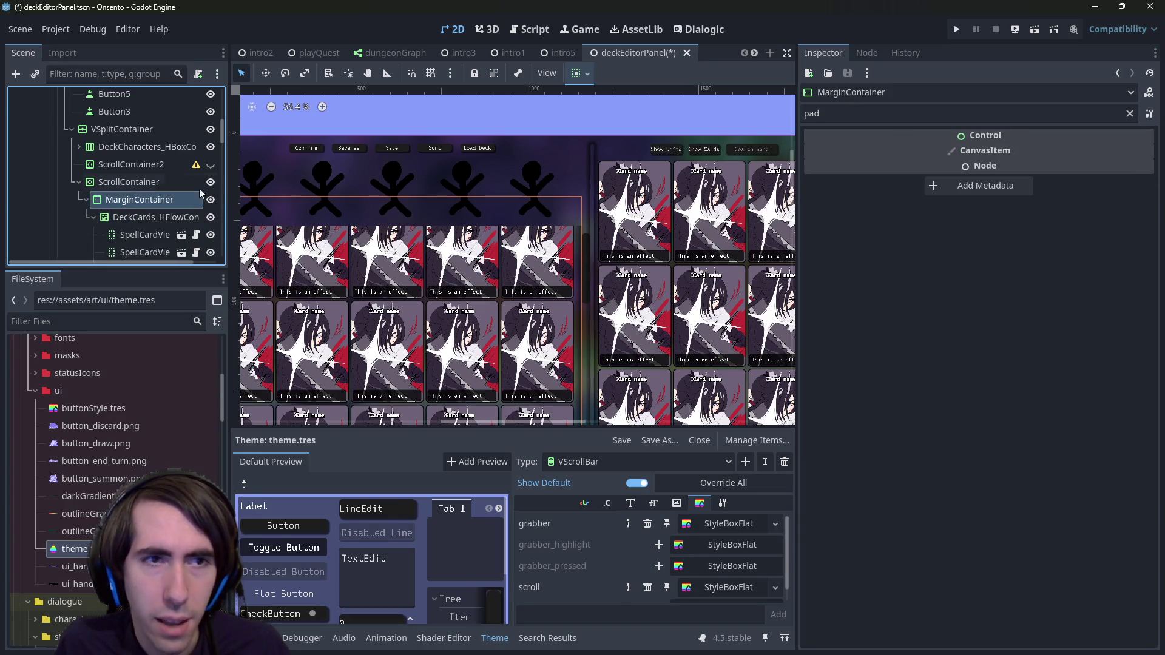
Step: Enable the MarginContainer's left margin theme override and try adjusting its value
{"action": "left_click", "coordinate": [1129, 114]}
{"action": "left_click", "coordinate": [1010, 152]}
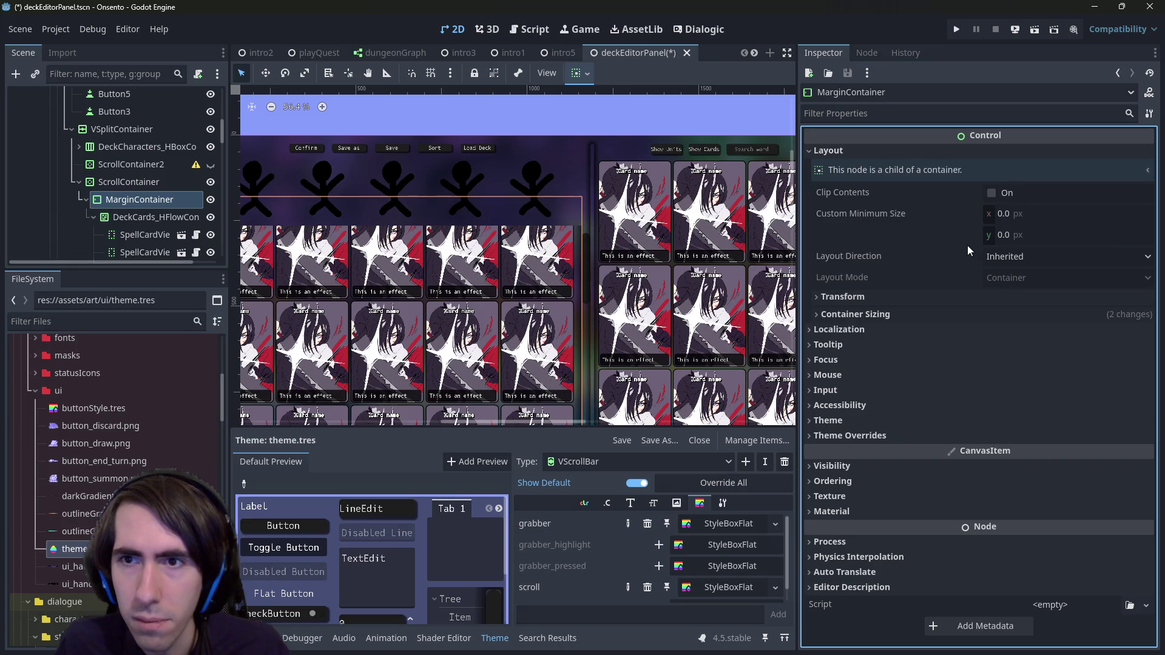
{"action": "mouse_move", "coordinate": [922, 263]}
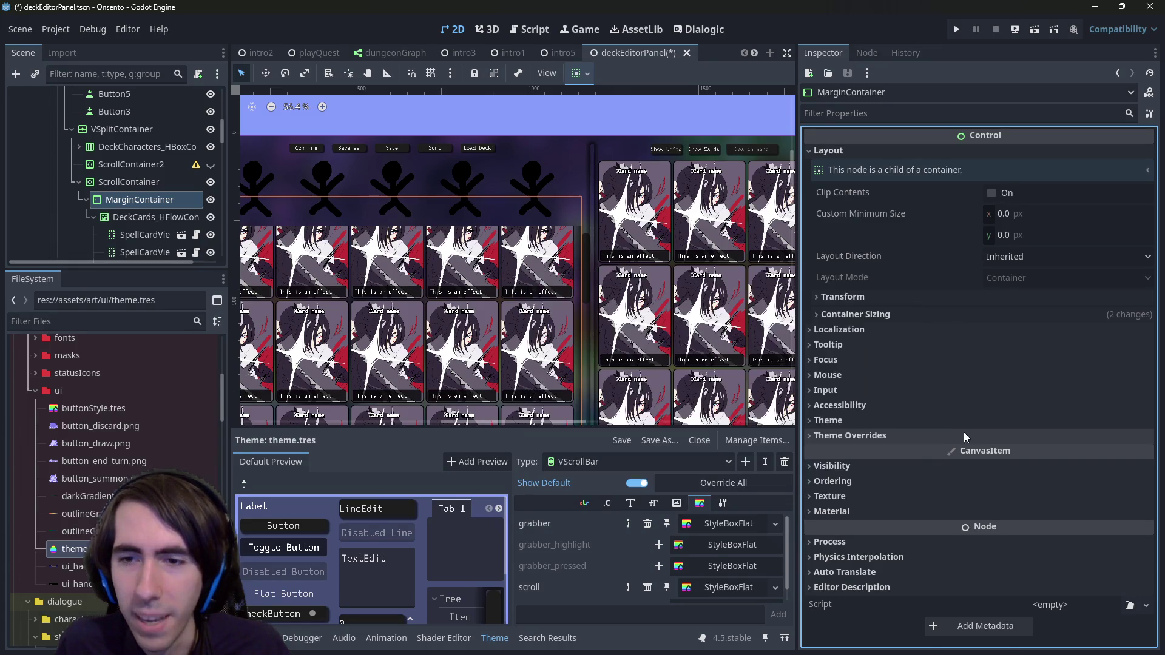
{"action": "left_click", "coordinate": [970, 434]}
{"action": "left_click", "coordinate": [894, 435]}
{"action": "left_click", "coordinate": [894, 435]}
{"action": "left_click", "coordinate": [896, 452]}
{"action": "mouse_move", "coordinate": [1031, 468]}
{"action": "left_mouse_down"}
{"action": "mouse_move", "coordinate": [1062, 468]}
{"action": "mouse_move", "coordinate": [1025, 468]}
{"action": "mouse_move", "coordinate": [1032, 489]}
{"action": "mouse_move", "coordinate": [1050, 489]}
{"action": "mouse_move", "coordinate": [1068, 511]}
{"action": "left_mouse_up"}
Step: Try a bottom margin of 190, then undo the margin overrides back to 0
{"action": "scroll", "coordinate": [589, 230], "scroll_direction": "up", "scroll_amount": 5}
{"action": "scroll", "coordinate": [588, 231], "scroll_direction": "up", "scroll_amount": 3}
{"action": "left_click", "coordinate": [1031, 532]}
{"action": "type", "text": "190"}
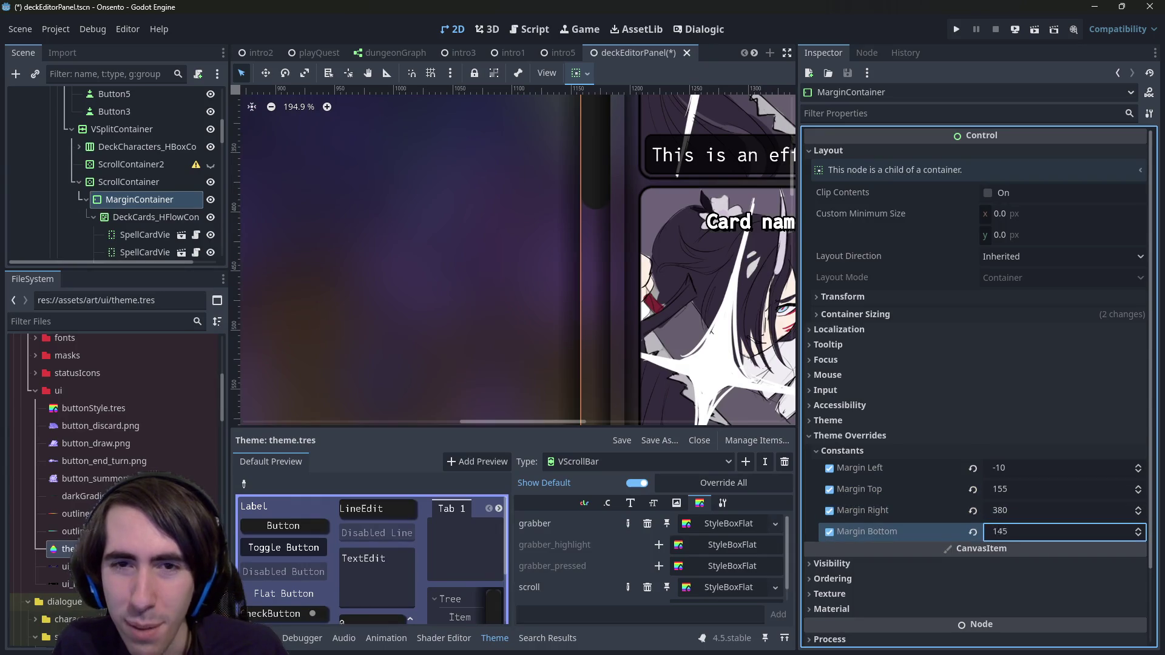
{"action": "scroll", "coordinate": [476, 299], "scroll_direction": "down", "scroll_amount": 5}
{"action": "scroll", "coordinate": [625, 282], "scroll_direction": "down", "scroll_amount": 4}
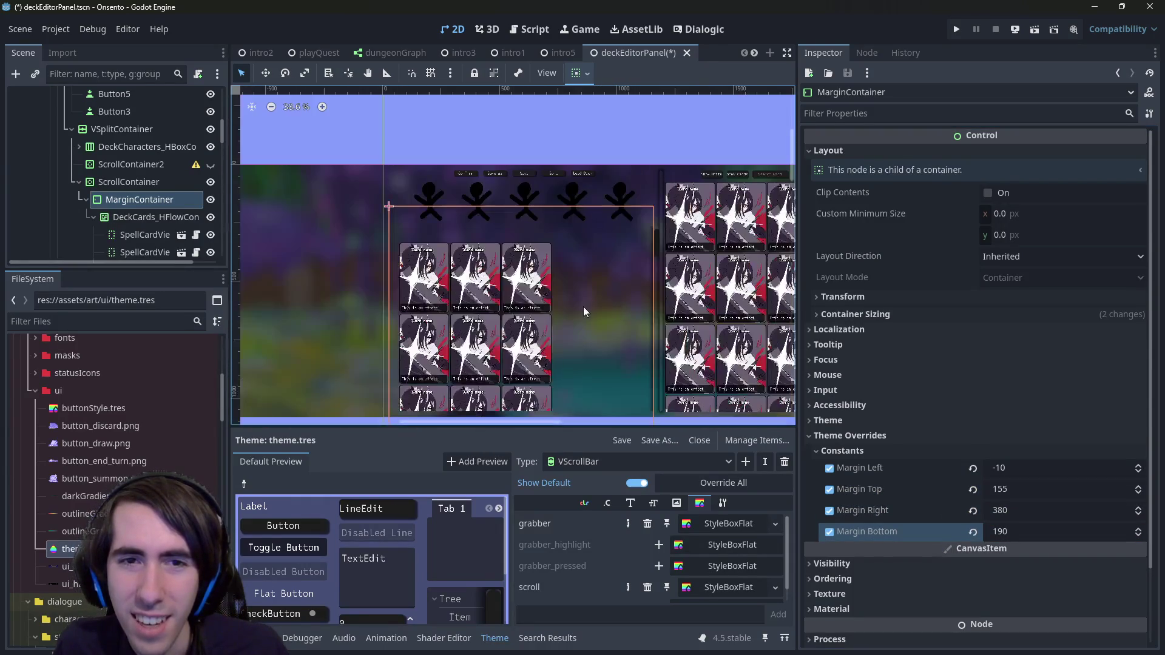
{"action": "scroll", "coordinate": [671, 257], "scroll_direction": "up", "scroll_amount": 3}
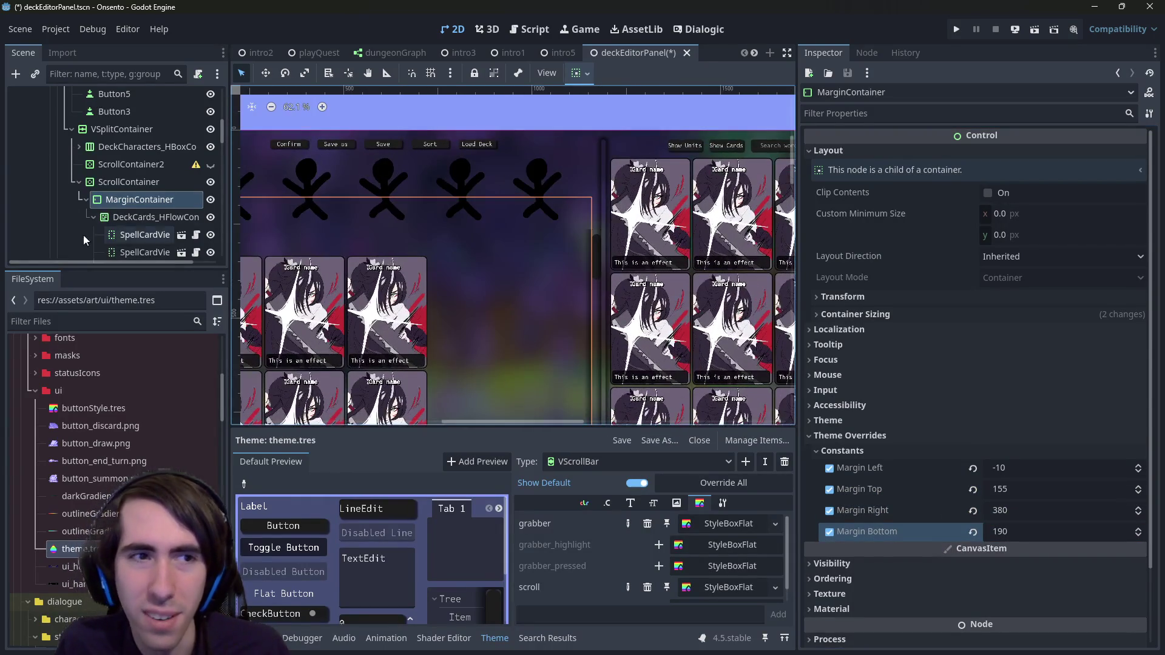
{"action": "key", "text": "ctrl+z"}
{"action": "key", "text": "ctrl+z"}
{"action": "key", "text": "ctrl+z"}
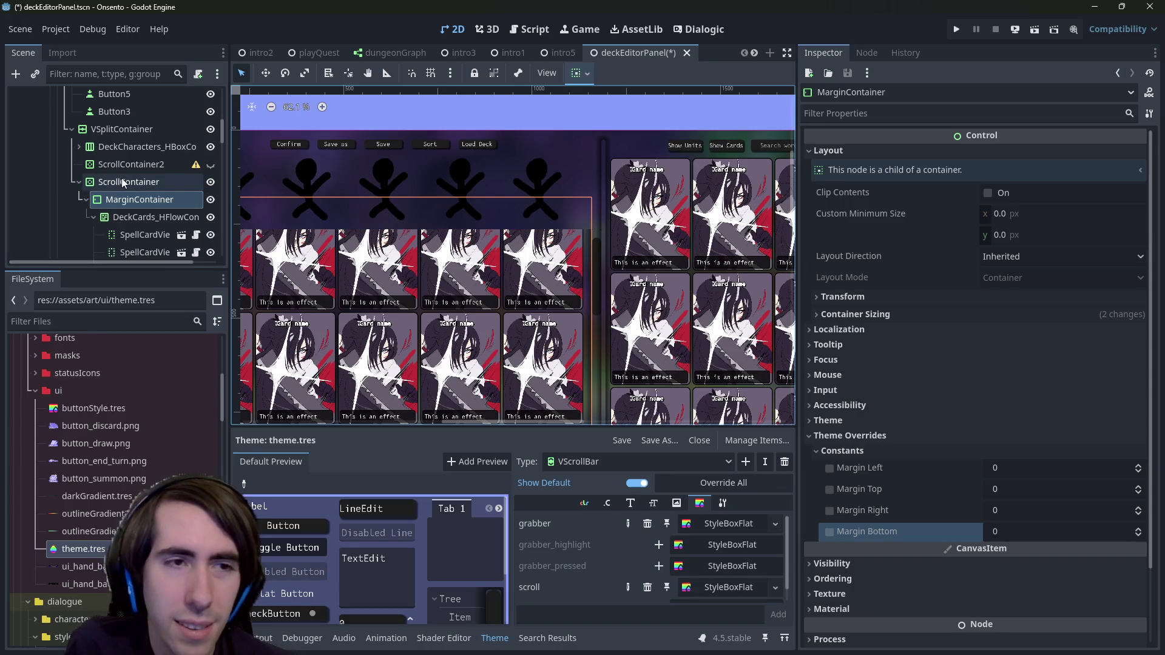
{"action": "left_click", "coordinate": [120, 180]}
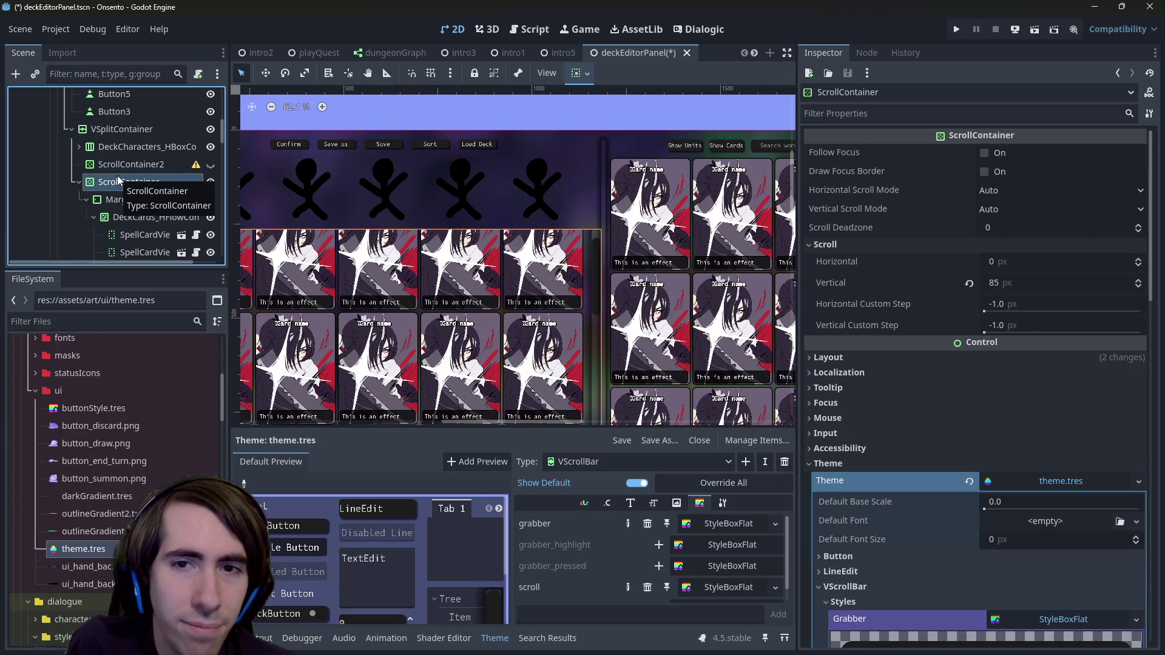
Step: Move the card grid back under ScrollContainer and nest ScrollContainer inside MarginContainer
{"action": "left_click", "coordinate": [143, 198]}
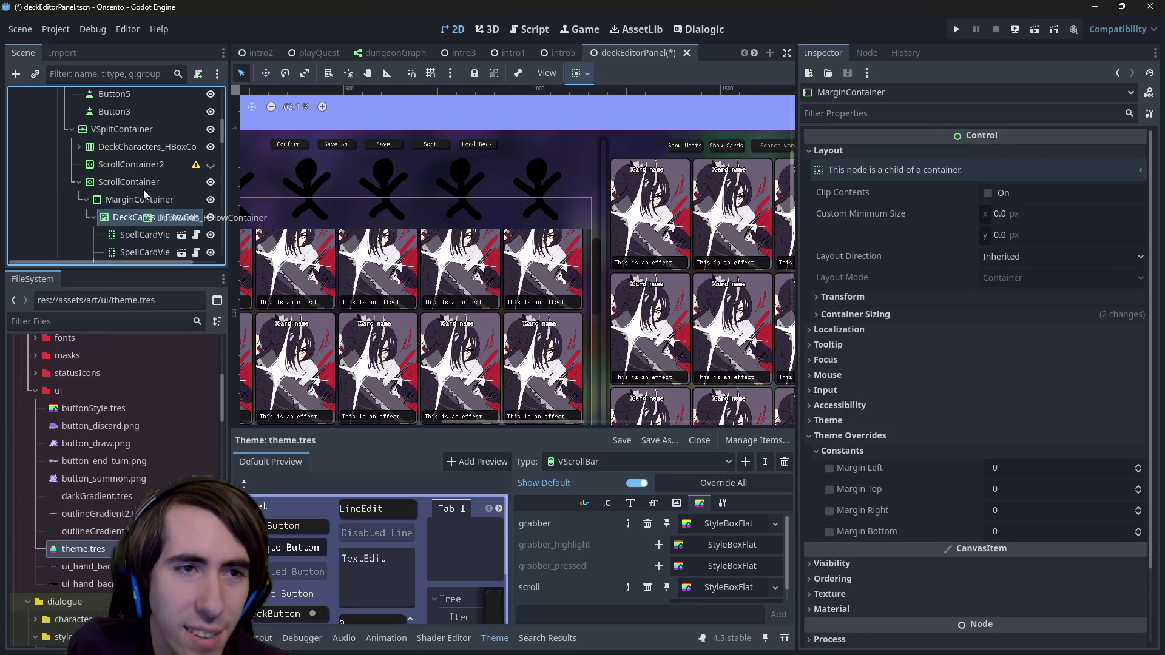
{"action": "mouse_move", "coordinate": [143, 193]}
{"action": "left_mouse_down"}
{"action": "mouse_move", "coordinate": [137, 174]}
{"action": "mouse_move", "coordinate": [137, 185]}
{"action": "left_mouse_up"}
{"action": "left_click", "coordinate": [140, 180]}
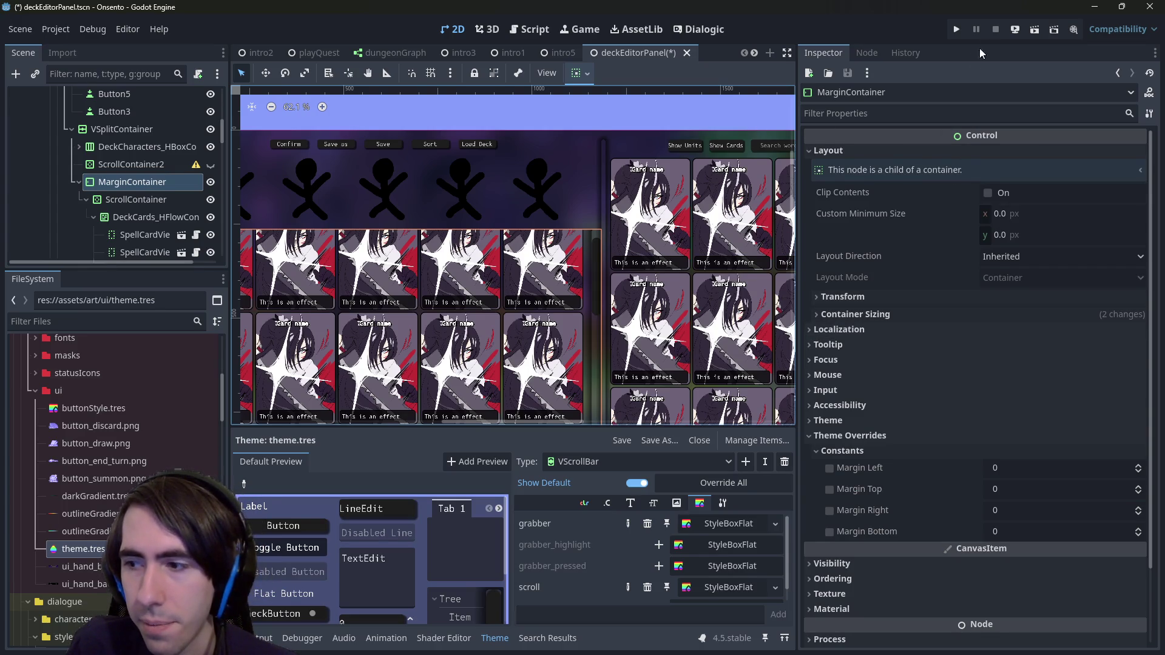
Step: Turn on Show Behind Parent for the MarginContainer via the 'show' property filter
{"action": "left_click", "coordinate": [1012, 112]}
{"action": "type", "text": "show"}
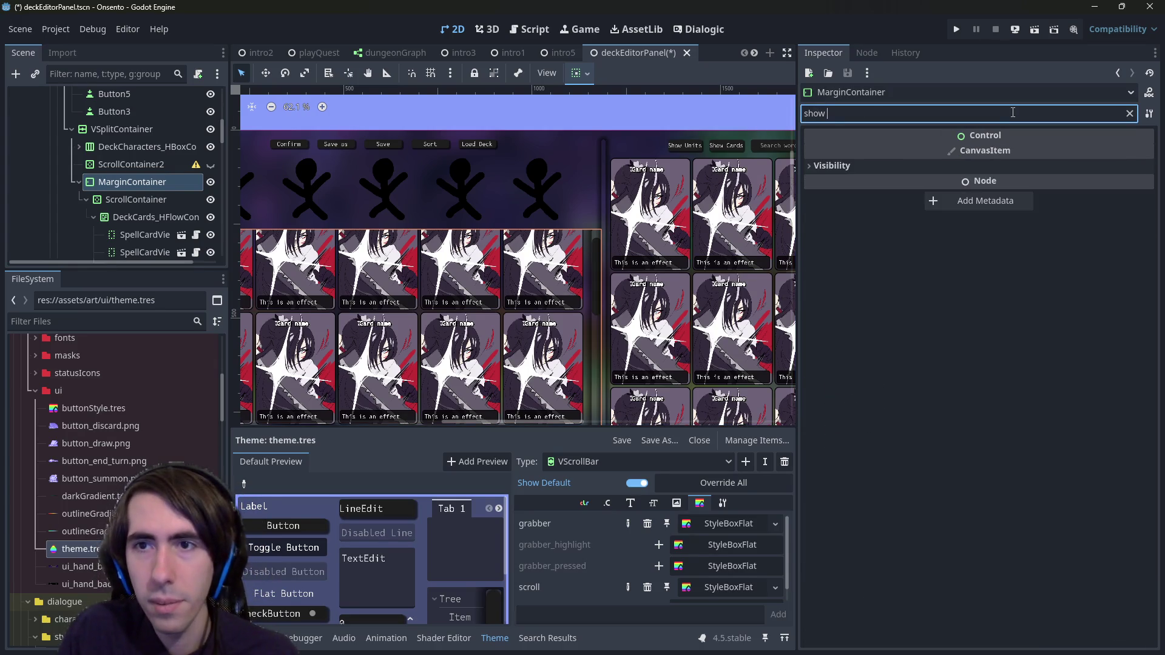
{"action": "left_click", "coordinate": [958, 166]}
{"action": "left_click", "coordinate": [1000, 187]}
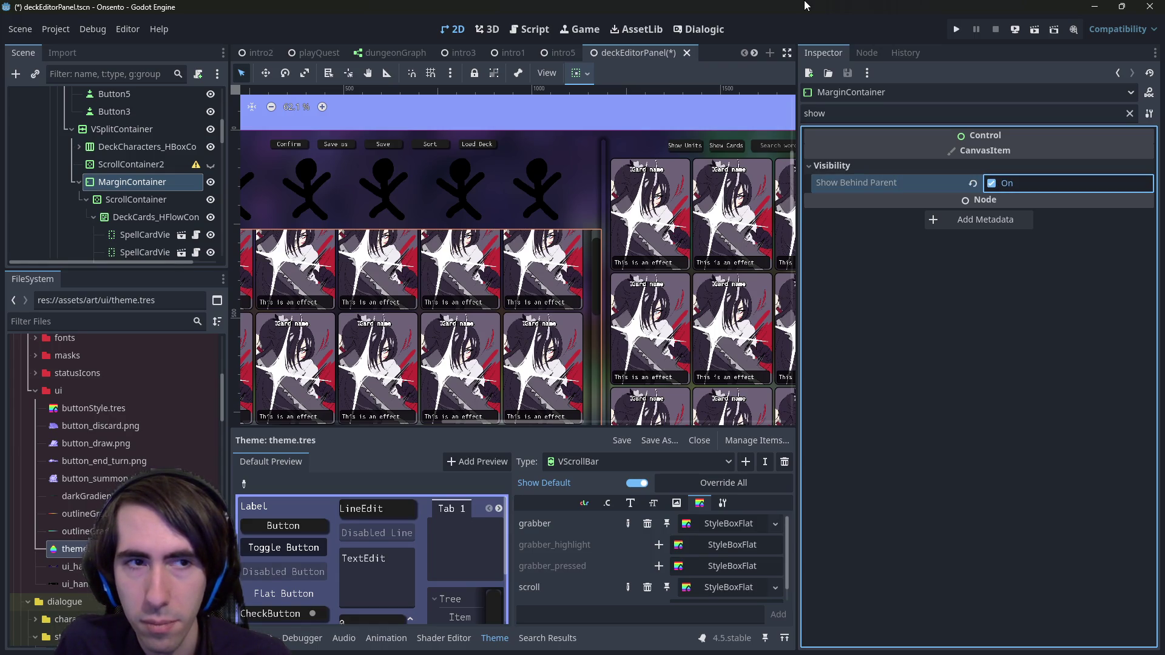
{"action": "left_click", "coordinate": [1008, 185]}
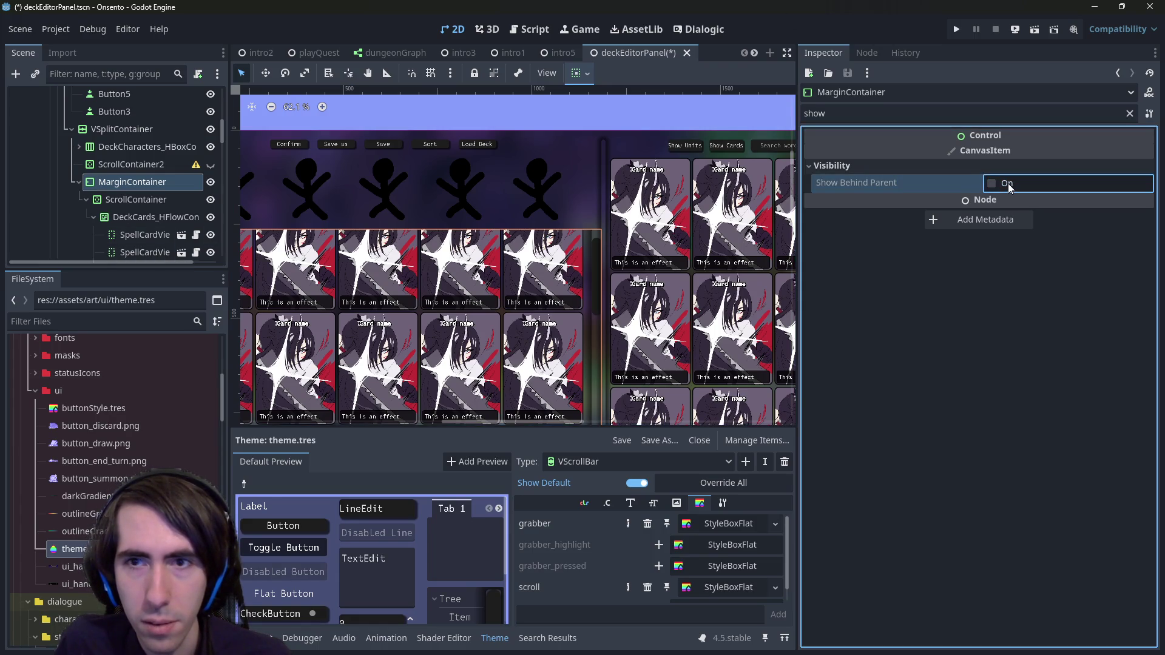
{"action": "left_click", "coordinate": [996, 187]}
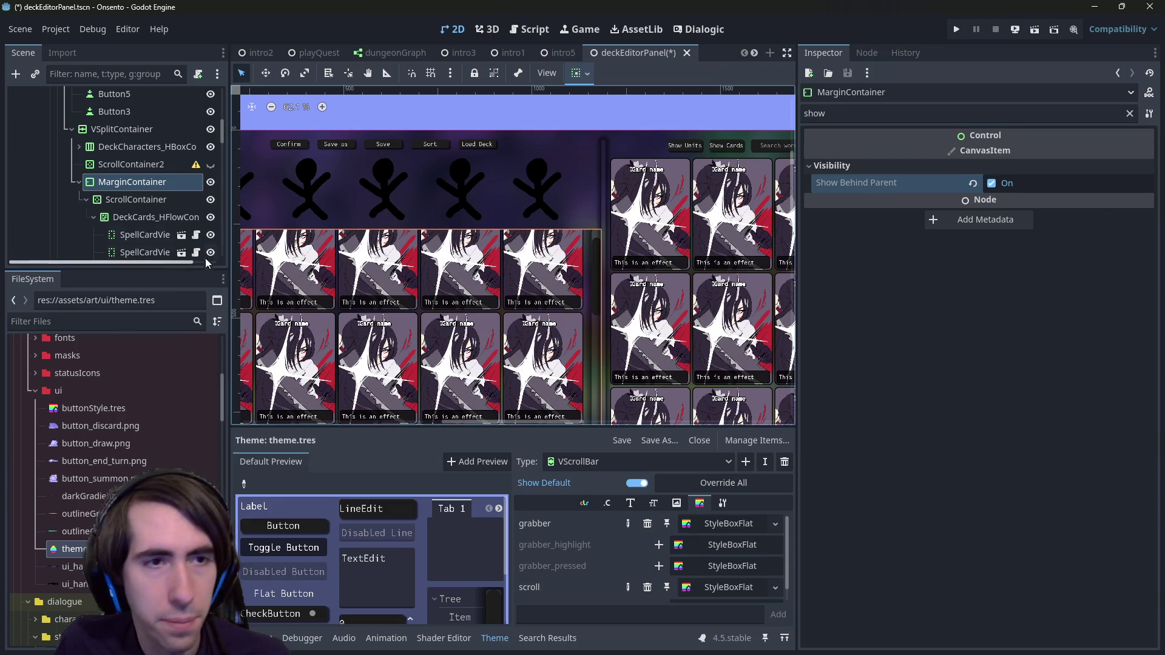
Step: Review the ScrollContainer's sizing and visibility settings, then clear the property filter
{"action": "left_click", "coordinate": [148, 202]}
{"action": "left_click", "coordinate": [581, 73]}
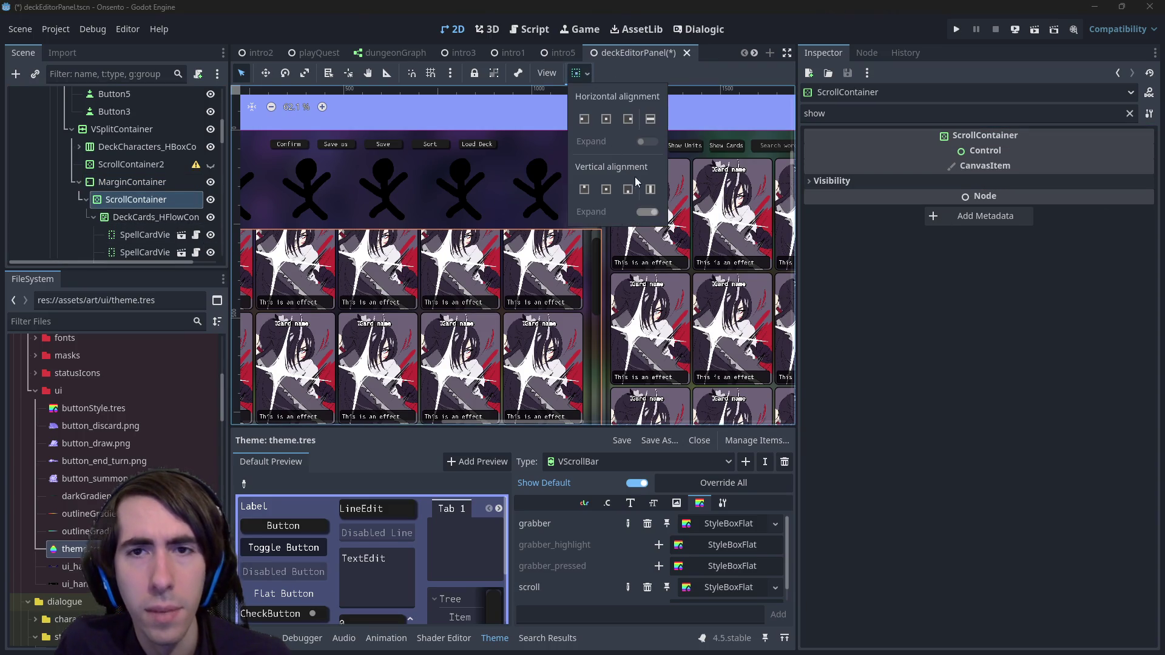
{"action": "left_click", "coordinate": [861, 186]}
{"action": "left_click", "coordinate": [862, 183]}
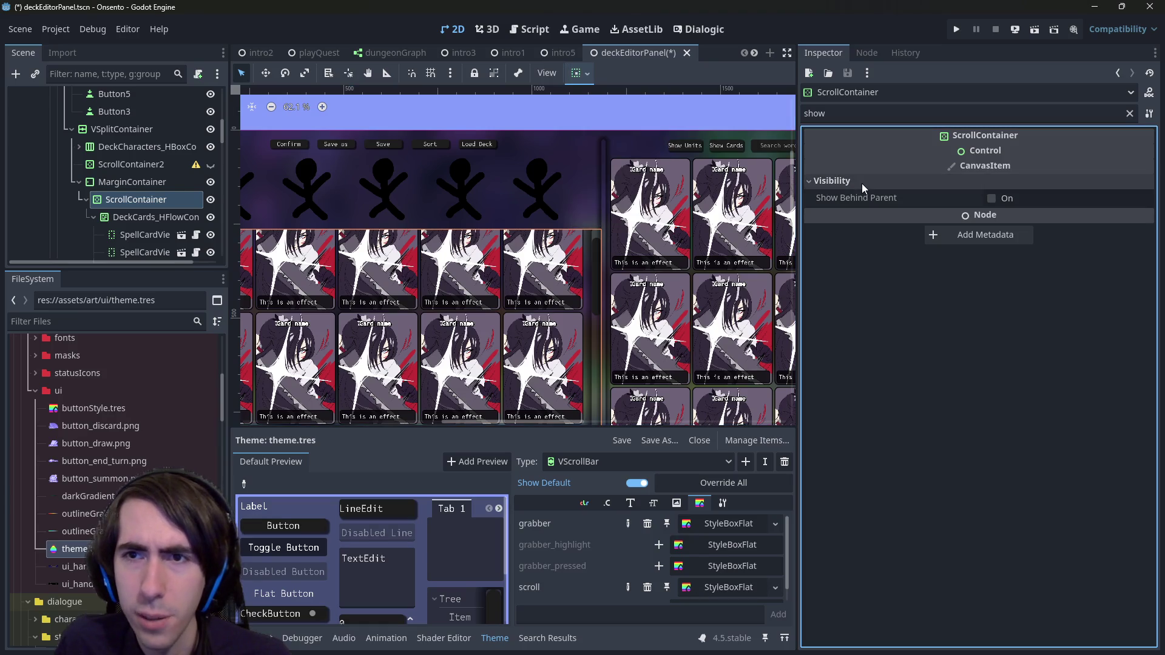
{"action": "left_click", "coordinate": [143, 186]}
{"action": "left_click", "coordinate": [133, 201]}
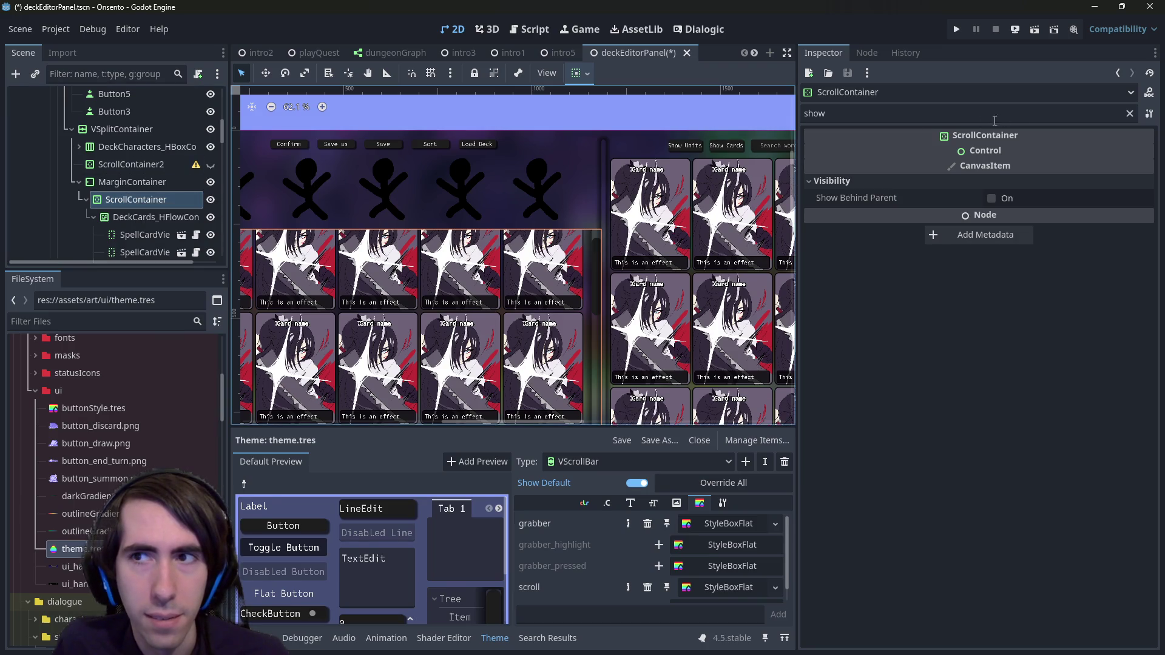
{"action": "left_click", "coordinate": [1129, 114]}
{"action": "scroll", "coordinate": [623, 284], "scroll_direction": "down", "scroll_amount": 3}
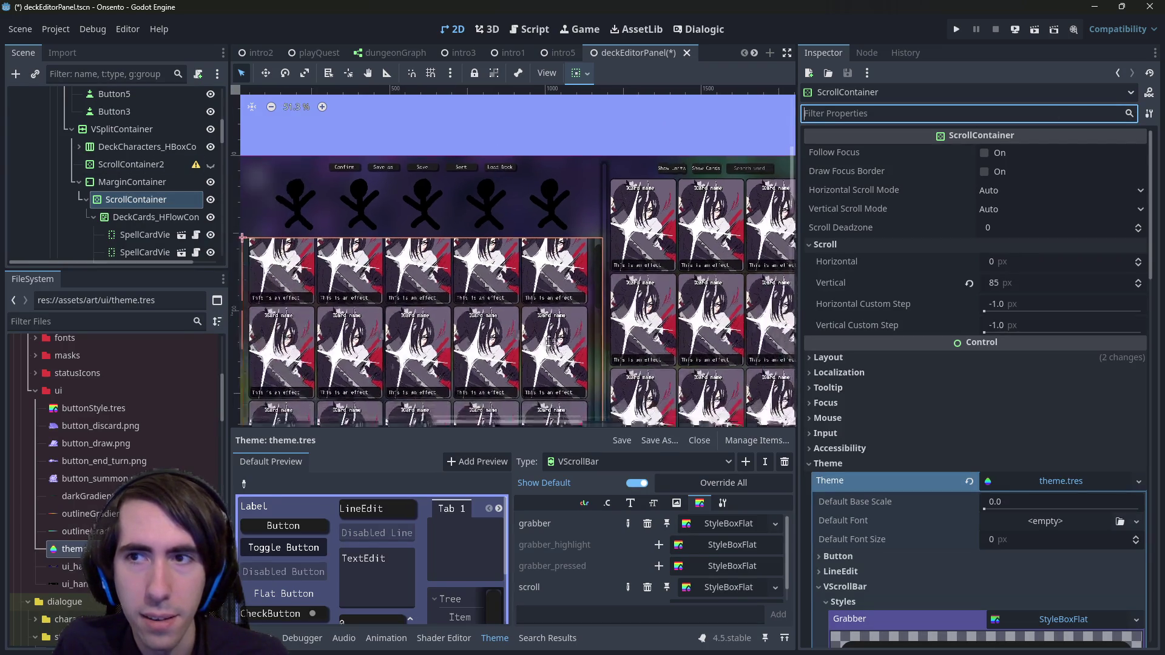
Step: Set the MarginContainer's left margin to 65 and right margin to 110
{"action": "left_click", "coordinate": [132, 182]}
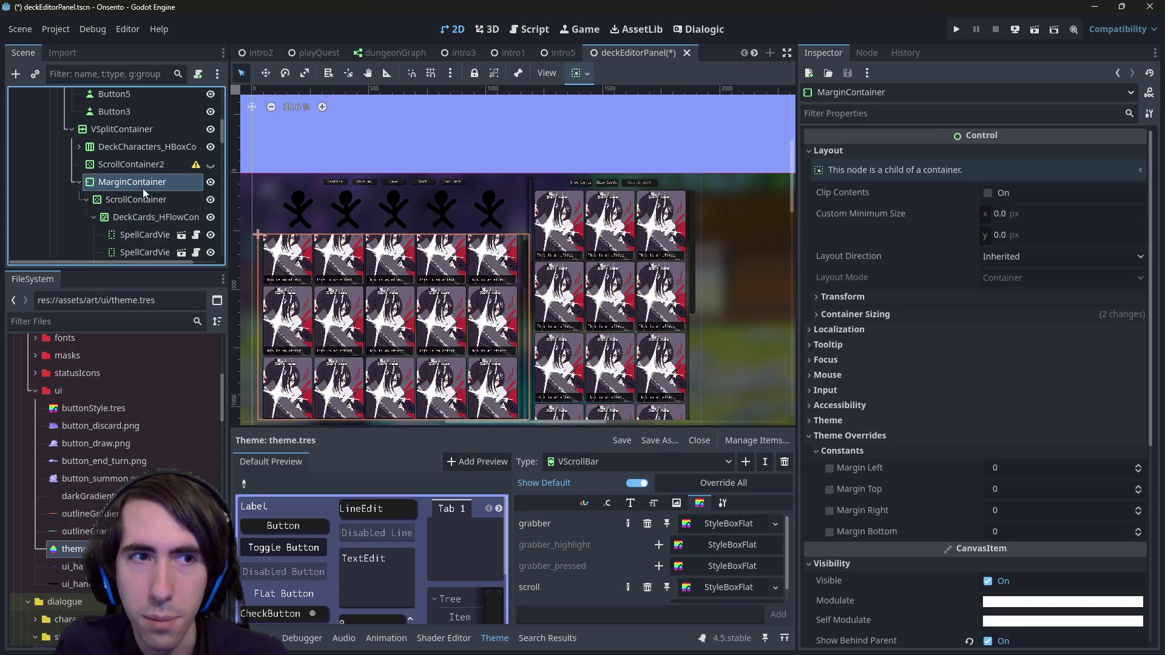
{"action": "scroll", "coordinate": [974, 383], "scroll_direction": "down", "scroll_amount": 5}
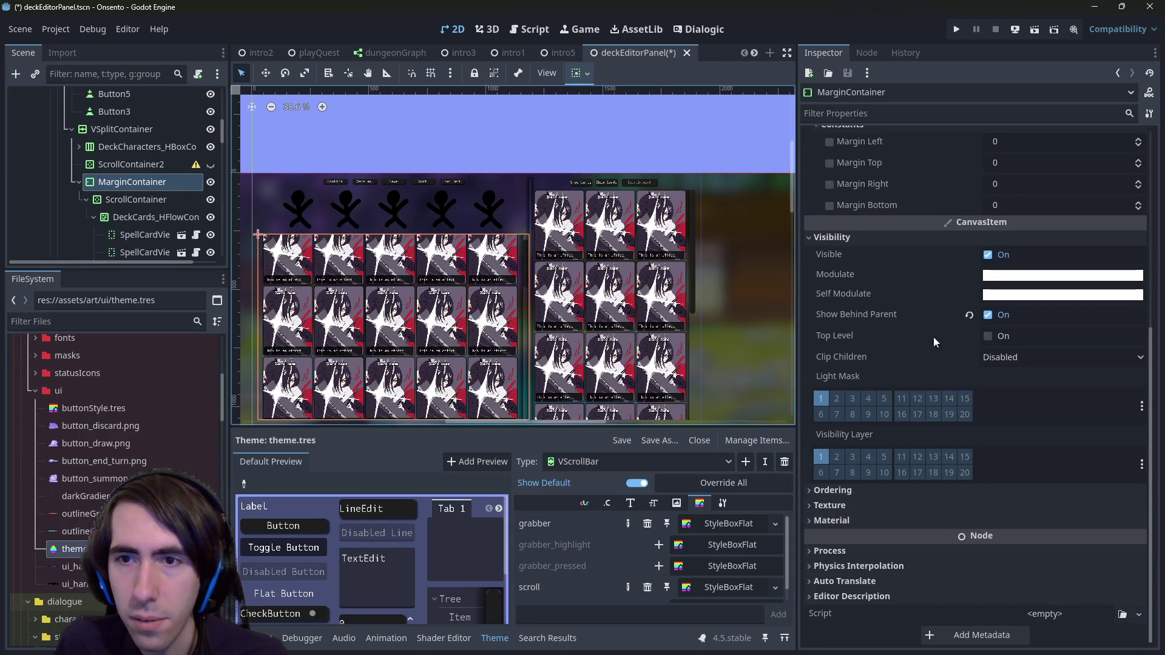
{"action": "scroll", "coordinate": [924, 242], "scroll_direction": "up", "scroll_amount": 4}
{"action": "left_click", "coordinate": [1003, 337]}
{"action": "type", "text": "65"}
{"action": "key", "text": "Return"}
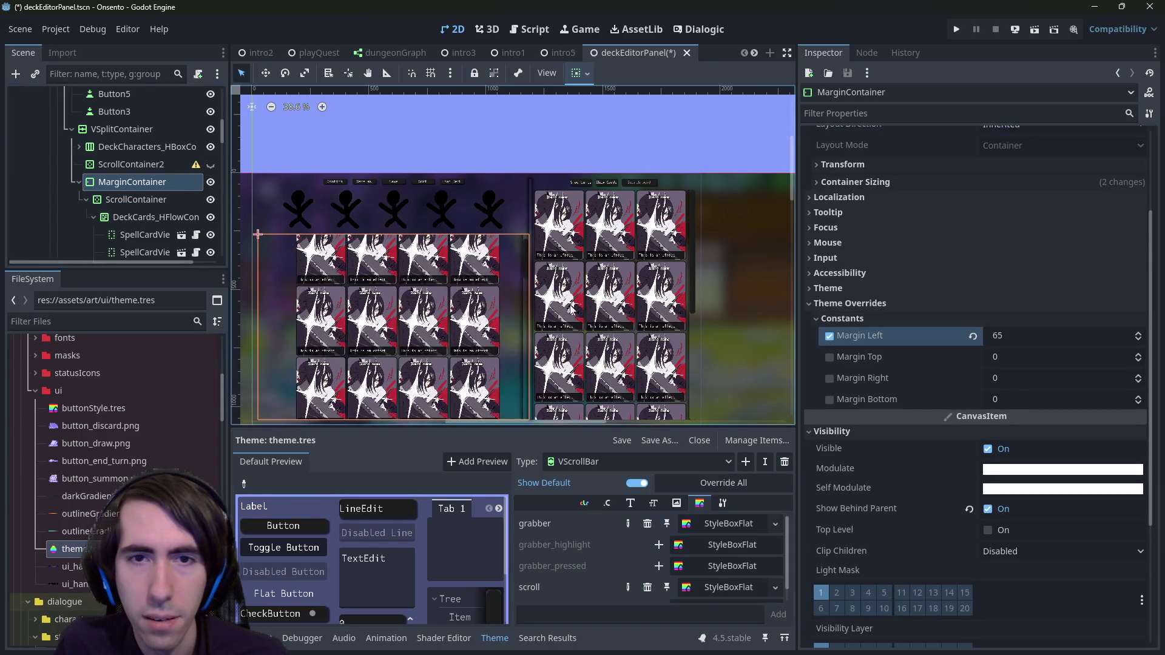
{"action": "left_click", "coordinate": [1019, 377]}
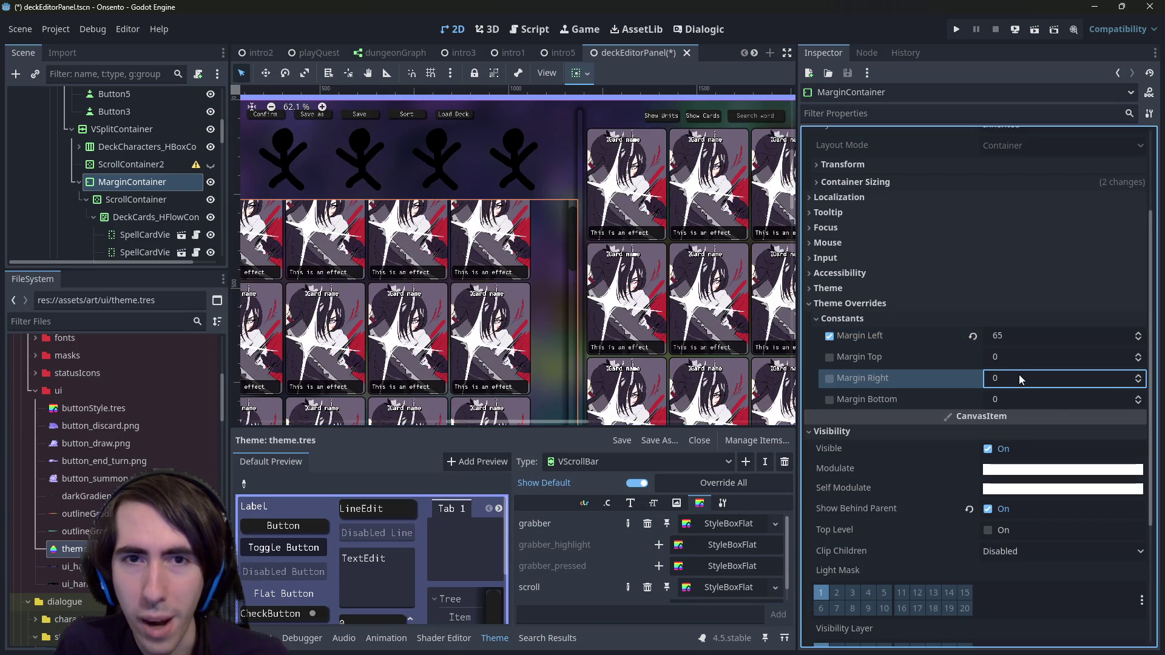
{"action": "type", "text": "70"}
{"action": "key", "text": "Return"}
{"action": "type", "text": "110"}
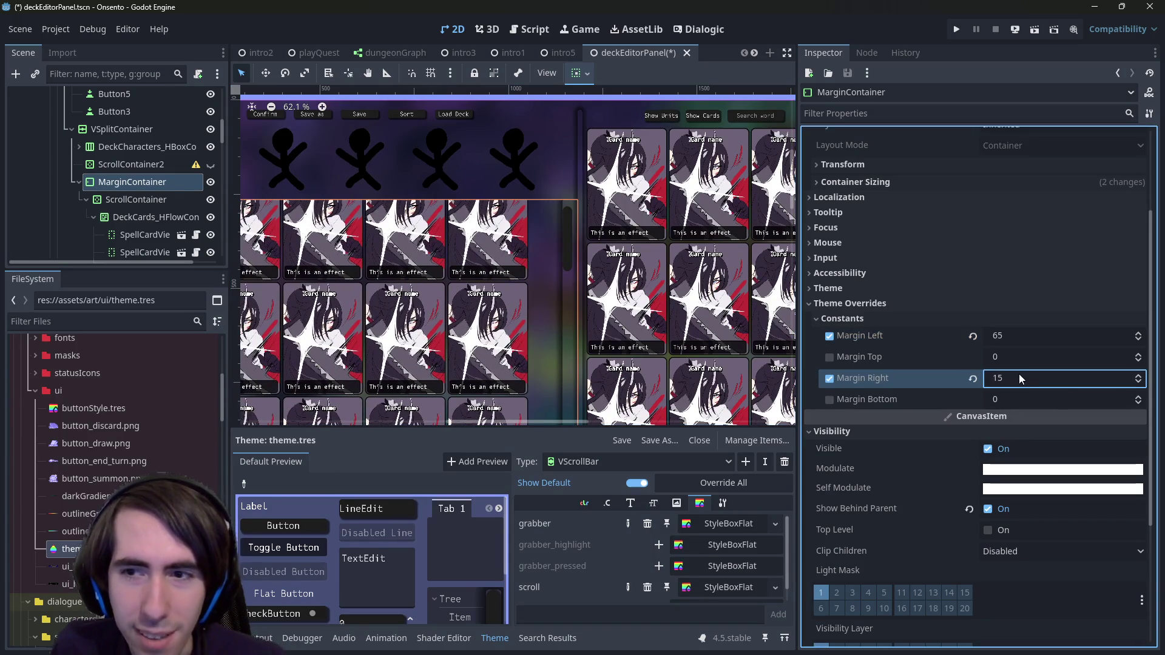
{"action": "key", "text": "Return"}
Step: Inspect the card grid nodes and filter the ScrollContainer's properties for 'show'
{"action": "scroll", "coordinate": [484, 222], "scroll_direction": "up", "scroll_amount": 3}
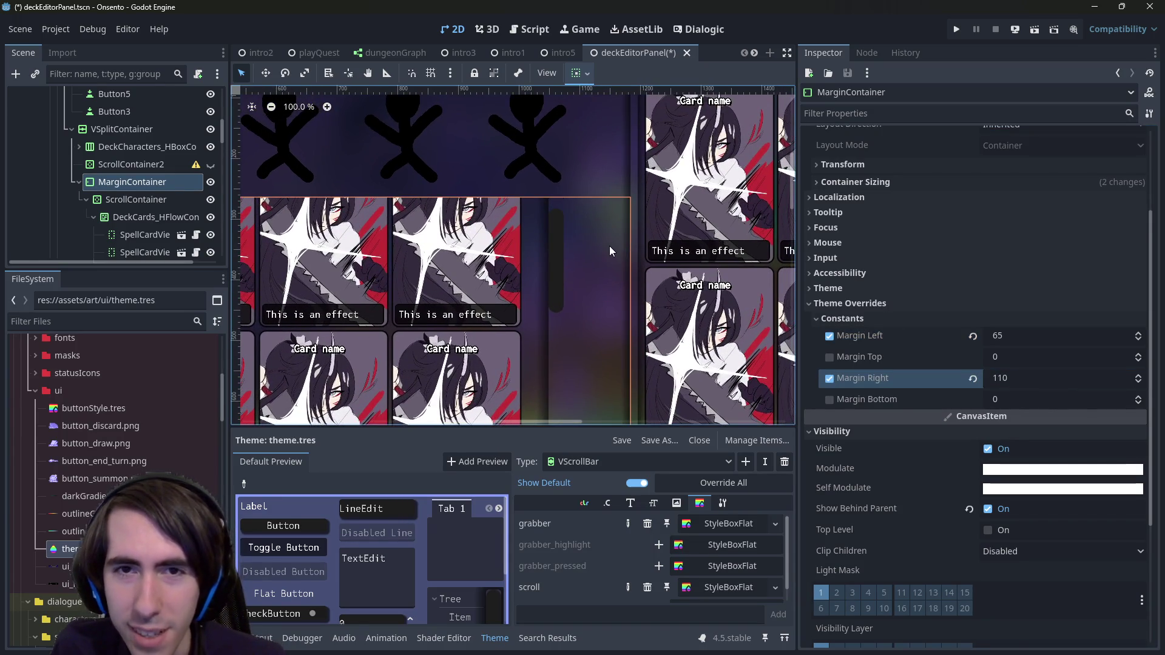
{"action": "left_click", "coordinate": [692, 162]}
{"action": "left_click", "coordinate": [558, 206]}
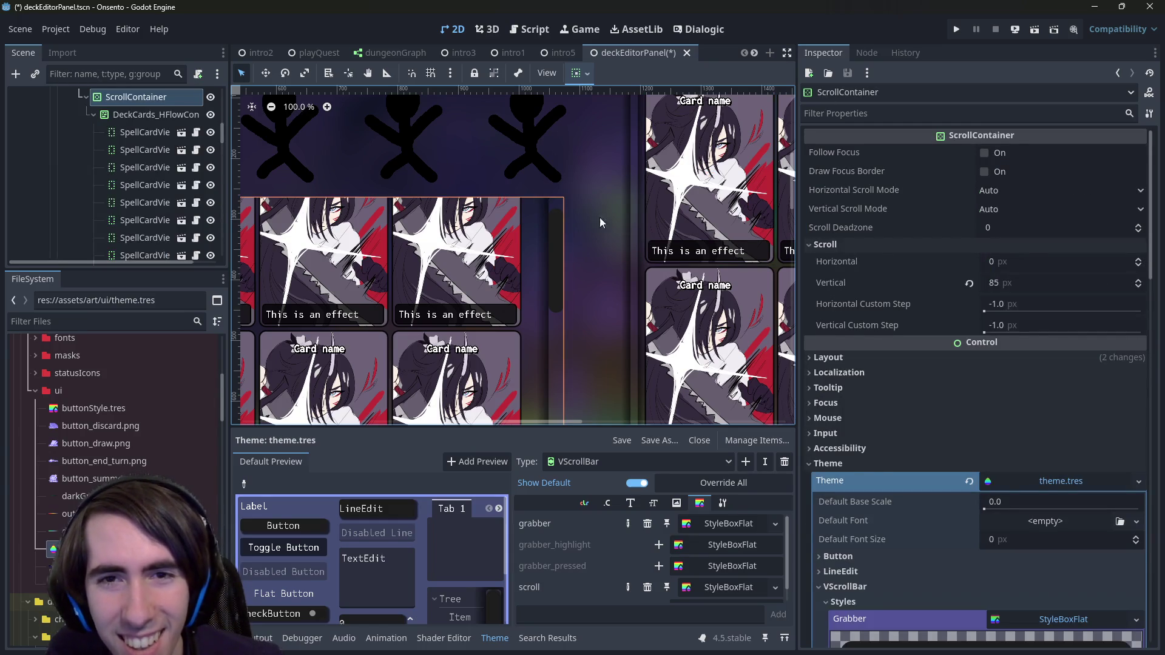
{"action": "left_click", "coordinate": [643, 219]}
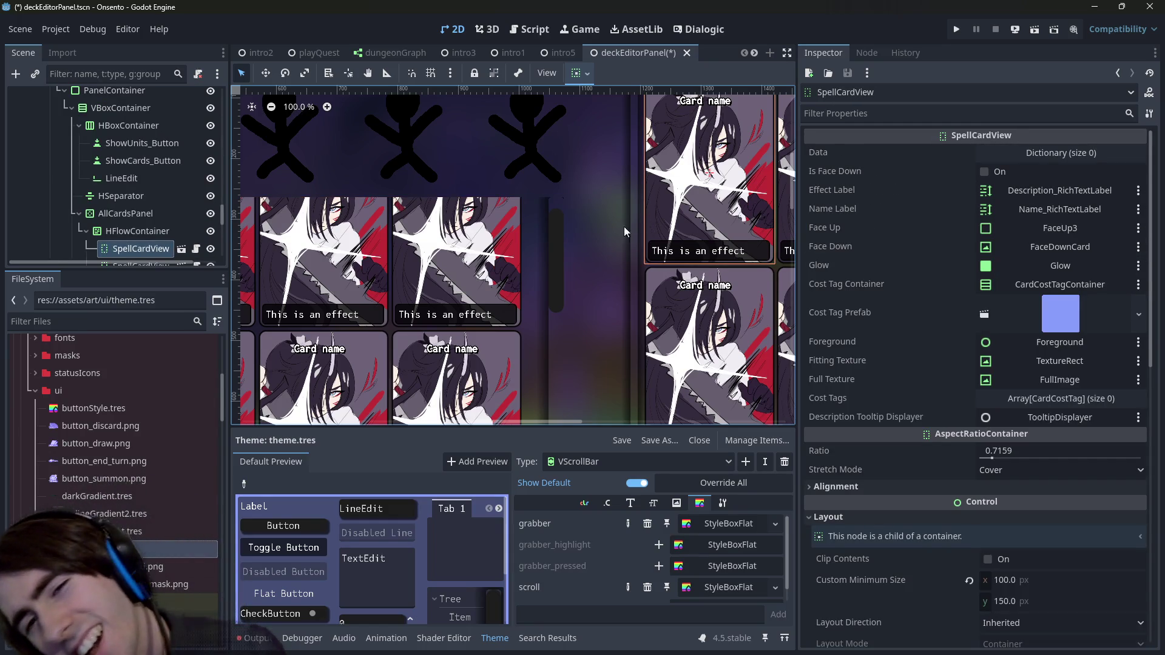
{"action": "left_click", "coordinate": [562, 240]}
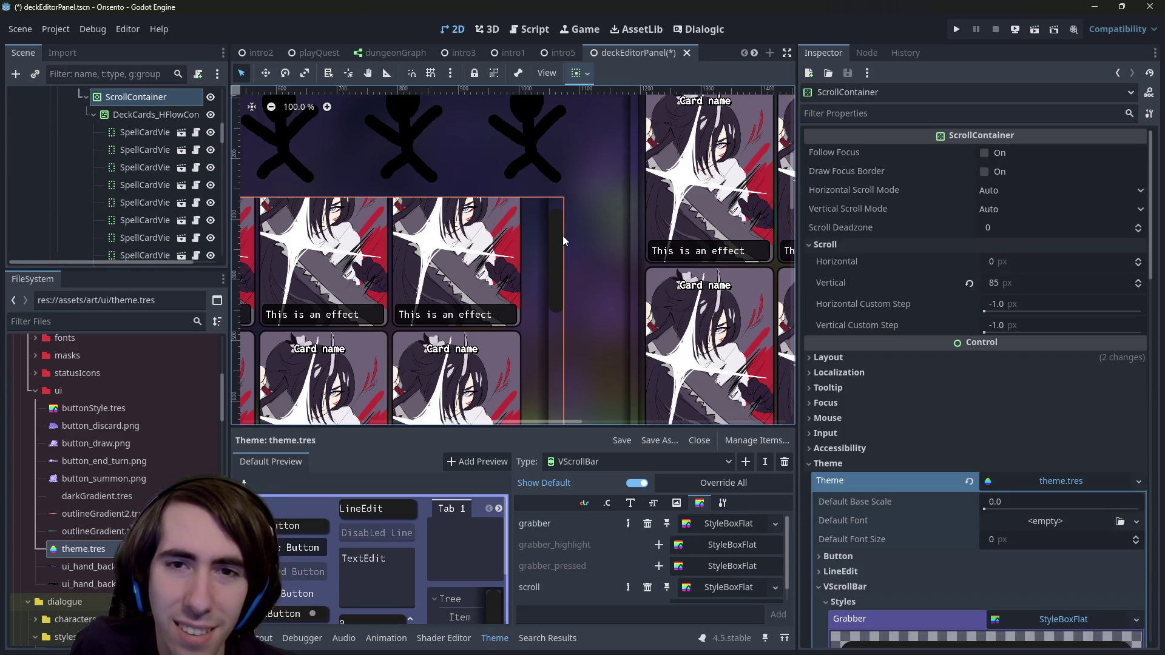
{"action": "left_click", "coordinate": [124, 185]}
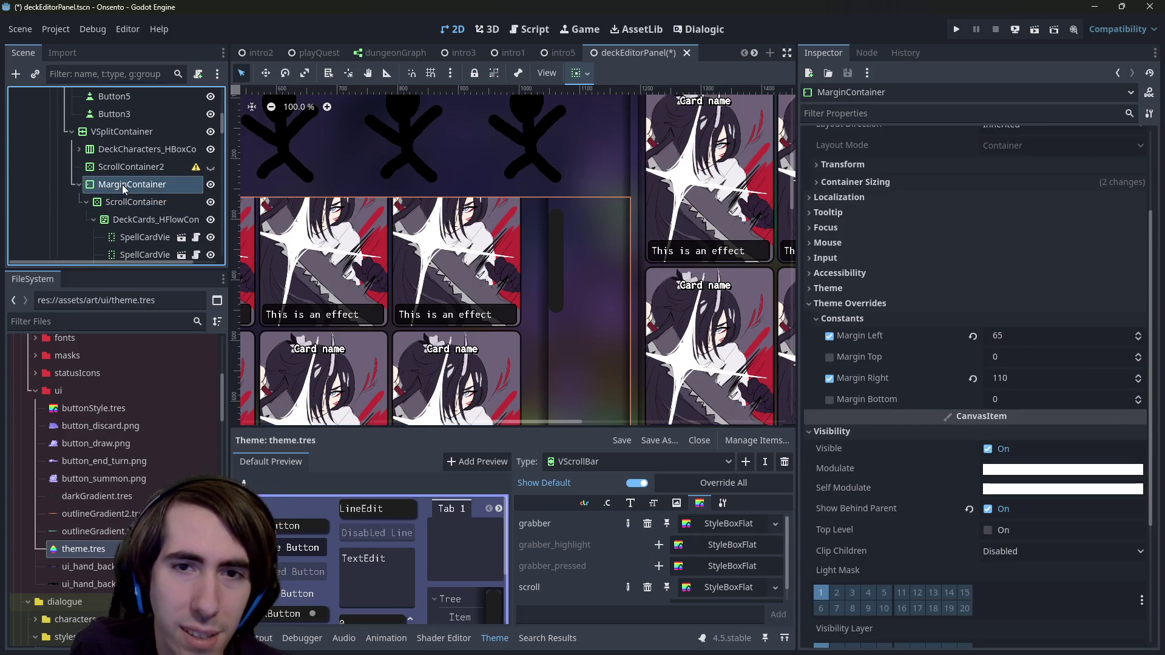
{"action": "left_click", "coordinate": [134, 202]}
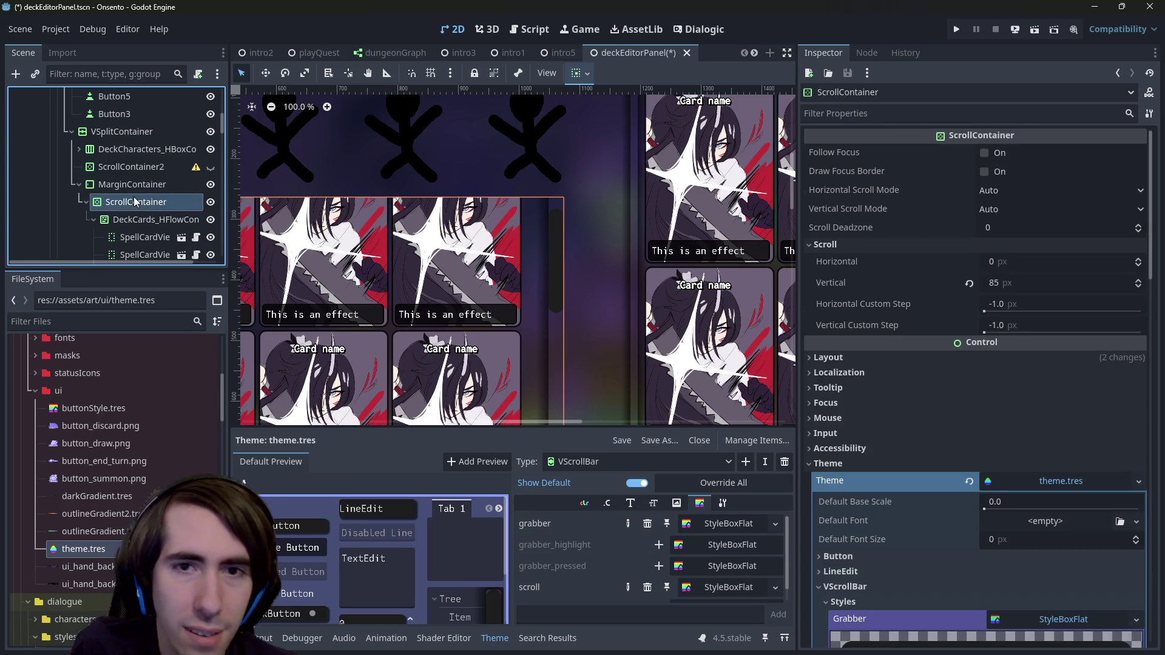
{"action": "left_click", "coordinate": [886, 117]}
{"action": "type", "text": "show"}
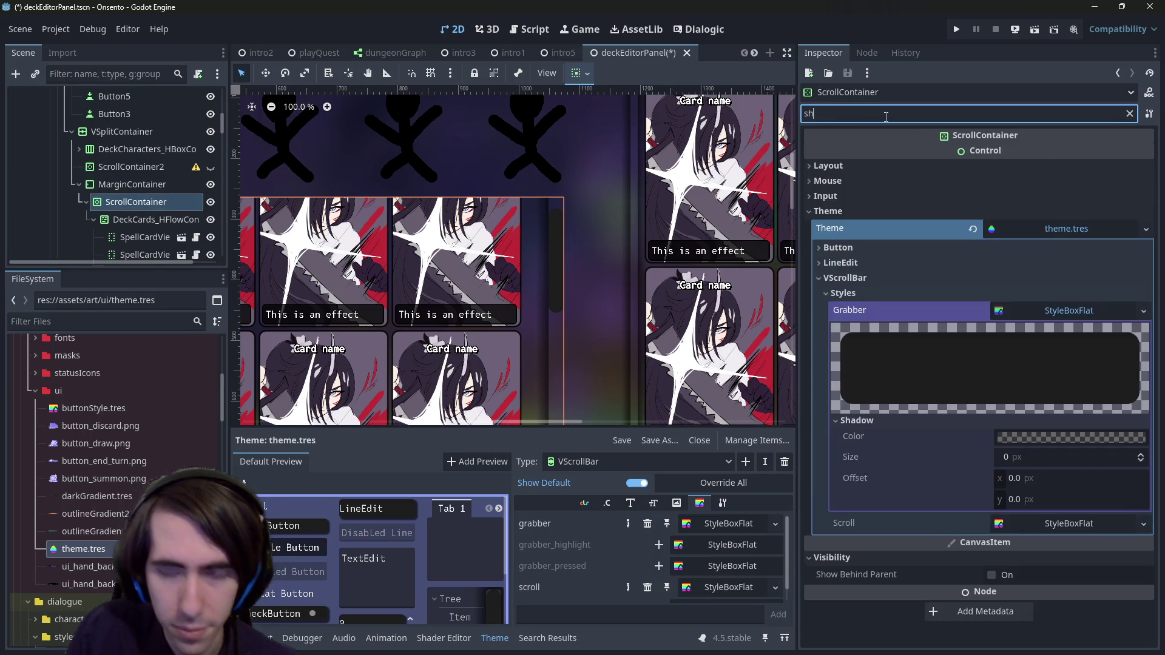
{"action": "left_click", "coordinate": [1002, 540]}
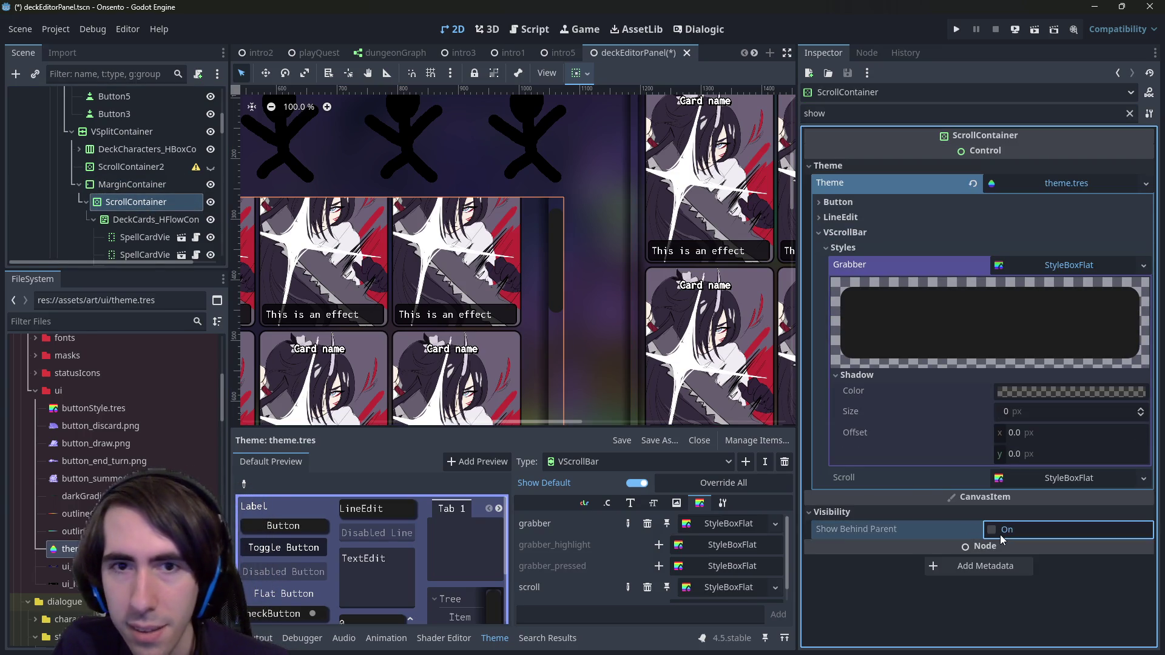
{"action": "left_click", "coordinate": [145, 219]}
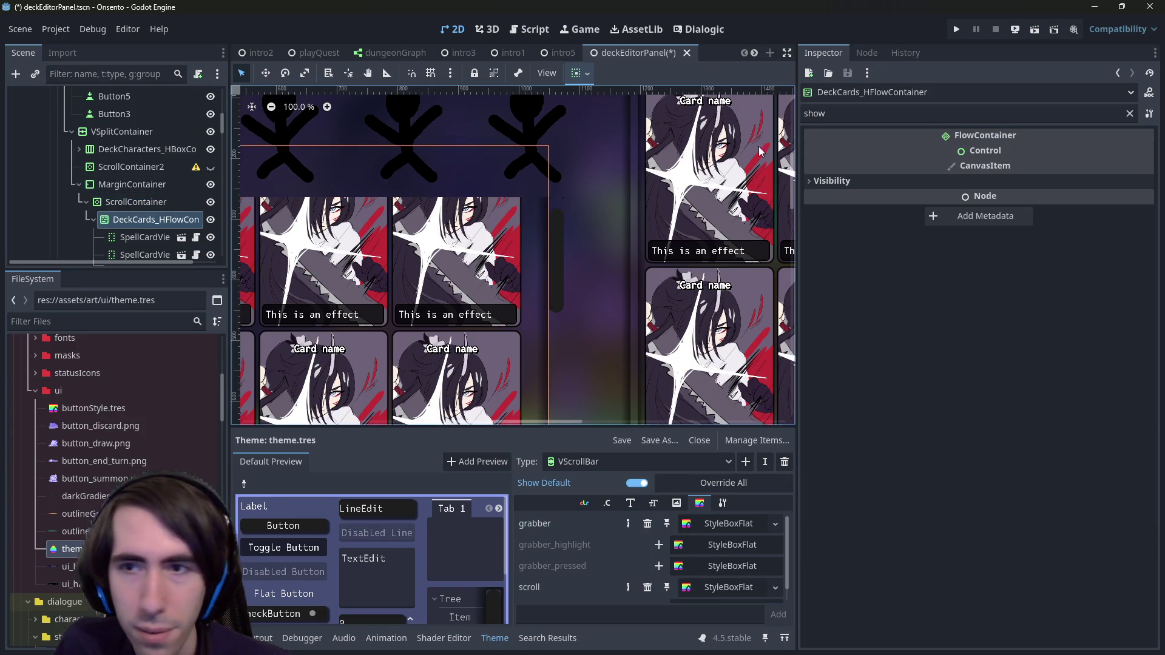
Step: Try Show Behind Parent on DeckCards_HFlowContainer, then undo it
{"action": "left_click", "coordinate": [856, 181]}
{"action": "left_click", "coordinate": [1002, 202]}
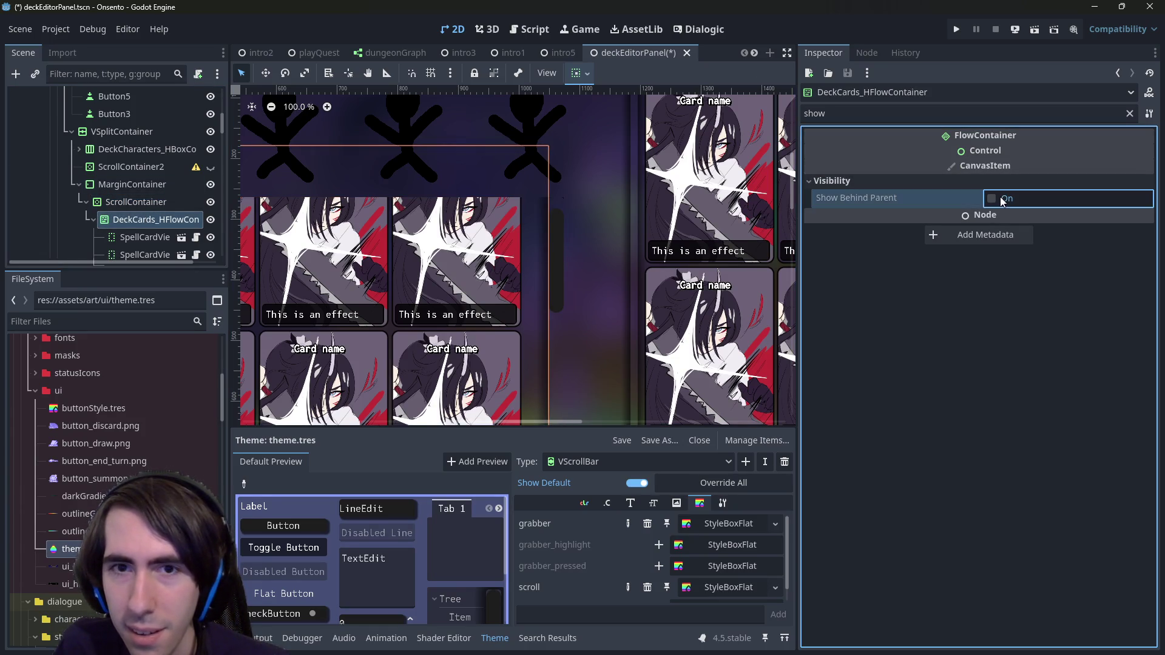
{"action": "key", "text": "ctrl+z"}
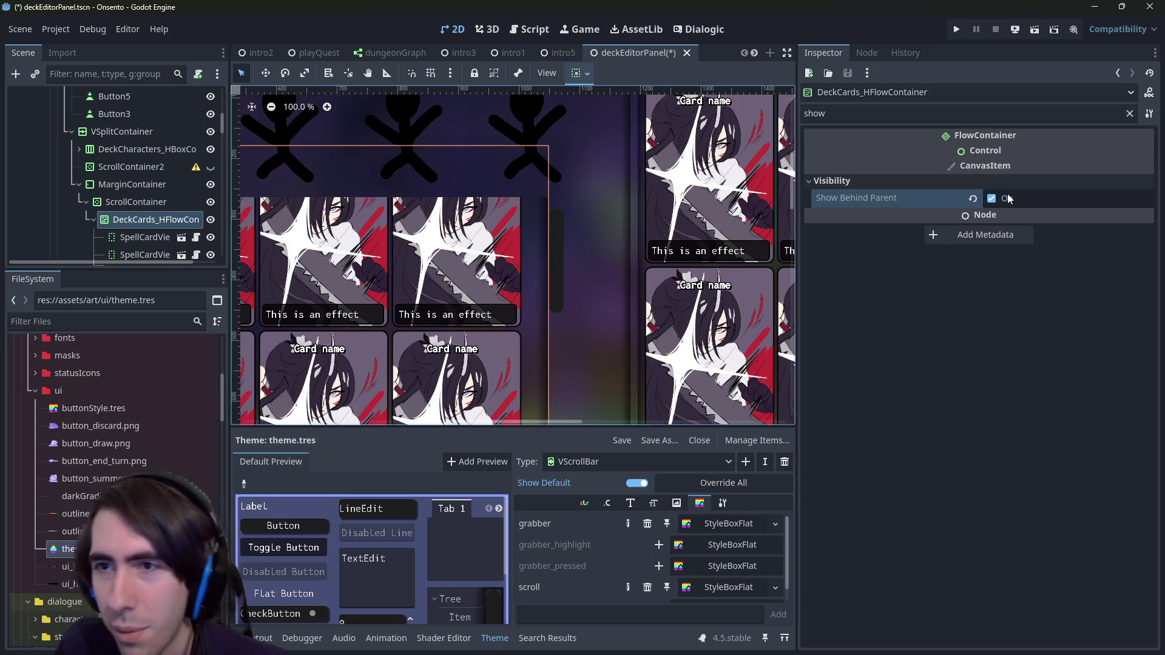
Step: Uncheck Show Behind Parent on the MarginContainer and clear the Inspector filter
{"action": "left_click", "coordinate": [136, 202]}
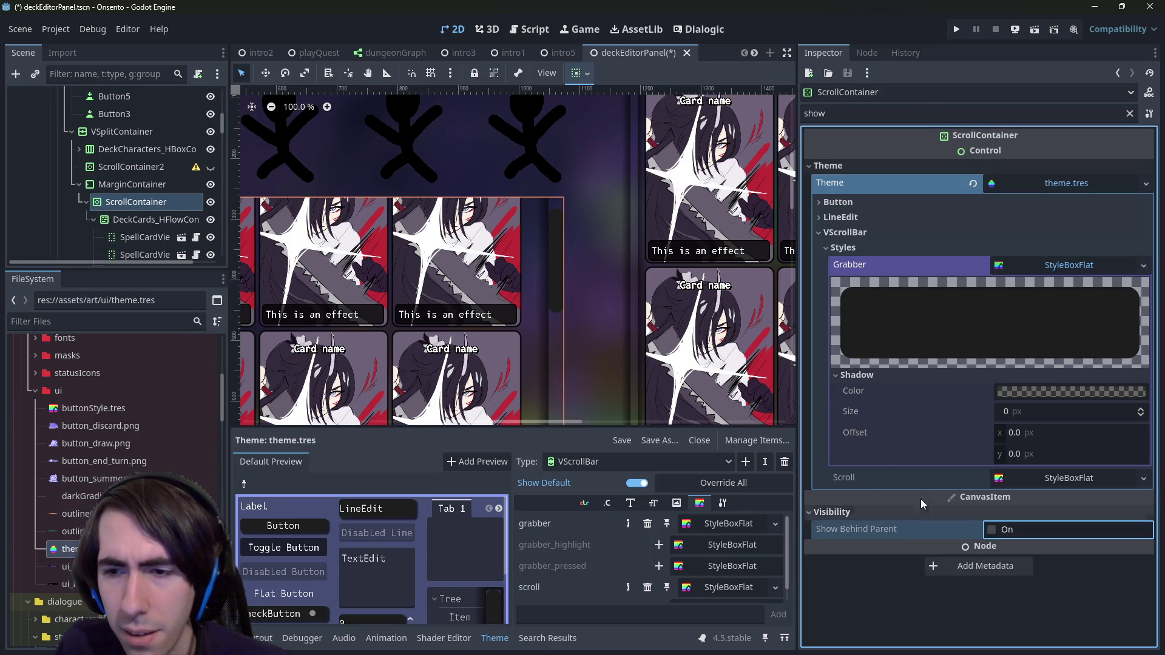
{"action": "left_click", "coordinate": [132, 183]}
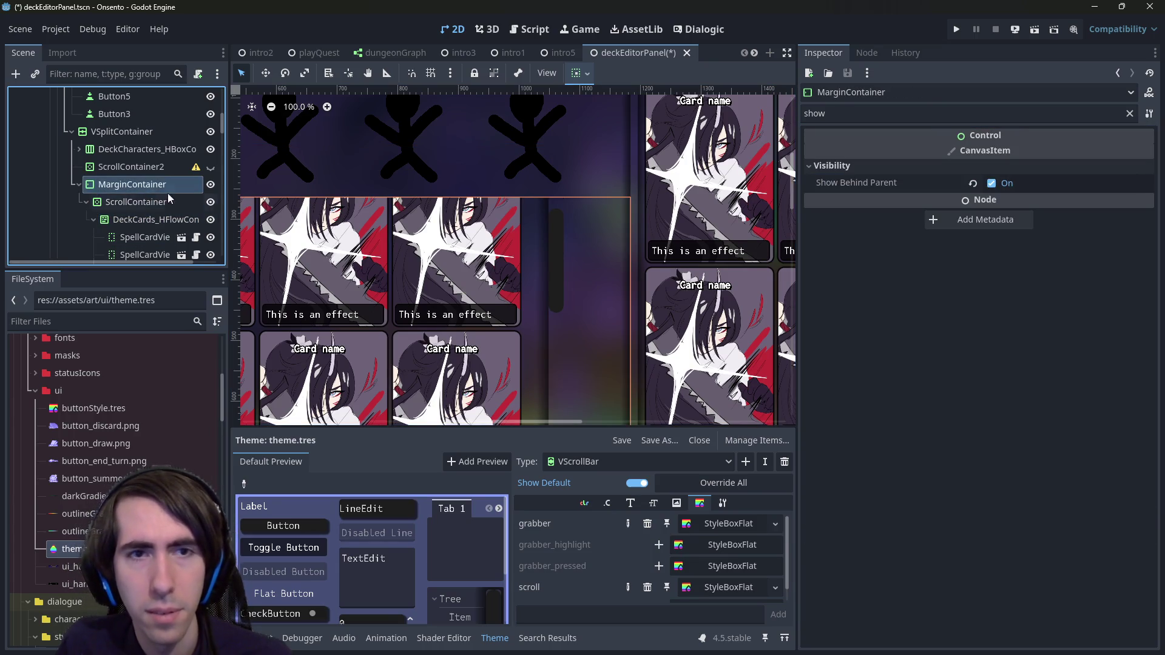
{"action": "left_click", "coordinate": [1001, 183]}
{"action": "left_click", "coordinate": [1008, 191]}
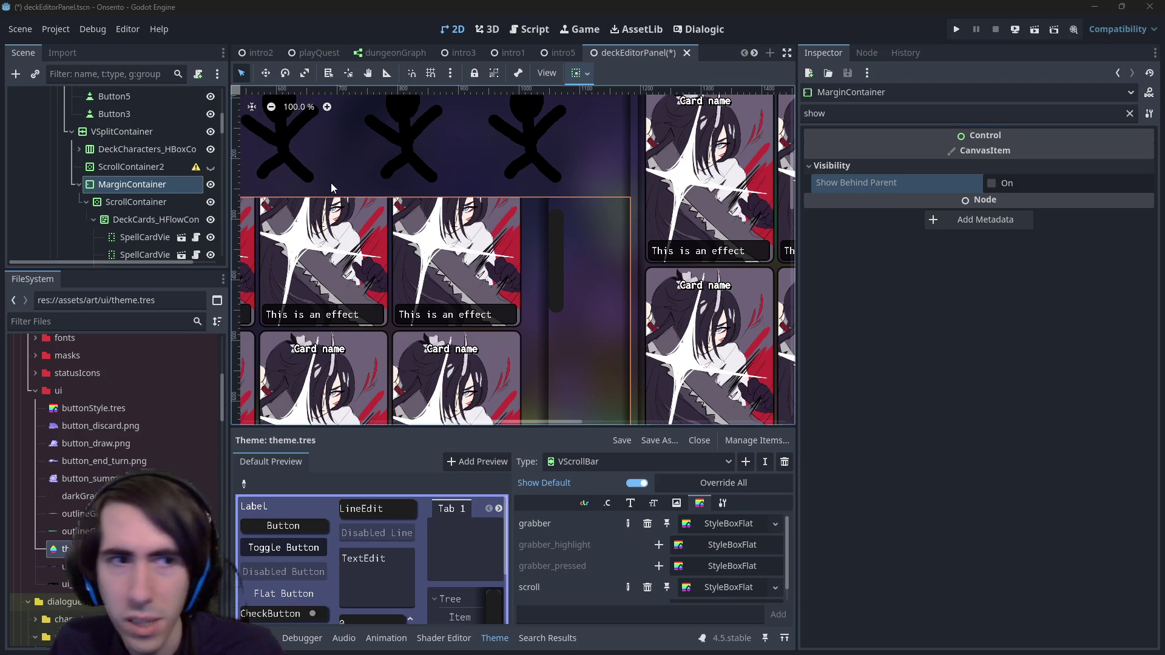
{"action": "left_click", "coordinate": [1099, 112]}
{"action": "key", "text": "BackSpace"}
{"action": "key", "text": "BackSpace"}
{"action": "key", "text": "BackSpace"}
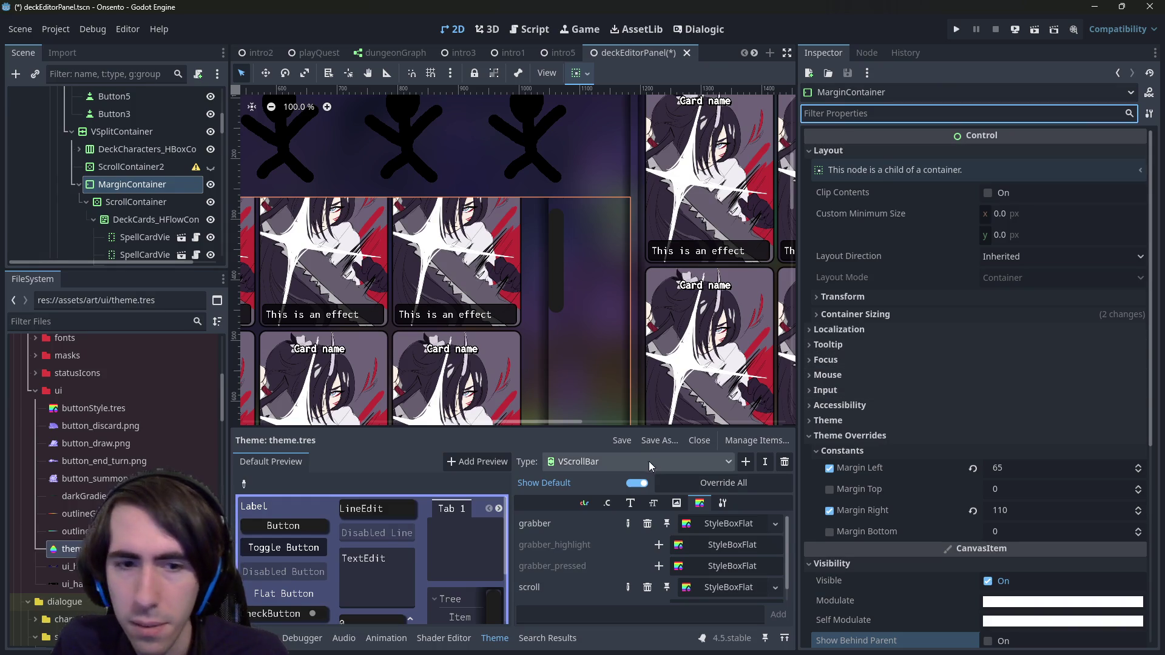
Step: Open the VScrollBar scroll StyleBoxFlat and review its 20 px shadow and expand margins
{"action": "scroll", "coordinate": [724, 570], "scroll_direction": "down", "scroll_amount": 1}
{"action": "left_click", "coordinate": [725, 573]}
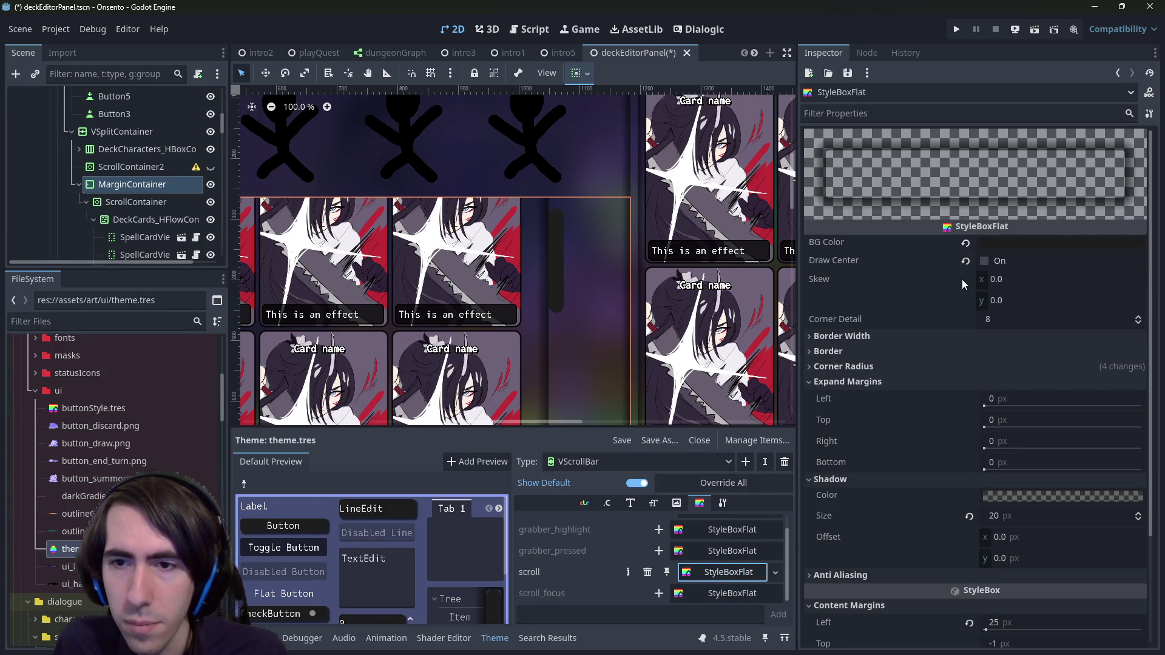
{"action": "scroll", "coordinate": [910, 364], "scroll_direction": "down", "scroll_amount": 2}
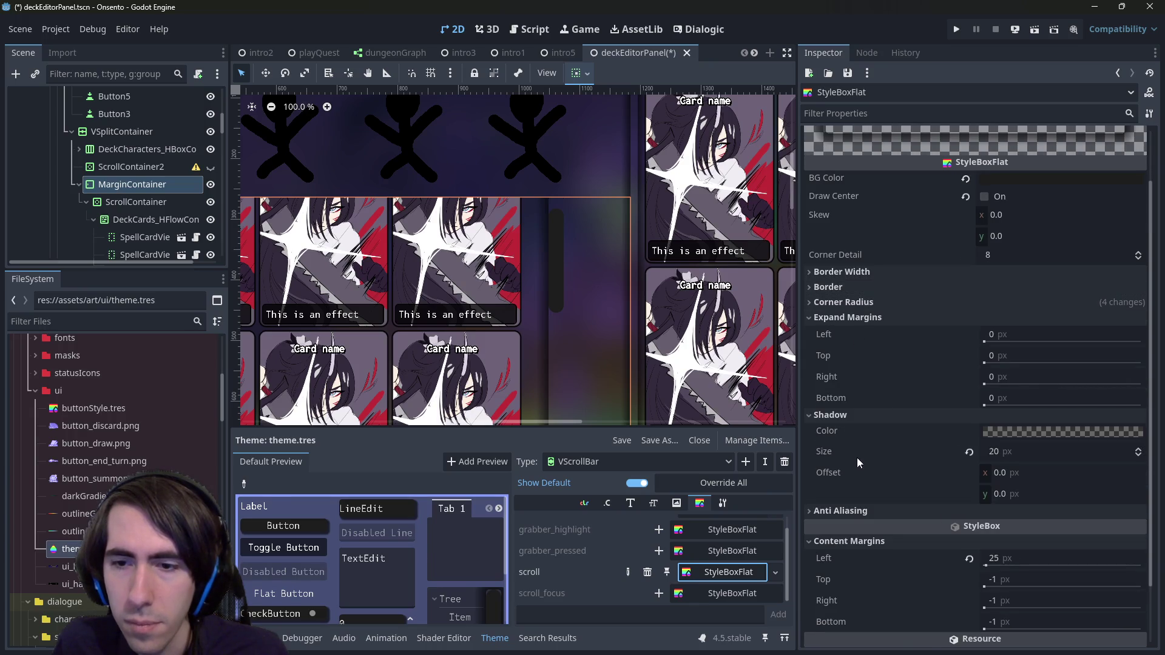
{"action": "scroll", "coordinate": [862, 364], "scroll_direction": "down", "scroll_amount": 2}
{"action": "scroll", "coordinate": [896, 326], "scroll_direction": "up", "scroll_amount": 4}
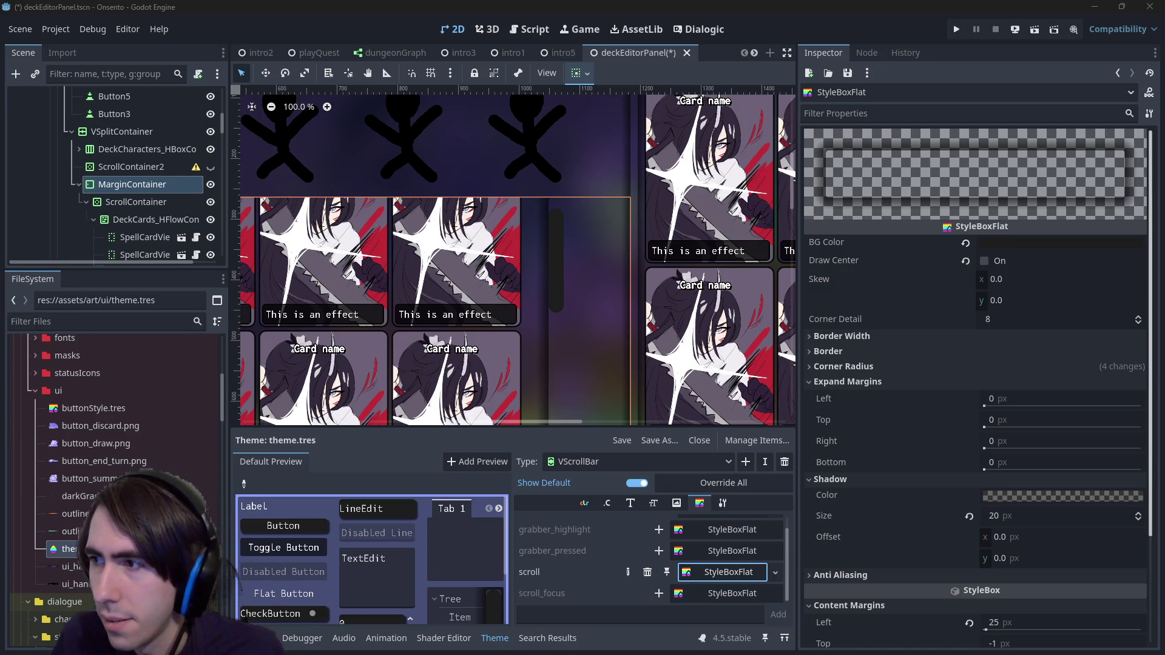
{"action": "scroll", "coordinate": [355, 309], "scroll_direction": "down", "scroll_amount": 10}
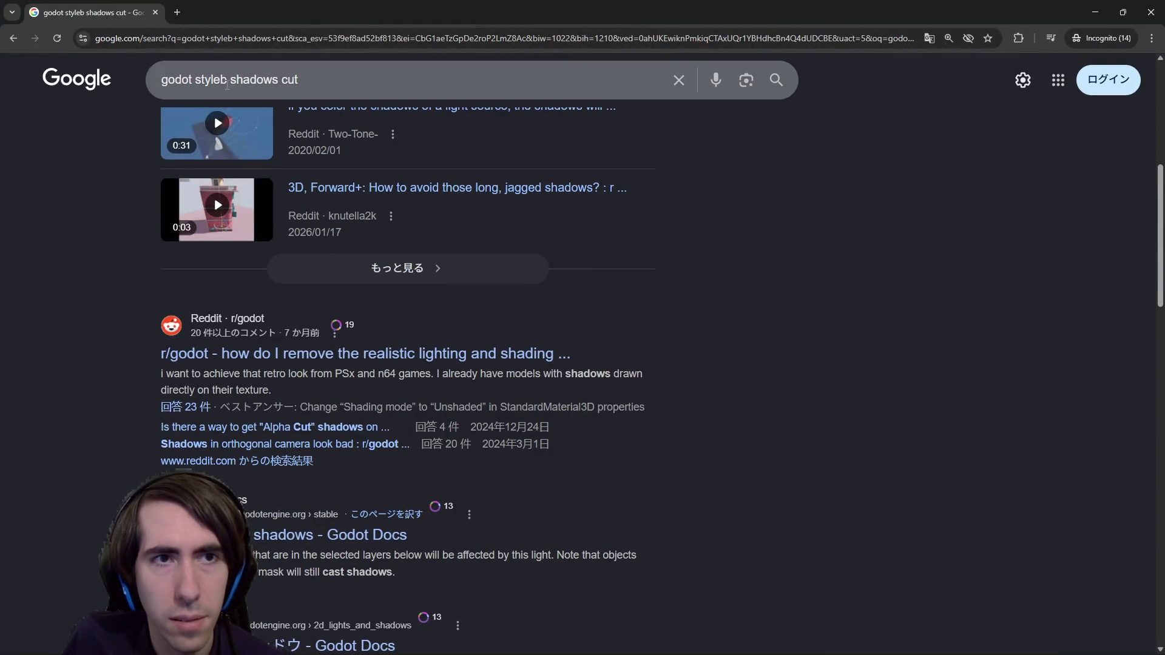
Step: Correct the query to 'godot stylebox shadows cut' and run the search
{"action": "left_click", "coordinate": [227, 82]}
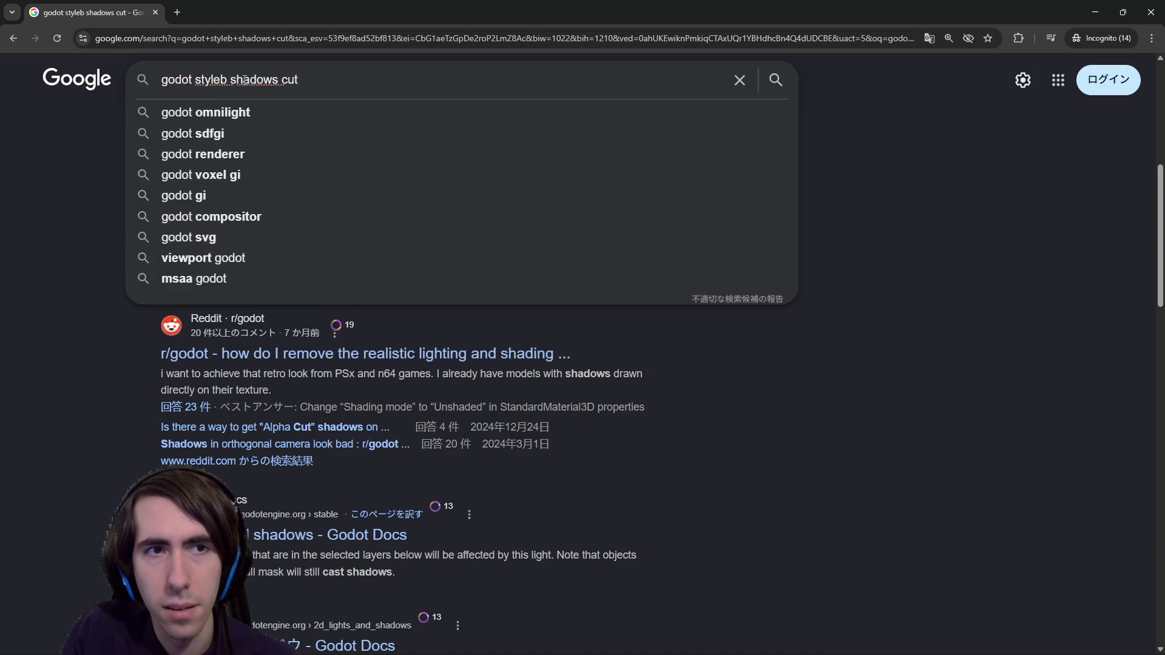
{"action": "type", "text": "o"}
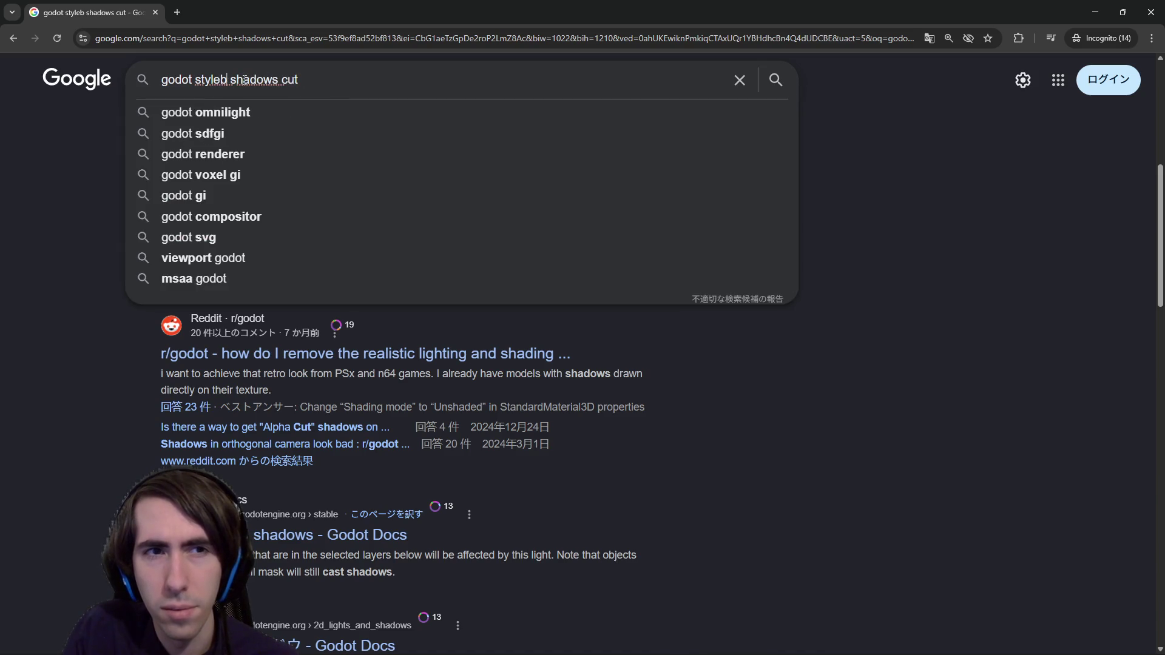
{"action": "type", "text": "x"}
{"action": "key", "text": "Return"}
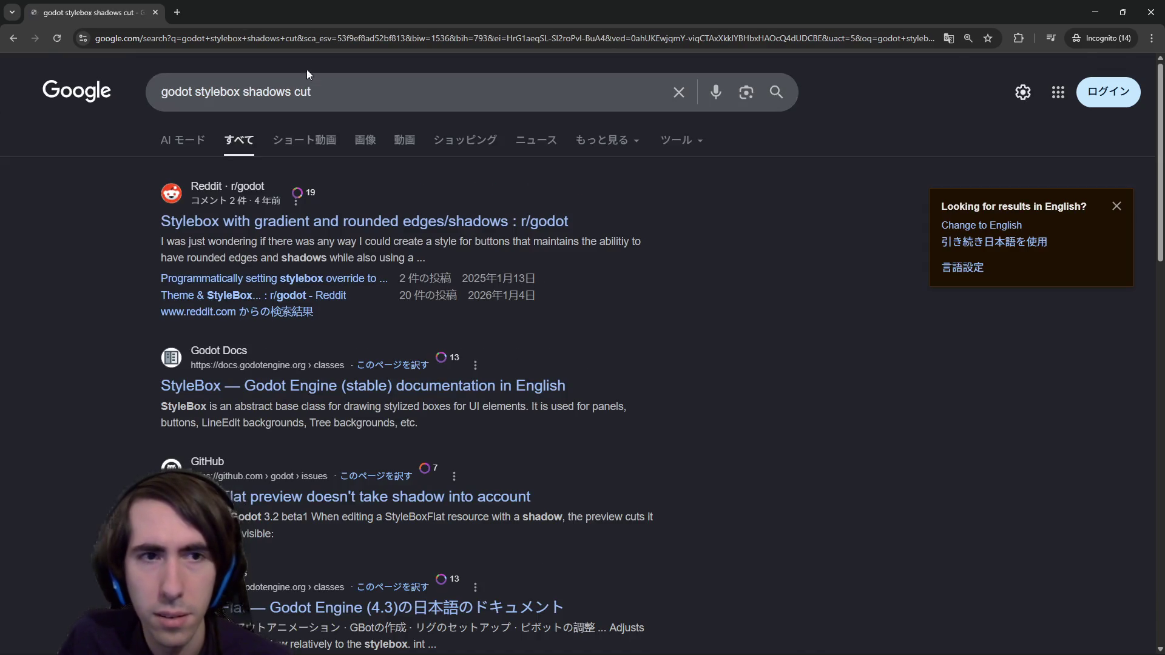
Step: Open the Reddit stylebox shadows thread in a new tab, read it, and return to results
{"action": "middle_click", "coordinate": [361, 225]}
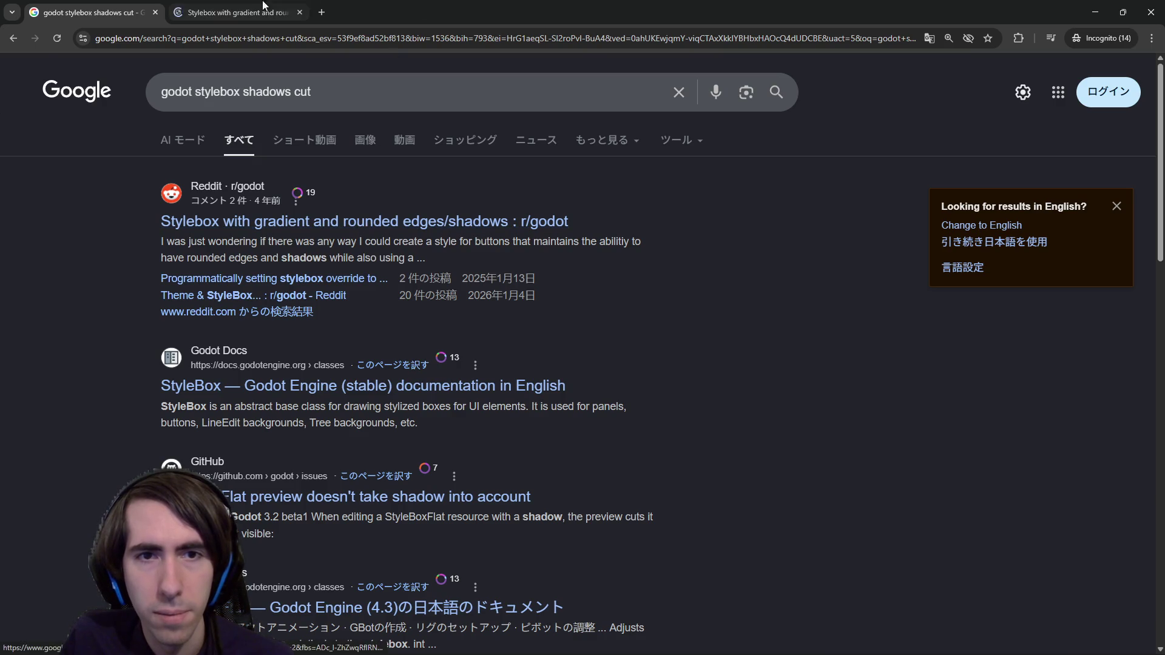
{"action": "key", "text": "ctrl+Tab"}
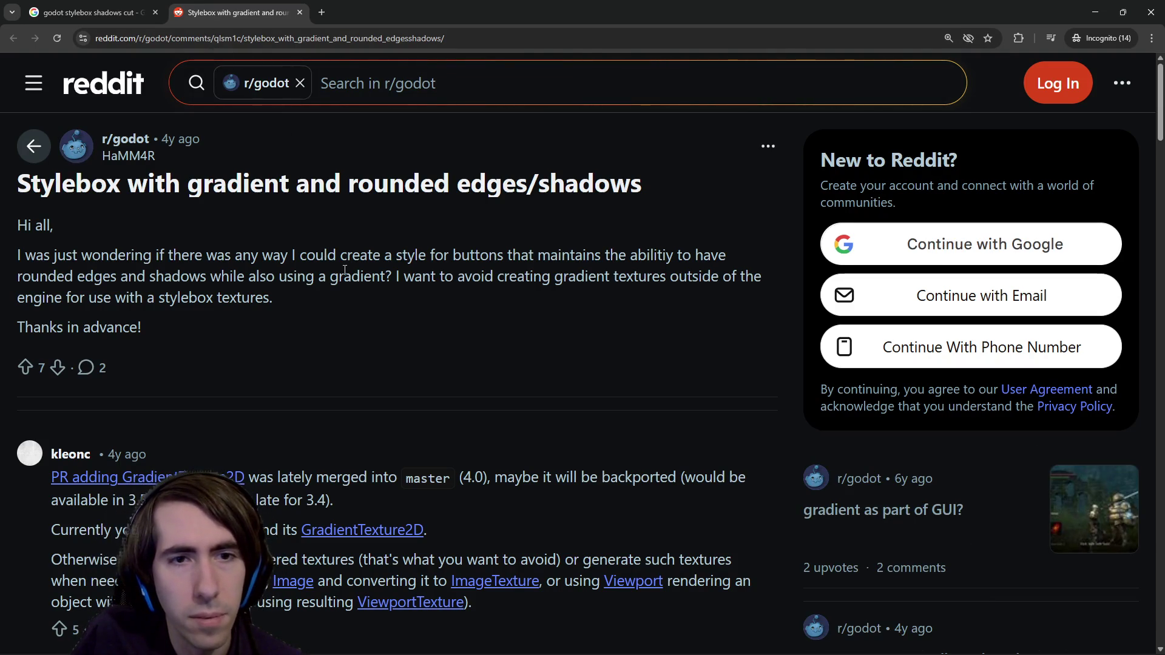
{"action": "left_click", "coordinate": [91, 12]}
{"action": "key", "text": "alt+Tab"}
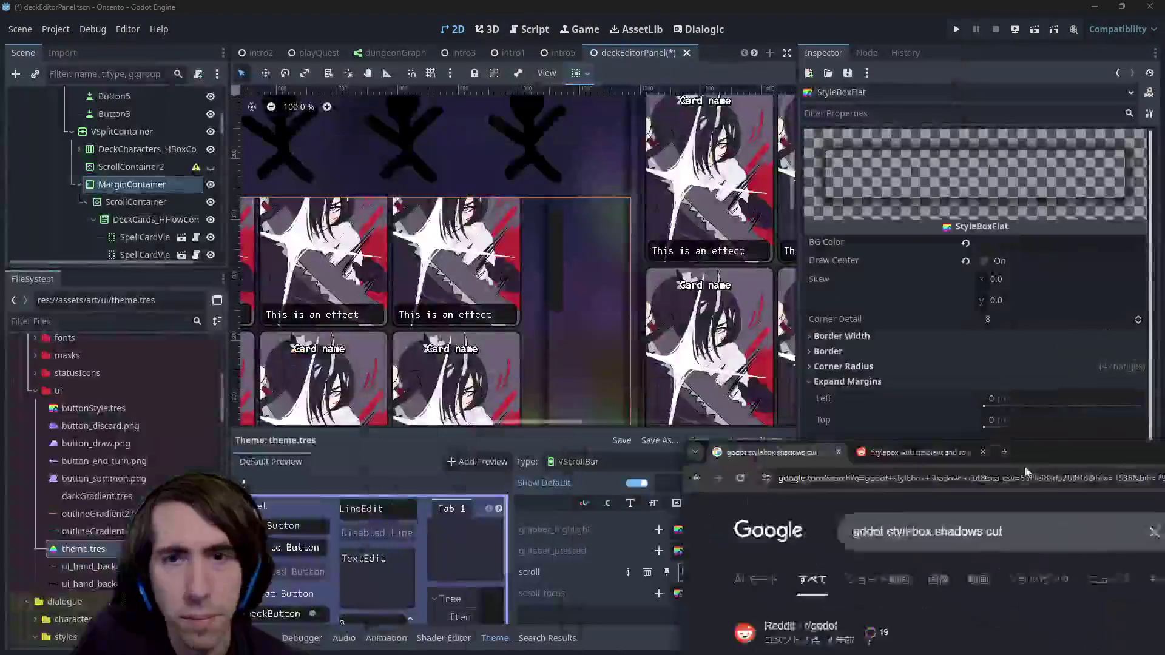
{"action": "key", "text": "alt+Tab"}
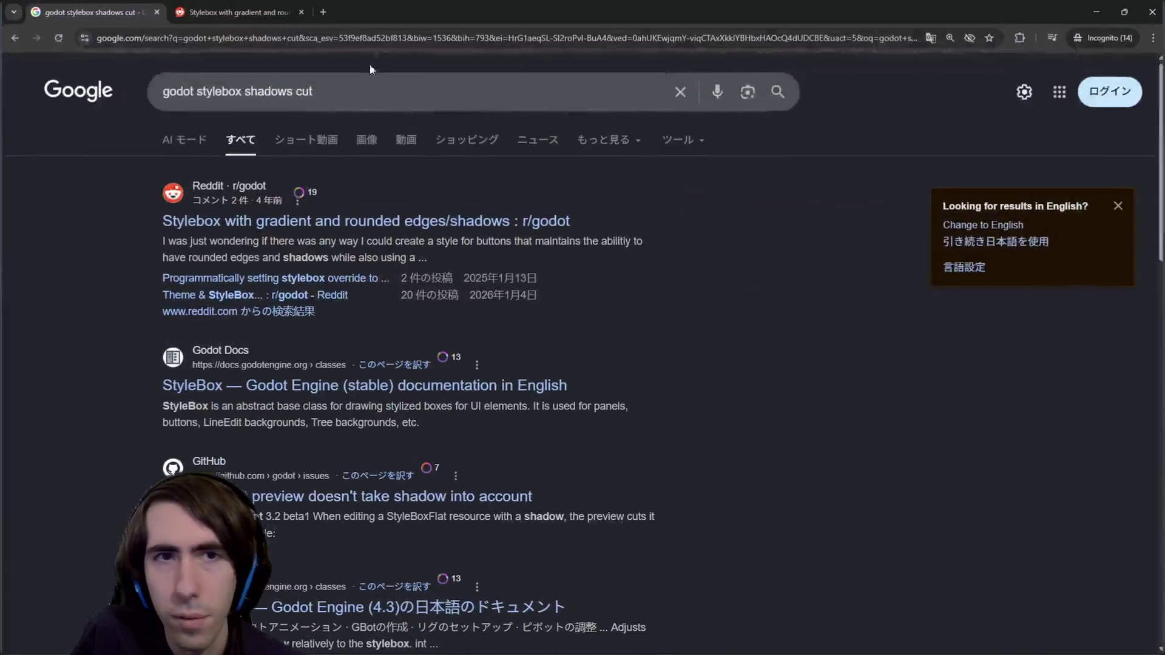
{"action": "left_click", "coordinate": [243, 92]}
Step: Search Google for 'godot styleboxflat shadows cut'
{"action": "type", "text": "flat"}
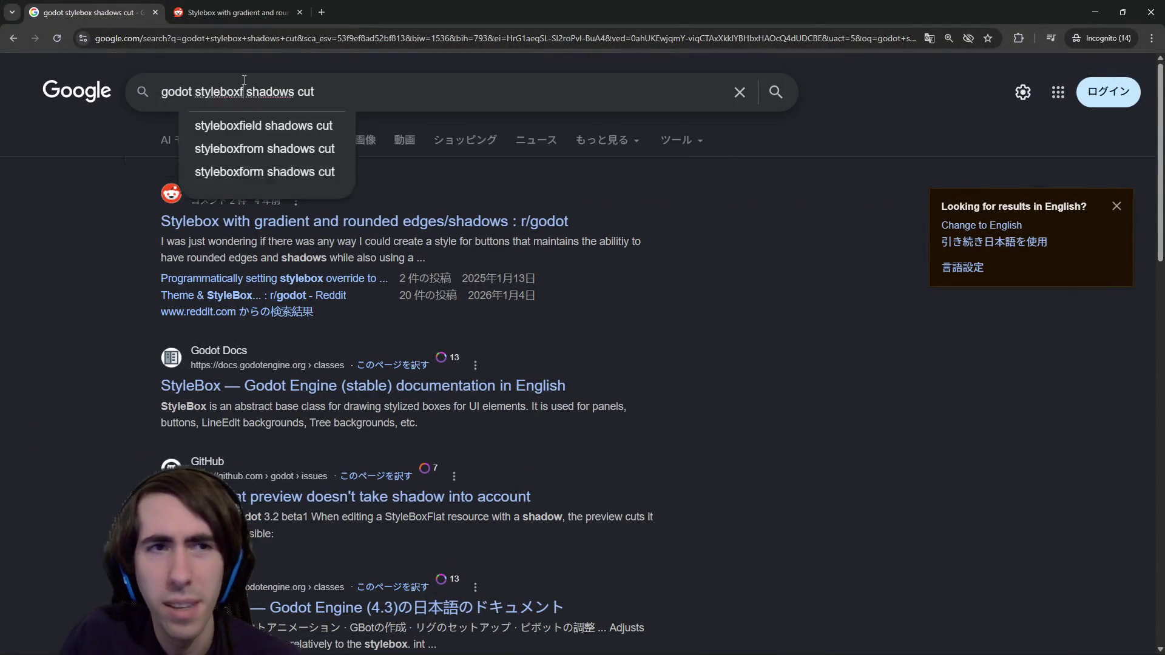
{"action": "key", "text": "Return"}
{"action": "mouse_move", "coordinate": [425, 12]}
{"action": "left_mouse_down"}
{"action": "mouse_move", "coordinate": [1075, 506]}
{"action": "mouse_move", "coordinate": [1164, 349]}
{"action": "left_mouse_up"}
{"action": "double_click", "coordinate": [1144, 341]}
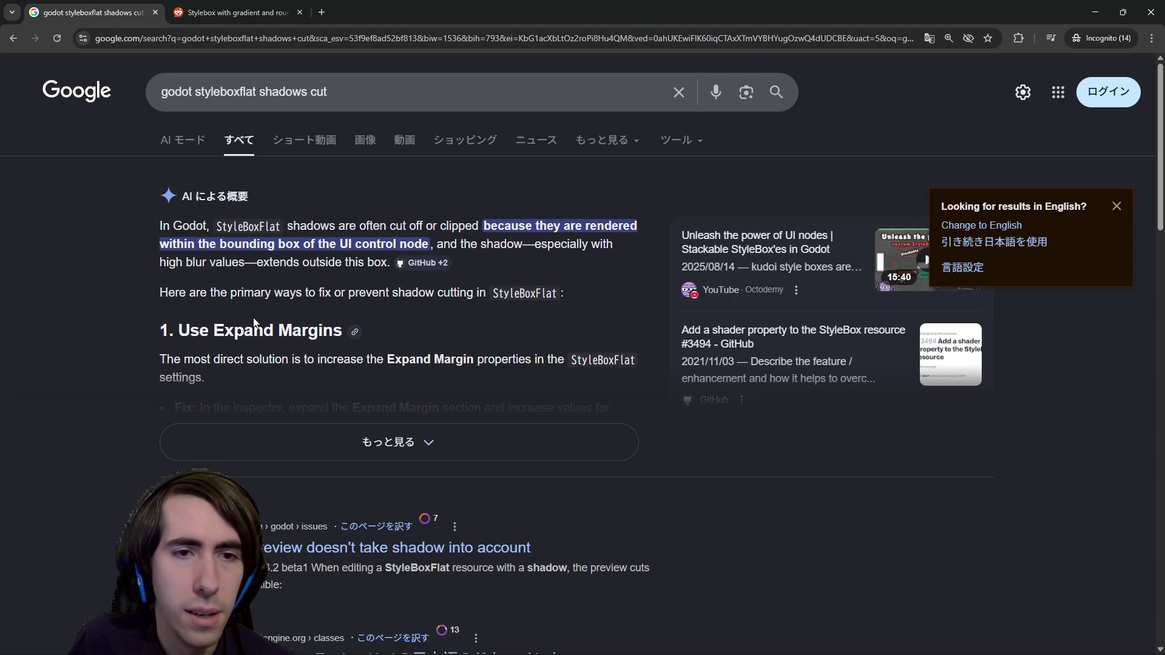
Step: Read the AI overview's advice to raise Expand Margins so shadows draw outside the node, then return to Godot
{"action": "left_click", "coordinate": [334, 428]}
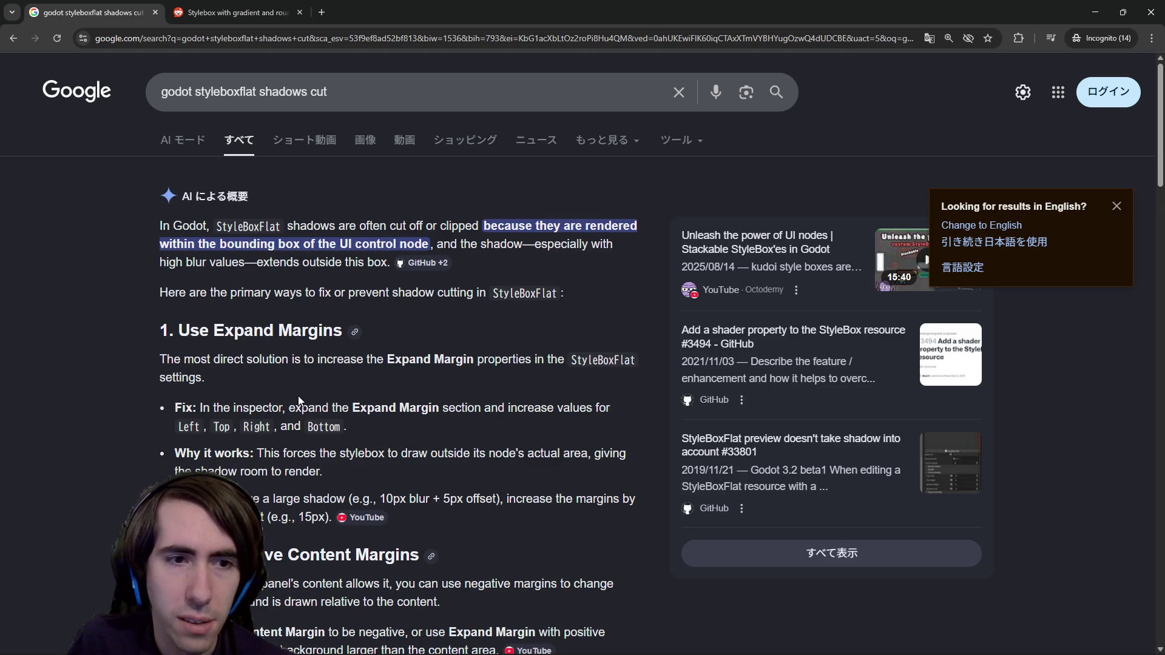
{"action": "left_click_drag", "start_coordinate": [298, 360], "coordinate": [541, 366]}
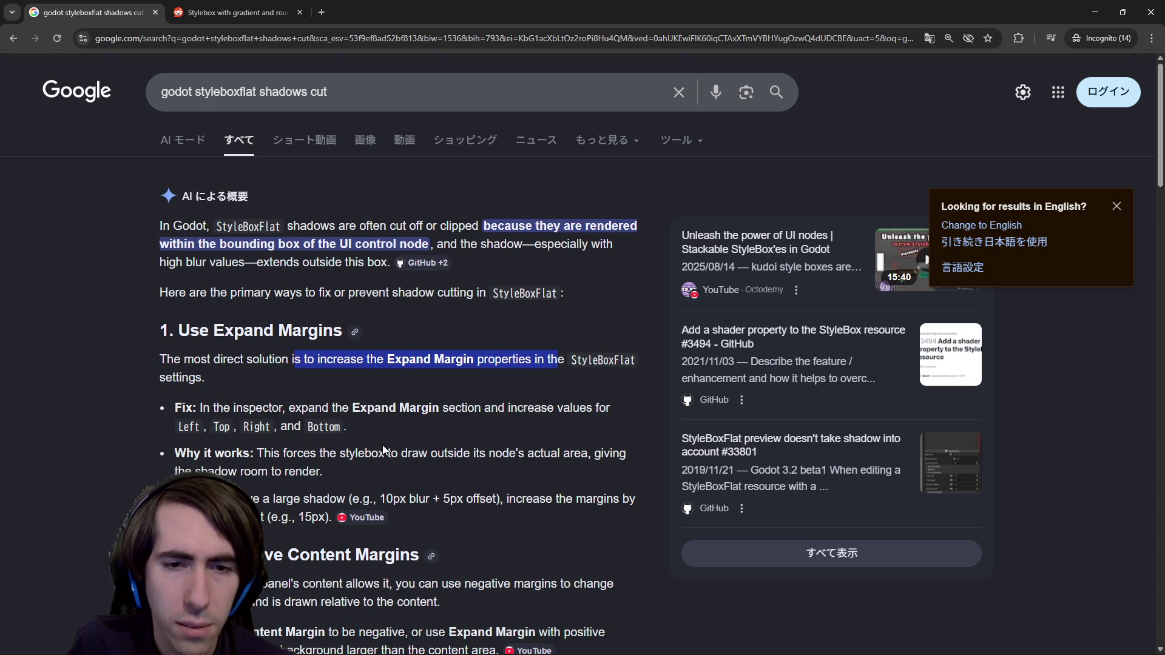
{"action": "left_click_drag", "start_coordinate": [383, 449], "coordinate": [460, 468]}
{"action": "left_click", "coordinate": [463, 473]}
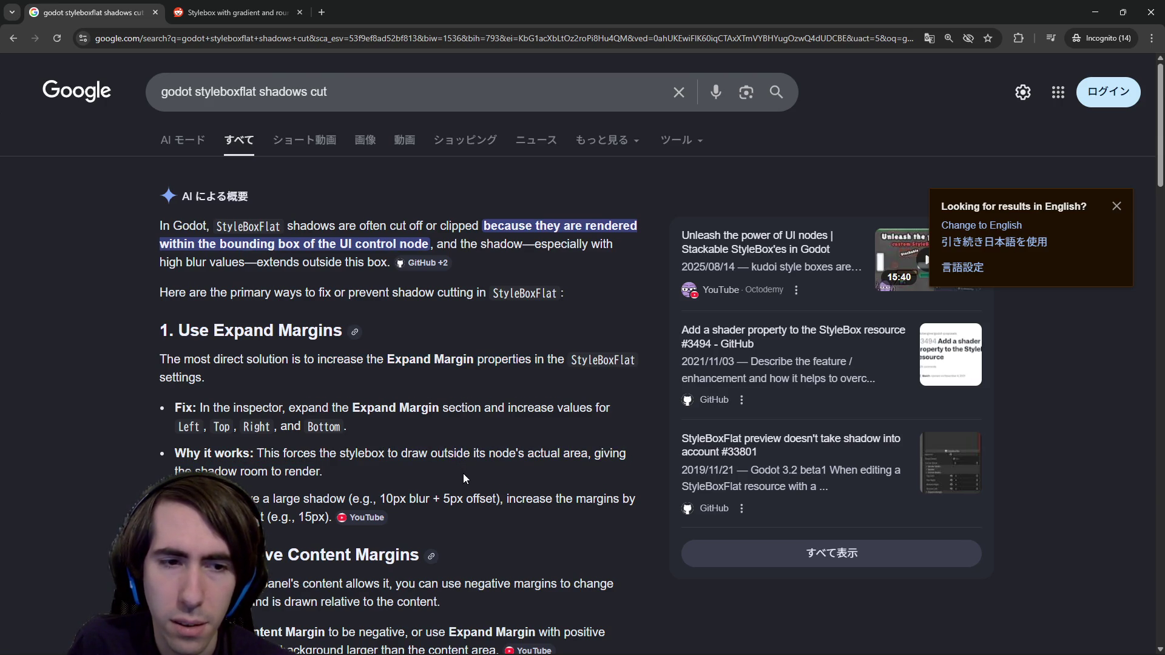
{"action": "key", "text": "alt+Tab"}
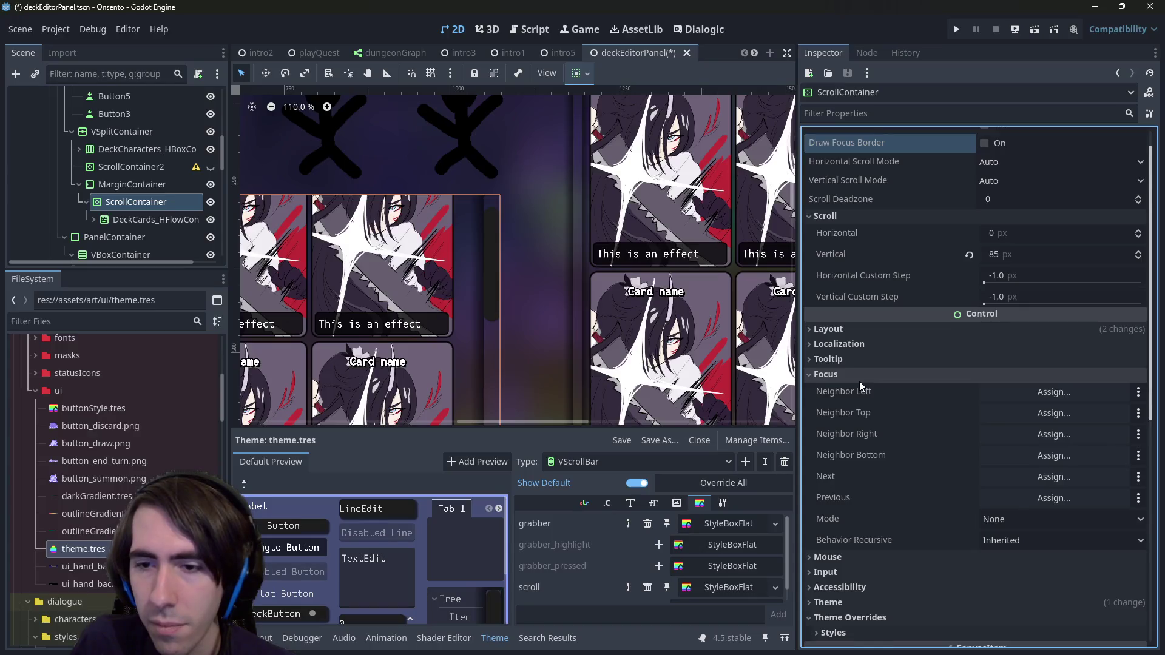
{"action": "left_click", "coordinate": [859, 381]}
{"action": "left_click", "coordinate": [855, 358]}
{"action": "left_click", "coordinate": [855, 358]}
{"action": "left_click", "coordinate": [844, 336]}
{"action": "left_click", "coordinate": [845, 337]}
{"action": "left_click", "coordinate": [845, 337]}
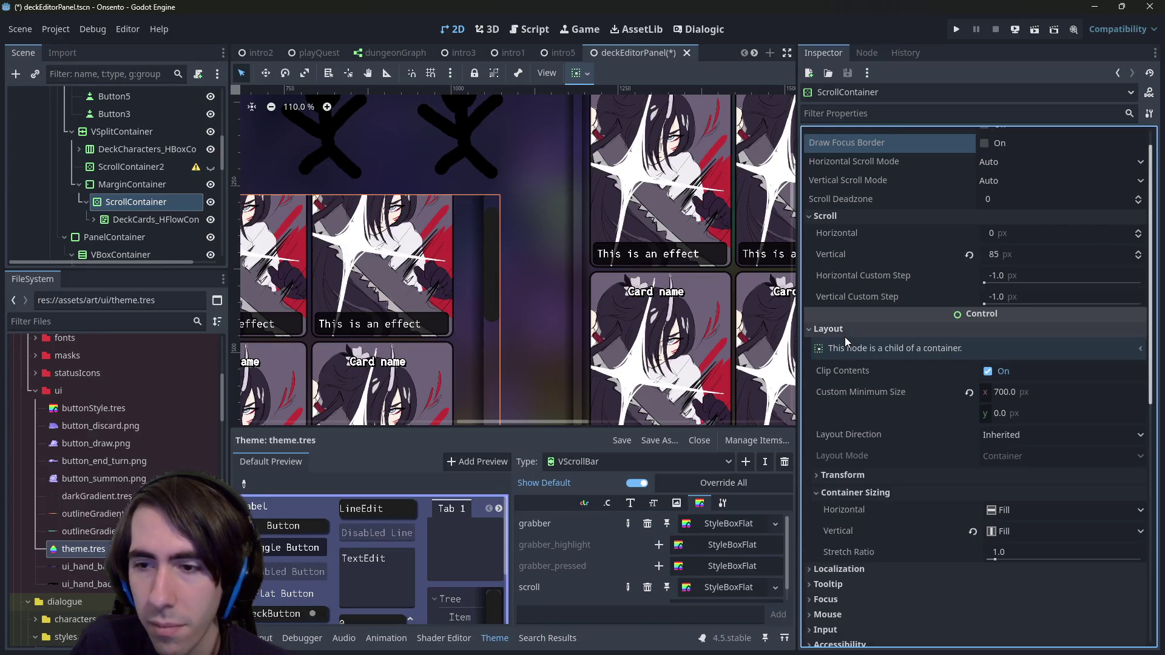
{"action": "left_click", "coordinate": [863, 474]}
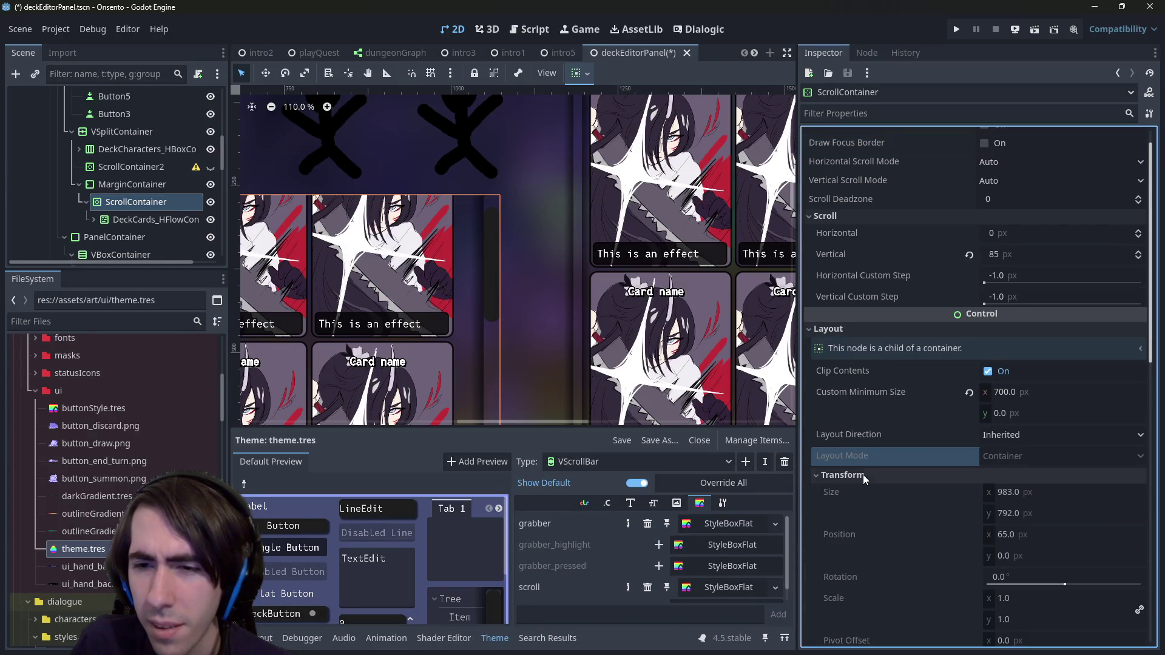
{"action": "left_click", "coordinate": [863, 475]}
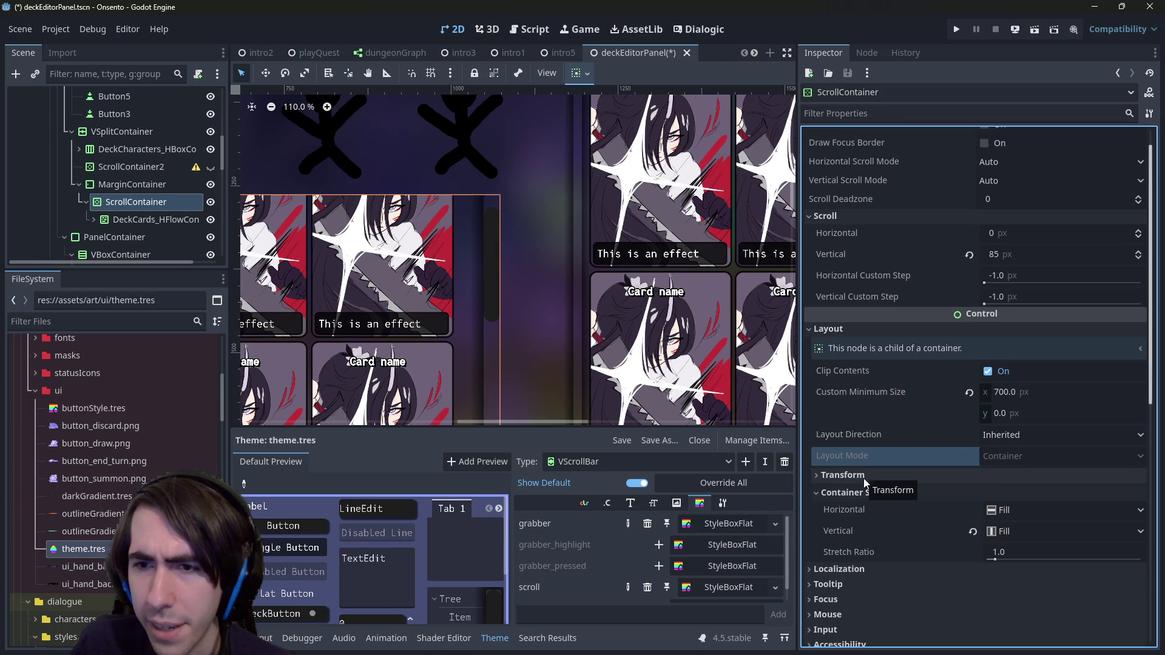
{"action": "left_click", "coordinate": [864, 492]}
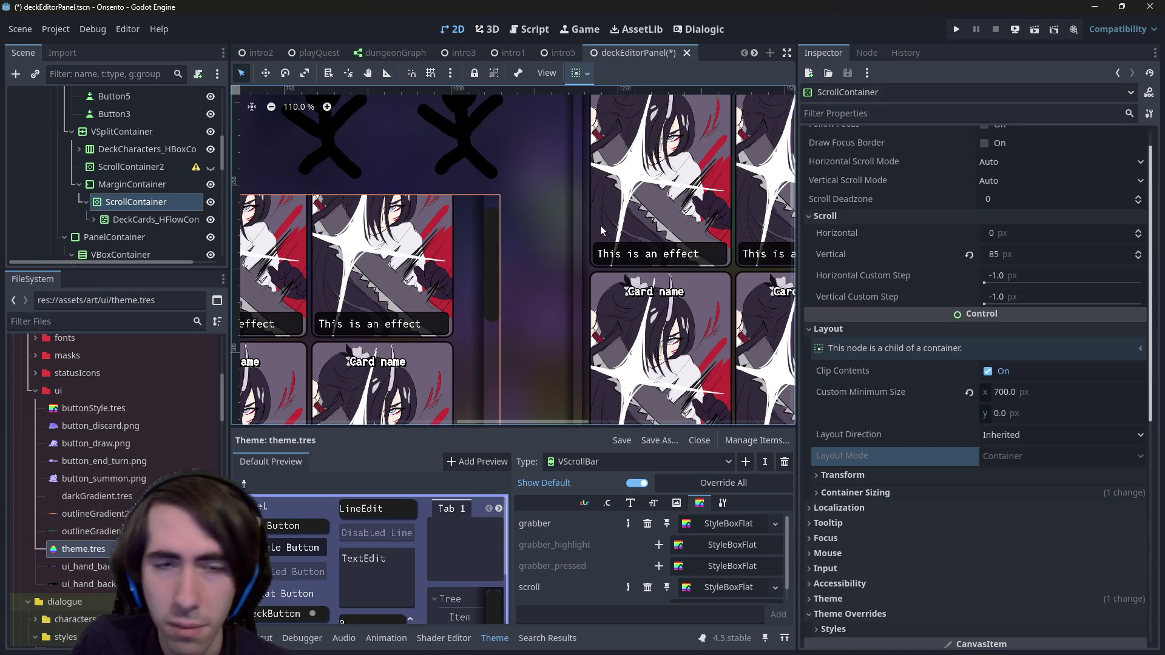
{"action": "scroll", "coordinate": [600, 225], "scroll_direction": "up", "scroll_amount": 4}
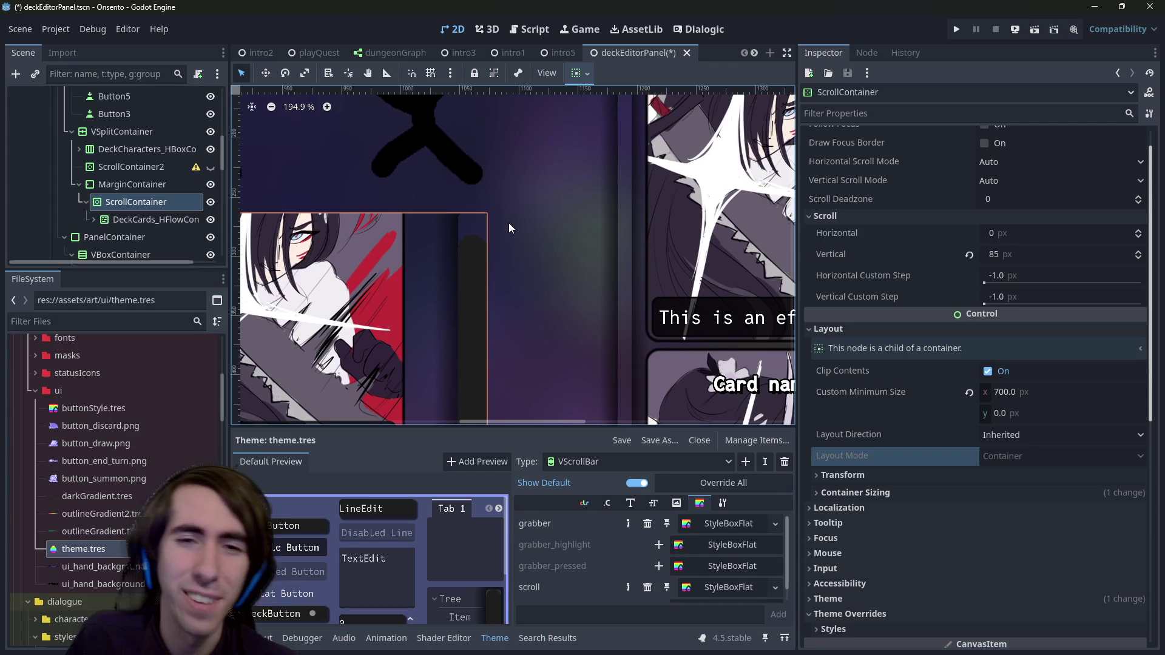
{"action": "scroll", "coordinate": [916, 260], "scroll_direction": "up", "scroll_amount": 1}
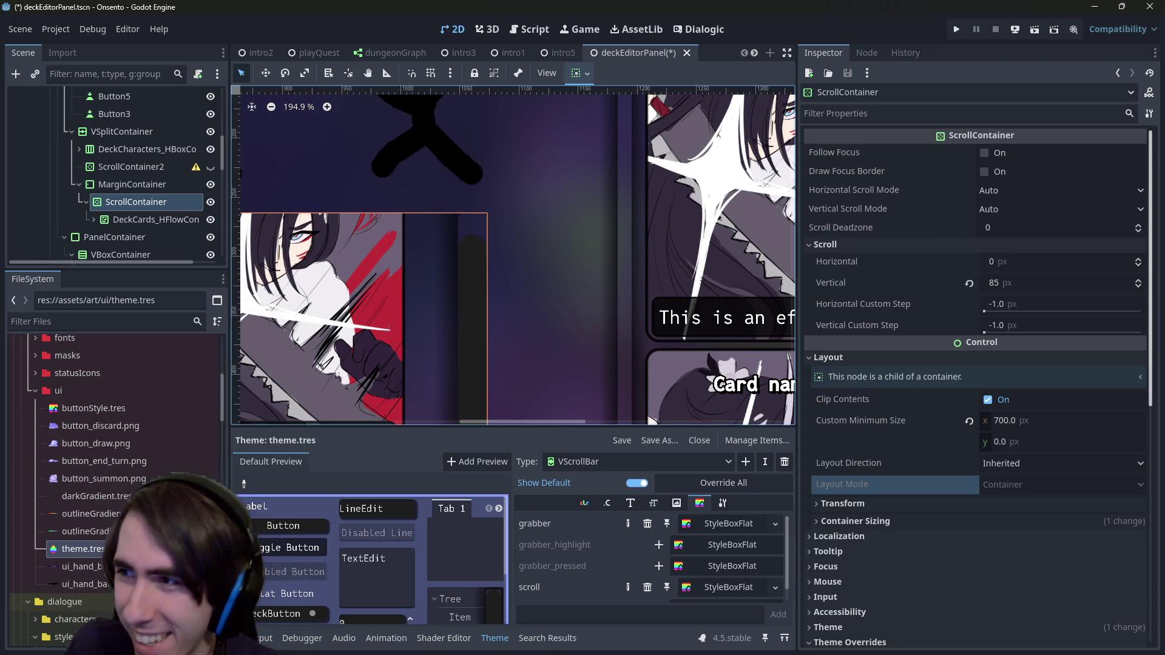
{"action": "scroll", "coordinate": [539, 279], "scroll_direction": "down", "scroll_amount": 1}
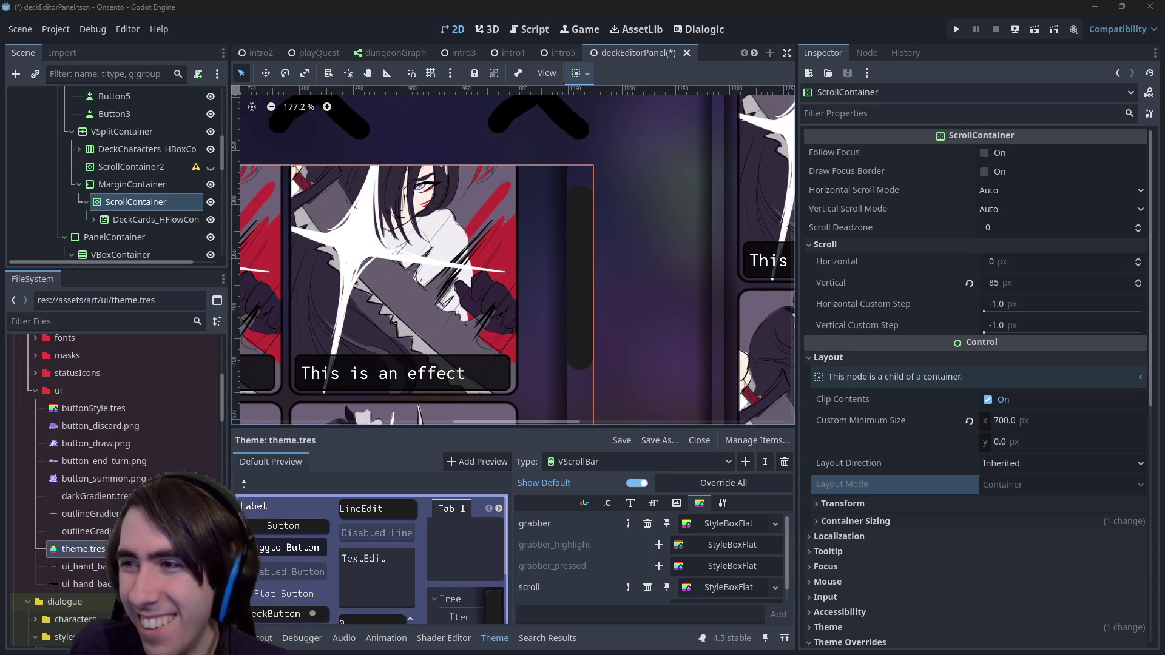
{"action": "scroll", "coordinate": [533, 265], "scroll_direction": "right", "scroll_amount": 2}
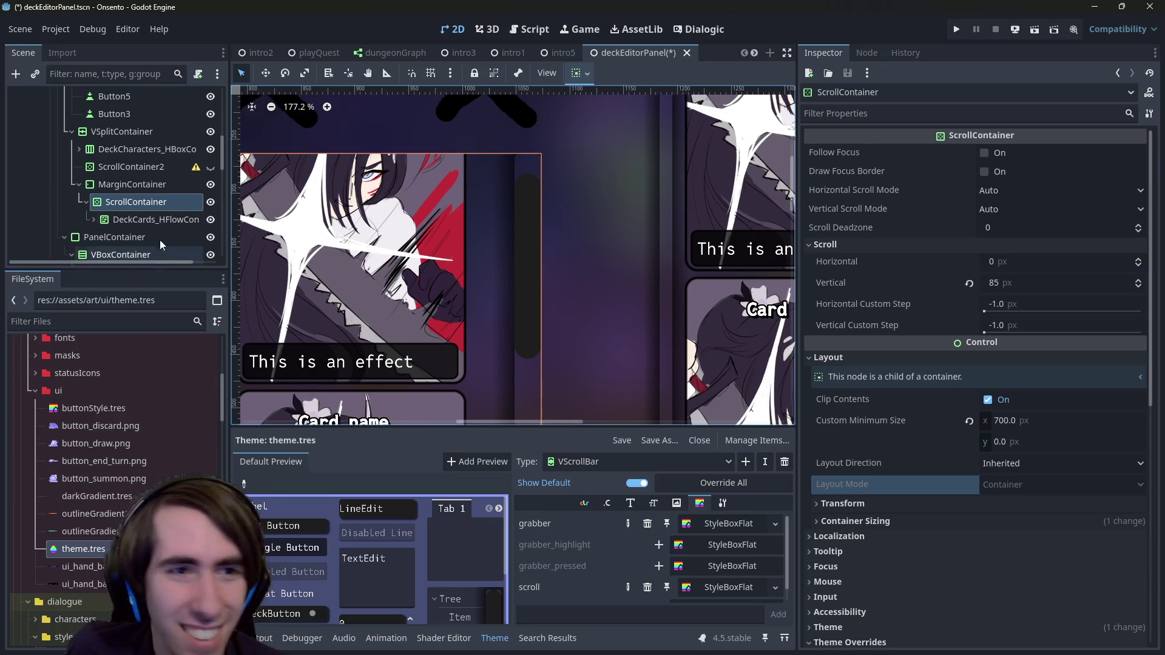
{"action": "left_click", "coordinate": [148, 180]}
{"action": "left_click", "coordinate": [123, 209]}
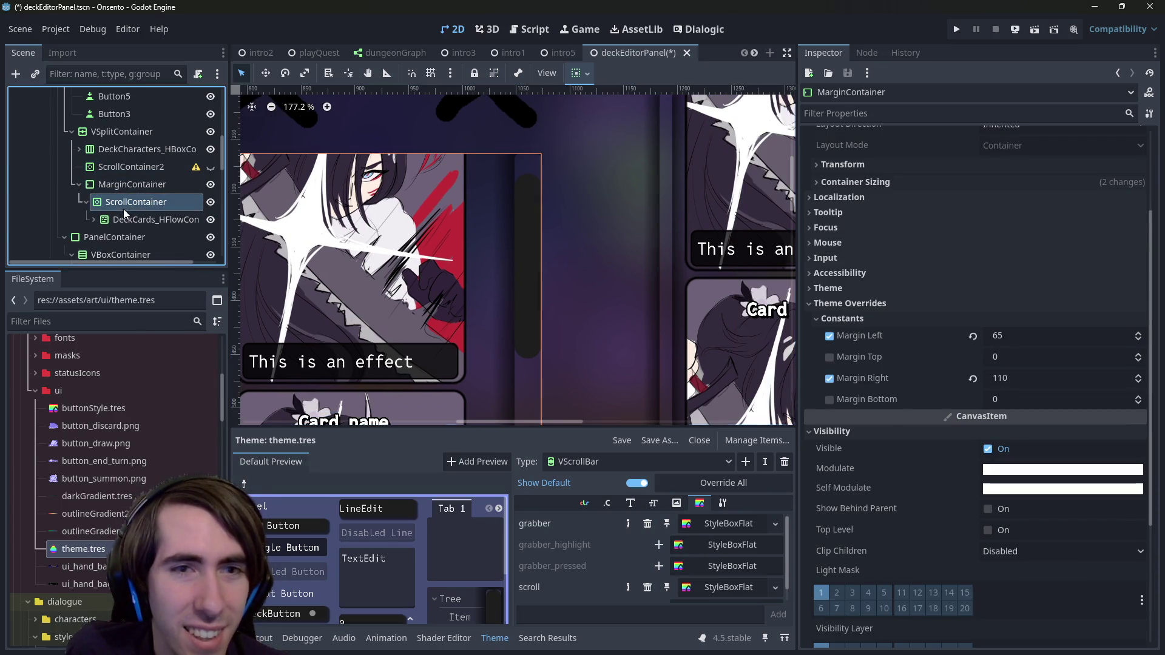
{"action": "key", "text": "Up"}
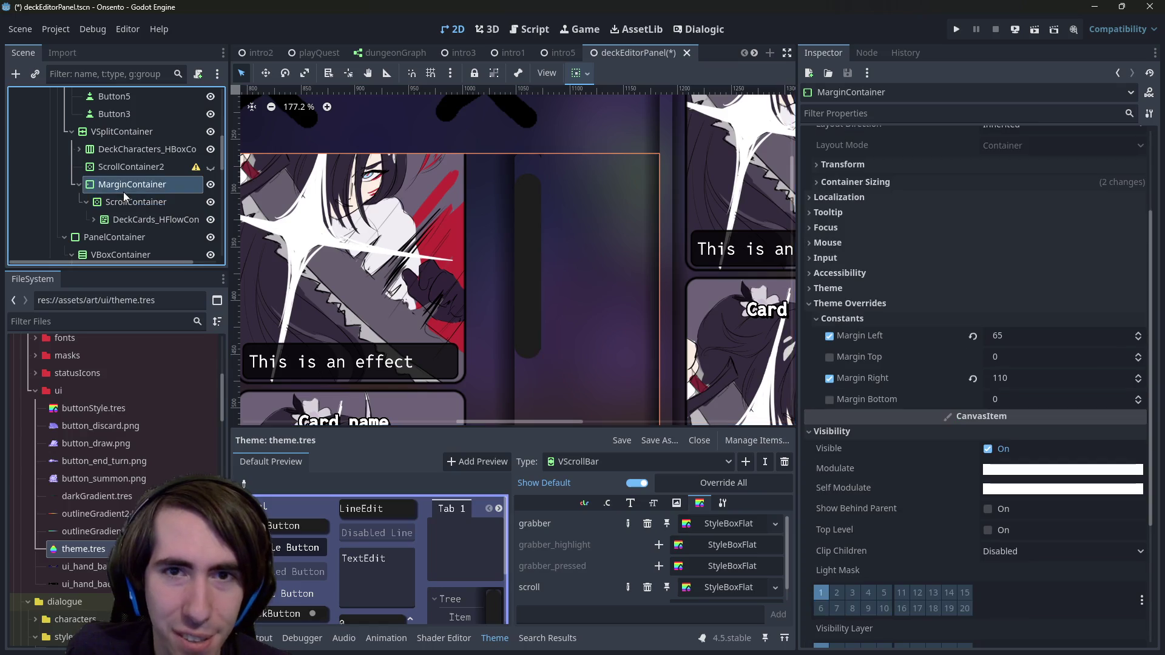
{"action": "key", "text": "Down"}
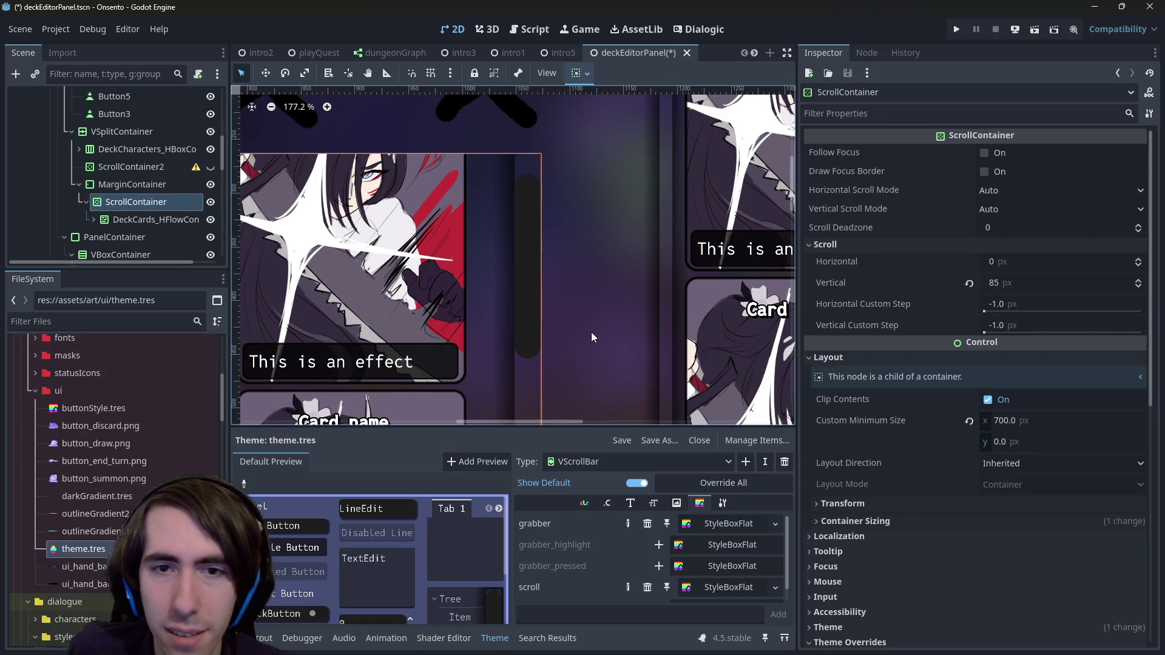
{"action": "scroll", "coordinate": [591, 333], "scroll_direction": "up", "scroll_amount": 4}
{"action": "key", "text": "Up"}
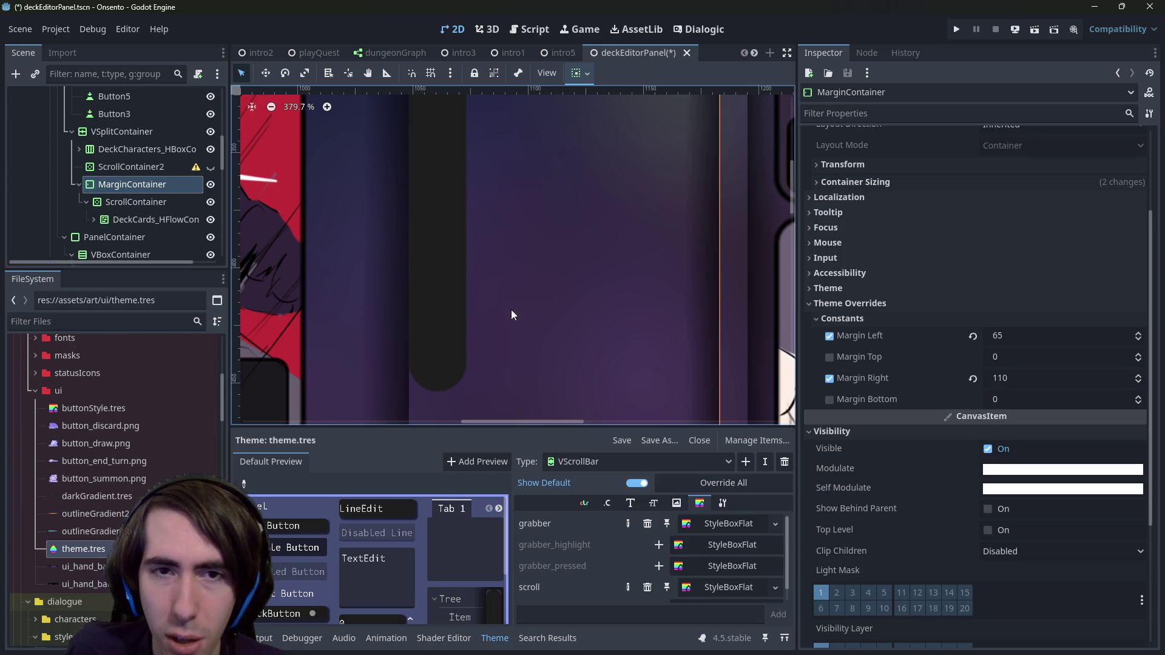
{"action": "left_click", "coordinate": [154, 203]}
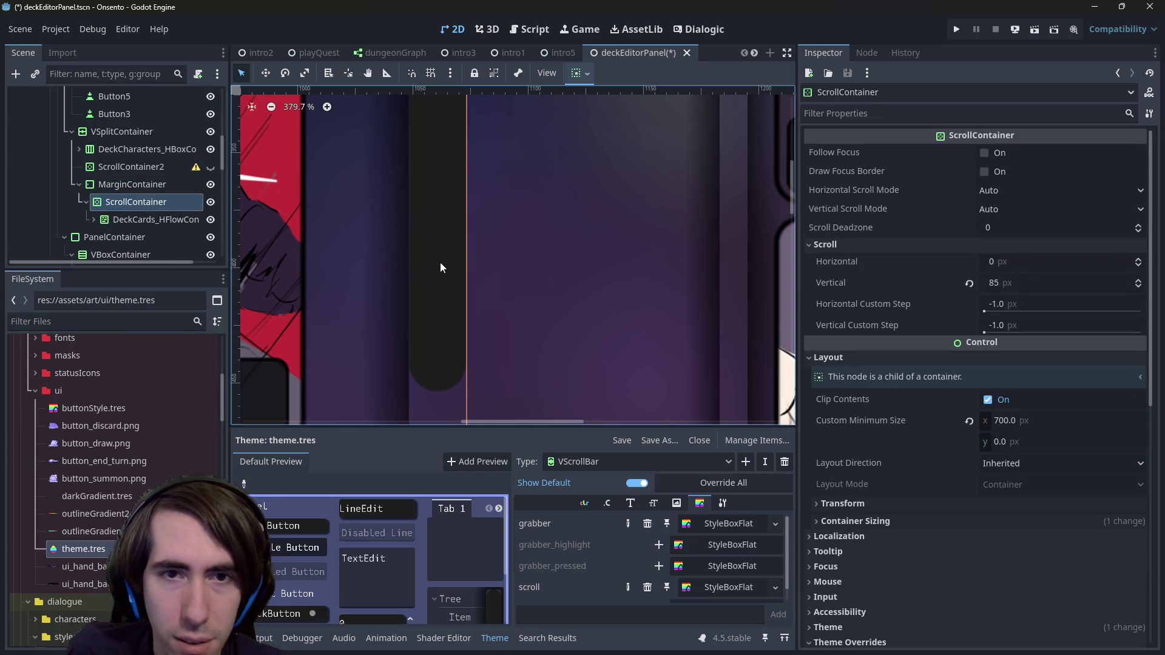
{"action": "left_click", "coordinate": [946, 115]}
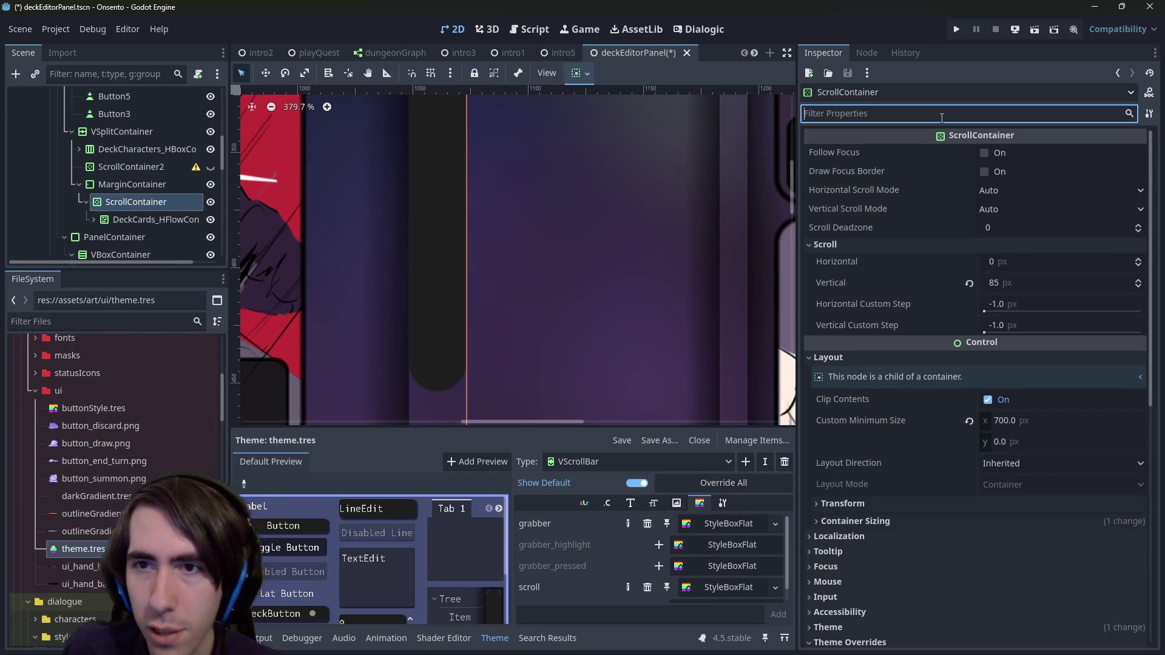
Step: Filter the Inspector for 'behind' and enable Show Behind Parent on the ScrollContainer
{"action": "scroll", "coordinate": [923, 399], "scroll_direction": "down", "scroll_amount": 4}
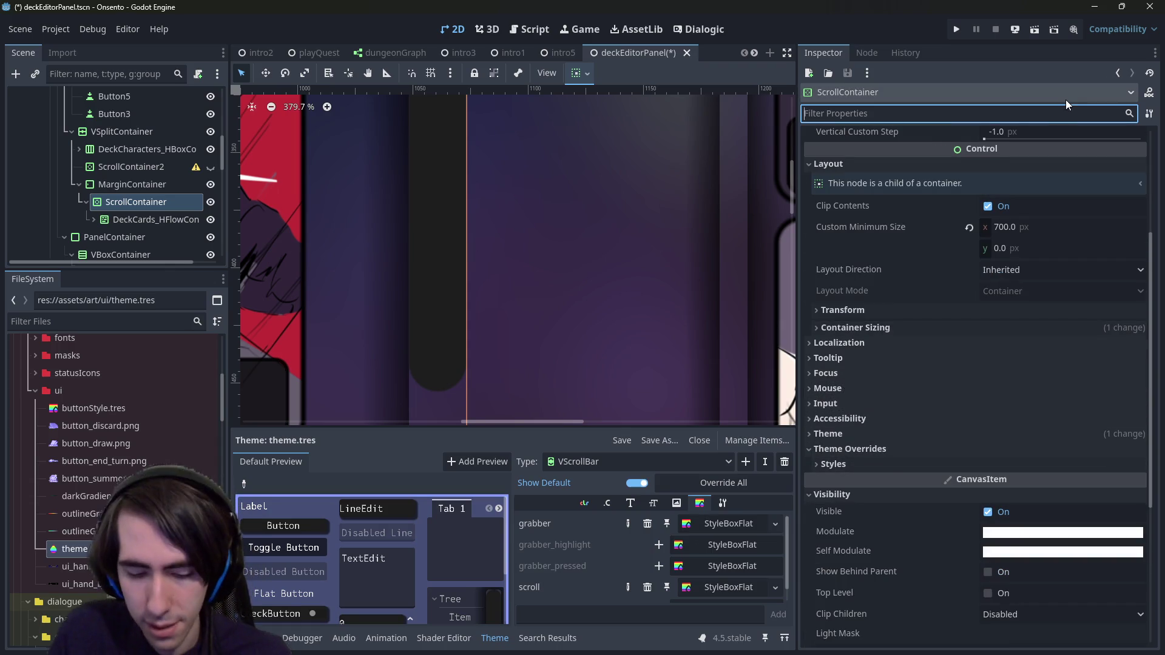
{"action": "type", "text": "behind"}
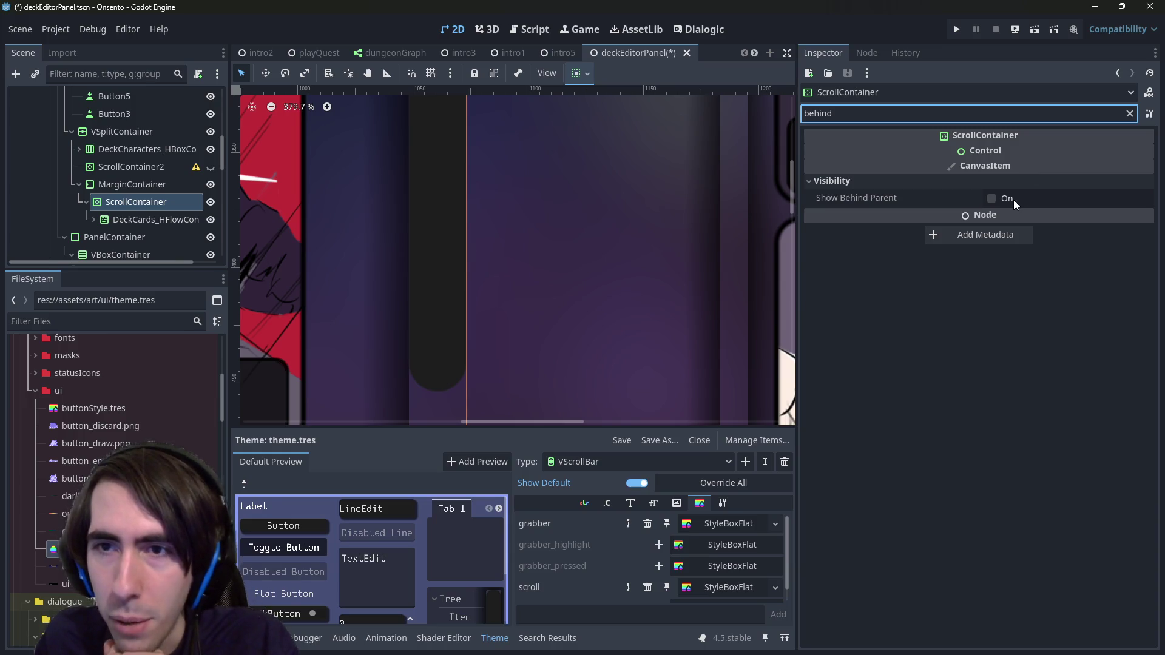
{"action": "left_click", "coordinate": [1012, 199]}
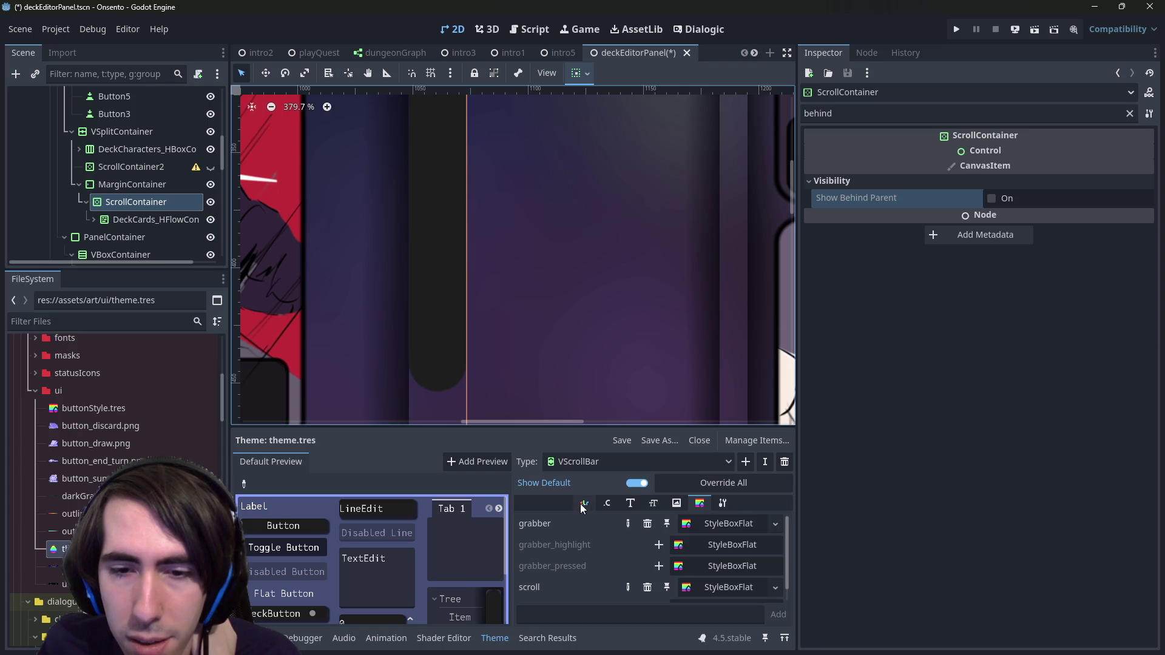
Step: Check the theme's type variation settings, clear the property filter, and switch to the browser results
{"action": "left_click", "coordinate": [719, 504]}
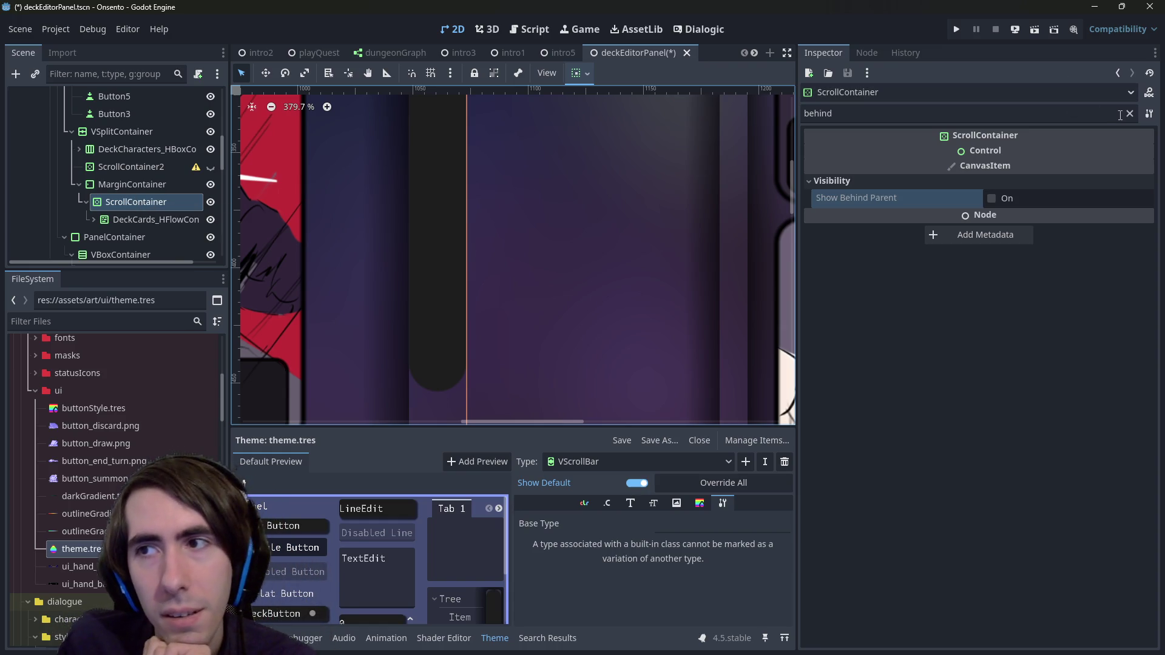
{"action": "left_click", "coordinate": [1126, 114]}
{"action": "left_click", "coordinate": [1128, 114]}
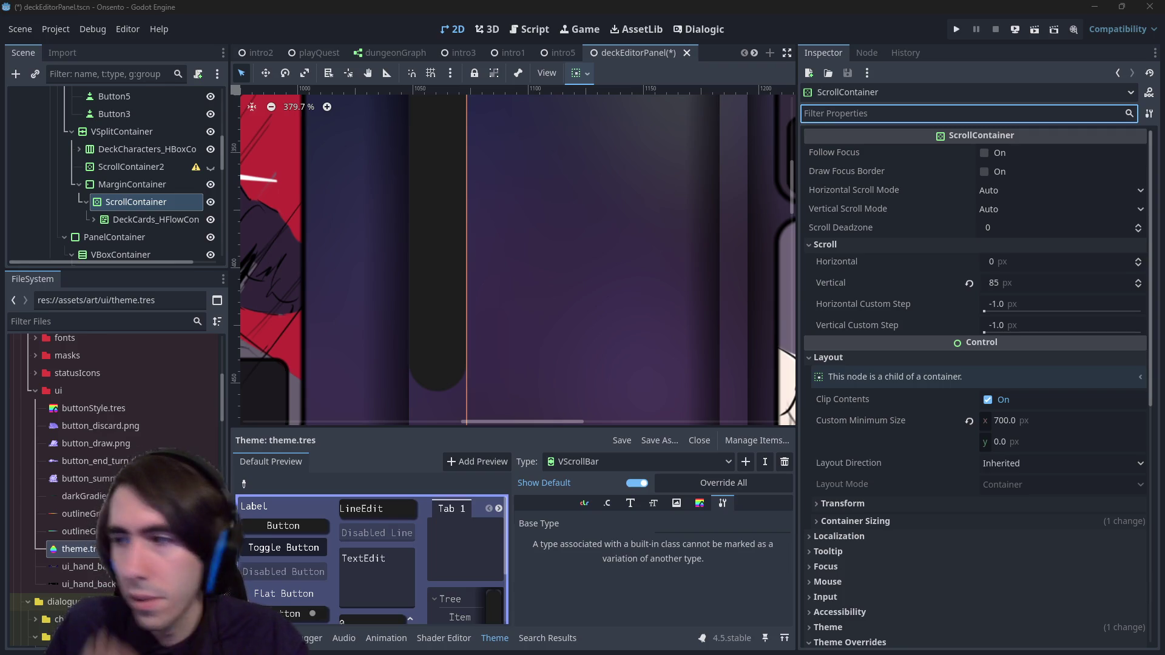
{"action": "key", "text": "alt+Tab"}
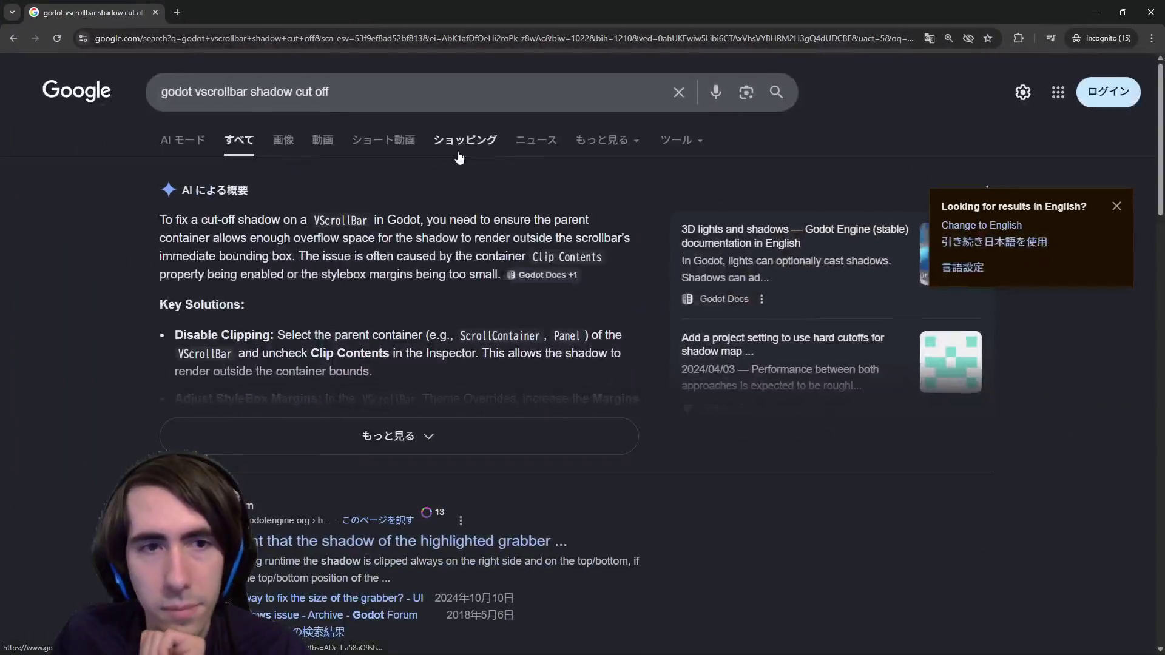
Step: Read that the parent container's Clip Contents cuts off the VScrollBar shadow, then return to Godot
{"action": "left_click_drag", "start_coordinate": [379, 238], "coordinate": [572, 238]}
{"action": "left_click_drag", "start_coordinate": [198, 238], "coordinate": [405, 236]}
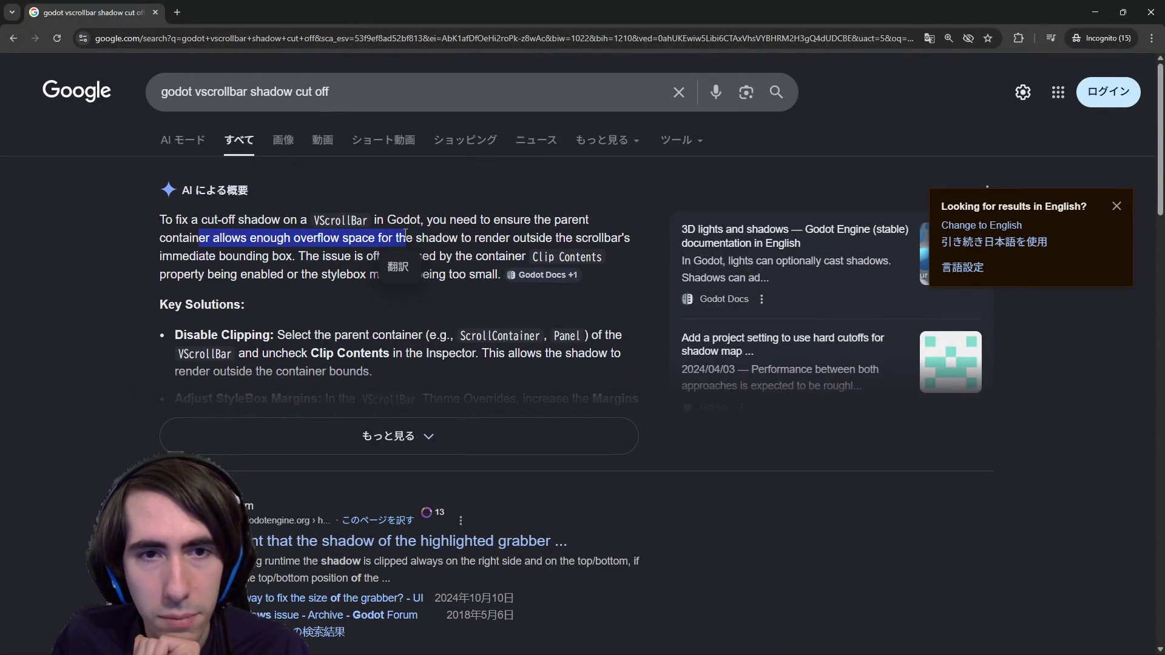
{"action": "left_click", "coordinate": [524, 236]}
{"action": "left_click_drag", "start_coordinate": [323, 256], "coordinate": [525, 256]}
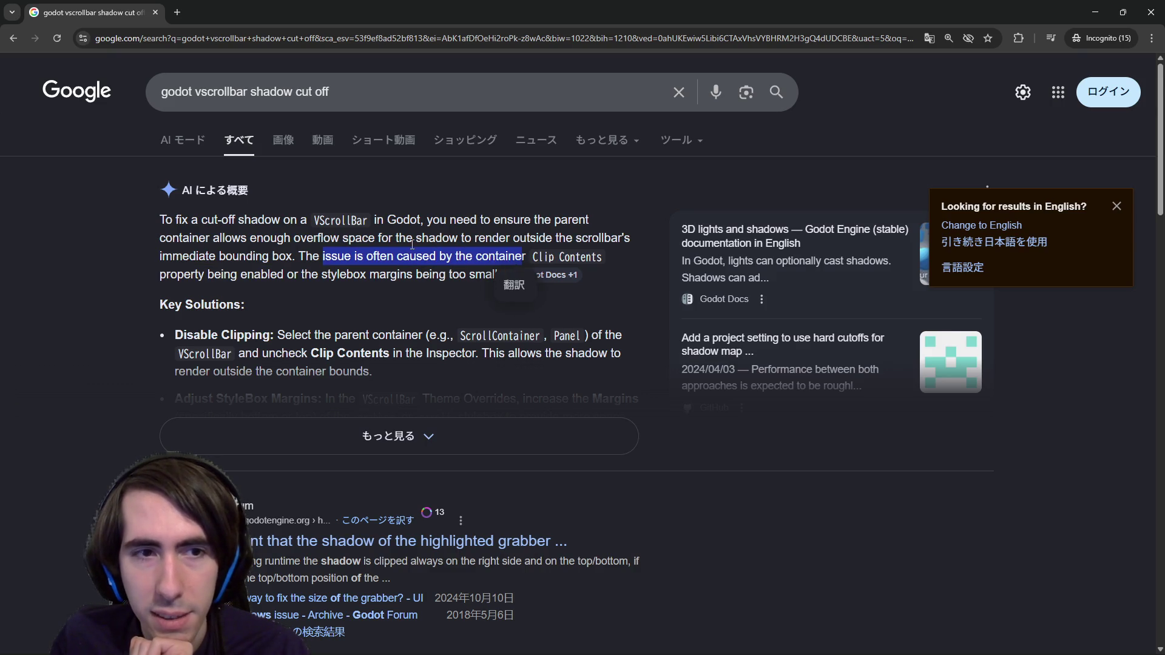
{"action": "left_click", "coordinate": [459, 187]}
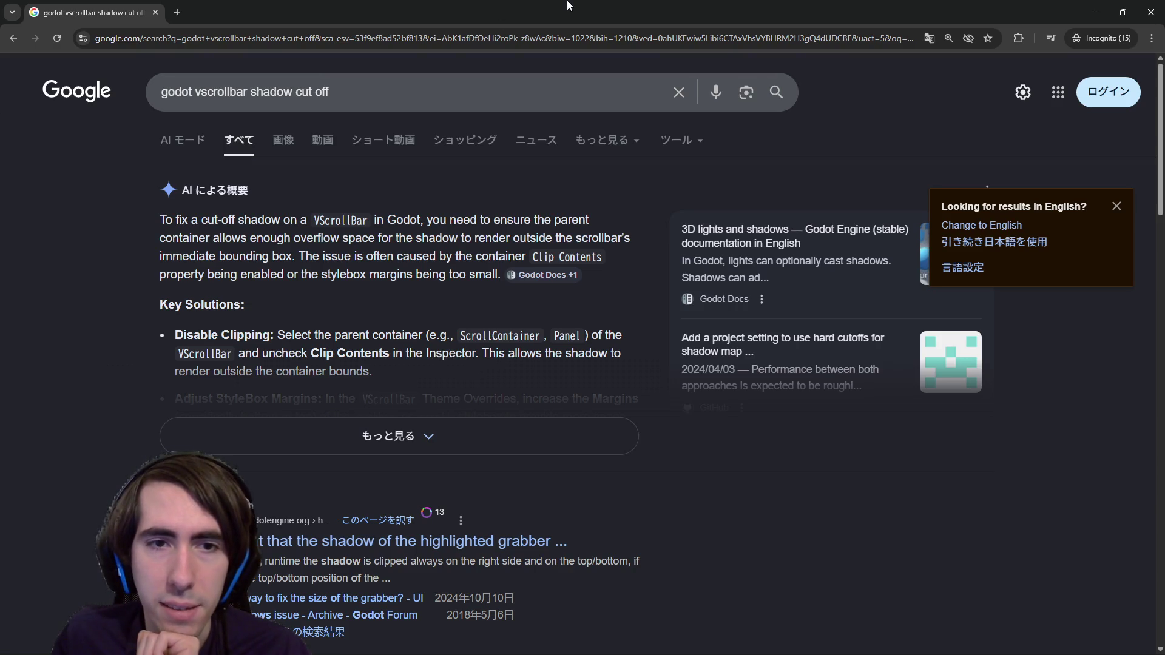
{"action": "key", "text": "alt+Tab"}
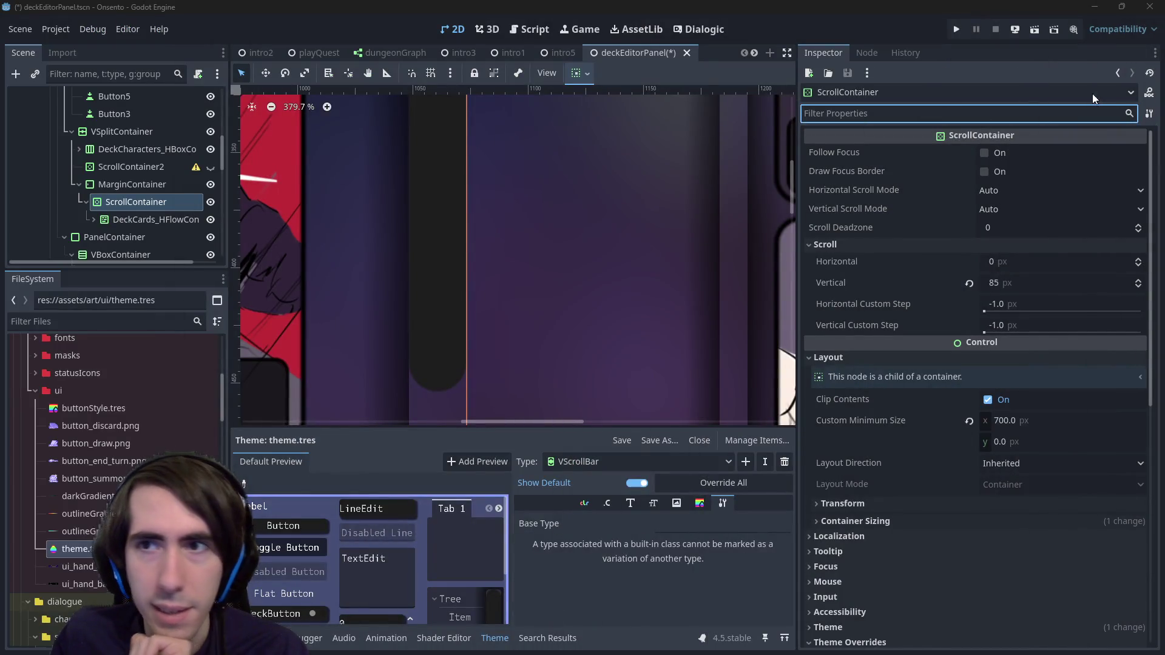
Step: Turn off Clip Contents on the deck ScrollContainer
{"action": "type", "text": "cli"}
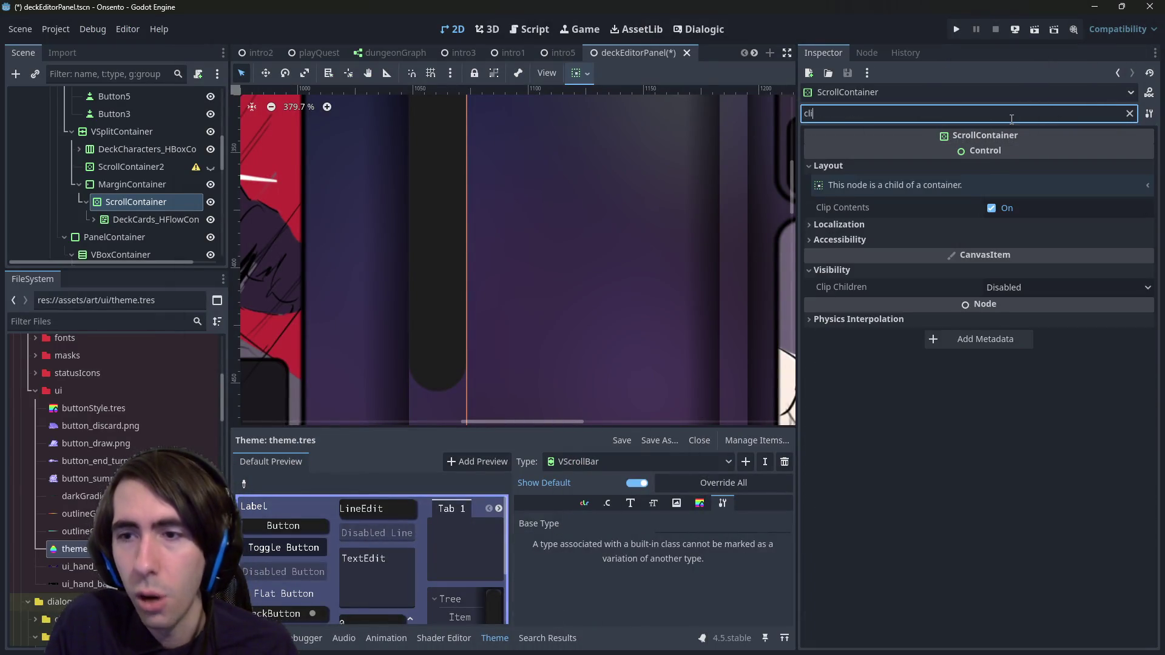
{"action": "left_click", "coordinate": [1130, 114]}
{"action": "left_click", "coordinate": [987, 400]}
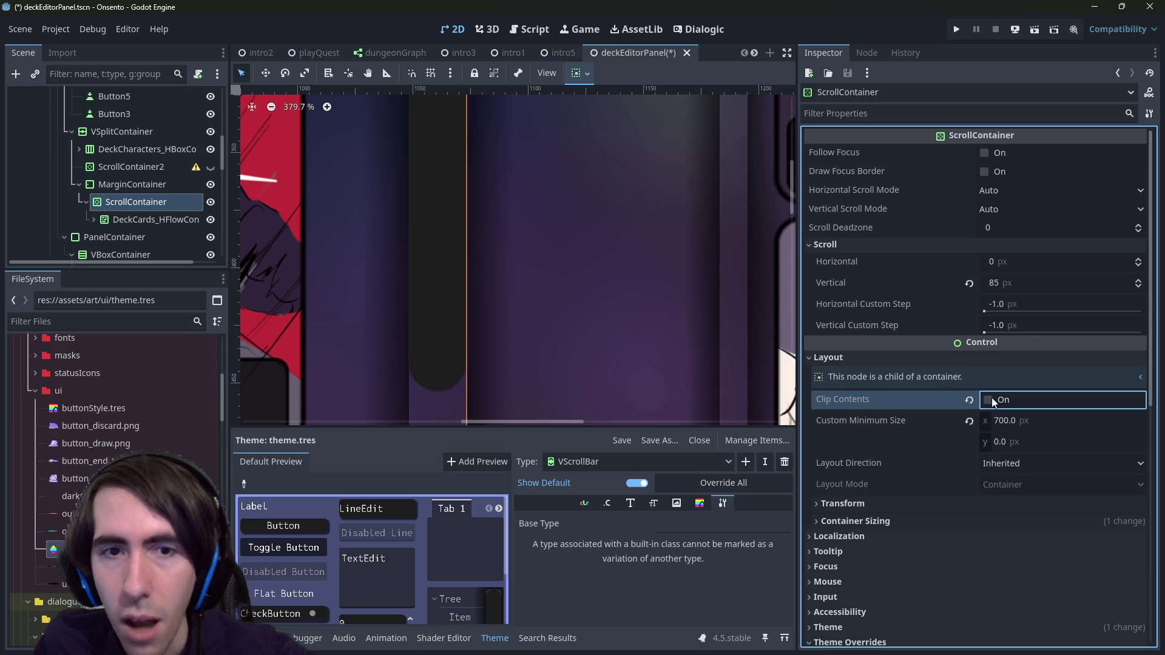
{"action": "scroll", "coordinate": [540, 267], "scroll_direction": "down", "scroll_amount": 8}
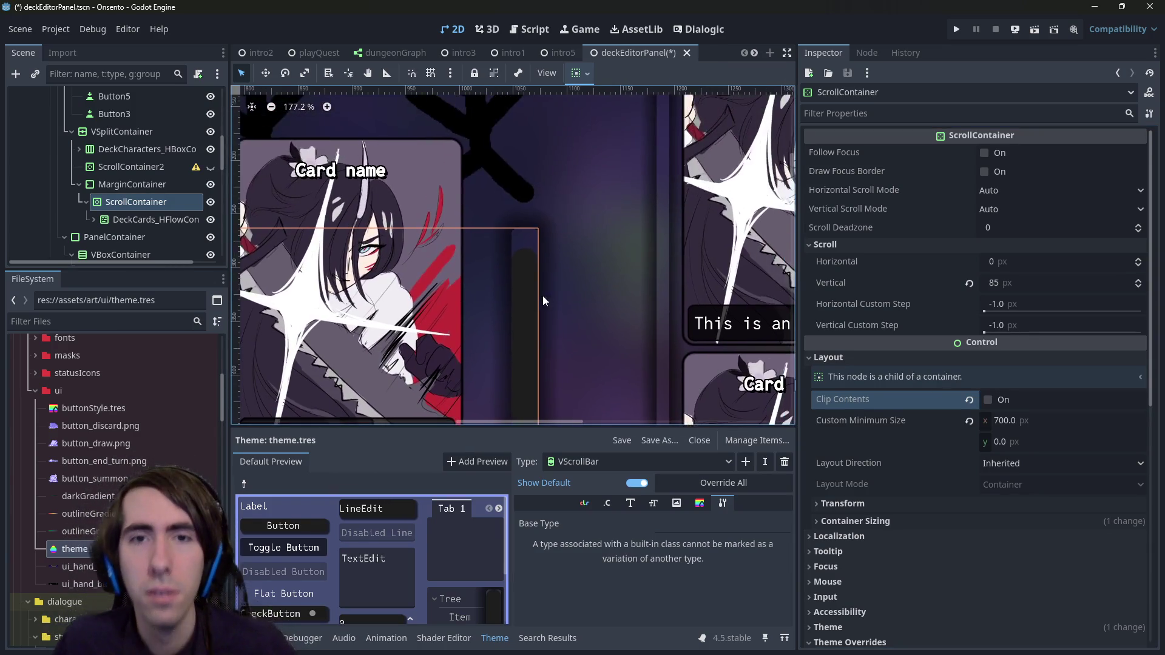
{"action": "scroll", "coordinate": [542, 300], "scroll_direction": "down", "scroll_amount": 4}
Step: Reparent the ScrollContainer into ScrollContainer2 in the Scene dock
{"action": "left_click", "coordinate": [137, 184]}
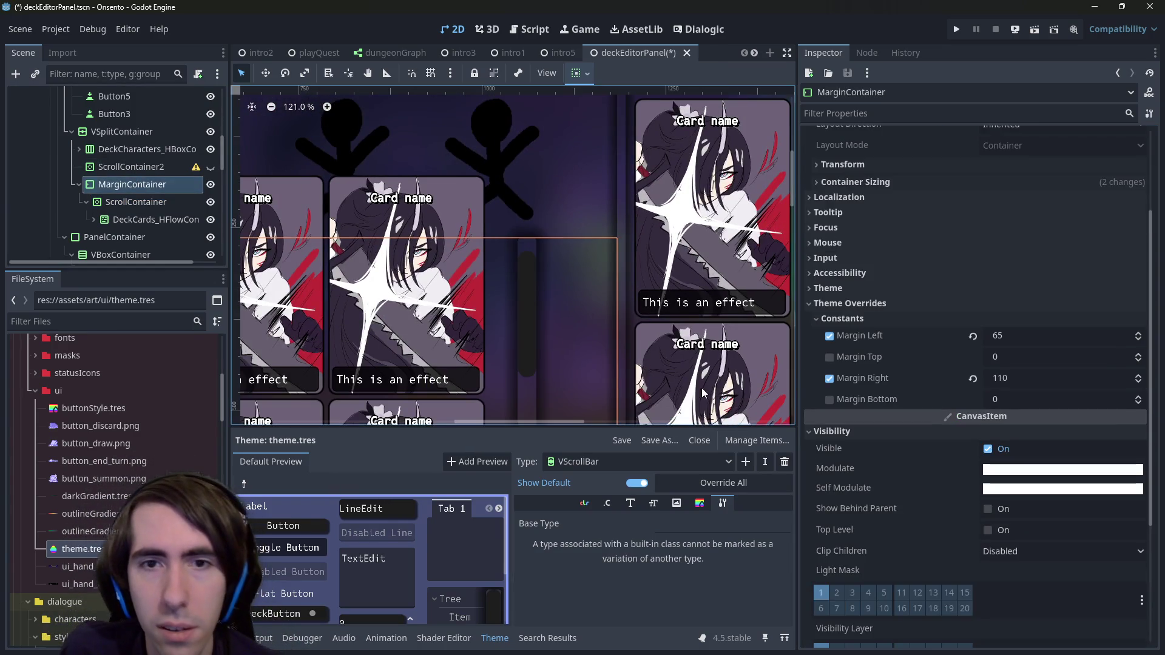
{"action": "scroll", "coordinate": [557, 272], "scroll_direction": "up", "scroll_amount": 8}
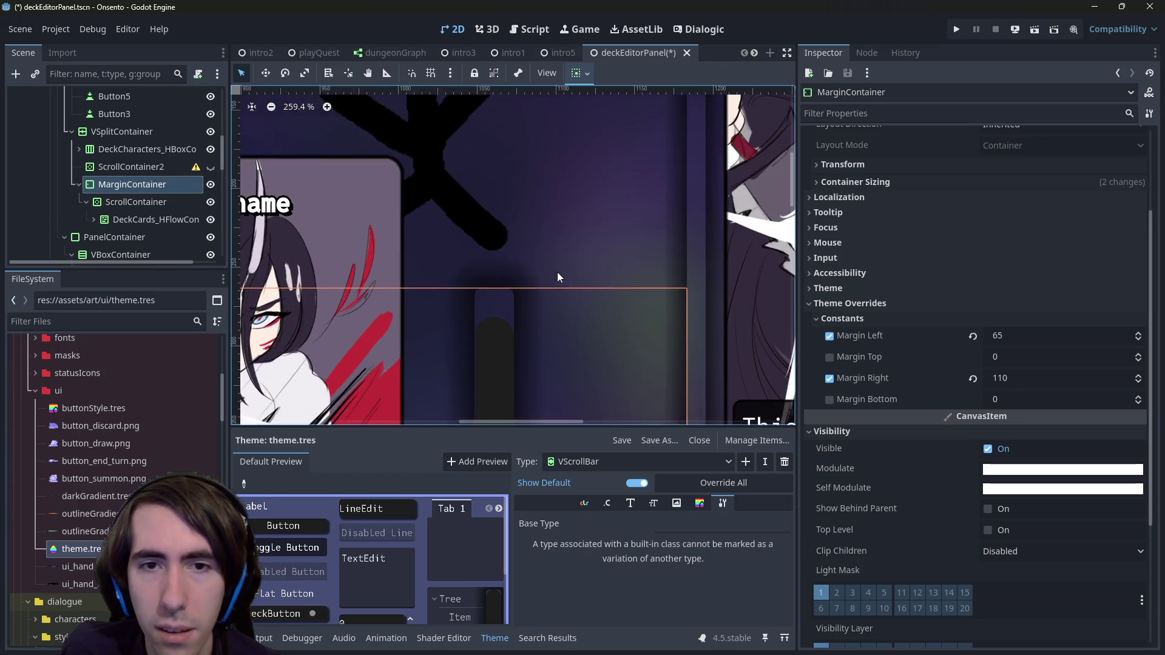
{"action": "scroll", "coordinate": [503, 308], "scroll_direction": "down", "scroll_amount": 1}
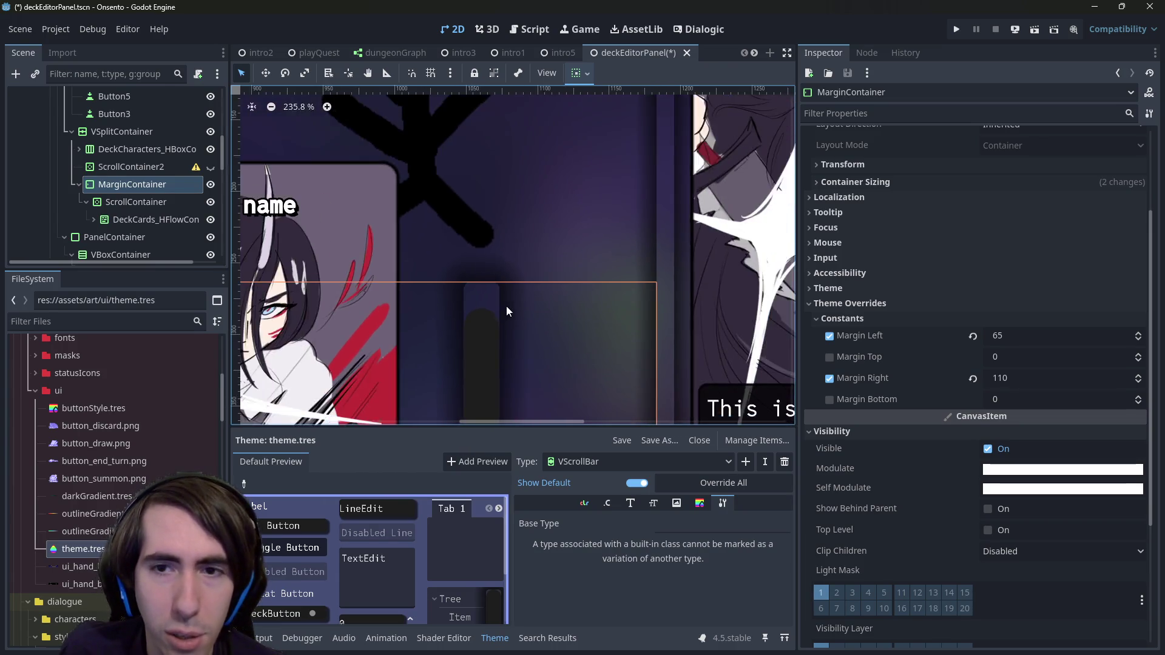
{"action": "scroll", "coordinate": [506, 312], "scroll_direction": "down", "scroll_amount": 20}
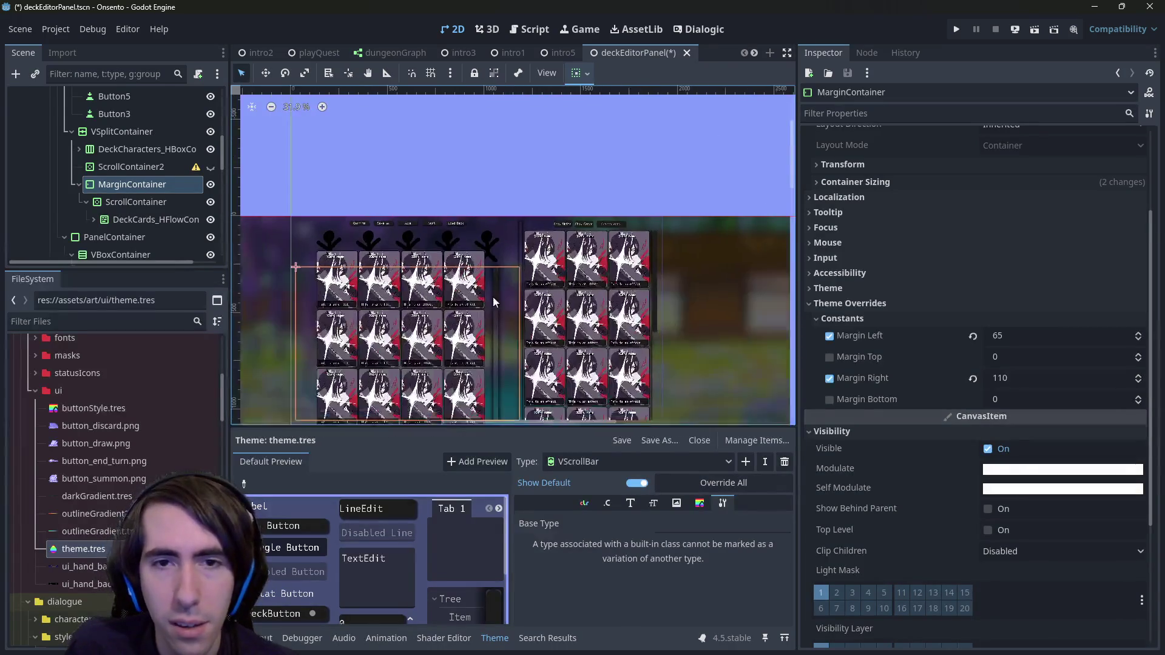
{"action": "scroll", "coordinate": [522, 243], "scroll_direction": "up", "scroll_amount": 4}
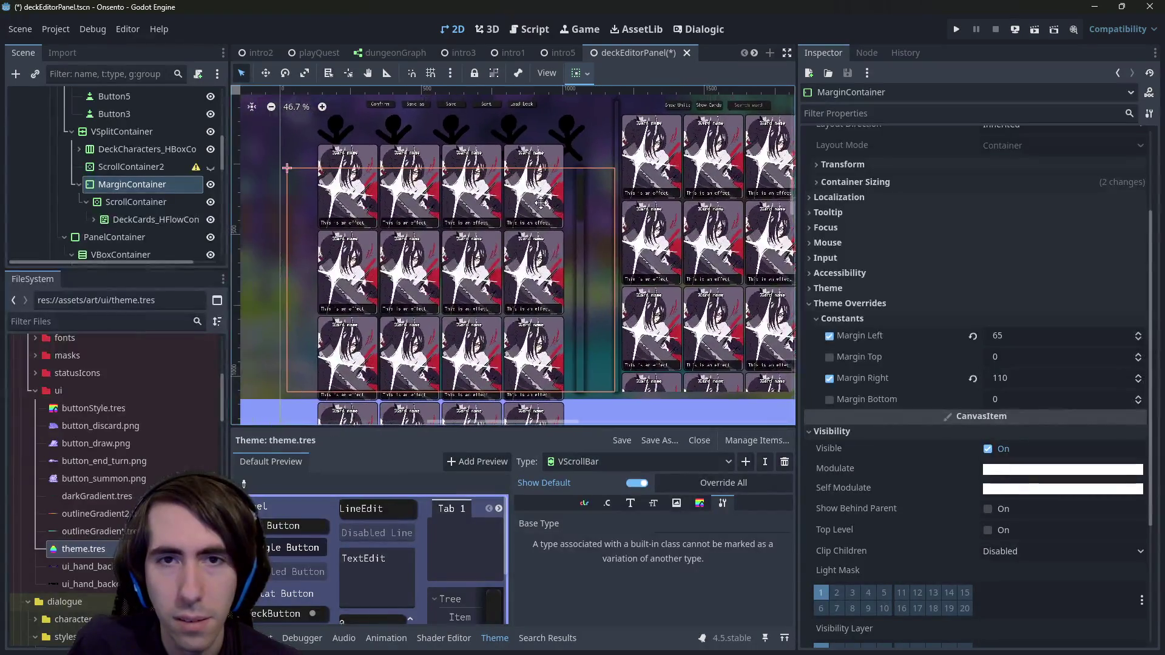
{"action": "left_click_drag", "start_coordinate": [541, 203], "coordinate": [553, 217]}
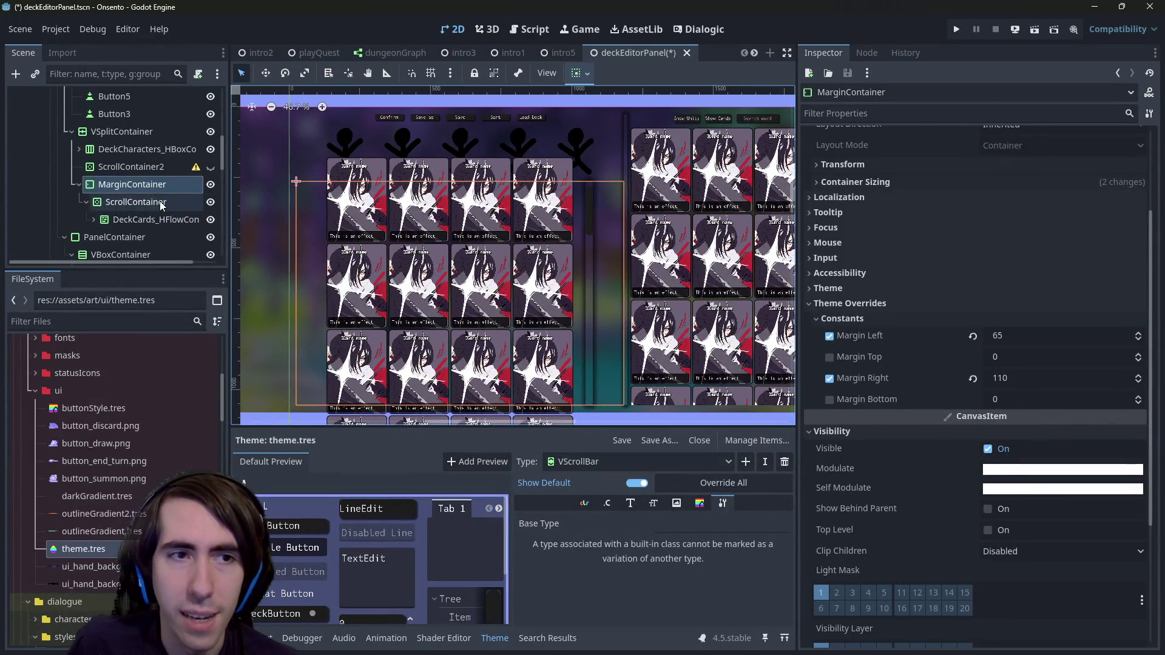
{"action": "left_click_drag", "start_coordinate": [162, 206], "coordinate": [140, 167]}
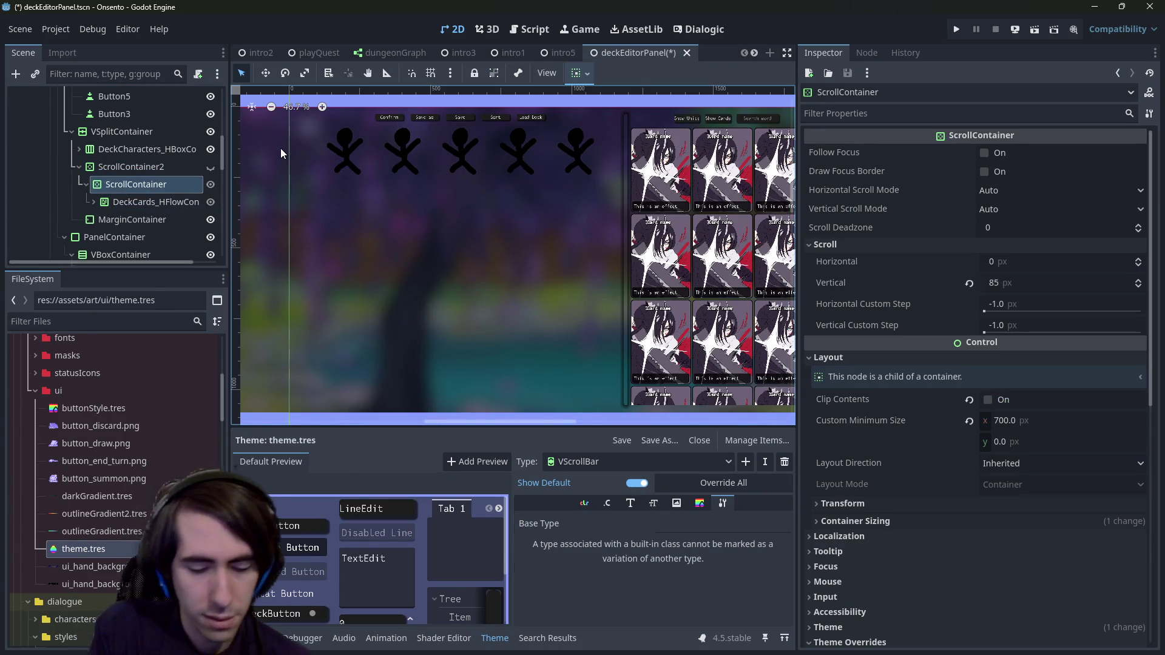
Step: Undo the reparent and place ScrollContainer under VSplitContainer after DeckCharacters_HBoxContainer
{"action": "key", "text": "ctrl+z"}
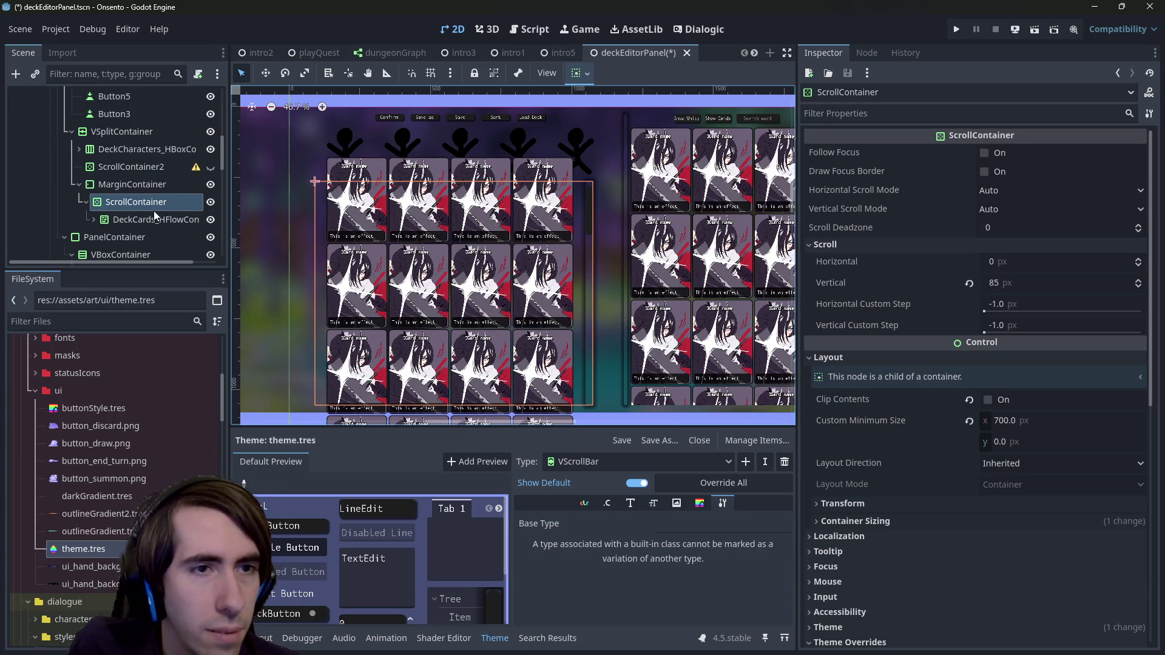
{"action": "mouse_move", "coordinate": [154, 209]}
{"action": "left_mouse_down"}
{"action": "mouse_move", "coordinate": [140, 183]}
{"action": "mouse_move", "coordinate": [146, 140]}
{"action": "mouse_move", "coordinate": [147, 158]}
{"action": "left_mouse_up"}
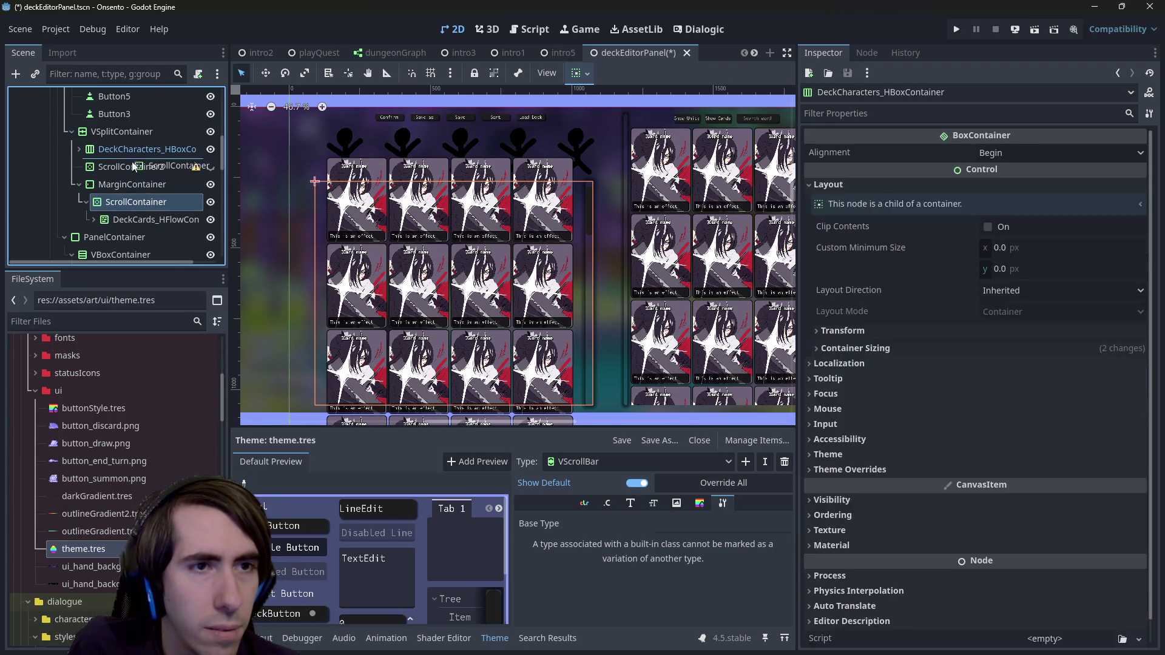
{"action": "left_click", "coordinate": [132, 219]}
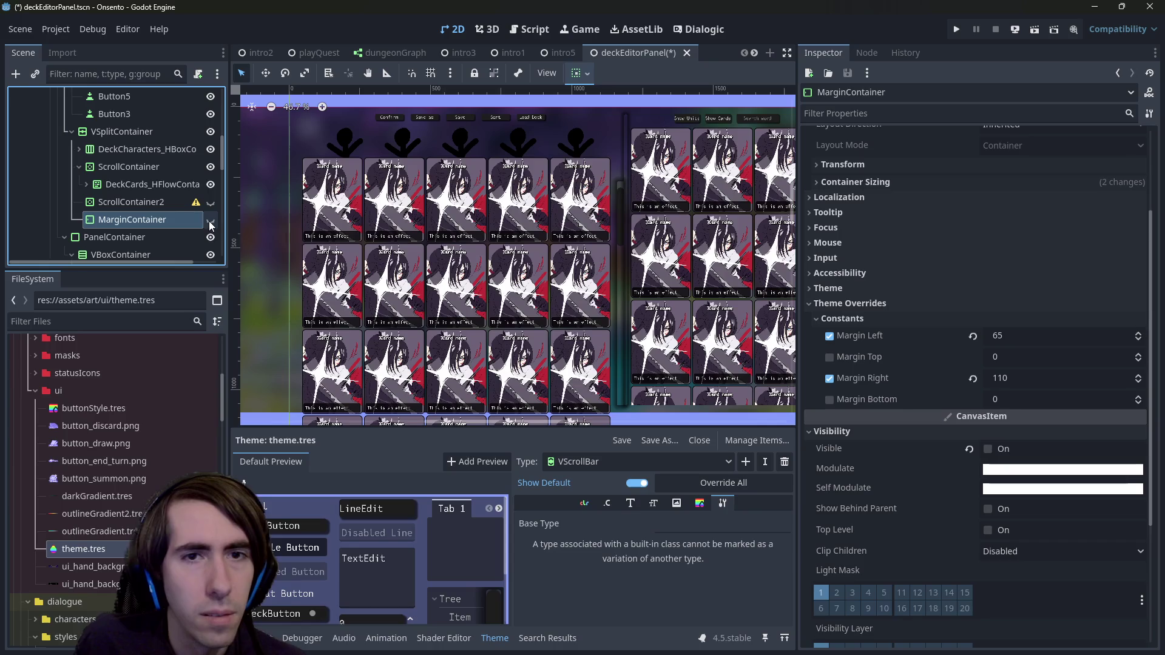
{"action": "left_click", "coordinate": [129, 167]}
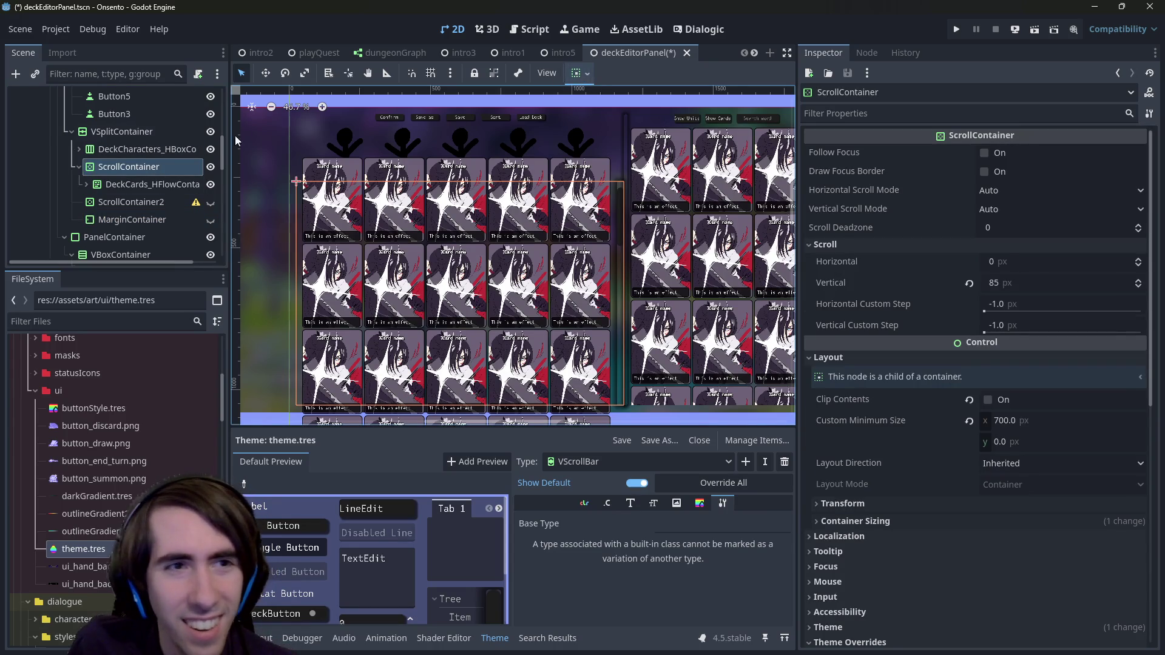
{"action": "left_click", "coordinate": [162, 130]}
{"action": "scroll", "coordinate": [370, 270], "scroll_direction": "down", "scroll_amount": 2}
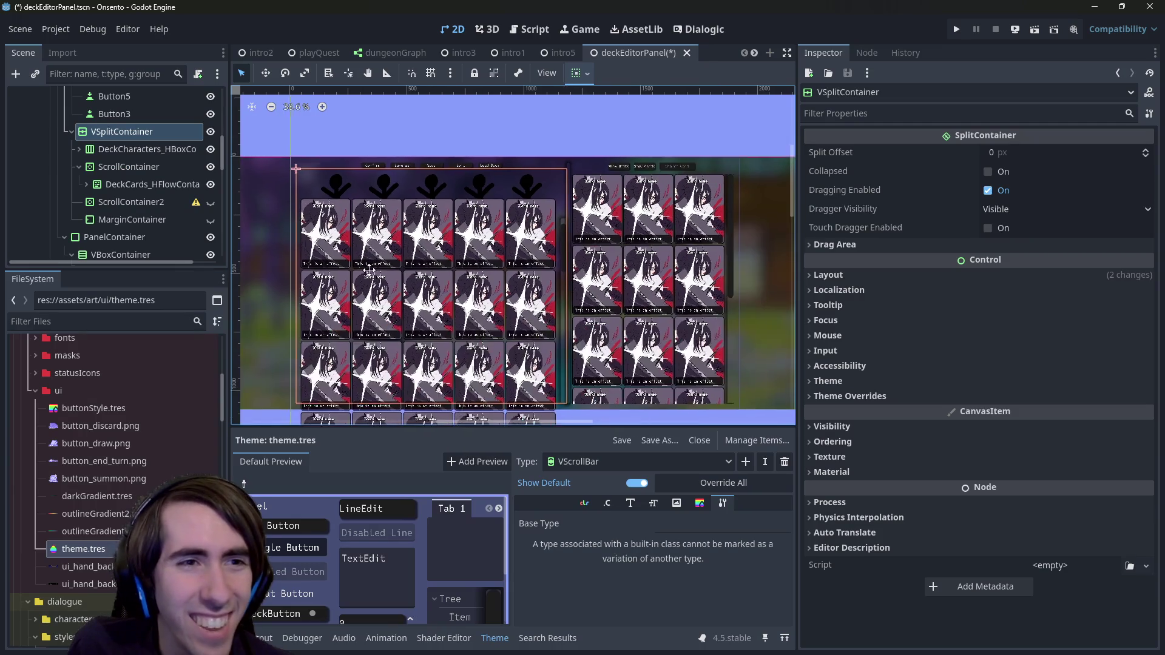
{"action": "left_click", "coordinate": [139, 167]}
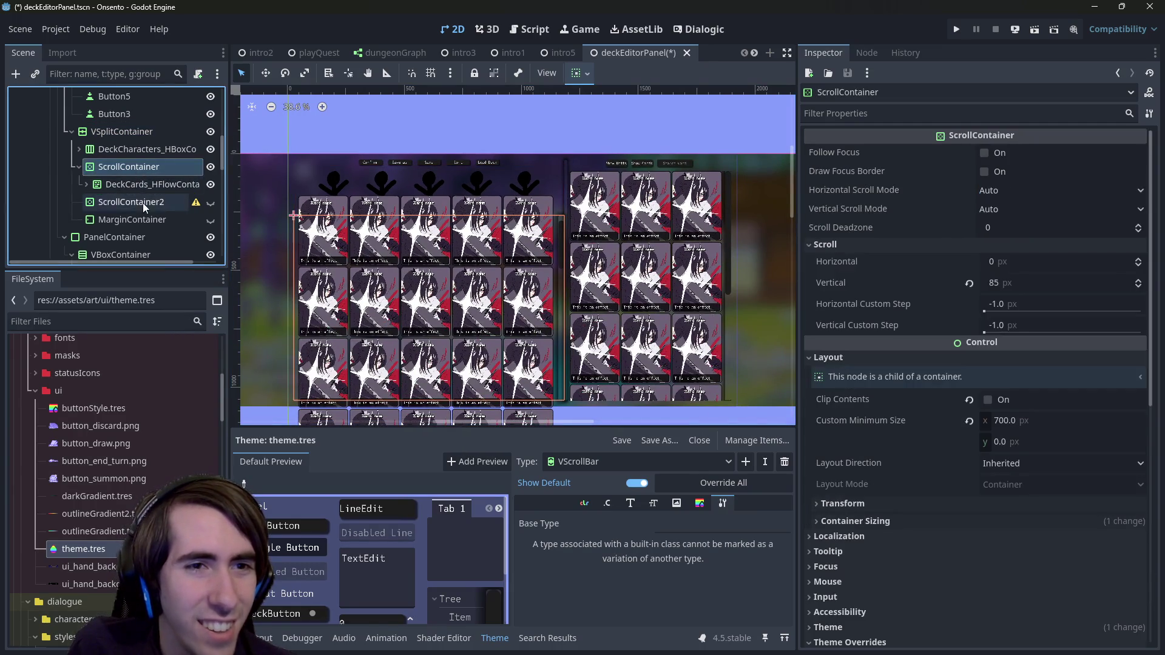
Step: Delete the MarginContainer and ScrollContainer2 nodes, confirming each deletion
{"action": "left_click", "coordinate": [165, 218]}
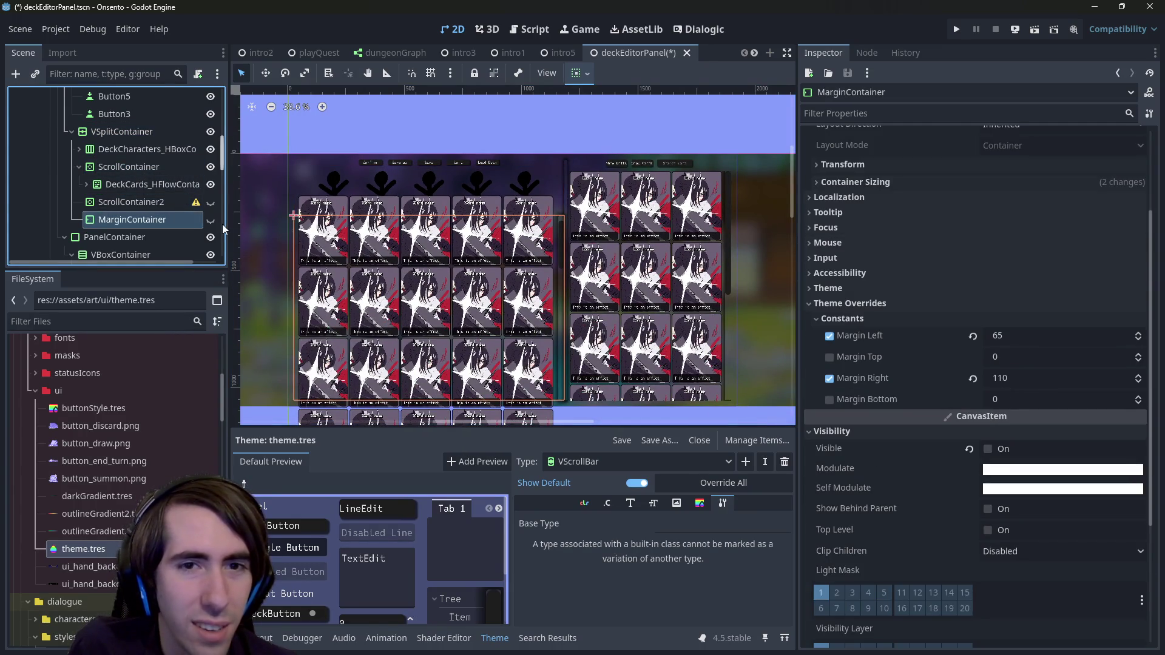
{"action": "key", "text": "Delete"}
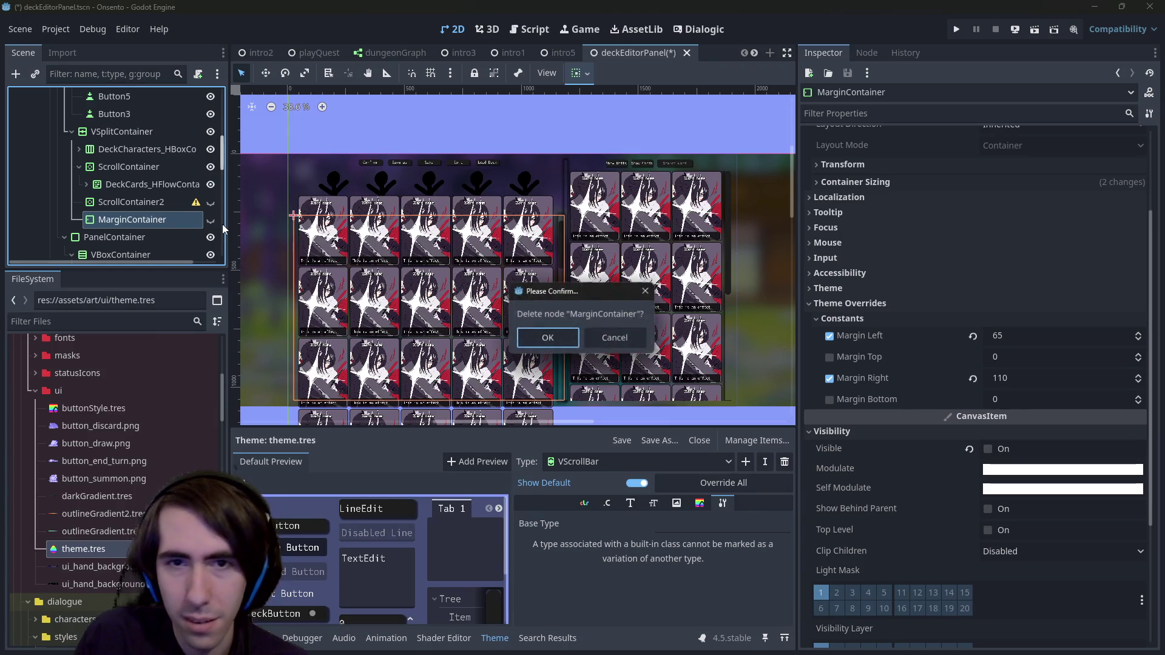
{"action": "key", "text": "Return"}
{"action": "left_click", "coordinate": [127, 165]}
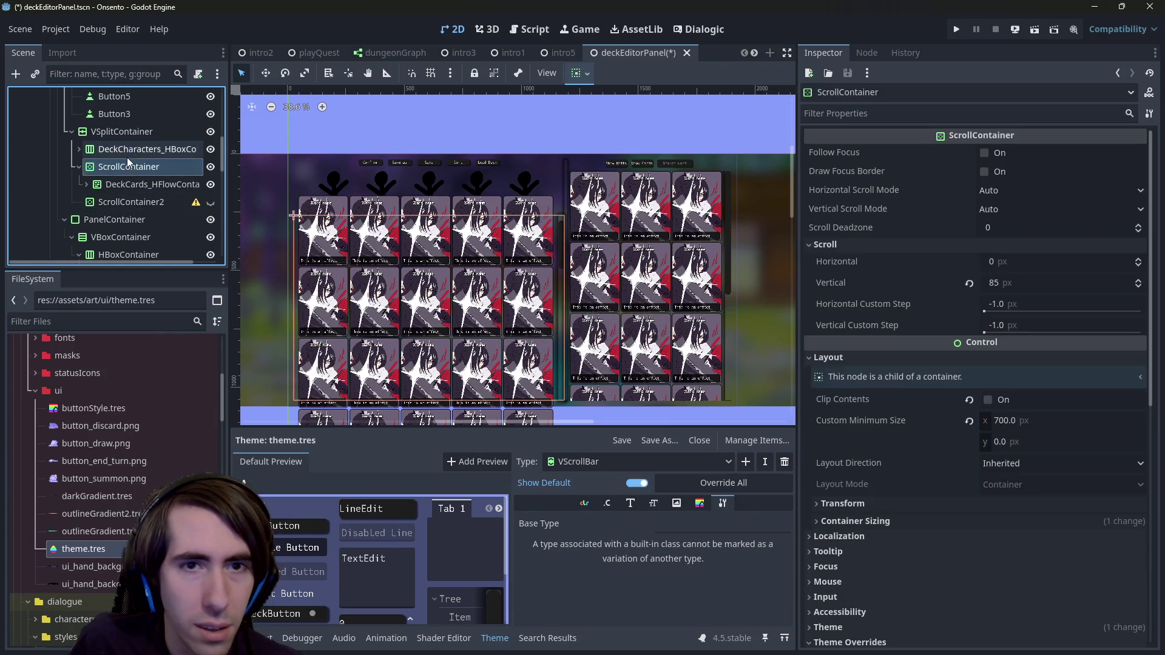
{"action": "left_click", "coordinate": [129, 150]}
{"action": "left_click", "coordinate": [118, 150]}
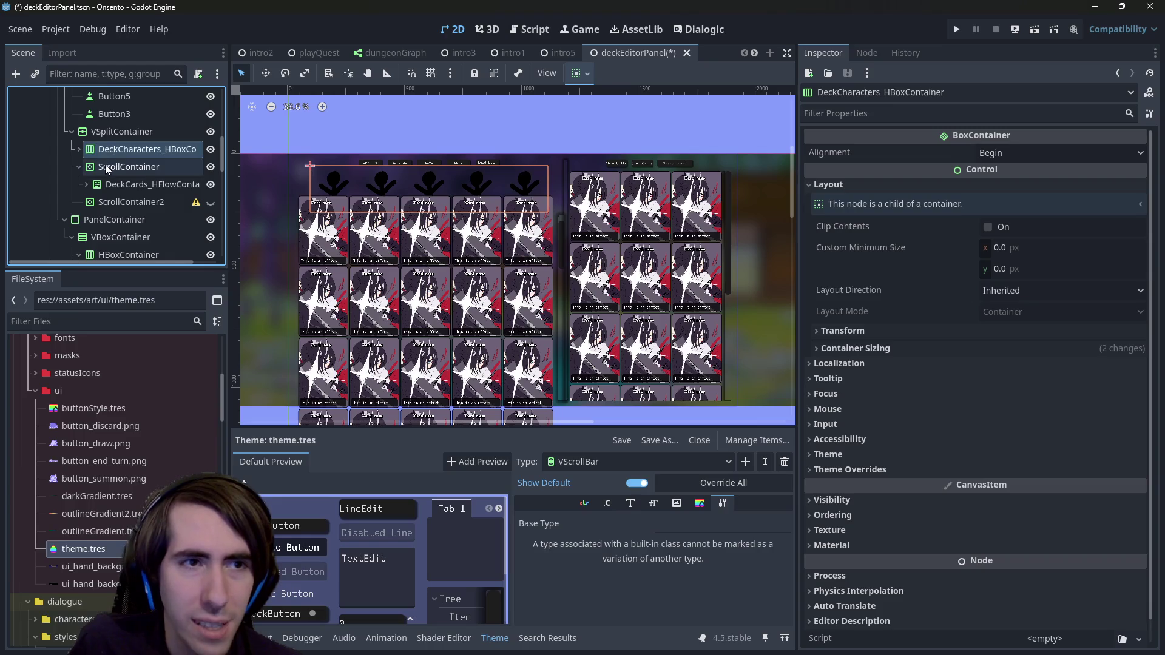
{"action": "left_click", "coordinate": [109, 166]}
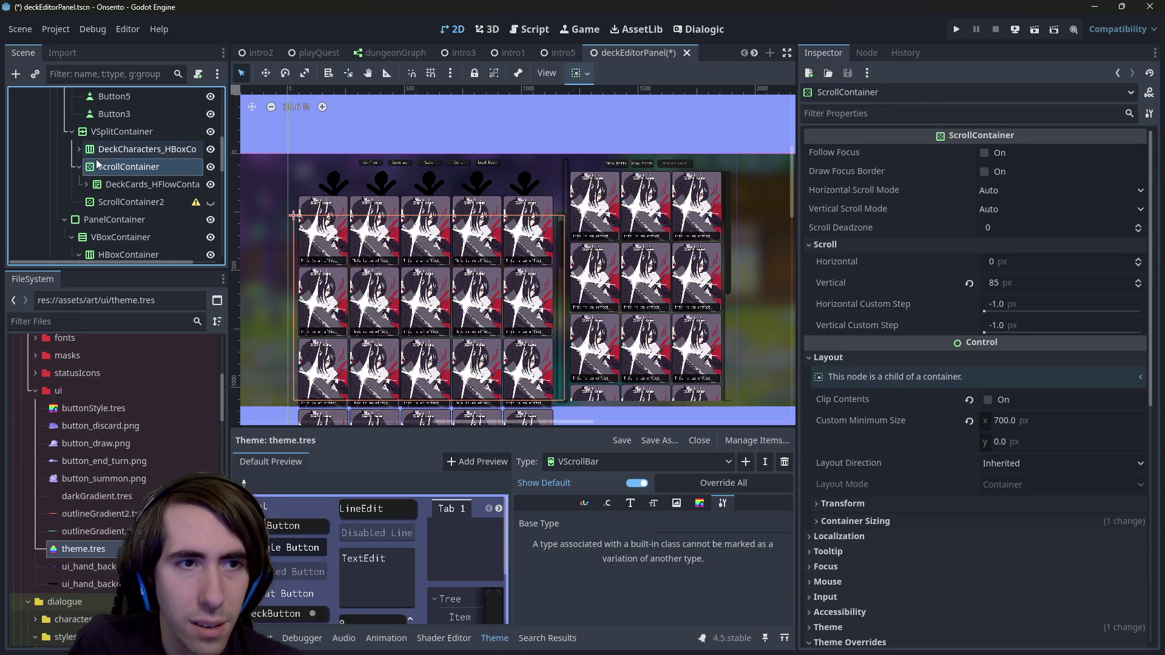
{"action": "left_click", "coordinate": [136, 207]}
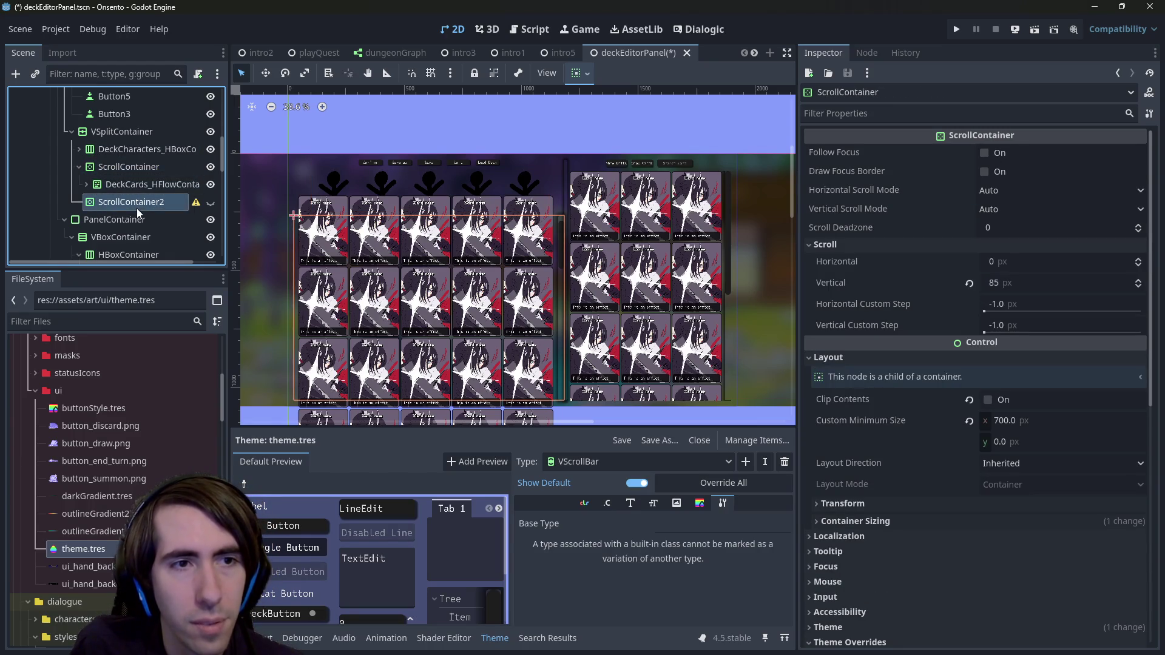
{"action": "key", "text": "Delete"}
{"action": "key", "text": "Return"}
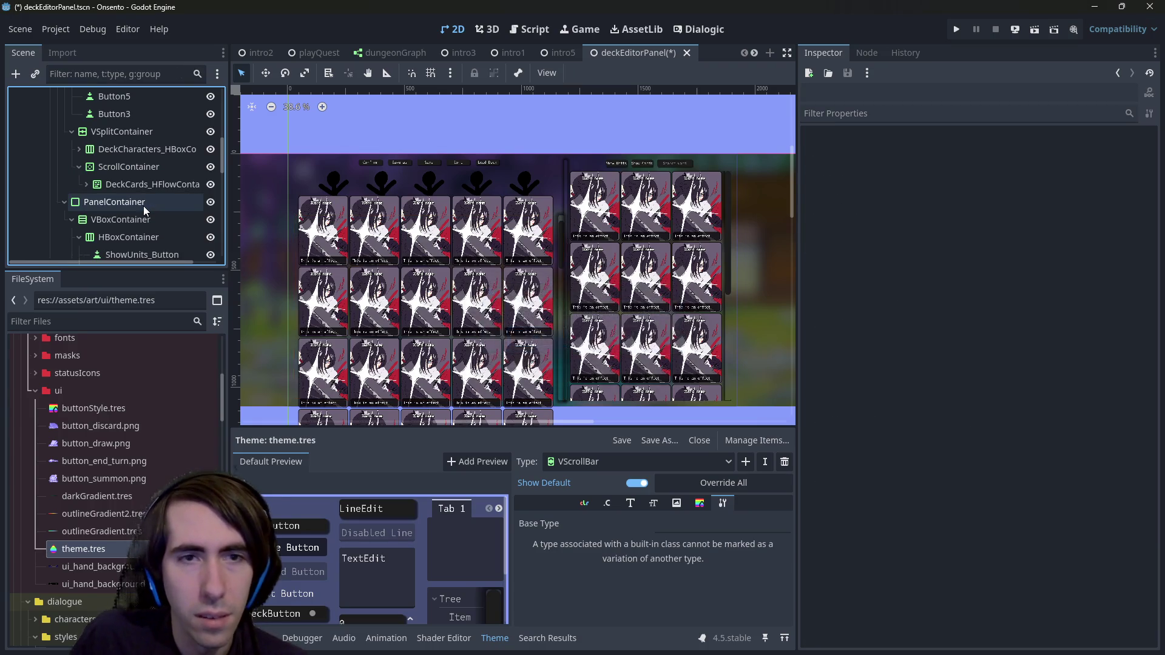
{"action": "left_click", "coordinate": [151, 184]}
Step: Keep DeckCards_HFlowContainer's horizontal Expand, set vertical sizing to Shrink End, save, and run the game
{"action": "left_click", "coordinate": [129, 167]}
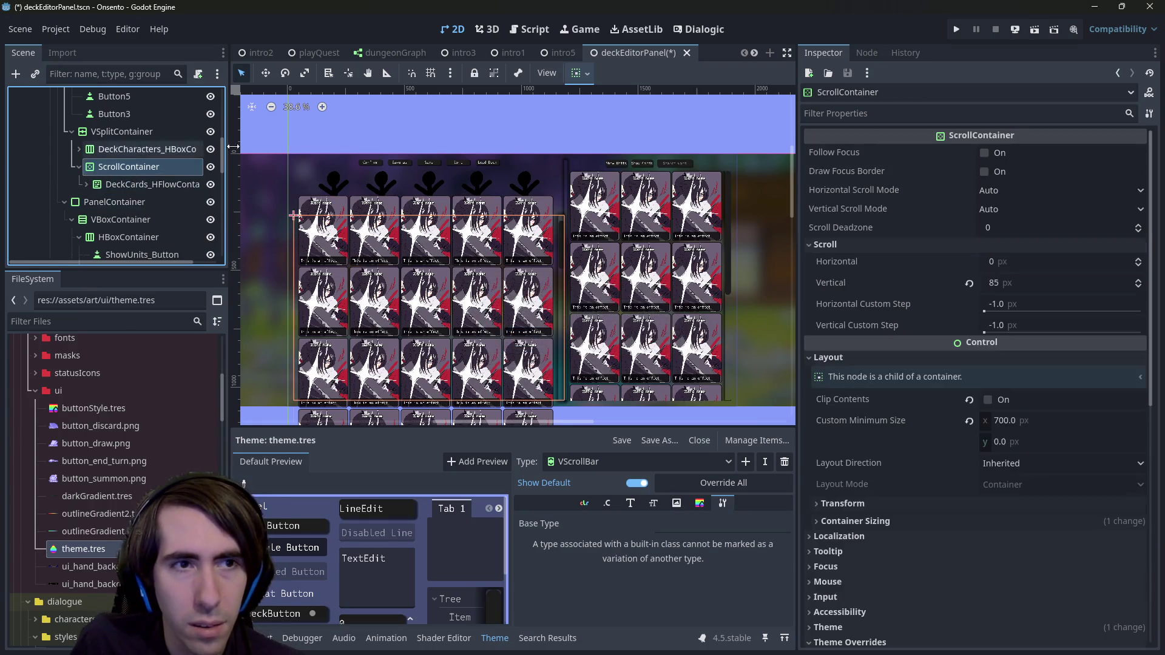
{"action": "left_click", "coordinate": [579, 75]}
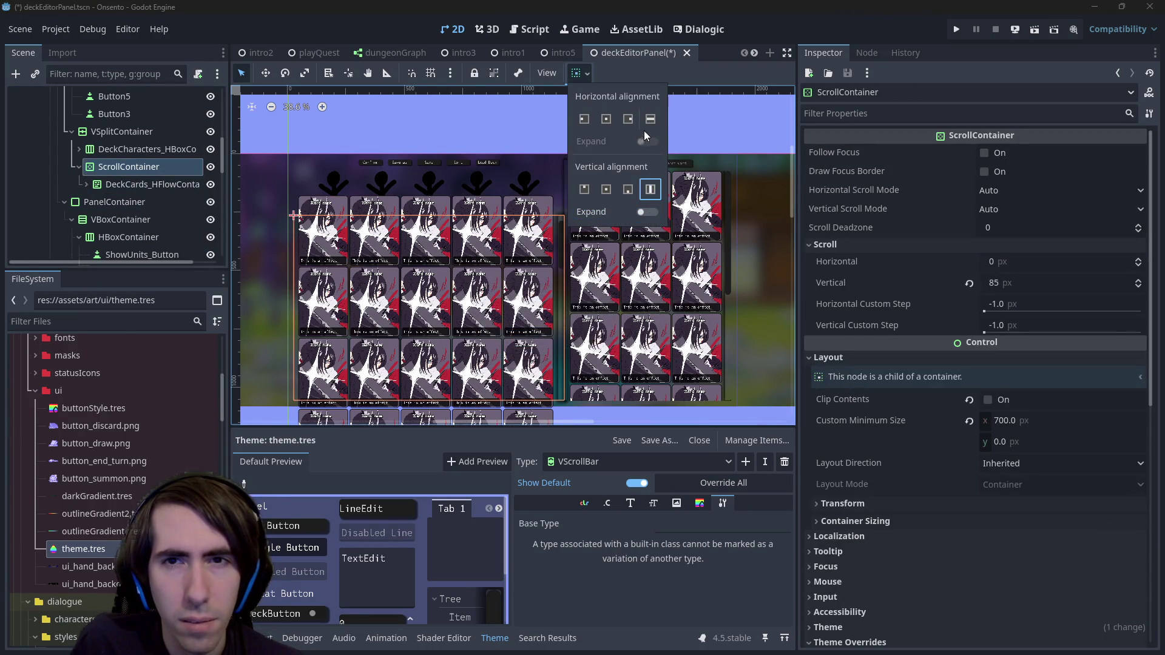
{"action": "left_click", "coordinate": [163, 183]}
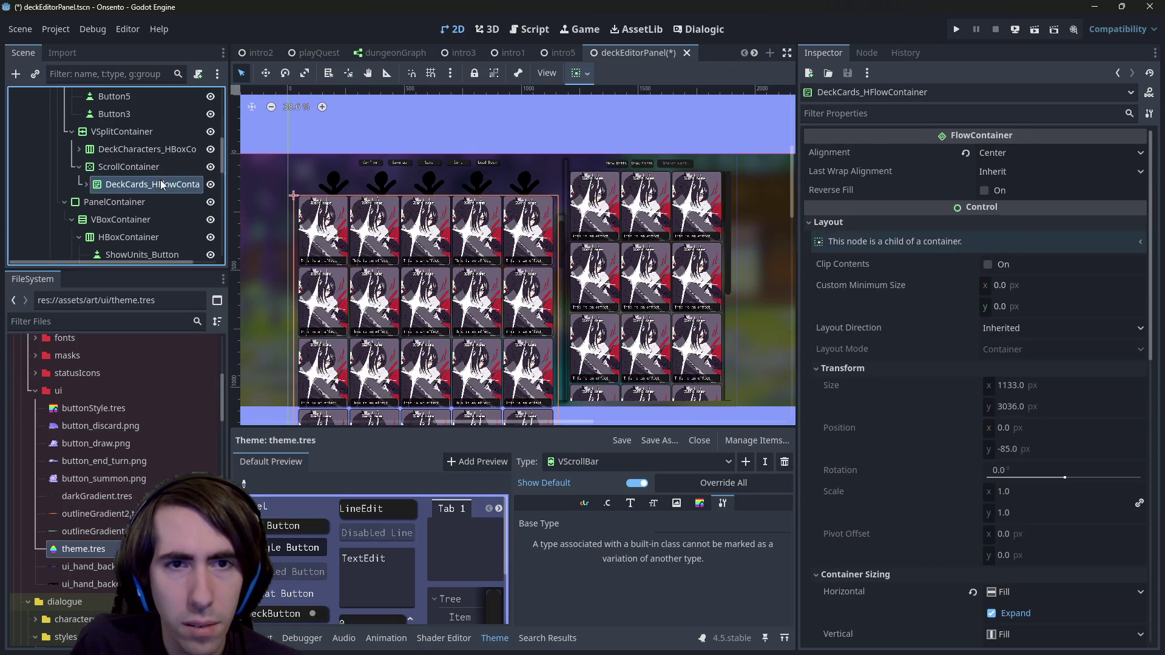
{"action": "left_click", "coordinate": [578, 73]}
{"action": "left_click", "coordinate": [647, 142]}
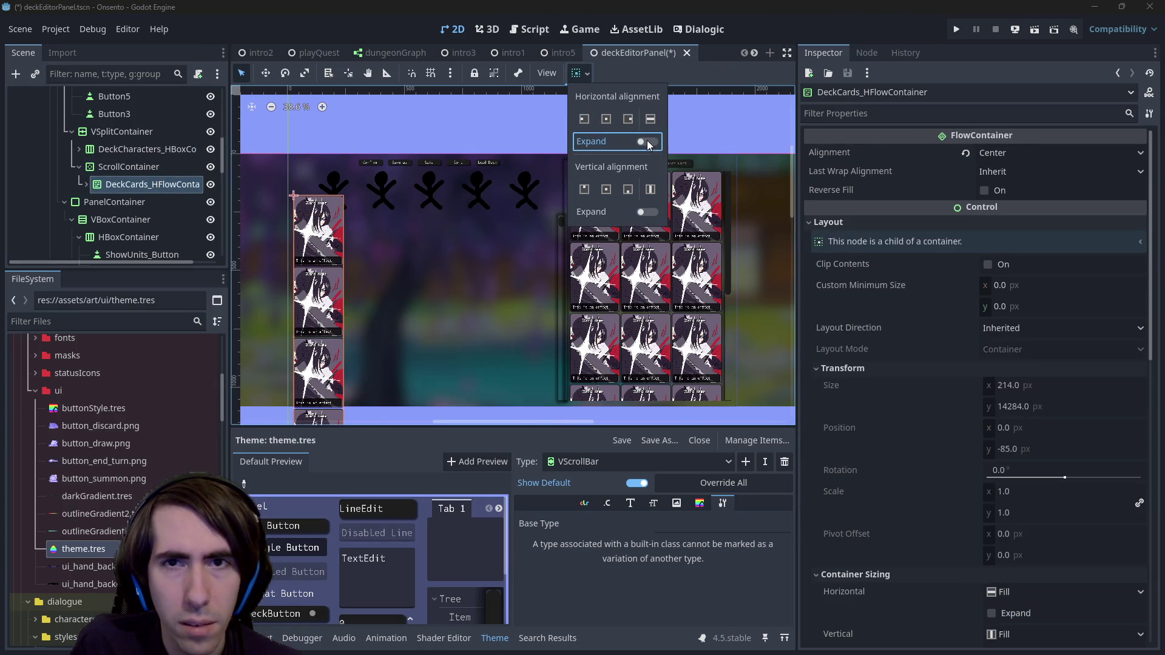
{"action": "left_click", "coordinate": [647, 142]}
{"action": "left_click", "coordinate": [621, 183]}
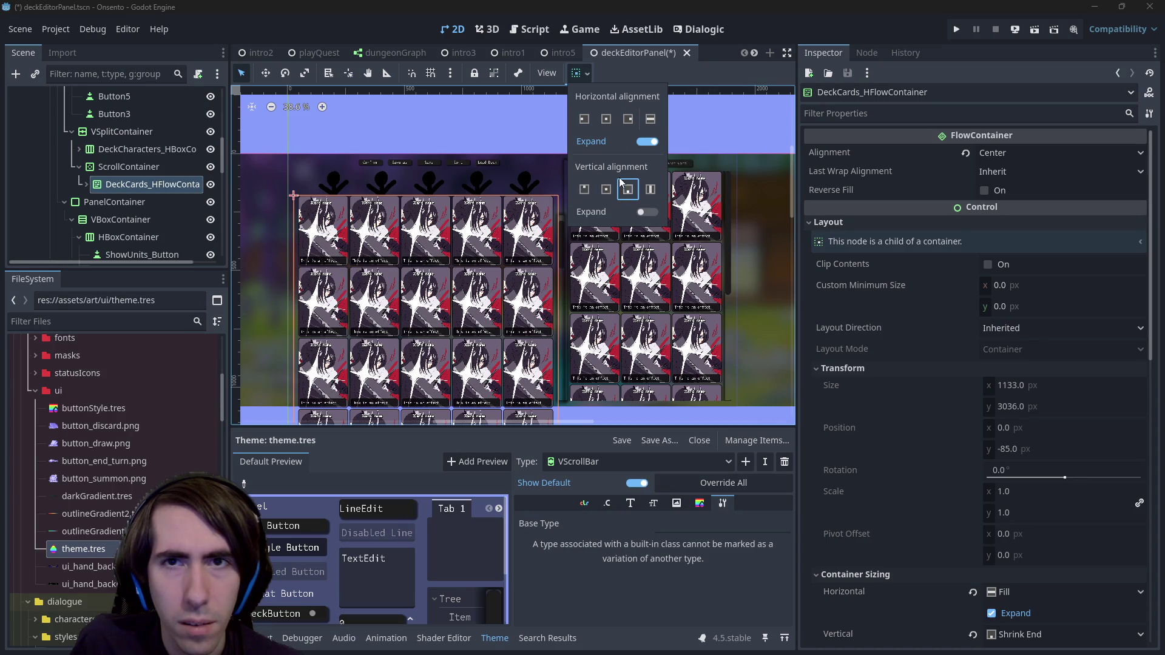
{"action": "key", "text": "ctrl+s"}
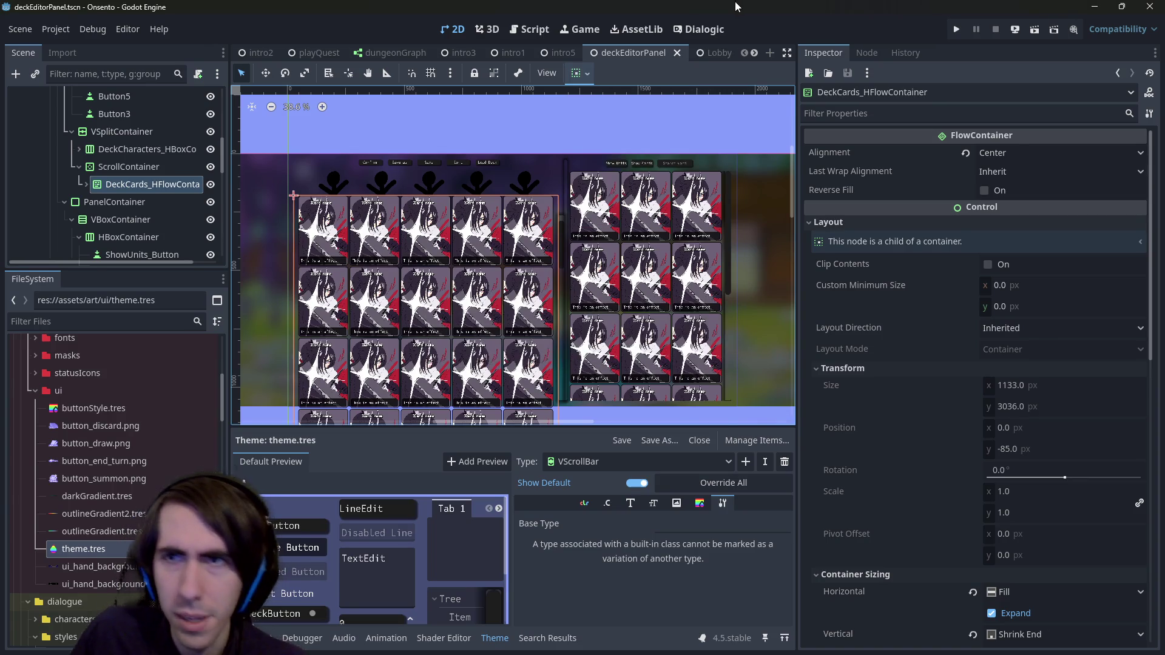
{"action": "left_click", "coordinate": [1034, 29]}
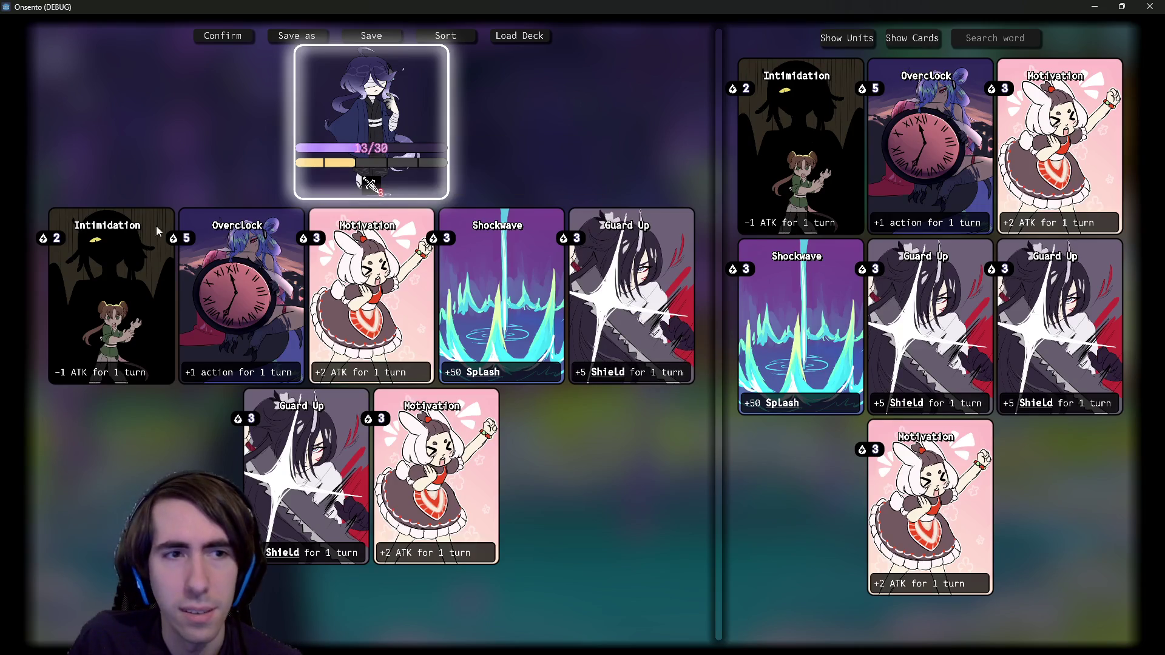
Step: Close the running Onsento game window and the deck editor scene tab
{"action": "left_click", "coordinate": [1149, 6]}
{"action": "key", "text": "ctrl+shift+w"}
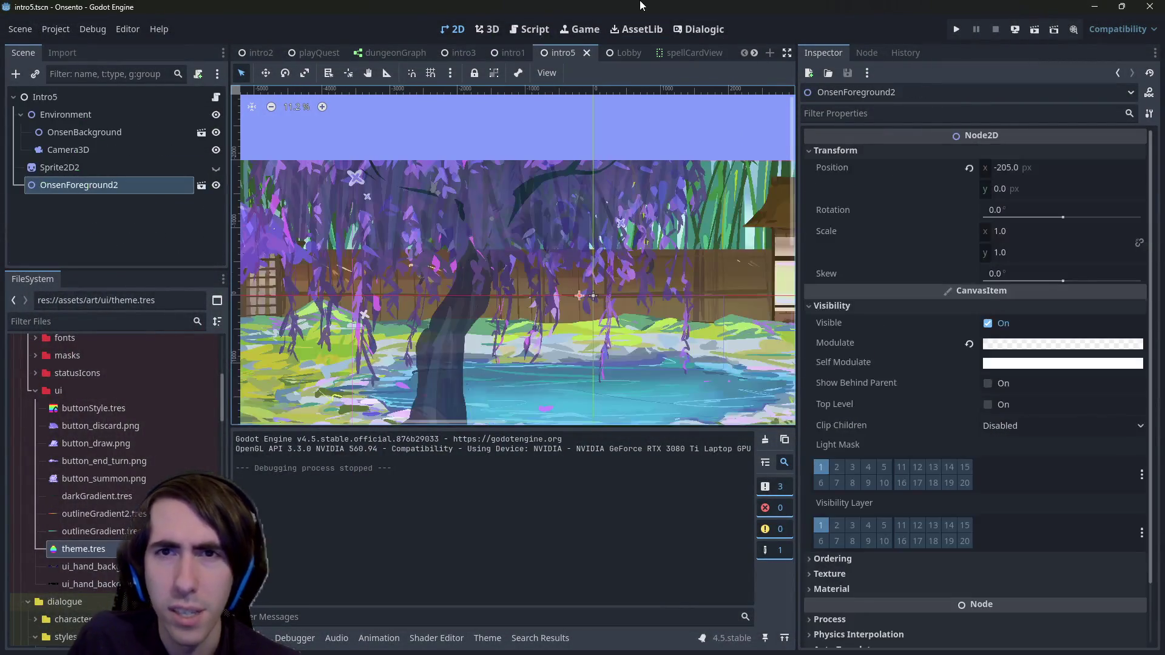
Step: Reopen deckEditorPanel.tscn via quick open and select the card grid's ScrollContainer
{"action": "key", "text": "ctrl+shift+o"}
{"action": "type", "text": "deckpanelcont"}
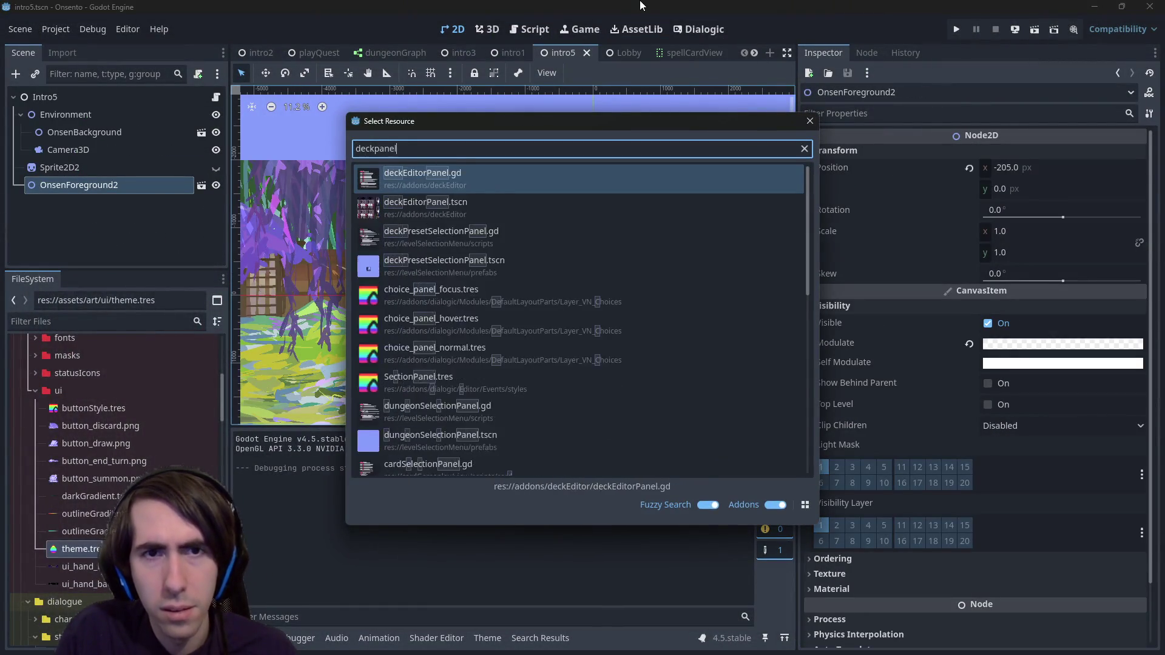
{"action": "key", "text": "Return"}
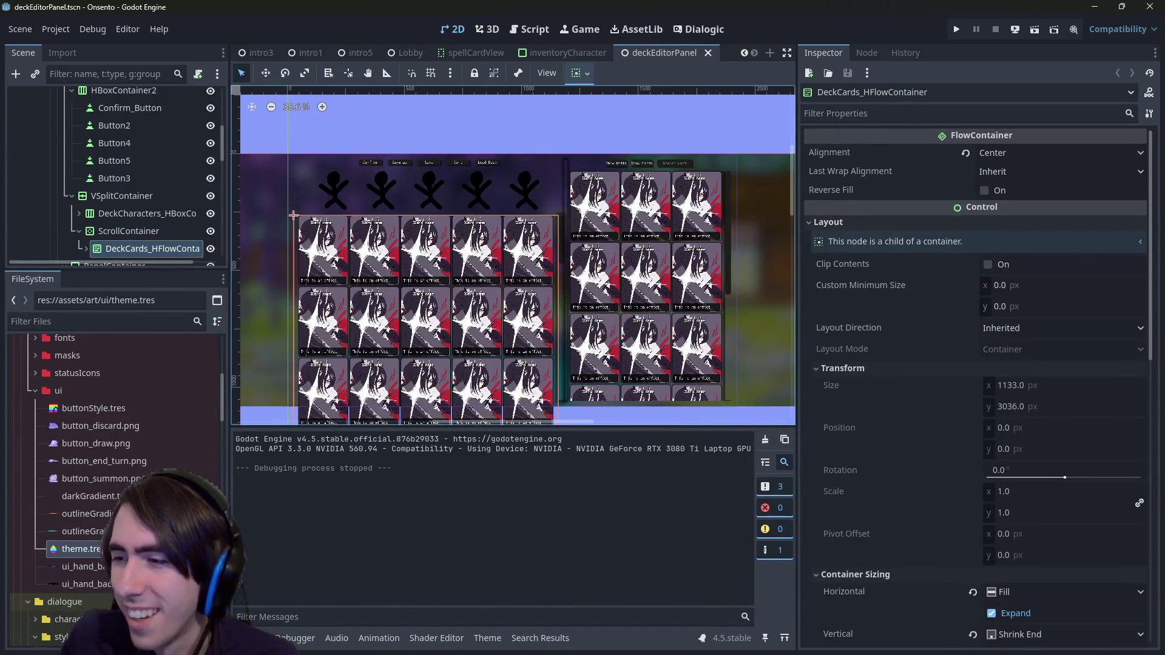
{"action": "scroll", "coordinate": [485, 258], "scroll_direction": "up", "scroll_amount": 4}
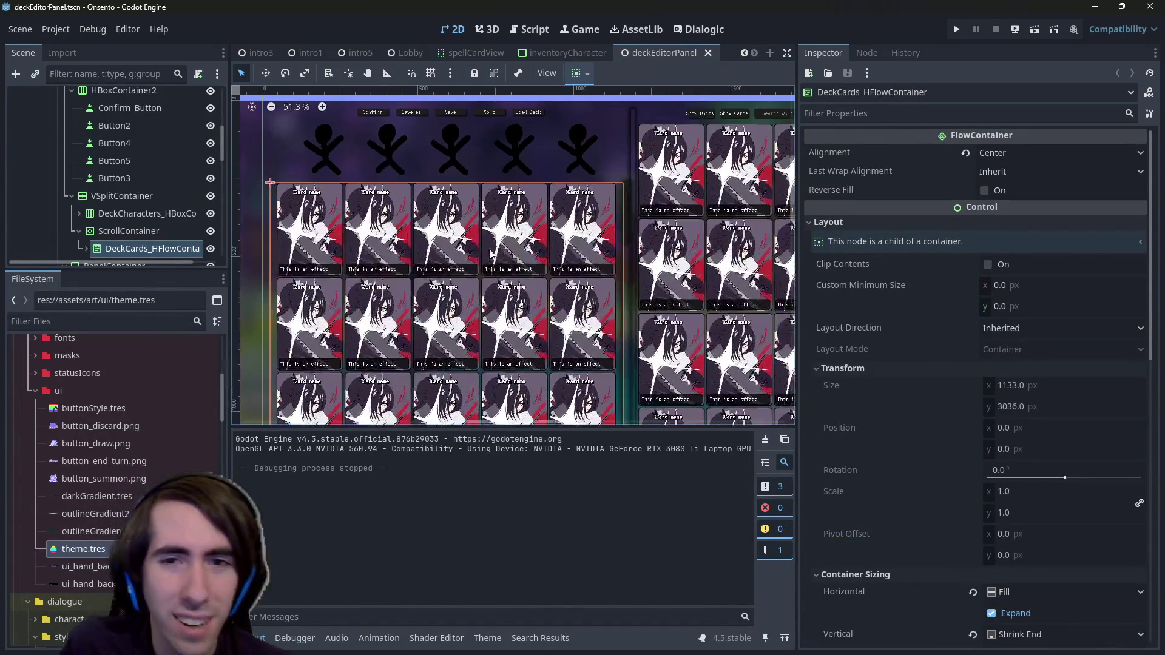
{"action": "scroll", "coordinate": [563, 250], "scroll_direction": "up", "scroll_amount": 2}
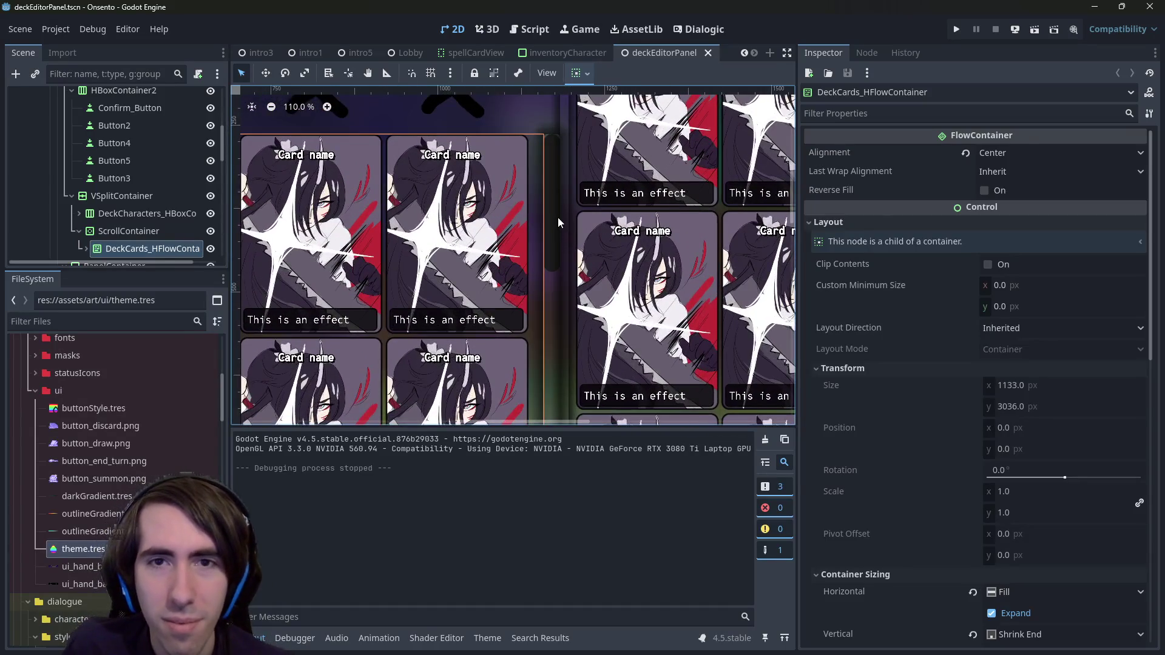
{"action": "left_click", "coordinate": [558, 217]}
{"action": "scroll", "coordinate": [146, 229], "scroll_direction": "down", "scroll_amount": 1}
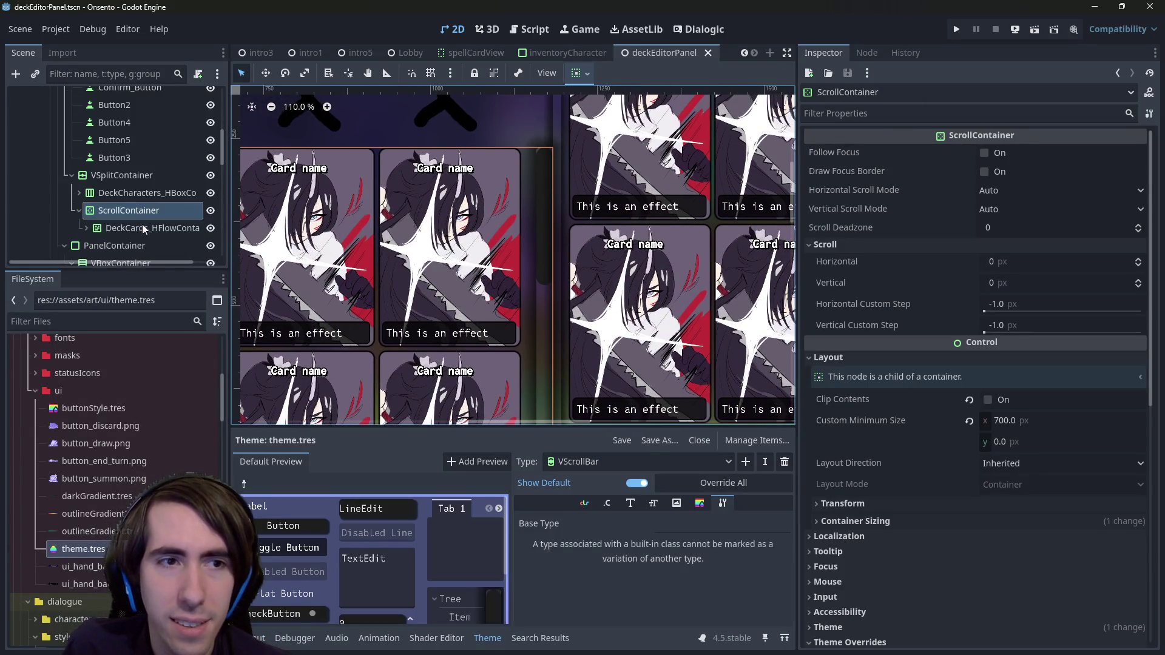
Step: Add a MarginContainer child to VSplitContainer, move ScrollContainer into it, and save
{"action": "right_click", "coordinate": [126, 176]}
{"action": "left_click", "coordinate": [147, 183]}
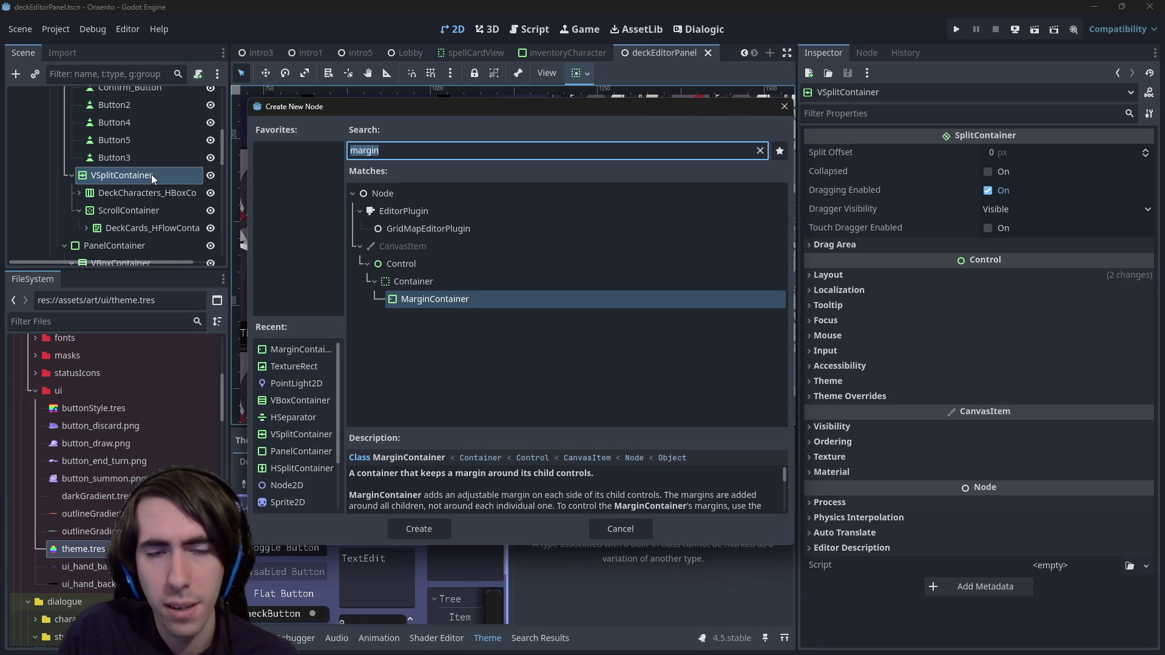
{"action": "key", "text": "Return"}
{"action": "mouse_move", "coordinate": [128, 238]}
{"action": "left_mouse_down"}
{"action": "mouse_move", "coordinate": [121, 191]}
{"action": "mouse_move", "coordinate": [121, 207]}
{"action": "left_mouse_up"}
{"action": "left_click_drag", "start_coordinate": [127, 228], "coordinate": [121, 212]}
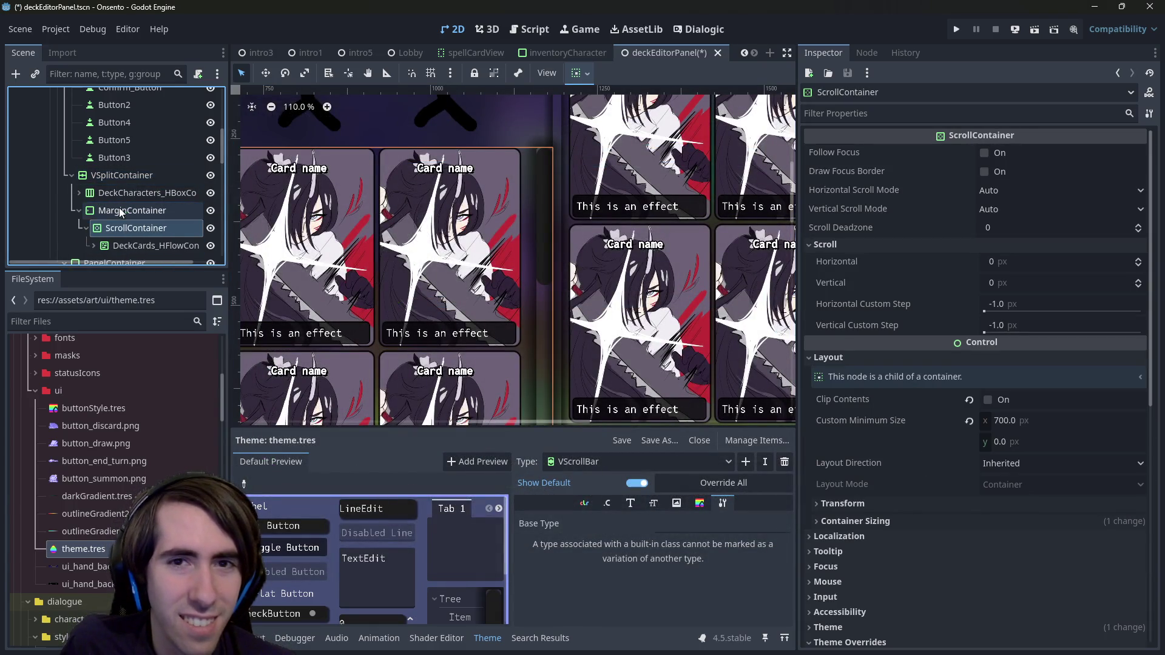
{"action": "left_click", "coordinate": [132, 210]}
{"action": "key", "text": "ctrl+s"}
{"action": "left_click", "coordinate": [579, 73]}
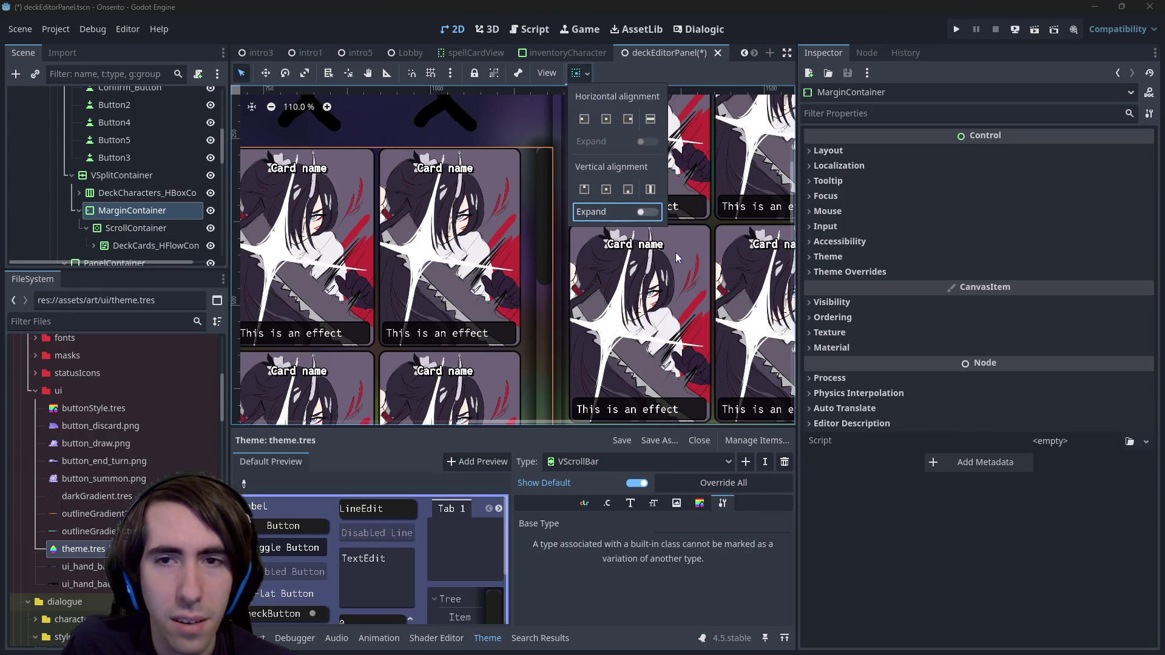
{"action": "key", "text": "ctrl+s"}
{"action": "scroll", "coordinate": [464, 269], "scroll_direction": "down", "scroll_amount": 5}
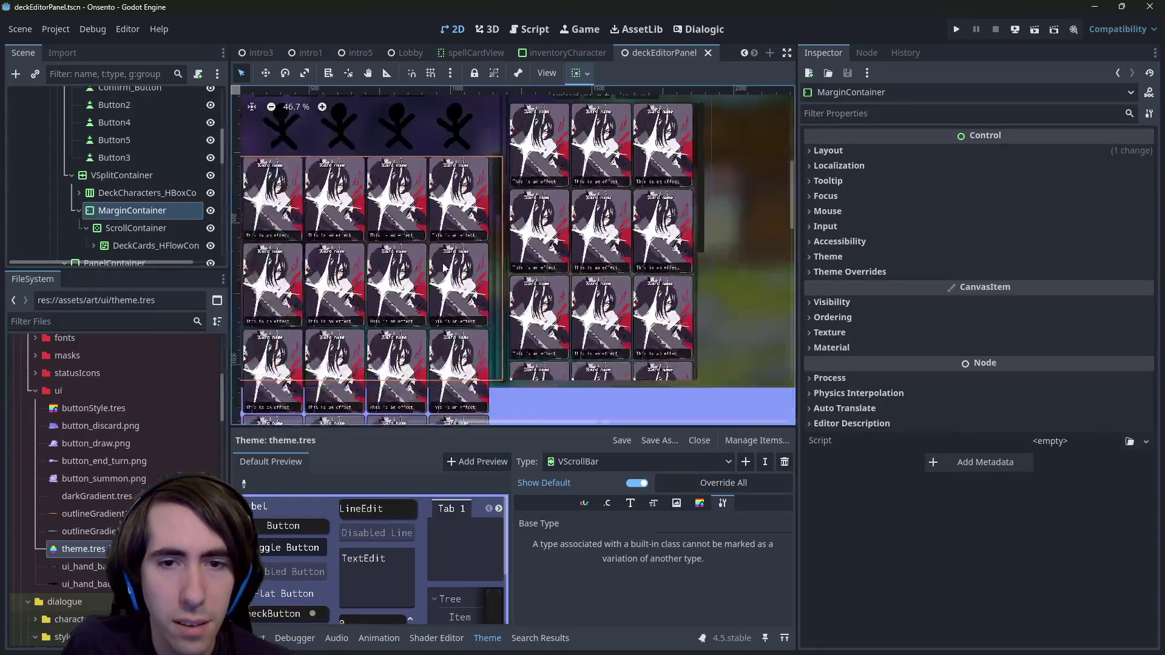
{"action": "scroll", "coordinate": [464, 268], "scroll_direction": "up", "scroll_amount": 3}
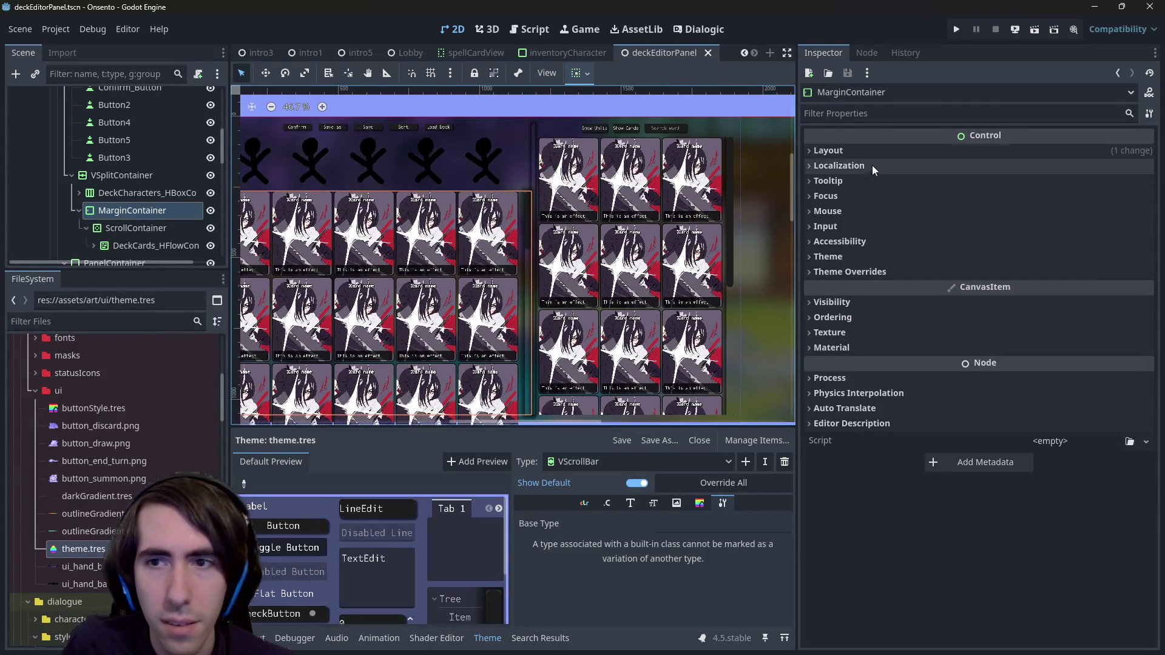
{"action": "scroll", "coordinate": [567, 242], "scroll_direction": "up", "scroll_amount": 3}
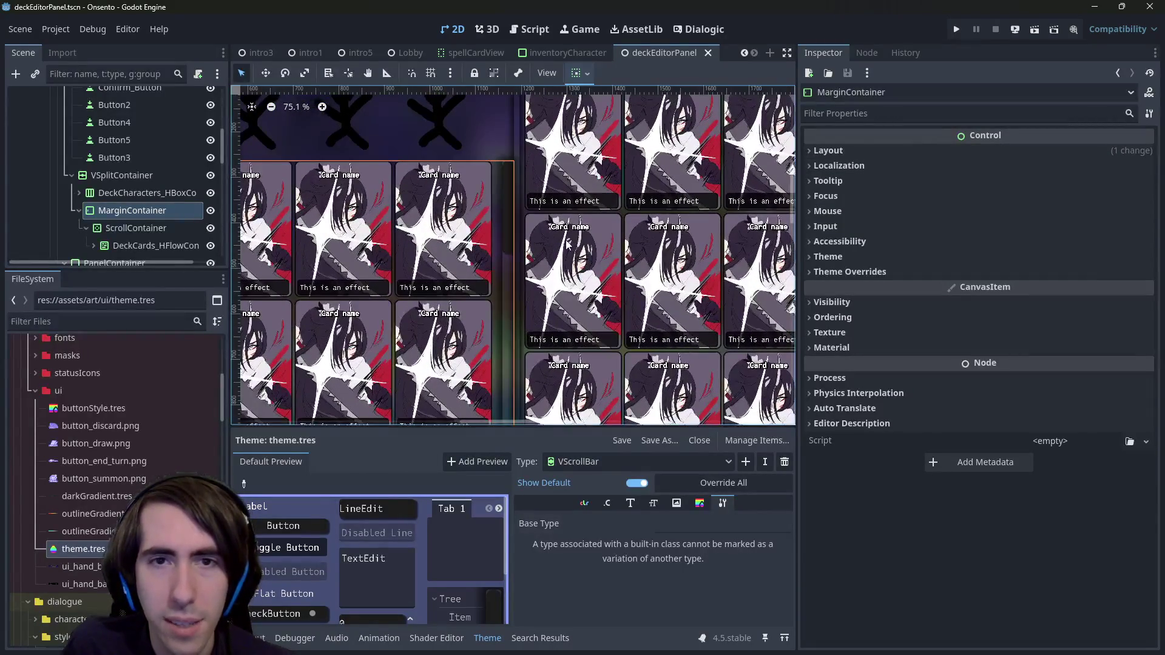
Step: Enable the MarginContainer's margin constant overrides, trying values of 5 and then 10
{"action": "left_click", "coordinate": [879, 272]}
{"action": "left_click", "coordinate": [909, 290]}
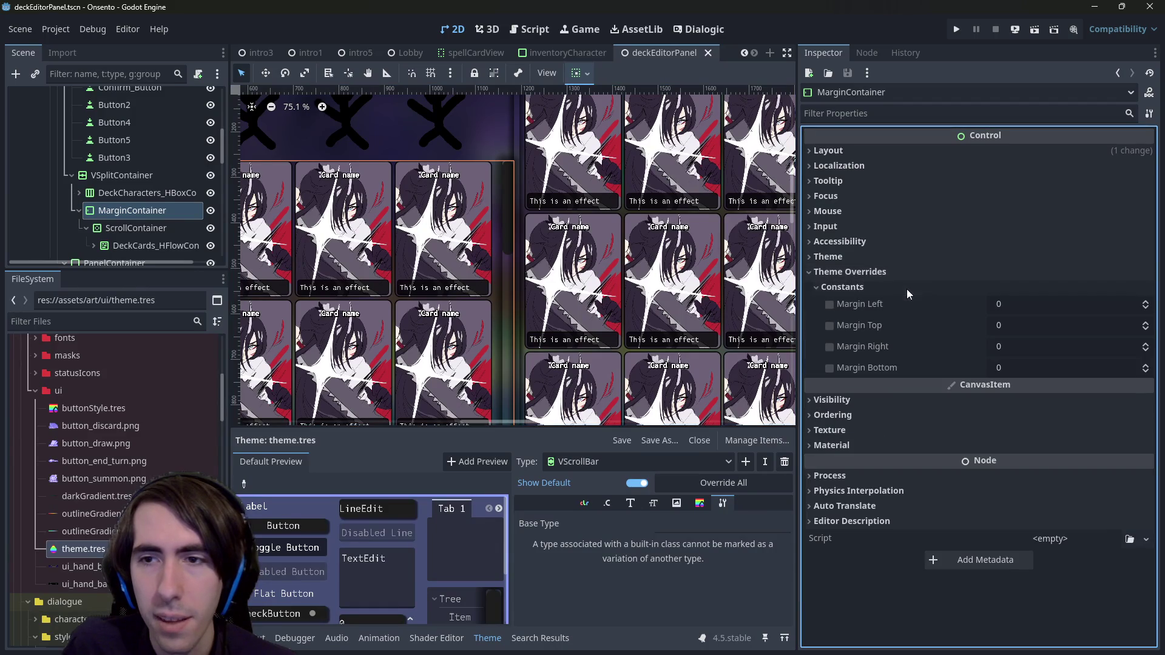
{"action": "left_click", "coordinate": [1017, 306]}
{"action": "type", "text": "5"}
{"action": "left_click", "coordinate": [1026, 326]}
{"action": "type", "text": "5"}
{"action": "left_click", "coordinate": [1028, 348]}
{"action": "type", "text": "5"}
{"action": "left_click", "coordinate": [1032, 364]}
{"action": "type", "text": "5"}
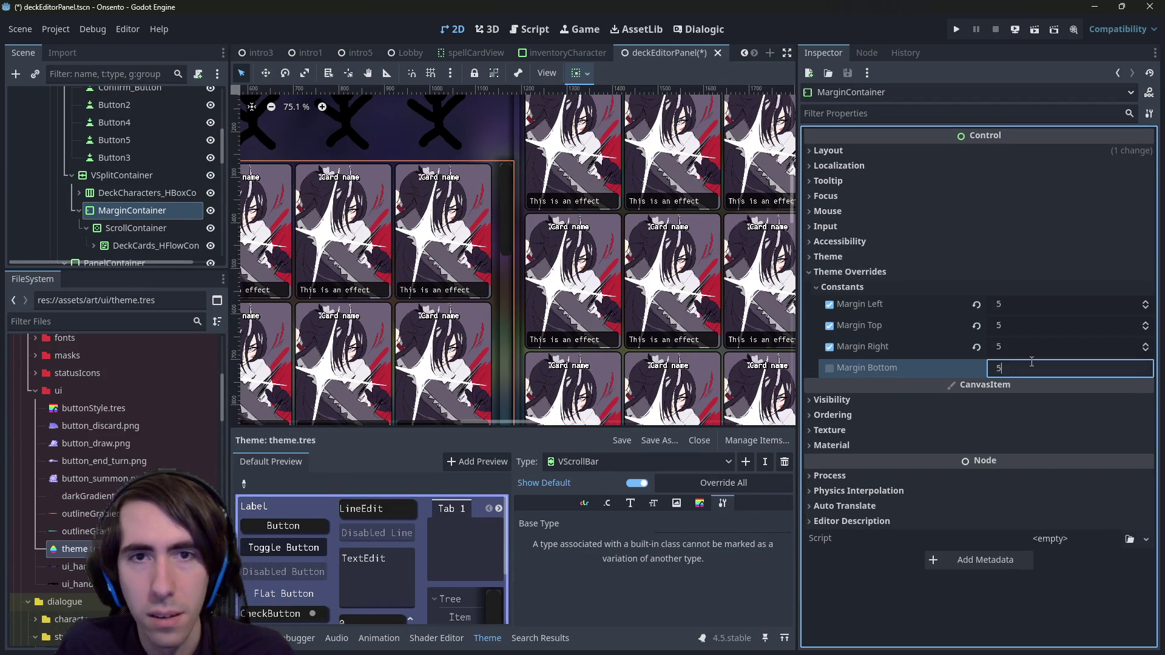
{"action": "left_click", "coordinate": [1020, 304]}
{"action": "type", "text": "10"}
{"action": "key", "text": "Tab"}
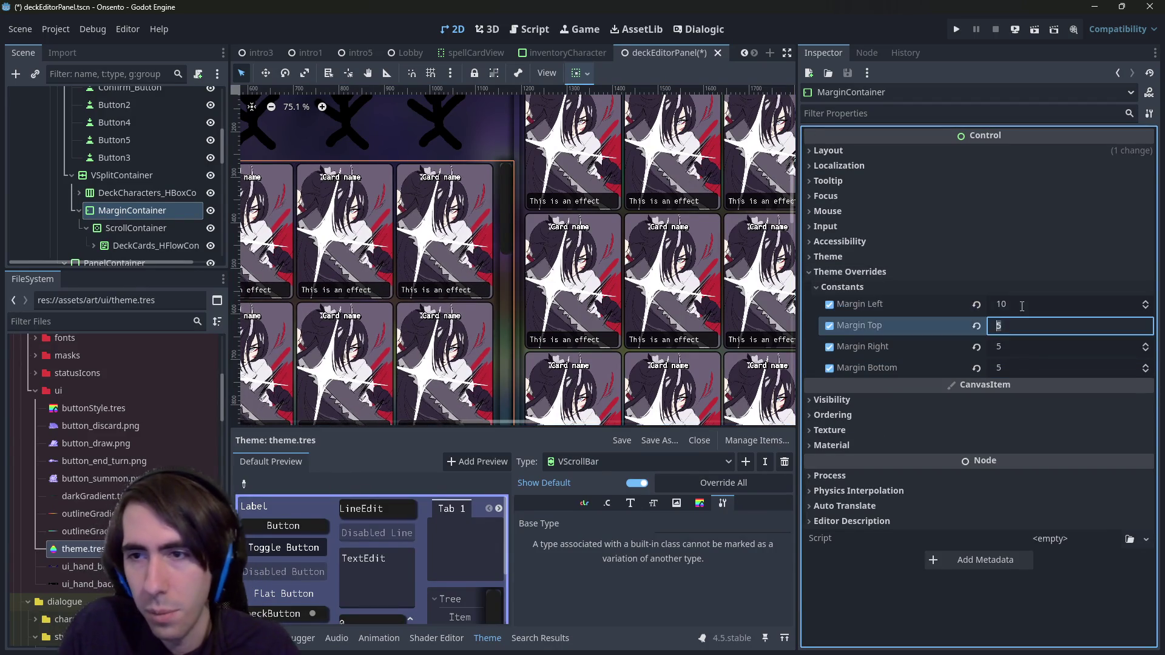
{"action": "type", "text": "10"}
{"action": "key", "text": "Tab"}
{"action": "key", "text": "Tab"}
{"action": "type", "text": "10"}
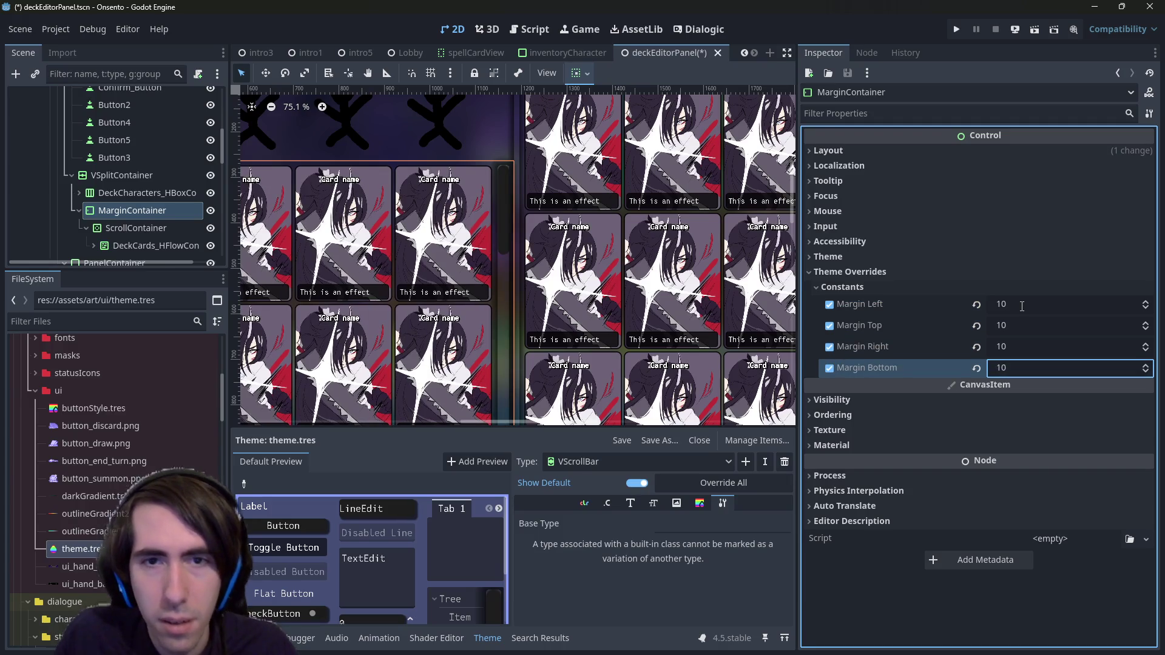
{"action": "left_click", "coordinate": [449, 152]}
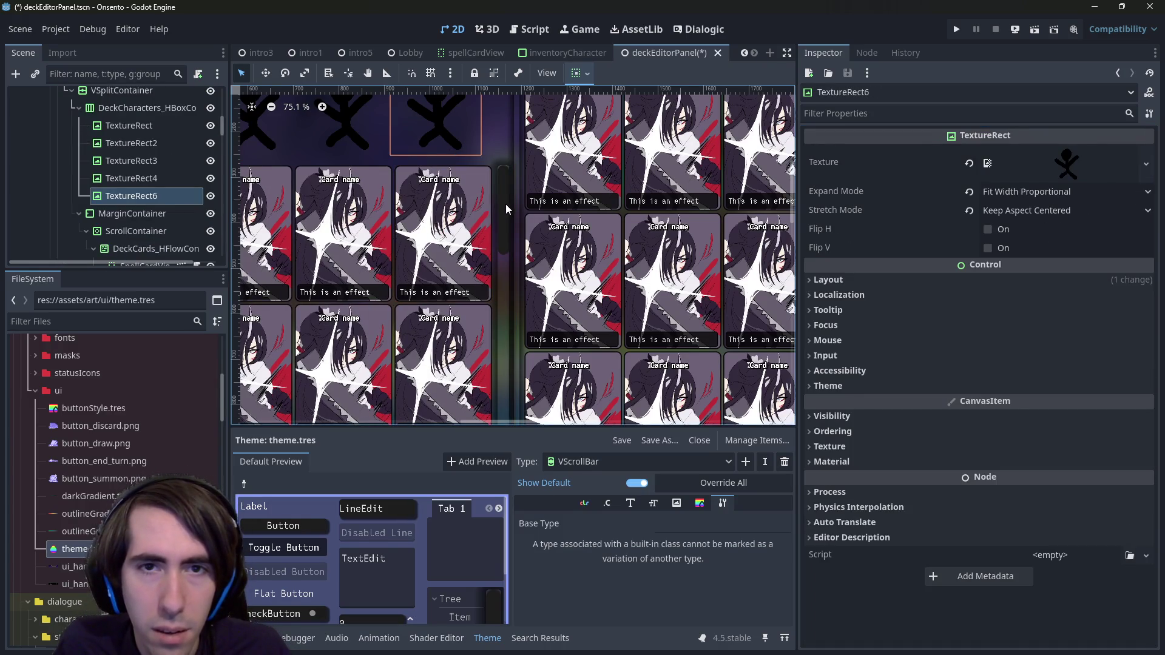
Step: Reselect the MarginContainer and change its margins to 50
{"action": "left_click", "coordinate": [506, 209]}
{"action": "scroll", "coordinate": [502, 200], "scroll_direction": "down", "scroll_amount": 3}
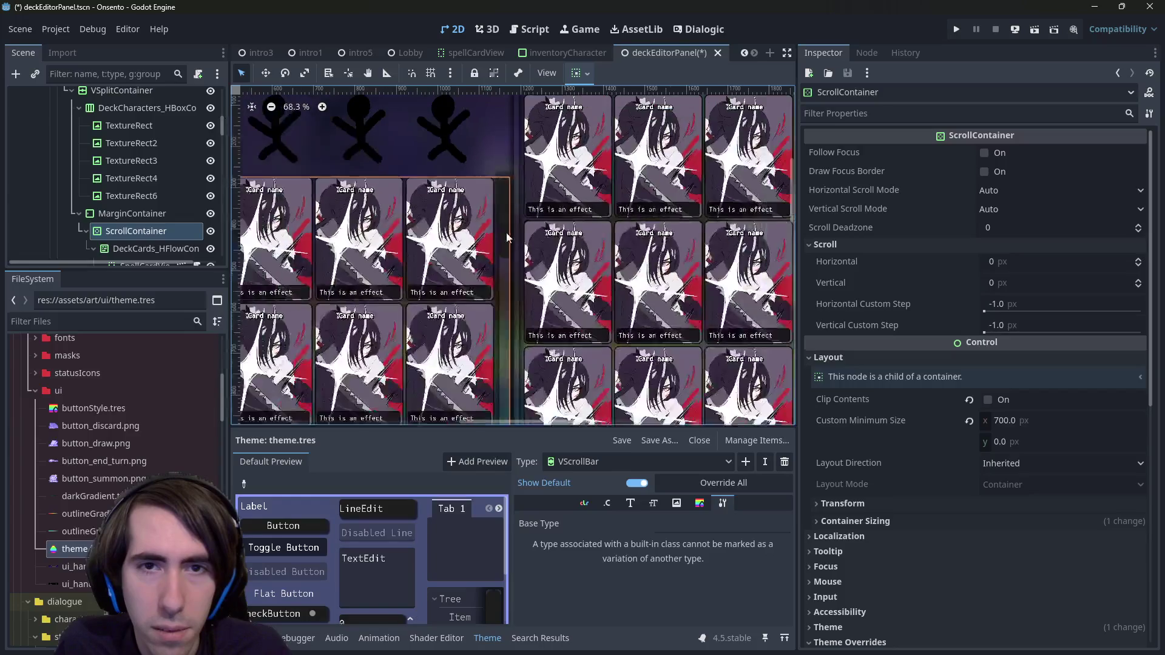
{"action": "scroll", "coordinate": [507, 233], "scroll_direction": "up", "scroll_amount": 4}
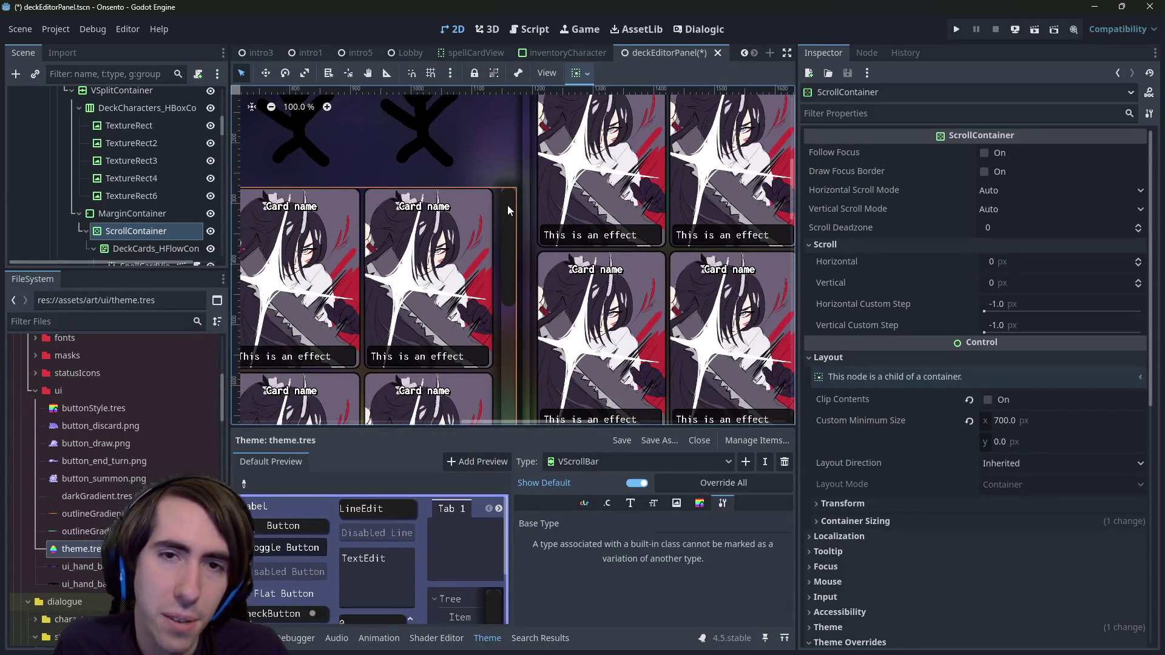
{"action": "left_click", "coordinate": [132, 213]}
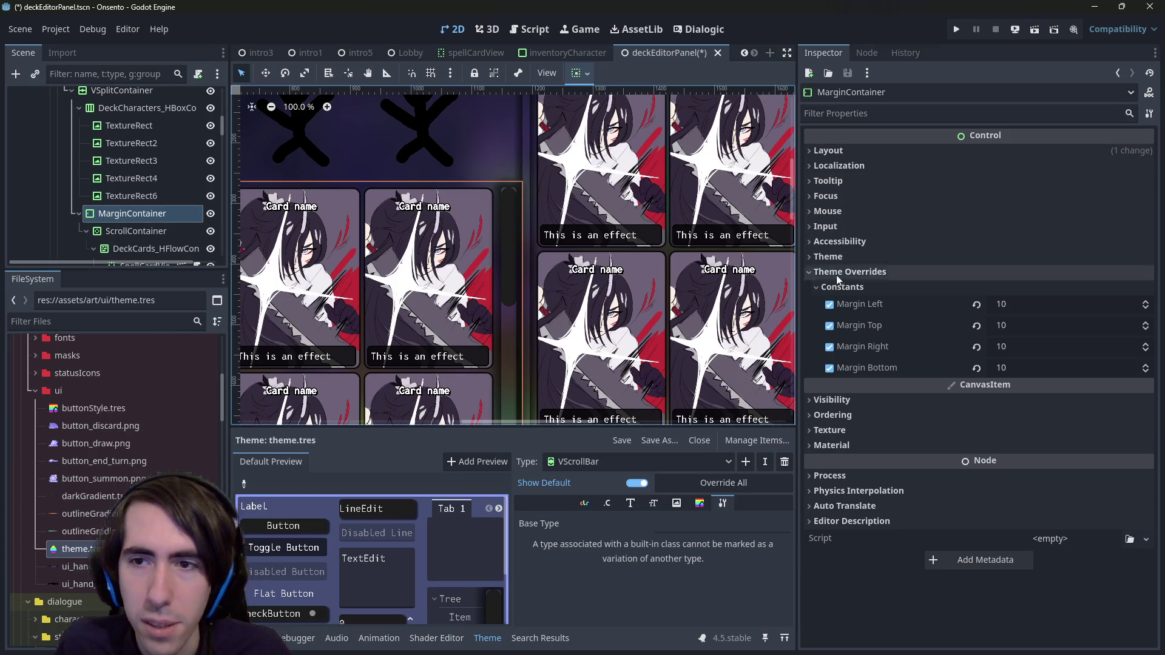
{"action": "left_click", "coordinate": [1026, 305]}
{"action": "type", "text": "50"}
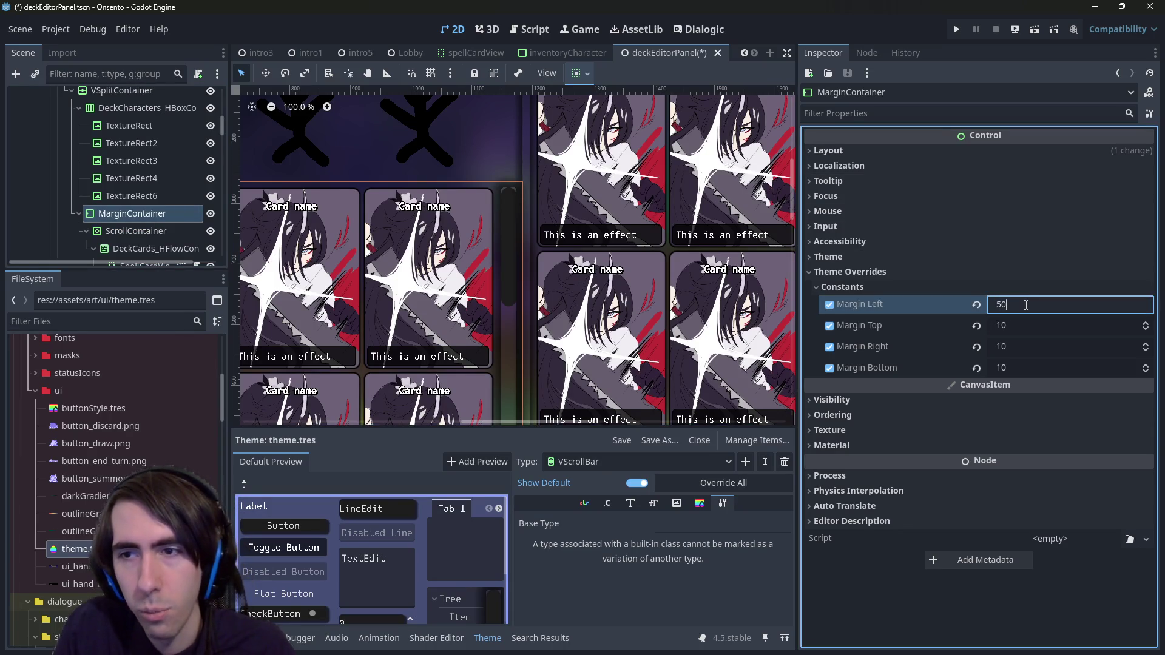
{"action": "key", "text": "Tab"}
{"action": "type", "text": "50"}
{"action": "key", "text": "Tab"}
{"action": "type", "text": "50"}
{"action": "key", "text": "Tab"}
{"action": "type", "text": "5"}
{"action": "key", "text": "Return"}
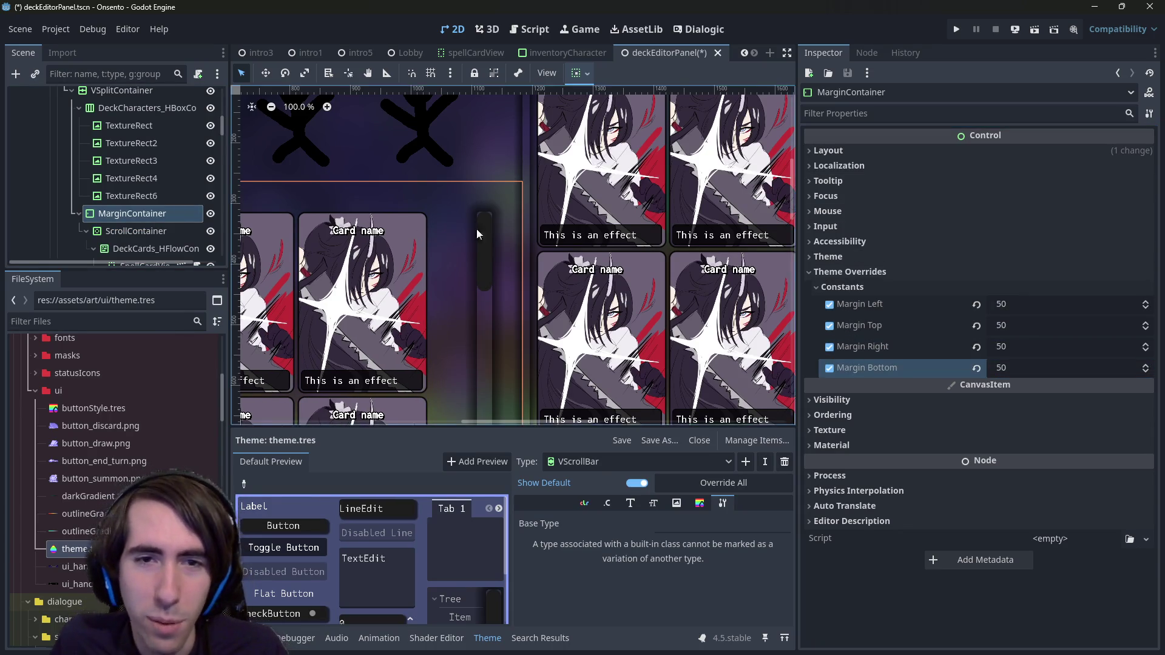
{"action": "scroll", "coordinate": [476, 228], "scroll_direction": "down", "scroll_amount": 5}
Step: Set all four margins to 25 and save the scene
{"action": "left_click", "coordinate": [1037, 304]}
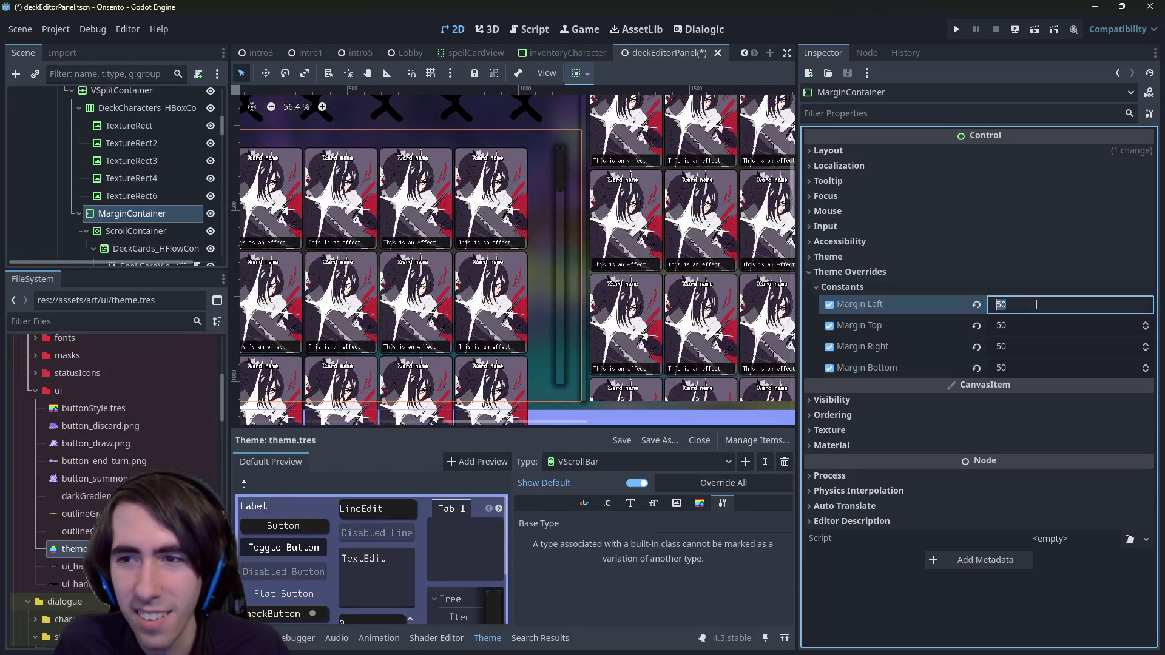
{"action": "type", "text": "25"}
{"action": "key", "text": "Tab"}
{"action": "key", "text": "BackSpace"}
{"action": "type", "text": "25"}
{"action": "key", "text": "Tab"}
{"action": "type", "text": "2"}
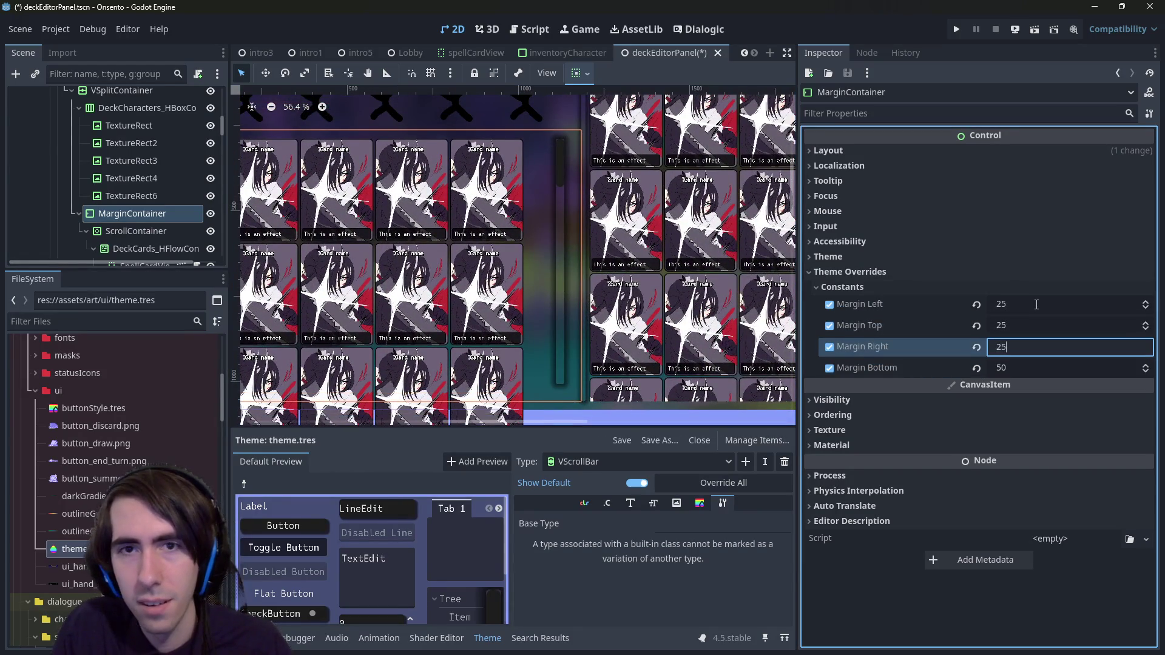
{"action": "key", "text": "Tab"}
{"action": "type", "text": "25"}
{"action": "key", "text": "Return"}
{"action": "key", "text": "ctrl+s"}
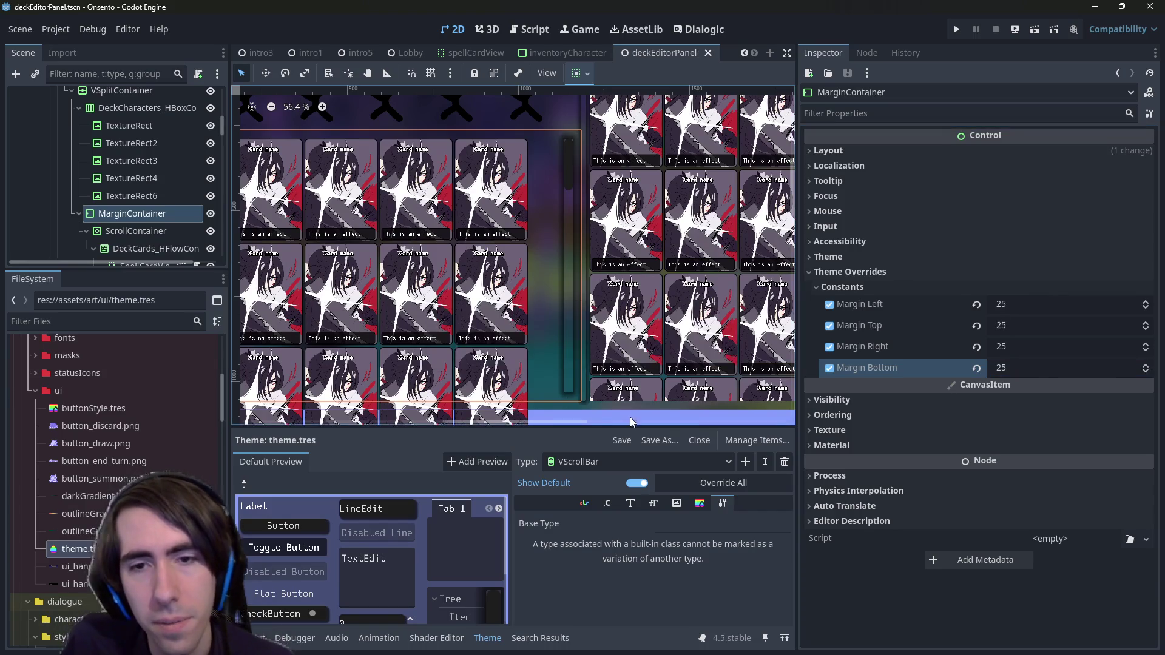
{"action": "left_click", "coordinate": [628, 407]}
{"action": "scroll", "coordinate": [607, 303], "scroll_direction": "up", "scroll_amount": 3}
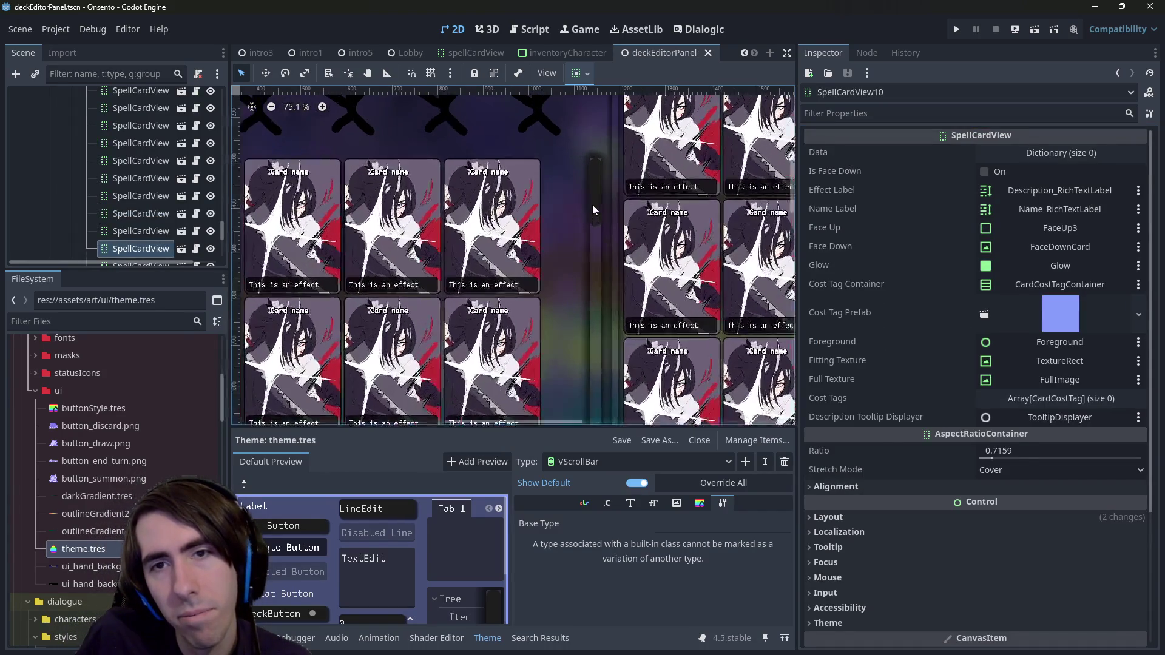
Step: Select cards in the grid and list the theme's VScrollBar style boxes
{"action": "left_click", "coordinate": [631, 279]}
{"action": "left_click", "coordinate": [588, 265]}
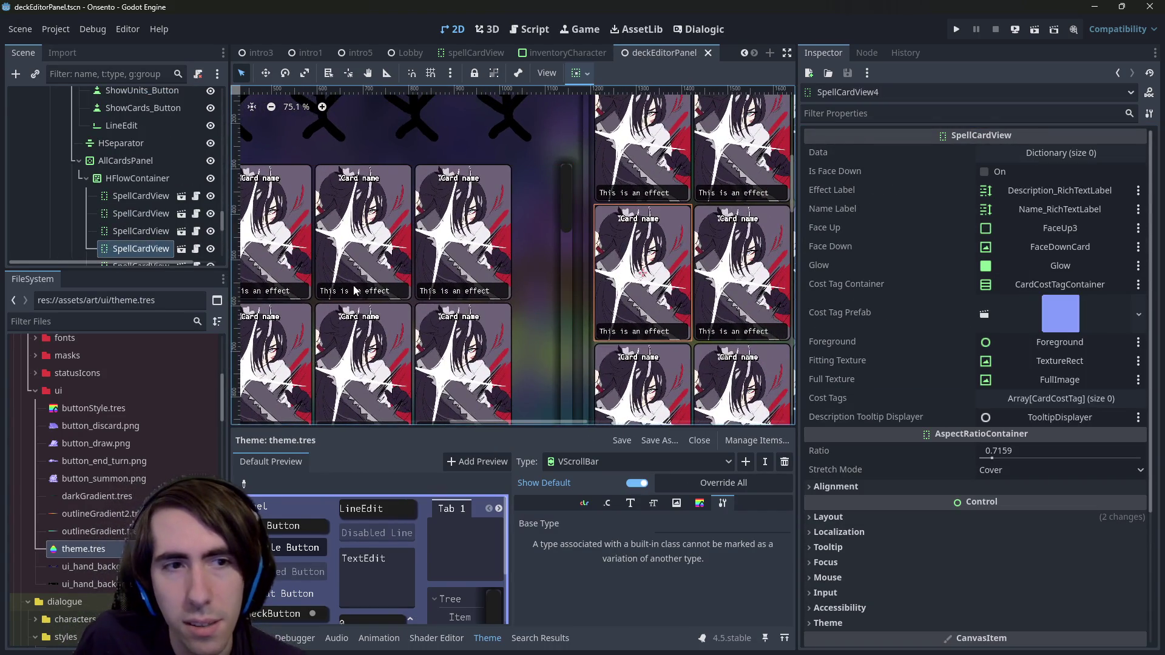
{"action": "left_click", "coordinate": [691, 504]}
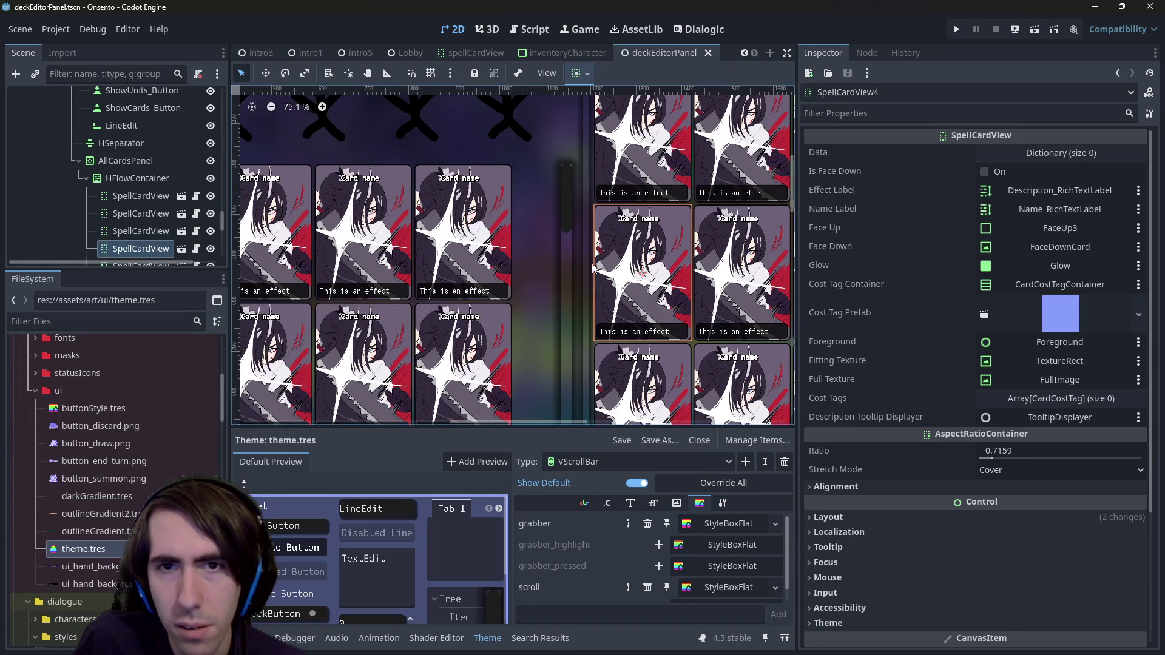
Step: Try a horizontal separation of 124 on the all-cards HFlowContainer, then undo it
{"action": "left_click", "coordinate": [148, 180]}
{"action": "left_click", "coordinate": [146, 167]}
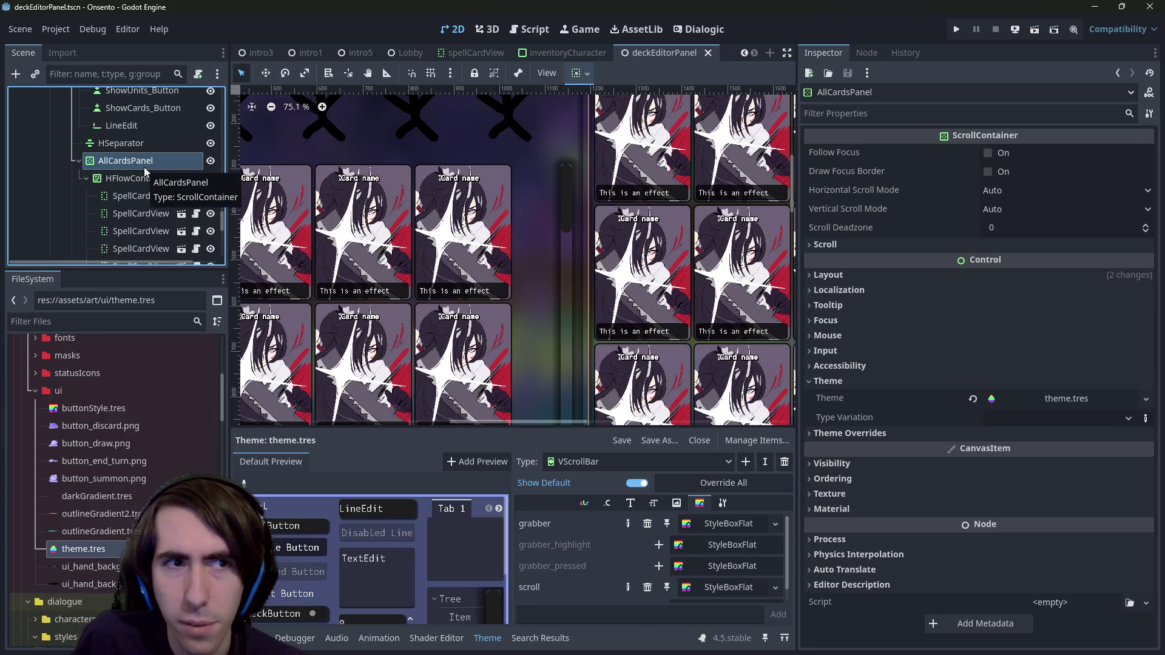
{"action": "left_click", "coordinate": [144, 182]}
{"action": "scroll", "coordinate": [928, 401], "scroll_direction": "down", "scroll_amount": 2}
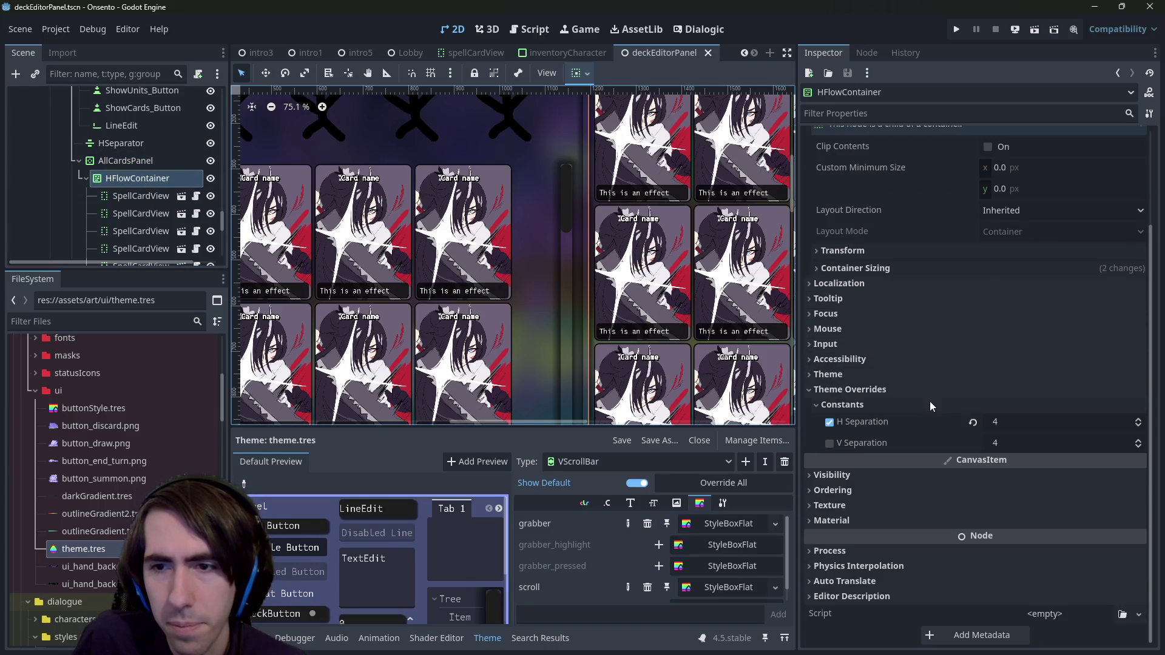
{"action": "scroll", "coordinate": [916, 467], "scroll_direction": "up", "scroll_amount": 2}
{"action": "left_click", "coordinate": [996, 539]}
{"action": "type", "text": "124"}
{"action": "key", "text": "Return"}
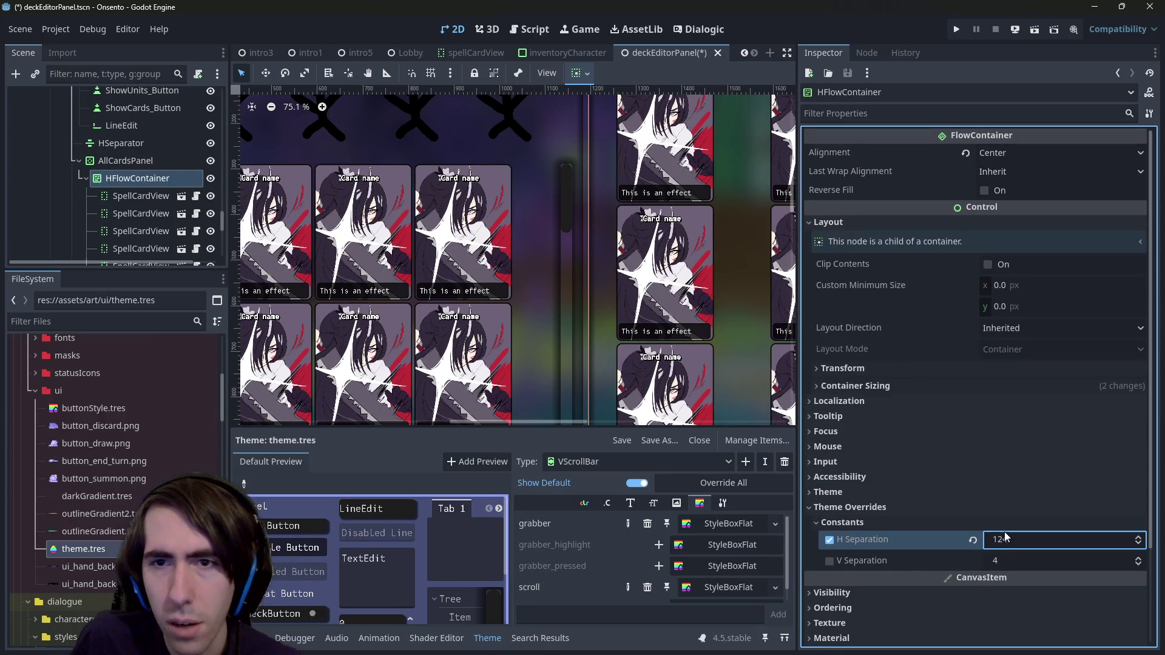
{"action": "key", "text": "ctrl+z"}
Step: Reselect AllCardsPanel and enlarge the Scene dock's tree area
{"action": "left_click", "coordinate": [132, 162]}
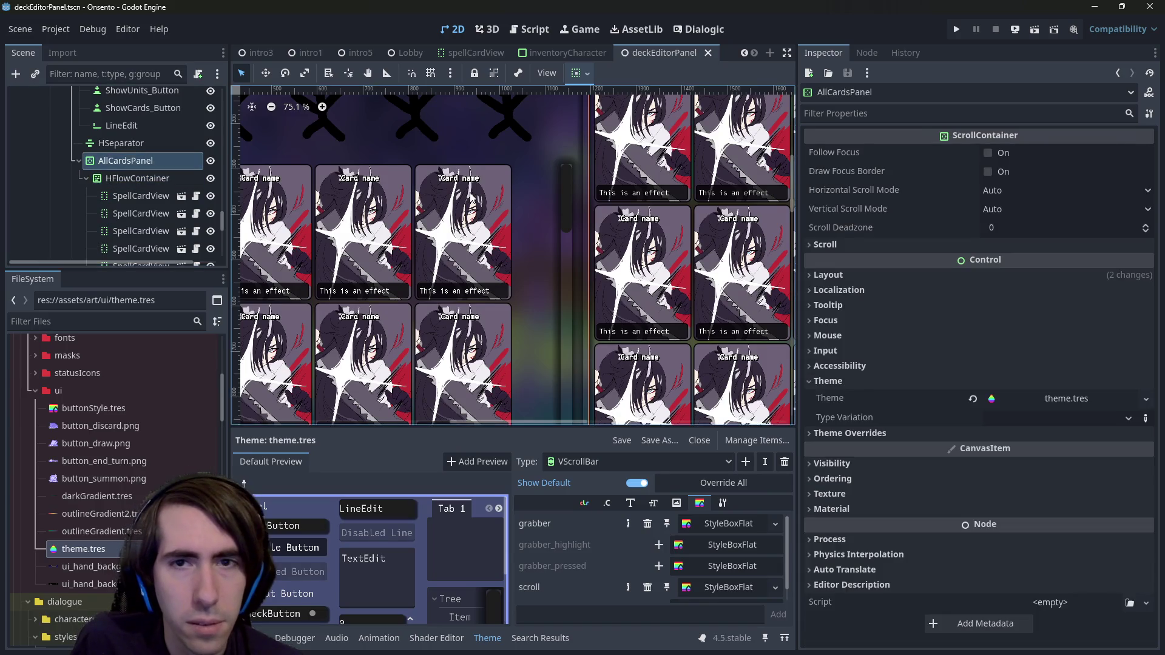
{"action": "scroll", "coordinate": [471, 197], "scroll_direction": "up", "scroll_amount": 1}
{"action": "scroll", "coordinate": [170, 188], "scroll_direction": "down", "scroll_amount": 5}
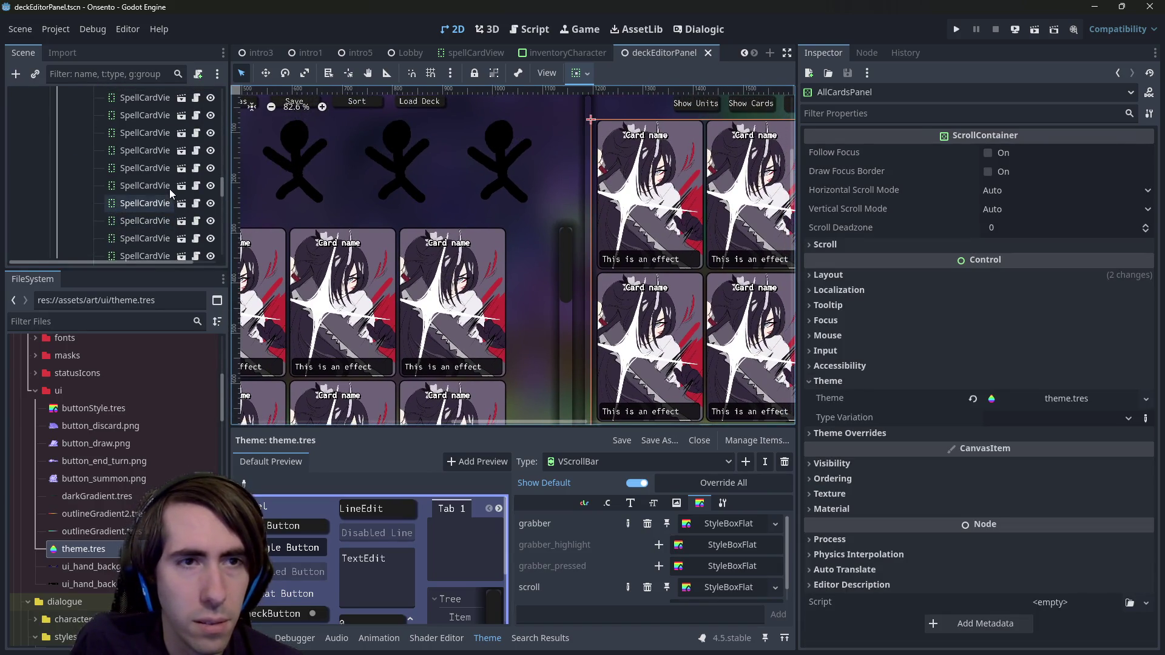
{"action": "left_click_drag", "start_coordinate": [162, 267], "coordinate": [155, 314]}
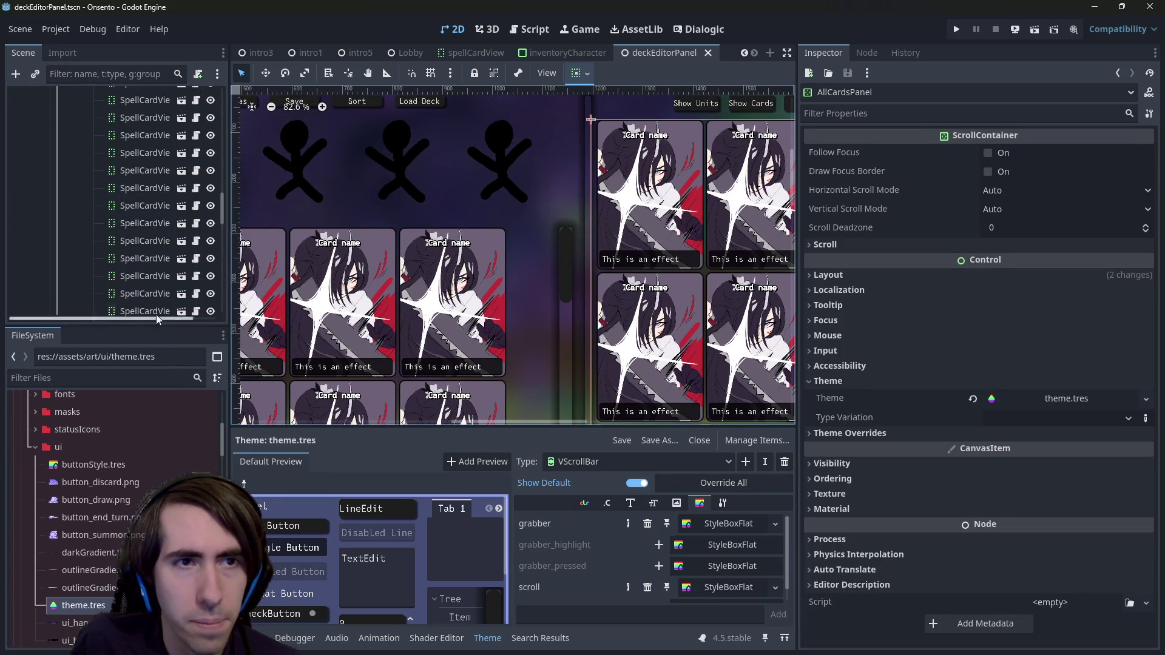
{"action": "scroll", "coordinate": [159, 232], "scroll_direction": "up", "scroll_amount": 5}
Step: Toggle DeckCards_HFlowContainer's visibility, then inspect the MarginContainer's margins and the ScrollContainer
{"action": "left_click", "coordinate": [211, 255]}
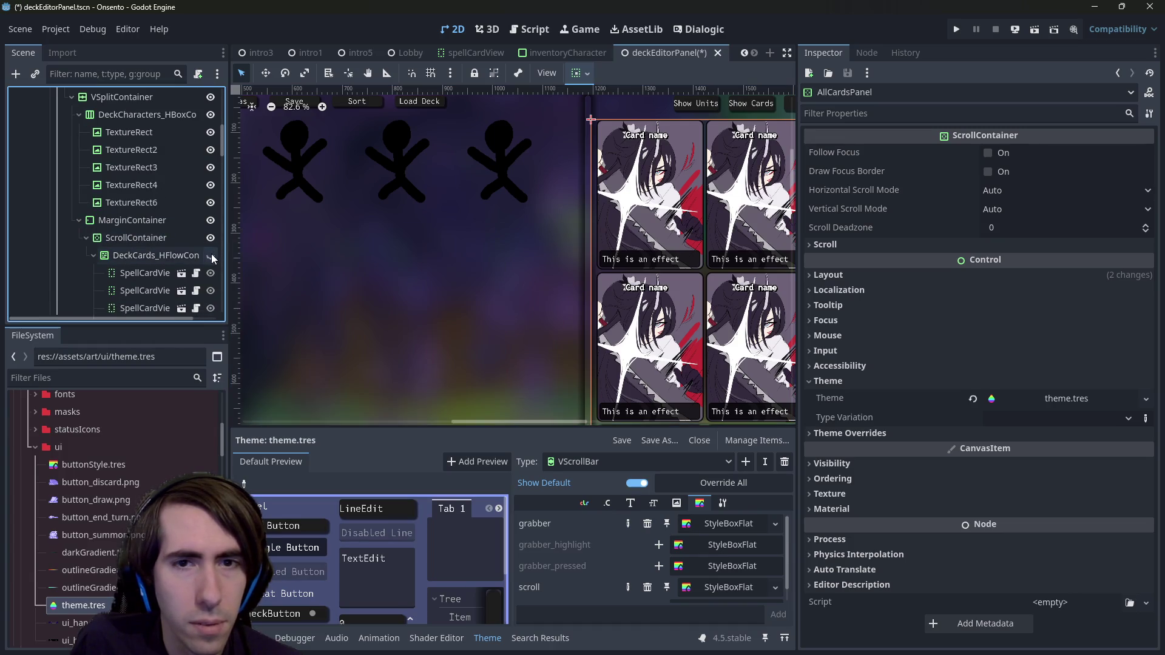
{"action": "left_click", "coordinate": [211, 255]}
{"action": "left_click", "coordinate": [182, 260]}
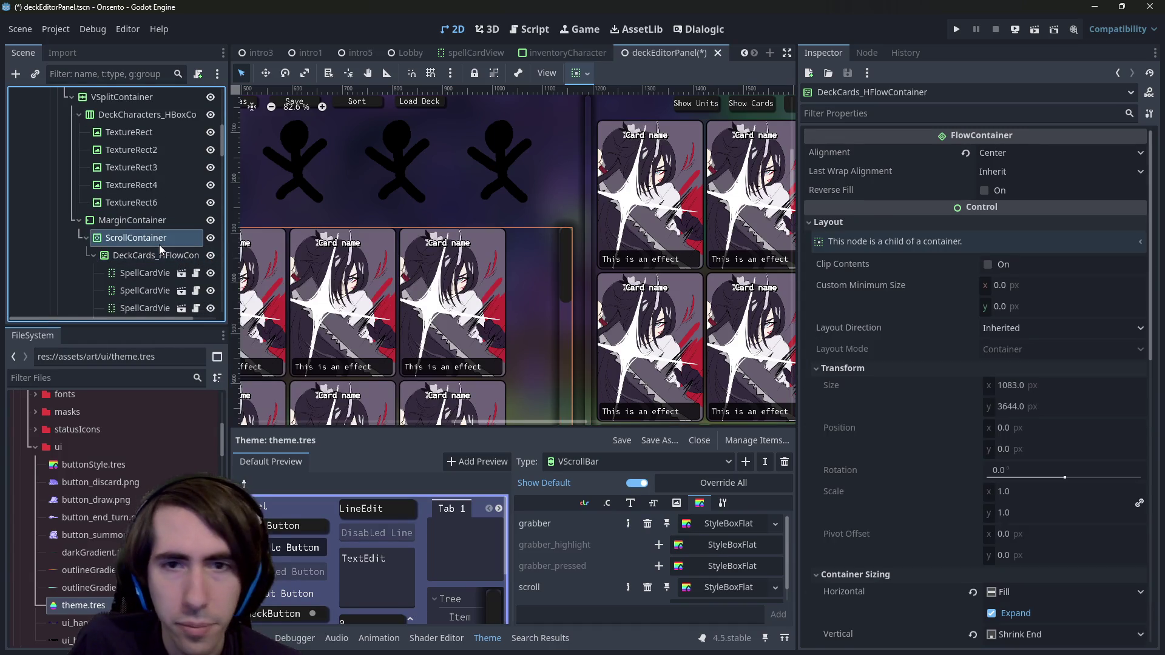
{"action": "left_click", "coordinate": [132, 220]}
{"action": "left_click", "coordinate": [151, 238]}
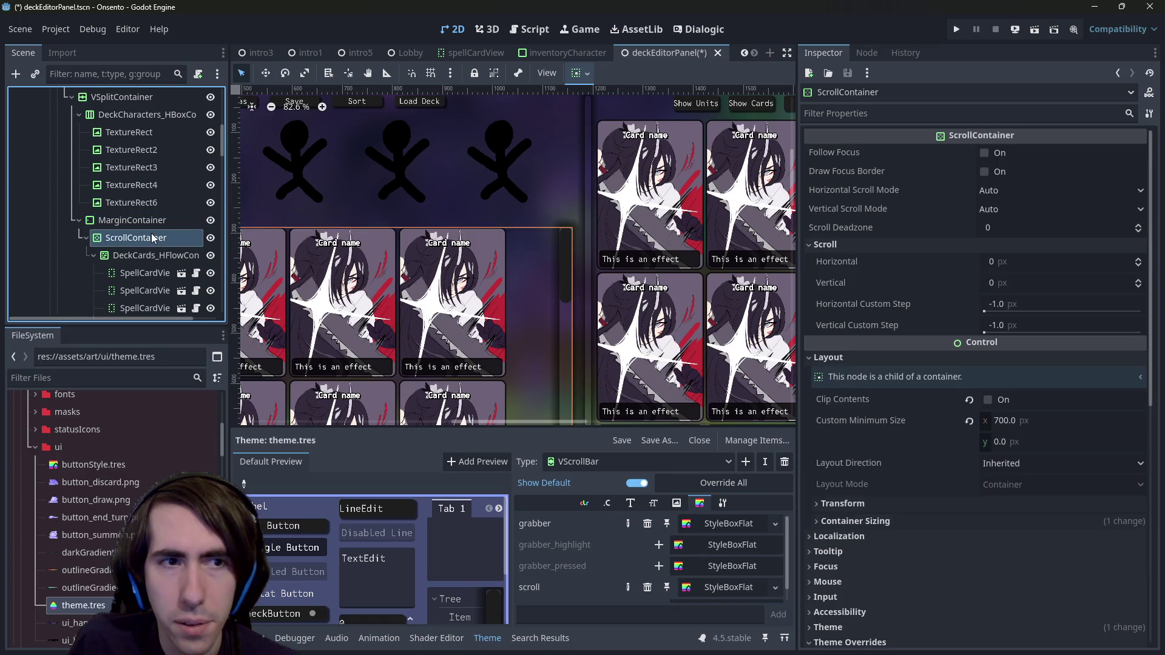
{"action": "key", "text": "Up"}
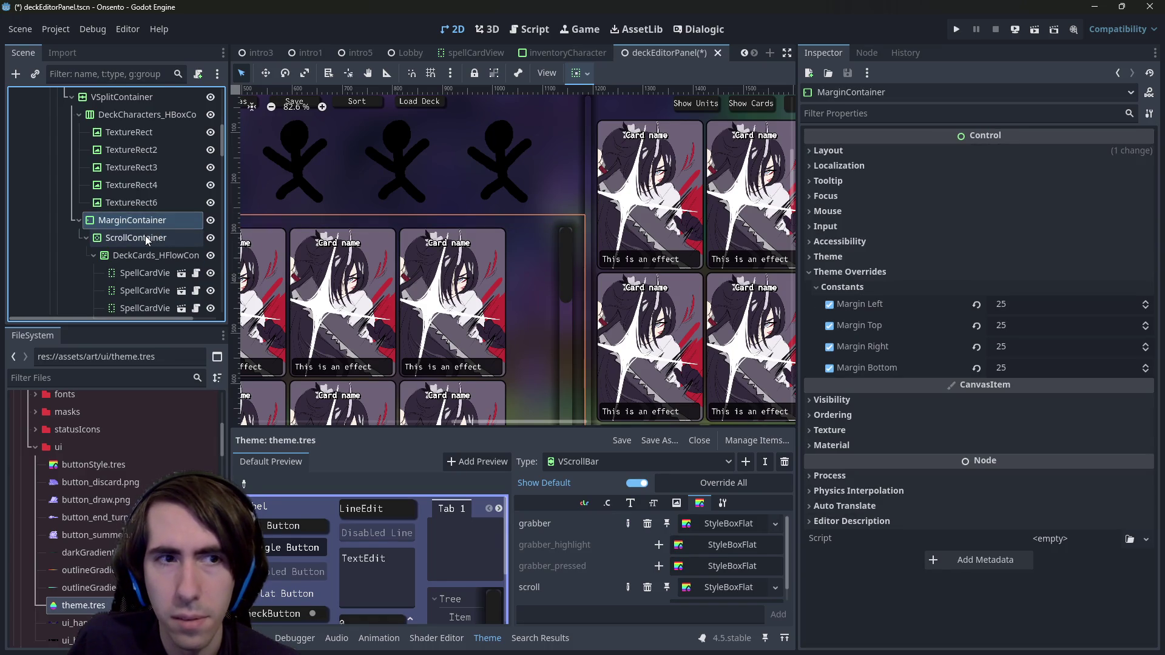
{"action": "left_click", "coordinate": [146, 239]}
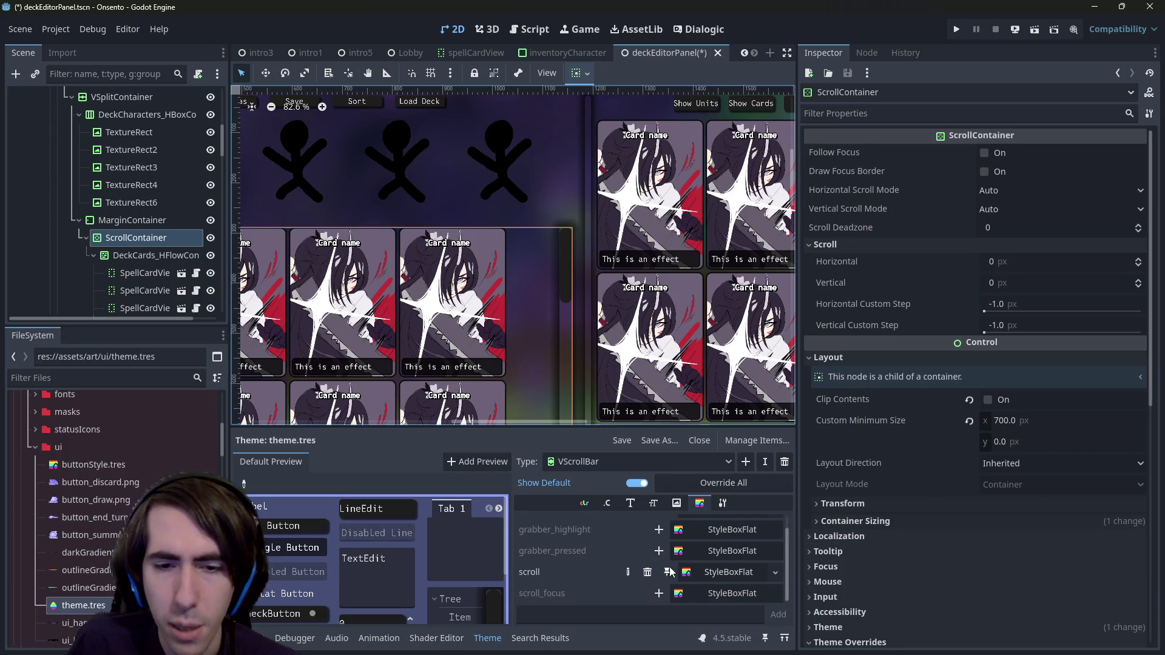
Step: Give the VScrollBar track's StyleBoxFlat a 10 px shadow size and save
{"action": "left_click", "coordinate": [727, 526]}
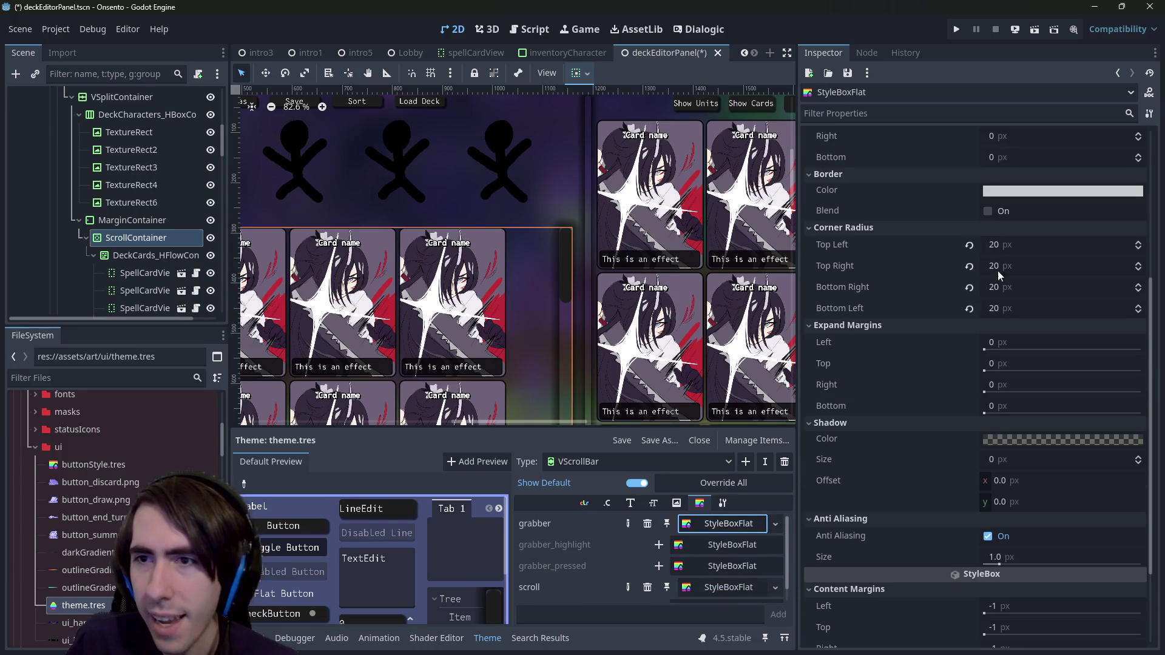
{"action": "scroll", "coordinate": [998, 271], "scroll_direction": "up", "scroll_amount": 2}
{"action": "scroll", "coordinate": [1009, 369], "scroll_direction": "up", "scroll_amount": 3}
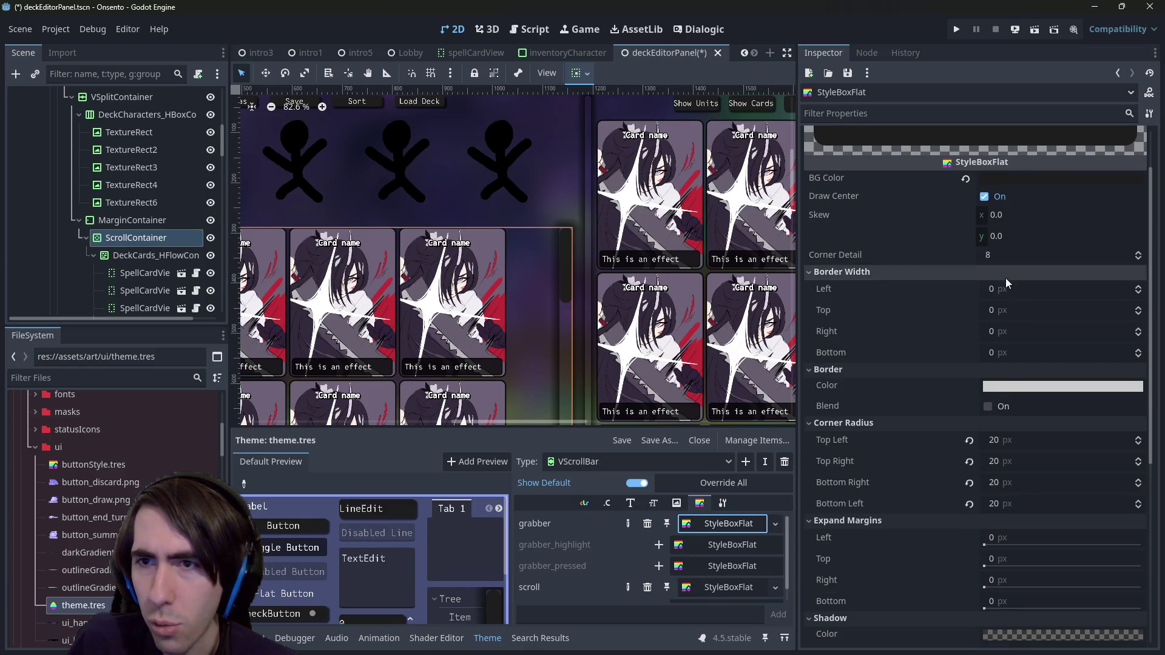
{"action": "scroll", "coordinate": [1006, 278], "scroll_direction": "down", "scroll_amount": 5}
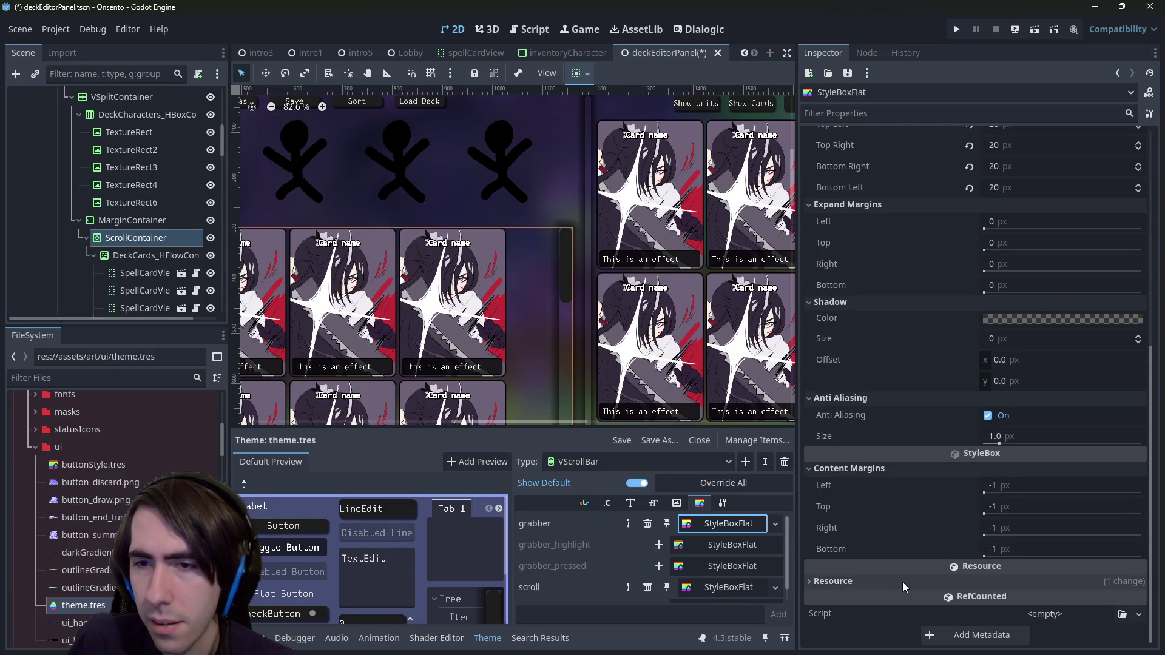
{"action": "scroll", "coordinate": [904, 457], "scroll_direction": "up", "scroll_amount": 5}
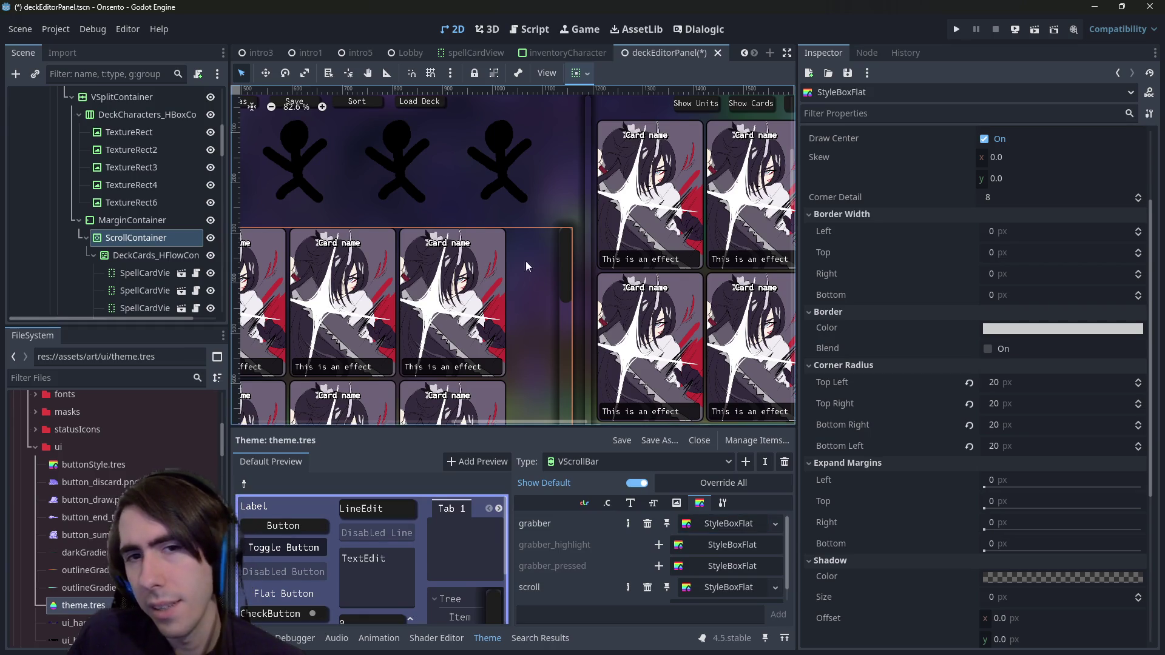
{"action": "scroll", "coordinate": [910, 401], "scroll_direction": "up", "scroll_amount": 3}
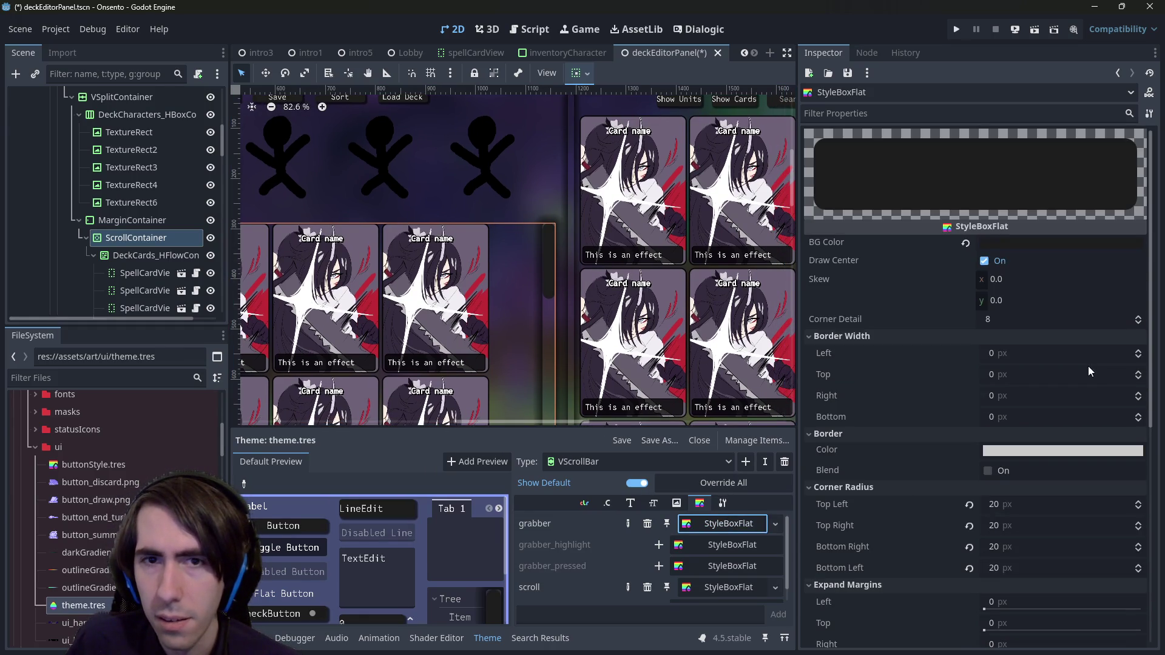
{"action": "left_click", "coordinate": [724, 587]}
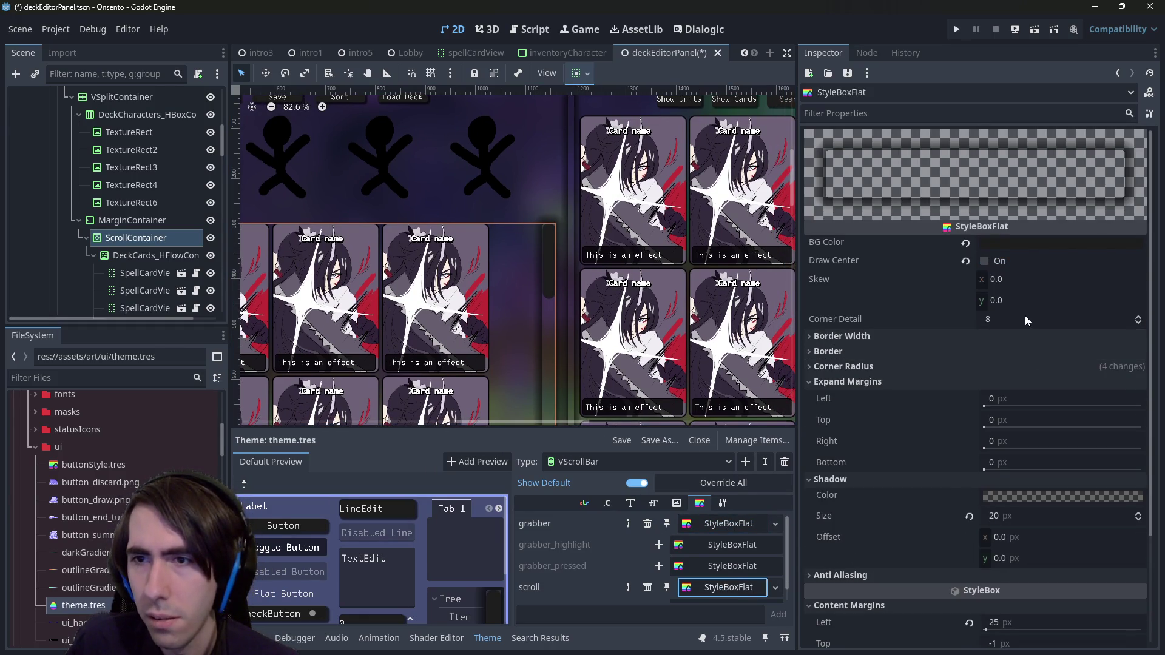
{"action": "left_click", "coordinate": [1000, 519]}
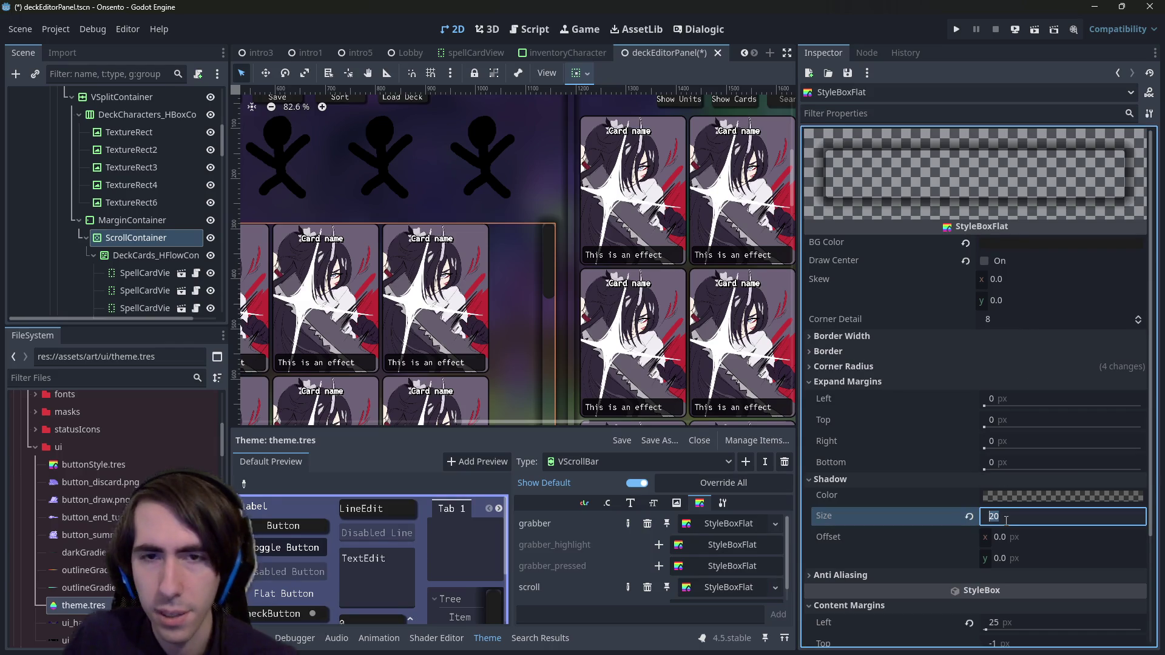
{"action": "type", "text": "10"}
{"action": "key", "text": "Return"}
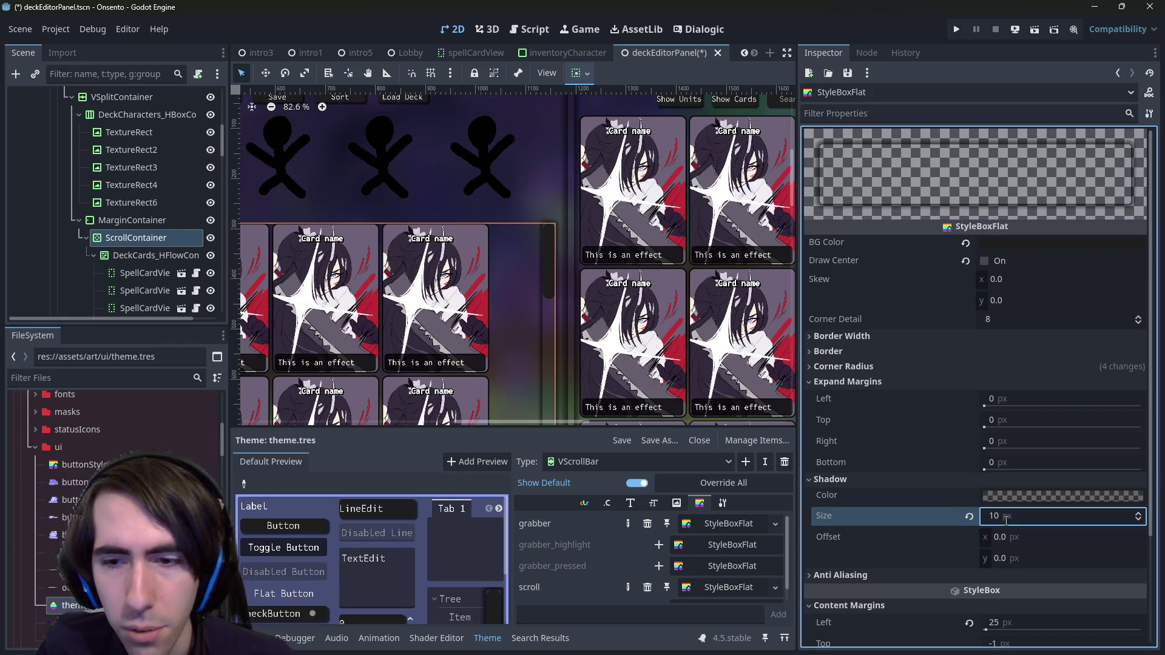
{"action": "key", "text": "ctrl+s"}
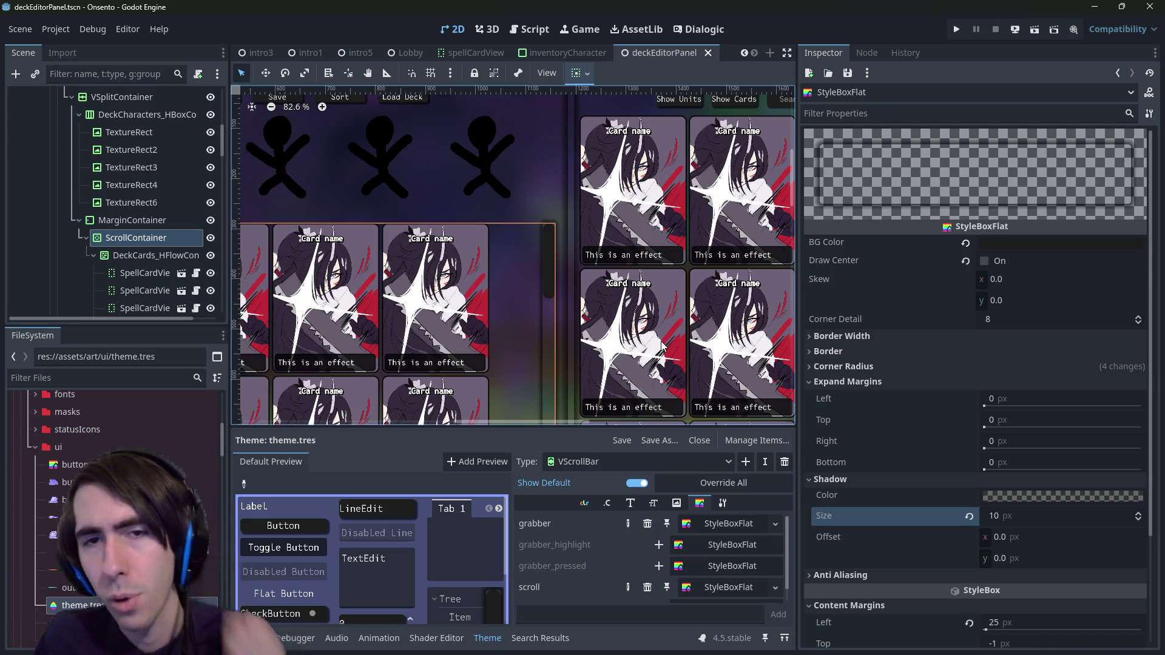
Step: Set the track's left content margin to 10 px, then undo it
{"action": "scroll", "coordinate": [544, 292], "scroll_direction": "down", "scroll_amount": 3}
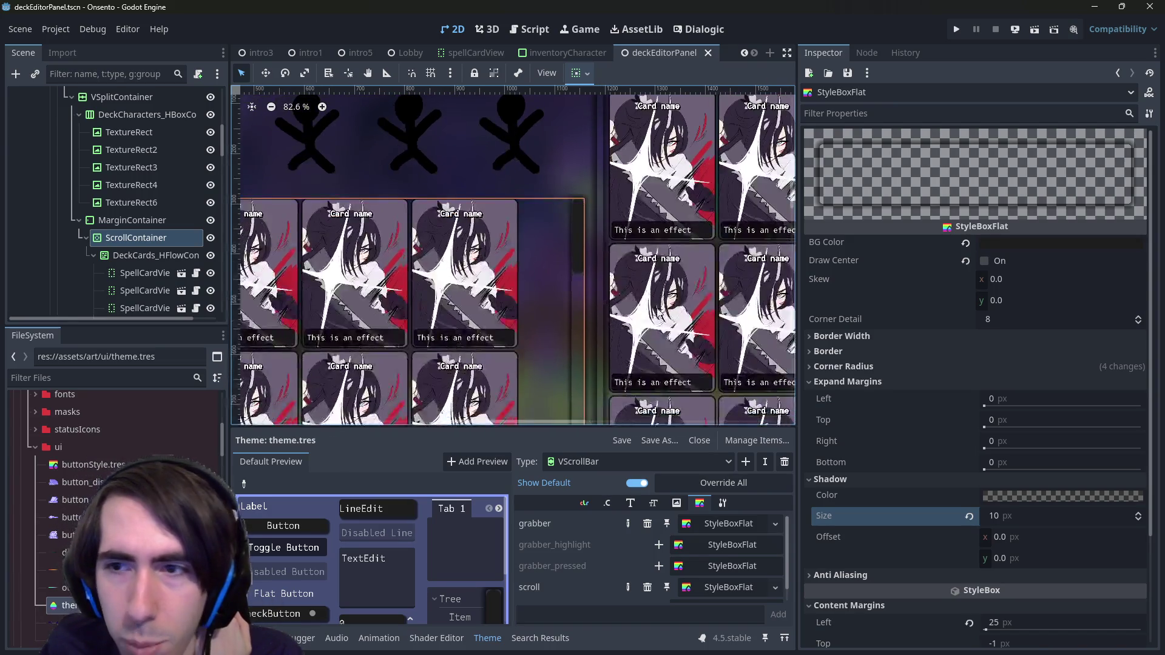
{"action": "scroll", "coordinate": [1025, 409], "scroll_direction": "down", "scroll_amount": 2}
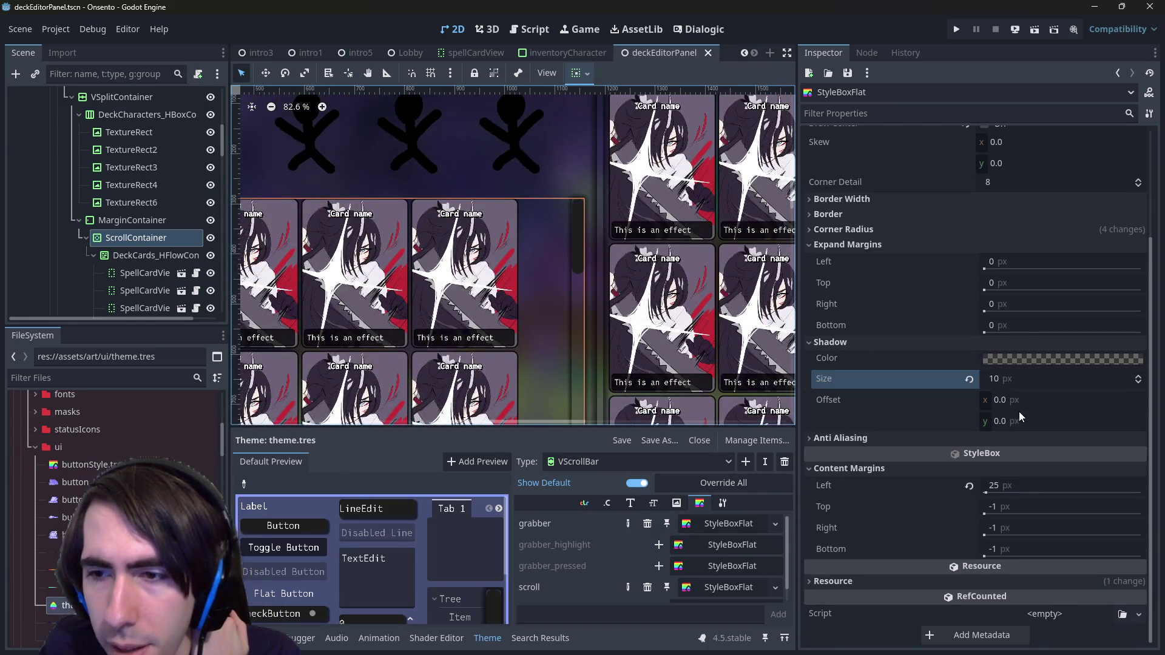
{"action": "left_click", "coordinate": [1020, 494]}
{"action": "type", "text": "10"}
{"action": "key", "text": "Return"}
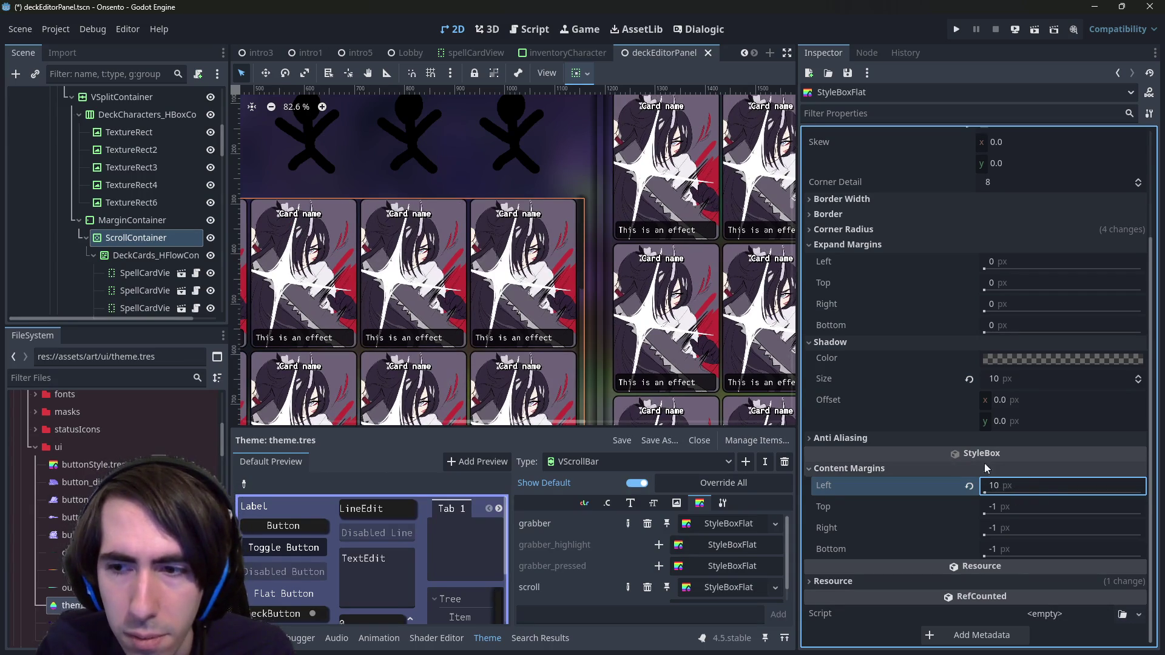
{"action": "key", "text": "ctrl+z"}
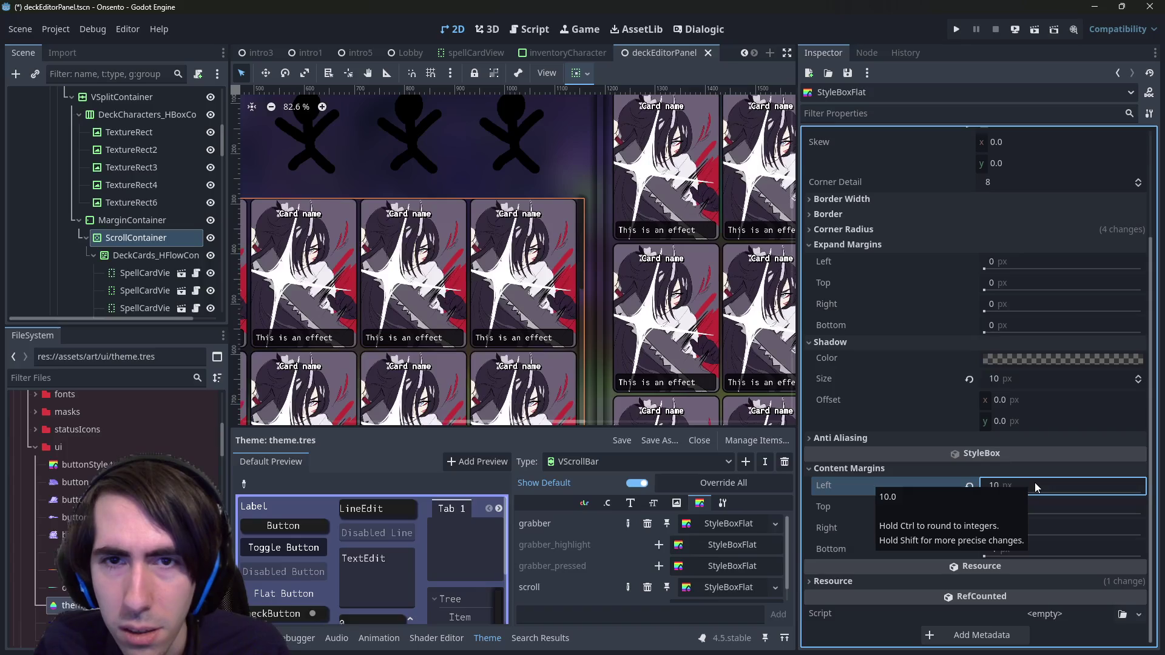
Step: Reapply the 10 px left content margin on the track and save the scene
{"action": "mouse_move", "coordinate": [657, 324]}
{"action": "left_mouse_down"}
{"action": "mouse_move", "coordinate": [681, 398]}
{"action": "mouse_move", "coordinate": [687, 363]}
{"action": "left_mouse_up"}
{"action": "key", "text": "ctrl+shift+z"}
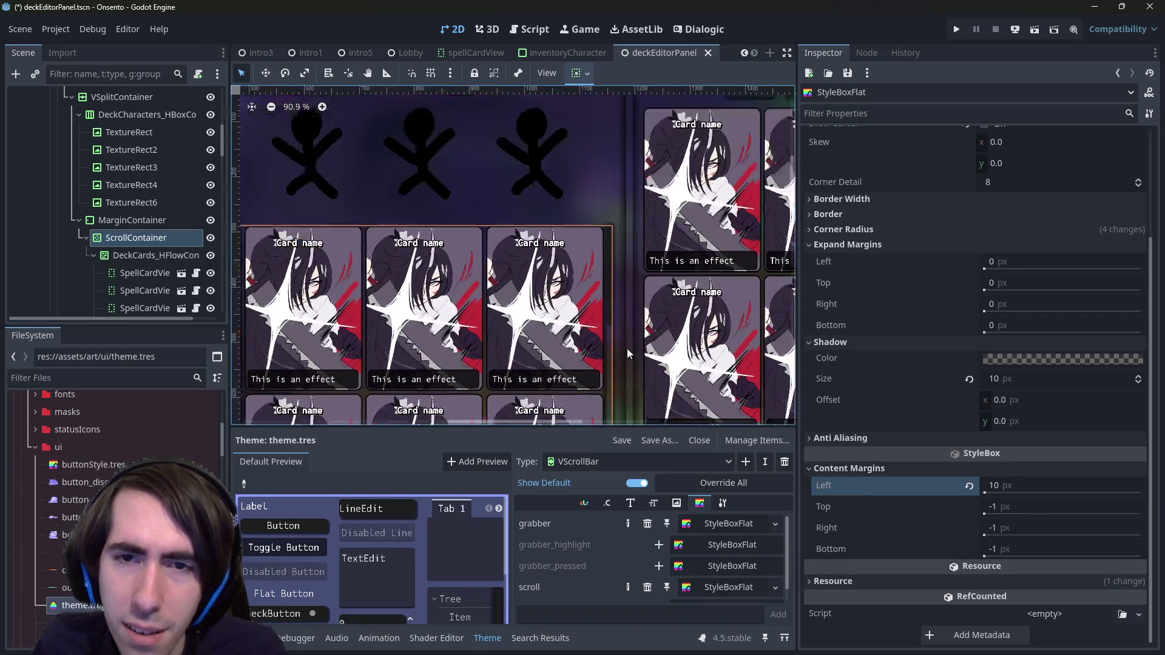
{"action": "scroll", "coordinate": [619, 311], "scroll_direction": "up", "scroll_amount": 5}
{"action": "scroll", "coordinate": [606, 255], "scroll_direction": "up", "scroll_amount": 1}
{"action": "key", "text": "ctrl+z"}
{"action": "key", "text": "ctrl+shift+z"}
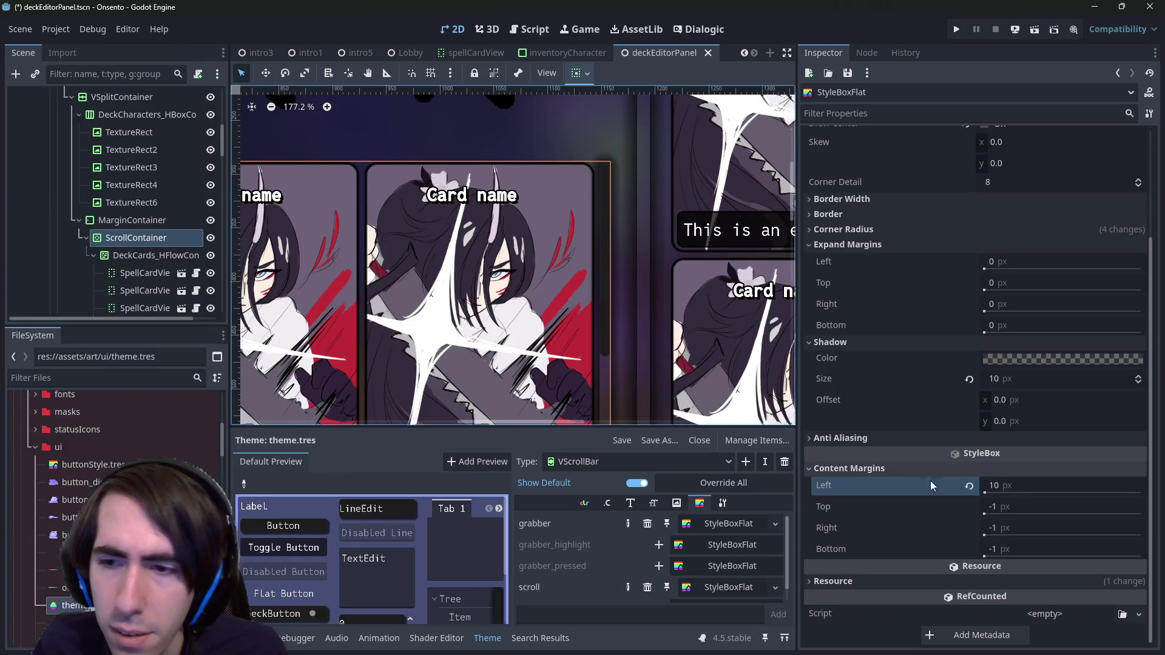
{"action": "mouse_move", "coordinate": [995, 478]}
{"action": "left_mouse_down"}
{"action": "mouse_move", "coordinate": [1141, 477]}
{"action": "mouse_move", "coordinate": [1042, 481]}
{"action": "left_mouse_up"}
{"action": "left_click", "coordinate": [1040, 481]}
{"action": "type", "text": "0"}
{"action": "key", "text": "Return"}
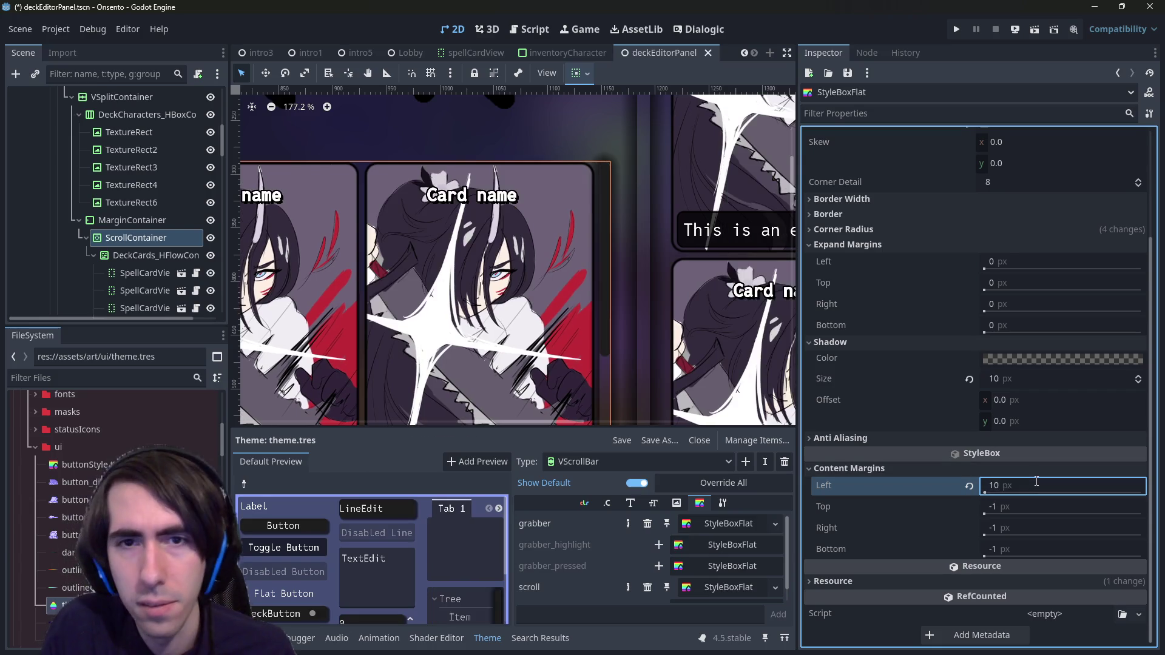
{"action": "scroll", "coordinate": [654, 341], "scroll_direction": "down", "scroll_amount": 3}
{"action": "key", "text": "ctrl+s"}
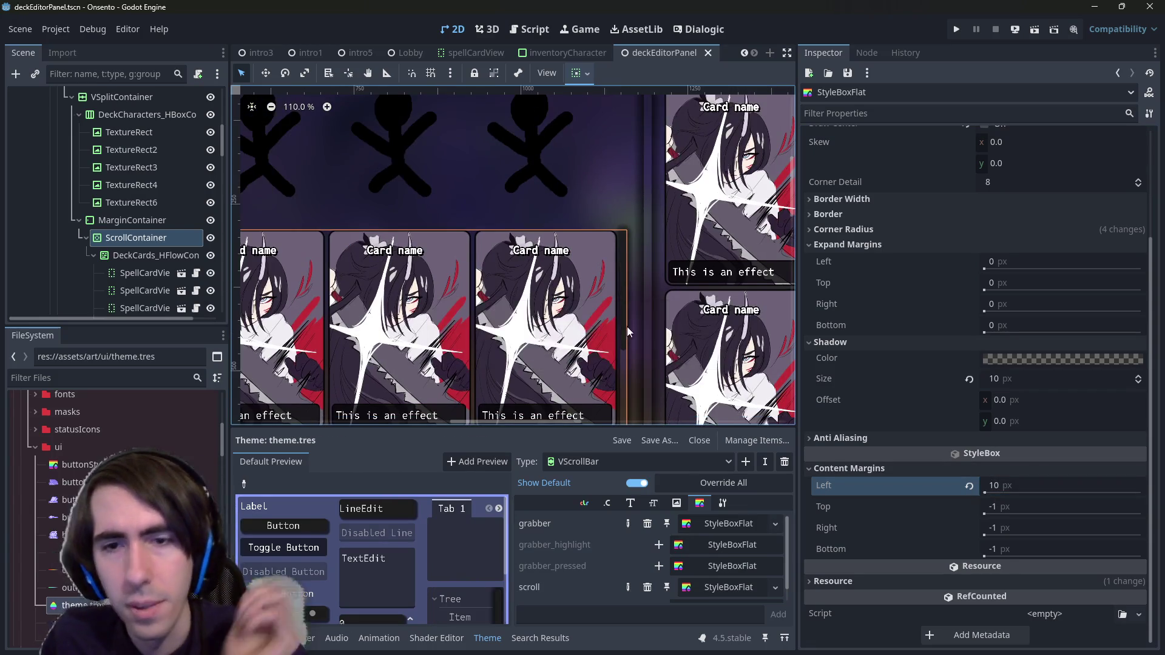
Step: Zoom the canvas to check the scrollbar and select the deck ScrollContainer
{"action": "scroll", "coordinate": [601, 300], "scroll_direction": "down", "scroll_amount": 4}
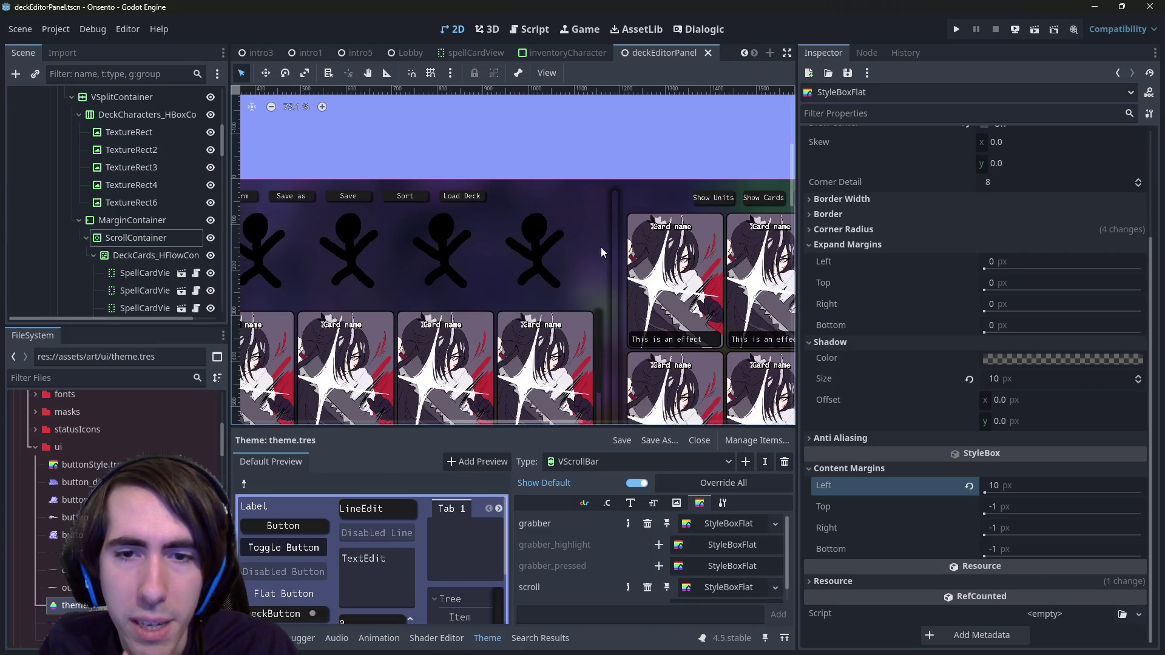
{"action": "scroll", "coordinate": [595, 182], "scroll_direction": "down", "scroll_amount": 3}
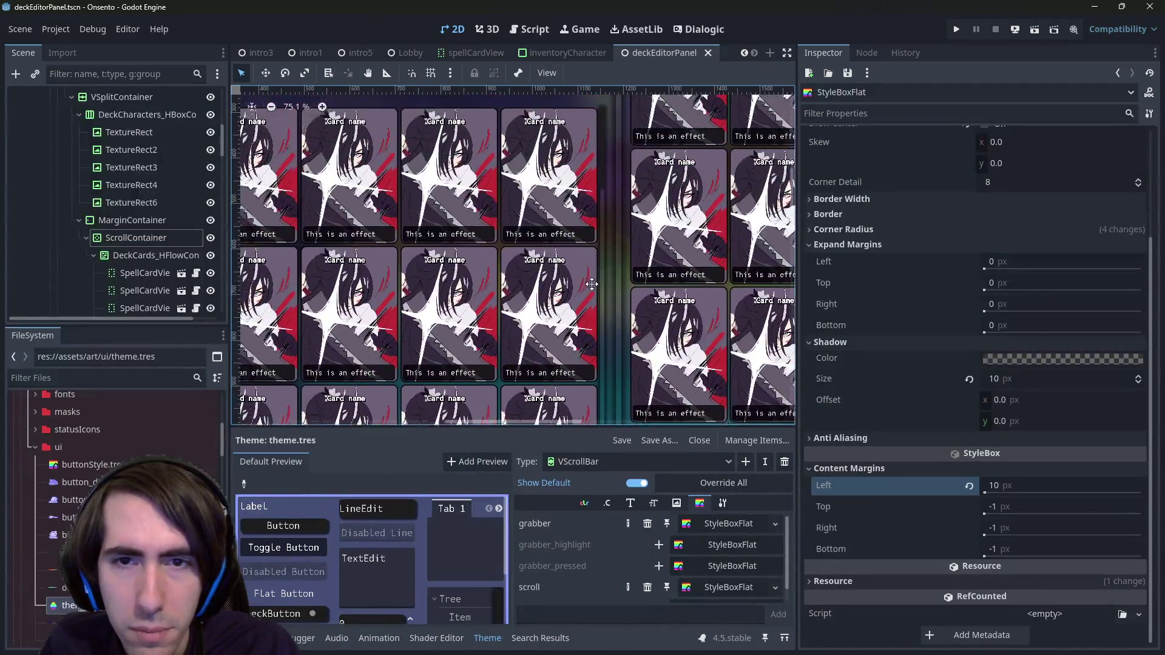
{"action": "scroll", "coordinate": [614, 227], "scroll_direction": "up", "scroll_amount": 5}
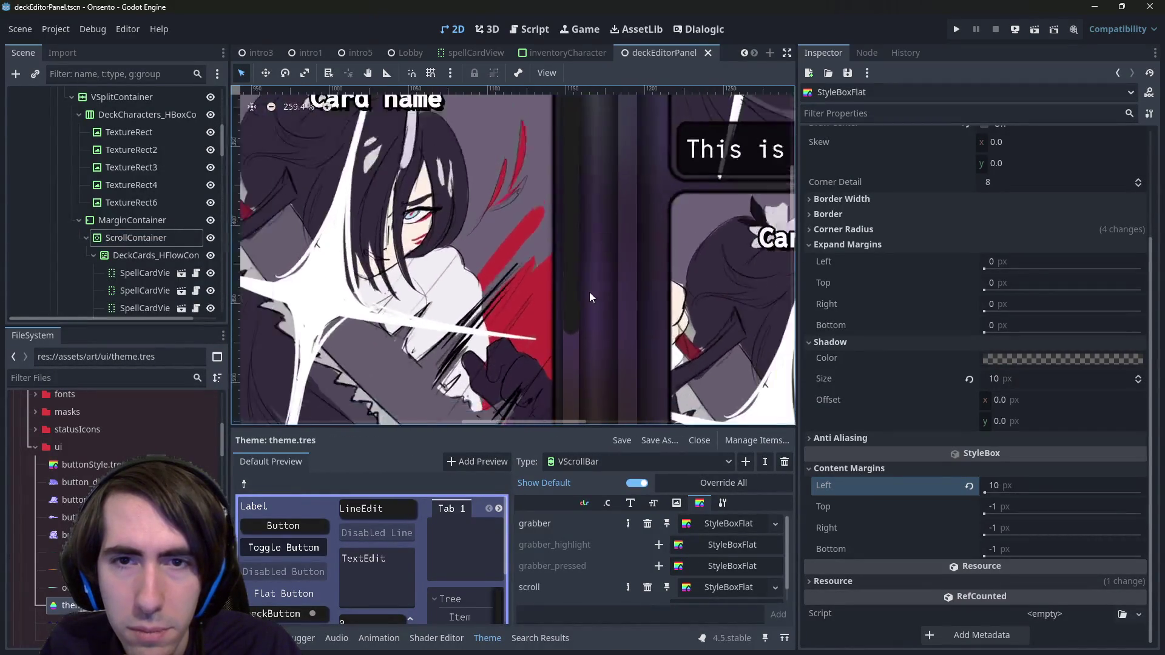
{"action": "scroll", "coordinate": [590, 297], "scroll_direction": "up", "scroll_amount": 7}
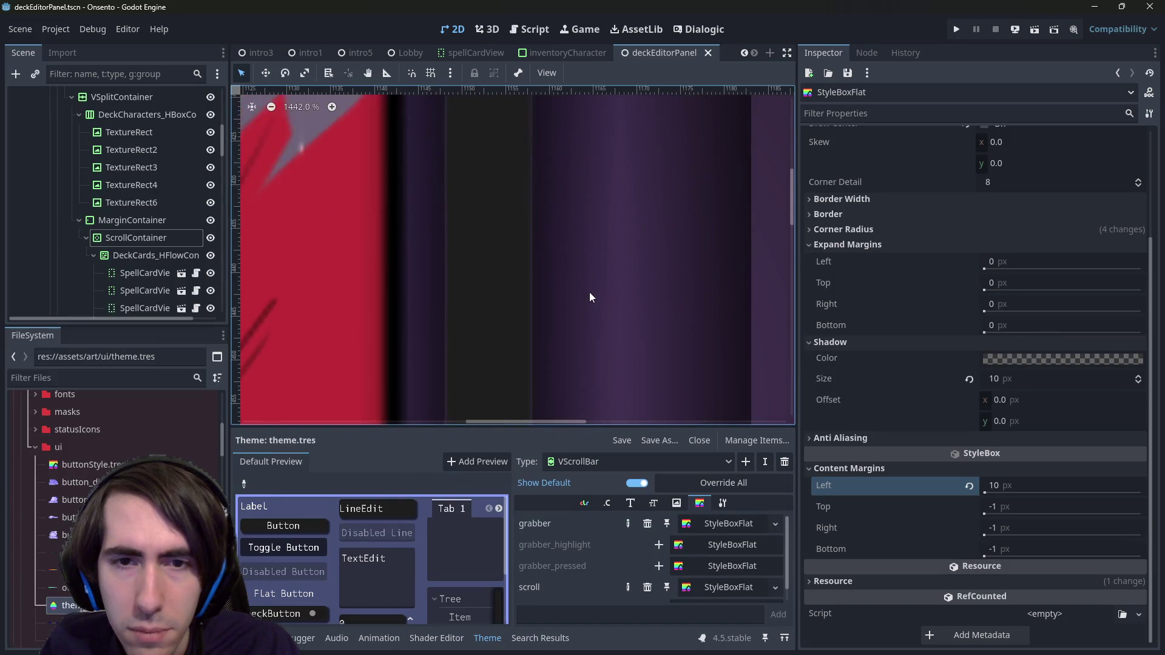
{"action": "scroll", "coordinate": [451, 288], "scroll_direction": "down", "scroll_amount": 5}
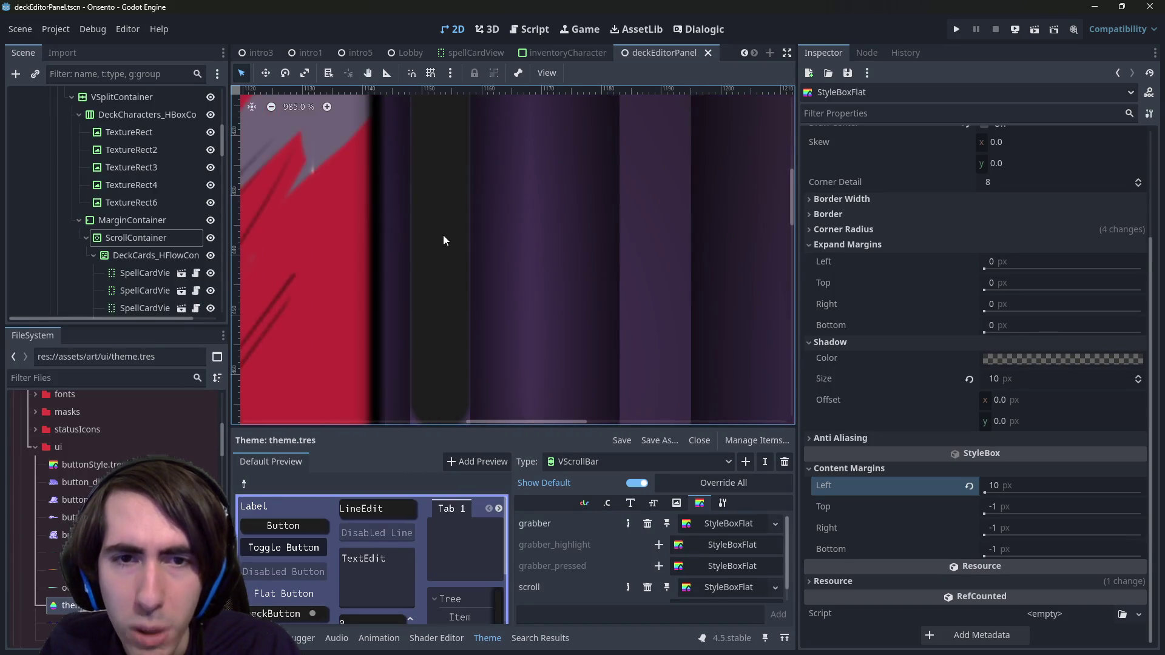
{"action": "scroll", "coordinate": [511, 293], "scroll_direction": "down", "scroll_amount": 4}
{"action": "scroll", "coordinate": [508, 290], "scroll_direction": "up", "scroll_amount": 4}
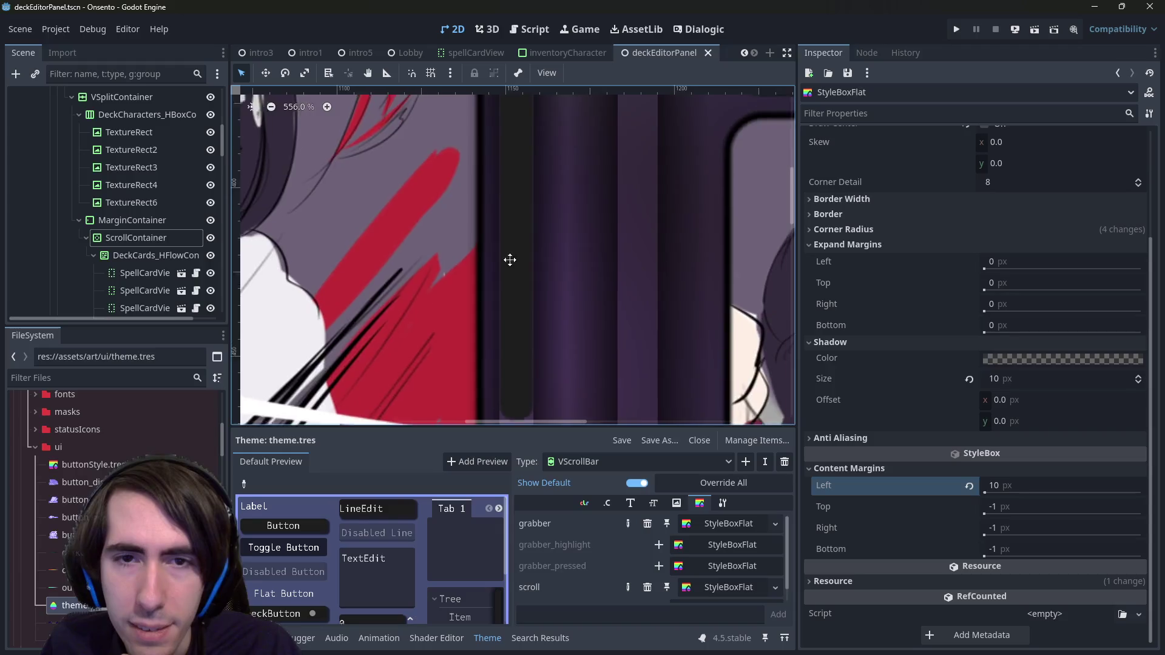
{"action": "scroll", "coordinate": [517, 352], "scroll_direction": "down", "scroll_amount": 1}
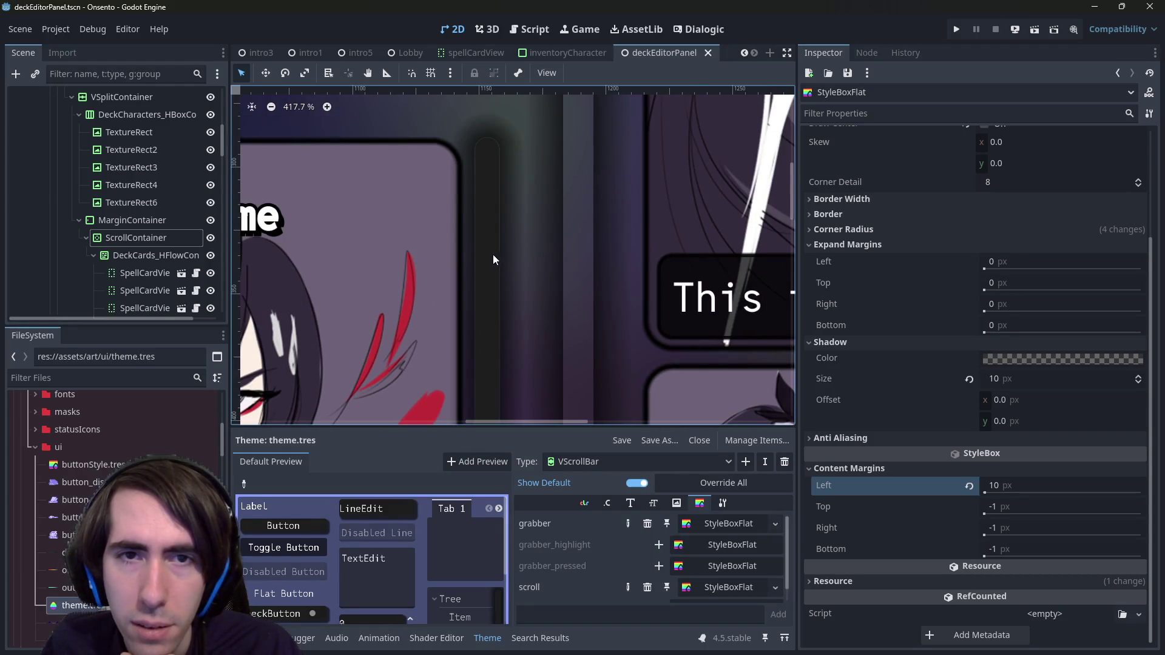
{"action": "left_click", "coordinate": [493, 260]}
{"action": "scroll", "coordinate": [569, 198], "scroll_direction": "down", "scroll_amount": 2}
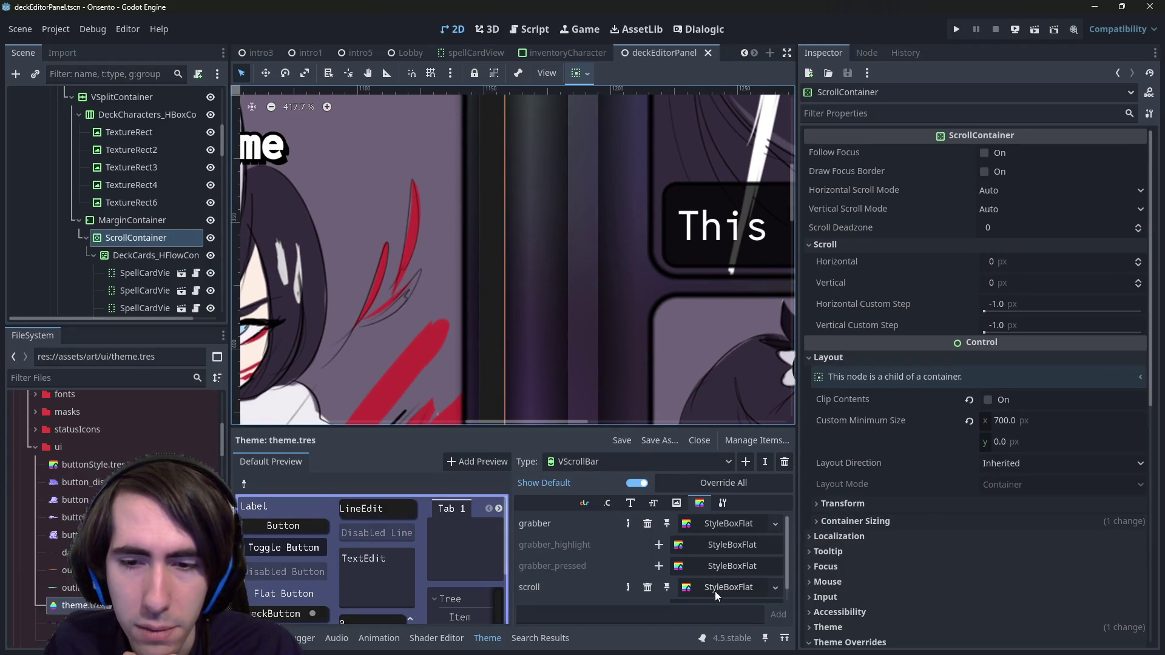
Step: Set the grabber StyleBoxFlat's expand margins to 1 px on left, top, right and bottom
{"action": "left_click", "coordinate": [730, 523]}
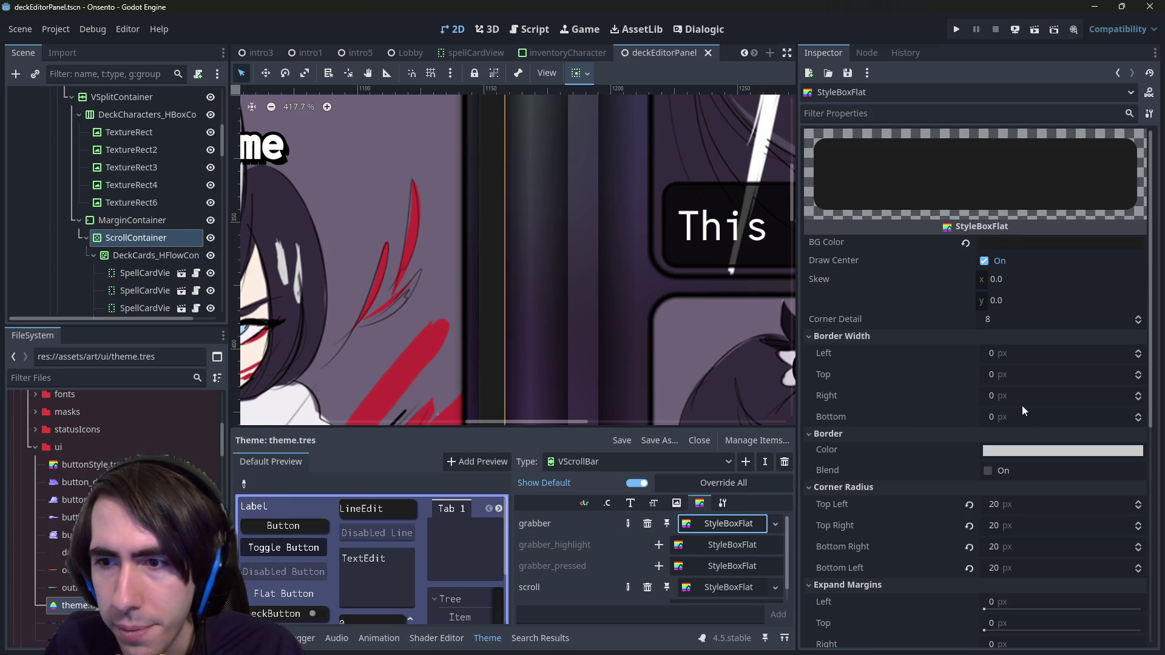
{"action": "scroll", "coordinate": [1032, 481], "scroll_direction": "down", "scroll_amount": 2}
{"action": "scroll", "coordinate": [983, 424], "scroll_direction": "down", "scroll_amount": 2}
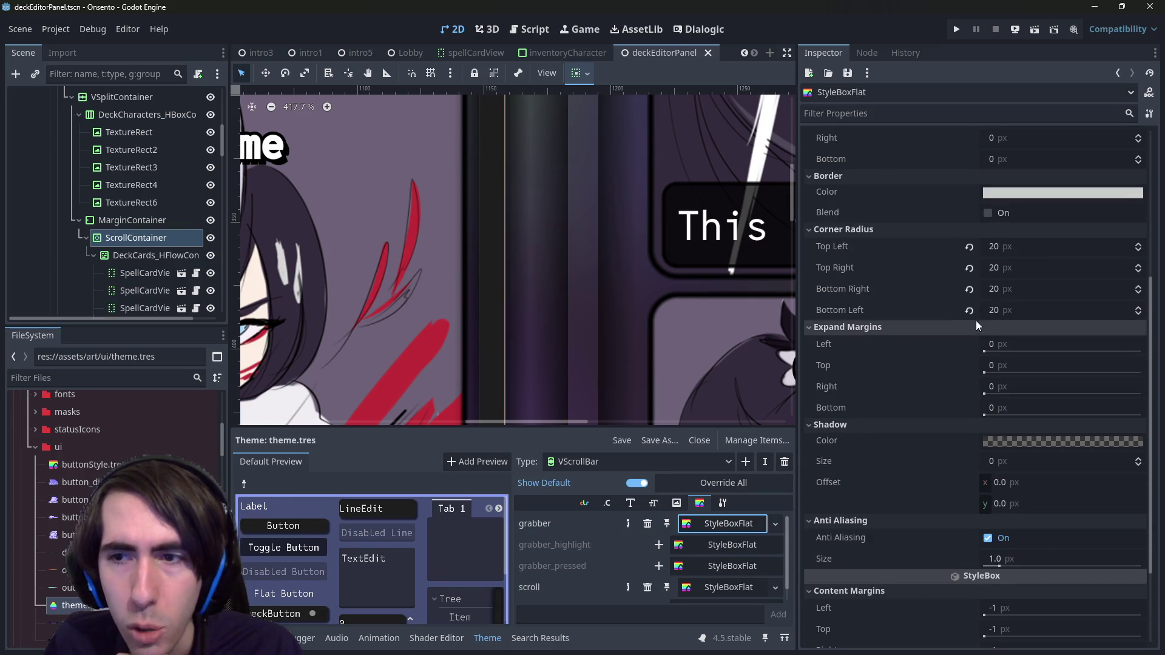
{"action": "left_click_drag", "start_coordinate": [614, 329], "coordinate": [626, 261]}
{"action": "scroll", "coordinate": [576, 321], "scroll_direction": "down", "scroll_amount": 2}
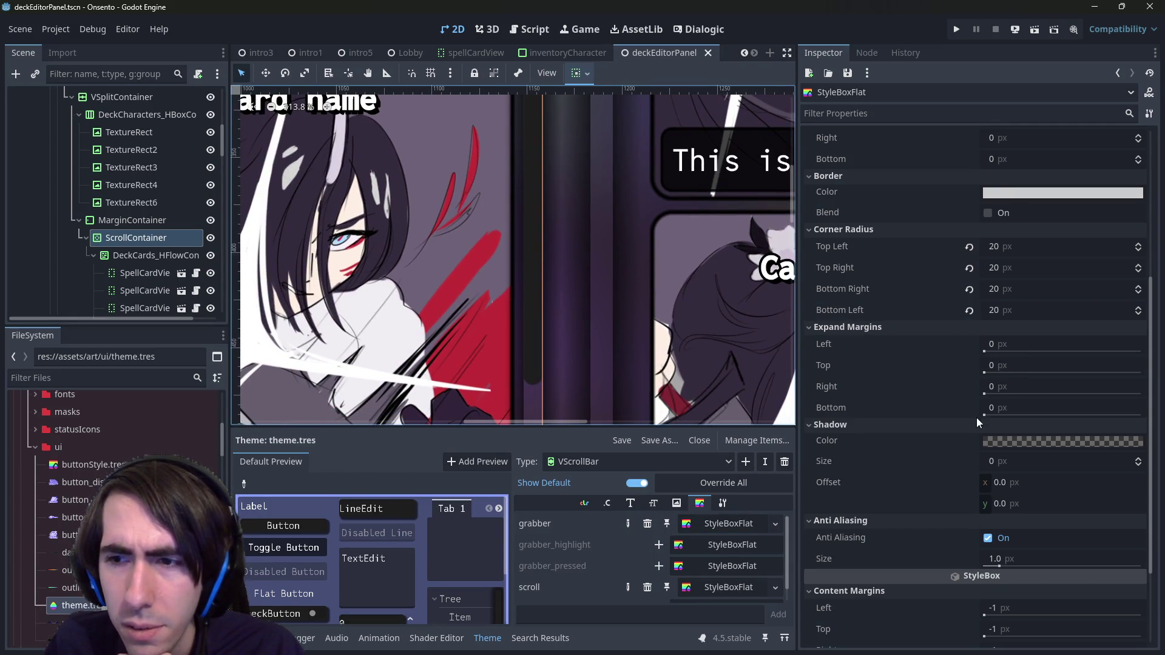
{"action": "left_click", "coordinate": [995, 351]}
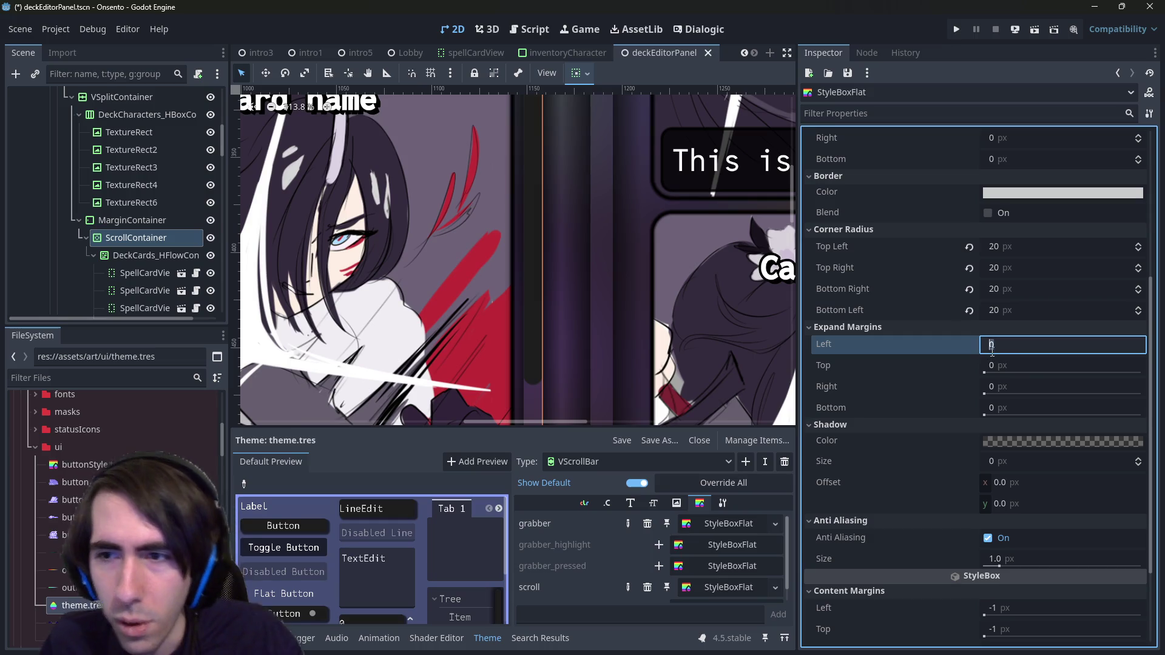
{"action": "key", "text": "Tab"}
{"action": "type", "text": "1"}
{"action": "key", "text": "Tab"}
{"action": "type", "text": "1"}
{"action": "key", "text": "Tab"}
{"action": "type", "text": "1"}
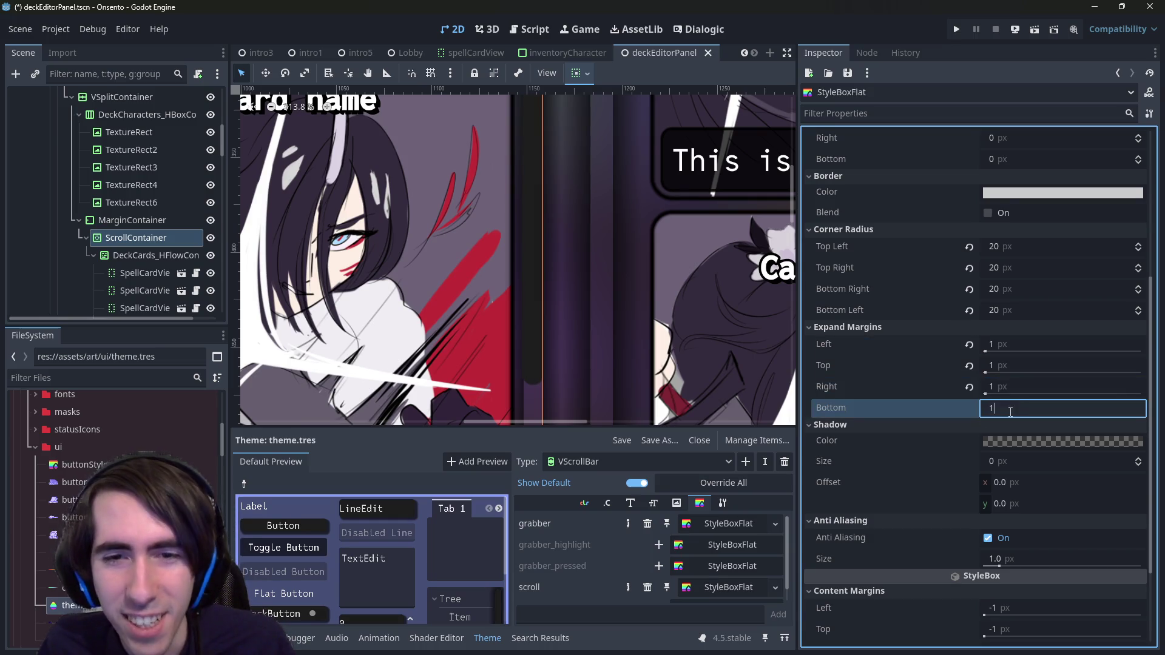
{"action": "key", "text": "Return"}
{"action": "scroll", "coordinate": [576, 364], "scroll_direction": "down", "scroll_amount": 3}
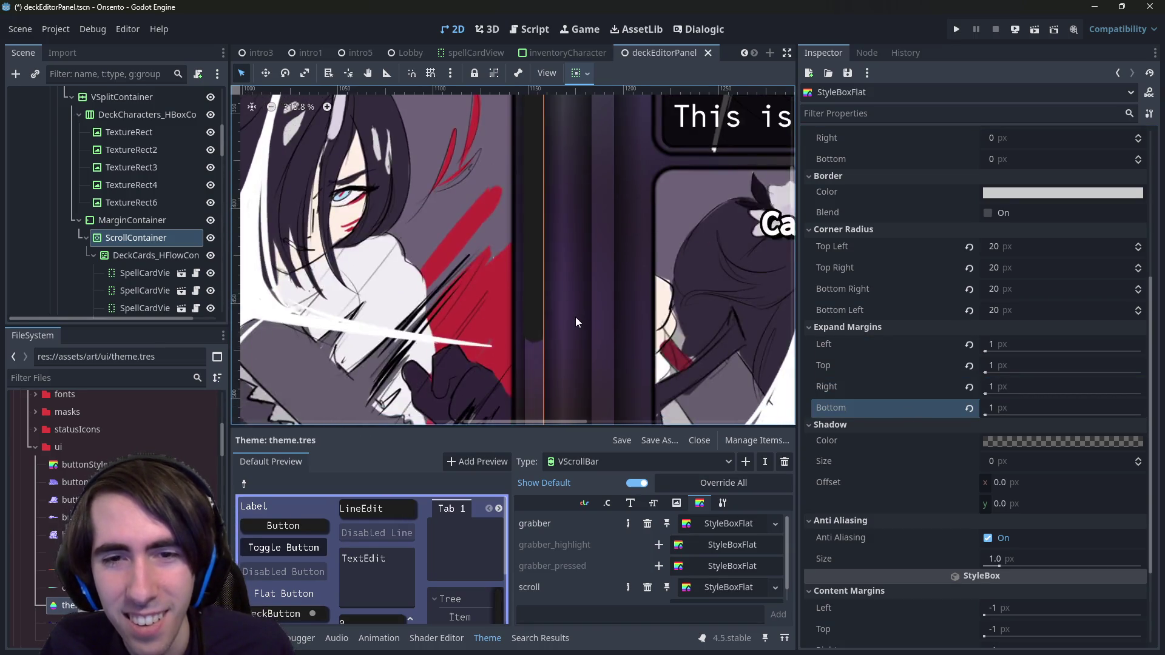
Step: Review the card grid's MarginContainer, then return to the grabber style box
{"action": "left_click", "coordinate": [577, 322]}
{"action": "scroll", "coordinate": [568, 300], "scroll_direction": "up", "scroll_amount": 4}
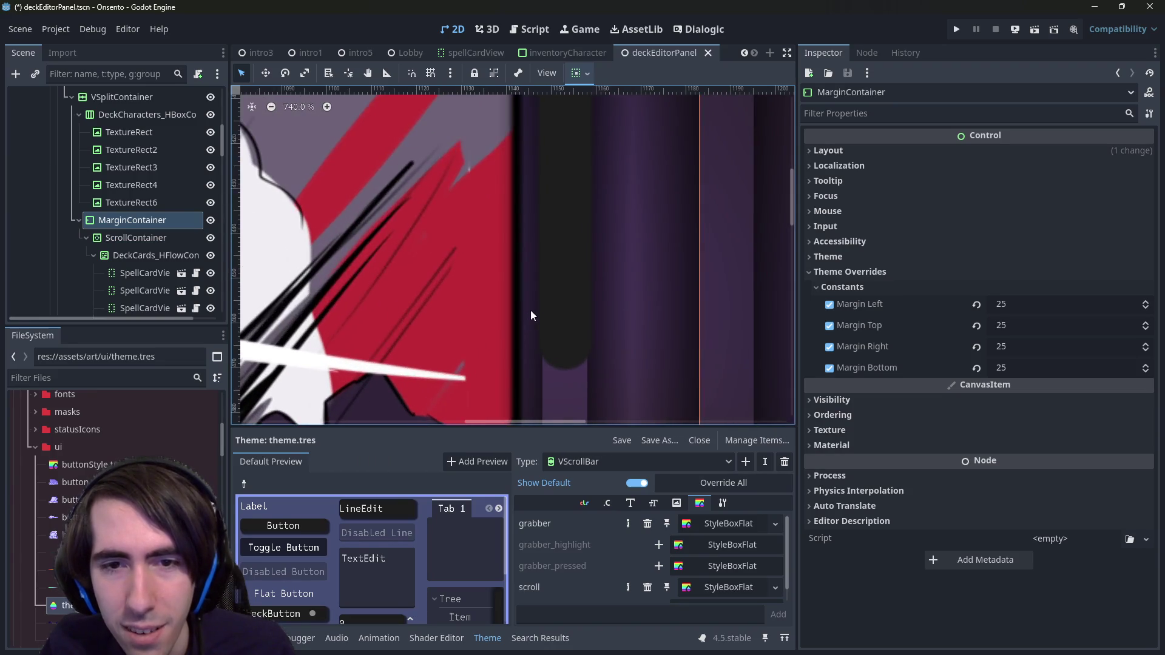
{"action": "scroll", "coordinate": [546, 291], "scroll_direction": "down", "scroll_amount": 2}
{"action": "scroll", "coordinate": [563, 270], "scroll_direction": "down", "scroll_amount": 3}
{"action": "scroll", "coordinate": [562, 271], "scroll_direction": "up", "scroll_amount": 5}
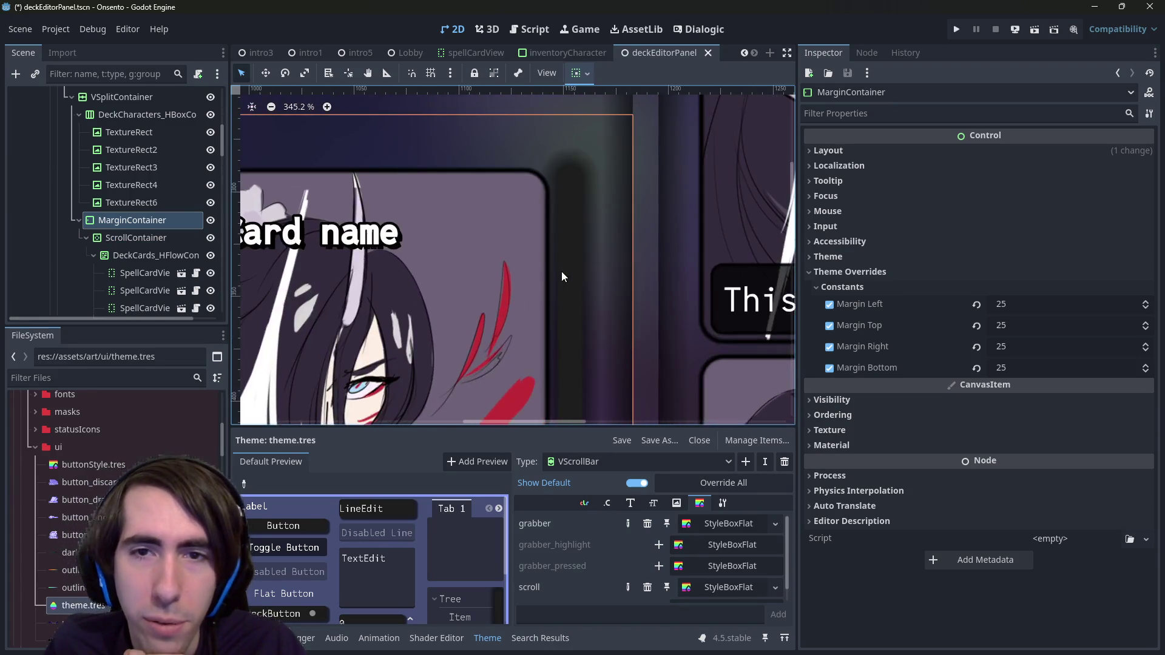
{"action": "scroll", "coordinate": [561, 267], "scroll_direction": "down", "scroll_amount": 8}
{"action": "scroll", "coordinate": [571, 273], "scroll_direction": "up", "scroll_amount": 4}
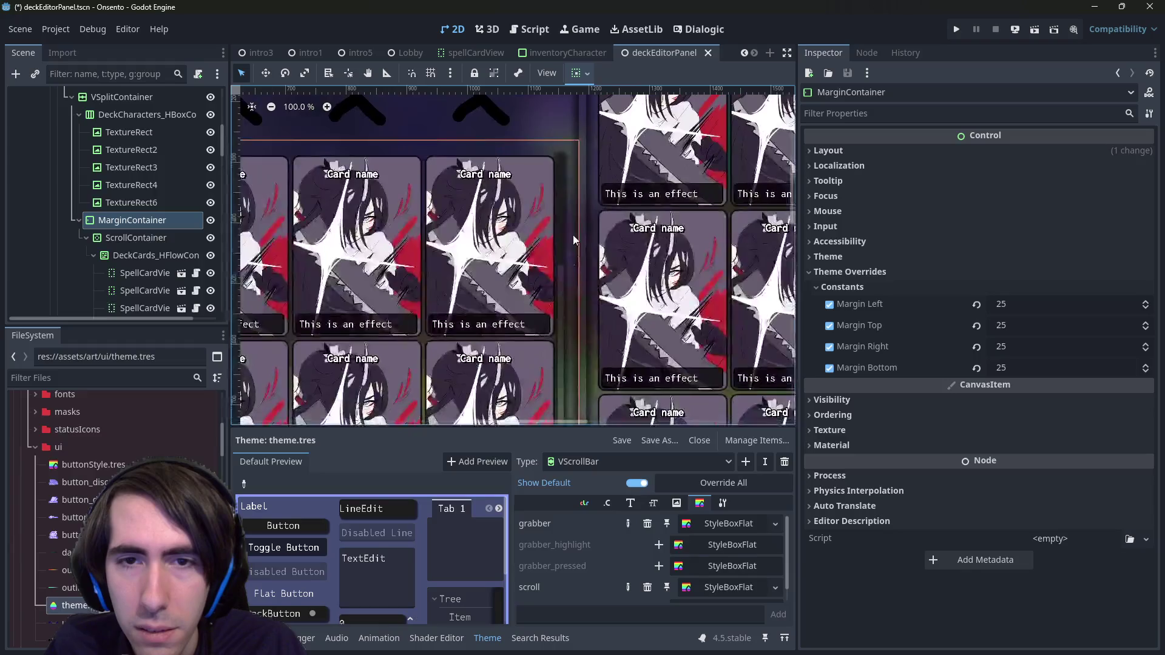
{"action": "scroll", "coordinate": [573, 235], "scroll_direction": "up", "scroll_amount": 2}
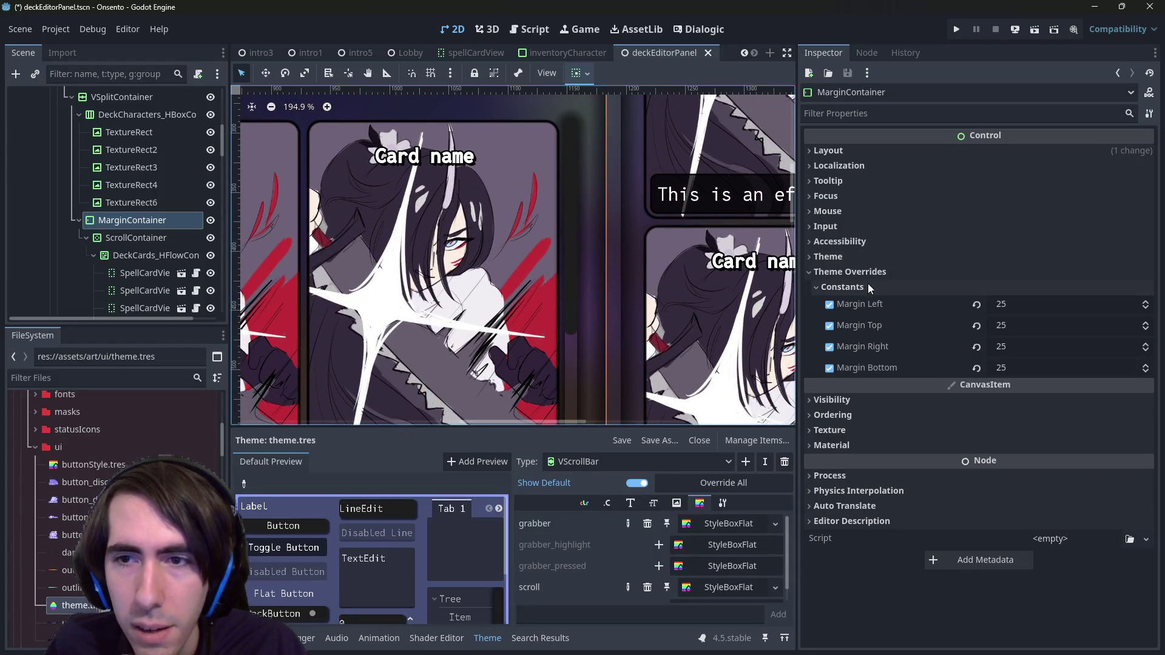
{"action": "left_click", "coordinate": [726, 523]}
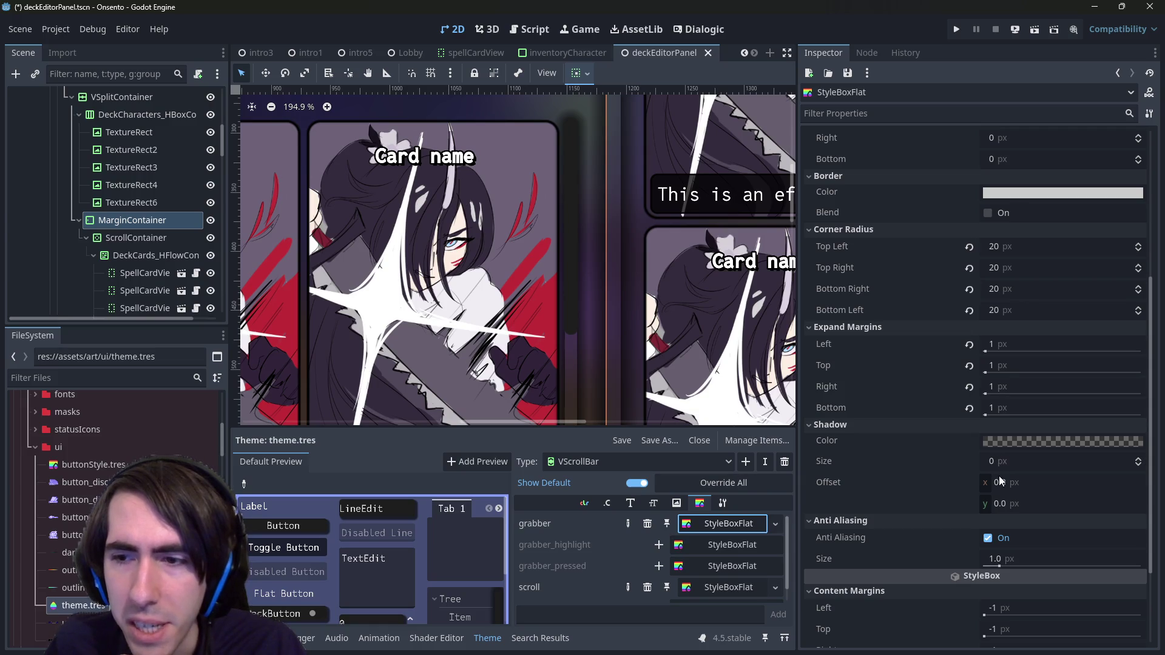
Step: Pan across the card grid and give the grabber a 1 px shadow
{"action": "mouse_move", "coordinate": [592, 249]}
{"action": "left_mouse_down"}
{"action": "mouse_move", "coordinate": [588, 233]}
{"action": "mouse_move", "coordinate": [534, 354]}
{"action": "mouse_move", "coordinate": [410, 275]}
{"action": "left_mouse_up"}
{"action": "scroll", "coordinate": [411, 274], "scroll_direction": "down", "scroll_amount": 5}
{"action": "left_click_drag", "start_coordinate": [453, 359], "coordinate": [577, 190]}
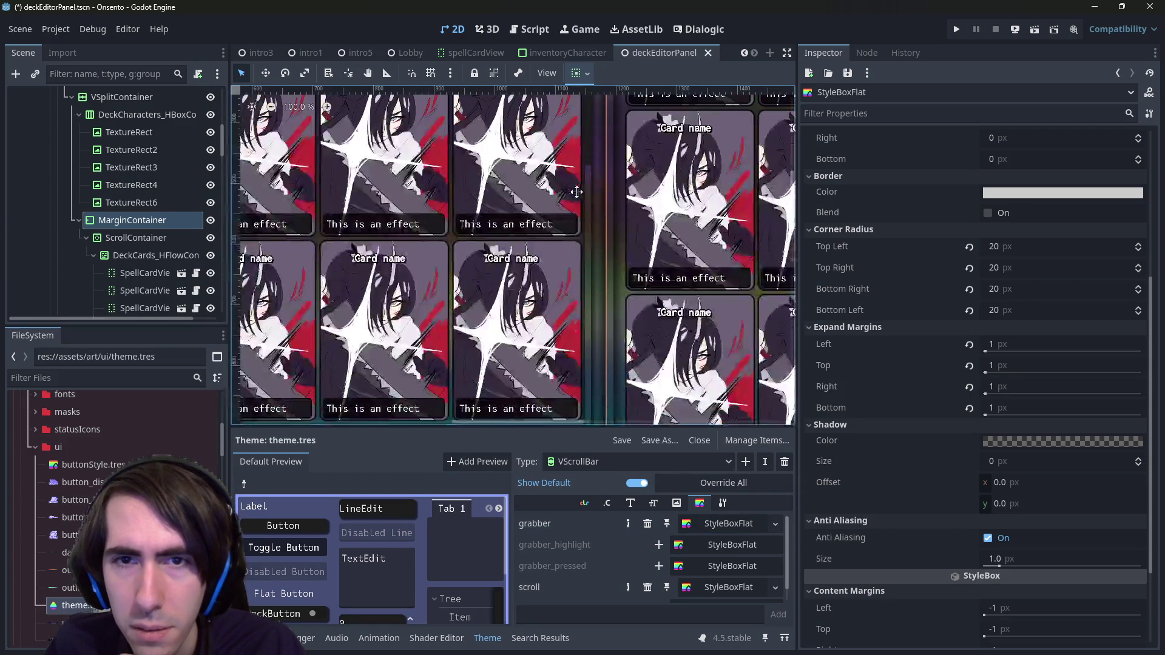
{"action": "scroll", "coordinate": [577, 188], "scroll_direction": "up", "scroll_amount": 5}
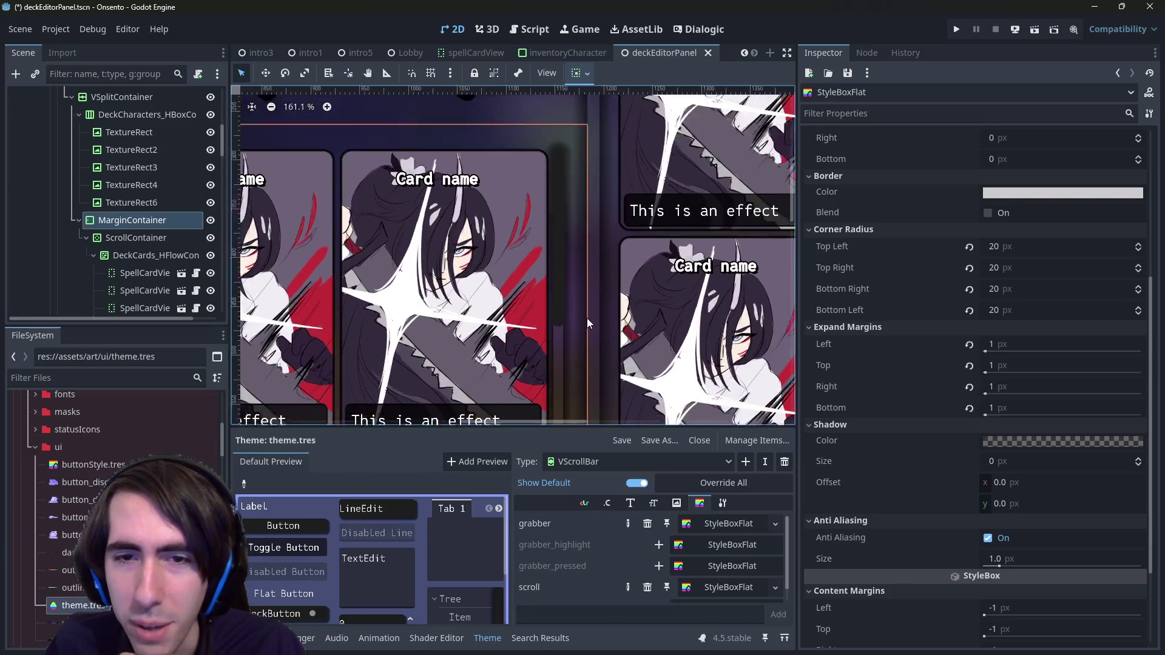
{"action": "scroll", "coordinate": [573, 301], "scroll_direction": "up", "scroll_amount": 3}
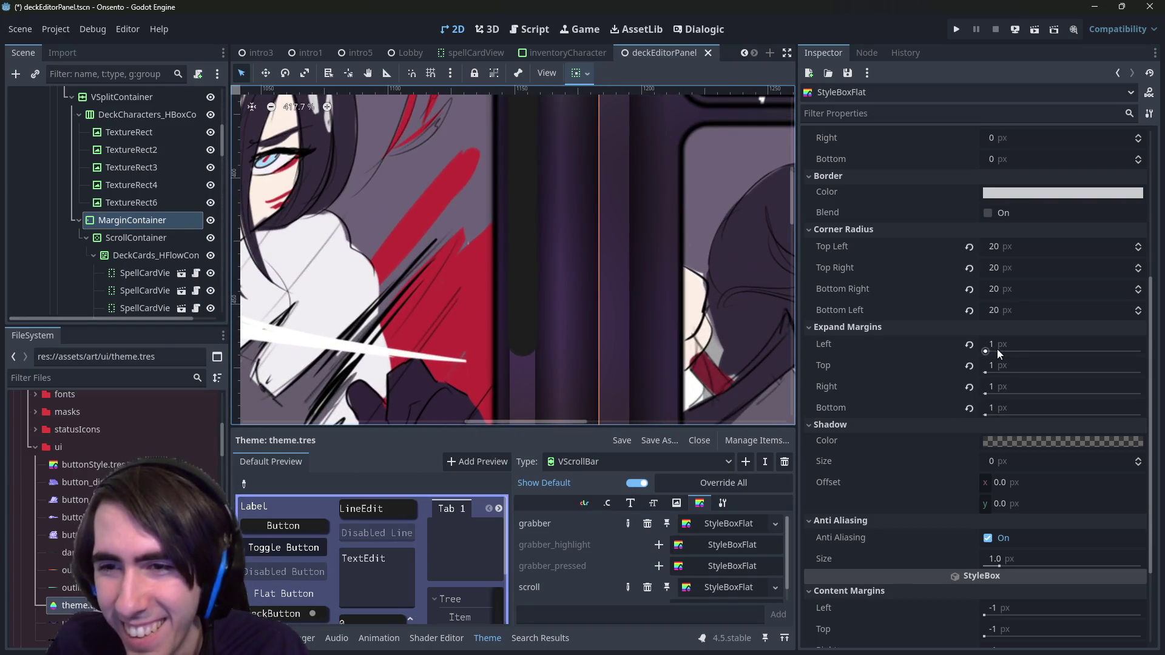
{"action": "left_click", "coordinate": [1004, 459]}
{"action": "type", "text": "1"}
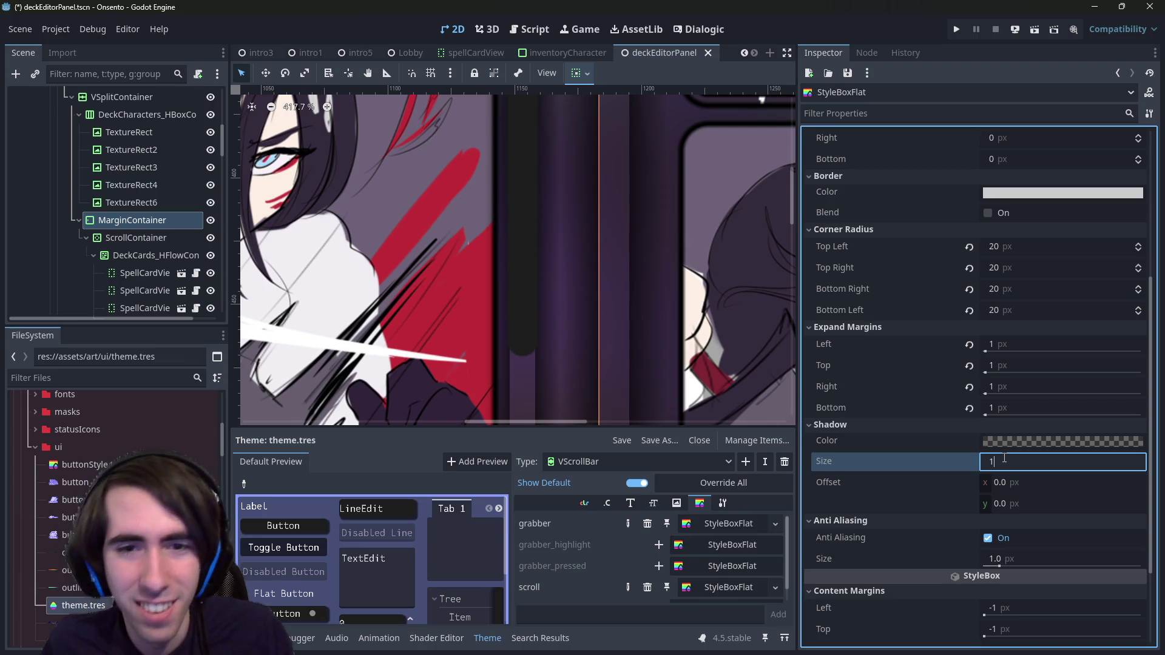
{"action": "key", "text": "Return"}
{"action": "type", "text": "5"}
{"action": "key", "text": "Return"}
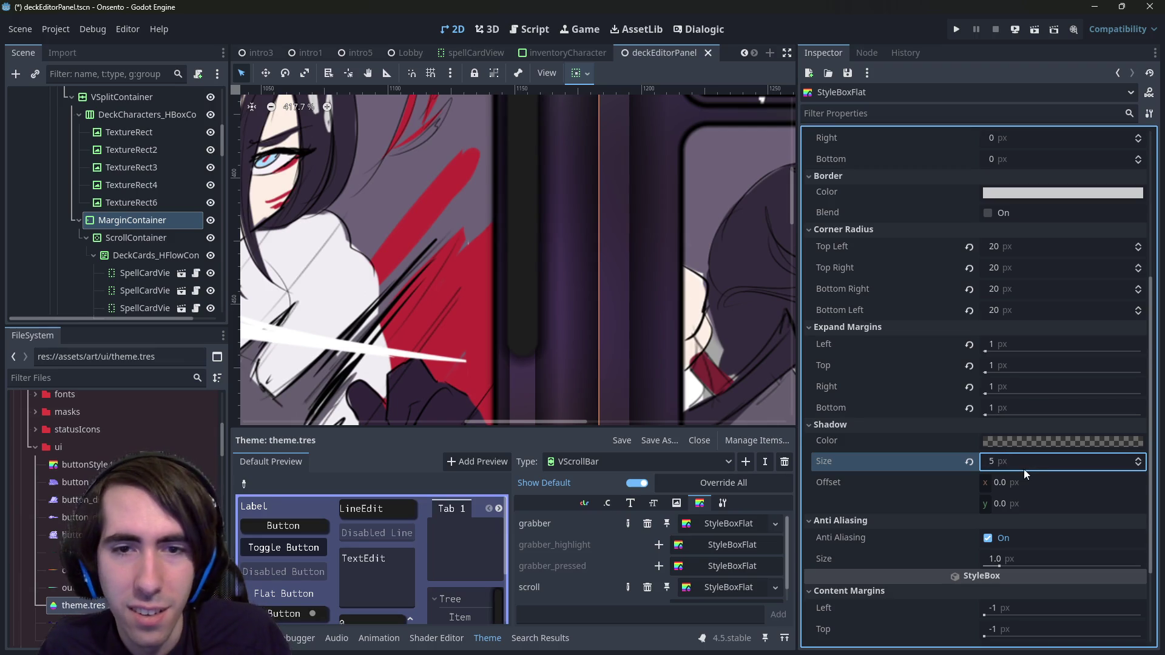
Step: Reset the grabber shadow size to 0, save, and run the project
{"action": "scroll", "coordinate": [494, 235], "scroll_direction": "down", "scroll_amount": 6}
{"action": "left_click_drag", "start_coordinate": [528, 260], "coordinate": [629, 318]}
{"action": "left_click", "coordinate": [969, 462]}
{"action": "key", "text": "ctrl+s"}
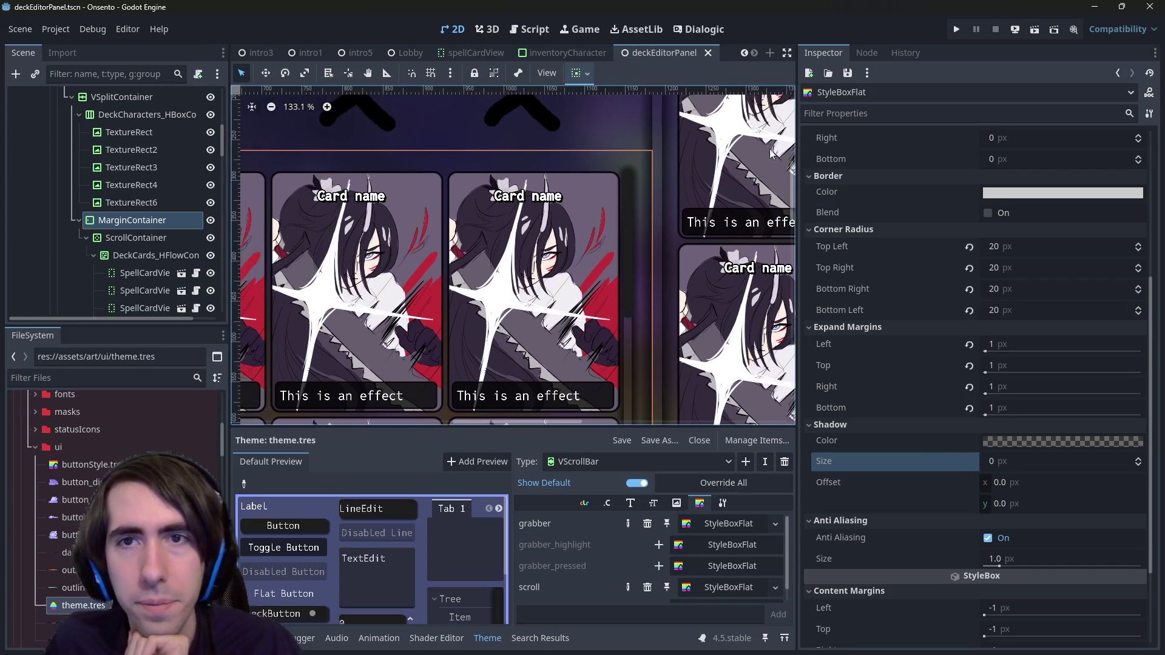
{"action": "left_click", "coordinate": [1033, 30]}
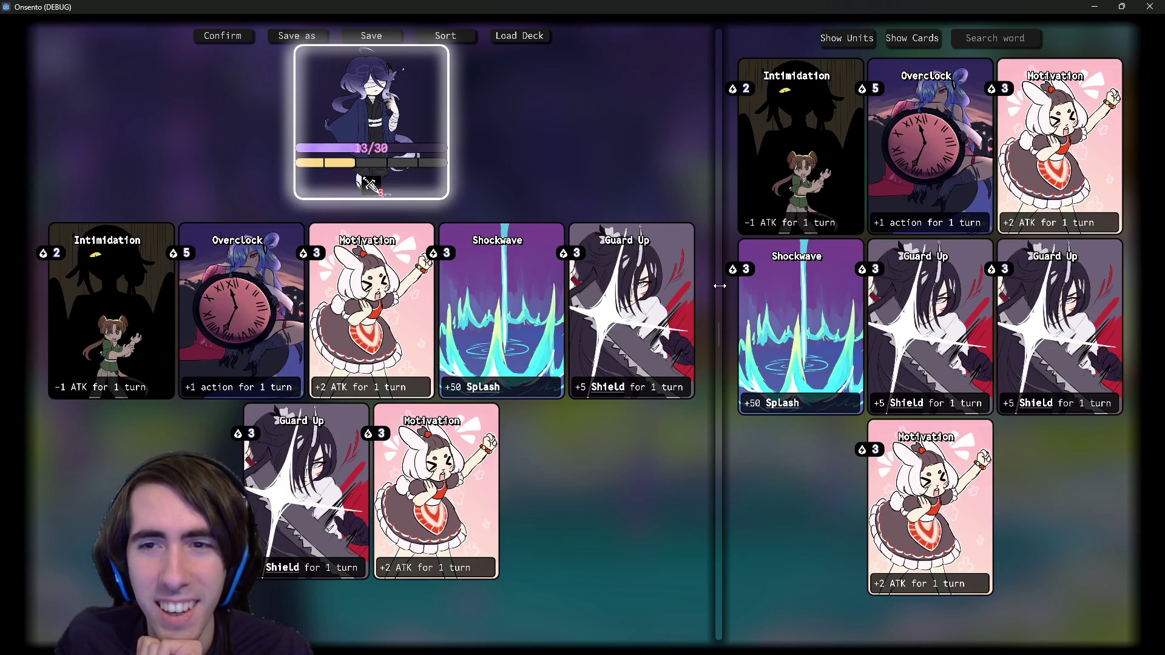
Step: Drag the split divider left to narrow the deck list and scroll through its cards
{"action": "mouse_move", "coordinate": [720, 286]}
{"action": "left_mouse_down"}
{"action": "mouse_move", "coordinate": [518, 307]}
{"action": "mouse_move", "coordinate": [502, 404]}
{"action": "mouse_move", "coordinate": [511, 293]}
{"action": "left_mouse_up"}
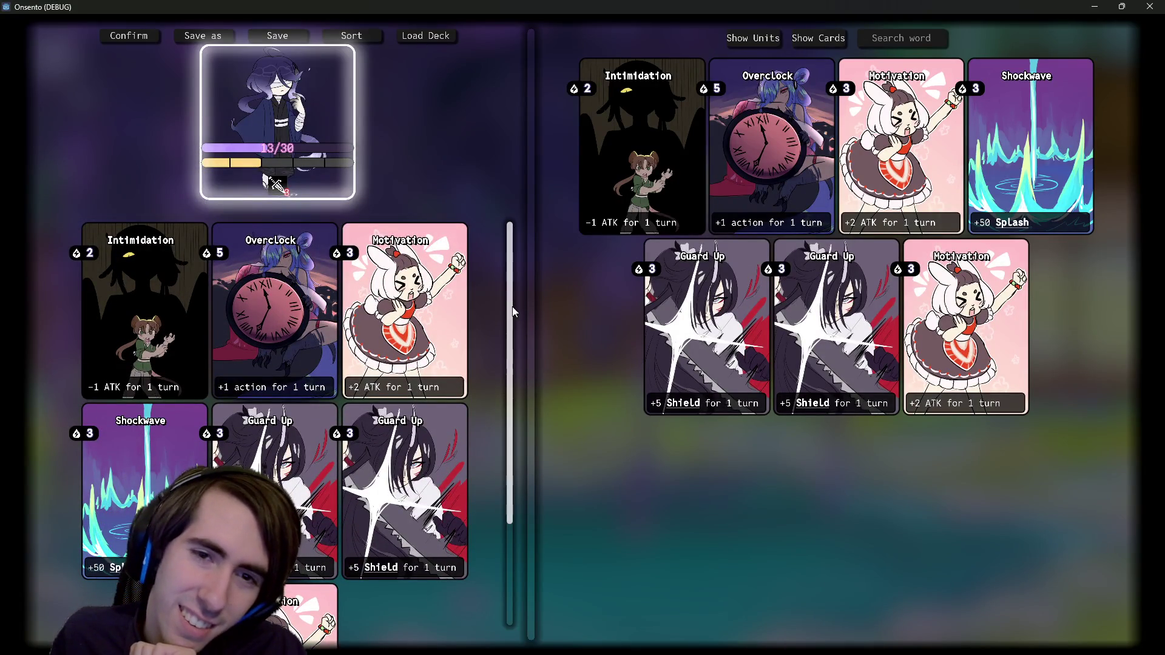
{"action": "mouse_move", "coordinate": [509, 307]}
{"action": "left_mouse_down"}
{"action": "mouse_move", "coordinate": [499, 417]}
{"action": "mouse_move", "coordinate": [501, 267]}
{"action": "mouse_move", "coordinate": [527, 424]}
{"action": "left_mouse_up"}
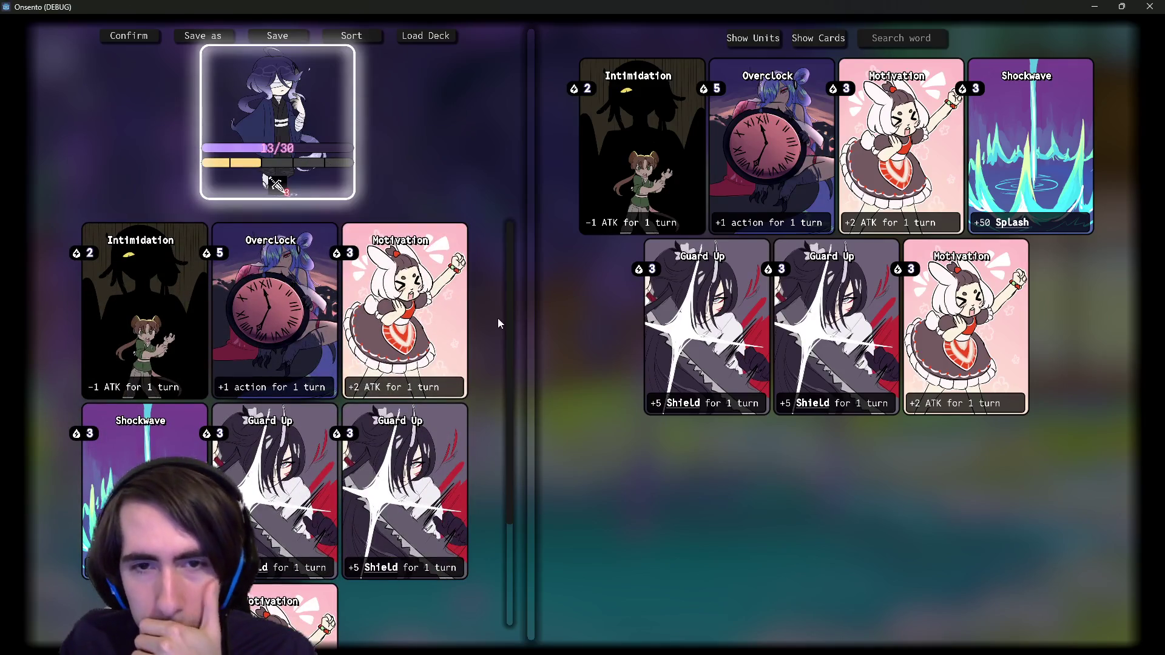
{"action": "scroll", "coordinate": [508, 319], "scroll_direction": "down", "scroll_amount": 3}
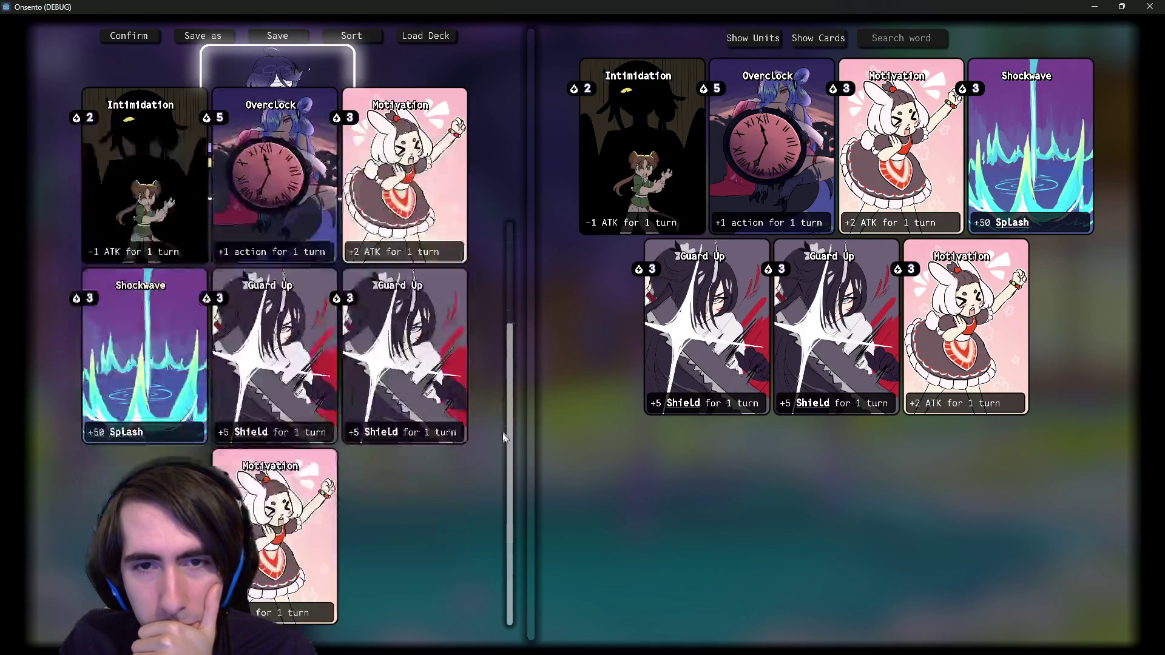
{"action": "scroll", "coordinate": [494, 297], "scroll_direction": "up", "scroll_amount": 3}
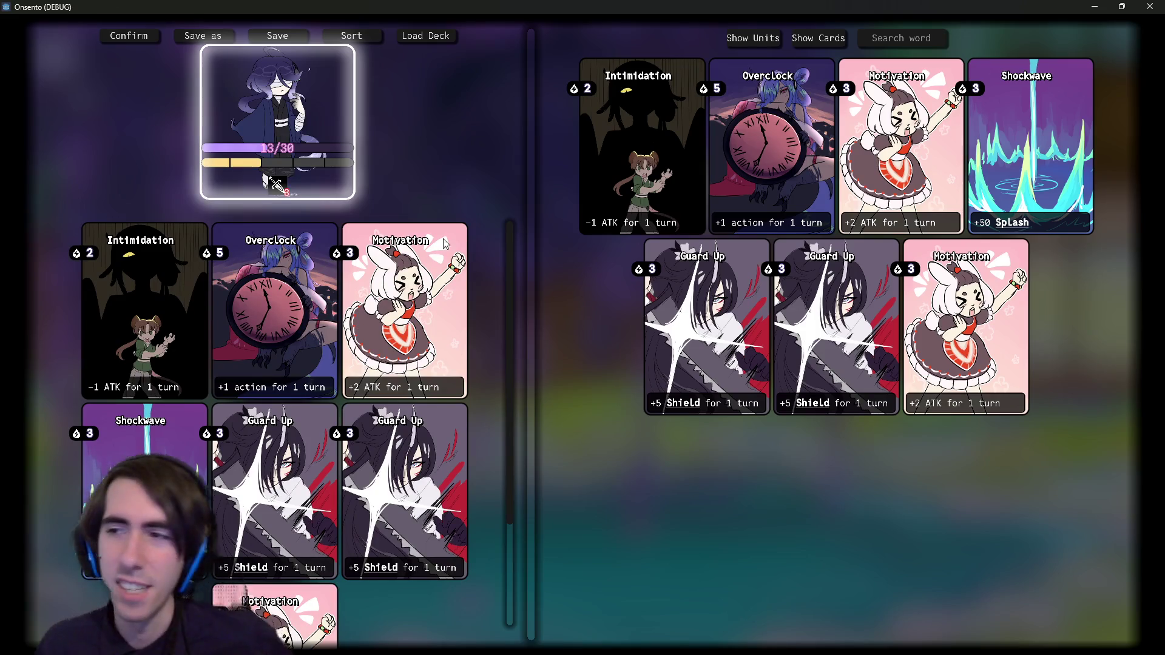
{"action": "scroll", "coordinate": [513, 253], "scroll_direction": "down", "scroll_amount": 1}
{"action": "scroll", "coordinate": [495, 253], "scroll_direction": "up", "scroll_amount": 1}
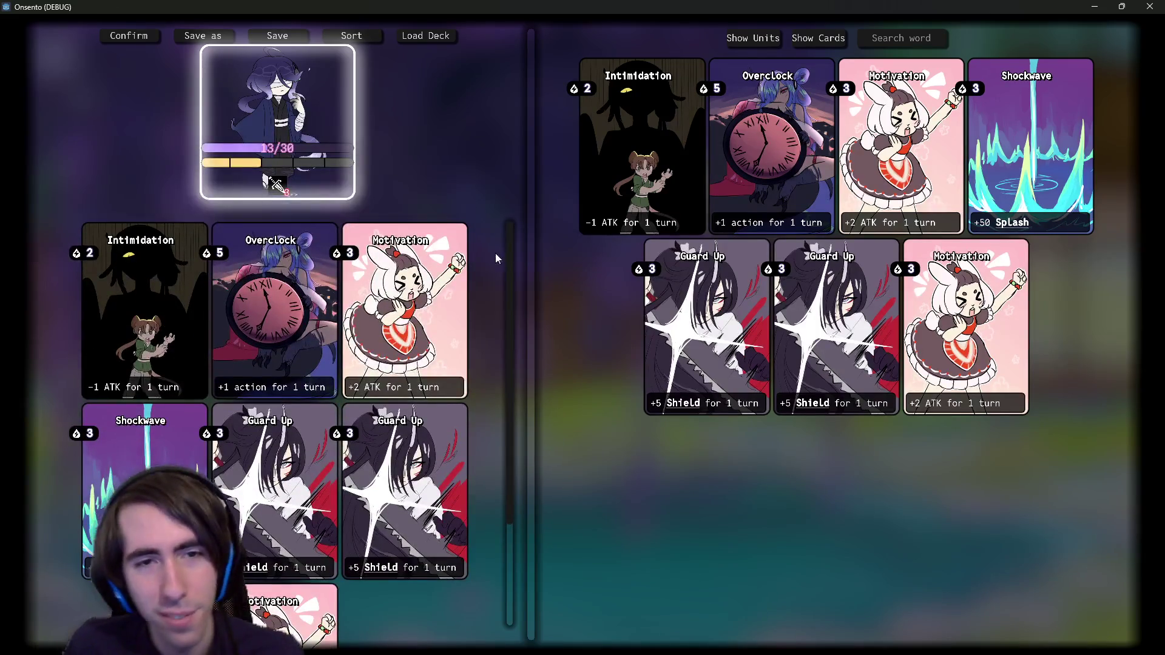
{"action": "scroll", "coordinate": [504, 260], "scroll_direction": "down", "scroll_amount": 3}
{"action": "scroll", "coordinate": [504, 261], "scroll_direction": "up", "scroll_amount": 3}
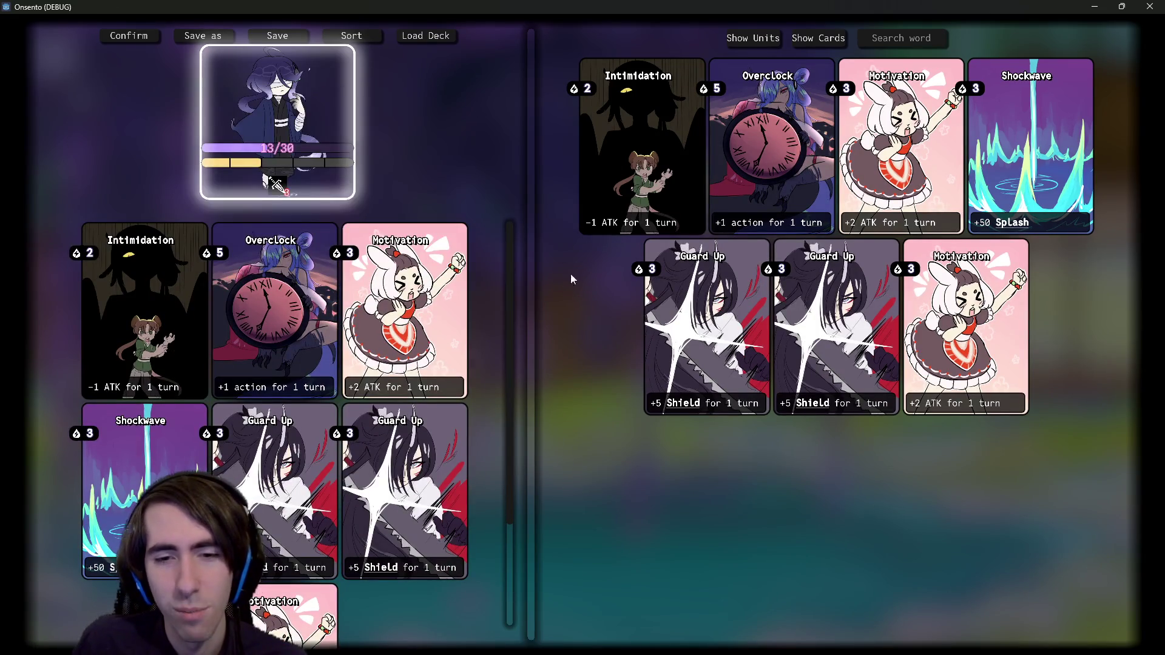
{"action": "scroll", "coordinate": [506, 337], "scroll_direction": "down", "scroll_amount": 3}
{"action": "scroll", "coordinate": [497, 303], "scroll_direction": "up", "scroll_amount": 3}
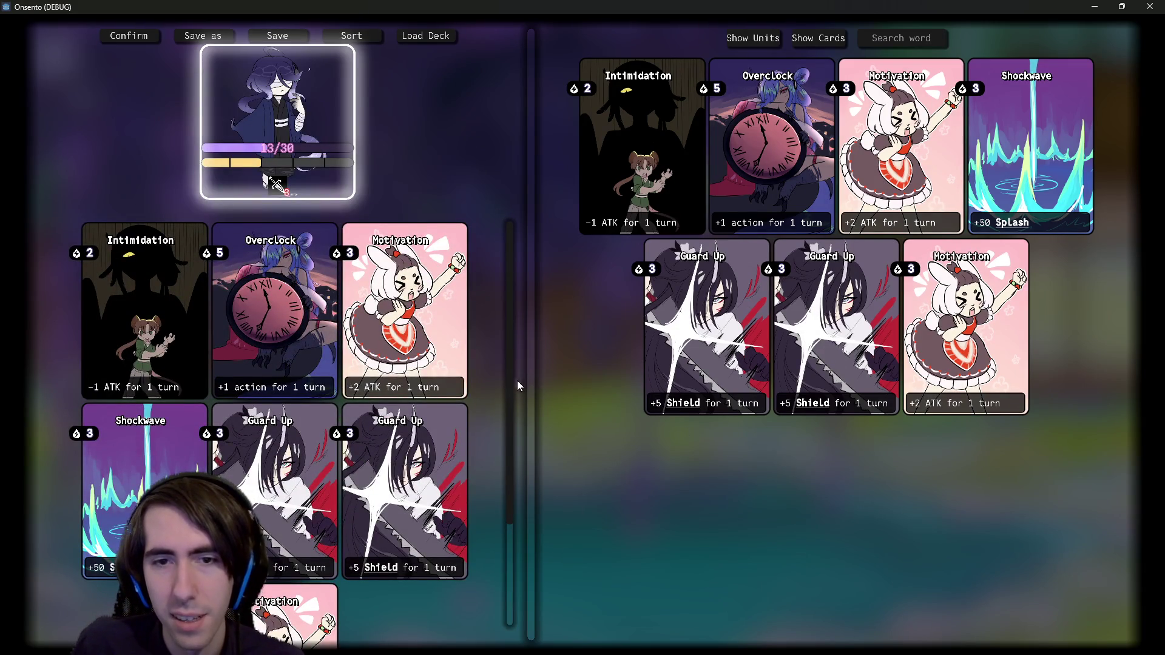
Step: Widen the deck list panel again and scroll it once more
{"action": "mouse_move", "coordinate": [527, 374]}
{"action": "left_mouse_down"}
{"action": "mouse_move", "coordinate": [708, 372]}
{"action": "mouse_move", "coordinate": [504, 340]}
{"action": "mouse_move", "coordinate": [501, 328]}
{"action": "left_mouse_up"}
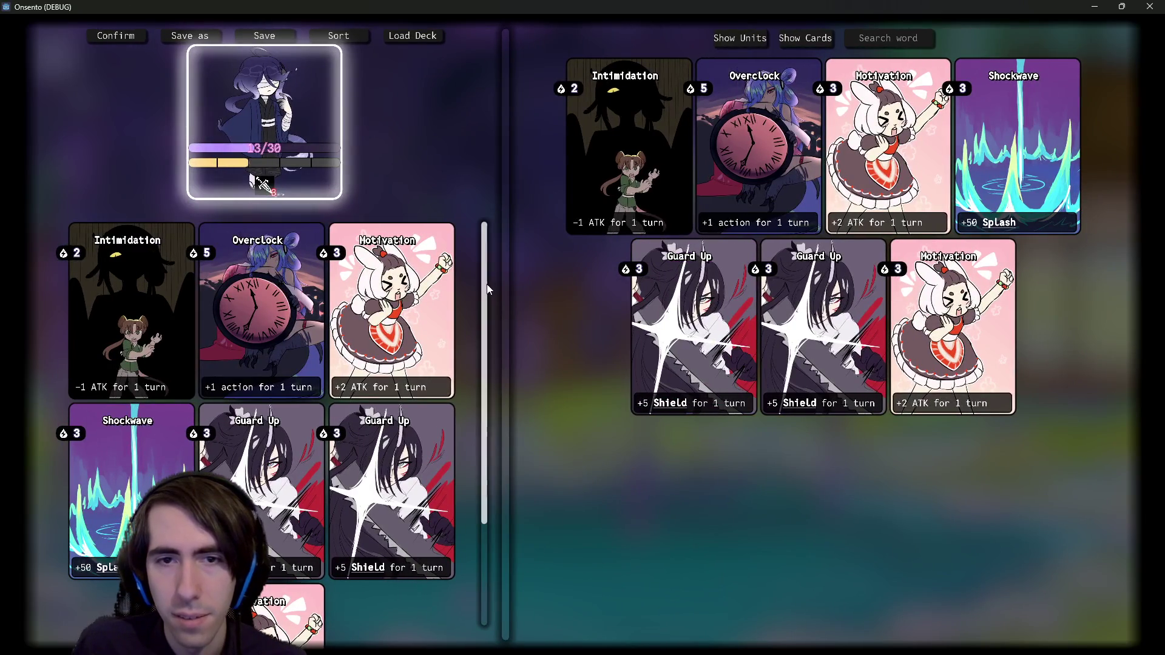
{"action": "scroll", "coordinate": [477, 561], "scroll_direction": "down", "scroll_amount": 3}
{"action": "scroll", "coordinate": [476, 267], "scroll_direction": "up", "scroll_amount": 3}
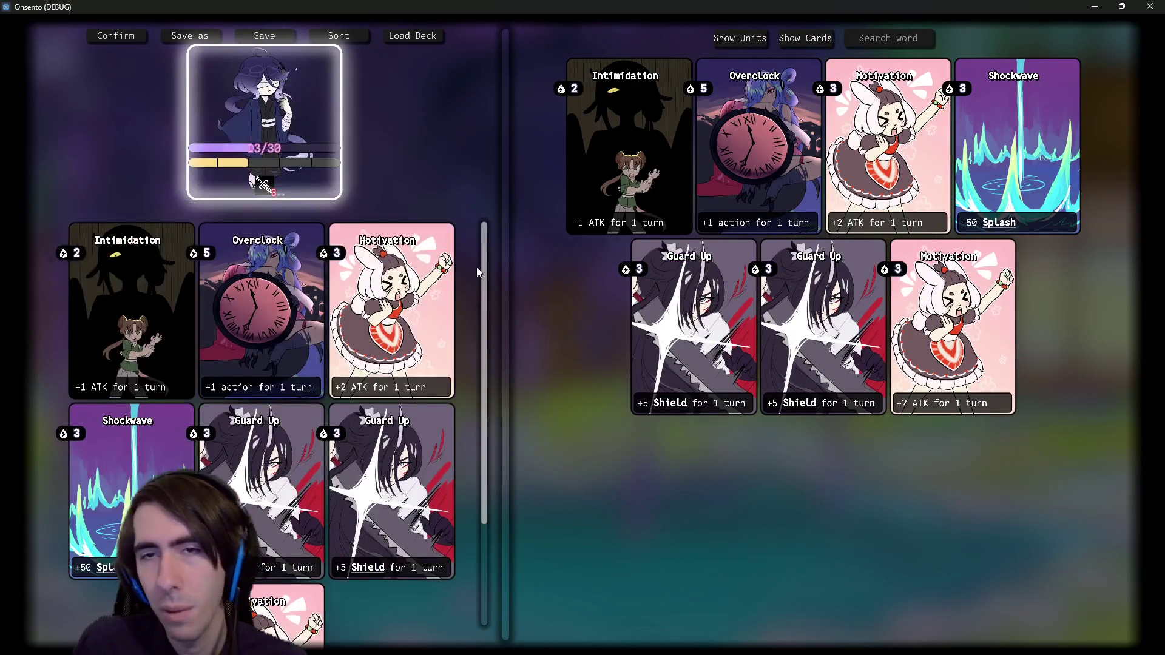
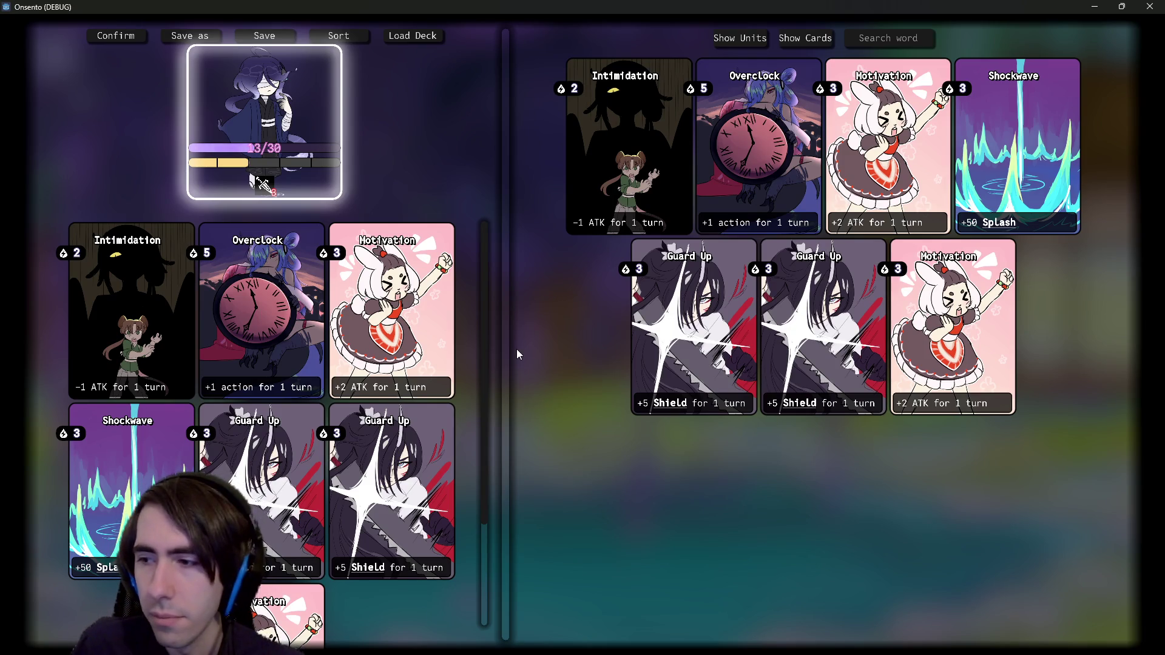
Step: Drag the deck/collection split divider back and forth, settling on four deck card columns
{"action": "left_click_drag", "start_coordinate": [517, 354], "coordinate": [866, 356]}
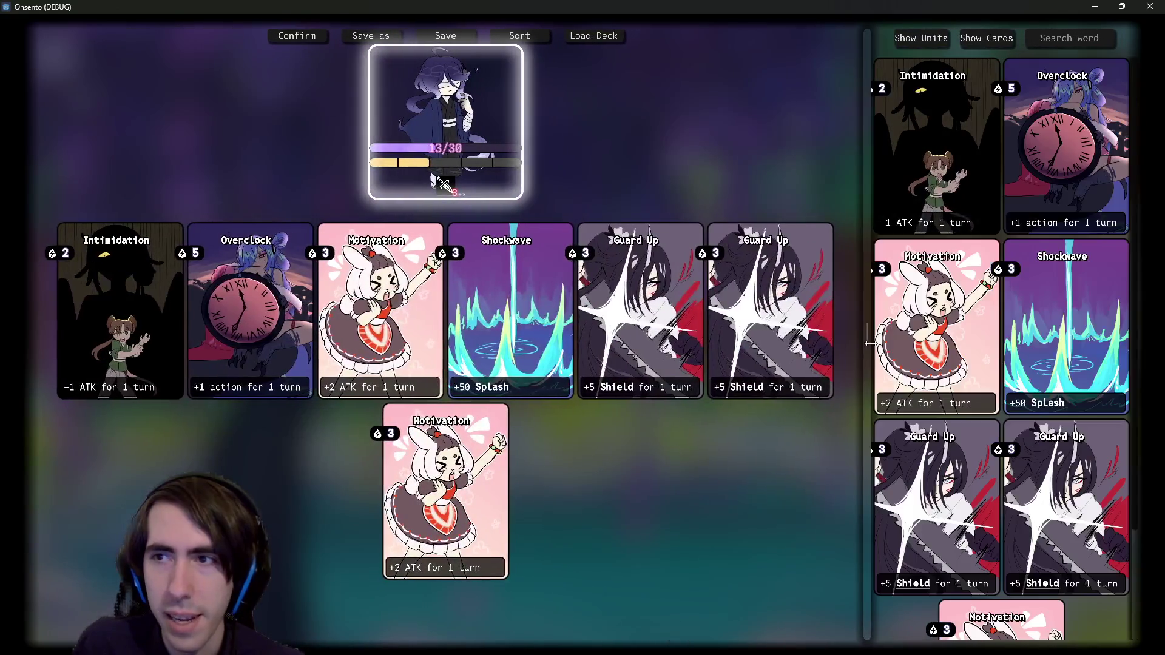
{"action": "scroll", "coordinate": [1138, 251], "scroll_direction": "down", "scroll_amount": 2}
{"action": "scroll", "coordinate": [1128, 243], "scroll_direction": "up", "scroll_amount": 2}
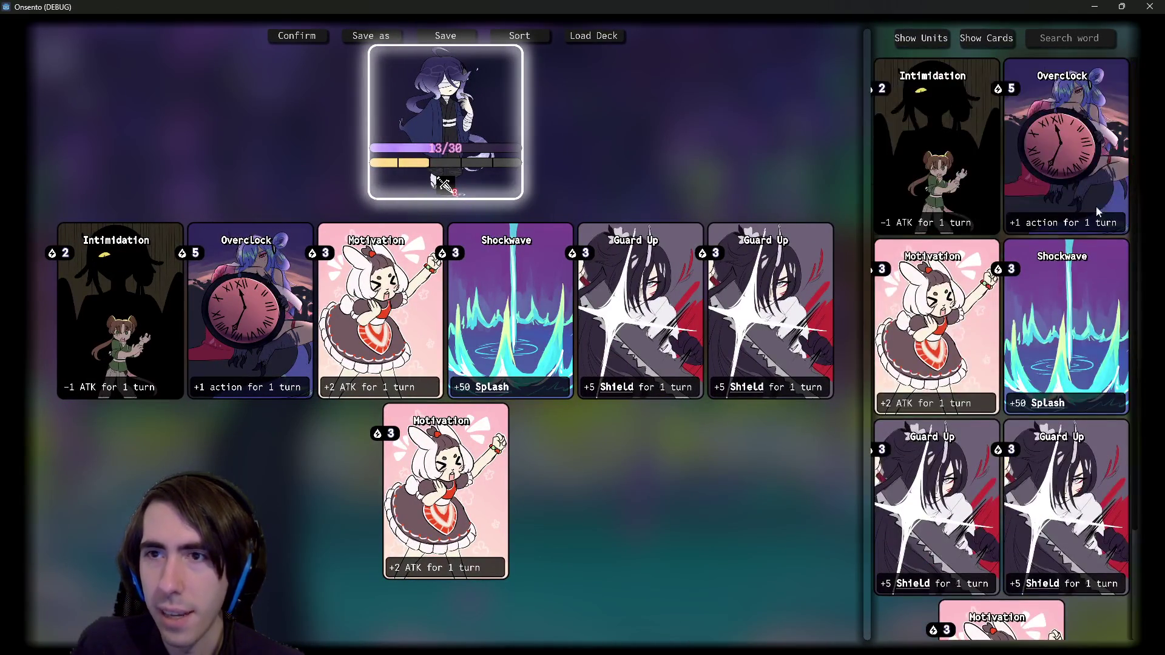
{"action": "left_click_drag", "start_coordinate": [868, 226], "coordinate": [764, 234]}
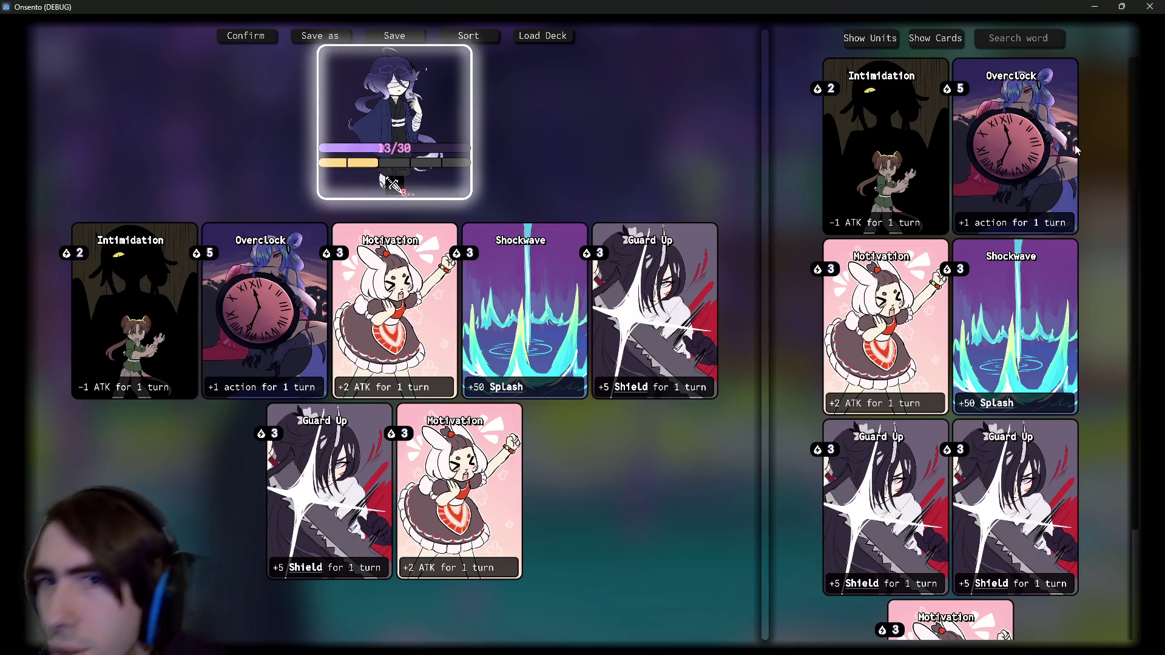
{"action": "mouse_move", "coordinate": [767, 305]}
{"action": "left_mouse_down"}
{"action": "mouse_move", "coordinate": [570, 329]}
{"action": "mouse_move", "coordinate": [412, 327]}
{"action": "left_mouse_up"}
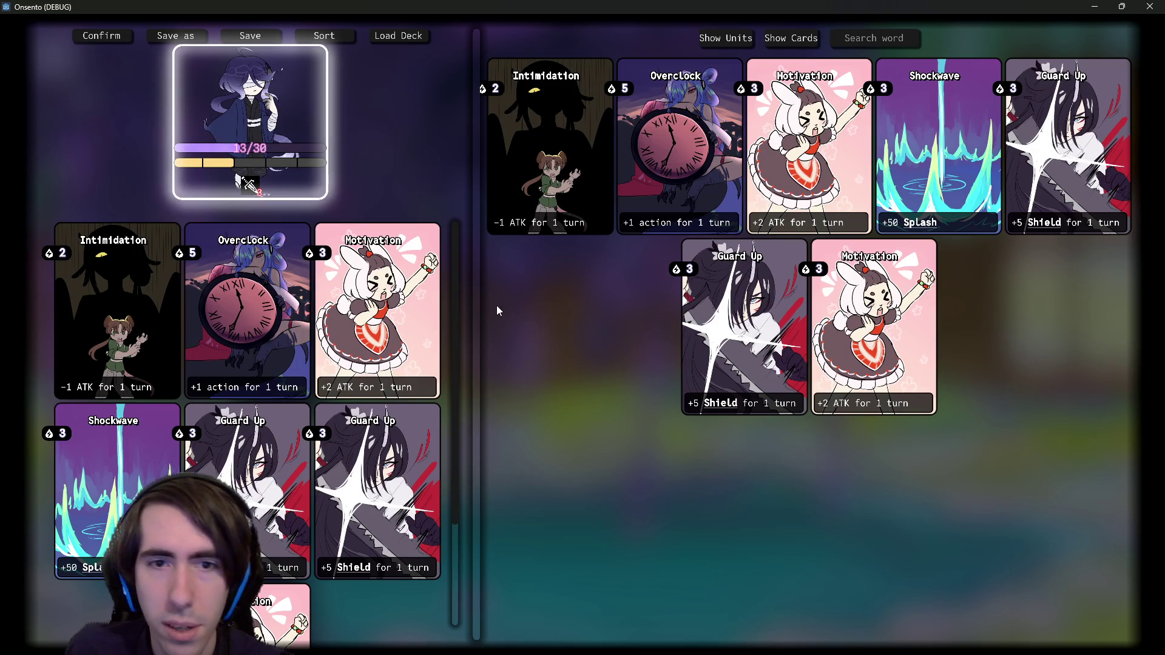
{"action": "mouse_move", "coordinate": [479, 305]}
{"action": "left_mouse_down"}
{"action": "mouse_move", "coordinate": [684, 312]}
{"action": "mouse_move", "coordinate": [457, 325]}
{"action": "mouse_move", "coordinate": [829, 328]}
{"action": "mouse_move", "coordinate": [457, 295]}
{"action": "left_mouse_up"}
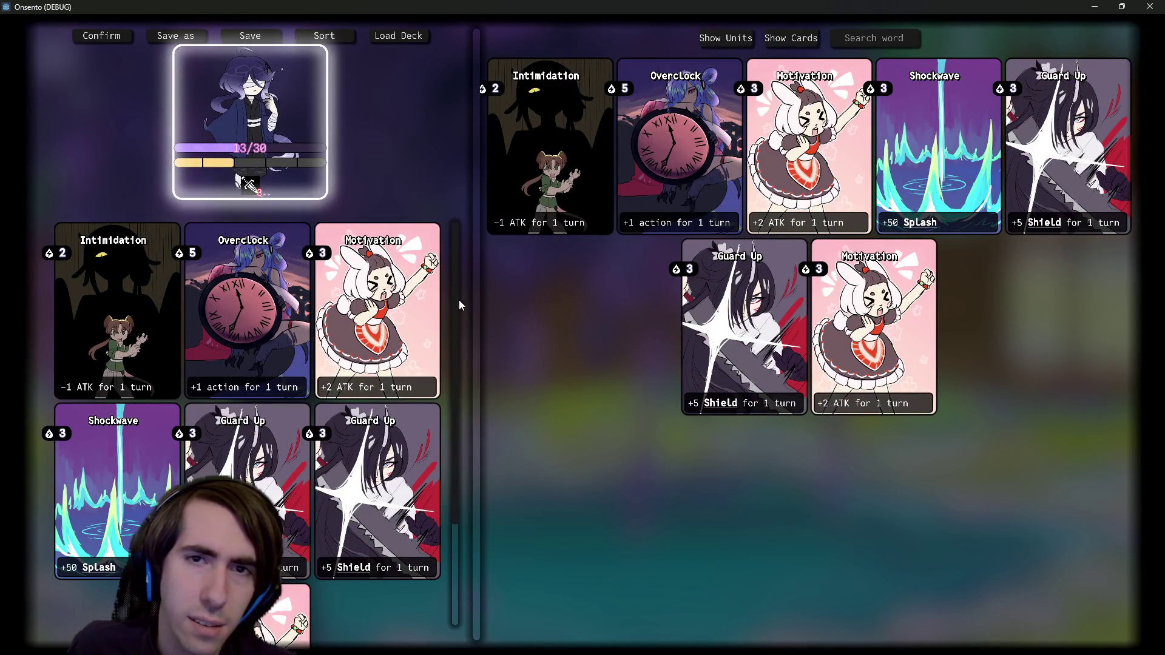
{"action": "mouse_move", "coordinate": [470, 296]}
{"action": "left_mouse_down"}
{"action": "mouse_move", "coordinate": [625, 287]}
{"action": "mouse_move", "coordinate": [479, 296]}
{"action": "left_mouse_up"}
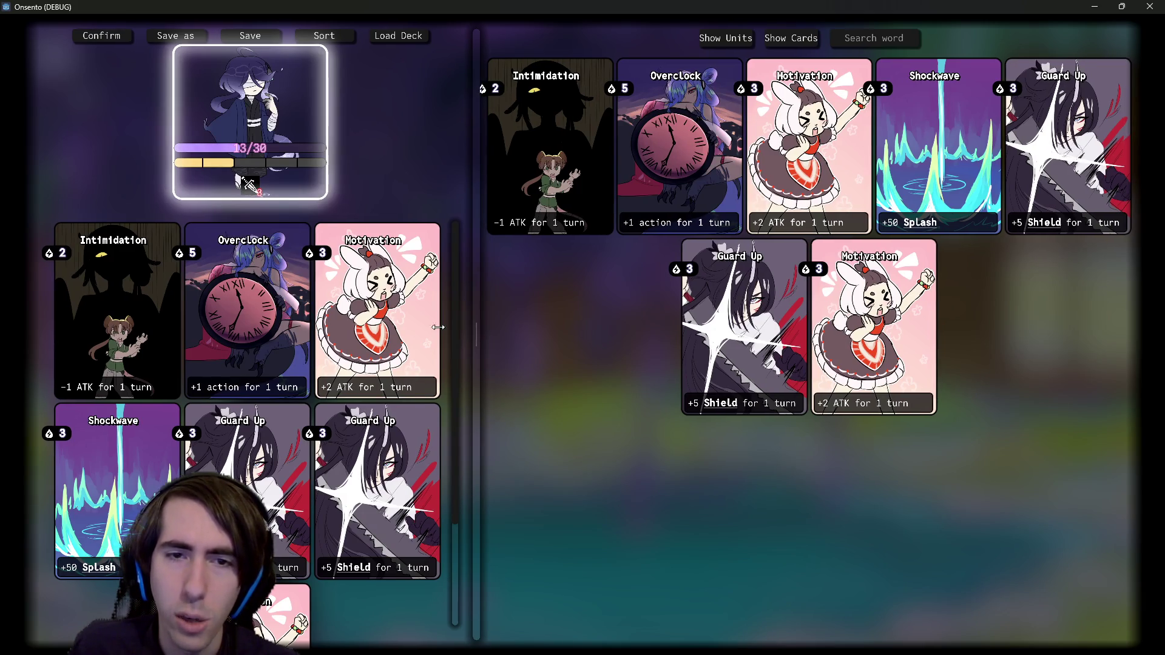
Step: Scroll the deck list to check its scrollbar, then close the running game window
{"action": "scroll", "coordinate": [458, 364], "scroll_direction": "down", "scroll_amount": 1}
{"action": "scroll", "coordinate": [457, 362], "scroll_direction": "down", "scroll_amount": 3}
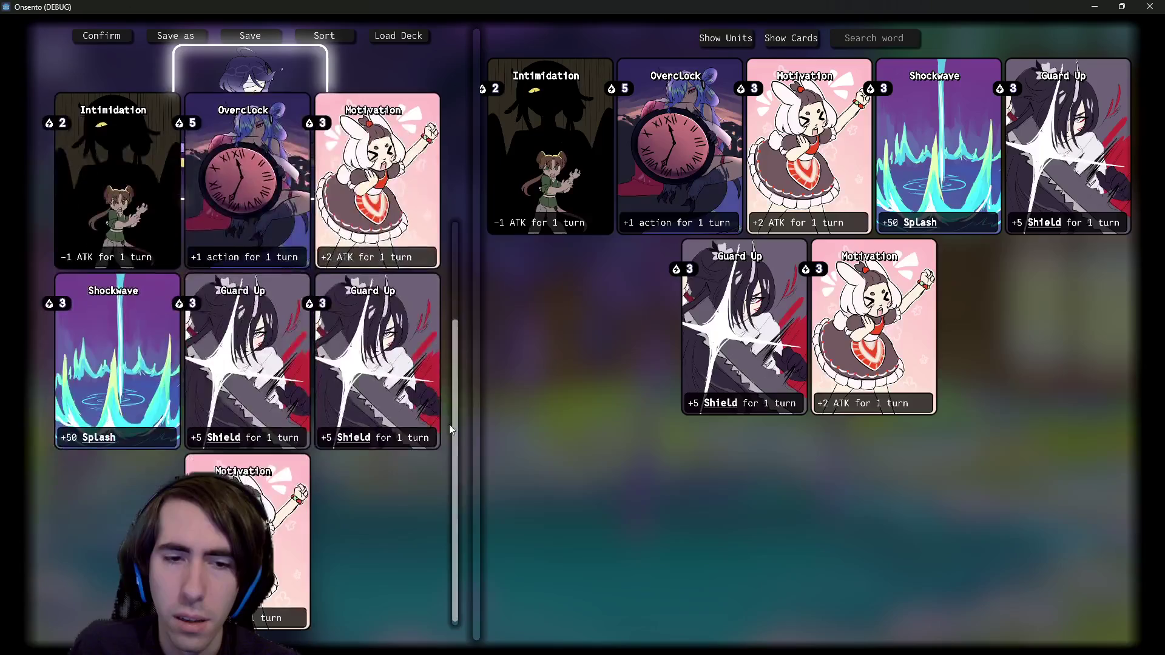
{"action": "scroll", "coordinate": [443, 345], "scroll_direction": "up", "scroll_amount": 4}
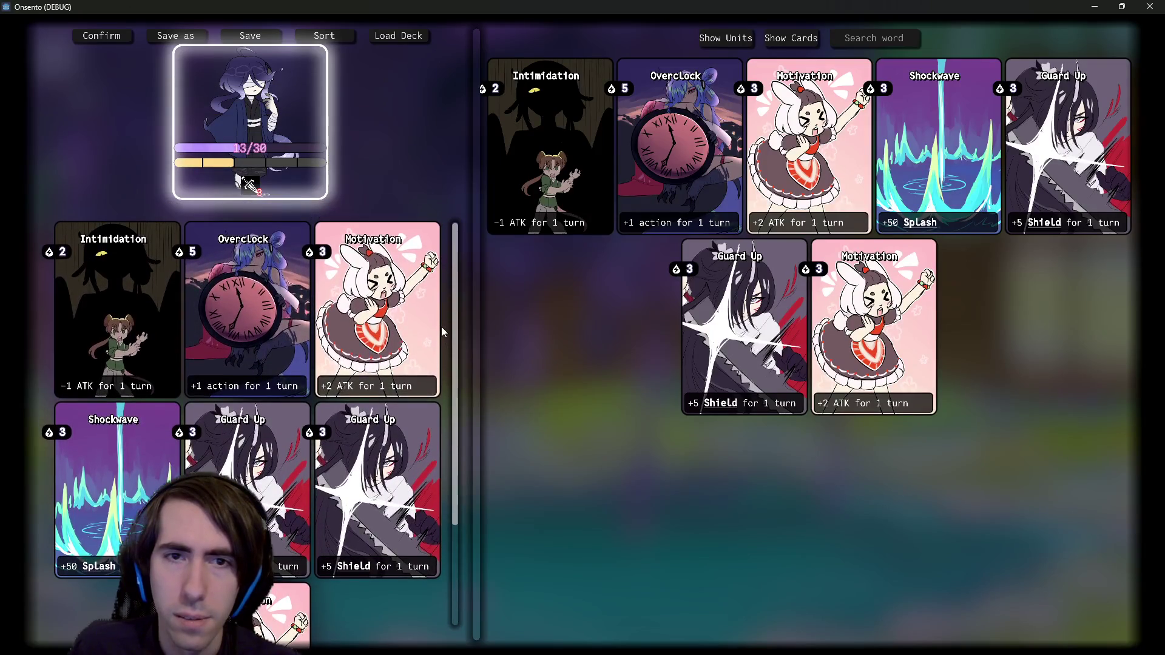
{"action": "left_click", "coordinate": [1093, 7]}
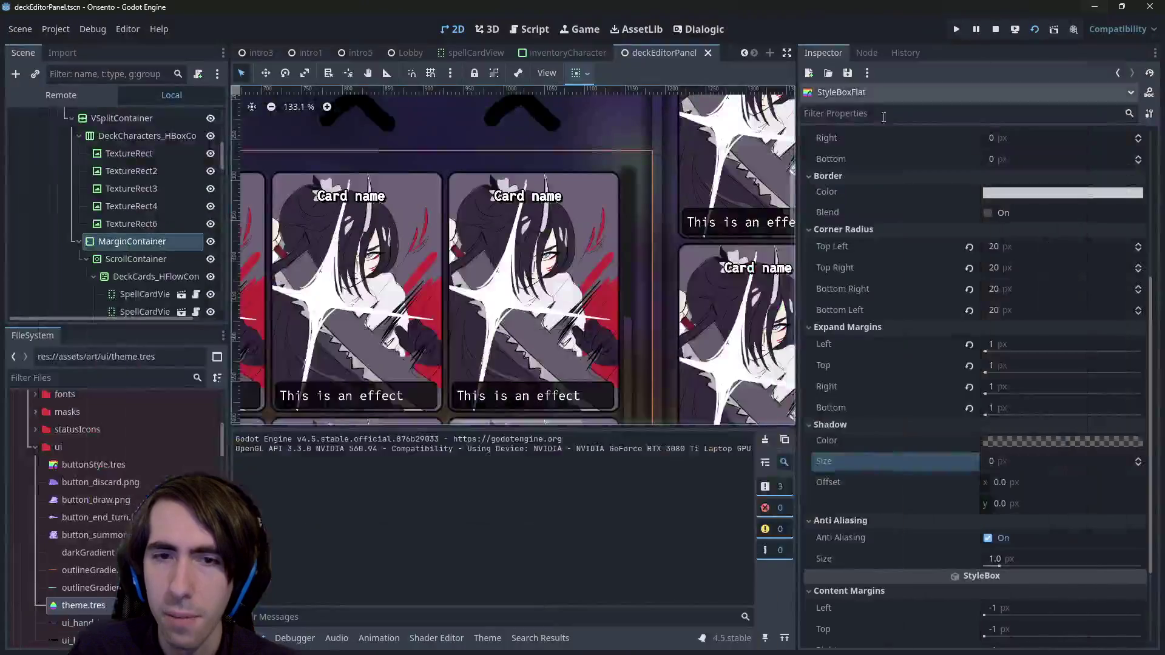
Step: Select the deck's ScrollContainer and open the theme's VScrollBar grabber StyleBoxFlat
{"action": "scroll", "coordinate": [675, 274], "scroll_direction": "down", "scroll_amount": 2}
{"action": "left_click", "coordinate": [567, 264]}
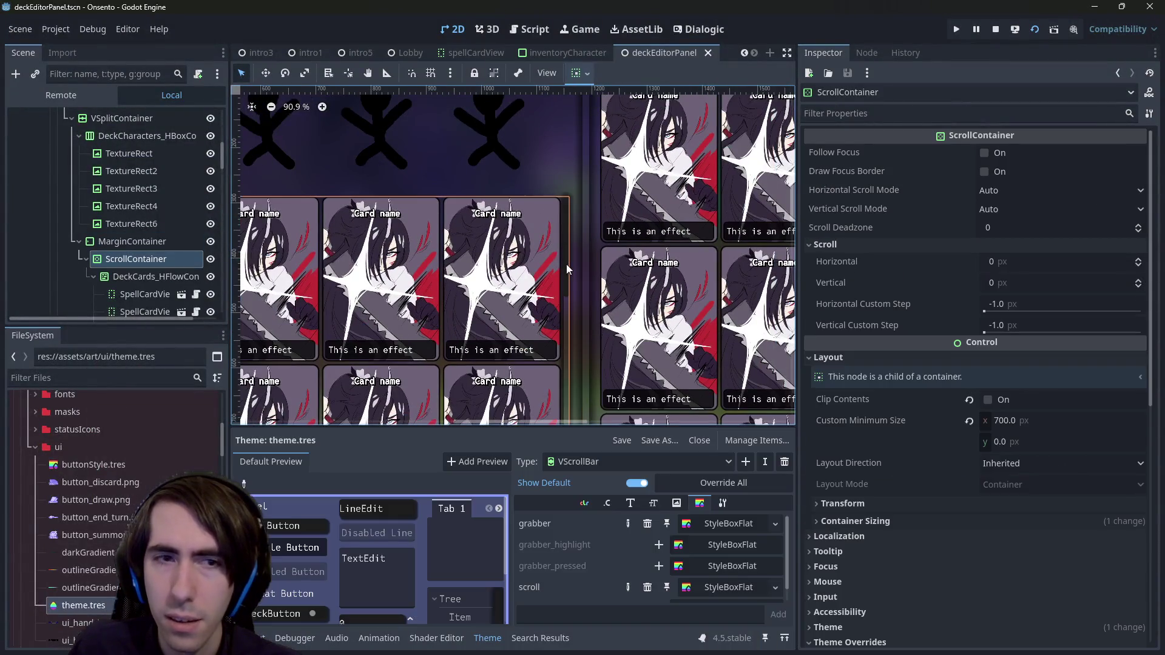
{"action": "scroll", "coordinate": [566, 264], "scroll_direction": "up", "scroll_amount": 6}
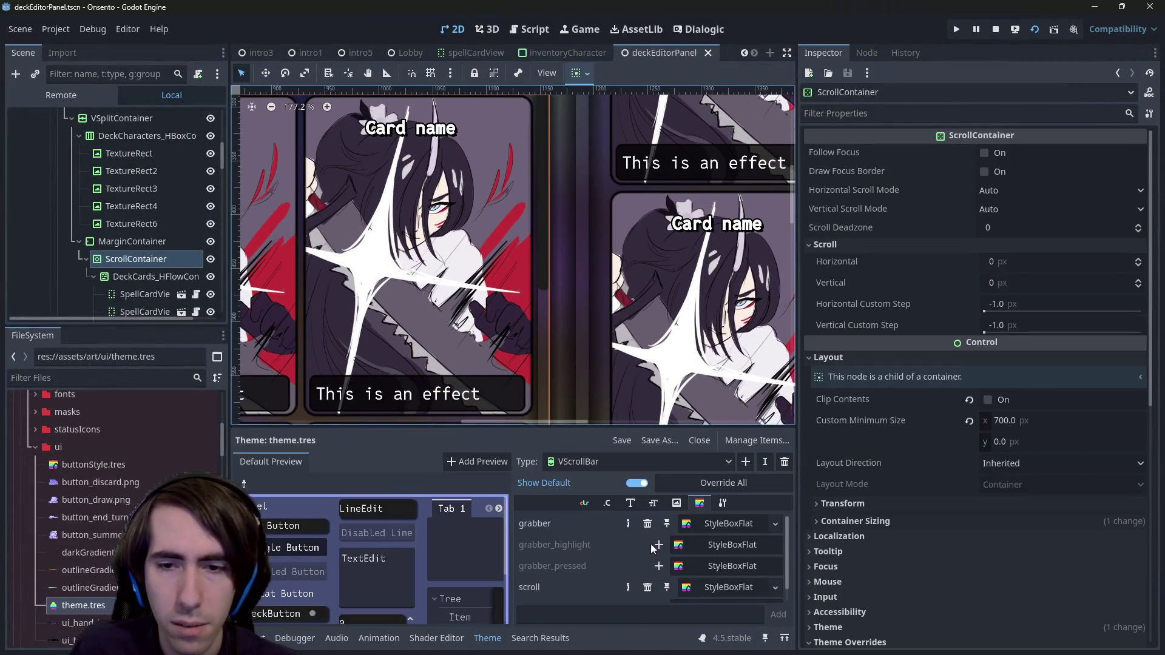
{"action": "left_click", "coordinate": [703, 529]}
Step: Nudge the grabber's Anti Aliasing Size up, then revert it to 1.0
{"action": "scroll", "coordinate": [611, 293], "scroll_direction": "down", "scroll_amount": 5}
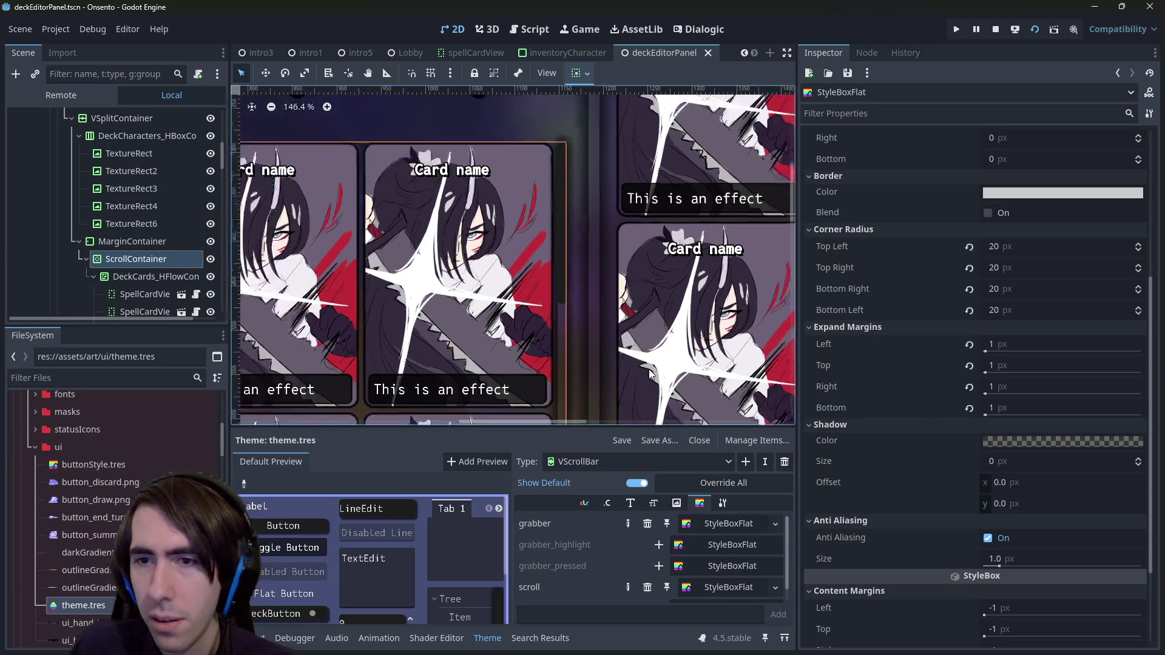
{"action": "scroll", "coordinate": [610, 293], "scroll_direction": "up", "scroll_amount": 2}
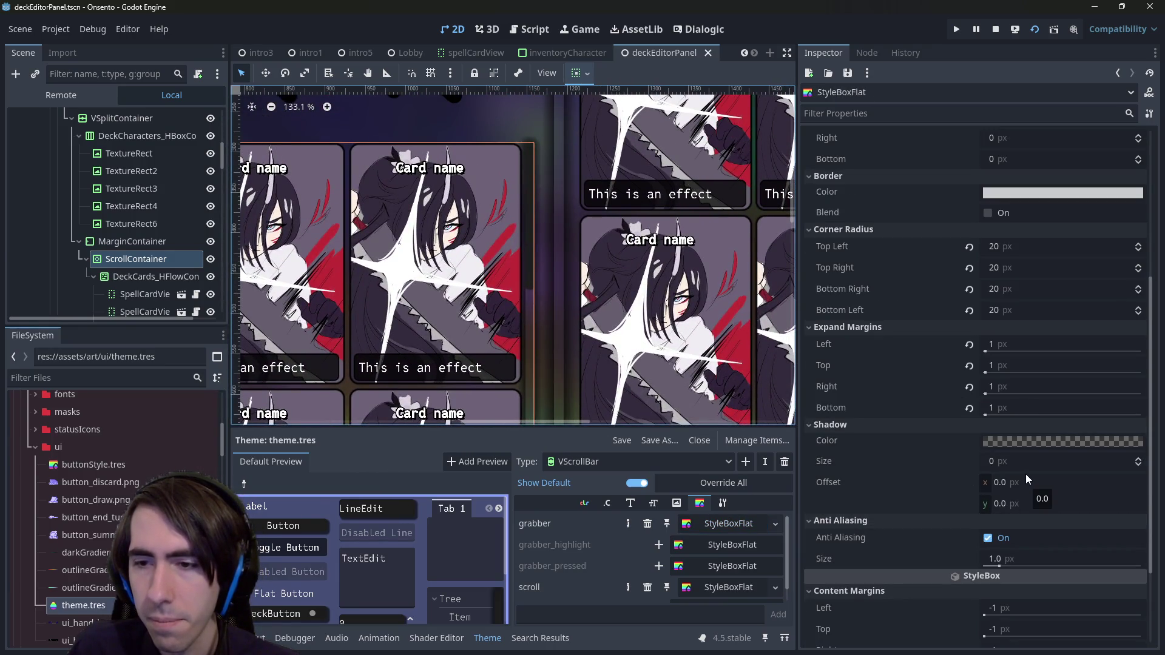
{"action": "left_click_drag", "start_coordinate": [1001, 559], "coordinate": [1005, 559]}
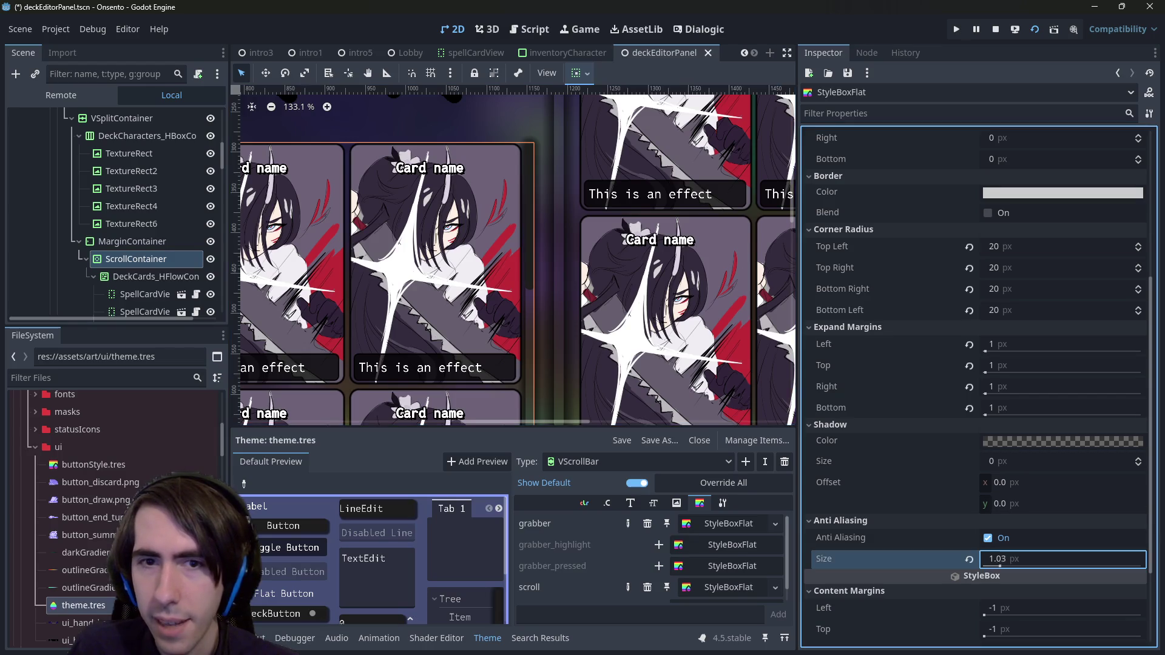
{"action": "left_click", "coordinate": [970, 559]}
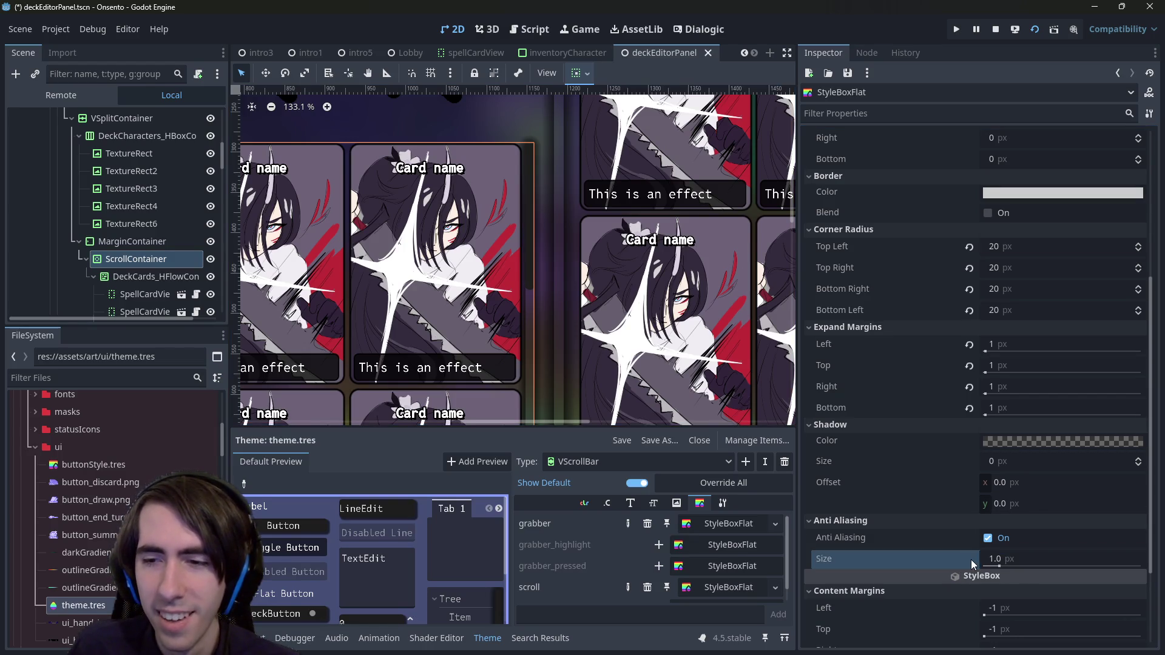
Step: Review the grabber's margins, leaving the left content margin at -1
{"action": "scroll", "coordinate": [999, 486], "scroll_direction": "up", "scroll_amount": 4}
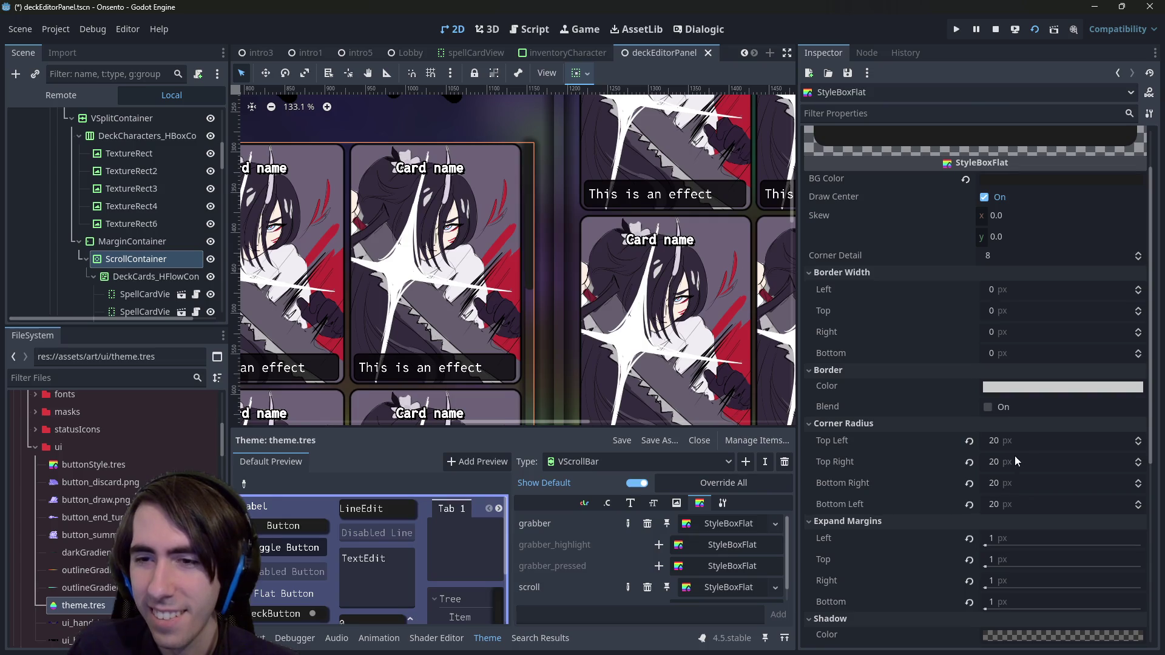
{"action": "scroll", "coordinate": [1005, 522], "scroll_direction": "up", "scroll_amount": 1}
{"action": "scroll", "coordinate": [995, 546], "scroll_direction": "down", "scroll_amount": 3}
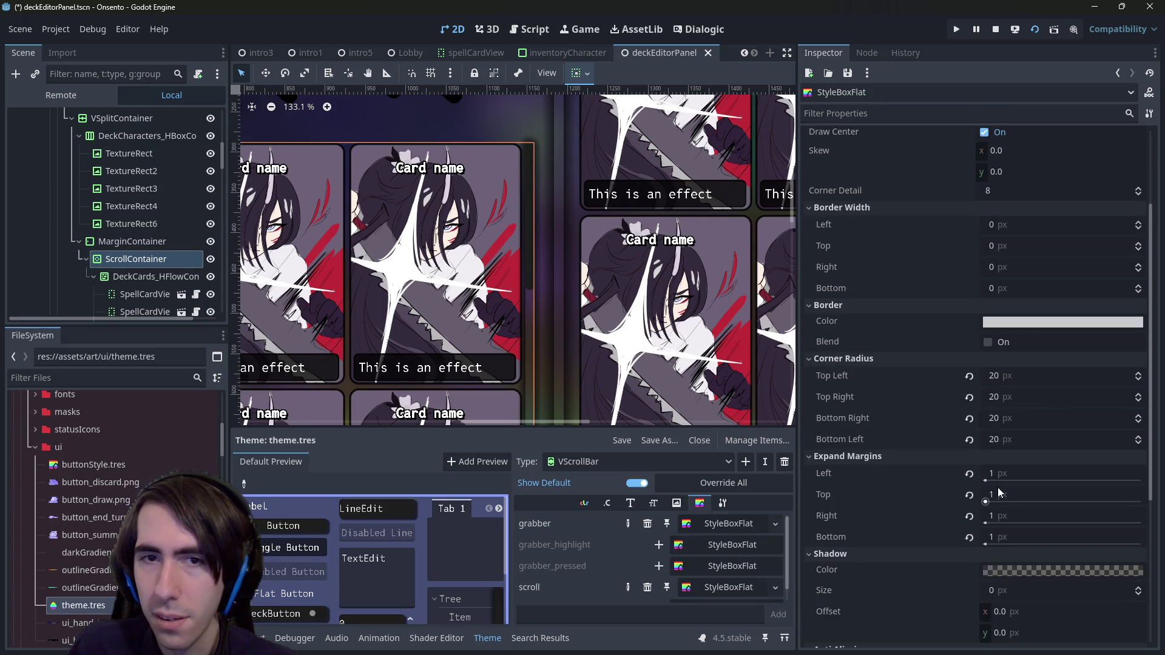
{"action": "scroll", "coordinate": [997, 319], "scroll_direction": "up", "scroll_amount": 3}
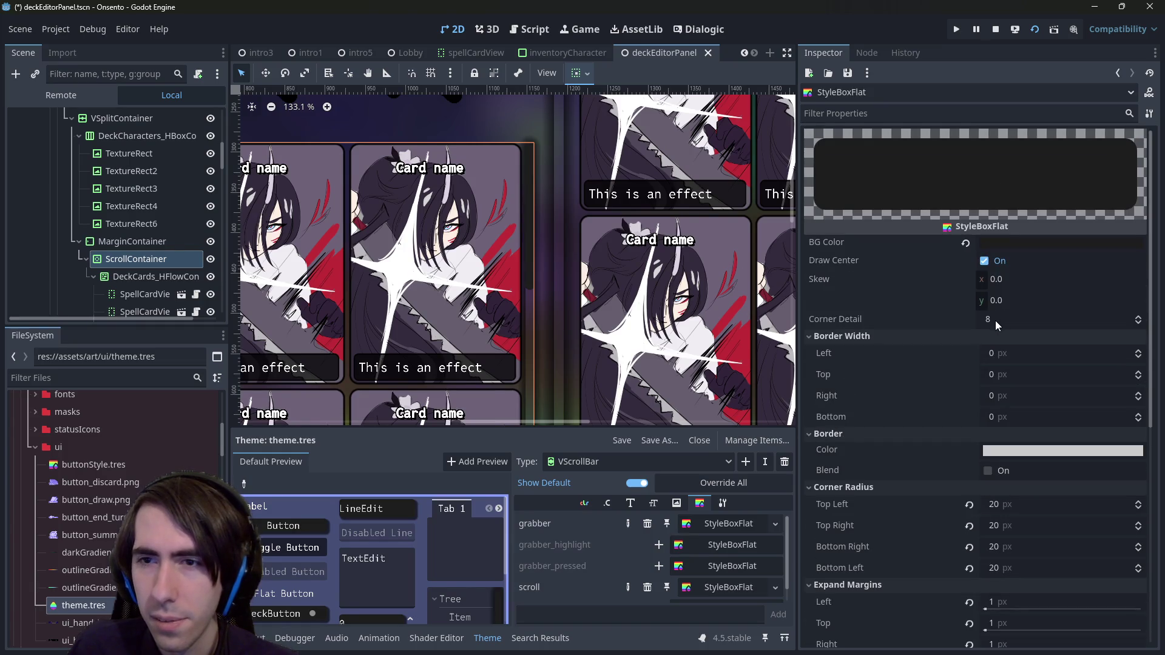
{"action": "scroll", "coordinate": [995, 340], "scroll_direction": "down", "scroll_amount": 3}
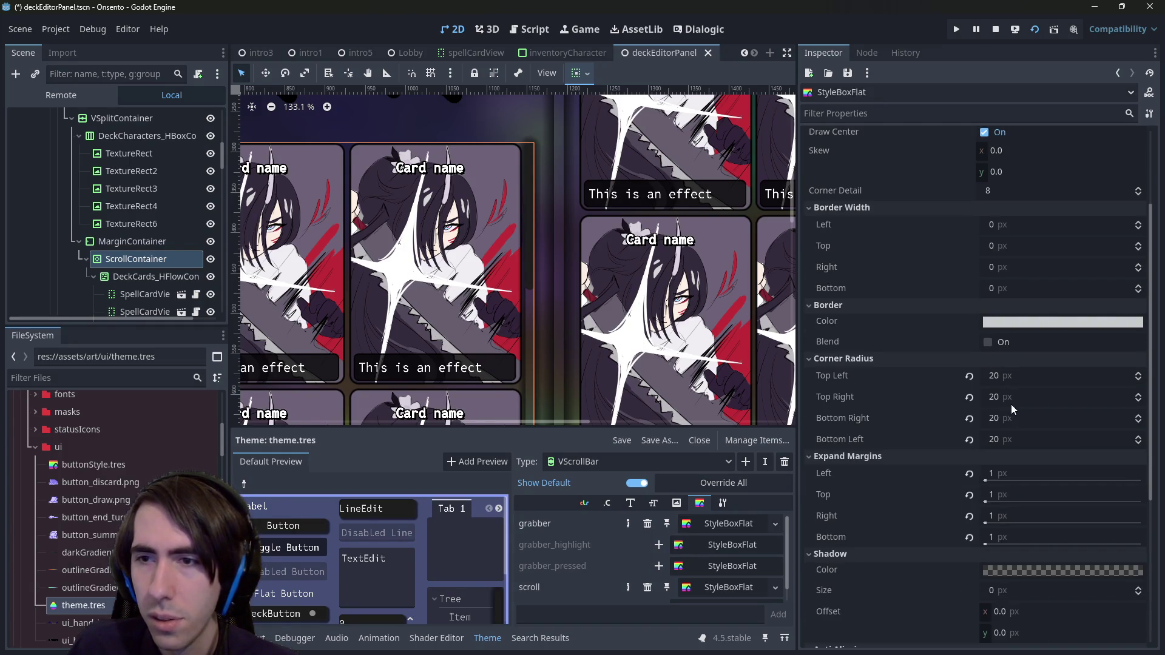
{"action": "scroll", "coordinate": [1005, 425], "scroll_direction": "down", "scroll_amount": 6}
{"action": "left_click", "coordinate": [998, 492]}
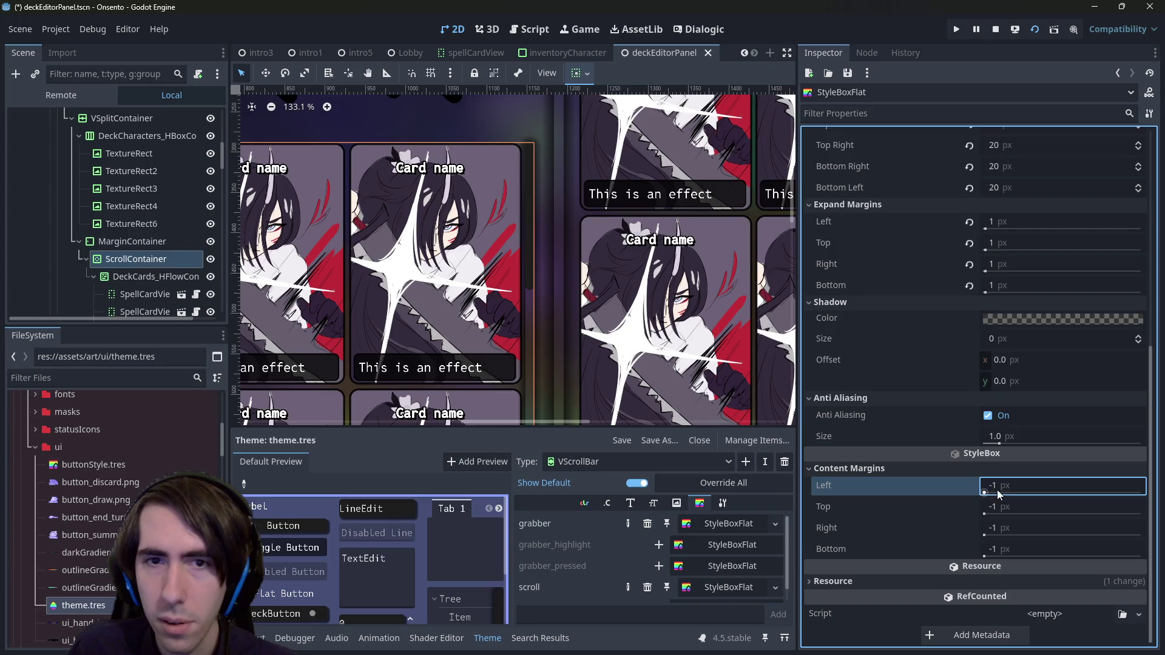
{"action": "key", "text": "Escape"}
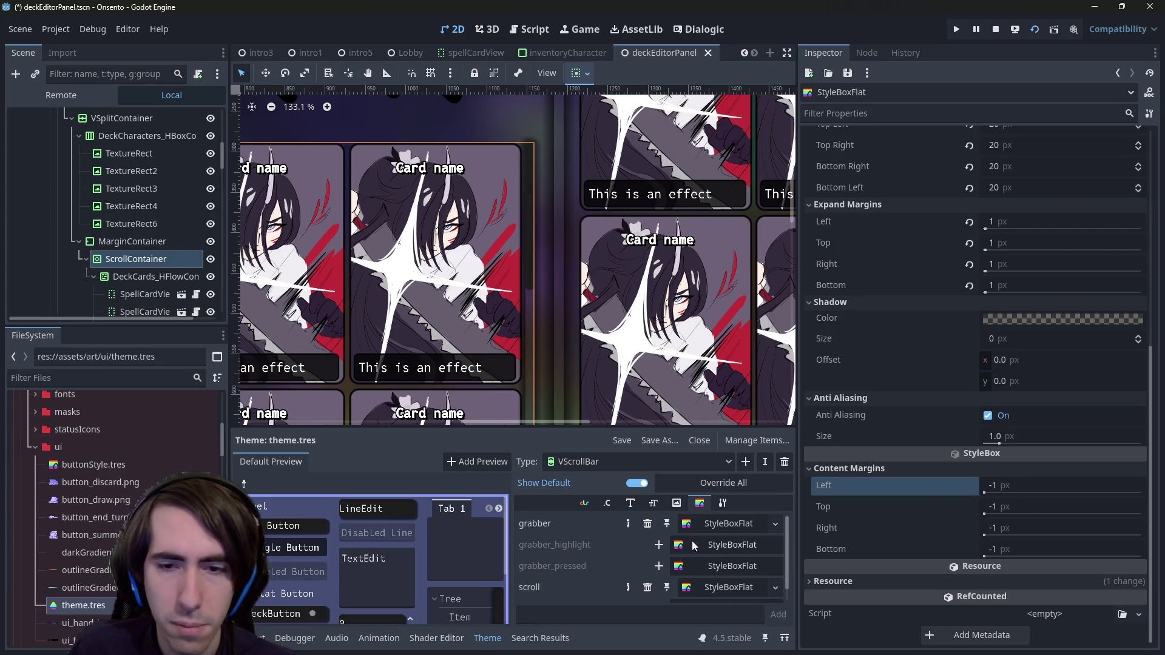
Step: Reopen the grabber style box, then reselect the ScrollContainer to show its properties
{"action": "left_click", "coordinate": [737, 523]}
{"action": "scroll", "coordinate": [919, 359], "scroll_direction": "up", "scroll_amount": 9}
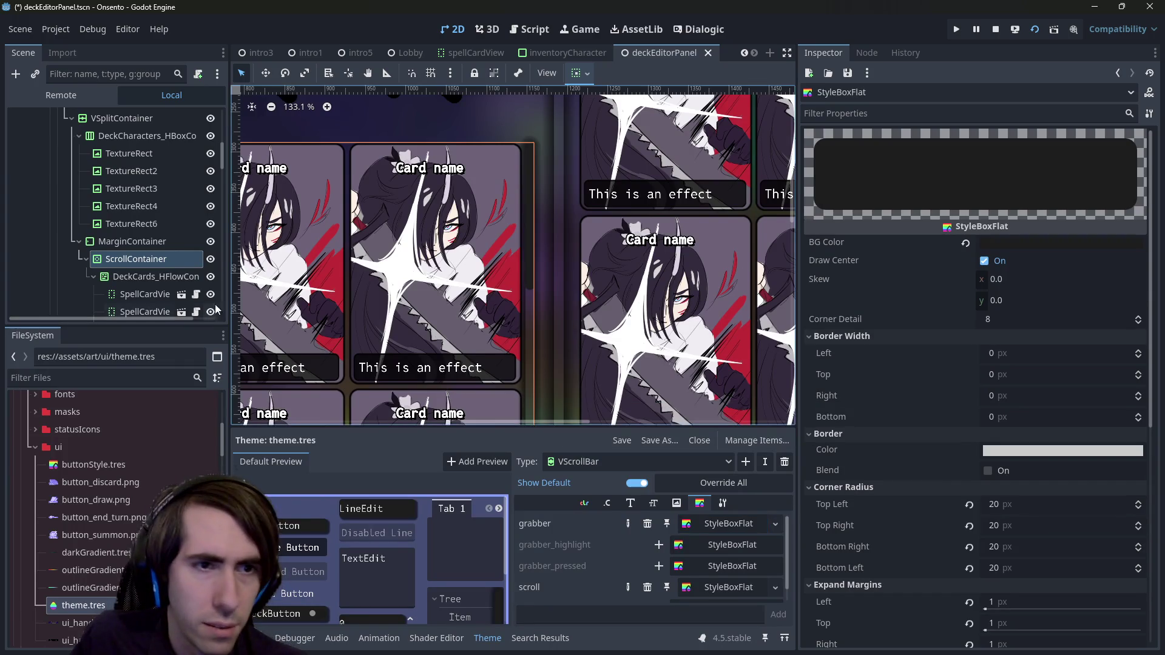
{"action": "left_click", "coordinate": [136, 259]}
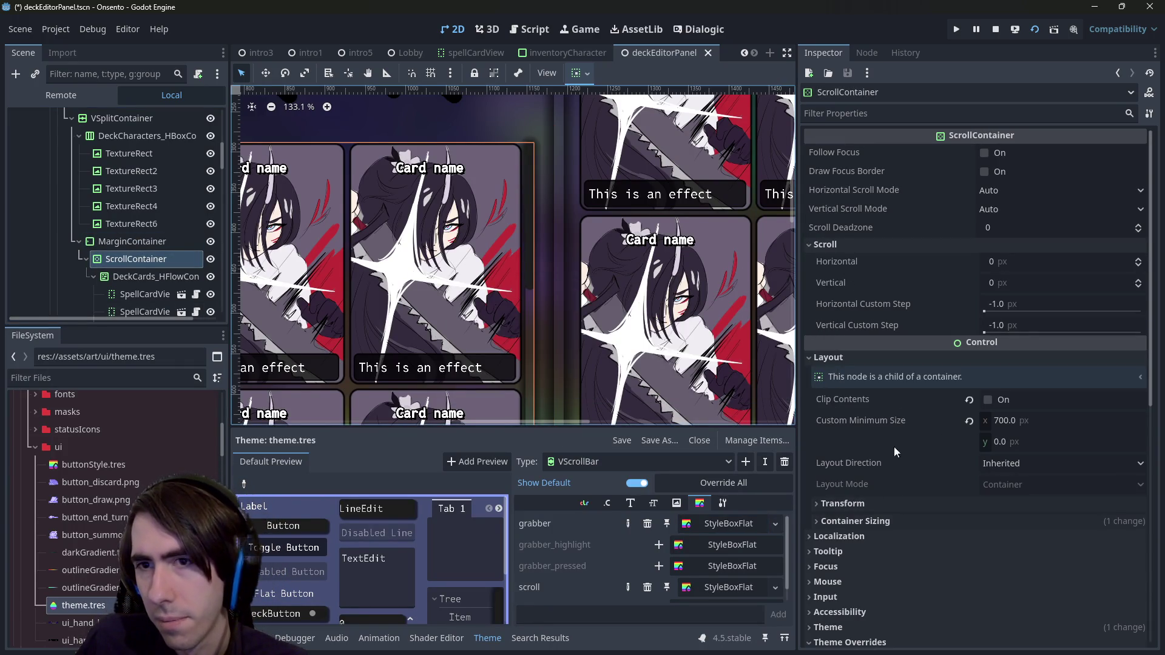
Step: Expand and collapse the ScrollContainer's Container Sizing settings
{"action": "scroll", "coordinate": [876, 501], "scroll_direction": "down", "scroll_amount": 5}
{"action": "left_click", "coordinate": [889, 263]}
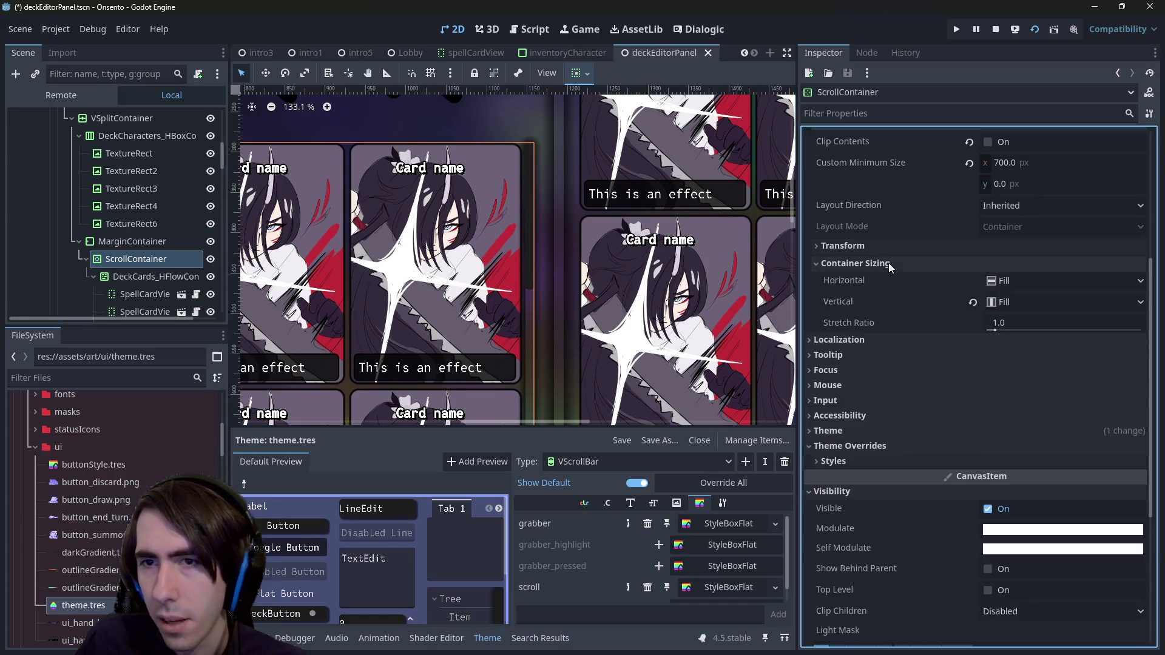
{"action": "left_click", "coordinate": [888, 264]}
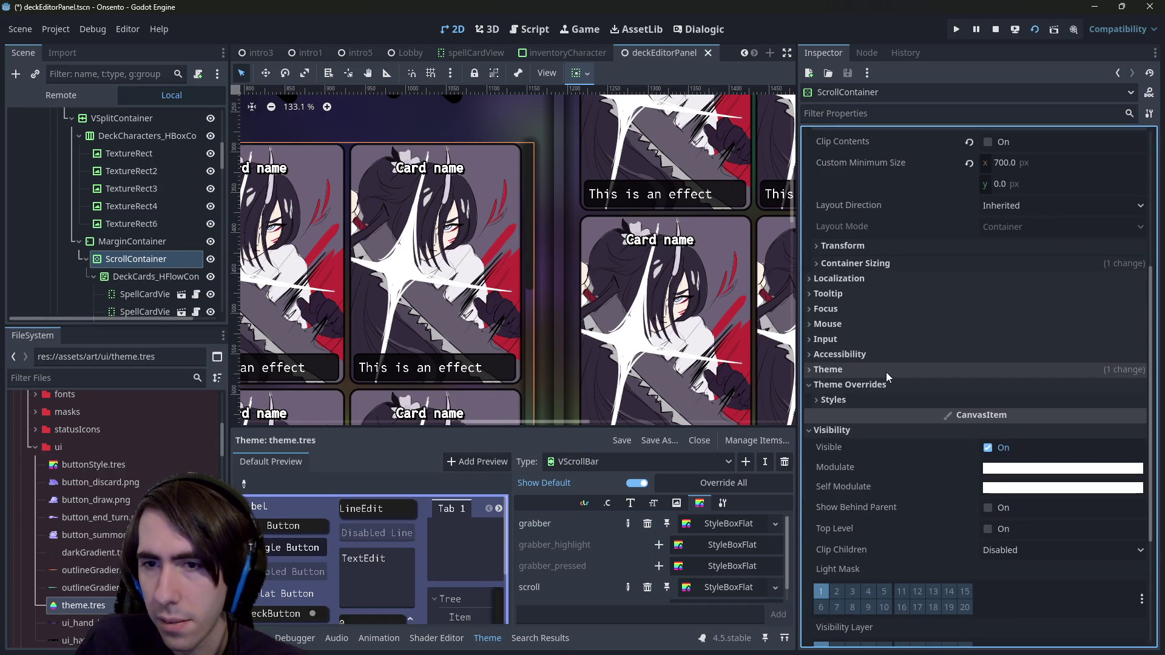
{"action": "scroll", "coordinate": [883, 383], "scroll_direction": "down", "scroll_amount": 3}
{"action": "scroll", "coordinate": [846, 384], "scroll_direction": "up", "scroll_amount": 4}
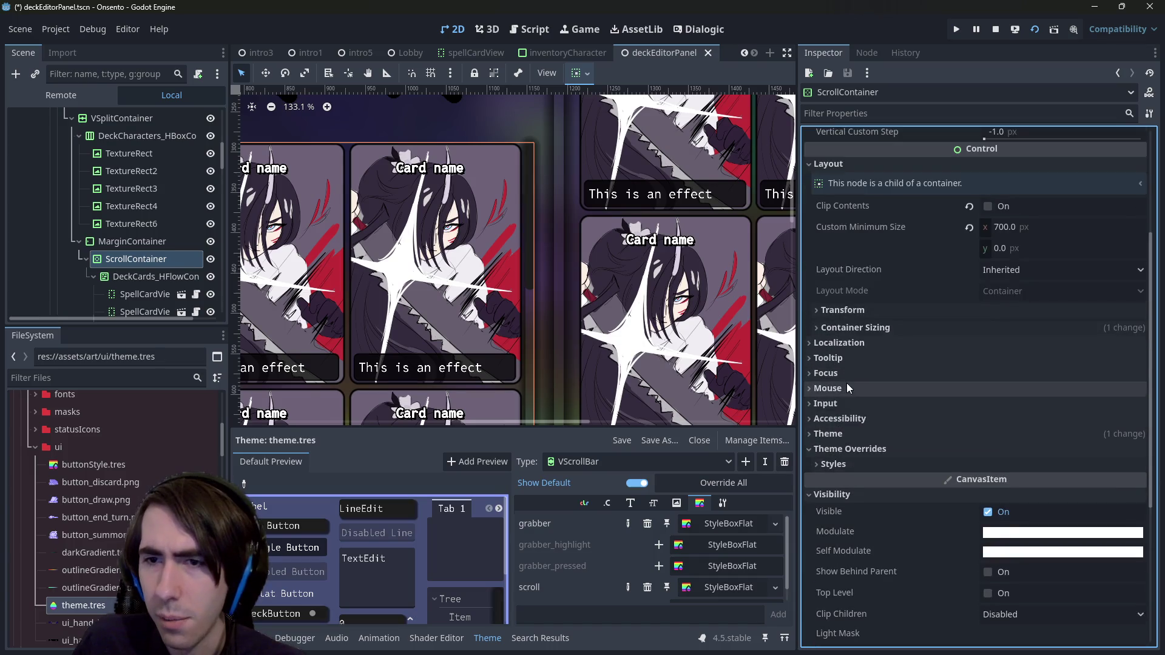
Step: Reopen the grabber StyleBoxFlat, collapse Anti Aliasing, and raise Shadow Size to about 215 px
{"action": "left_click", "coordinate": [728, 526]}
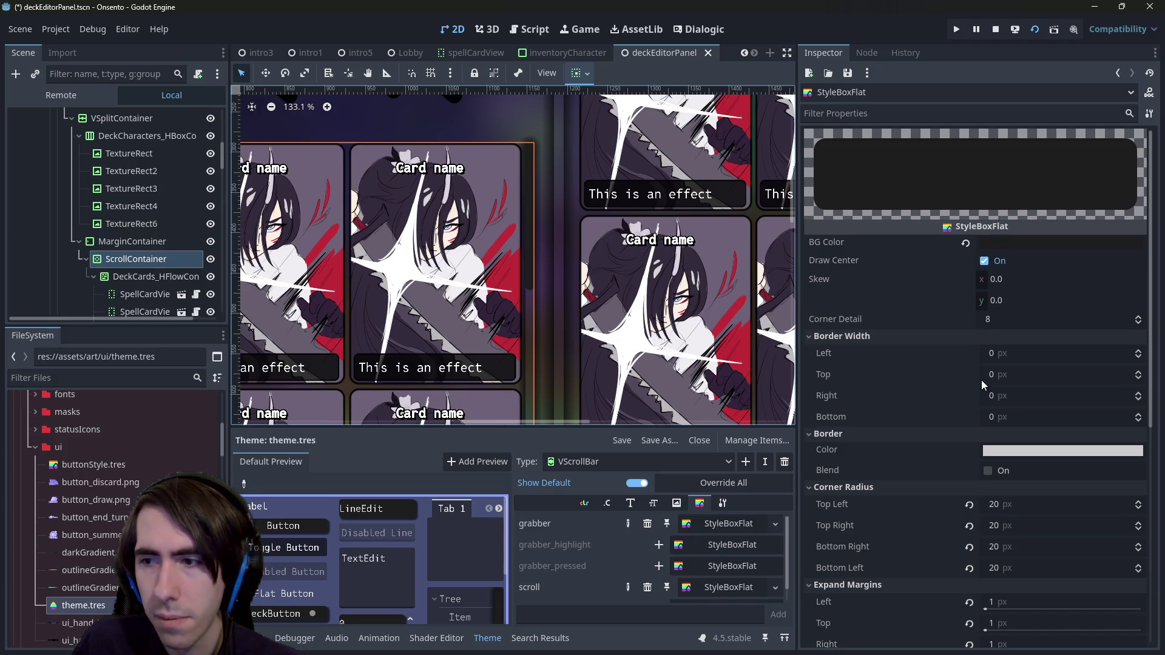
{"action": "scroll", "coordinate": [982, 380], "scroll_direction": "down", "scroll_amount": 2}
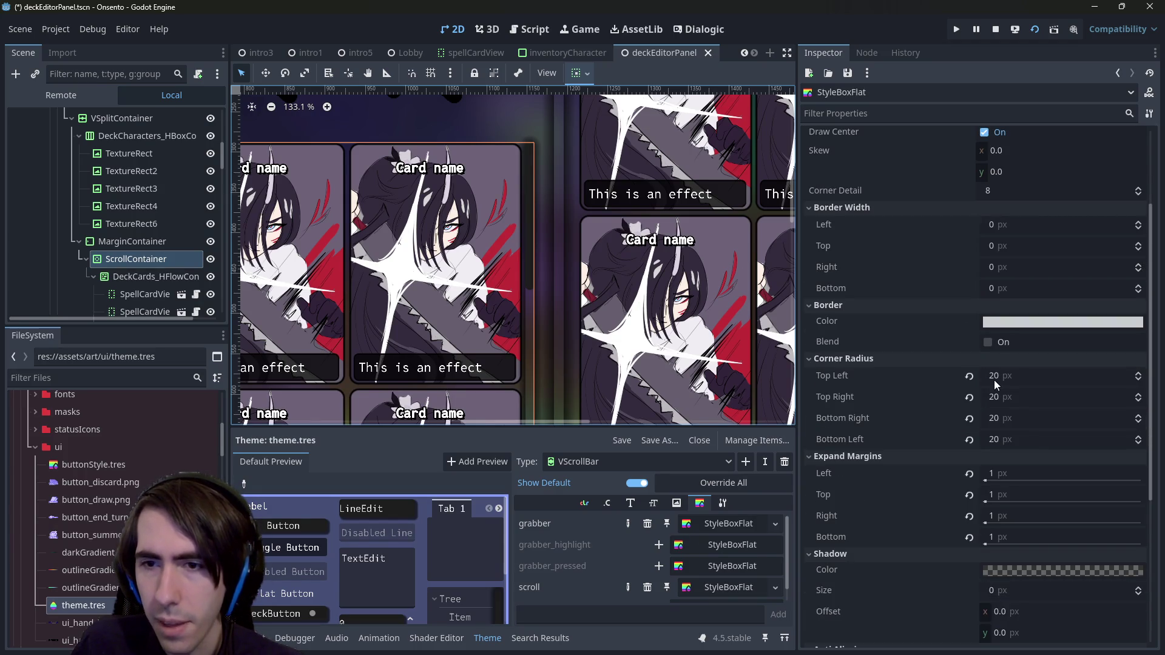
{"action": "scroll", "coordinate": [995, 380], "scroll_direction": "down", "scroll_amount": 4}
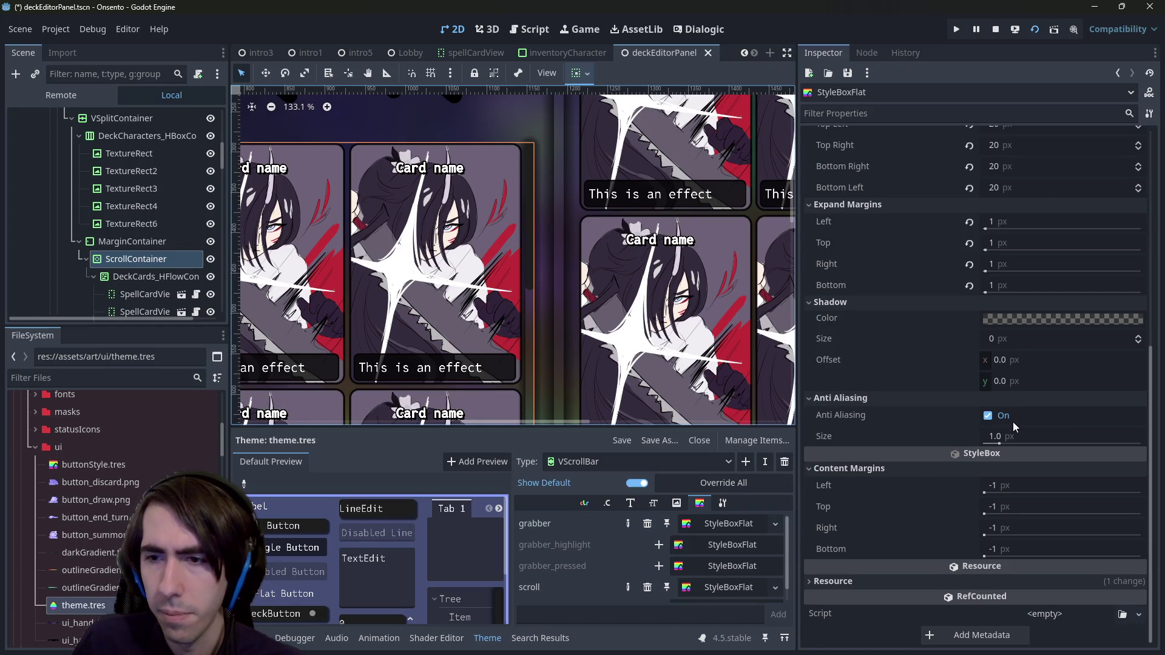
{"action": "left_click", "coordinate": [854, 399]}
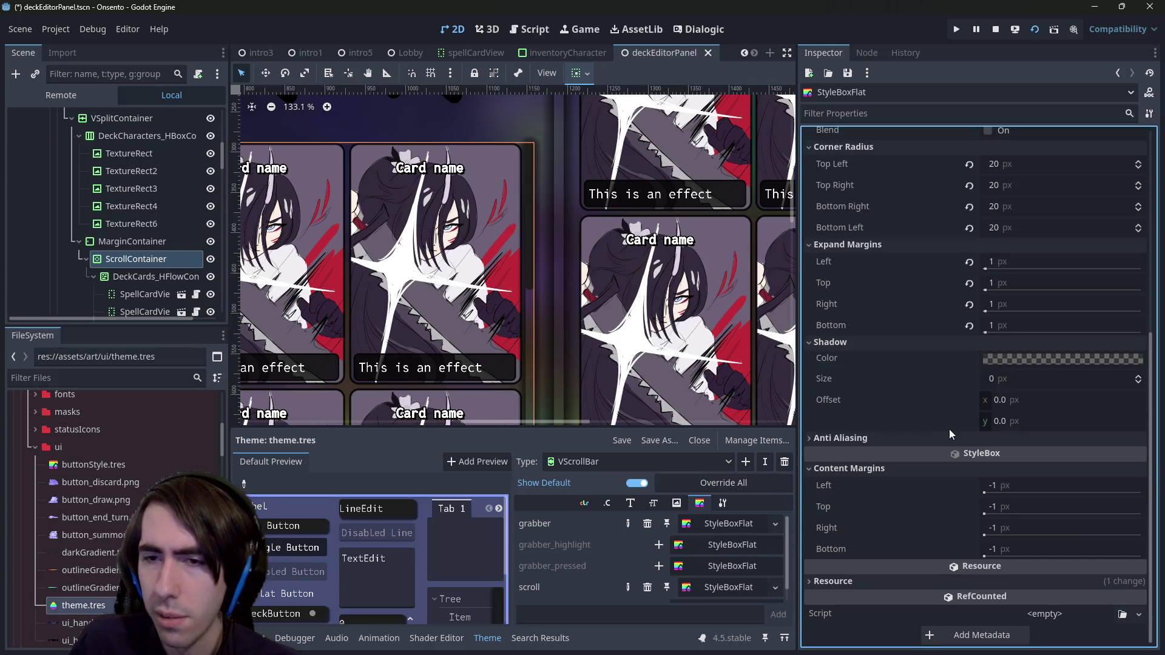
{"action": "mouse_move", "coordinate": [1004, 379]}
{"action": "left_mouse_down"}
{"action": "mouse_move", "coordinate": [1068, 379]}
{"action": "mouse_move", "coordinate": [946, 381]}
{"action": "left_mouse_up"}
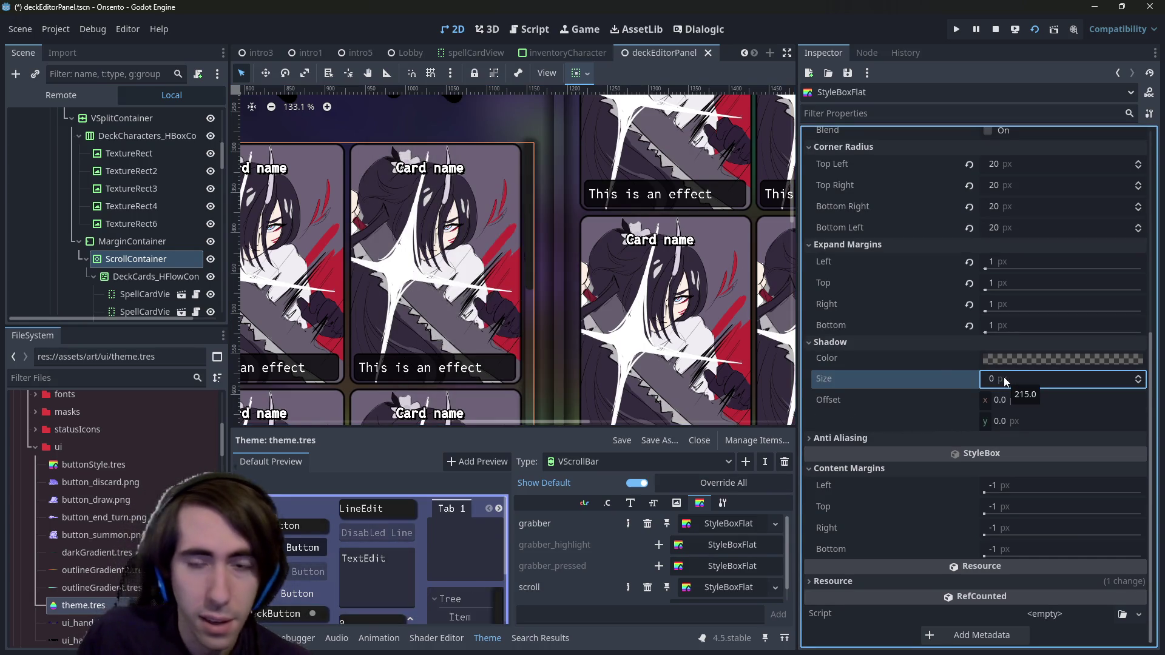
{"action": "left_click", "coordinate": [751, 588]}
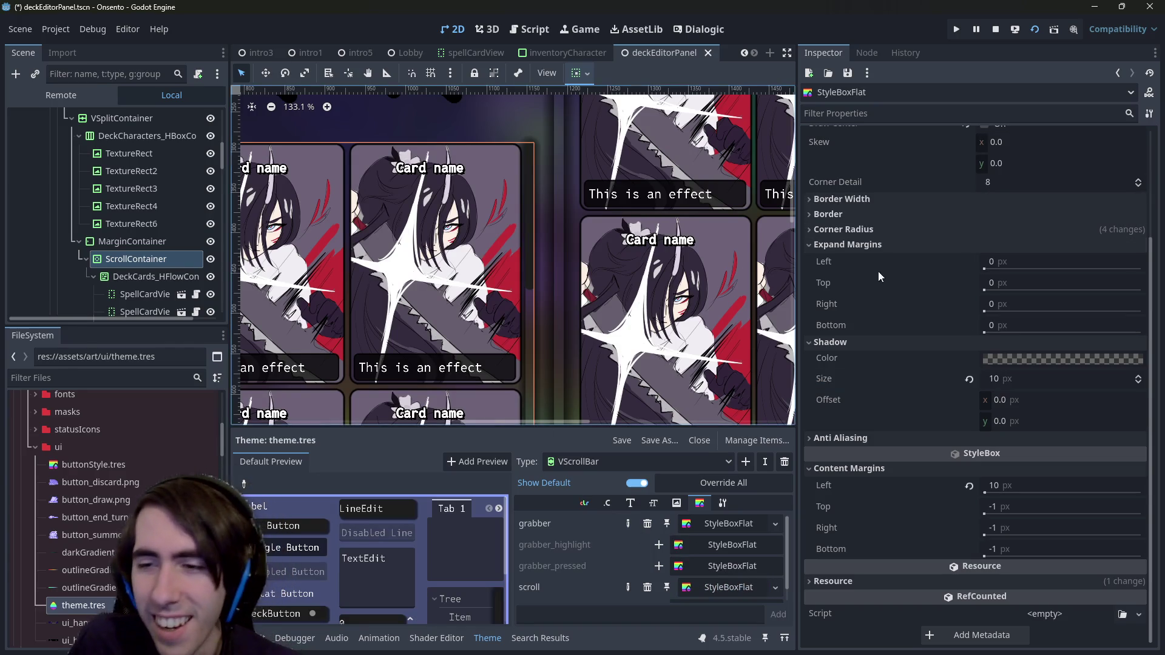
Step: Try widening the scroll style's left content and expand margins, leaving them unchanged
{"action": "mouse_move", "coordinate": [1003, 484]}
{"action": "left_mouse_down"}
{"action": "mouse_move", "coordinate": [1043, 484]}
{"action": "mouse_move", "coordinate": [998, 456]}
{"action": "left_mouse_up"}
{"action": "key", "text": "ctrl+z"}
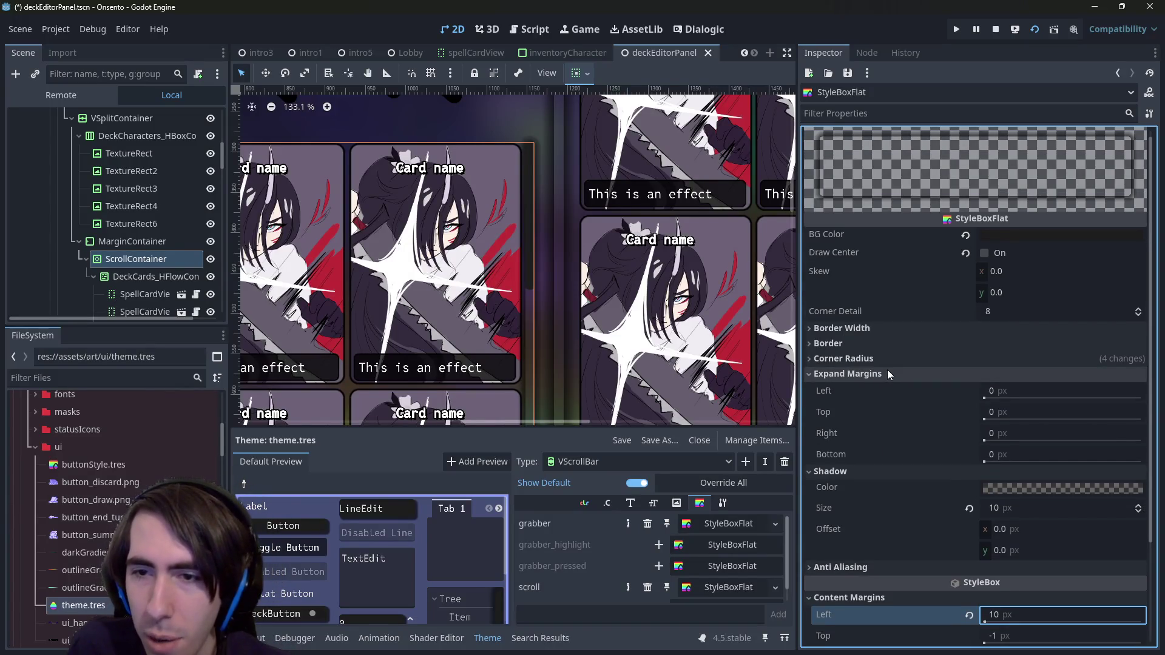
{"action": "mouse_move", "coordinate": [995, 390]}
{"action": "left_mouse_down"}
{"action": "mouse_move", "coordinate": [1068, 390]}
{"action": "mouse_move", "coordinate": [990, 391]}
{"action": "left_mouse_up"}
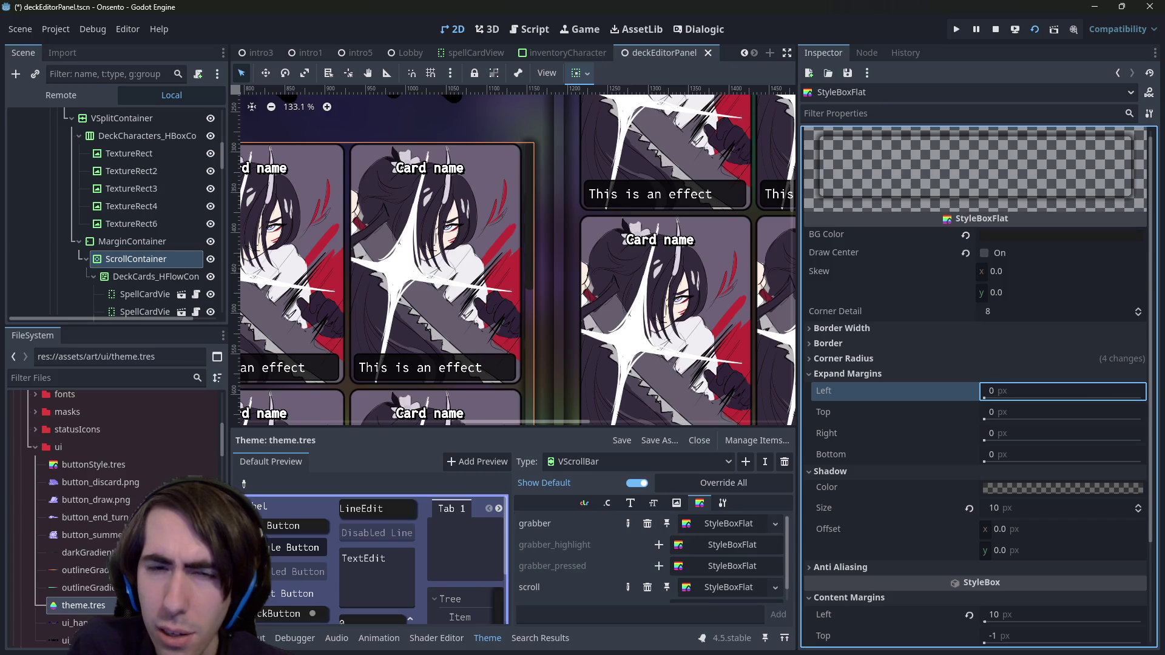
{"action": "left_click", "coordinate": [1006, 395]}
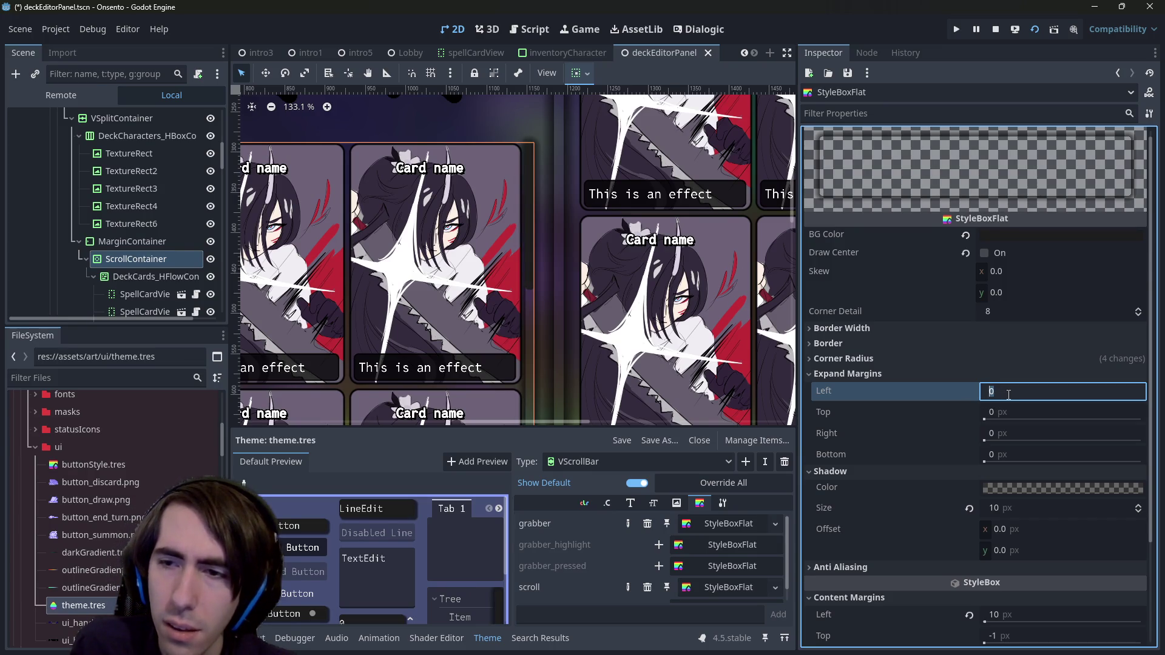
{"action": "type", "text": "-"}
{"action": "type", "text": "180"}
{"action": "key", "text": "Return"}
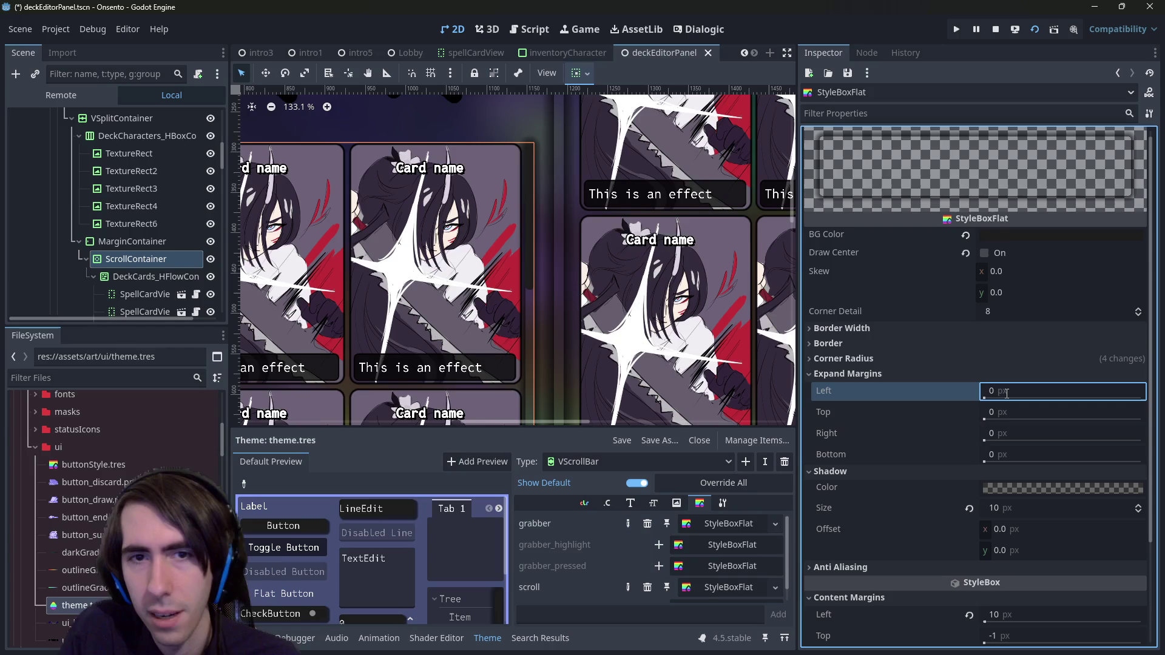
Step: Set the scroll style's expand margins to 5 px, undo them, and save the scene
{"action": "left_click", "coordinate": [1115, 402]}
{"action": "type", "text": "5"}
{"action": "key", "text": "Tab"}
{"action": "type", "text": "5"}
{"action": "key", "text": "Tab"}
{"action": "type", "text": "5"}
{"action": "key", "text": "Tab"}
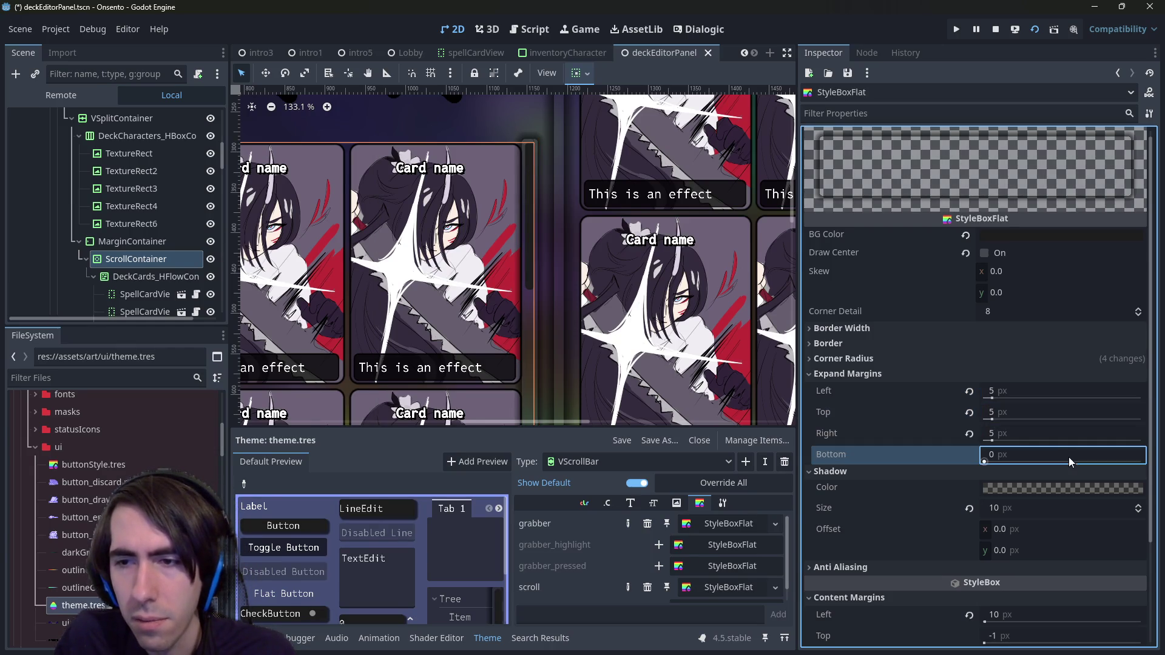
{"action": "type", "text": "5"}
{"action": "key", "text": "Return"}
{"action": "key", "text": "ctrl+z"}
{"action": "key", "text": "ctrl+z"}
{"action": "key", "text": "ctrl+z"}
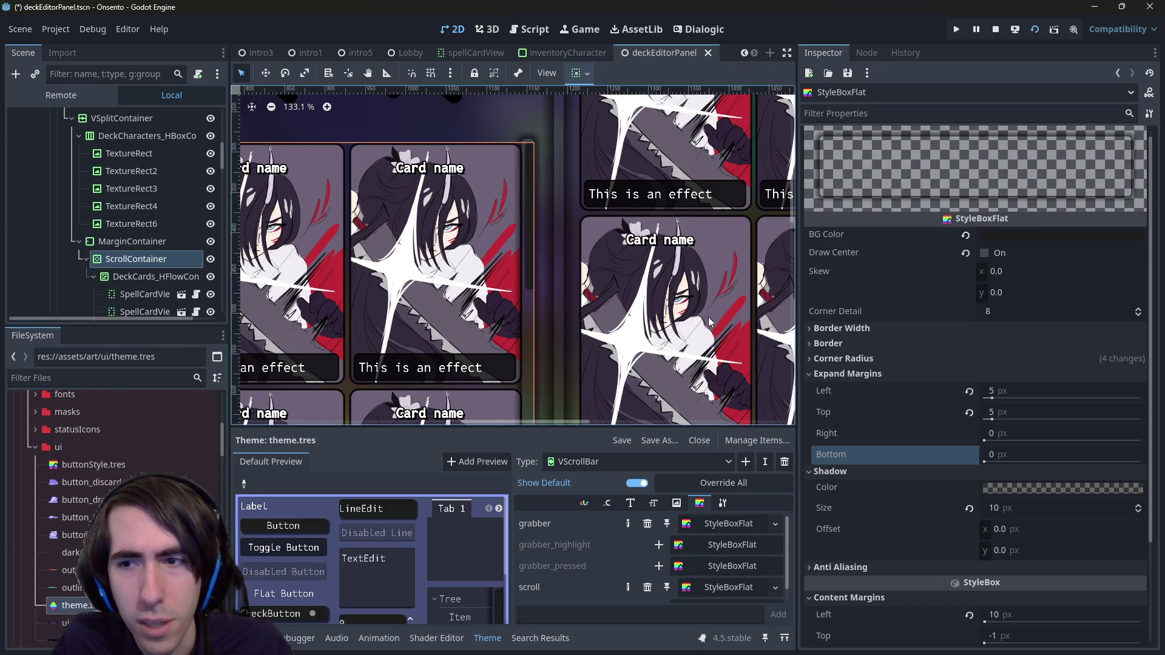
{"action": "key", "text": "ctrl+z"}
{"action": "key", "text": "ctrl+s"}
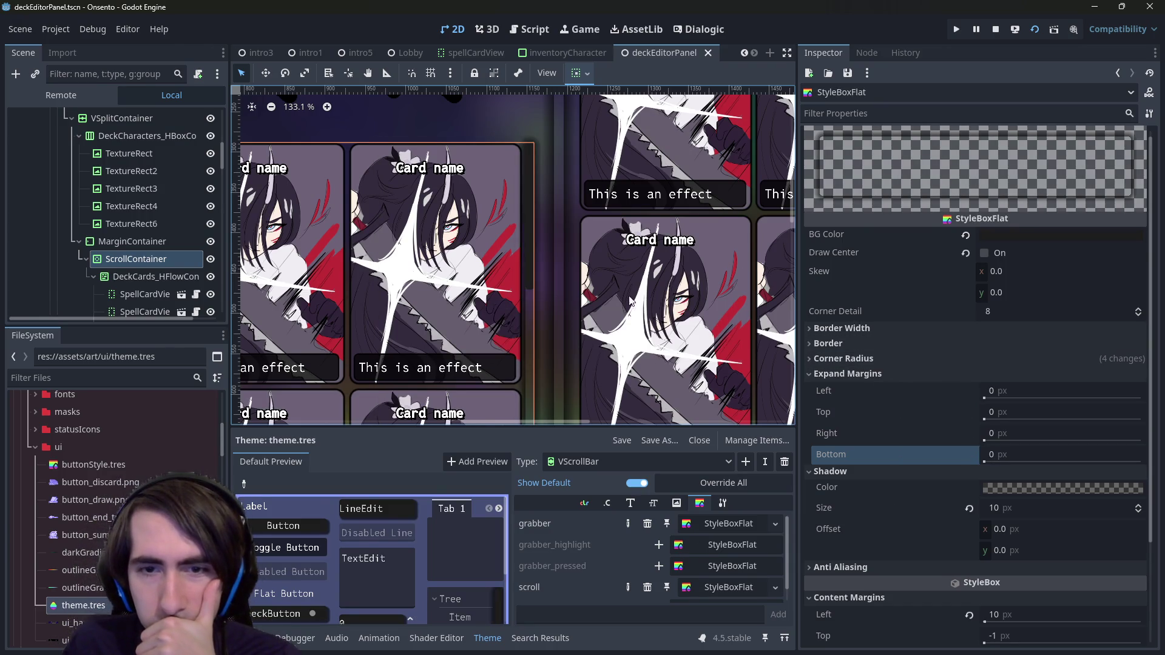
Step: Toggle the scroll style's Draw Center on and off, leaving it off
{"action": "scroll", "coordinate": [594, 309], "scroll_direction": "up", "scroll_amount": 2}
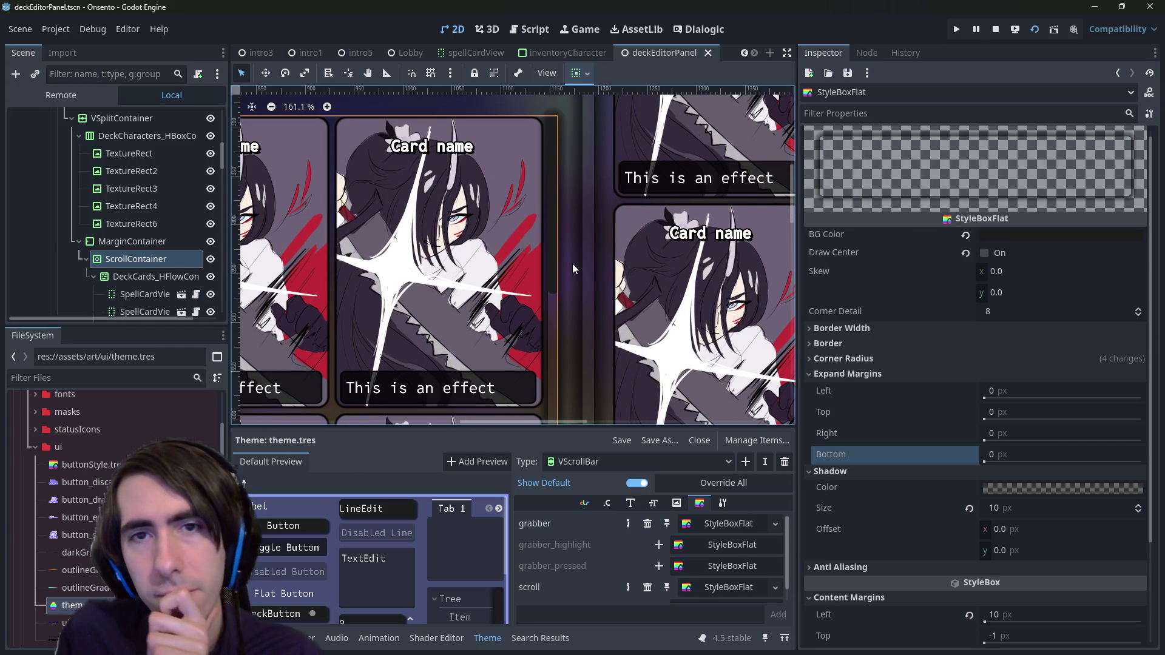
{"action": "scroll", "coordinate": [573, 264], "scroll_direction": "up", "scroll_amount": 1}
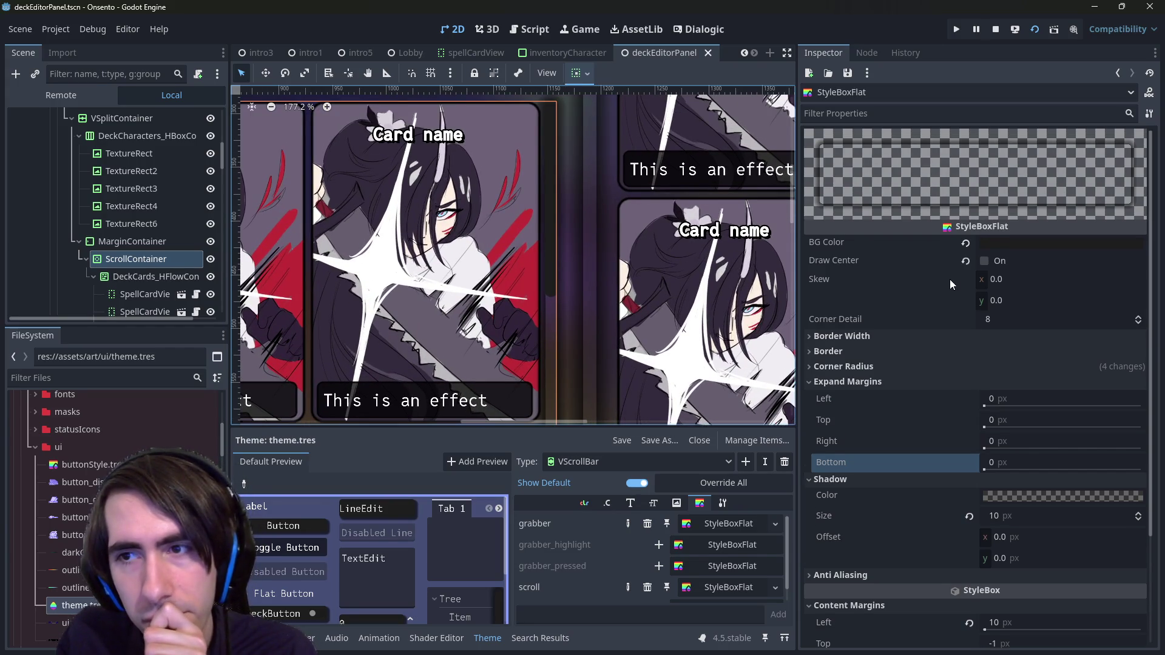
{"action": "left_click", "coordinate": [999, 262]}
{"action": "left_click", "coordinate": [998, 264]}
{"action": "left_click", "coordinate": [998, 264]}
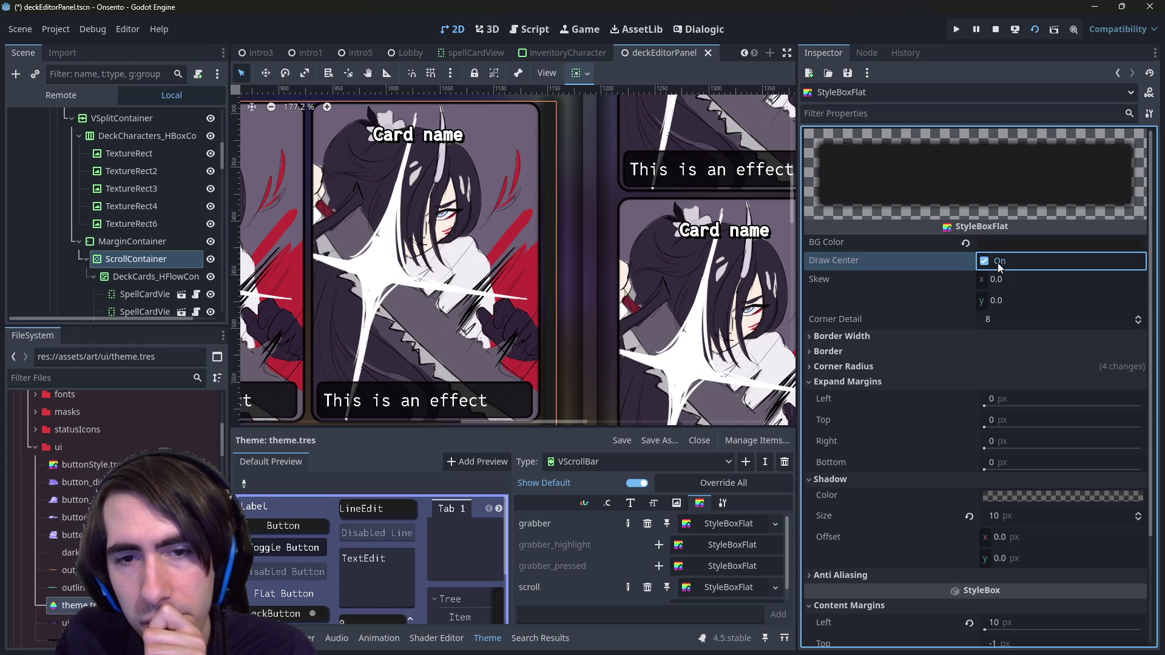
{"action": "left_click", "coordinate": [998, 264]}
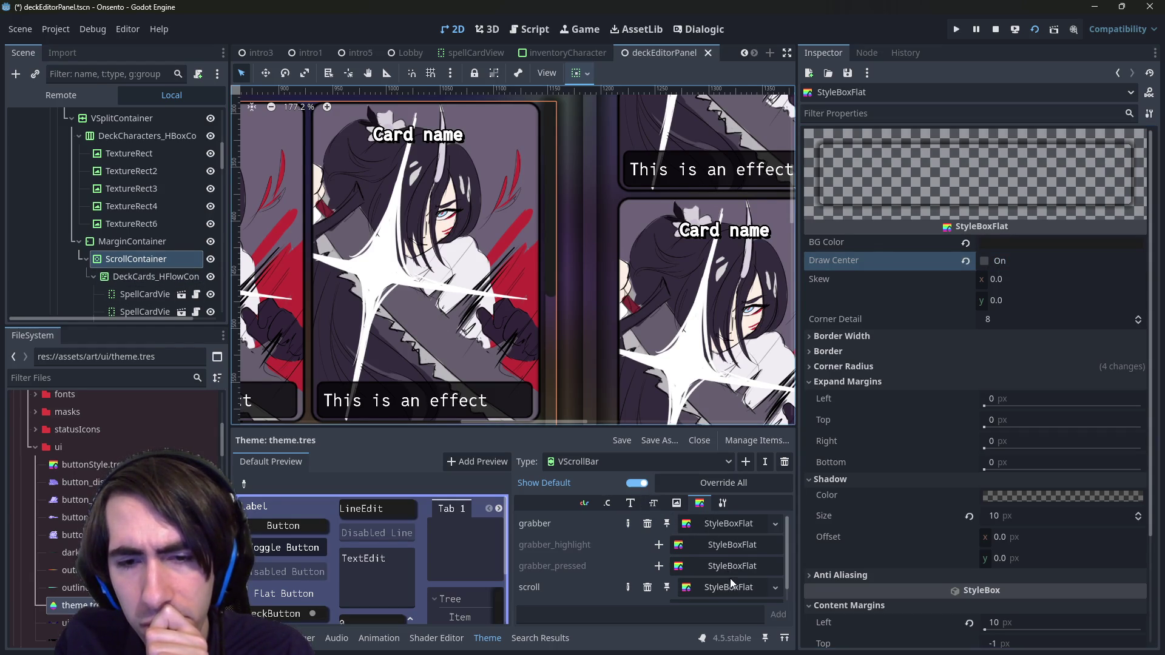
Step: On the grabber style, test and reset the left border width, then enable Border Blend
{"action": "left_click", "coordinate": [726, 523]}
{"action": "scroll", "coordinate": [846, 449], "scroll_direction": "up", "scroll_amount": 3}
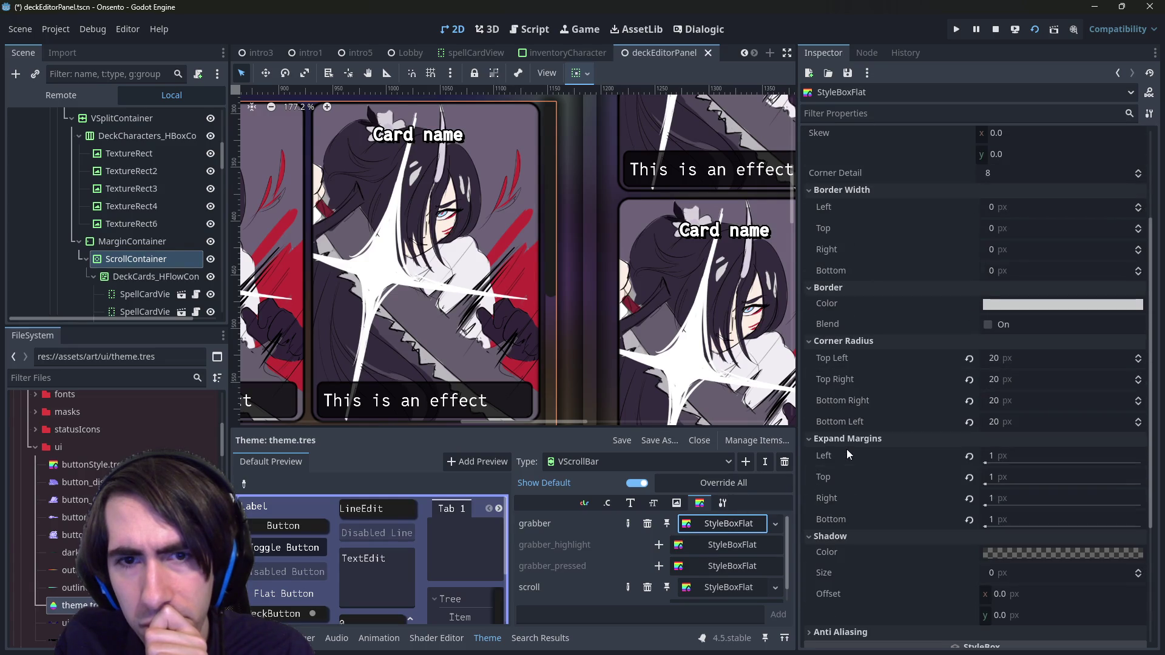
{"action": "scroll", "coordinate": [846, 449], "scroll_direction": "up", "scroll_amount": 3}
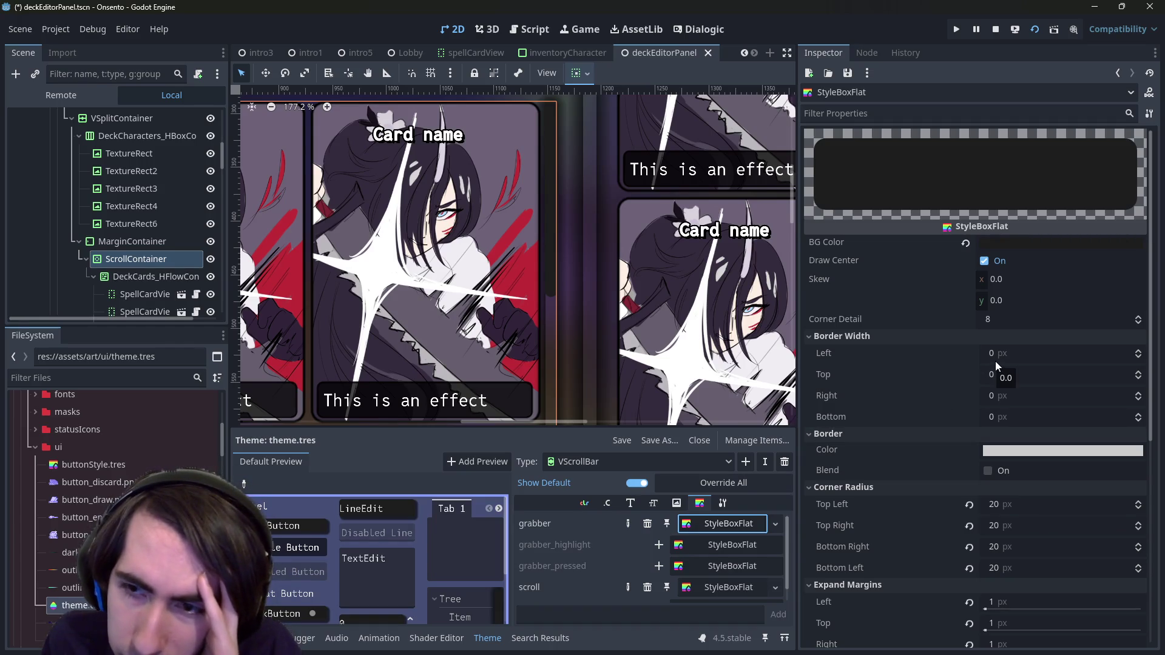
{"action": "mouse_move", "coordinate": [995, 361]}
{"action": "left_mouse_down"}
{"action": "mouse_move", "coordinate": [1007, 361]}
{"action": "mouse_move", "coordinate": [943, 367]}
{"action": "left_mouse_up"}
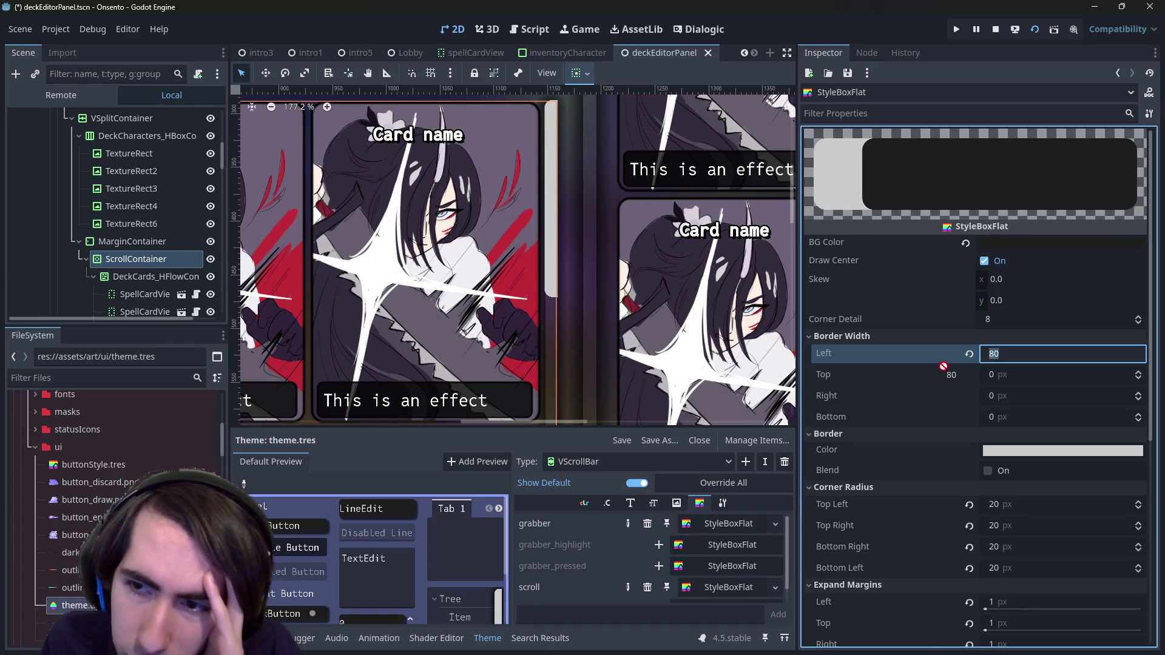
{"action": "left_click", "coordinate": [968, 353]}
{"action": "scroll", "coordinate": [936, 472], "scroll_direction": "down", "scroll_amount": 3}
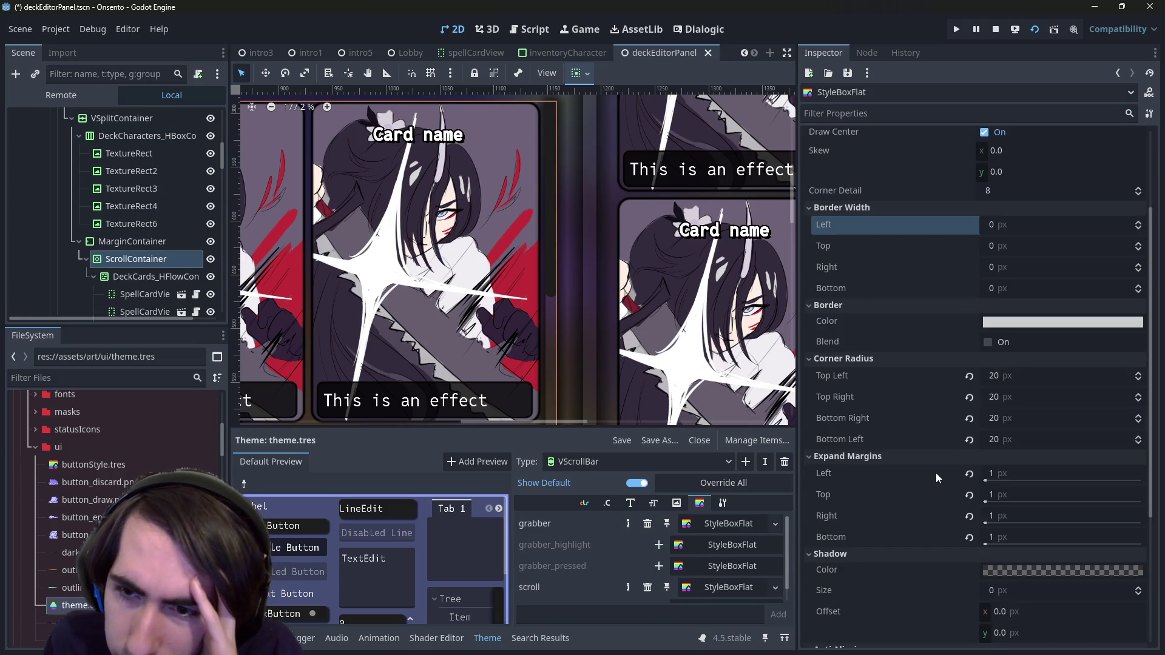
{"action": "left_click", "coordinate": [993, 346]}
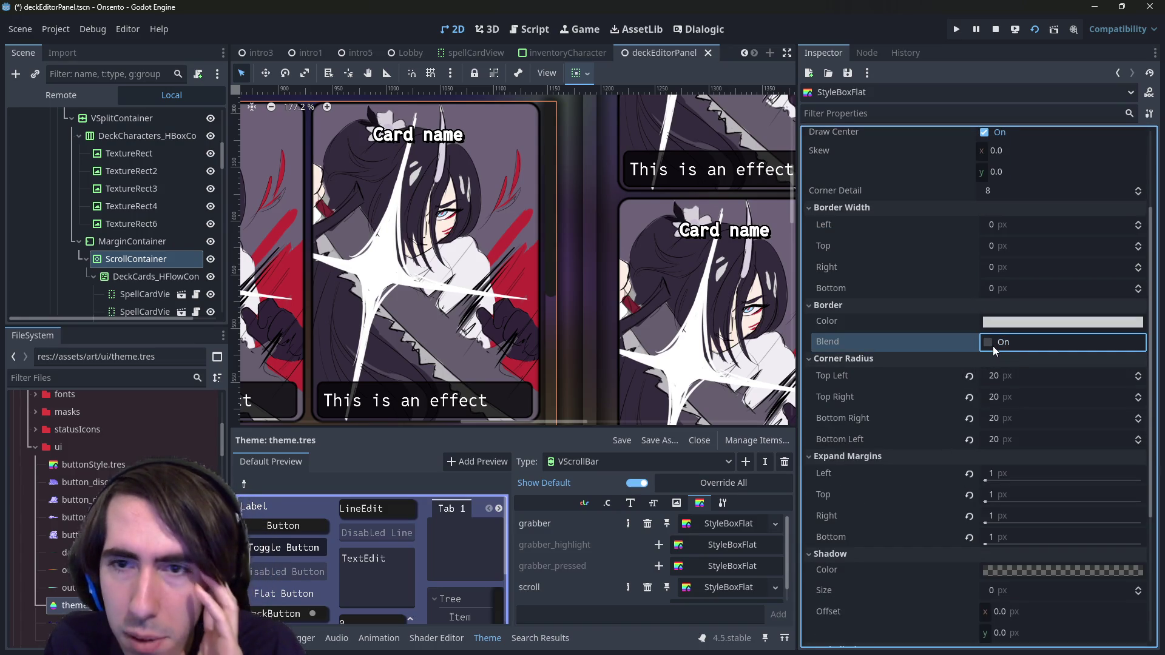
Step: Select the MarginContainer to check its 25 px margins on all four sides
{"action": "mouse_move", "coordinate": [1003, 327]}
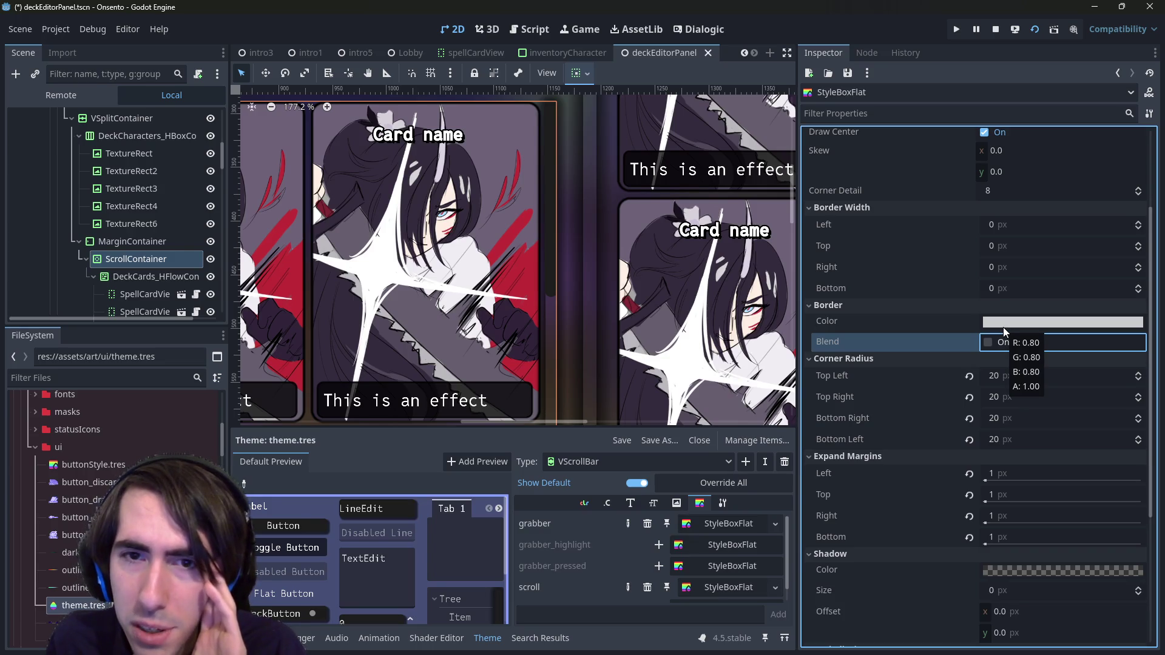
{"action": "scroll", "coordinate": [1003, 468], "scroll_direction": "down", "scroll_amount": 5}
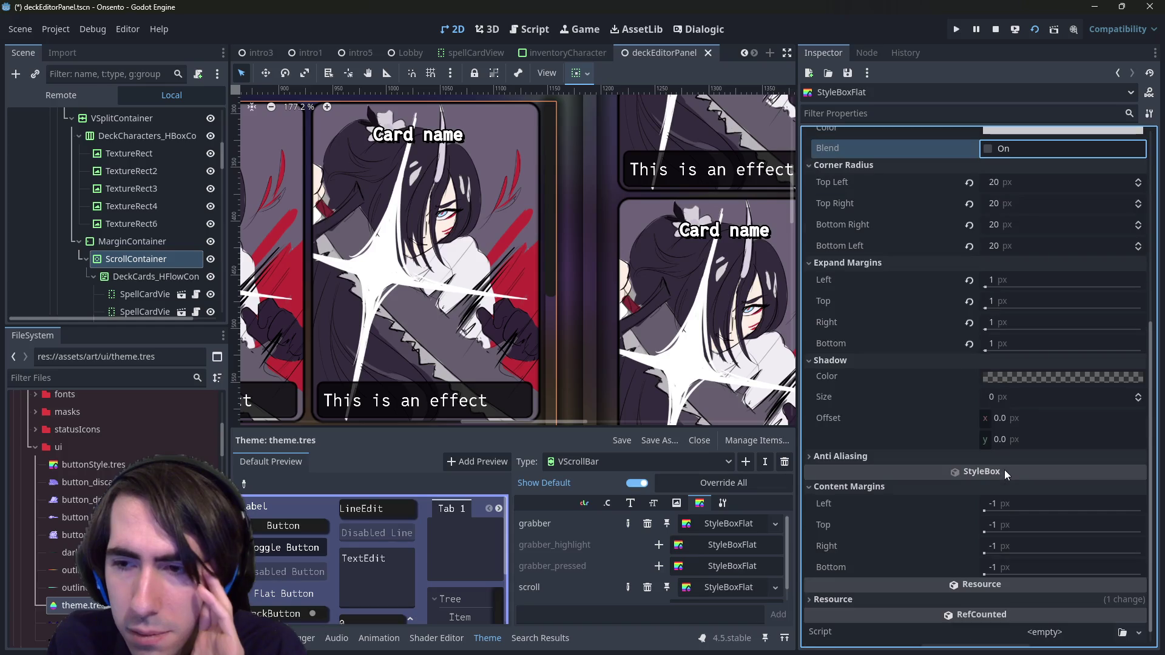
{"action": "scroll", "coordinate": [1003, 438], "scroll_direction": "down", "scroll_amount": 1}
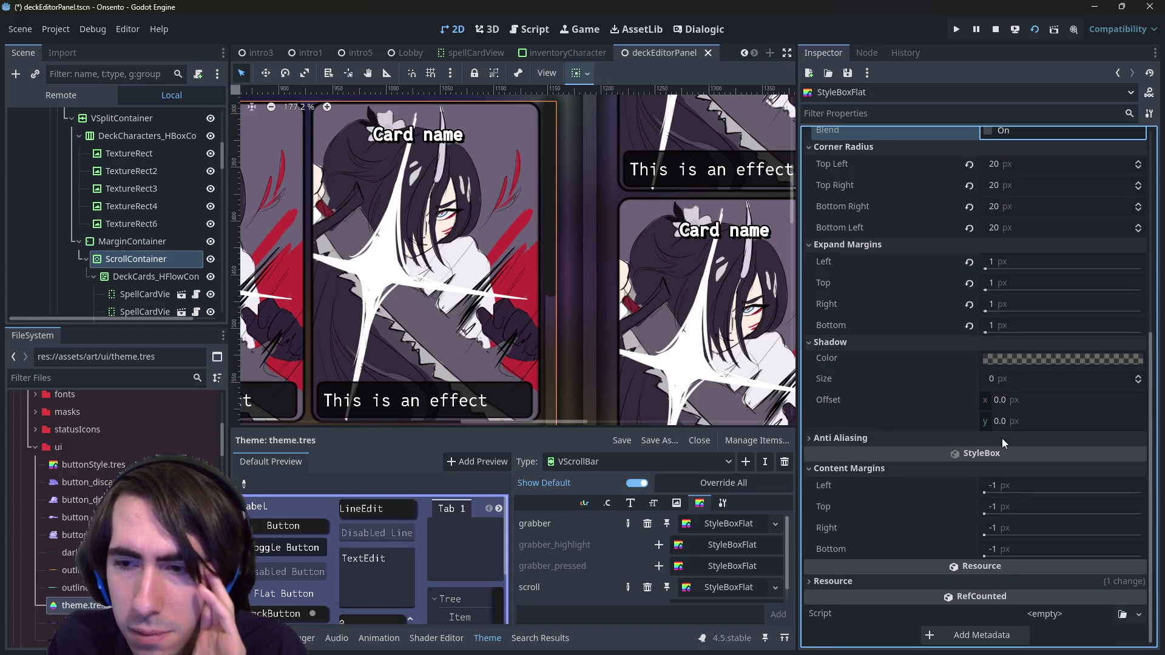
{"action": "left_click", "coordinate": [112, 242]}
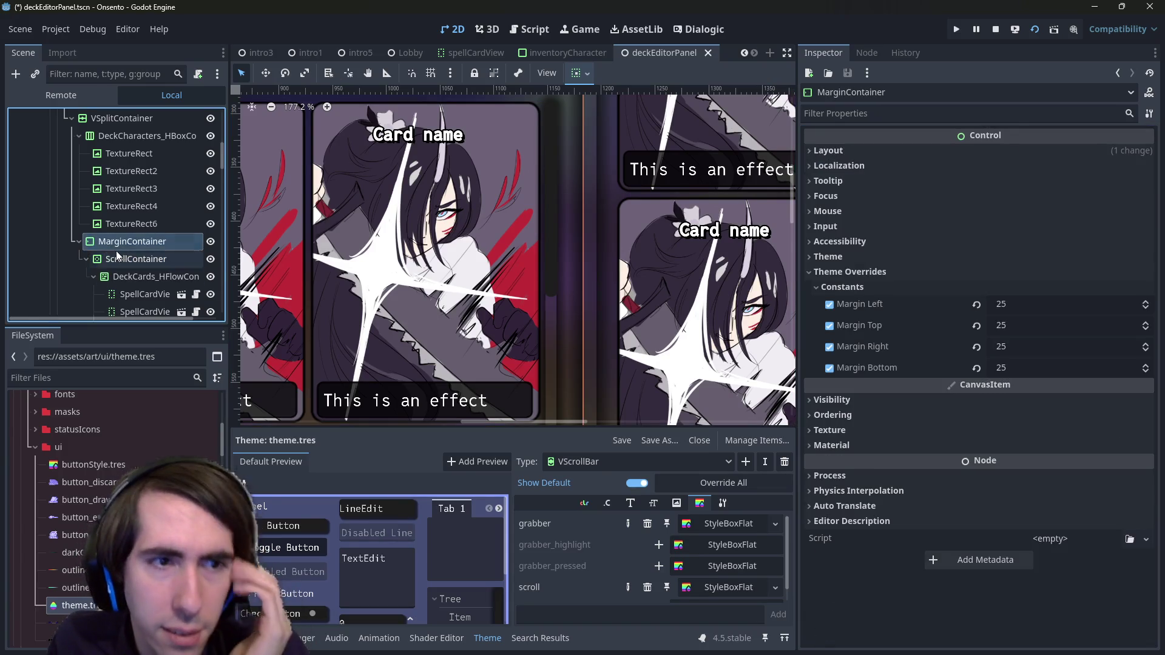
Step: Reselect the ScrollContainer, turn off Clip Contents, and expand its Container Sizing settings
{"action": "left_click", "coordinate": [117, 255]}
{"action": "left_click", "coordinate": [136, 275]}
{"action": "left_click", "coordinate": [135, 263]}
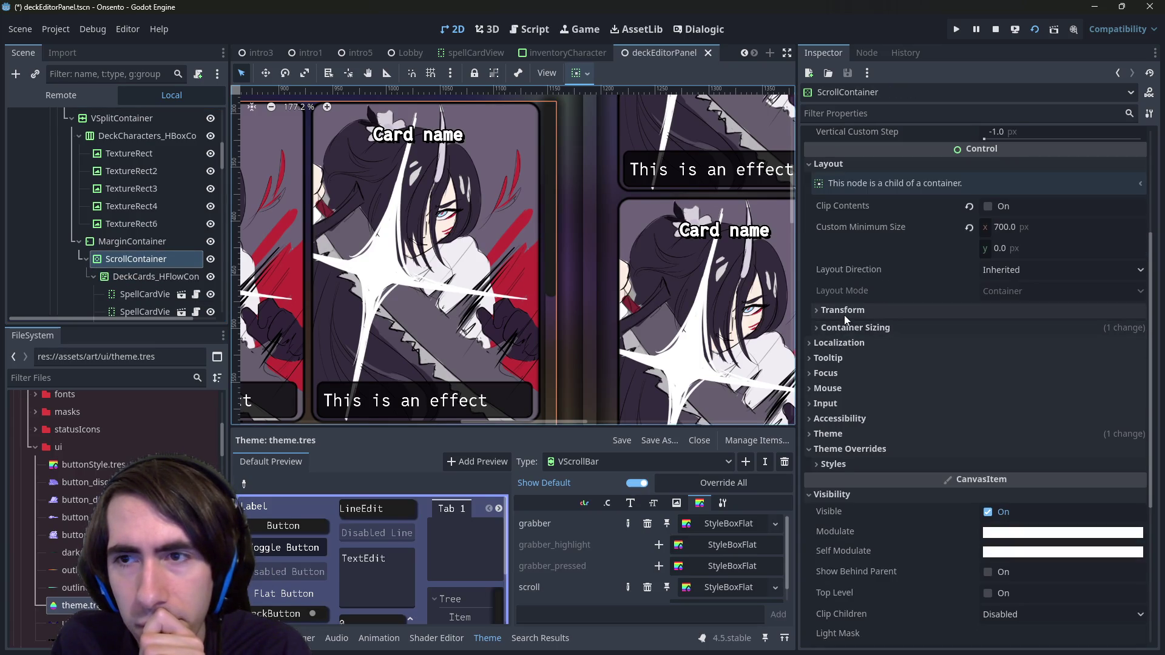
{"action": "left_click", "coordinate": [989, 206]}
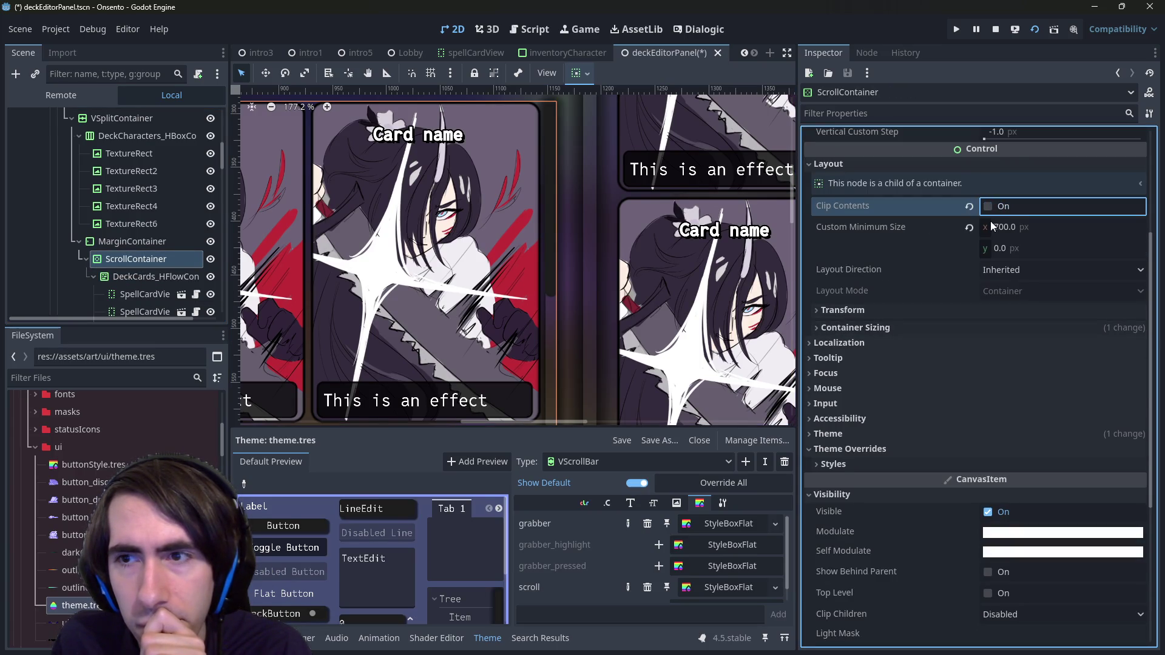
{"action": "left_click", "coordinate": [929, 310]}
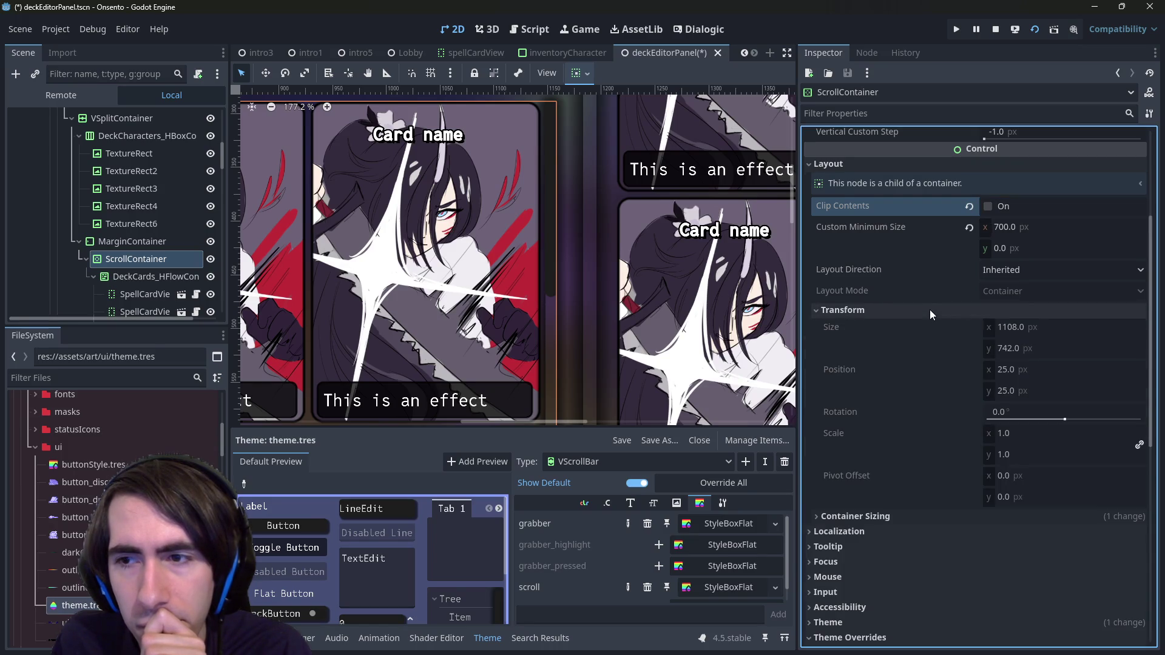
{"action": "left_click", "coordinate": [930, 309]}
{"action": "left_click", "coordinate": [919, 326]}
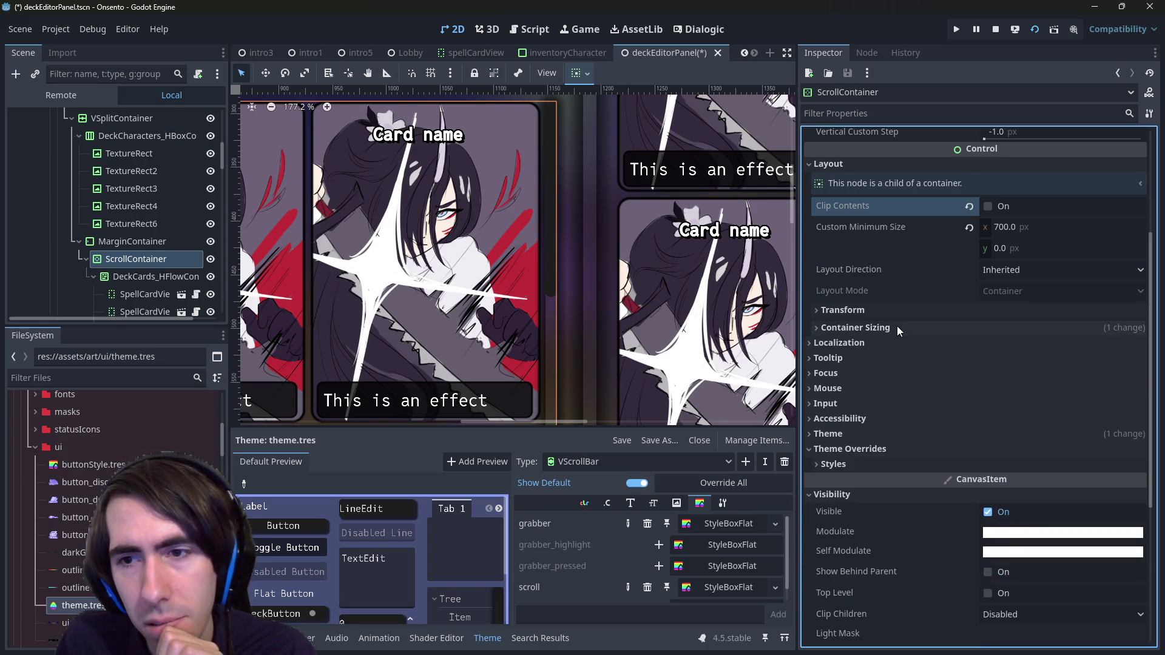
Step: Try a 3.3 stretch ratio, revert it to 1.0, then select DeckCards_HFlowContainer
{"action": "left_click_drag", "start_coordinate": [996, 394], "coordinate": [1013, 395]}
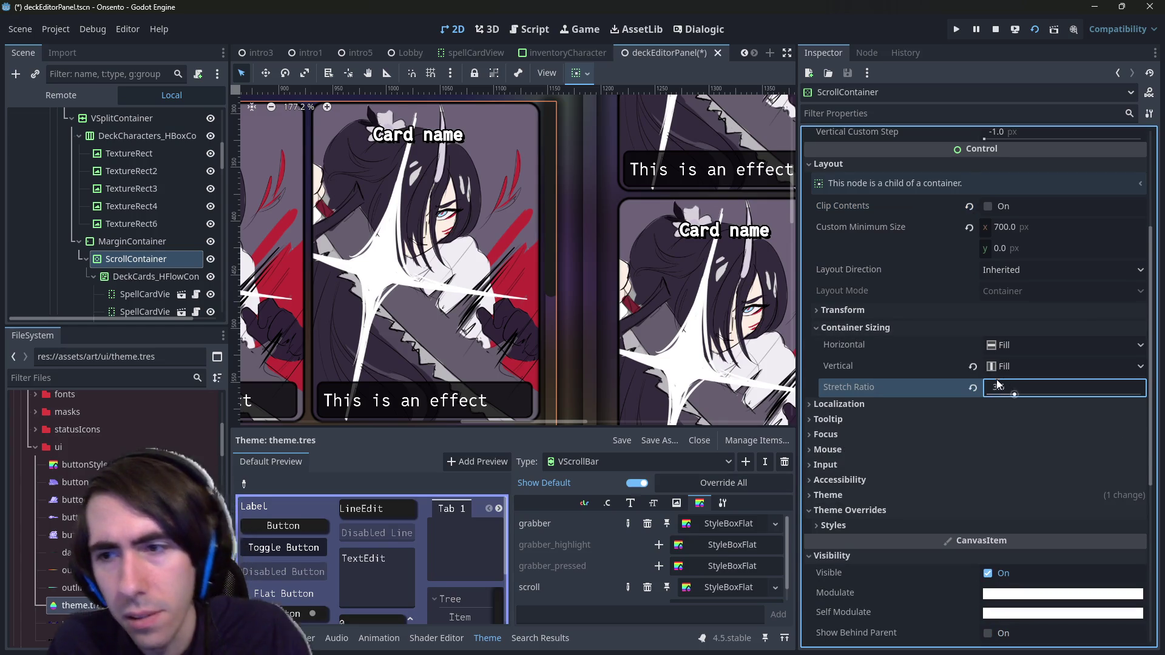
{"action": "left_click", "coordinate": [973, 387]}
{"action": "scroll", "coordinate": [861, 473], "scroll_direction": "down", "scroll_amount": 4}
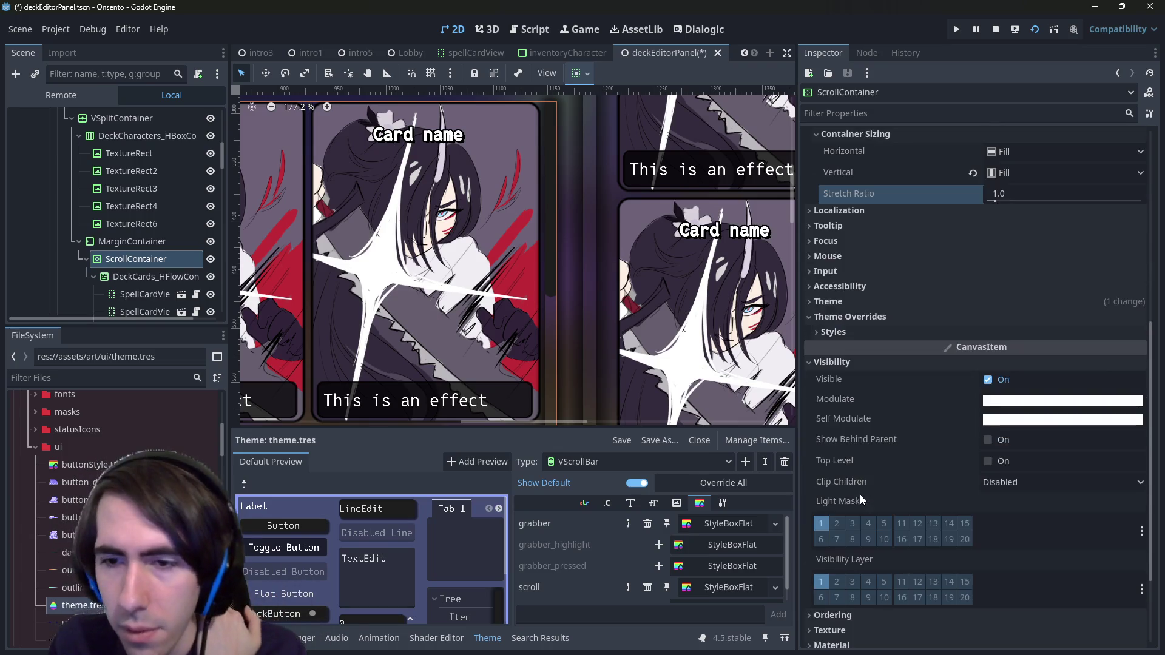
{"action": "scroll", "coordinate": [860, 497], "scroll_direction": "down", "scroll_amount": 3}
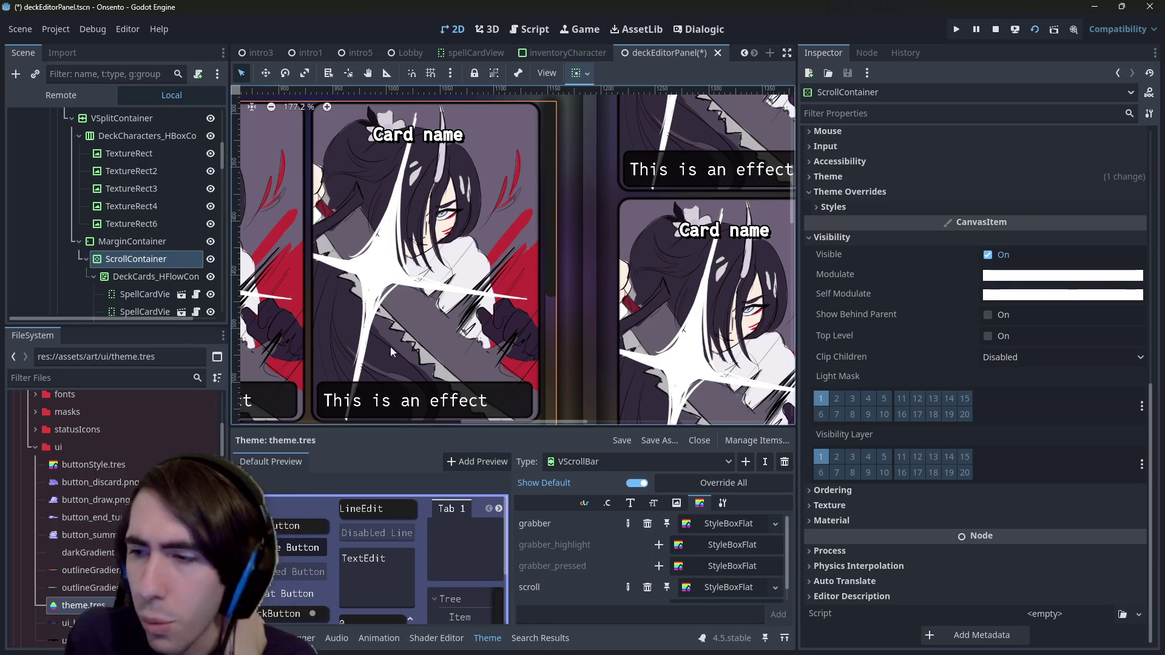
{"action": "left_click", "coordinate": [141, 276]}
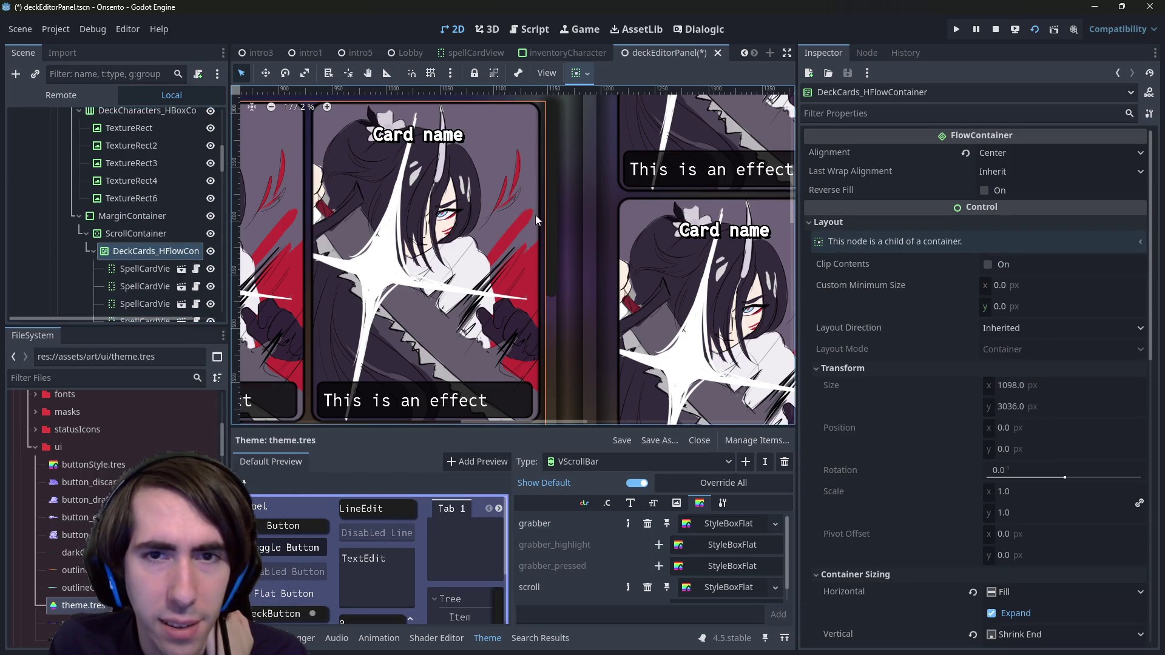
Step: Select the ScrollContainer and browse VScrollBar's Font, Icon, StyleBox and Type items in the Theme editor
{"action": "left_click", "coordinate": [549, 220]}
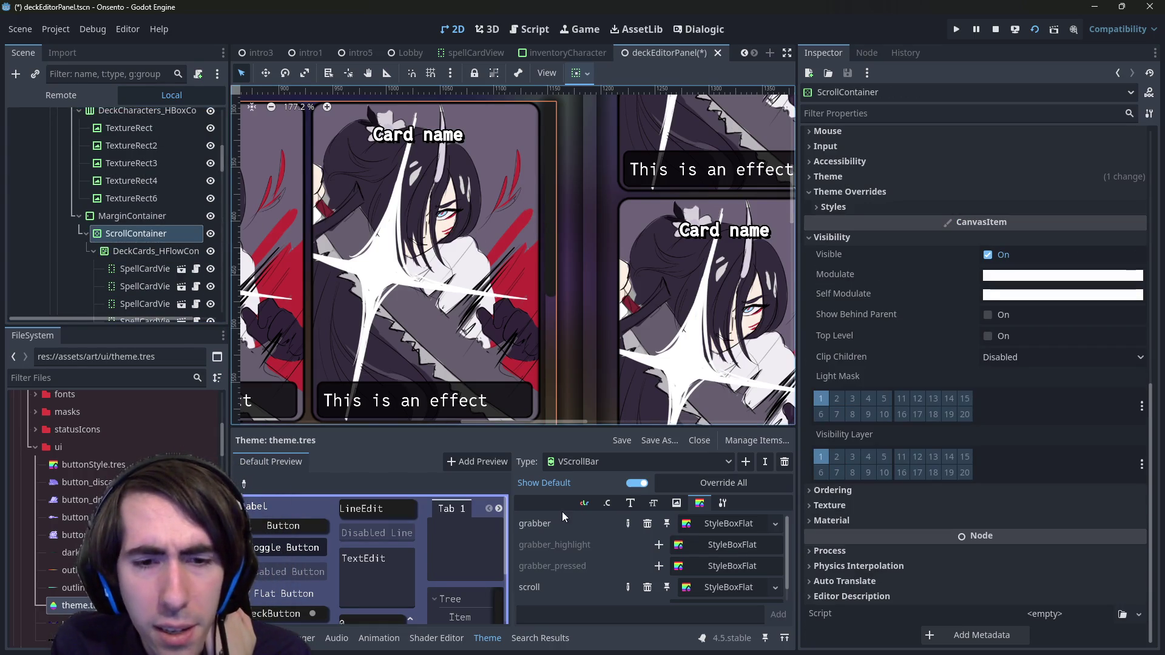
{"action": "scroll", "coordinate": [534, 527], "scroll_direction": "down", "scroll_amount": 1}
{"action": "left_click_drag", "start_coordinate": [511, 529], "coordinate": [439, 526]}
{"action": "left_click", "coordinate": [596, 504]}
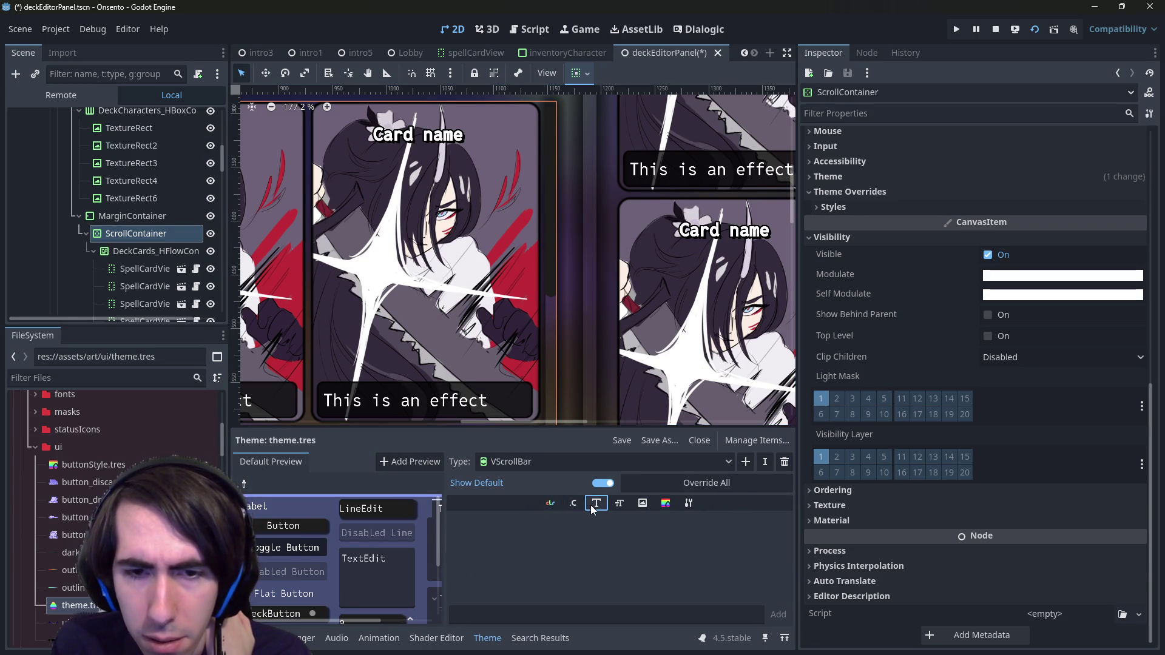
{"action": "left_click", "coordinate": [643, 504]}
{"action": "left_click", "coordinate": [665, 504]}
{"action": "left_click", "coordinate": [686, 509]}
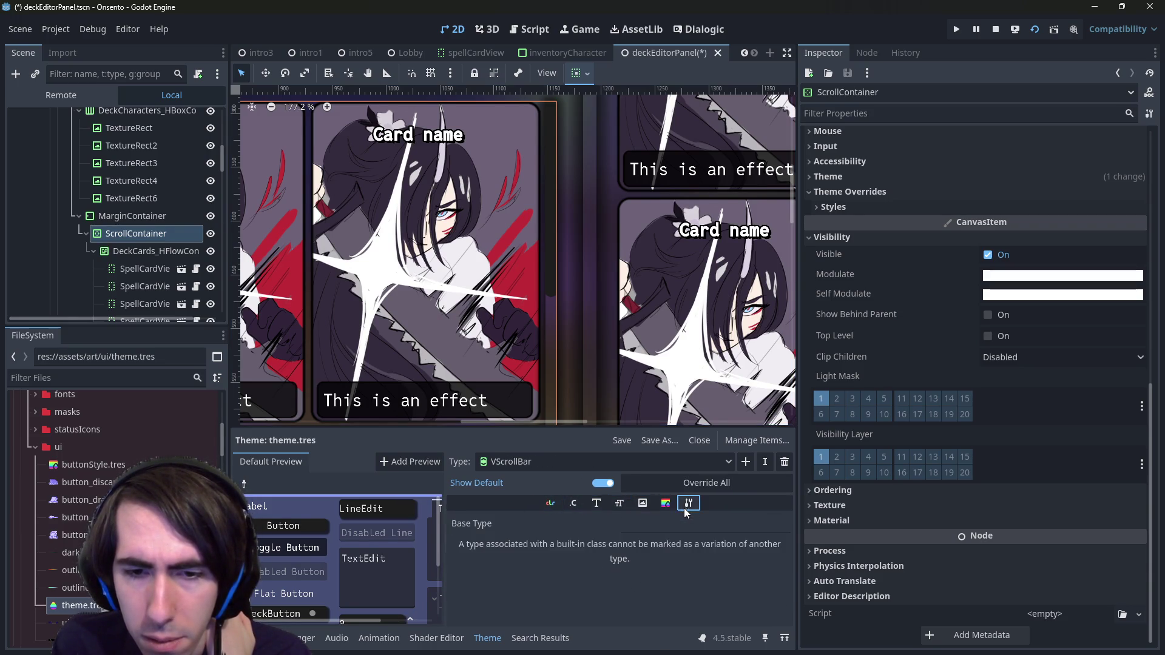
{"action": "left_click", "coordinate": [666, 505]}
{"action": "left_click", "coordinate": [644, 504]}
{"action": "scroll", "coordinate": [632, 555], "scroll_direction": "up", "scroll_amount": 2}
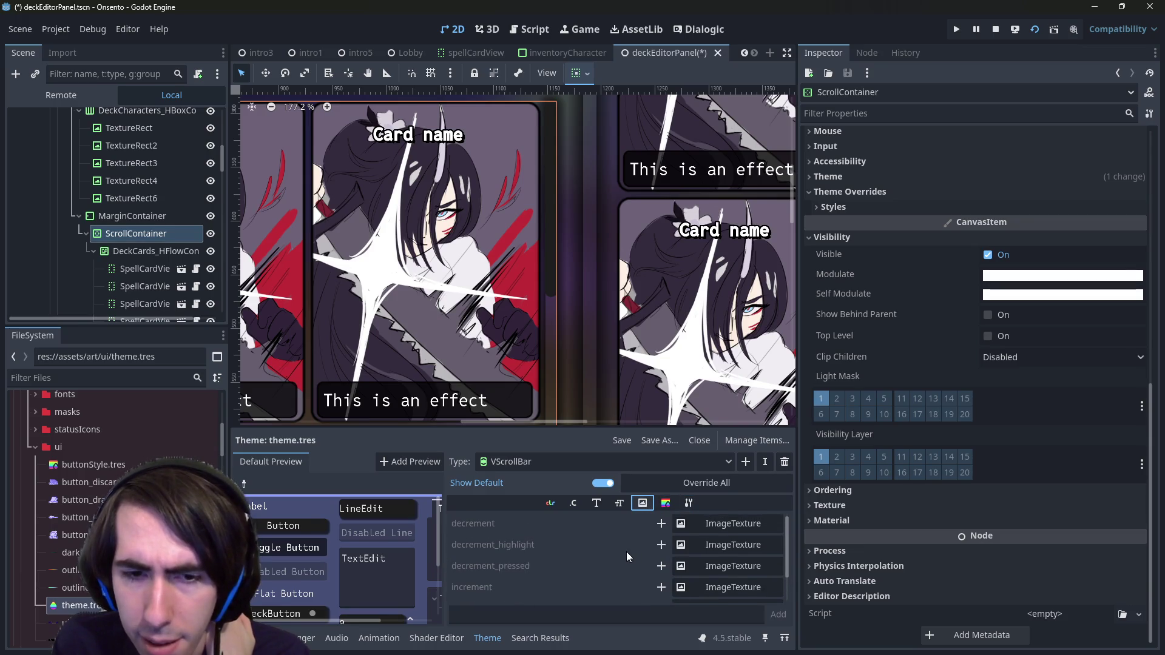
{"action": "scroll", "coordinate": [668, 534], "scroll_direction": "down", "scroll_amount": 2}
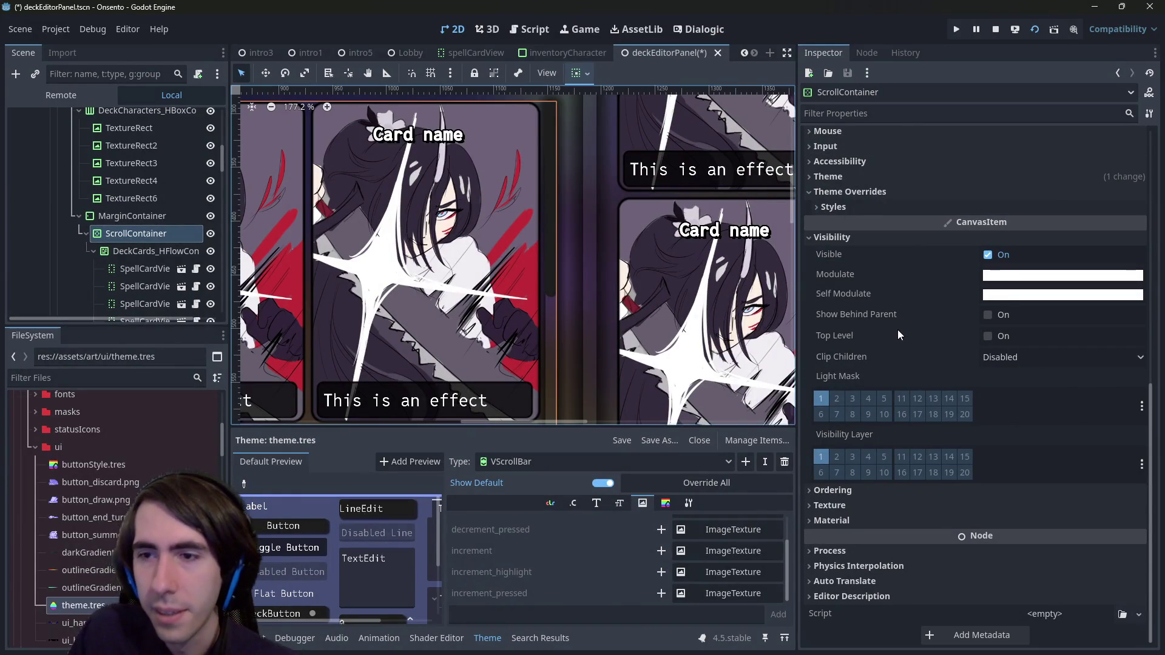
Step: Expand and collapse the ScrollContainer's Ordering properties
{"action": "scroll", "coordinate": [562, 281], "scroll_direction": "right", "scroll_amount": 2}
{"action": "scroll", "coordinate": [565, 280], "scroll_direction": "down", "scroll_amount": 3}
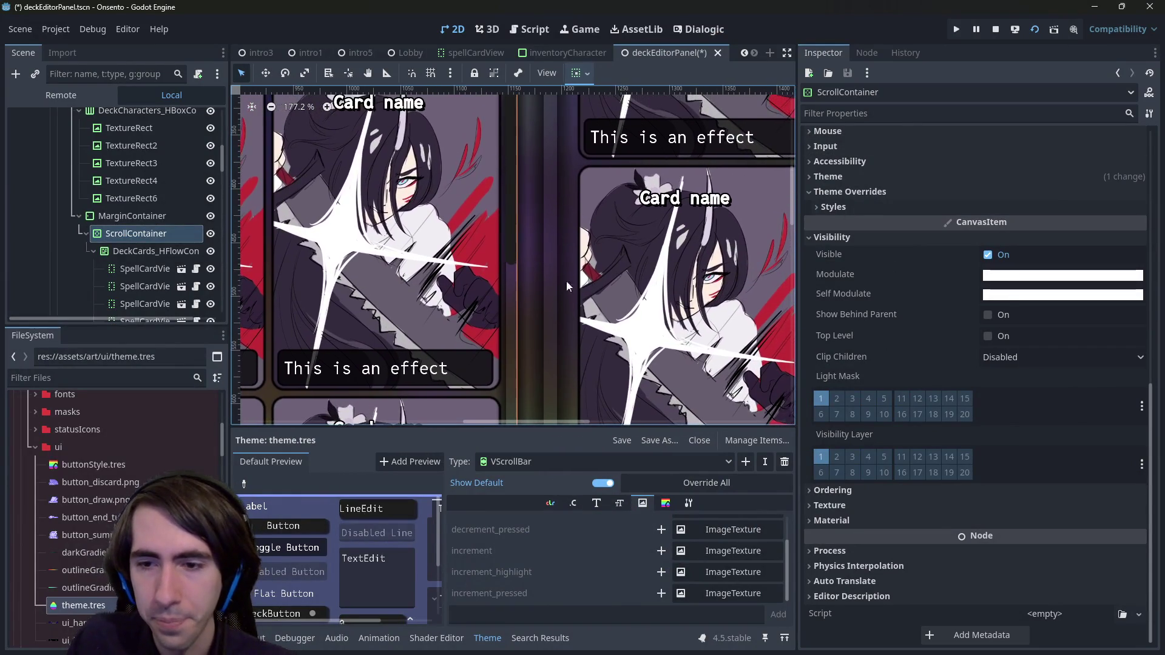
{"action": "left_click", "coordinate": [861, 494]}
{"action": "left_click", "coordinate": [861, 494]}
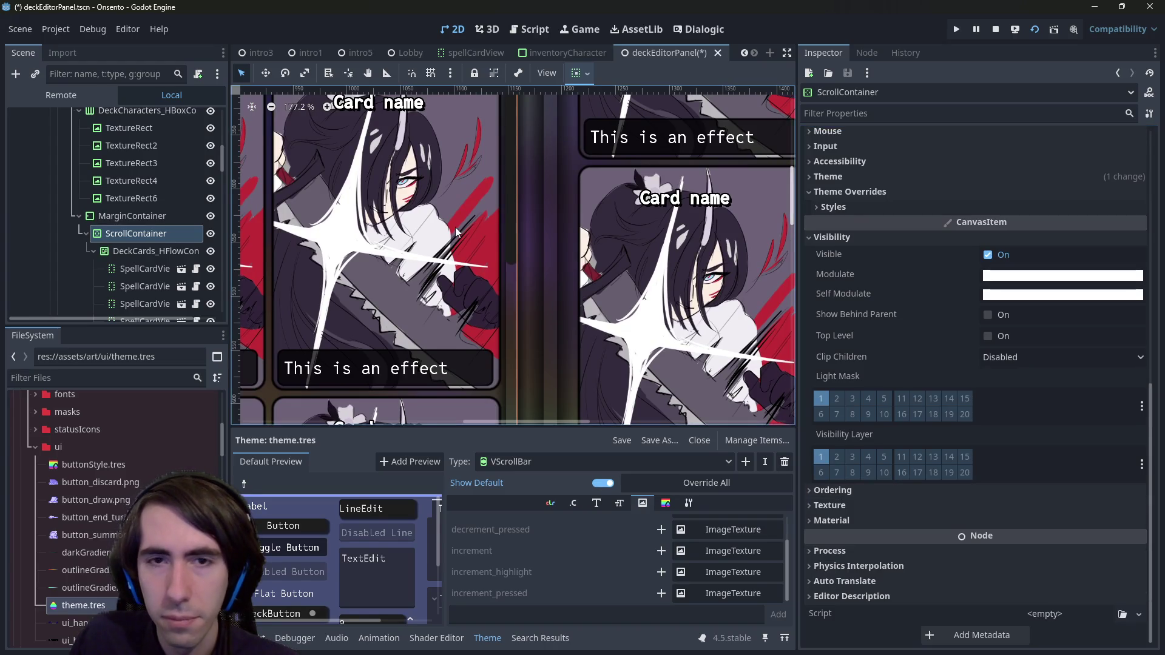
{"action": "scroll", "coordinate": [456, 232], "scroll_direction": "up", "scroll_amount": 2}
{"action": "scroll", "coordinate": [456, 233], "scroll_direction": "left", "scroll_amount": 1}
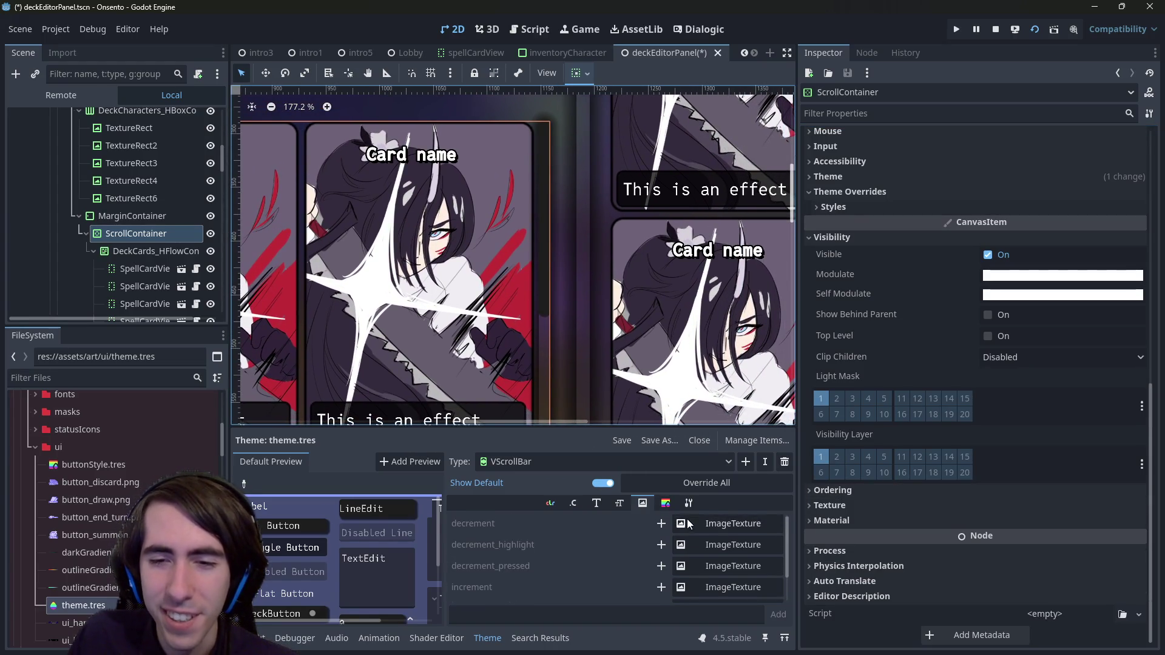
Step: Check VScrollBar's type variation and base type, then return to its icon items
{"action": "left_click", "coordinate": [666, 503]}
{"action": "left_click", "coordinate": [689, 503]}
{"action": "left_click", "coordinate": [666, 504]}
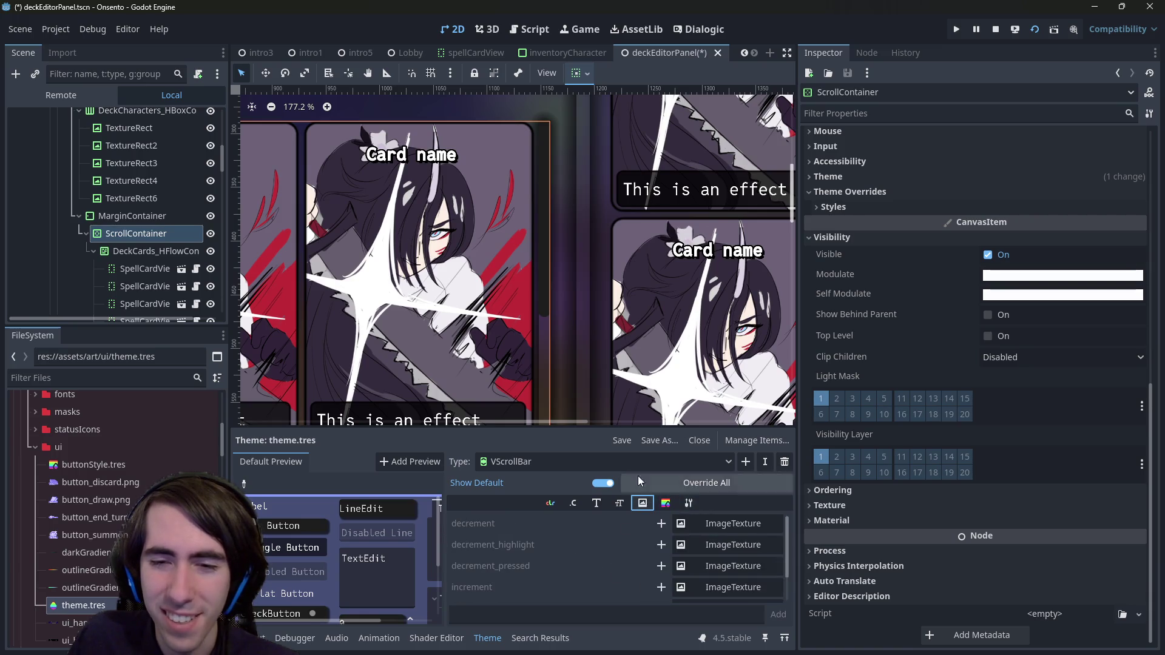
{"action": "left_click", "coordinate": [642, 463]}
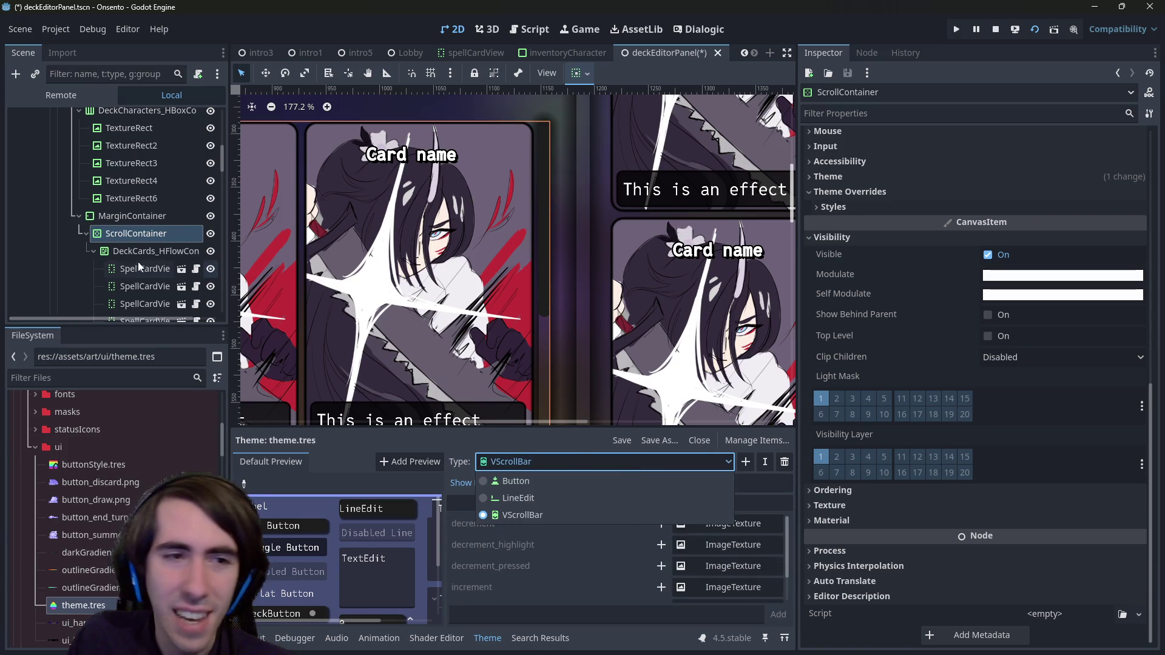
{"action": "left_click", "coordinate": [126, 229]}
Step: Reselect the ScrollContainer via the MarginContainer and collapse its Visibility section
{"action": "left_click", "coordinate": [132, 216]}
{"action": "left_click", "coordinate": [136, 233]}
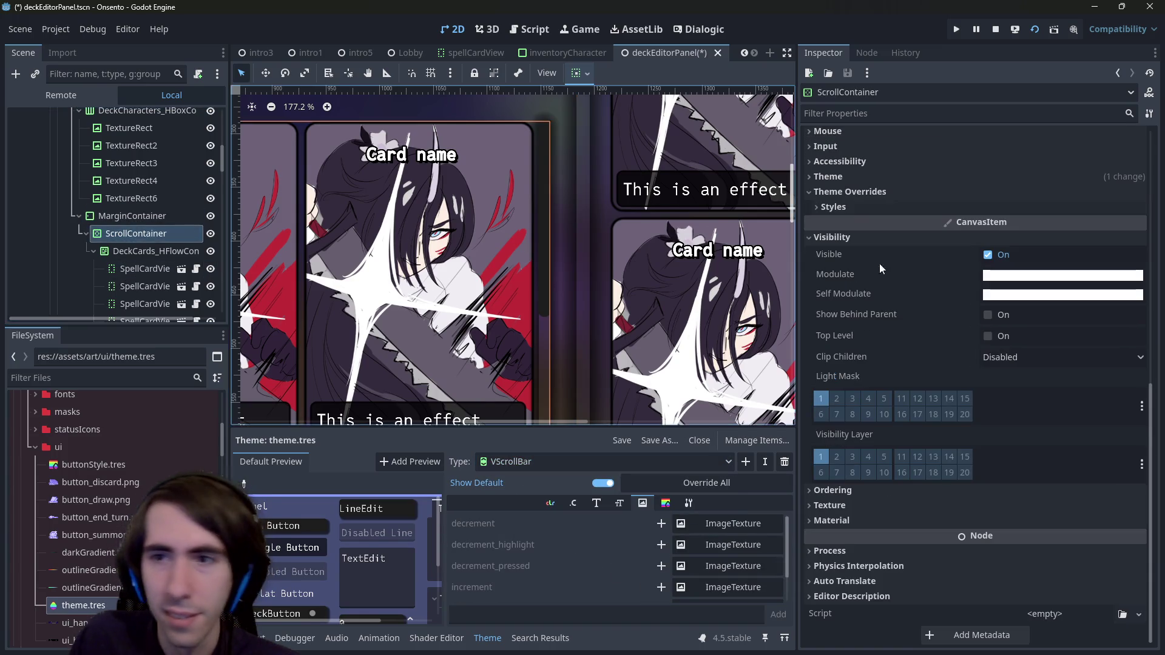
{"action": "left_click", "coordinate": [883, 234]}
{"action": "scroll", "coordinate": [905, 421], "scroll_direction": "up", "scroll_amount": 5}
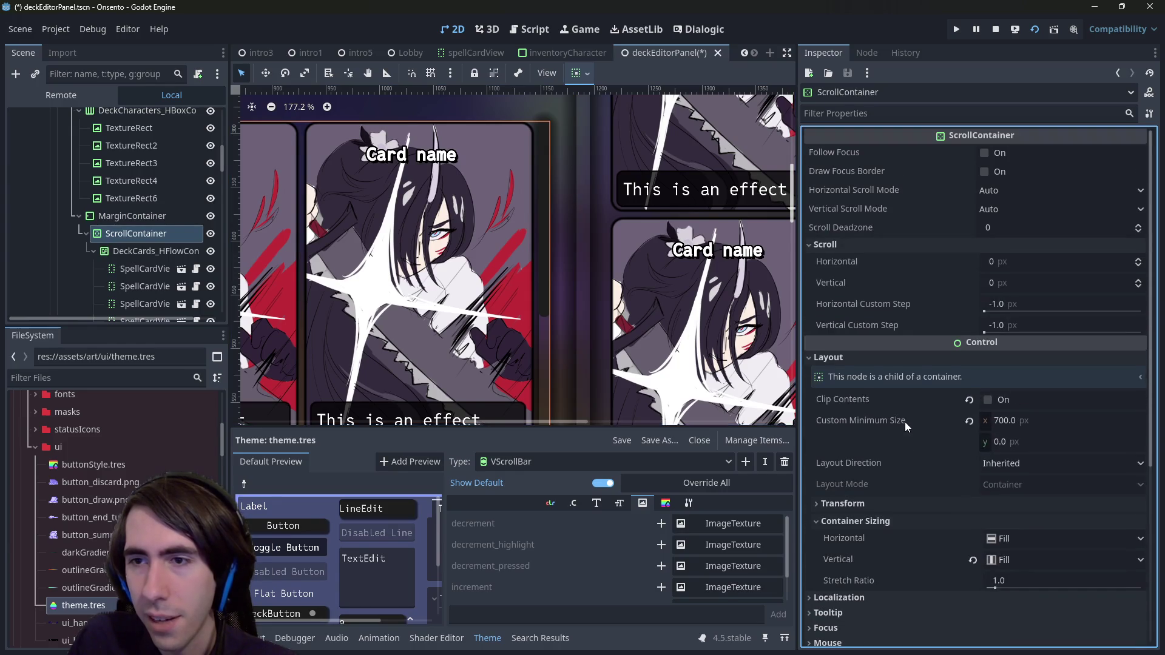
Step: Try custom horizontal and vertical scroll steps, then revert both to -1.0
{"action": "left_click", "coordinate": [998, 309]}
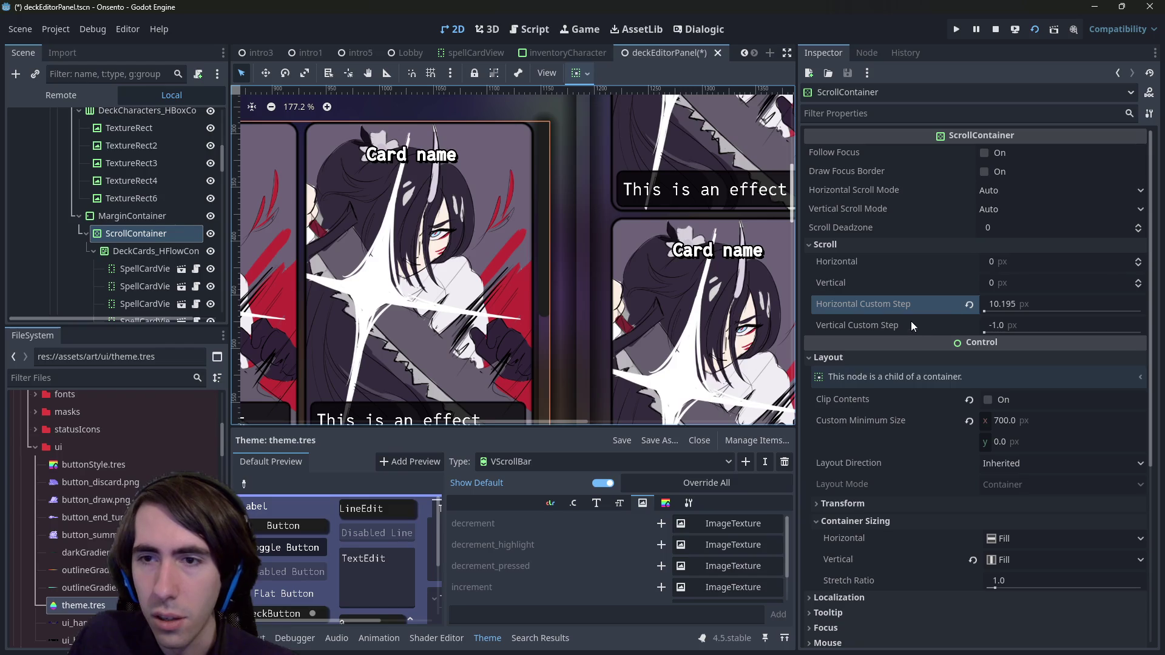
{"action": "left_click_drag", "start_coordinate": [1001, 337], "coordinate": [1016, 338]}
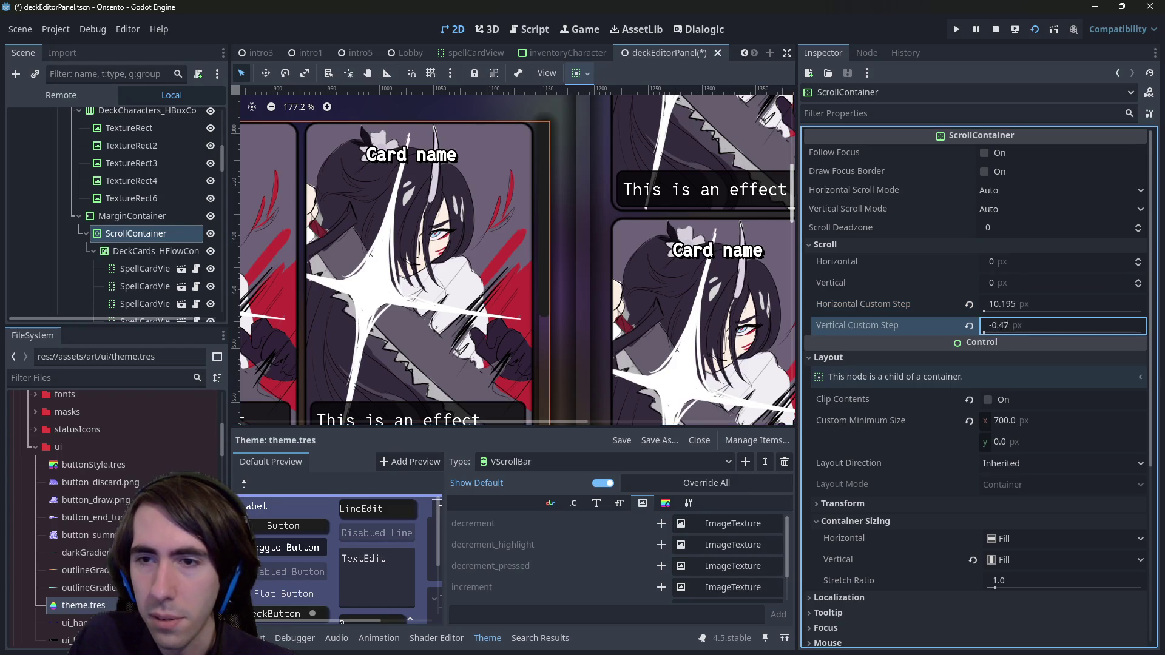
{"action": "left_click", "coordinate": [970, 326]}
{"action": "left_click", "coordinate": [969, 306]}
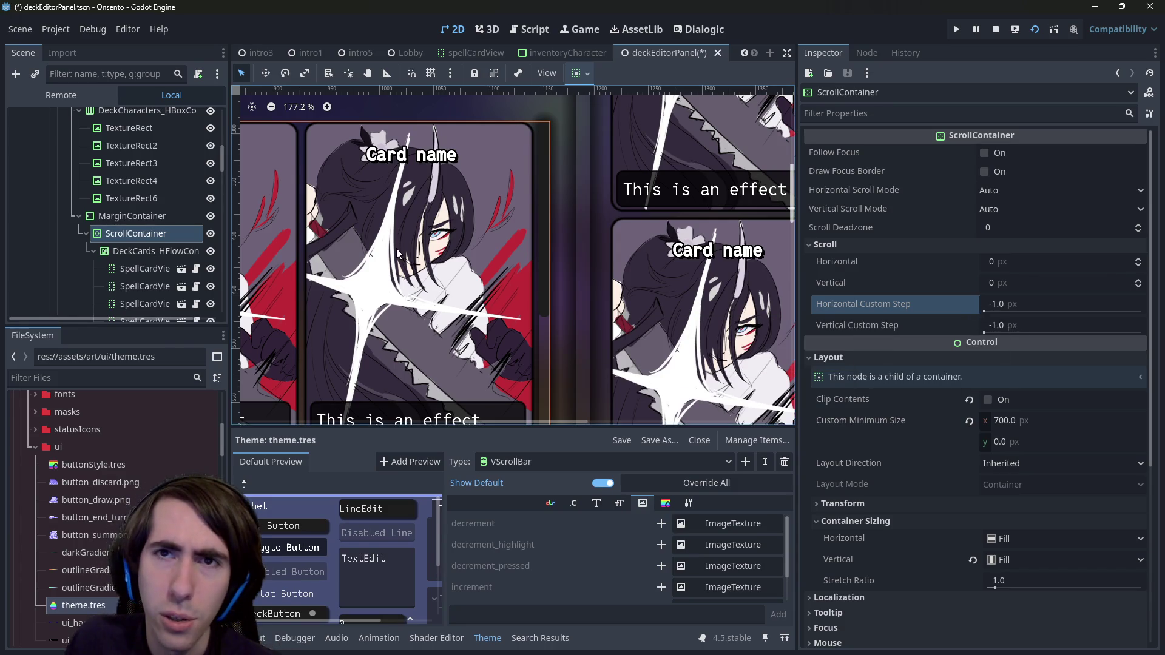
{"action": "scroll", "coordinate": [326, 322], "scroll_direction": "down", "scroll_amount": 3}
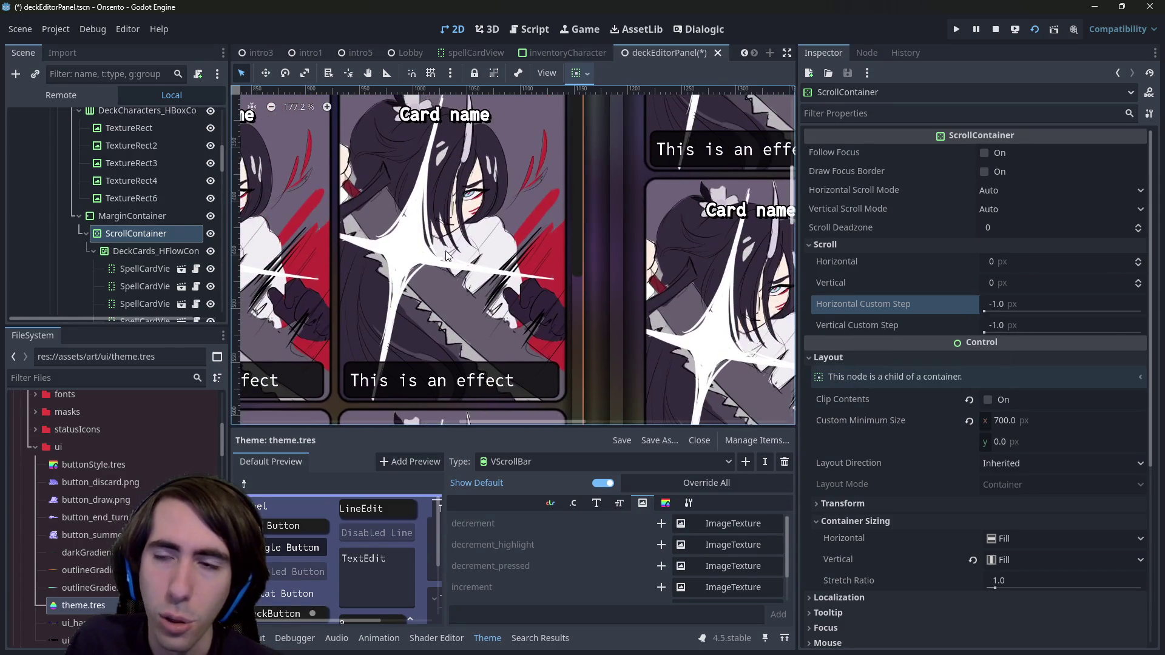
{"action": "scroll", "coordinate": [326, 321], "scroll_direction": "up", "scroll_amount": 3}
Step: Set the vertical scroll to 145 px, keeping horizontal scroll mode on Auto
{"action": "mouse_move", "coordinate": [1009, 283]}
{"action": "left_mouse_down"}
{"action": "mouse_move", "coordinate": [1086, 283]}
{"action": "mouse_move", "coordinate": [1009, 282]}
{"action": "mouse_move", "coordinate": [1043, 283]}
{"action": "mouse_move", "coordinate": [1005, 233]}
{"action": "left_mouse_up"}
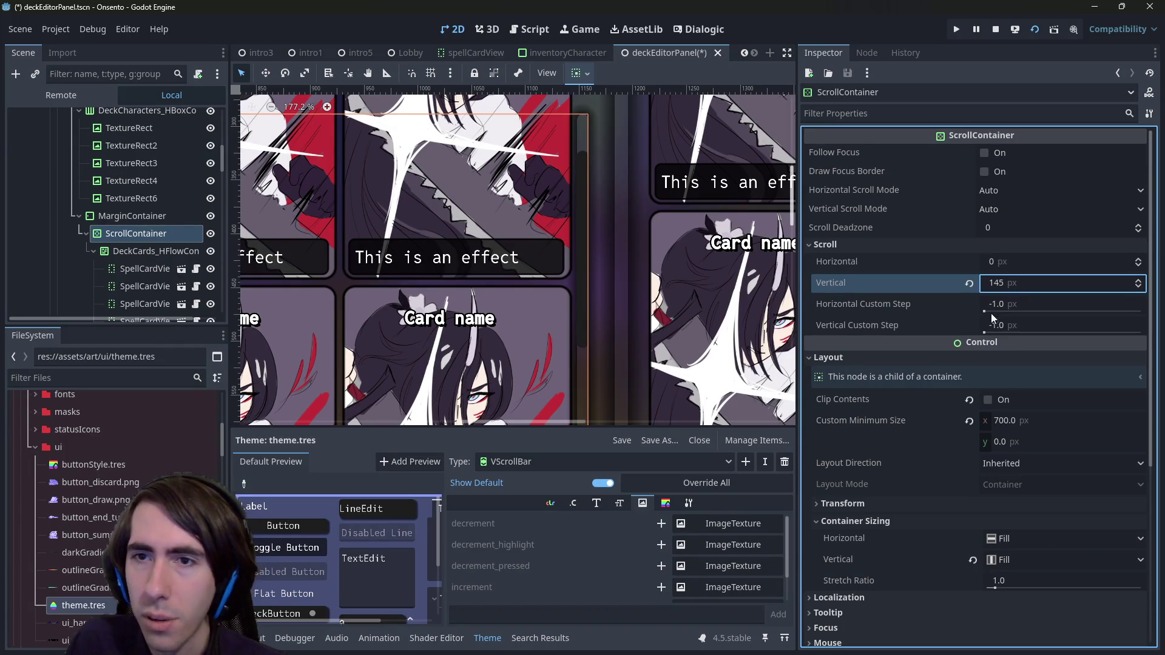
{"action": "left_click", "coordinate": [994, 192]}
{"action": "left_click", "coordinate": [1008, 200]}
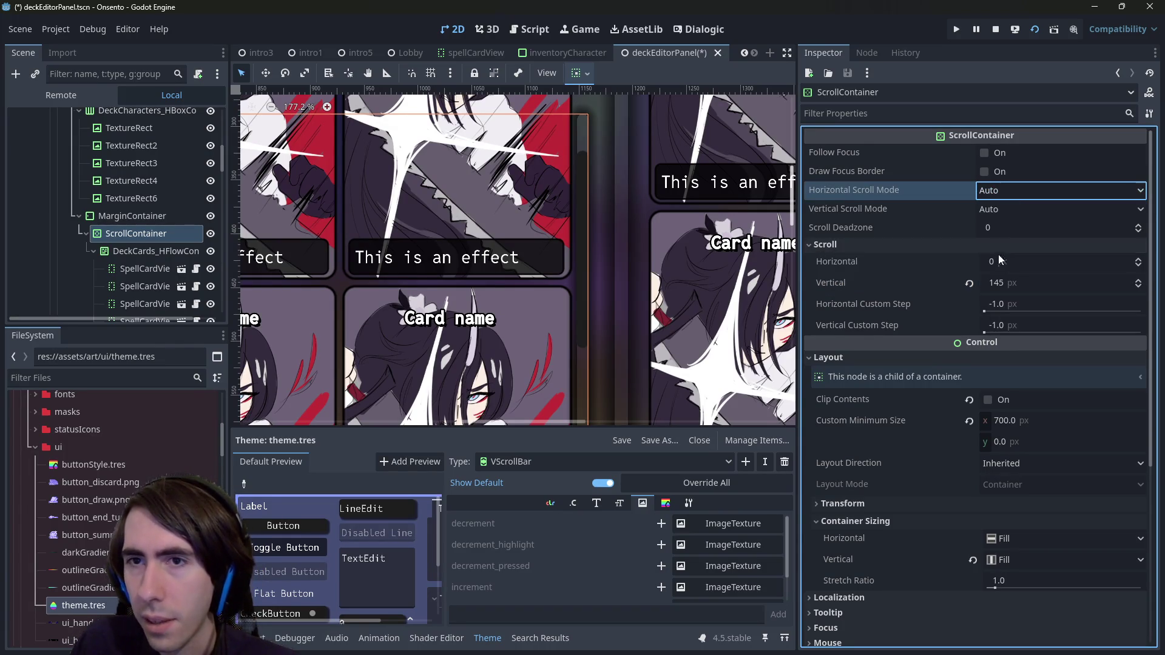
{"action": "scroll", "coordinate": [995, 285], "scroll_direction": "down", "scroll_amount": 5}
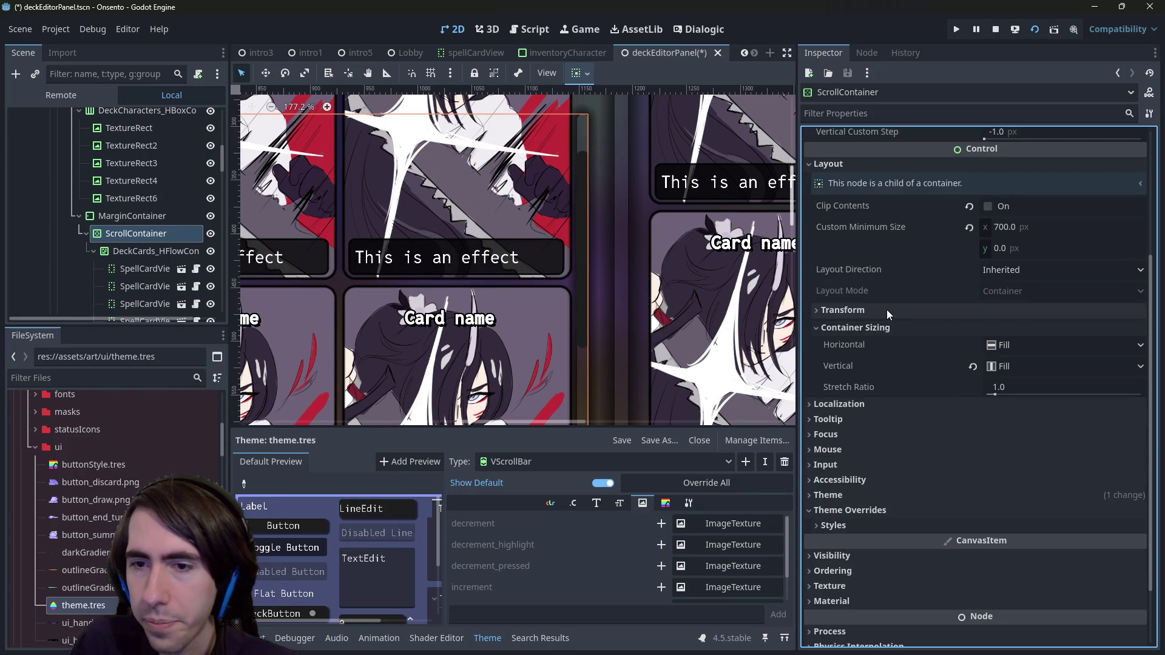
{"action": "scroll", "coordinate": [886, 309], "scroll_direction": "up", "scroll_amount": 4}
Step: Collapse the Layout sections and expand Theme to show theme.tres
{"action": "left_click", "coordinate": [883, 291]}
{"action": "left_click", "coordinate": [882, 308]}
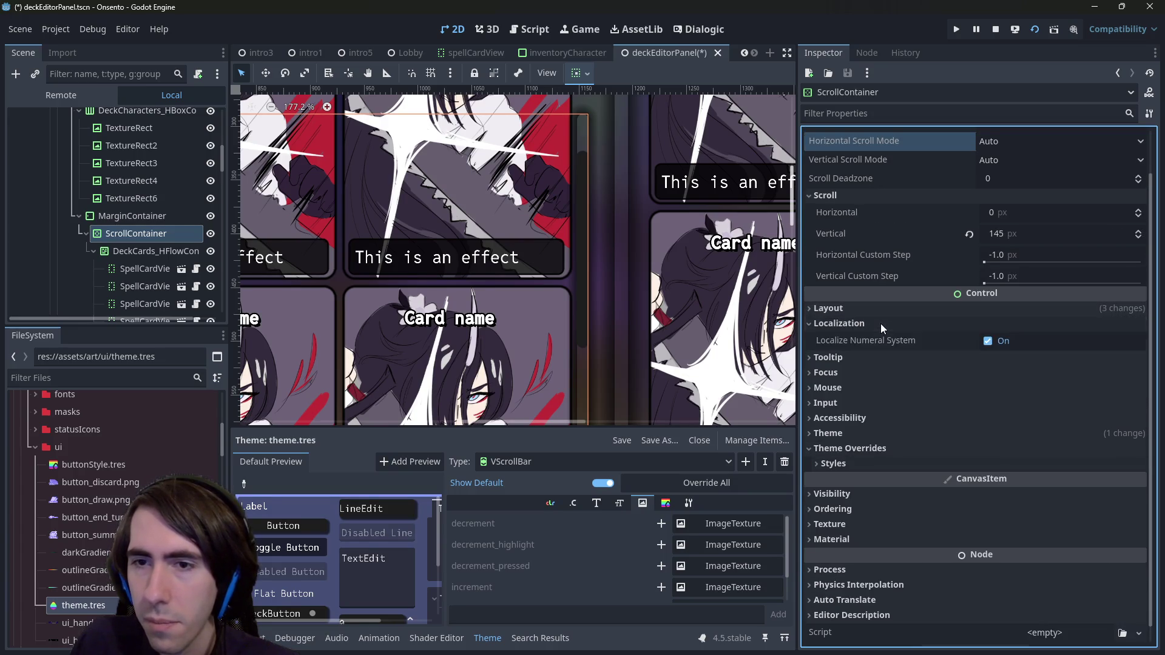
{"action": "left_click", "coordinate": [895, 454]}
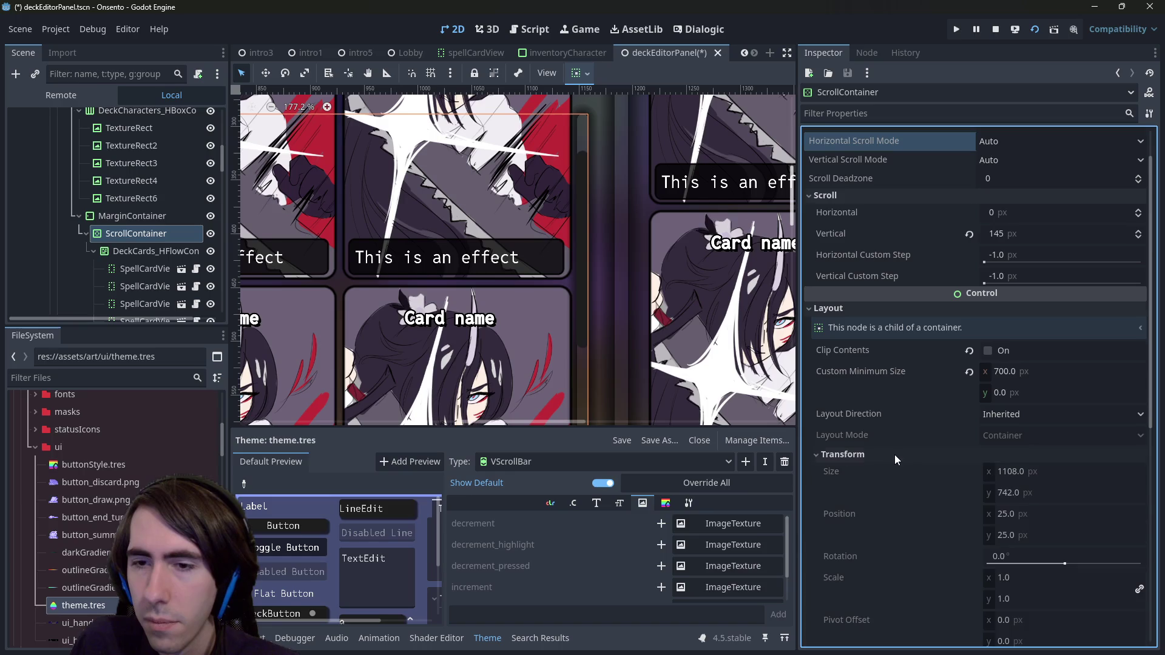
{"action": "left_click", "coordinate": [895, 453]}
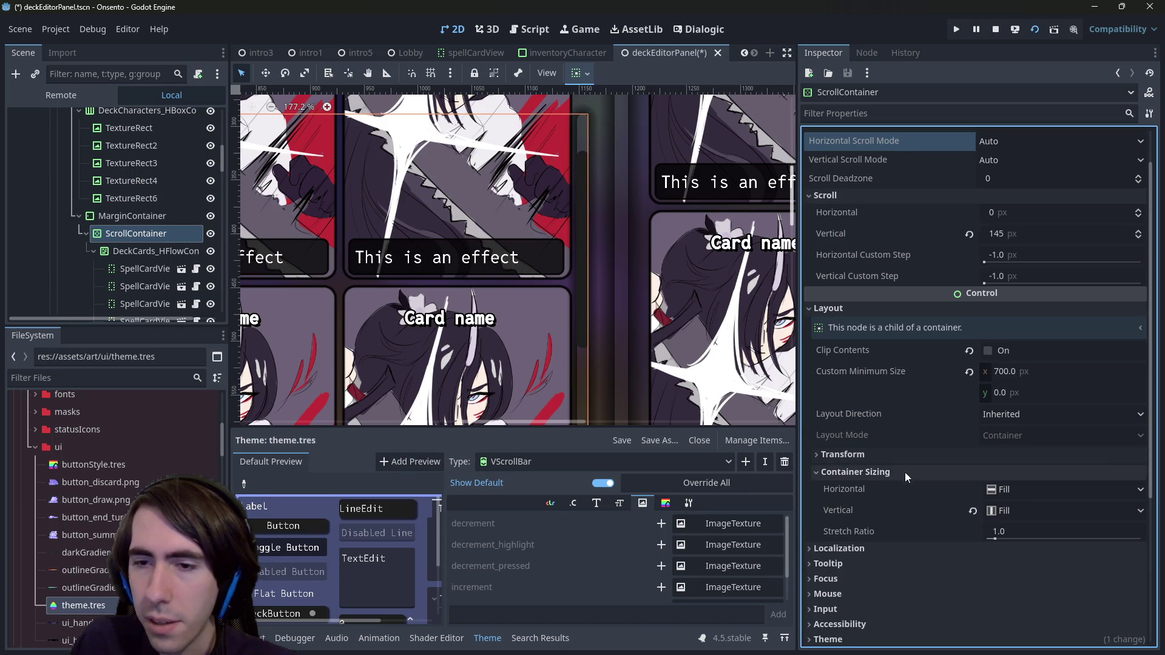
{"action": "left_click", "coordinate": [906, 473]}
{"action": "left_click", "coordinate": [861, 309]}
{"action": "left_click", "coordinate": [861, 415]}
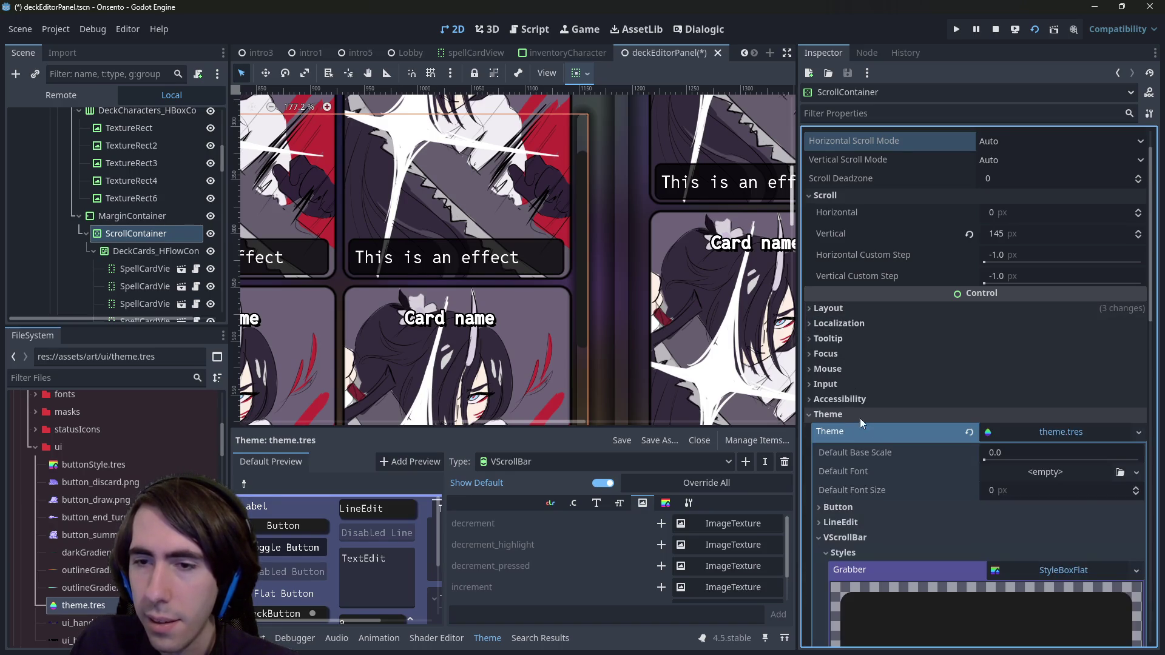
{"action": "scroll", "coordinate": [861, 423], "scroll_direction": "down", "scroll_amount": 3}
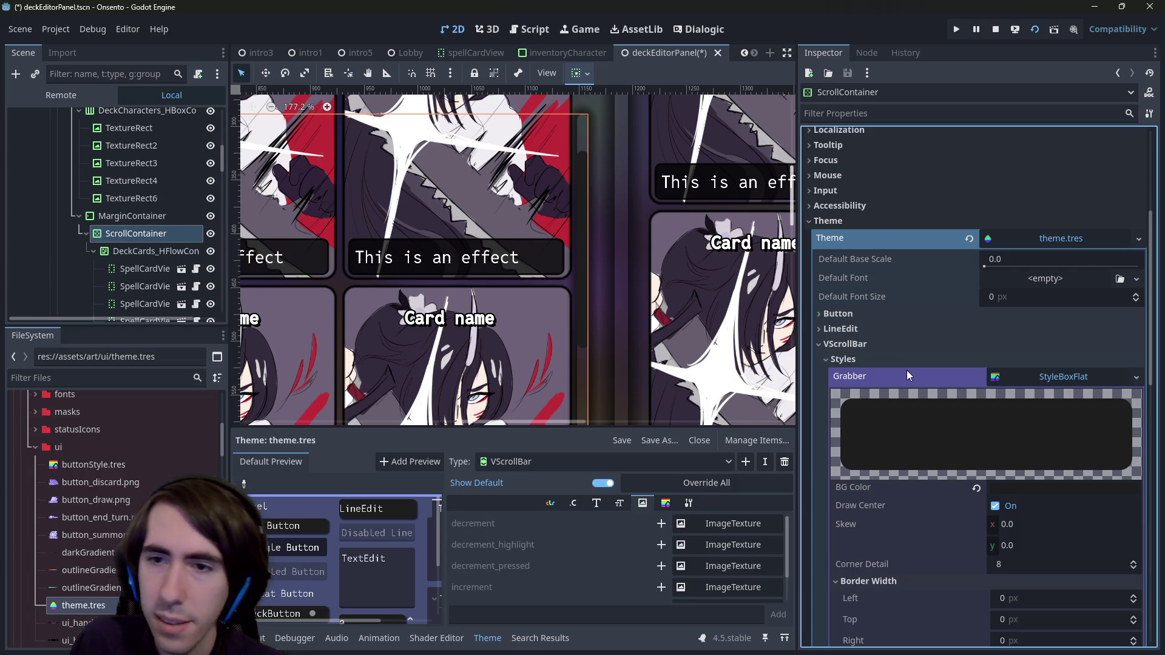
Step: Browse the Theme editor's types, collapsing the VScrollBar styles and the LineEdit entries
{"action": "scroll", "coordinate": [905, 377], "scroll_direction": "down", "scroll_amount": 1}
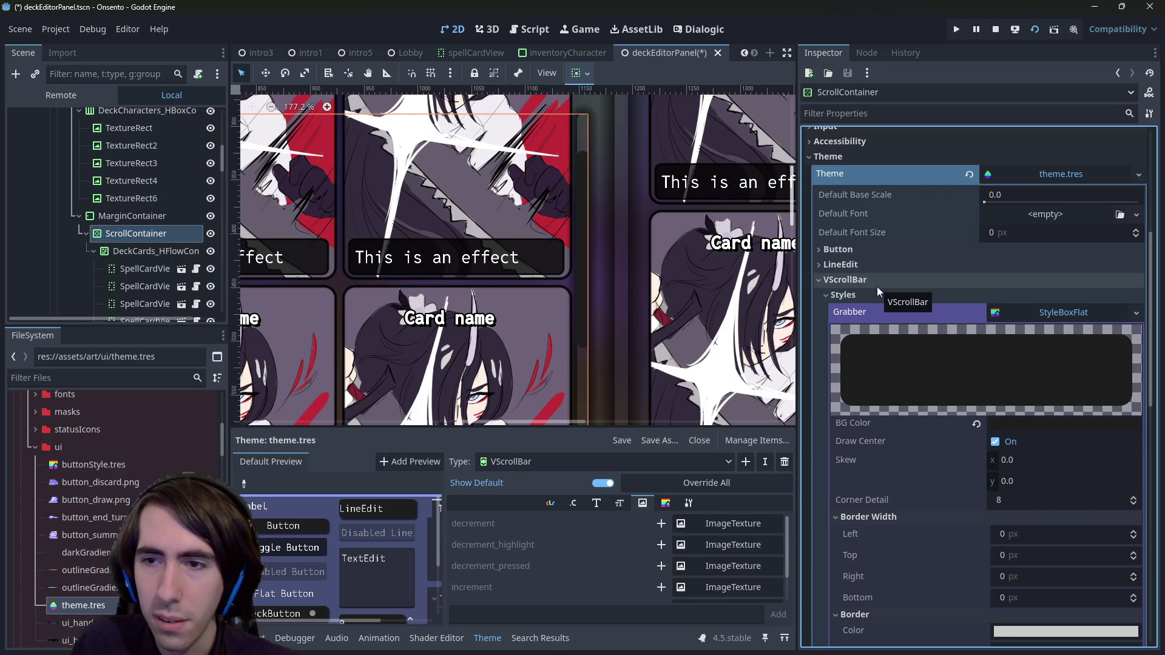
{"action": "left_click", "coordinate": [601, 462]}
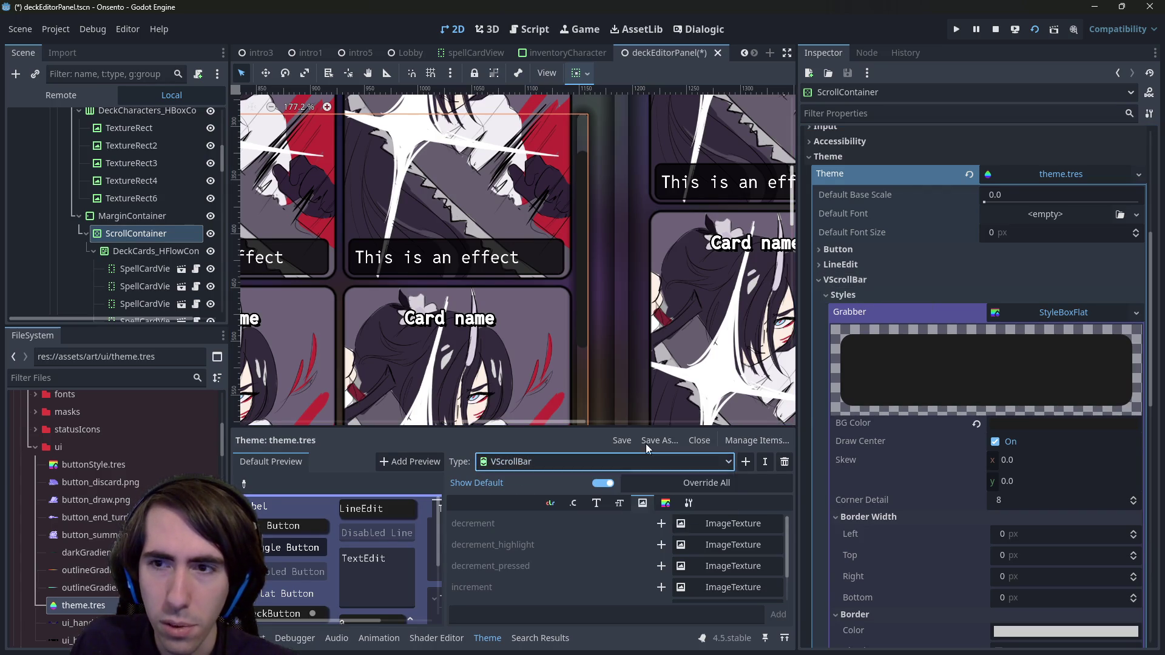
{"action": "scroll", "coordinate": [988, 320], "scroll_direction": "up", "scroll_amount": 1}
{"action": "left_click", "coordinate": [879, 342]}
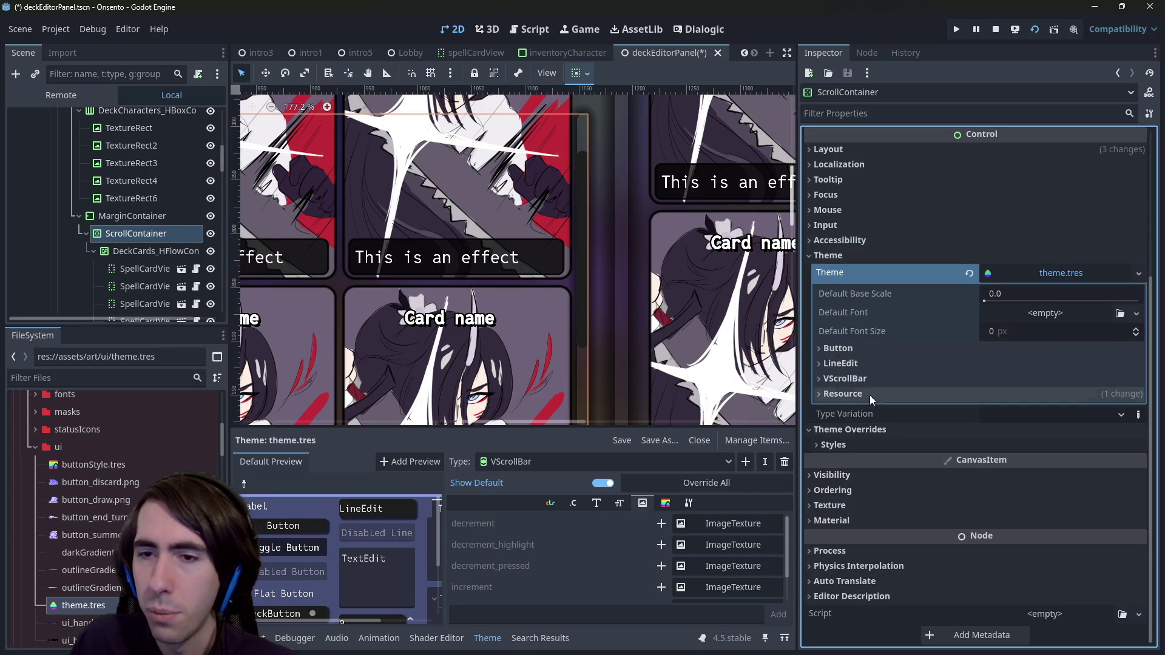
{"action": "left_click", "coordinate": [861, 366]}
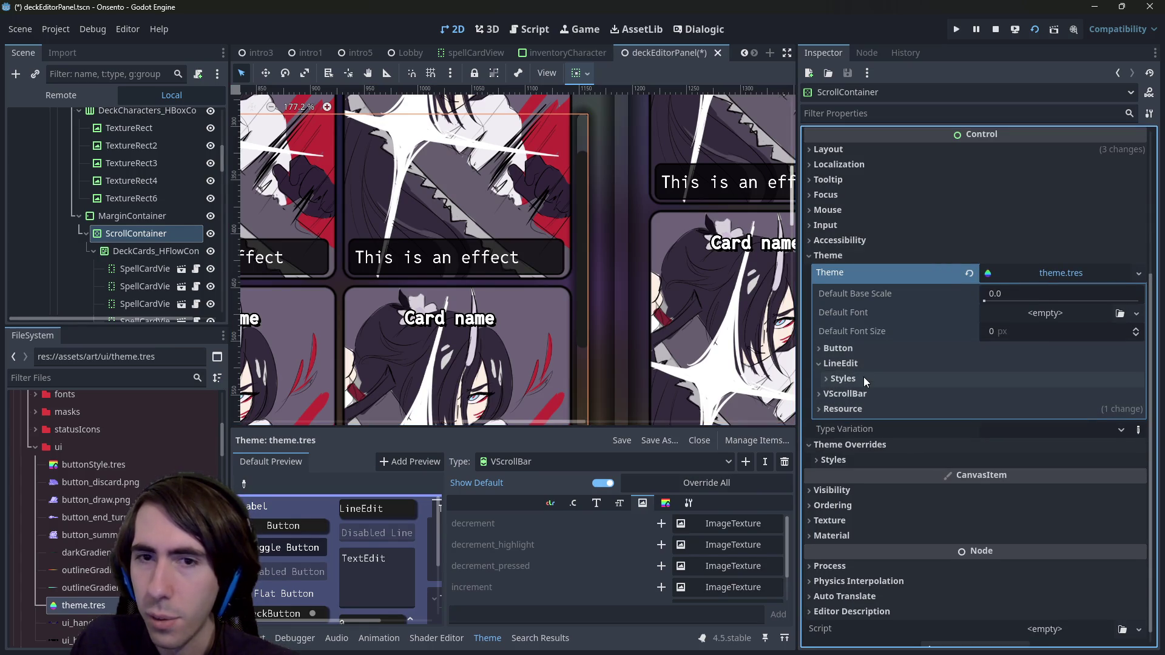
{"action": "left_click", "coordinate": [864, 377]}
{"action": "left_click", "coordinate": [864, 377]}
{"action": "left_click", "coordinate": [863, 362]}
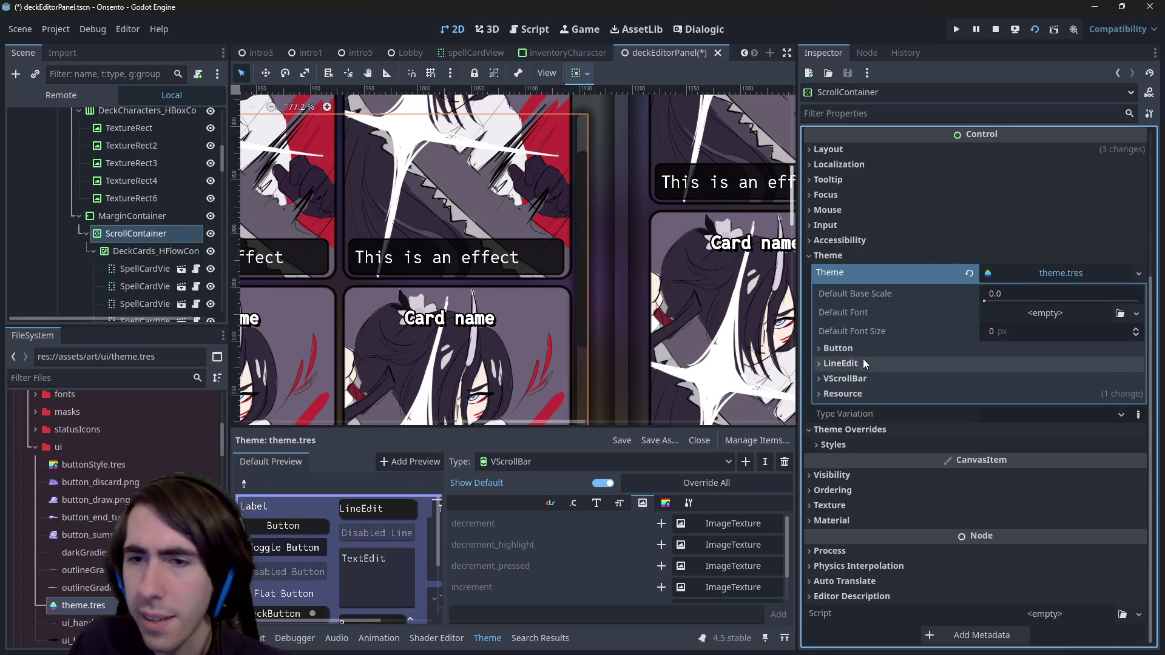
Step: Collapse theme.tres and expand the ScrollContainer's Panel and Focus style overrides
{"action": "left_click", "coordinate": [1050, 272]}
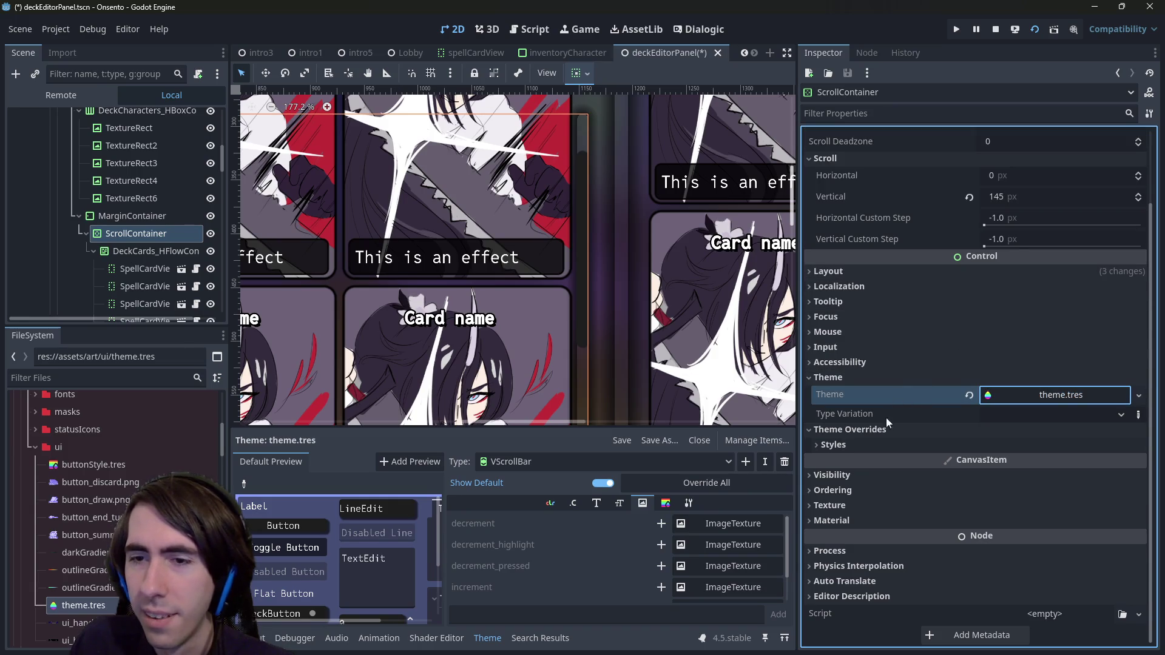
{"action": "left_click", "coordinate": [876, 446]}
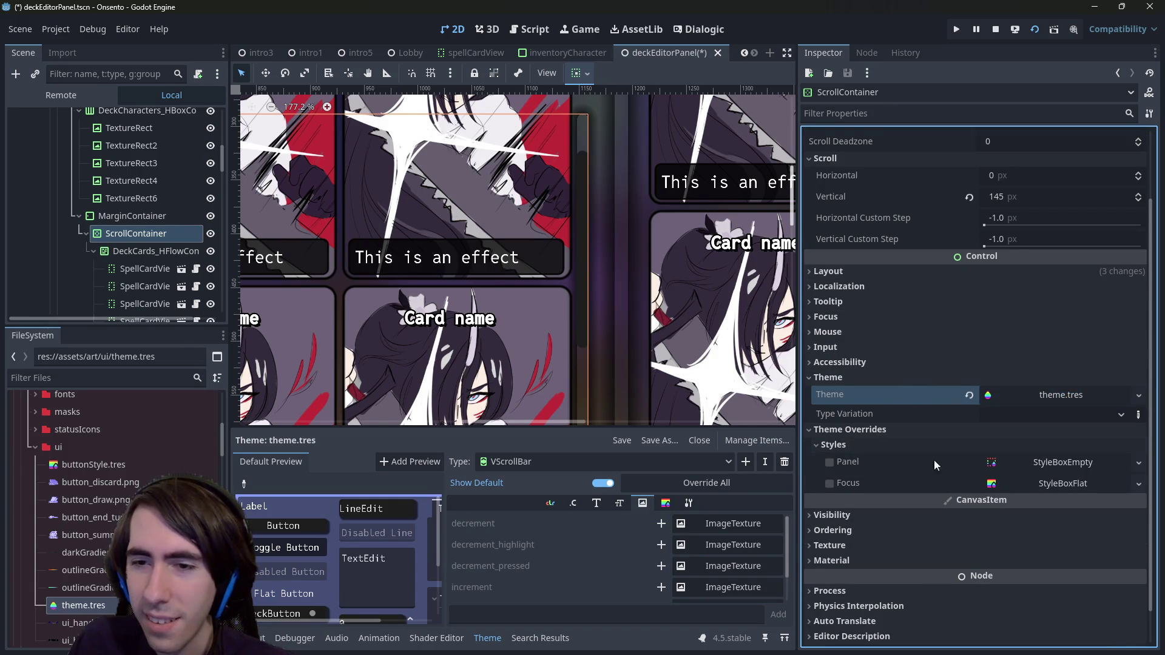
{"action": "scroll", "coordinate": [901, 485], "scroll_direction": "down", "scroll_amount": 2}
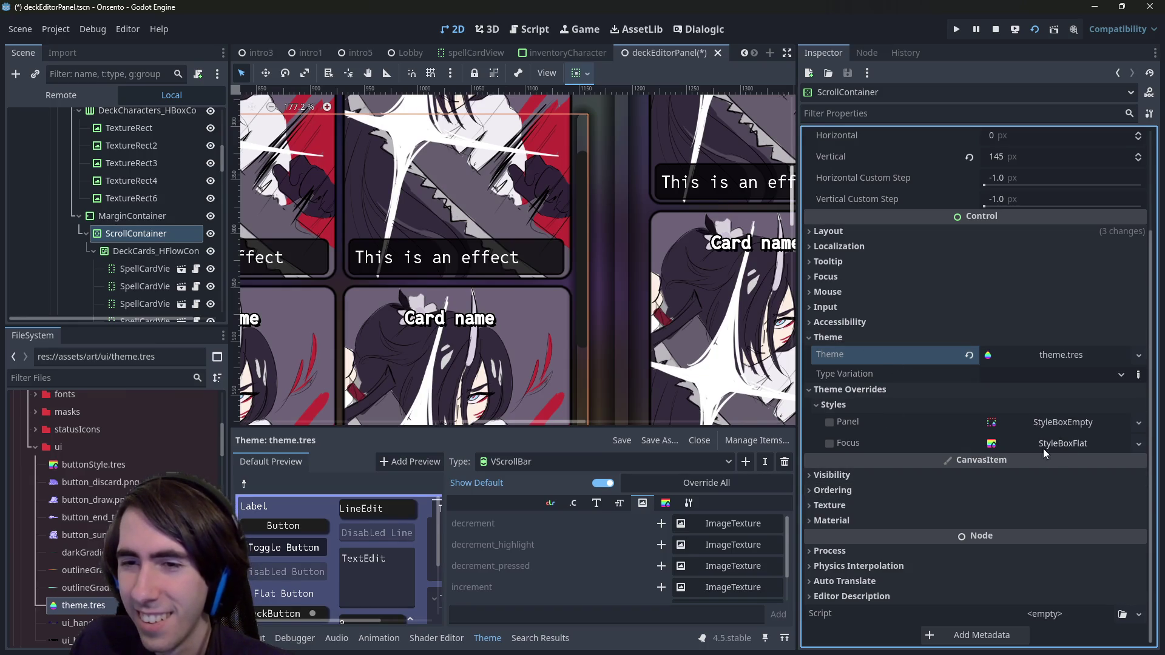
{"action": "left_click", "coordinate": [828, 444]}
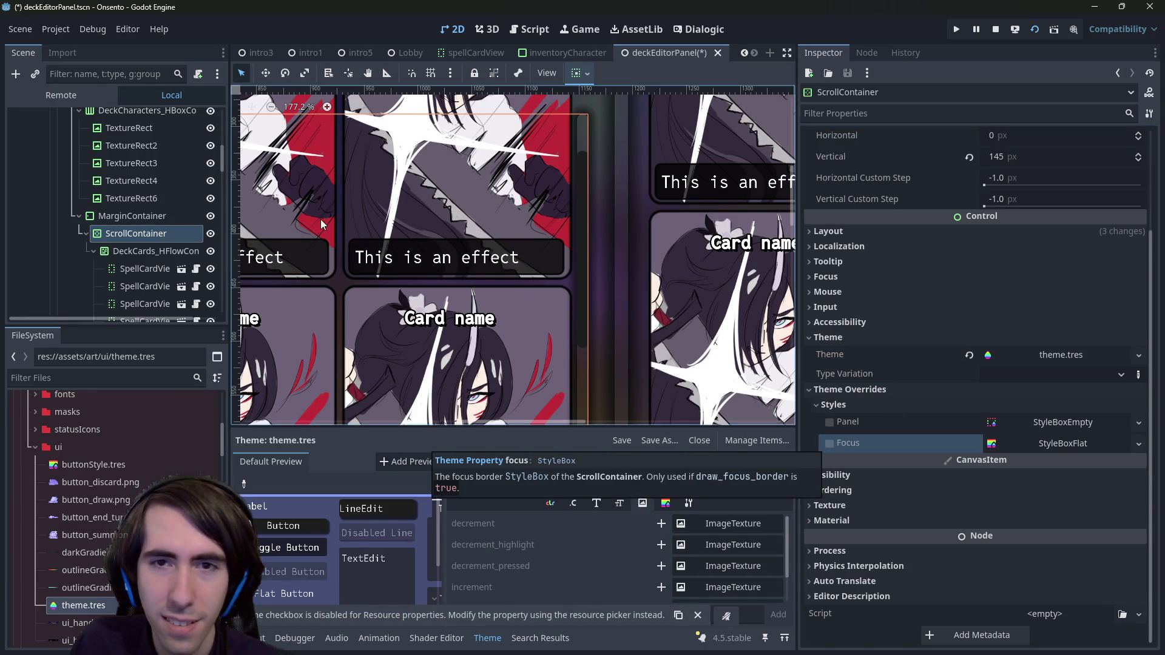
Step: Reopen the Theme editor's type list, keeping VScrollBar as the edited type
{"action": "mouse_move", "coordinate": [635, 299]}
{"action": "left_mouse_down"}
{"action": "mouse_move", "coordinate": [605, 294]}
{"action": "mouse_move", "coordinate": [624, 320]}
{"action": "left_mouse_up"}
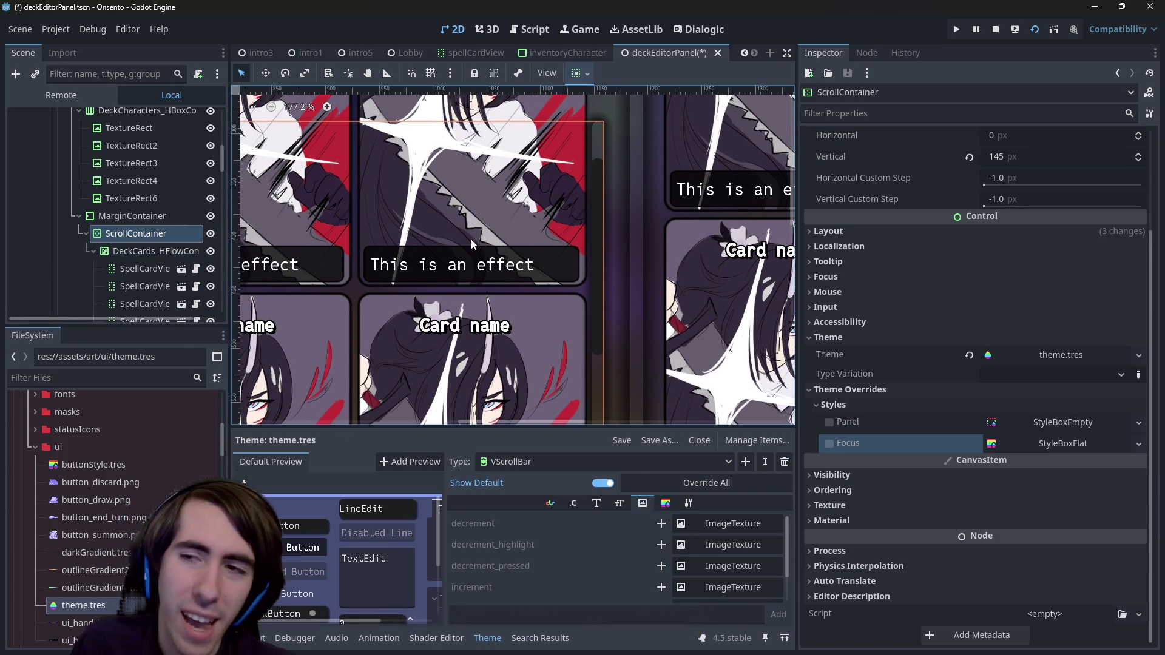
{"action": "left_click", "coordinate": [631, 464]}
{"action": "left_click", "coordinate": [633, 462]}
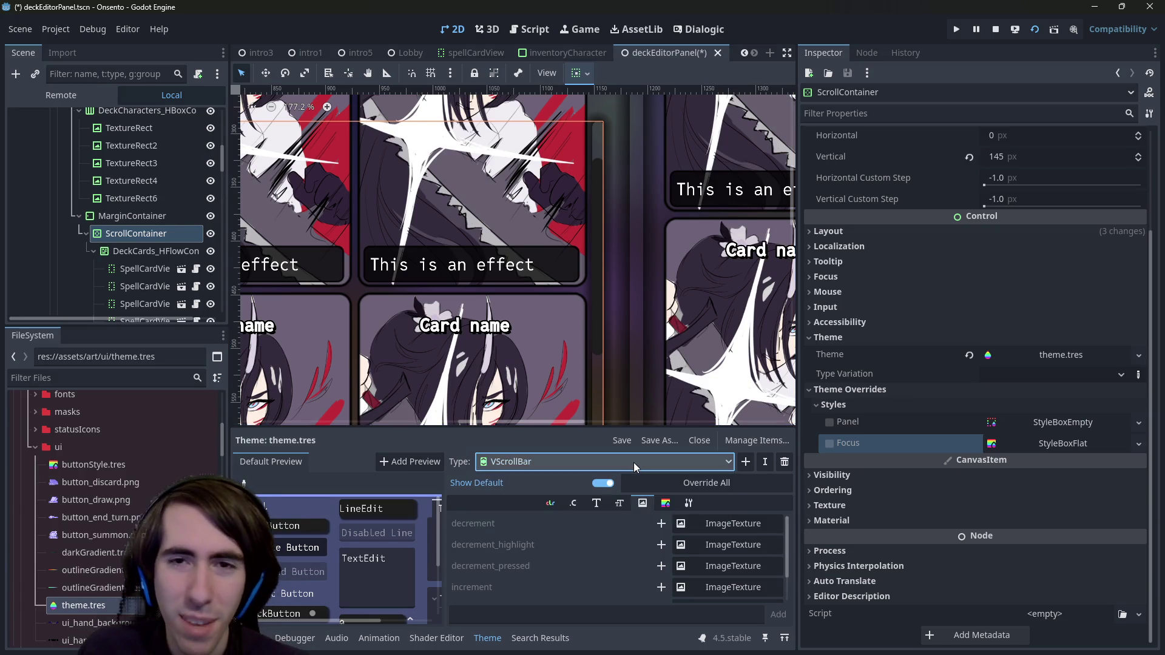
{"action": "scroll", "coordinate": [664, 535], "scroll_direction": "down", "scroll_amount": 1}
Step: Show the VScrollBar's StyleBox entries in the Theme editor, then switch to the browser results
{"action": "scroll", "coordinate": [664, 535], "scroll_direction": "down", "scroll_amount": 1}
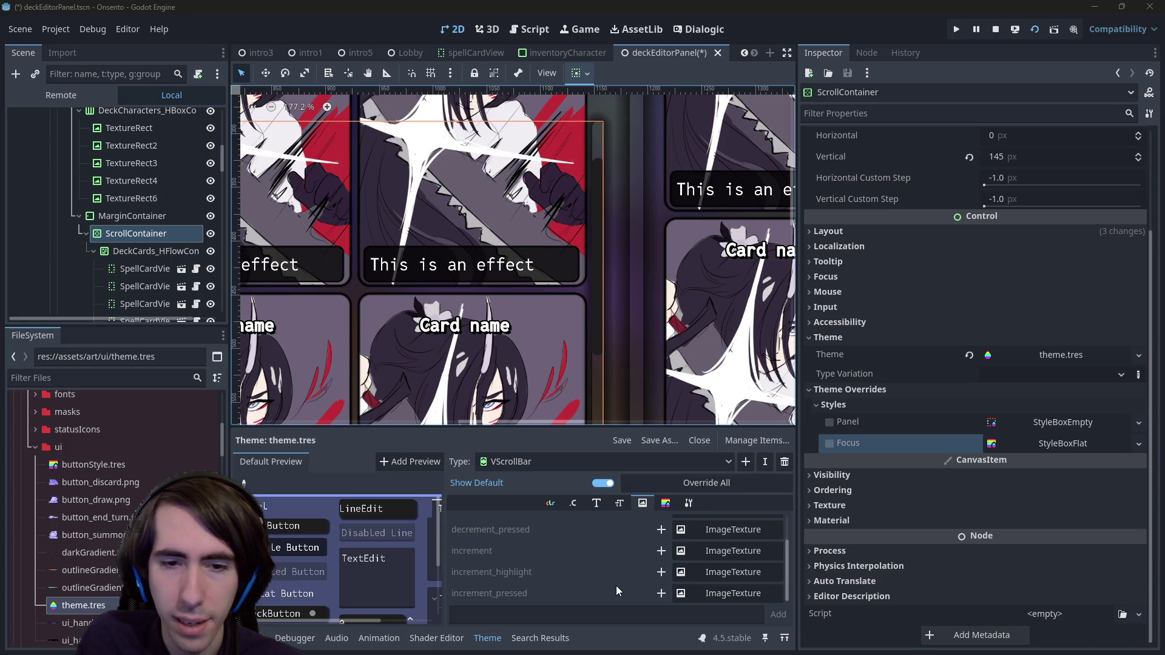
{"action": "left_click", "coordinate": [666, 503]}
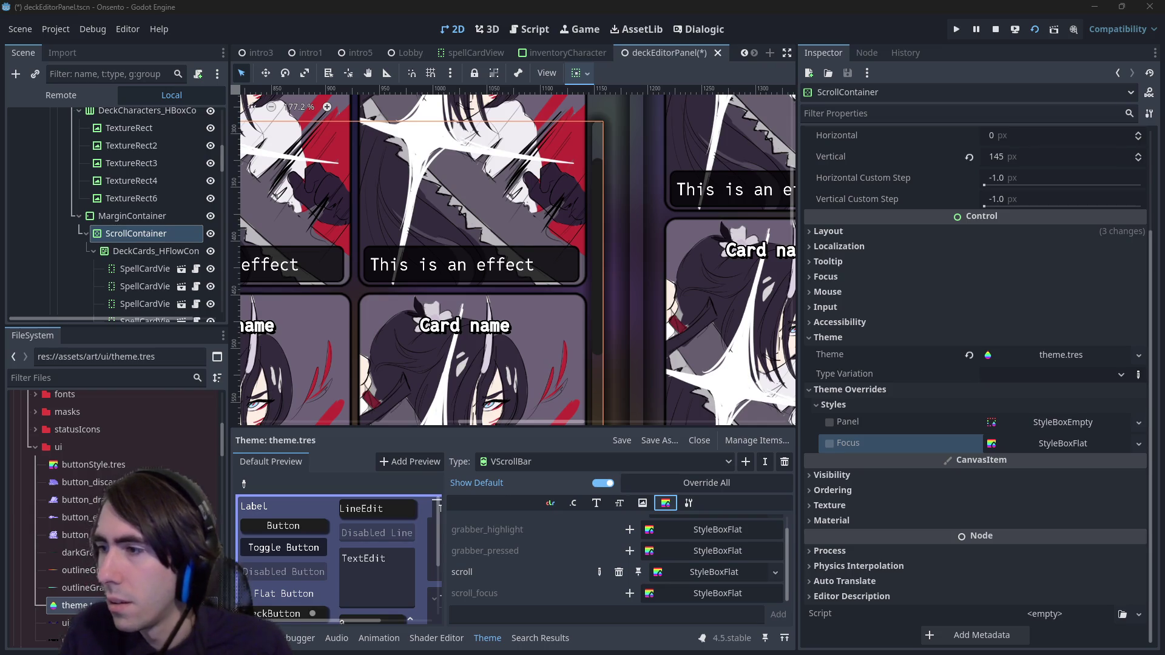
{"action": "key", "text": "alt+Tab"}
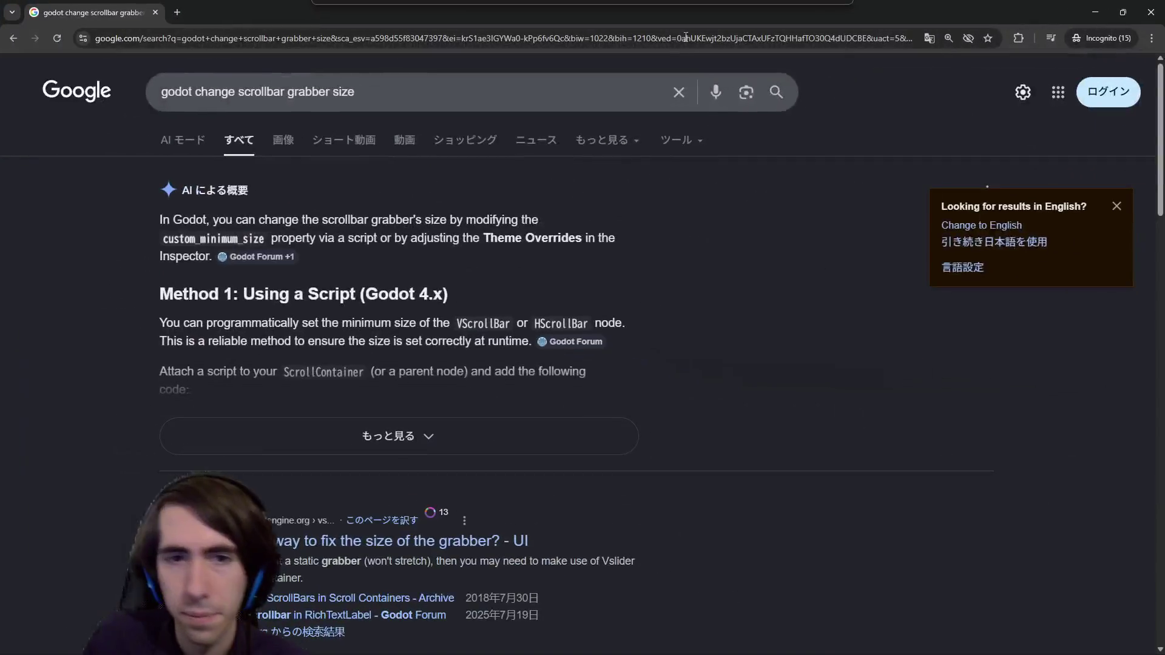
Step: Read Google's expanded AI overview on scrollbar grabber size down to Method 2, then return to Godot
{"action": "left_click", "coordinate": [285, 411]}
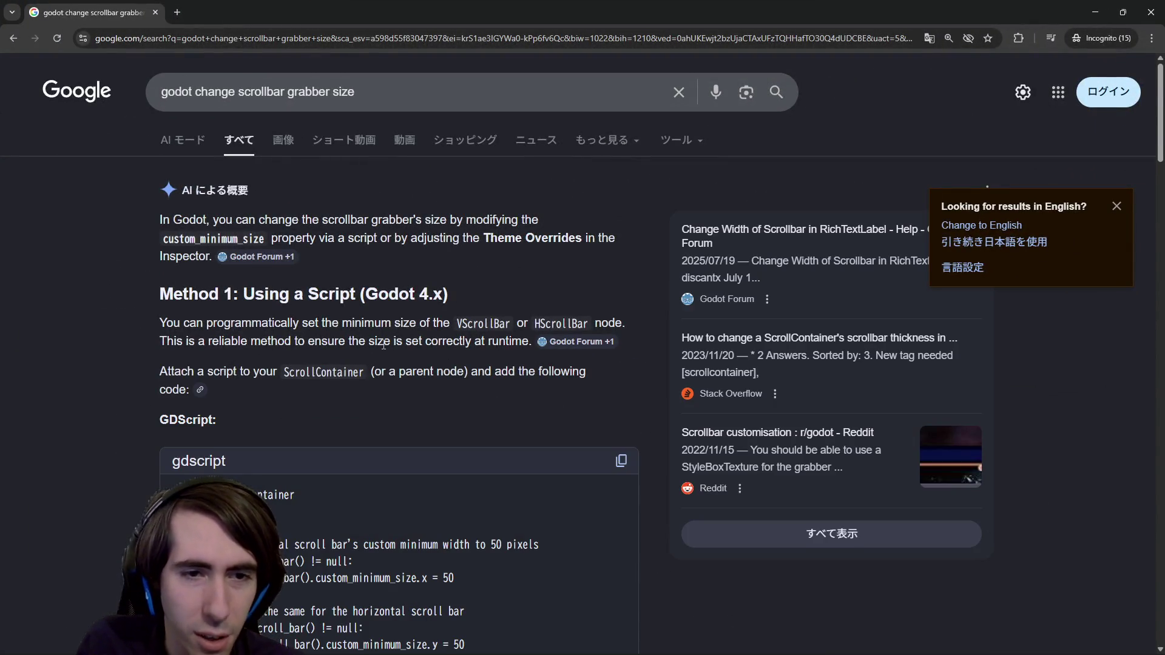
{"action": "scroll", "coordinate": [373, 370], "scroll_direction": "down", "scroll_amount": 3}
{"action": "double_click", "coordinate": [358, 397]}
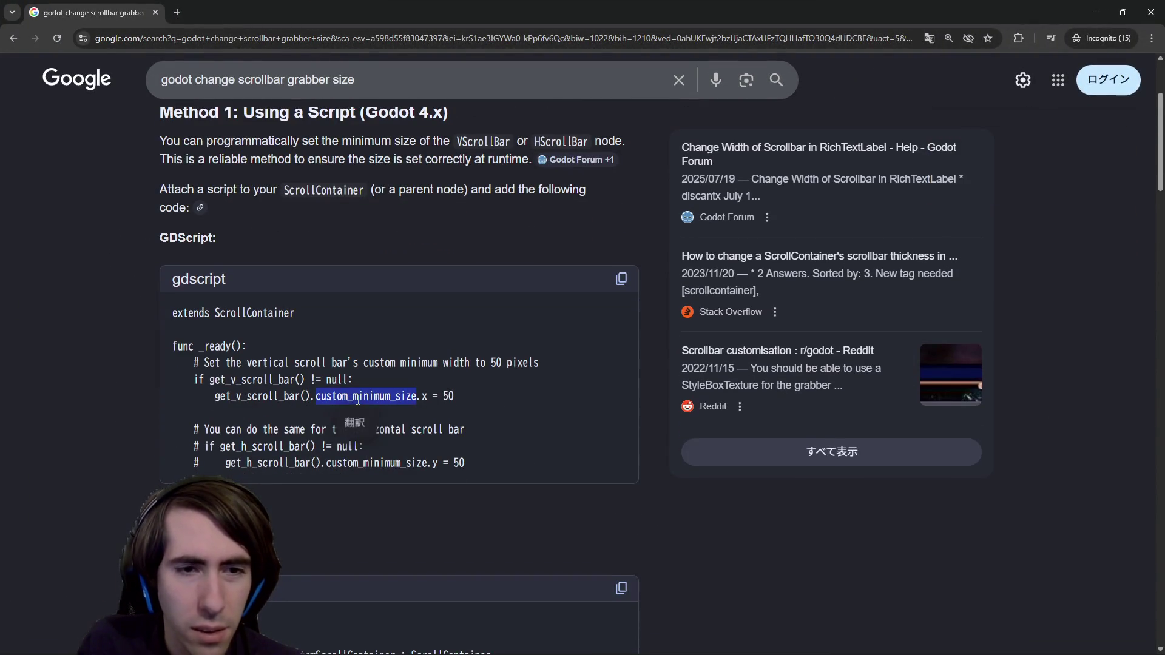
{"action": "scroll", "coordinate": [354, 406], "scroll_direction": "down", "scroll_amount": 5}
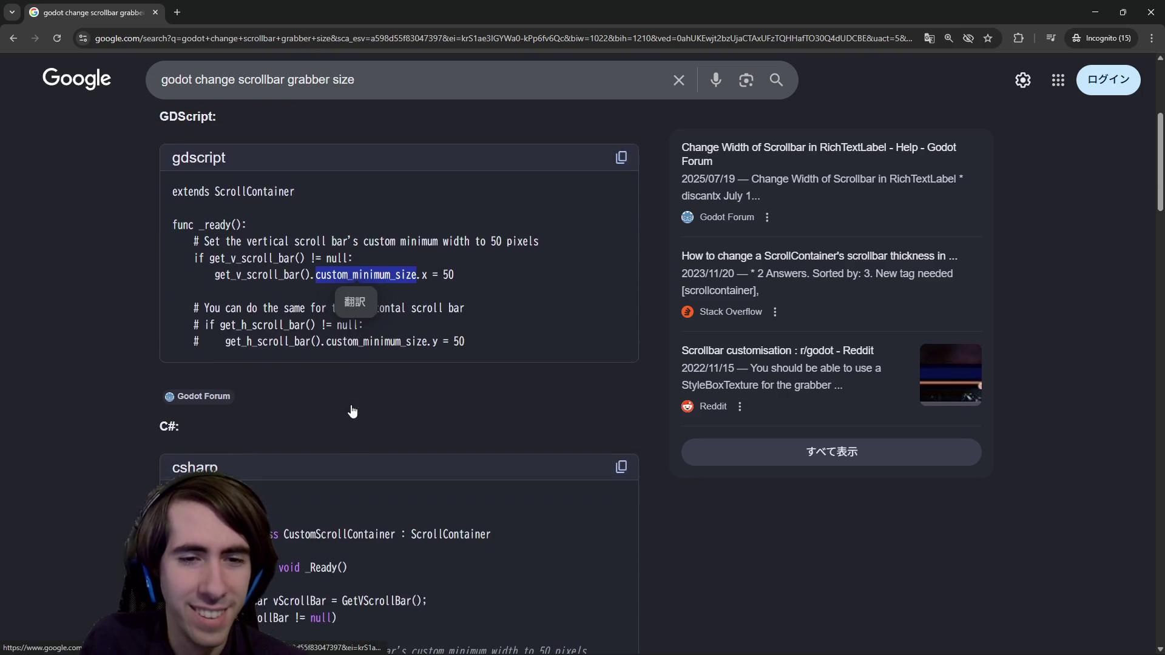
{"action": "scroll", "coordinate": [353, 410], "scroll_direction": "down", "scroll_amount": 7}
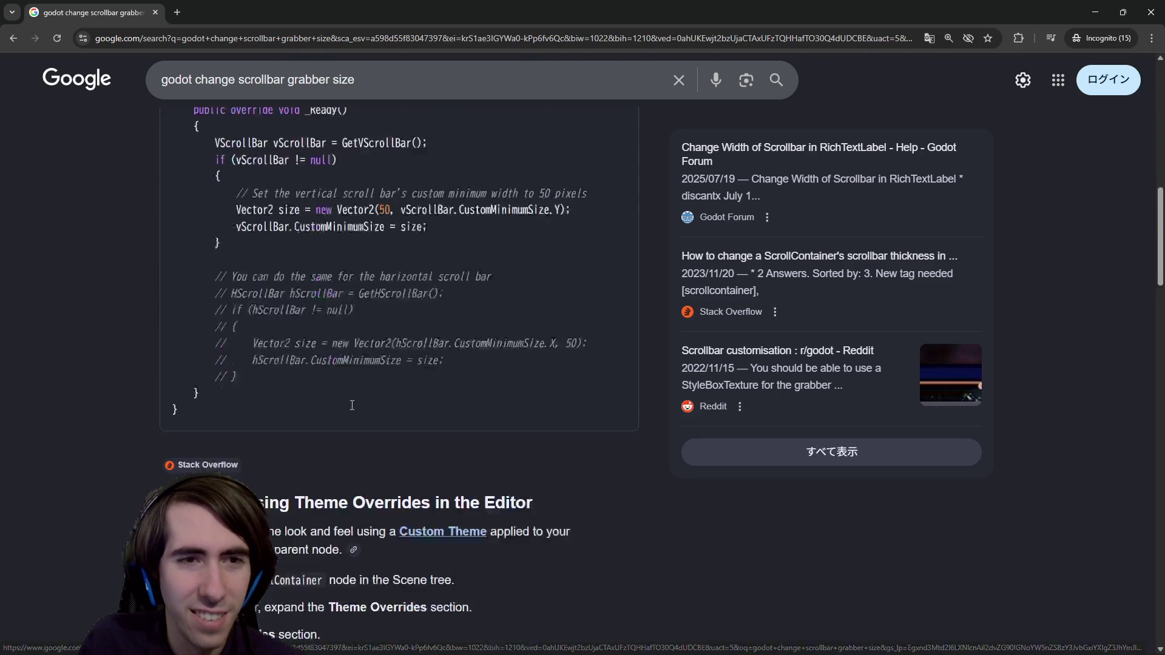
{"action": "scroll", "coordinate": [352, 405], "scroll_direction": "down", "scroll_amount": 2}
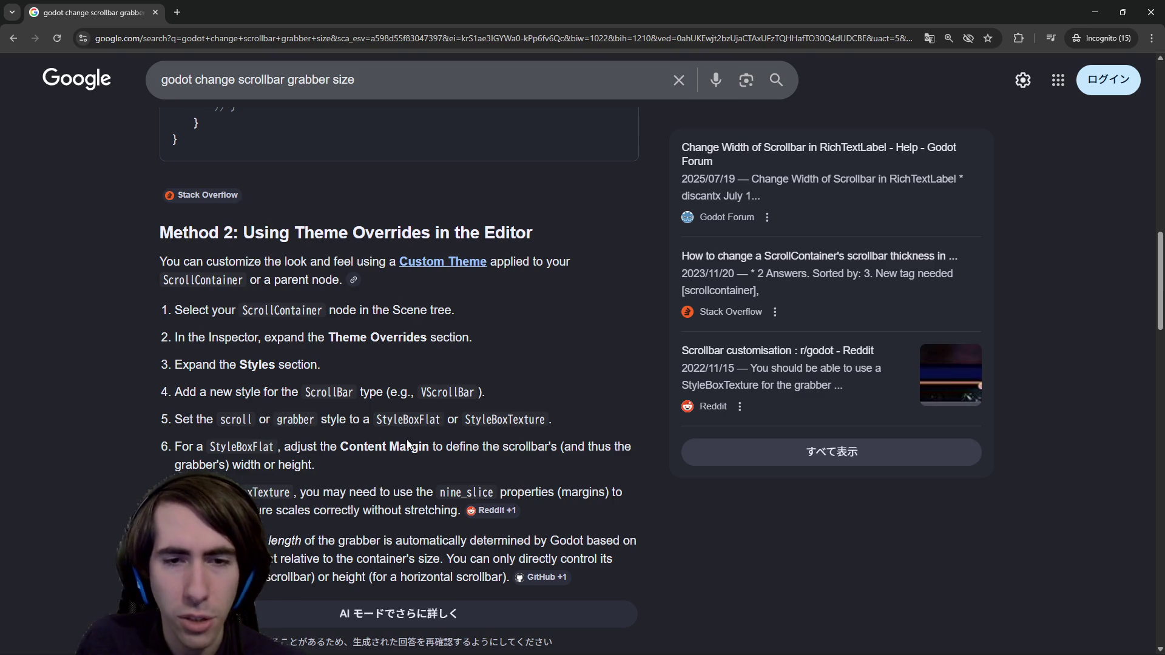
{"action": "left_click", "coordinate": [1094, 12]}
Step: Filter the Inspector by 'margin' and open the grabber StyleBoxFlat, undoing an accidental expand margin change
{"action": "left_click", "coordinate": [900, 115]}
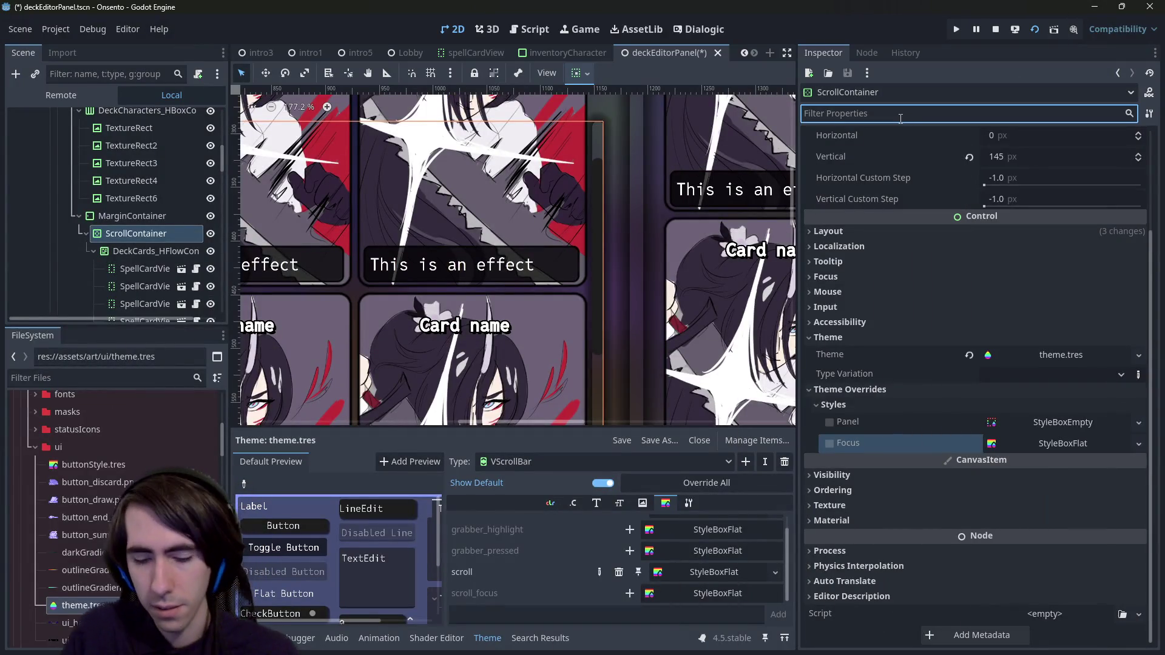
{"action": "type", "text": "margin"}
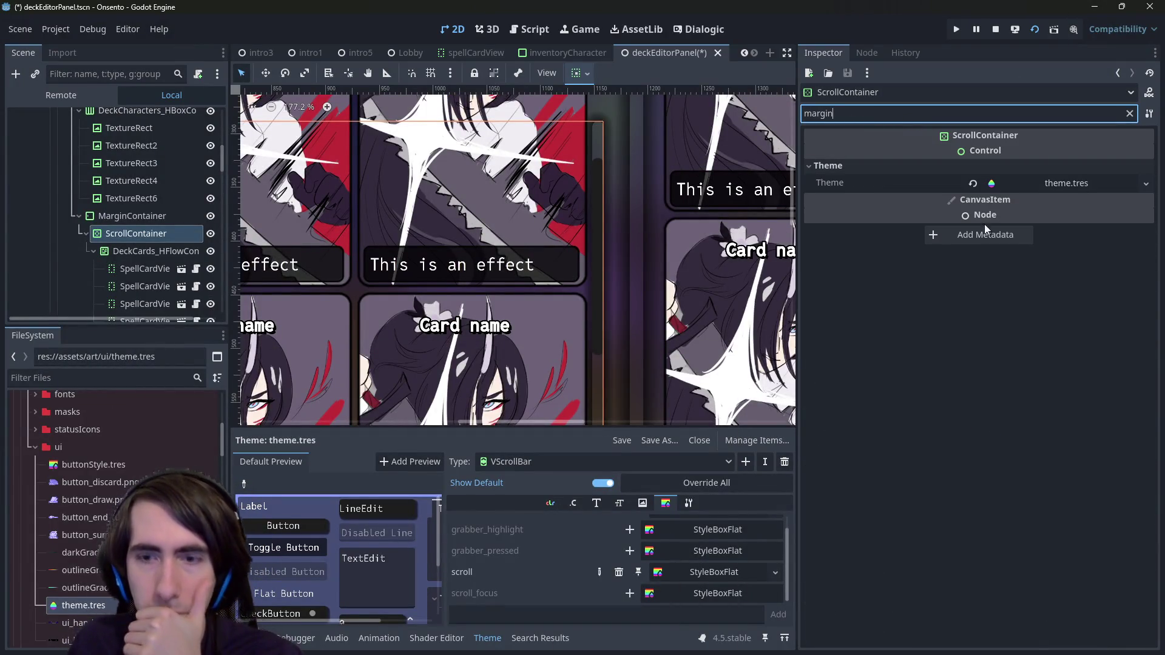
{"action": "left_click", "coordinate": [706, 572]}
{"action": "scroll", "coordinate": [704, 569], "scroll_direction": "up", "scroll_amount": 1}
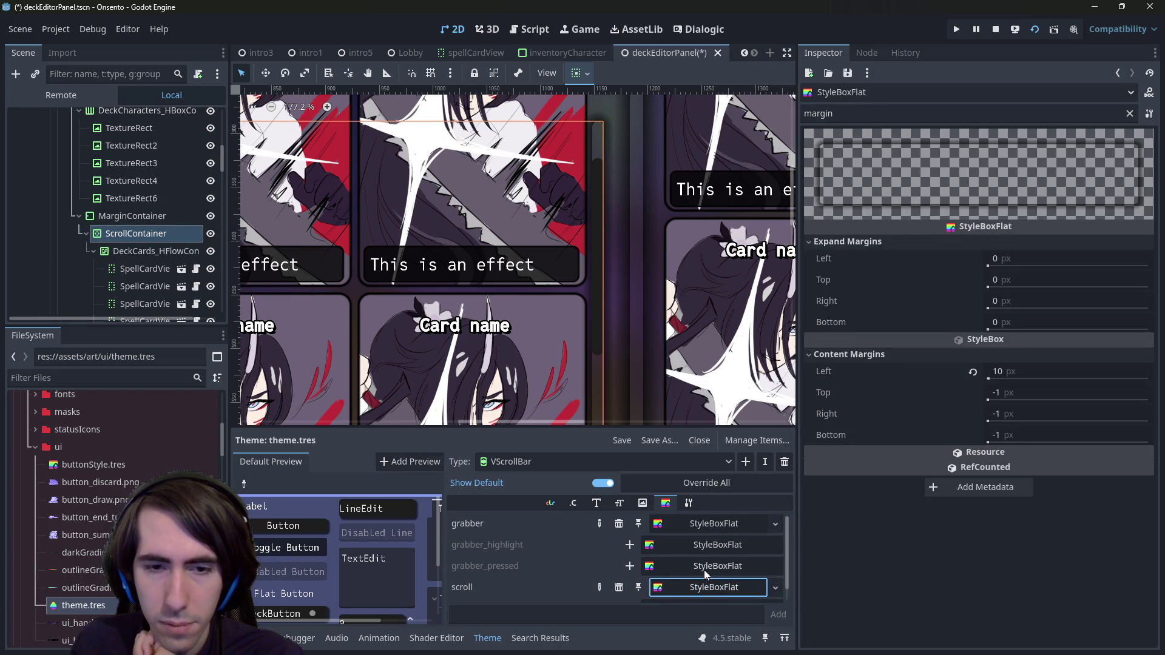
{"action": "left_click", "coordinate": [708, 525]}
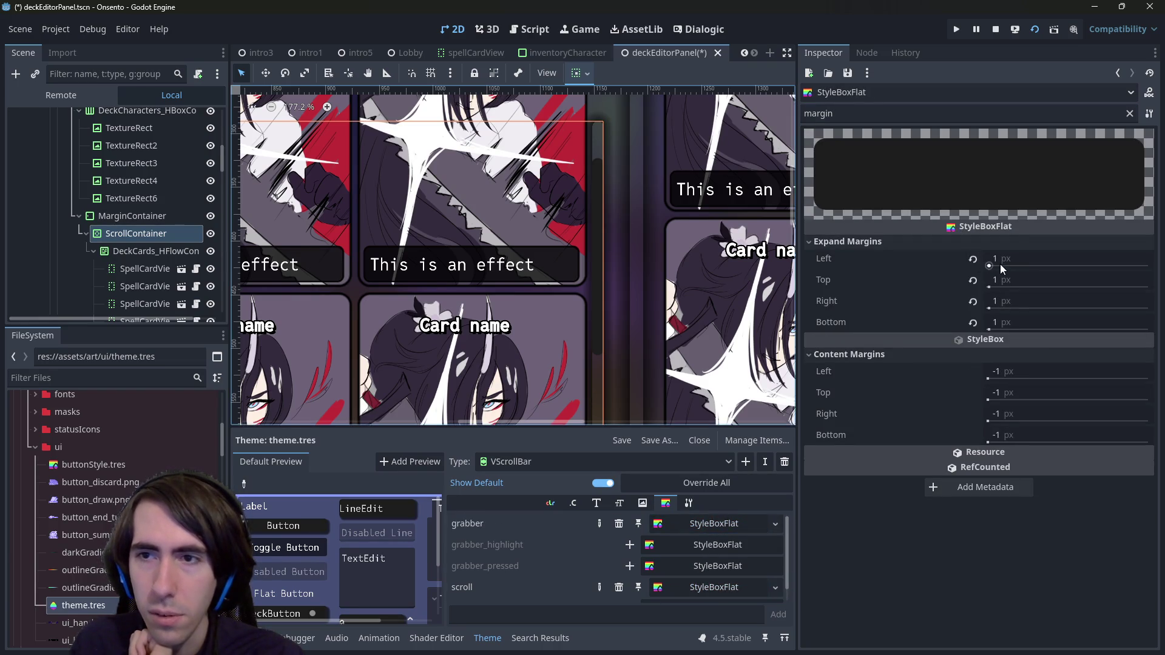
{"action": "left_click_drag", "start_coordinate": [1000, 259], "coordinate": [1125, 260]}
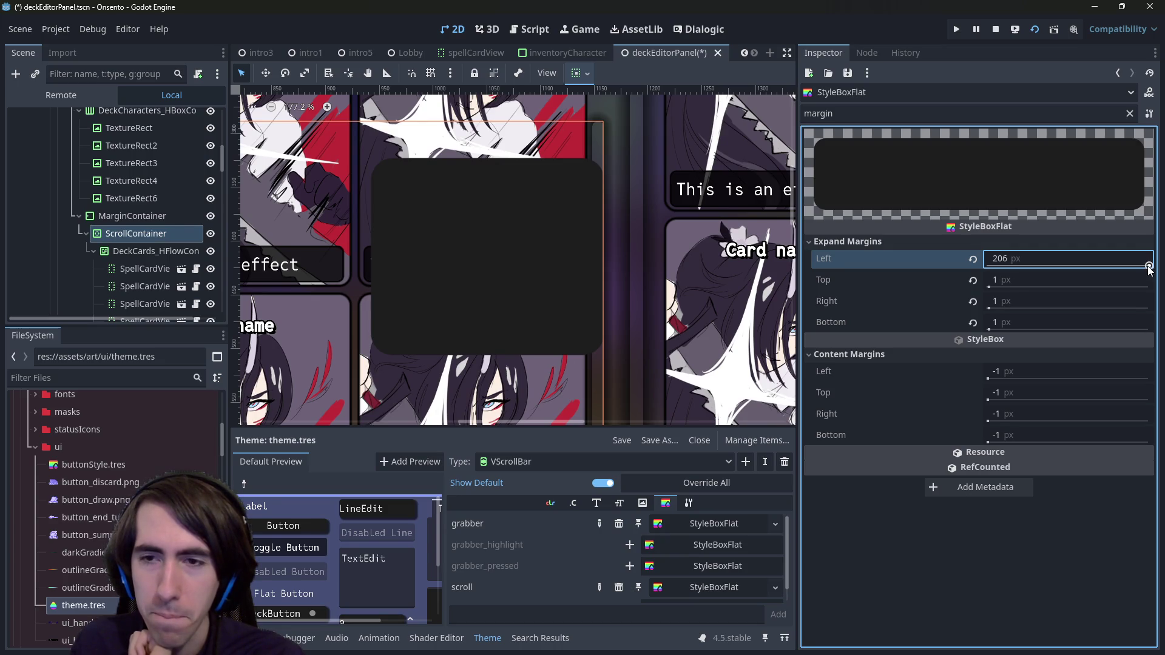
{"action": "key", "text": "ctrl+z"}
Step: Widen the grabber's left content margin to 423, trying top 76 and bottom 1389
{"action": "left_click_drag", "start_coordinate": [1007, 371], "coordinate": [1119, 372]}
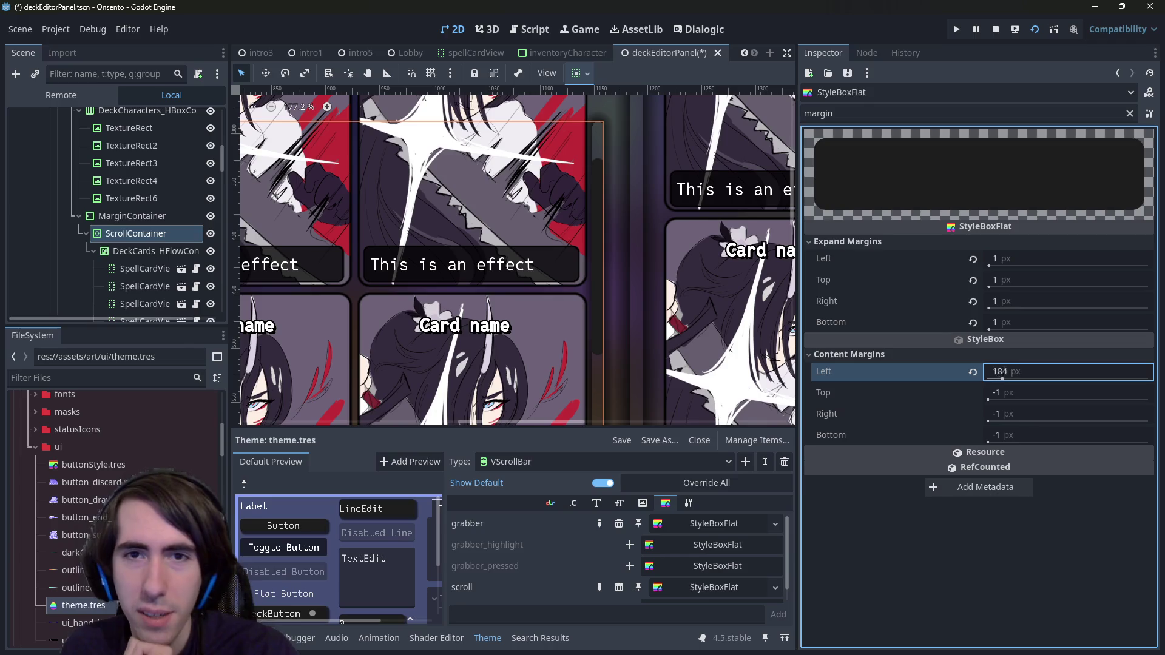
{"action": "type", "text": "423"}
{"action": "left_click", "coordinate": [1015, 393]}
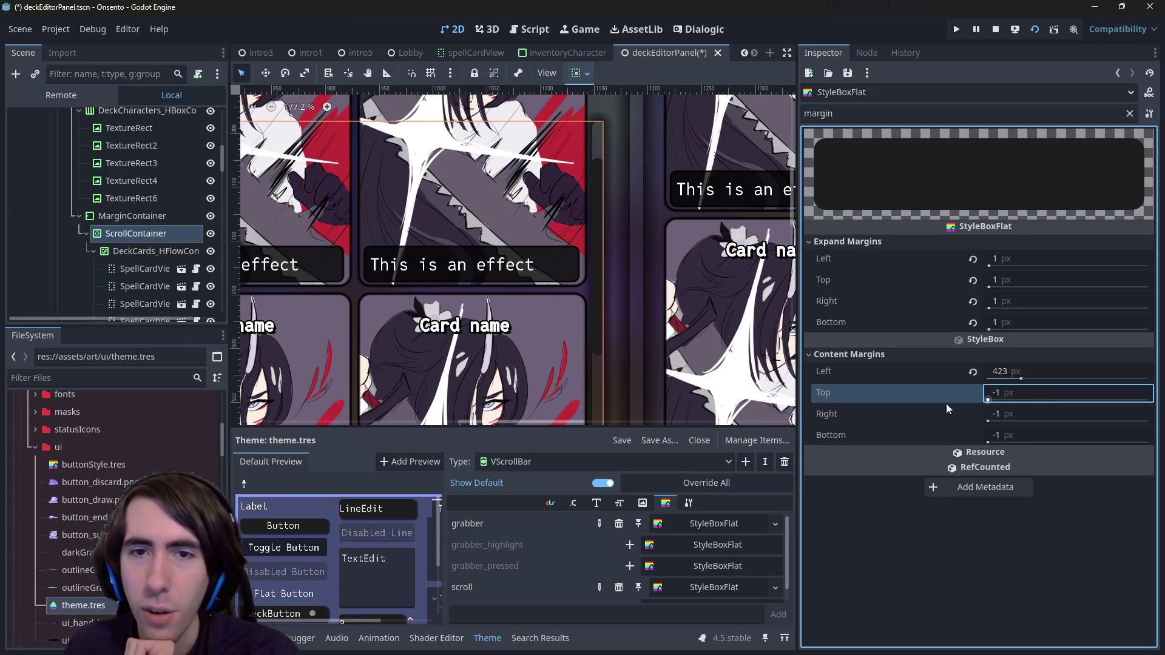
{"action": "type", "text": "76"}
{"action": "key", "text": "Return"}
{"action": "scroll", "coordinate": [619, 271], "scroll_direction": "down", "scroll_amount": 5}
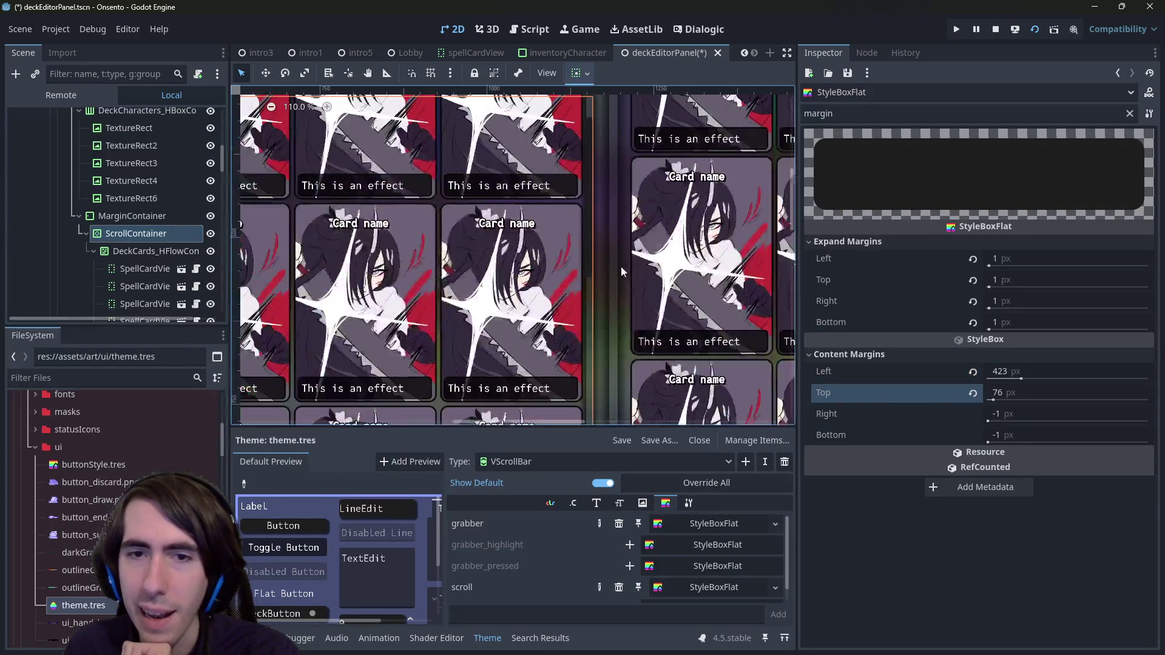
{"action": "mouse_move", "coordinate": [998, 393]}
{"action": "left_mouse_down"}
{"action": "mouse_move", "coordinate": [1048, 393]}
{"action": "mouse_move", "coordinate": [987, 393]}
{"action": "mouse_move", "coordinate": [1044, 415]}
{"action": "mouse_move", "coordinate": [995, 414]}
{"action": "mouse_move", "coordinate": [1032, 435]}
{"action": "left_mouse_up"}
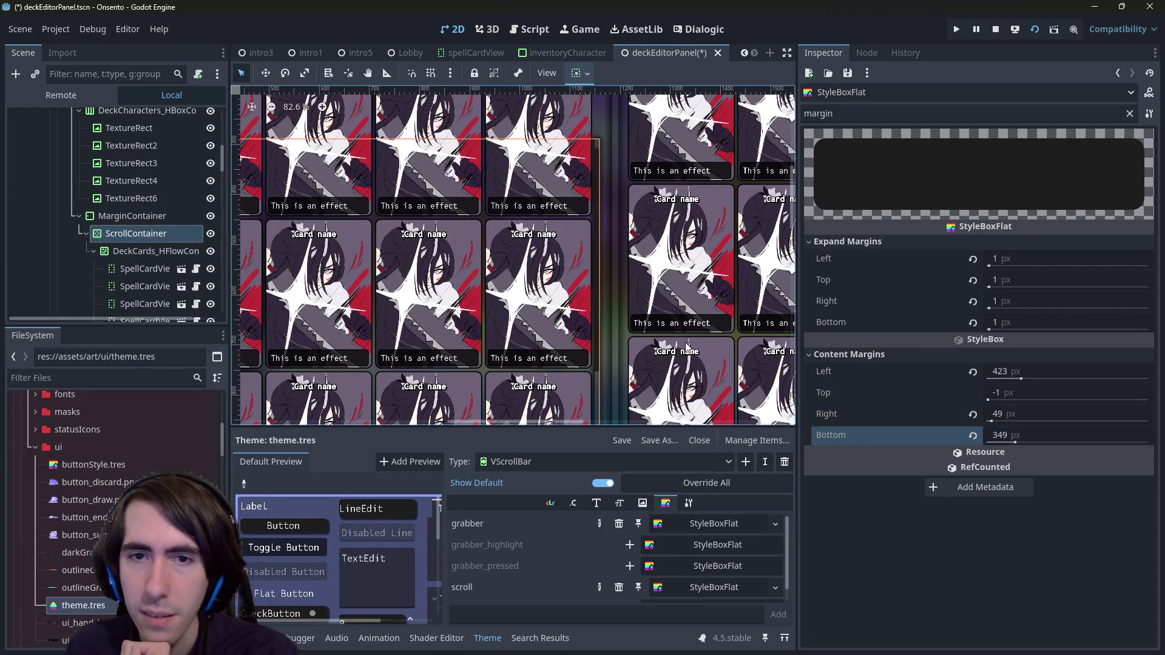
{"action": "type", "text": "1389"}
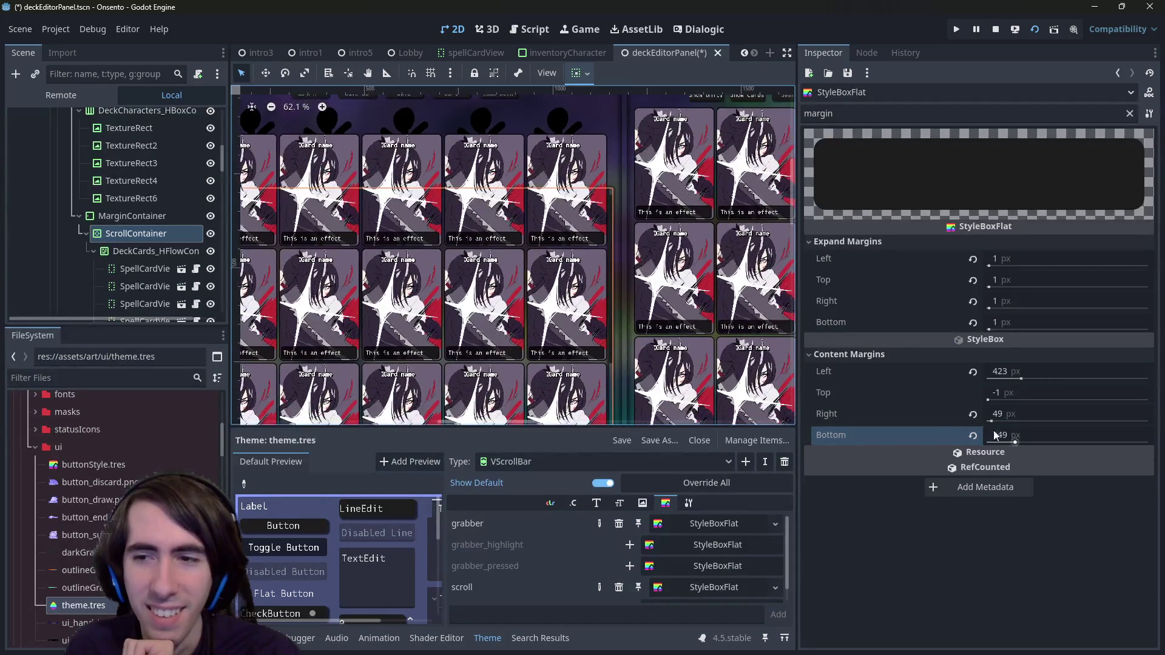
{"action": "key", "text": "Return"}
Step: Set the bottom content margin to -1 and revert the right margin to its default
{"action": "scroll", "coordinate": [651, 278], "scroll_direction": "down", "scroll_amount": 2}
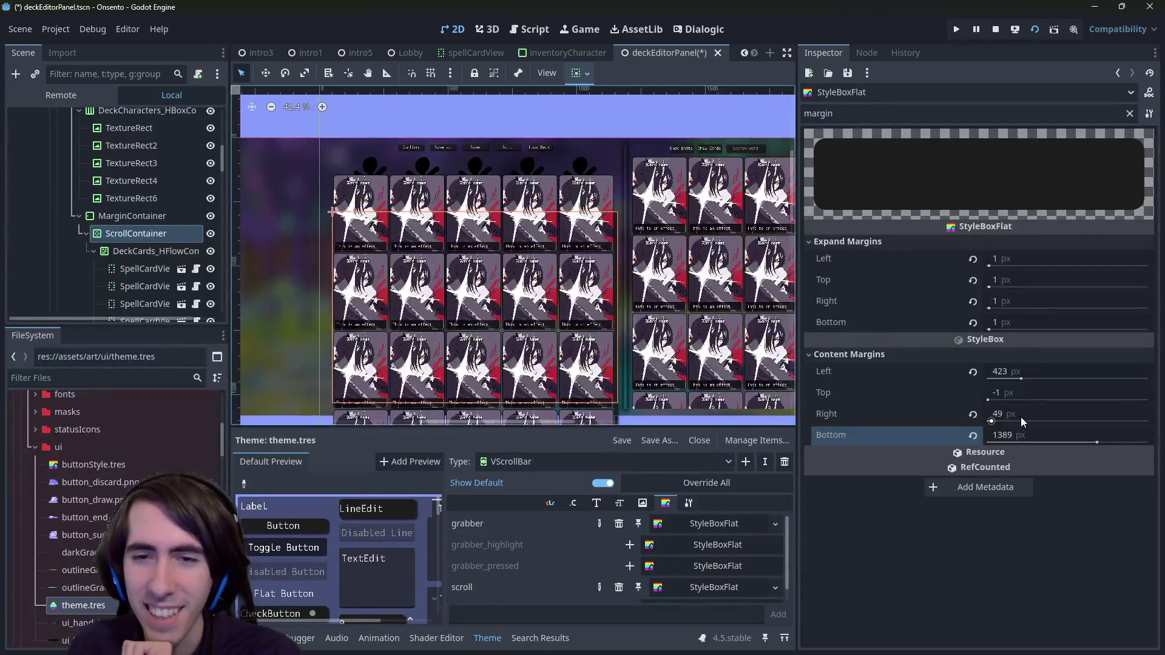
{"action": "left_click", "coordinate": [1089, 438]}
{"action": "type", "text": "-1"}
{"action": "left_click", "coordinate": [971, 415]}
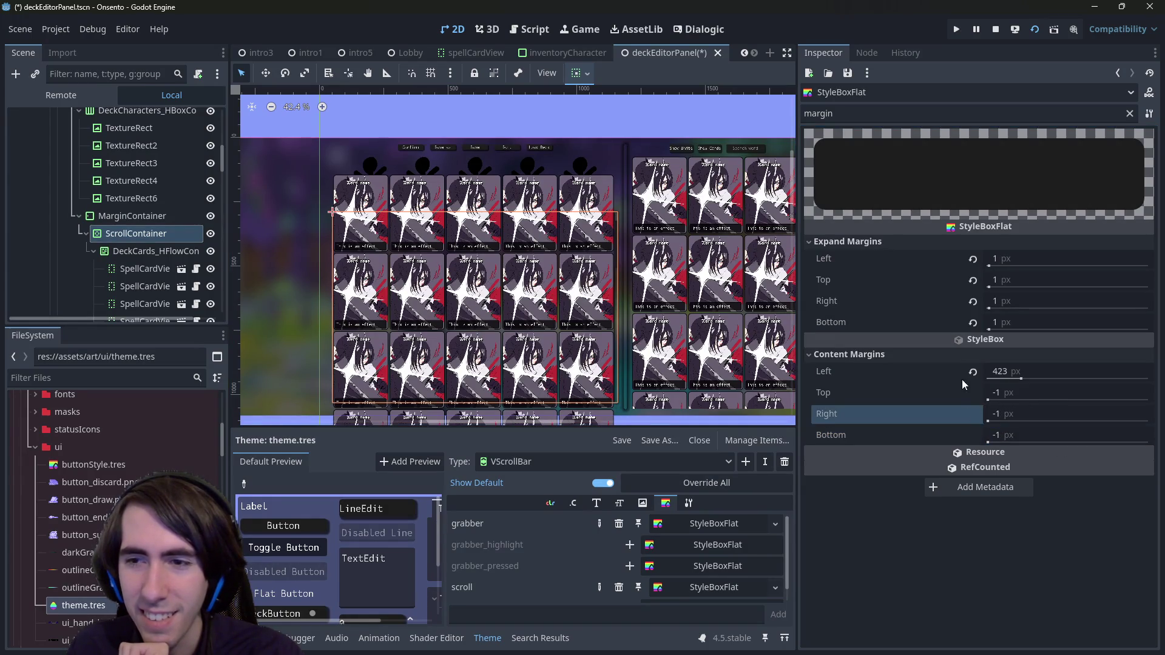
Step: Revert the left content margin to -1 and save the scene
{"action": "left_click", "coordinate": [972, 372]}
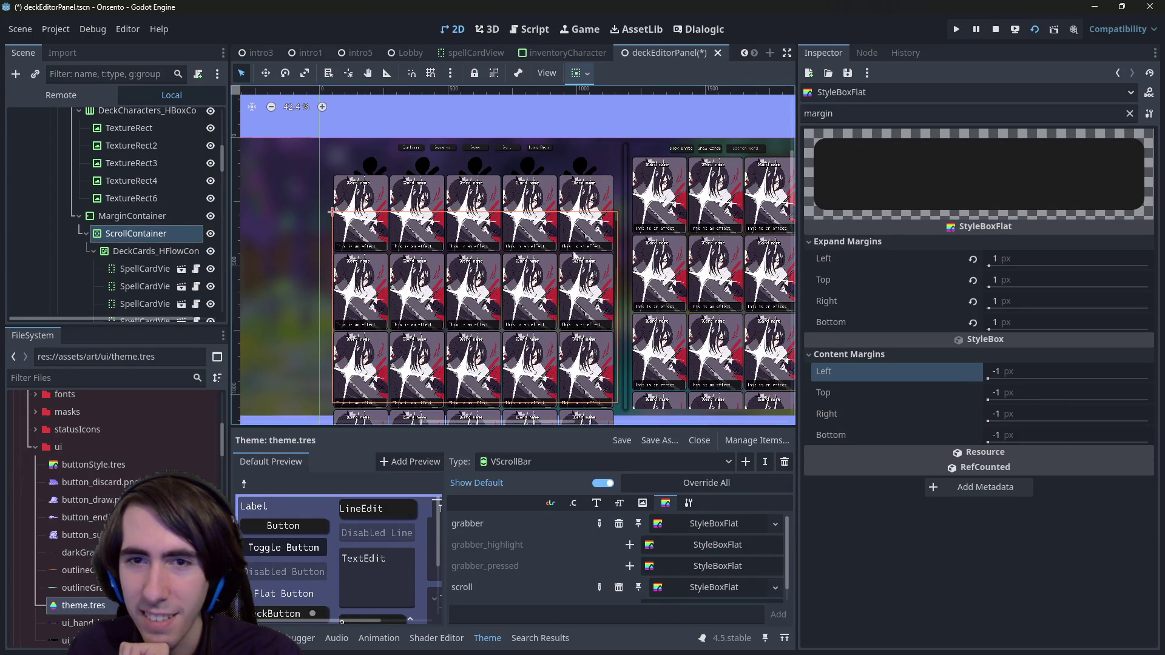
{"action": "scroll", "coordinate": [622, 237], "scroll_direction": "up", "scroll_amount": 5}
{"action": "left_click_drag", "start_coordinate": [622, 237], "coordinate": [615, 263]}
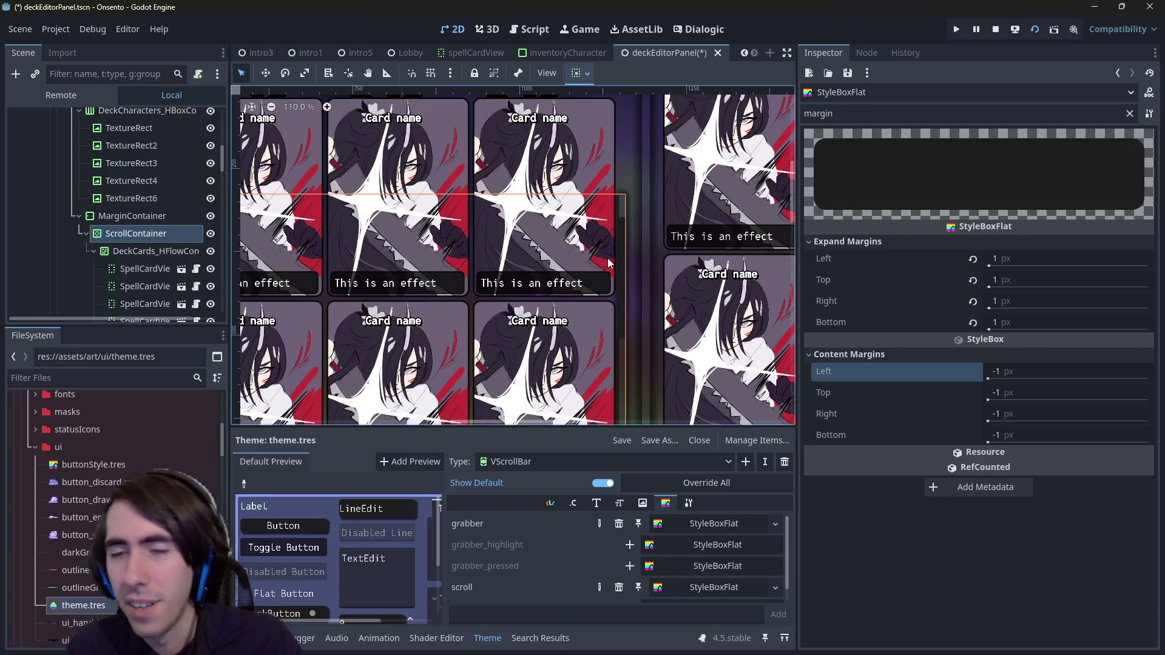
{"action": "key", "text": "ctrl+s"}
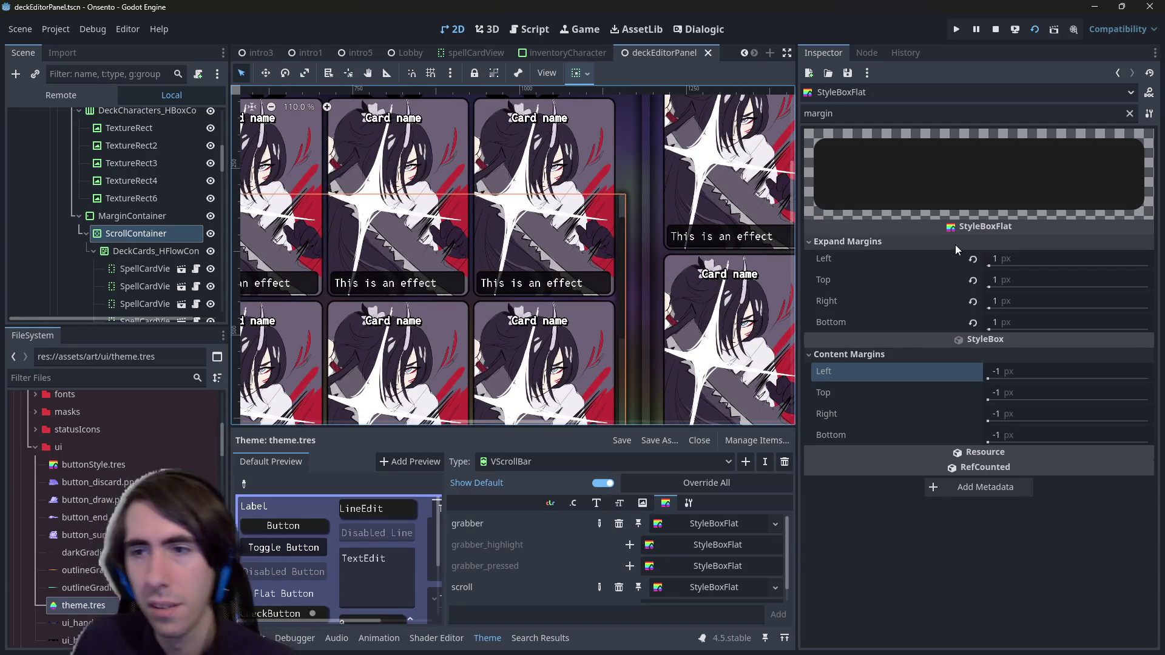
Step: Set the top expand margin to 0 and the other expand margins to 1, then save
{"action": "left_click", "coordinate": [1007, 280]}
{"action": "type", "text": "71"}
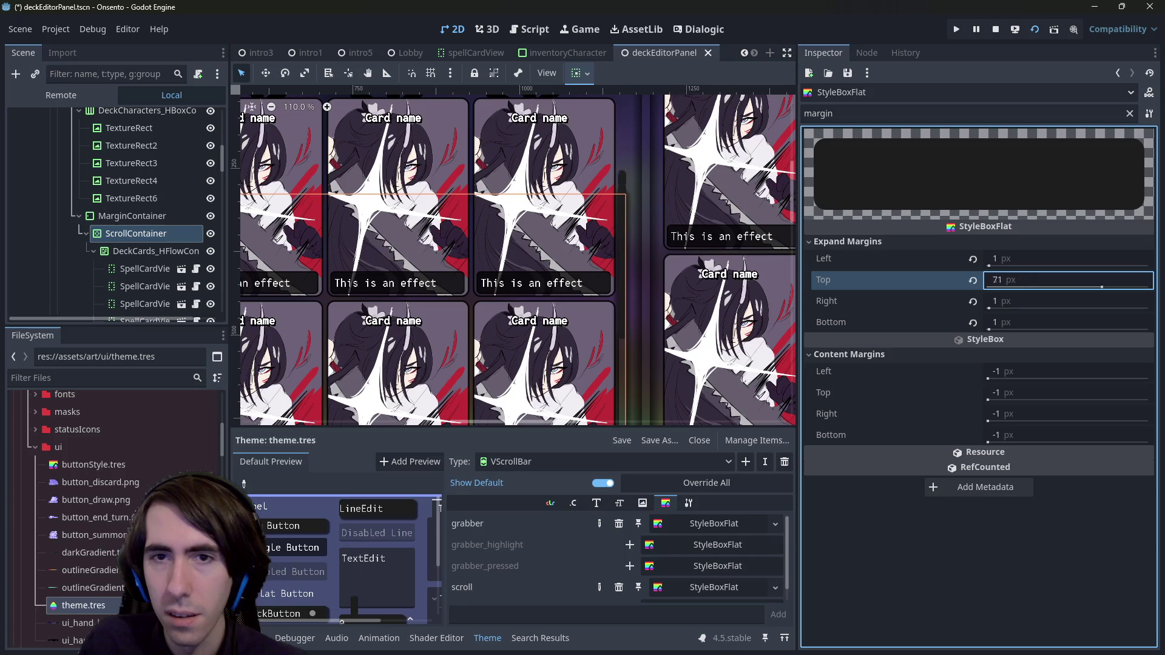
{"action": "type", "text": "0"}
{"action": "key", "text": "Return"}
{"action": "left_click", "coordinate": [1009, 285]}
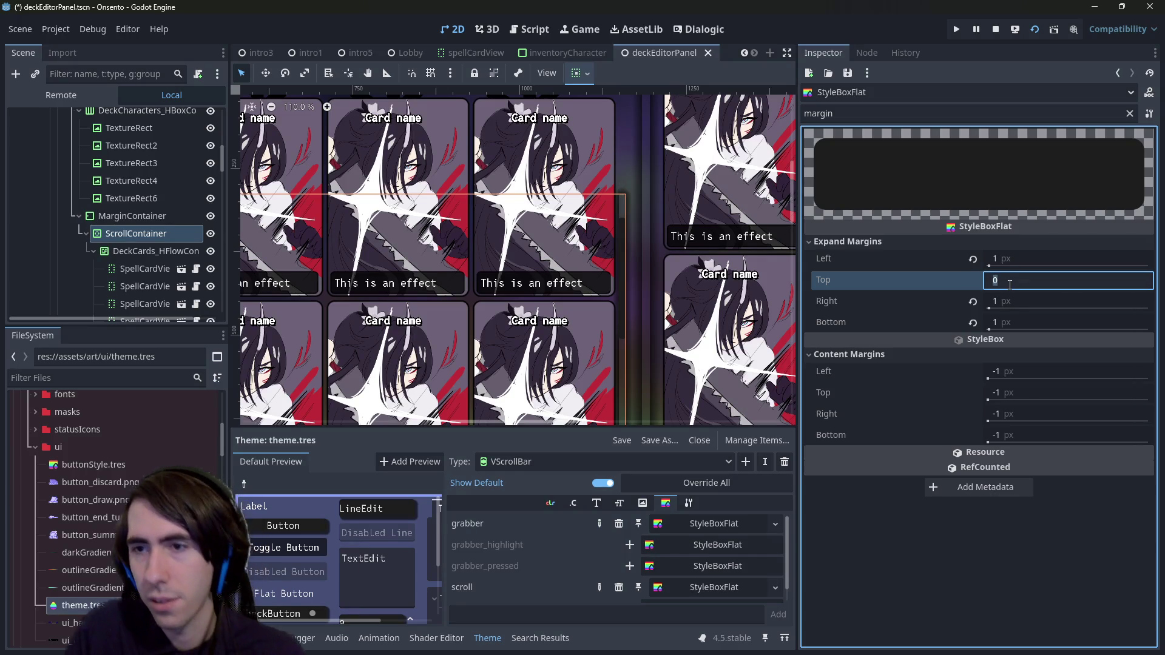
{"action": "key", "text": "Return"}
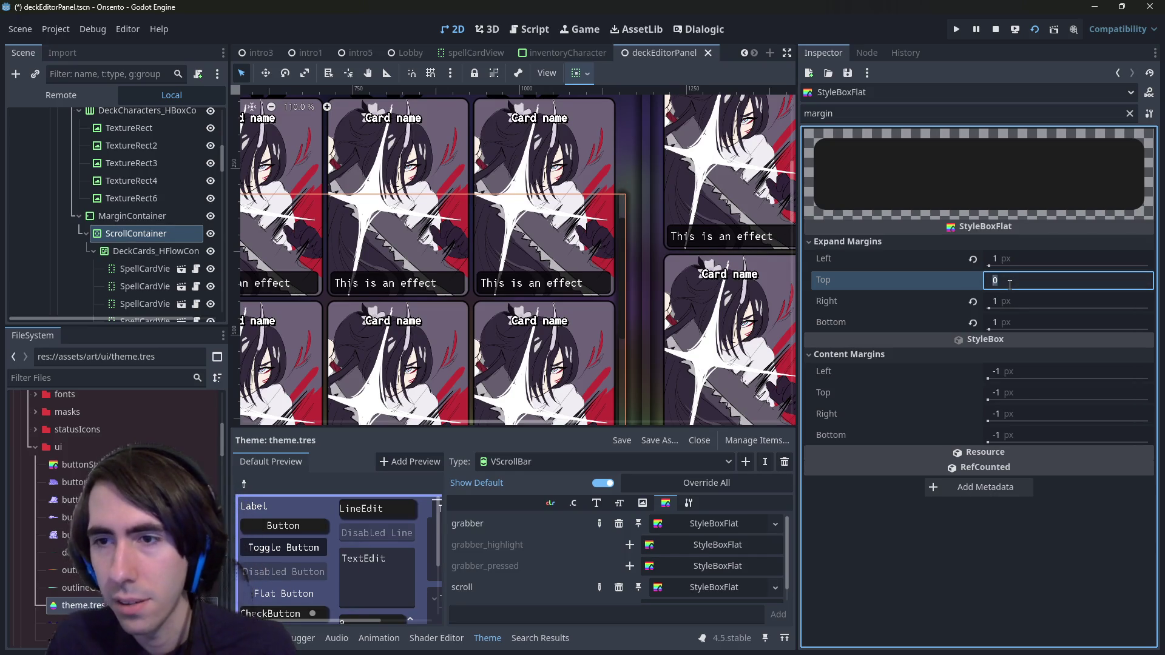
{"action": "left_click", "coordinate": [974, 261]}
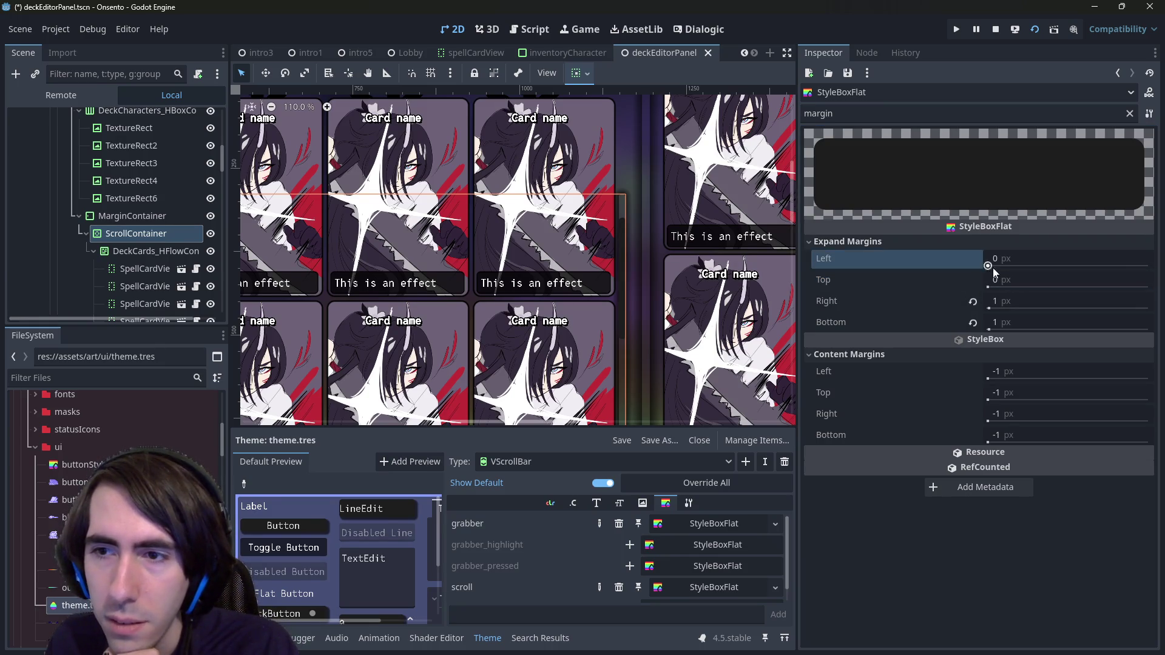
{"action": "left_click", "coordinate": [989, 267]}
{"action": "type", "text": "1"}
{"action": "key", "text": "Tab"}
{"action": "type", "text": "1"}
{"action": "key", "text": "Return"}
{"action": "key", "text": "ctrl+s"}
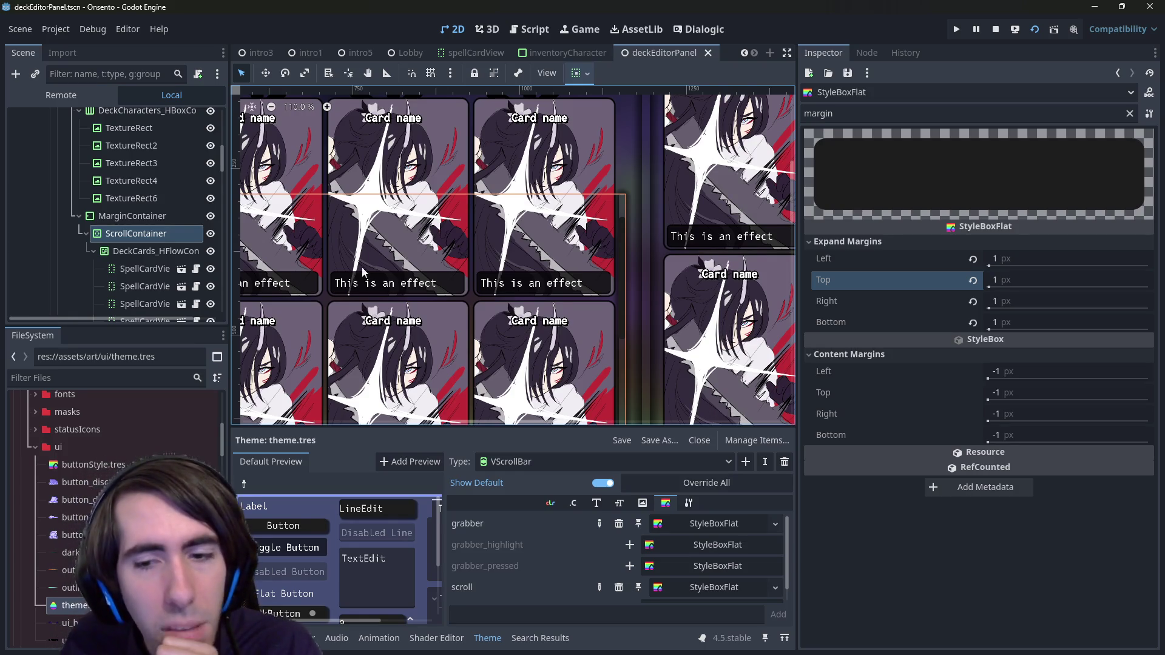
Step: Select the 27 SpellCardView card nodes, delete them, and save the scene
{"action": "scroll", "coordinate": [413, 267], "scroll_direction": "right", "scroll_amount": 2}
{"action": "left_click_drag", "start_coordinate": [433, 273], "coordinate": [388, 239]}
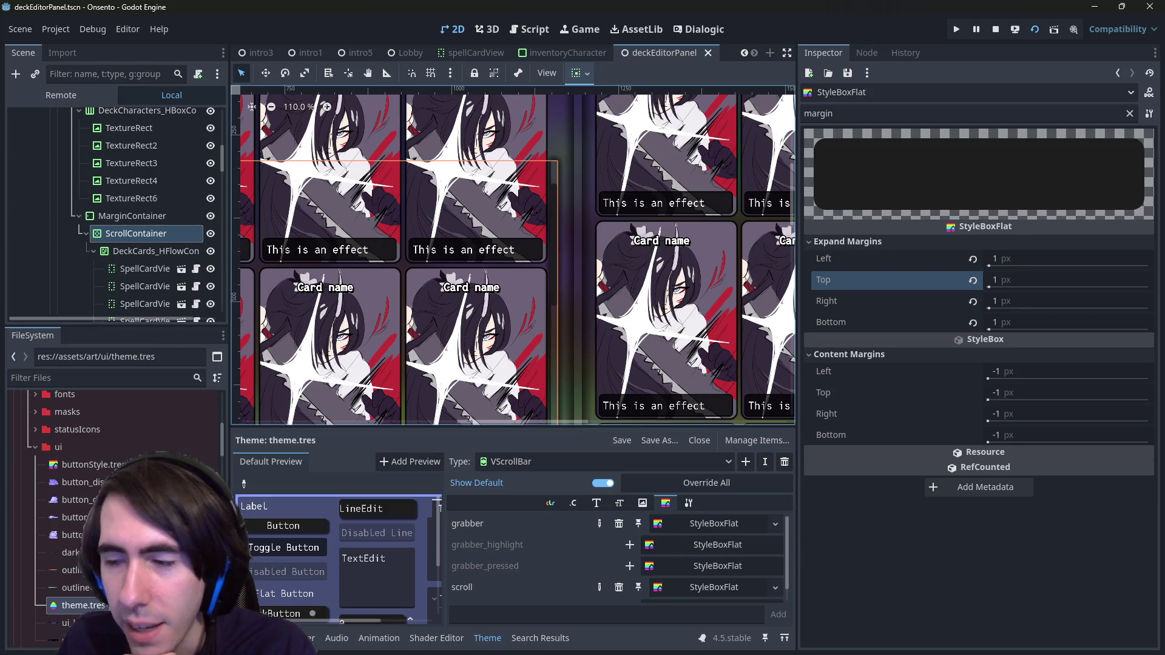
{"action": "scroll", "coordinate": [597, 389], "scroll_direction": "down", "scroll_amount": 6}
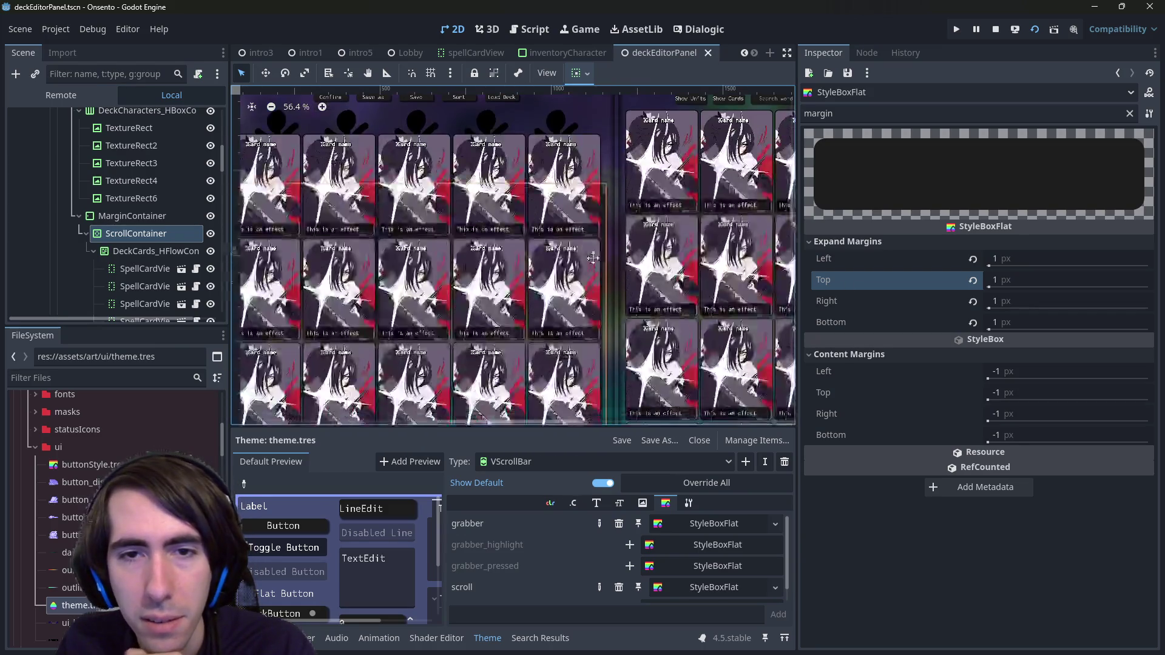
{"action": "scroll", "coordinate": [548, 295], "scroll_direction": "down", "scroll_amount": 5}
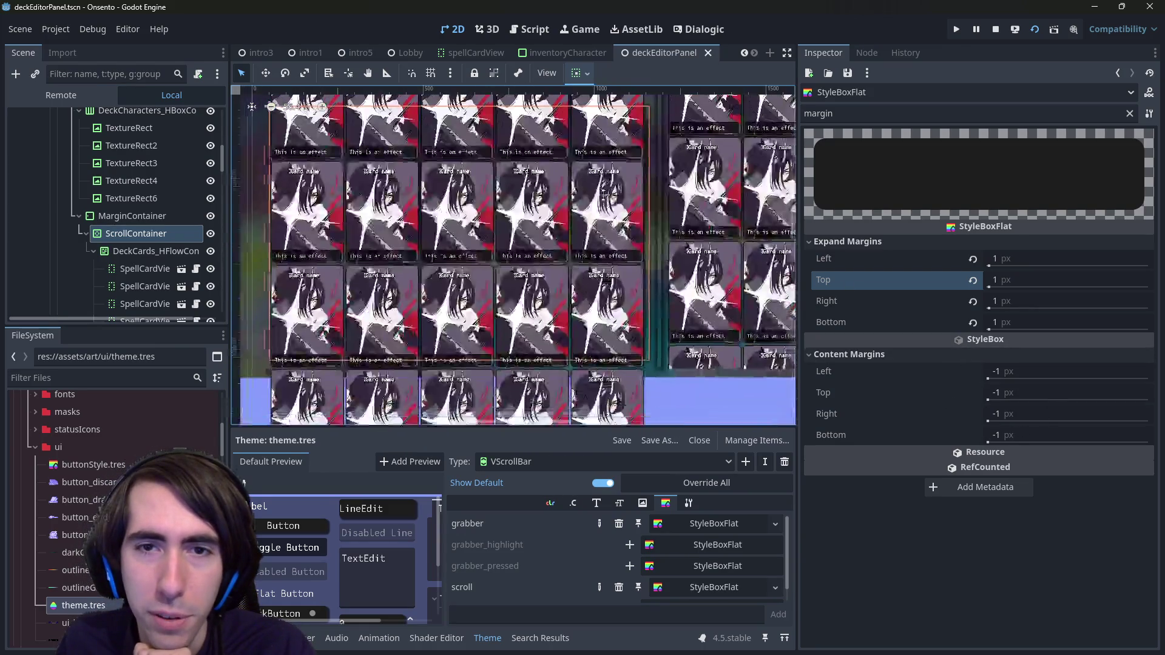
{"action": "scroll", "coordinate": [548, 296], "scroll_direction": "down", "scroll_amount": 10}
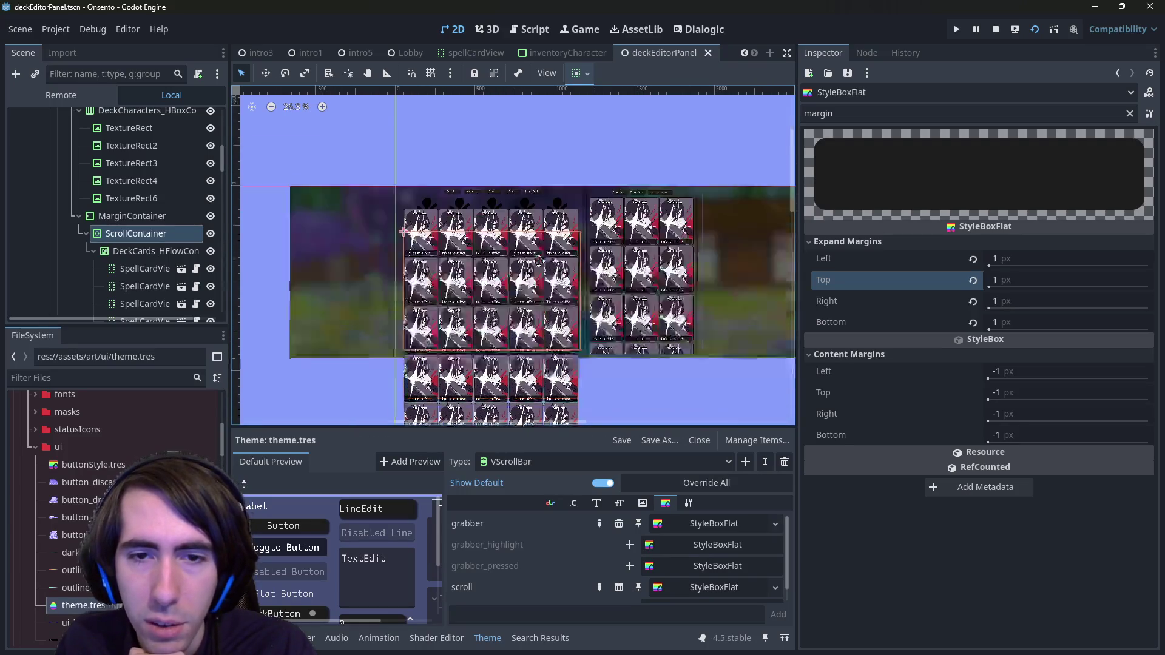
{"action": "scroll", "coordinate": [551, 282], "scroll_direction": "up", "scroll_amount": 10}
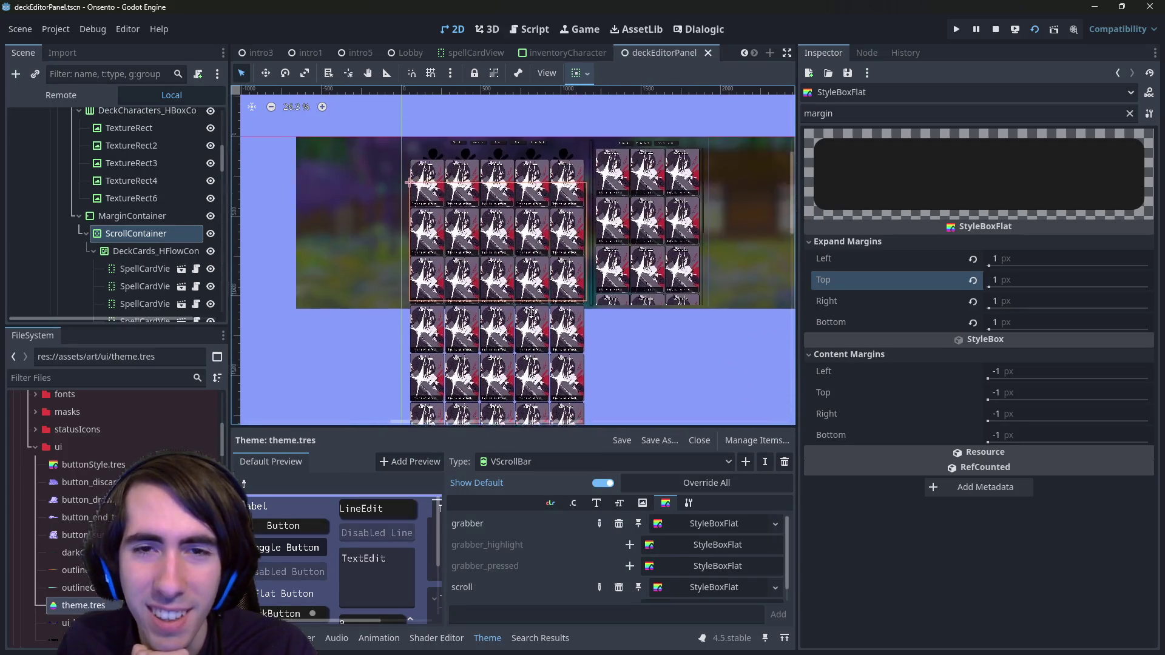
{"action": "scroll", "coordinate": [136, 281], "scroll_direction": "down", "scroll_amount": 2}
{"action": "scroll", "coordinate": [156, 212], "scroll_direction": "down", "scroll_amount": 2}
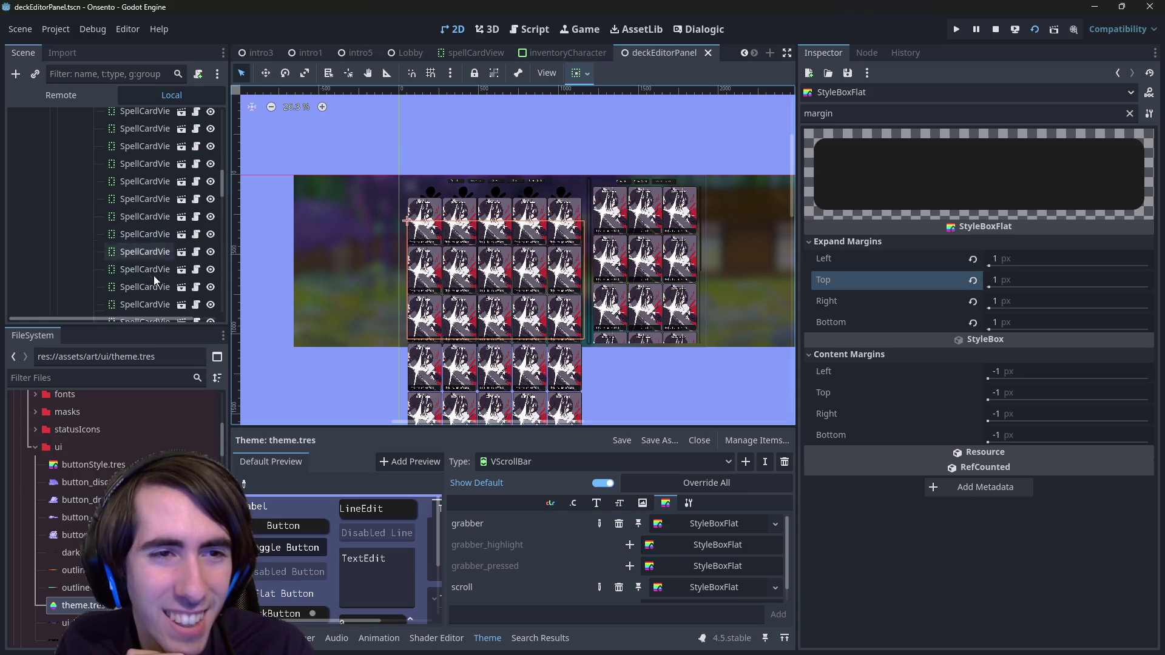
{"action": "left_click", "coordinate": [149, 240]}
{"action": "scroll", "coordinate": [151, 242], "scroll_direction": "down", "scroll_amount": 2}
{"action": "left_click", "coordinate": [151, 239], "text": "shift"}
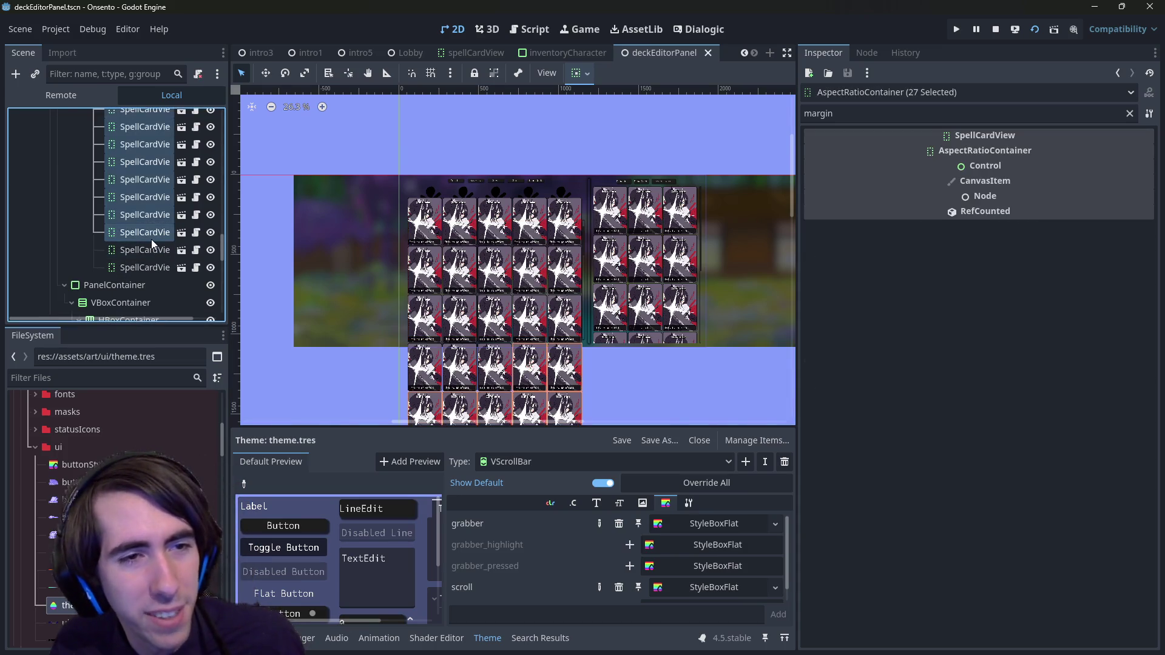
{"action": "key", "text": "Delete"}
{"action": "key", "text": "Return"}
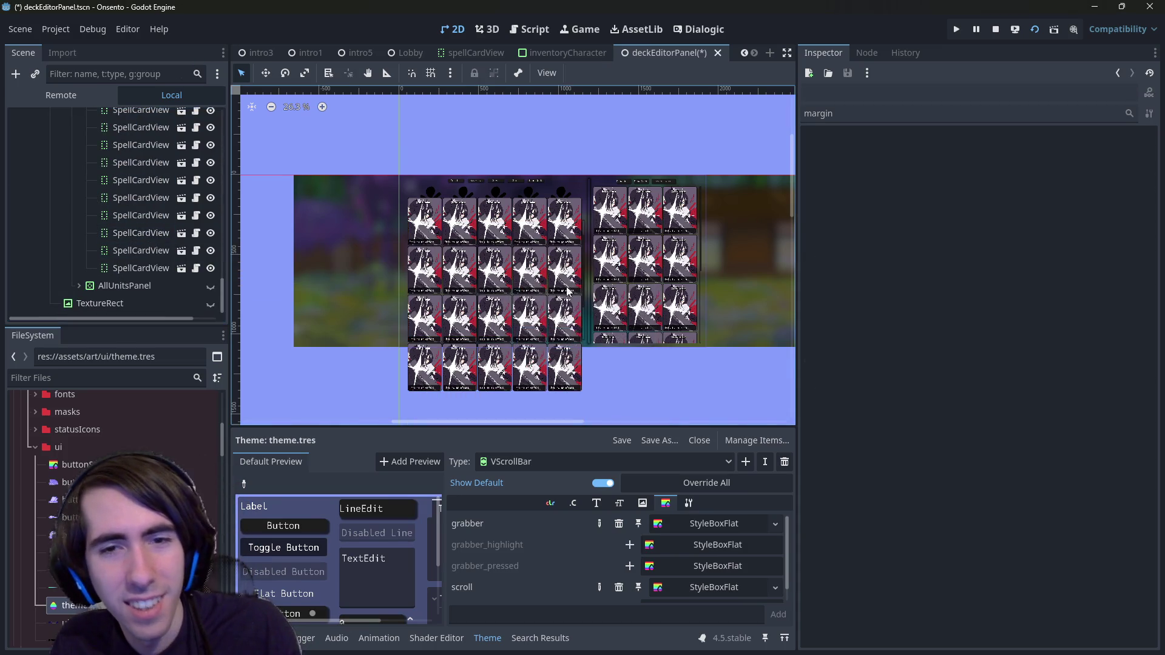
{"action": "key", "text": "ctrl+s"}
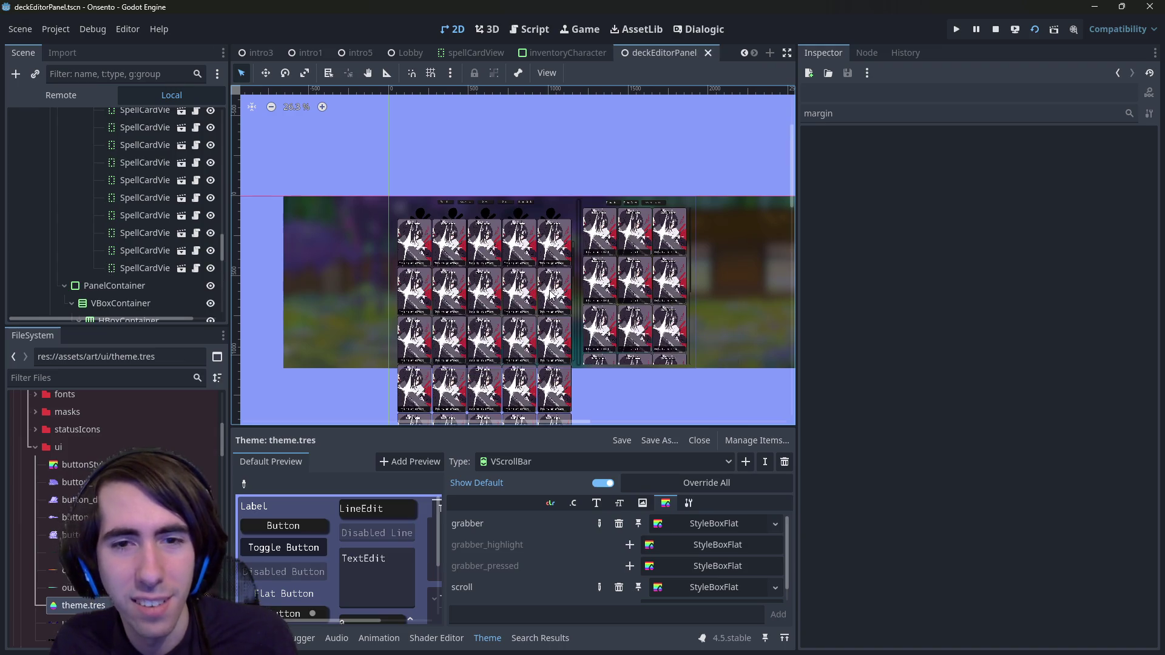
Step: Close and reopen deckEditorPanel.tscn via Quick Open, then select the AllCardsPanel node
{"action": "scroll", "coordinate": [551, 300], "scroll_direction": "down", "scroll_amount": 1}
{"action": "scroll", "coordinate": [575, 334], "scroll_direction": "up", "scroll_amount": 5}
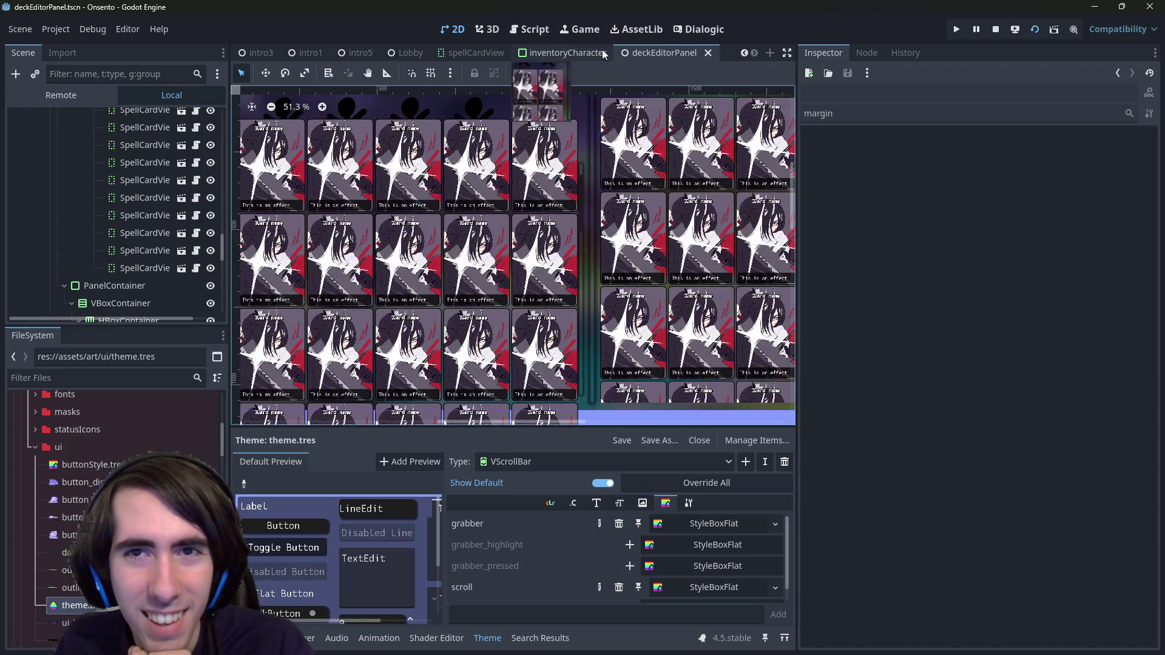
{"action": "middle_click", "coordinate": [667, 59]}
{"action": "key", "text": "shift+alt+o"}
{"action": "type", "text": "deckeditorpane"}
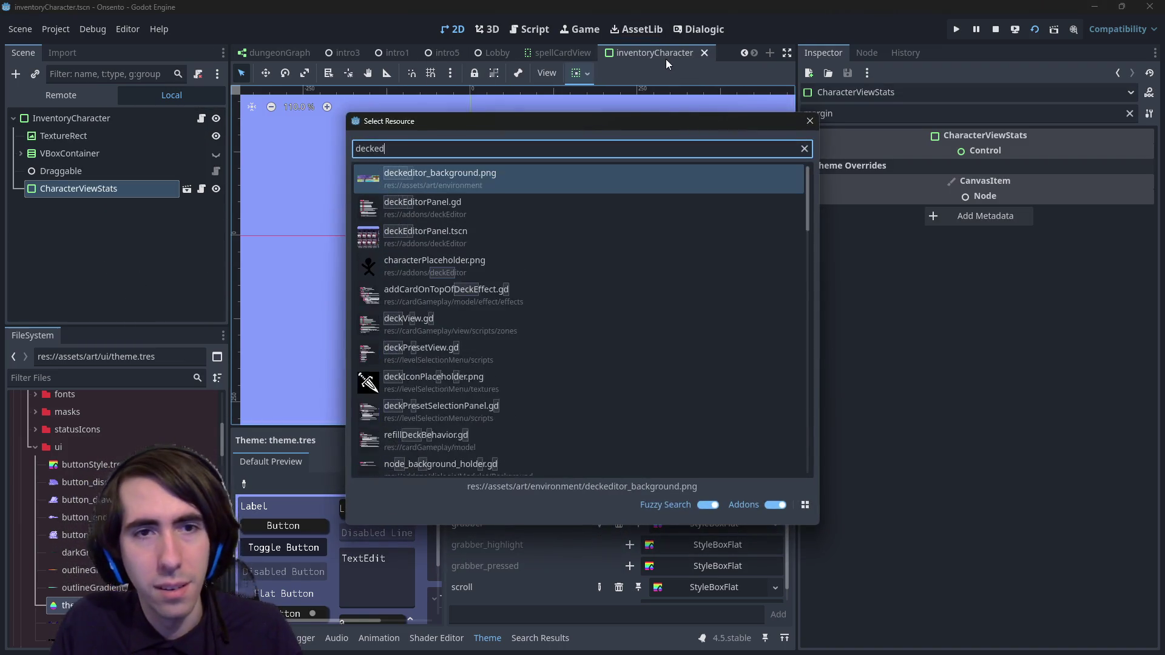
{"action": "key", "text": "Down"}
{"action": "key", "text": "Return"}
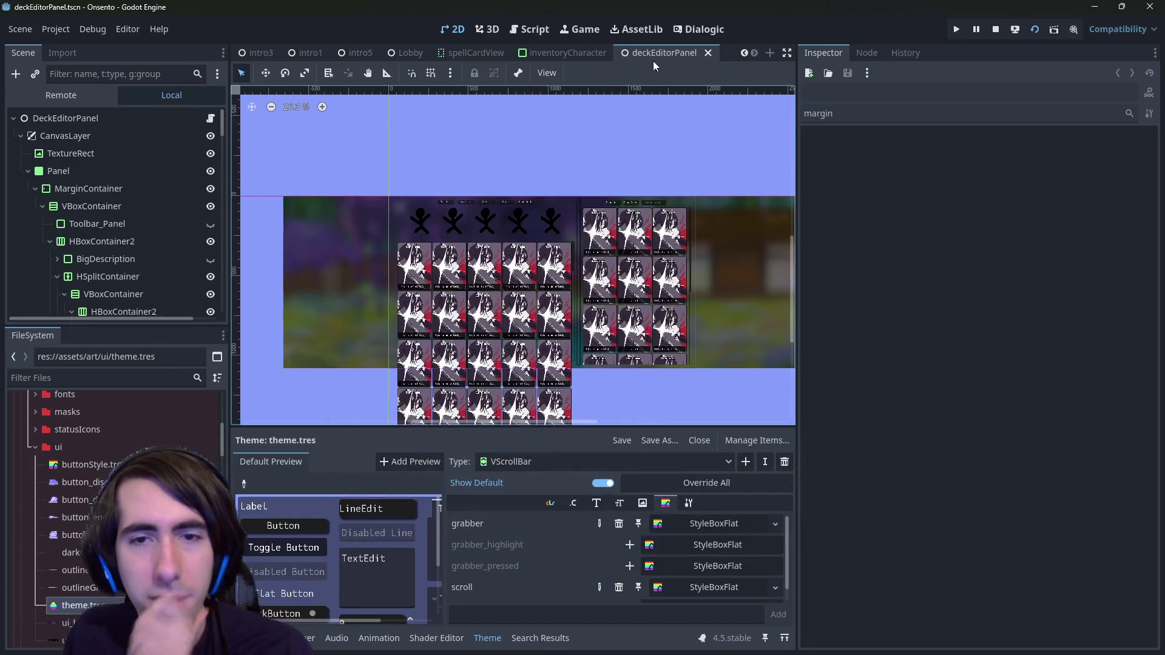
{"action": "scroll", "coordinate": [544, 227], "scroll_direction": "up", "scroll_amount": 3}
{"action": "scroll", "coordinate": [536, 329], "scroll_direction": "up", "scroll_amount": 5}
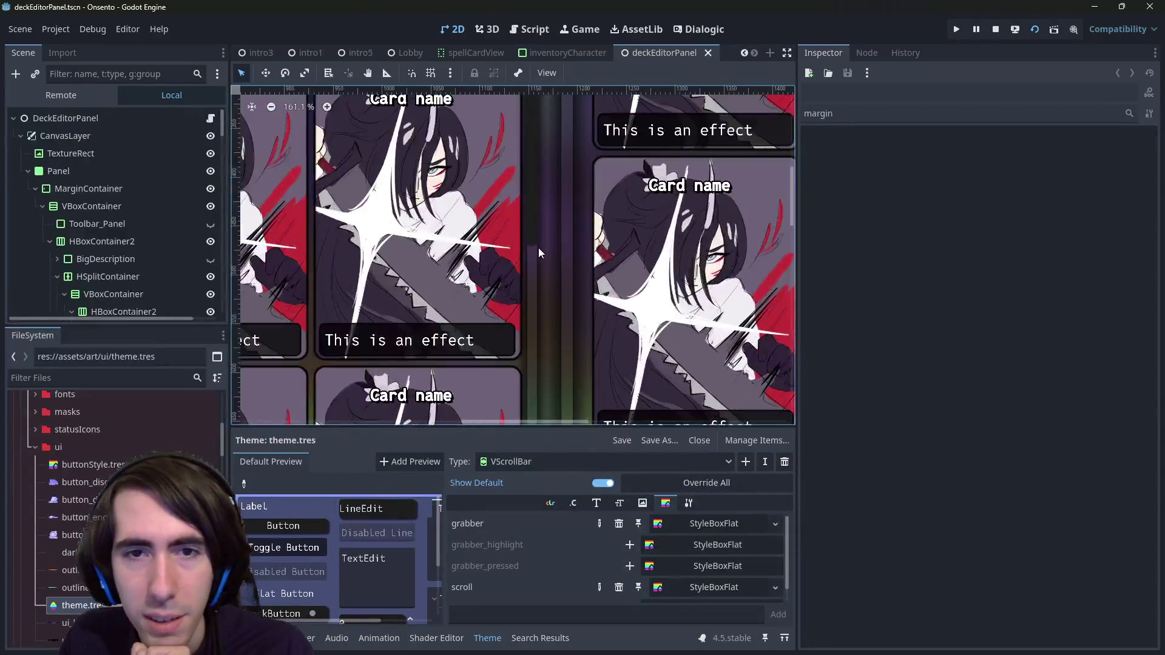
{"action": "scroll", "coordinate": [519, 225], "scroll_direction": "down", "scroll_amount": 8}
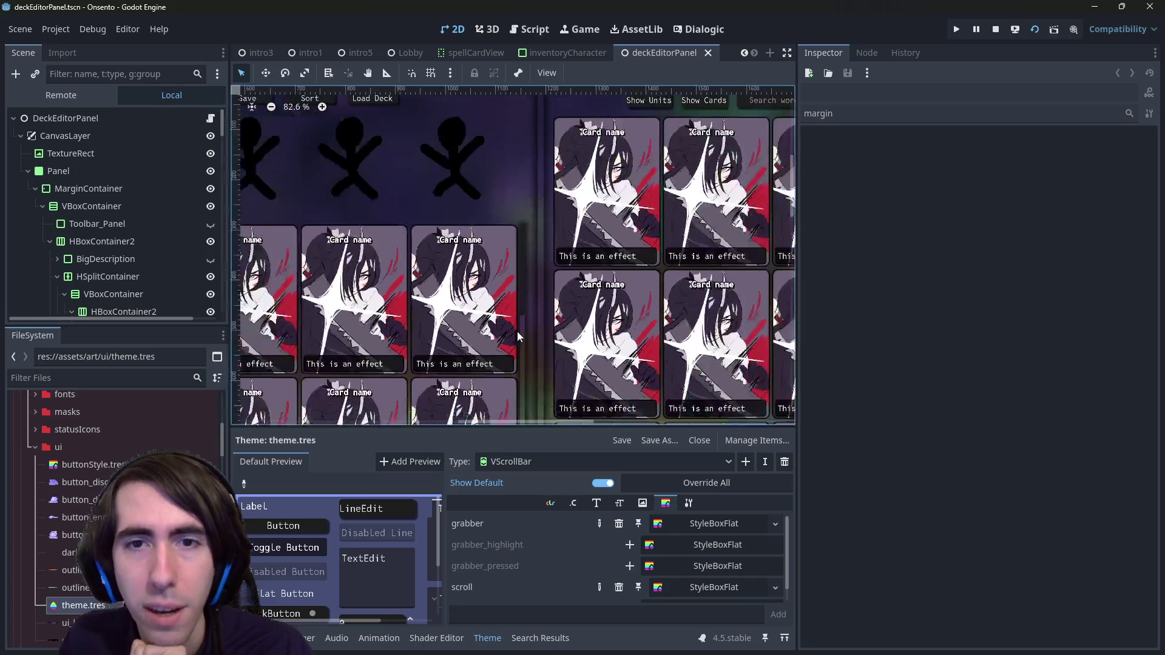
{"action": "scroll", "coordinate": [773, 261], "scroll_direction": "up", "scroll_amount": 3}
{"action": "scroll", "coordinate": [341, 288], "scroll_direction": "up", "scroll_amount": 1}
{"action": "scroll", "coordinate": [341, 287], "scroll_direction": "up", "scroll_amount": 2}
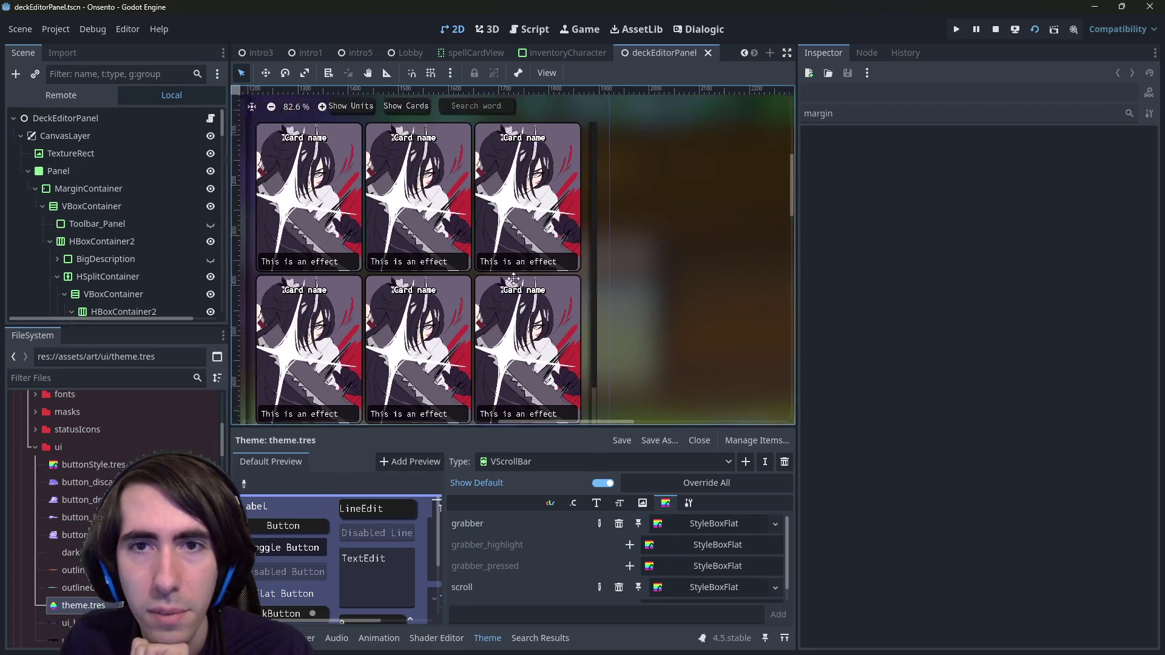
{"action": "left_click", "coordinate": [664, 211]}
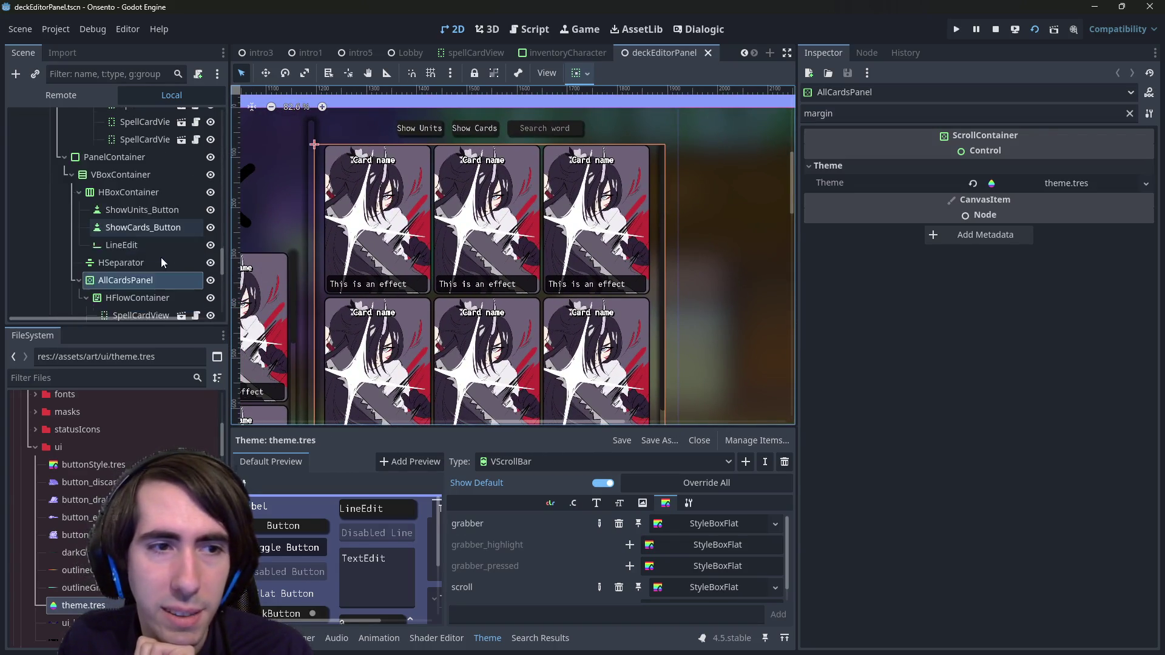
Step: Add a MarginContainer child to VBoxContainer and move it just below the HSeparator
{"action": "scroll", "coordinate": [152, 249], "scroll_direction": "down", "scroll_amount": 5}
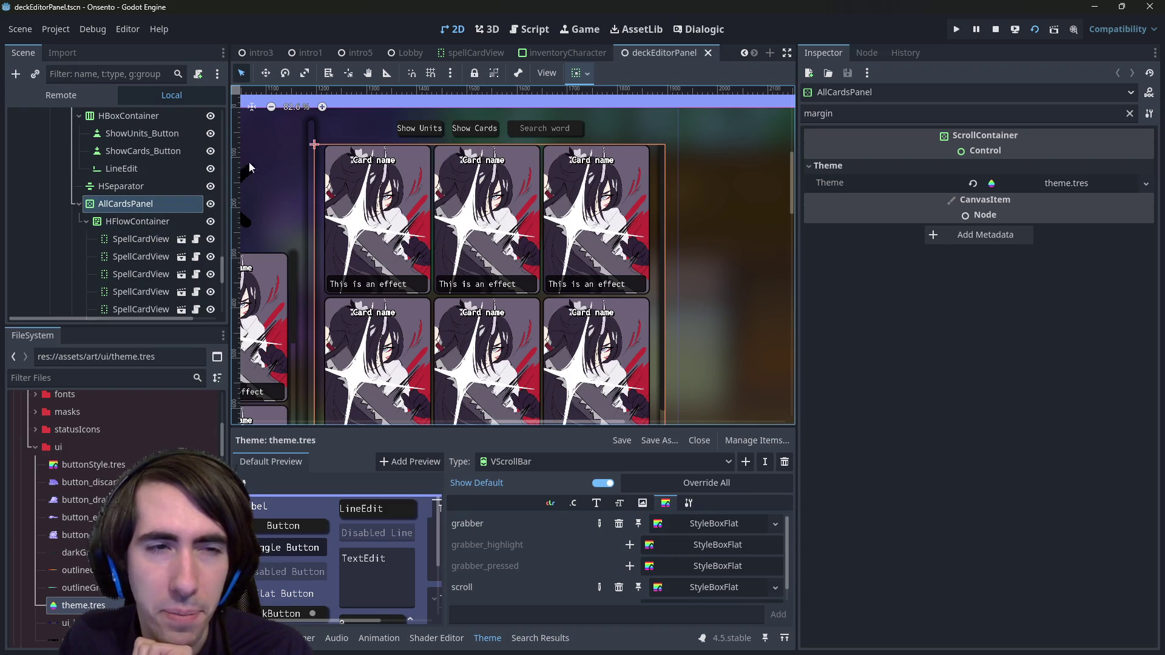
{"action": "scroll", "coordinate": [139, 182], "scroll_direction": "up", "scroll_amount": 3}
{"action": "left_click", "coordinate": [79, 167]}
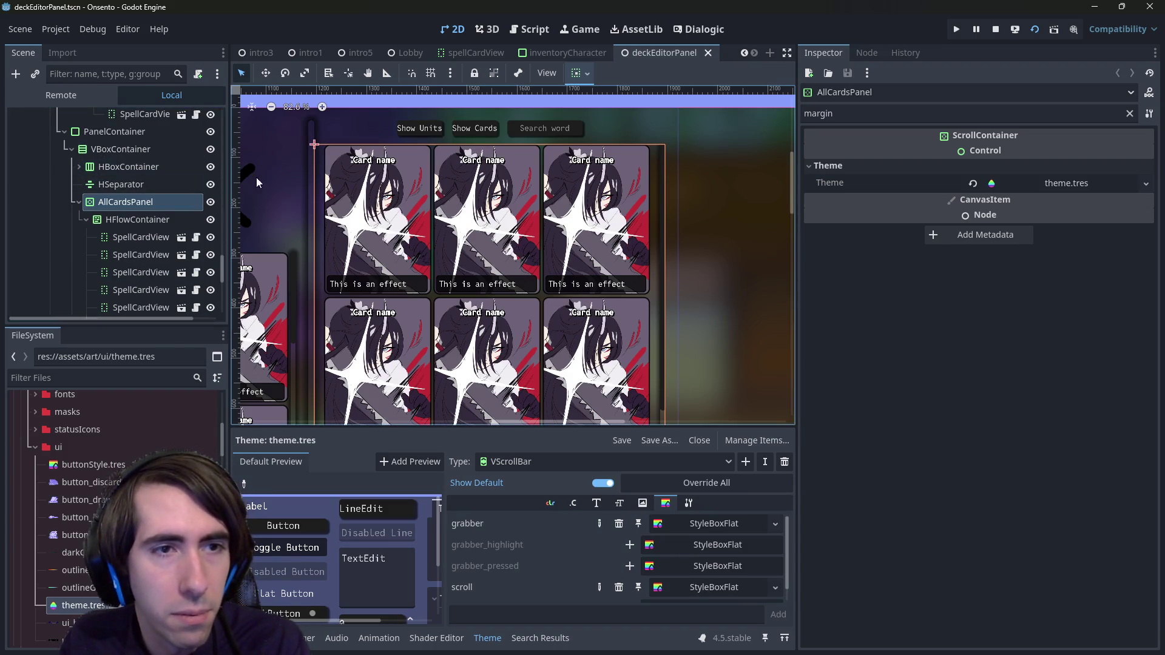
{"action": "left_click_drag", "start_coordinate": [230, 185], "coordinate": [251, 185]}
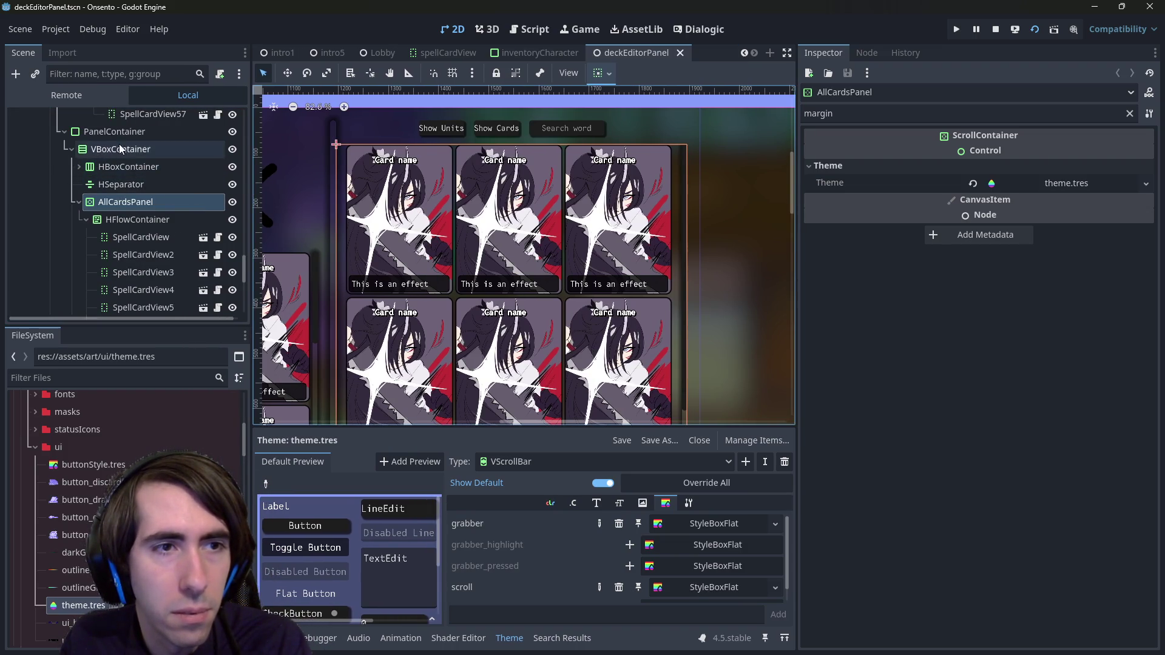
{"action": "right_click", "coordinate": [151, 150]}
{"action": "left_click", "coordinate": [152, 154]}
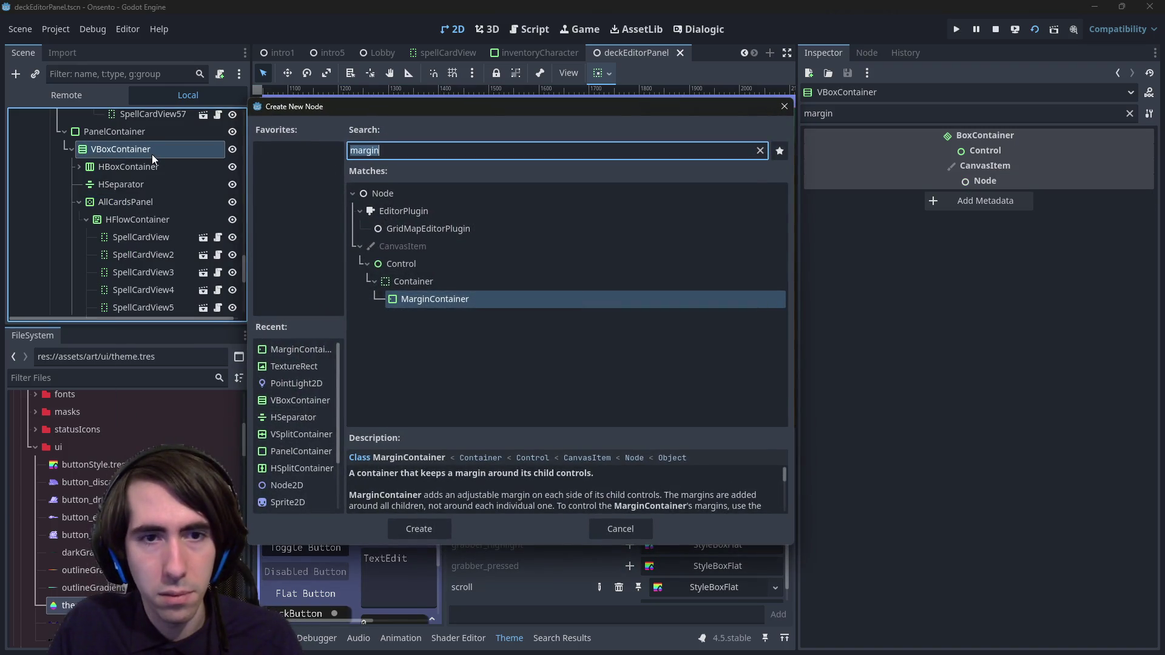
{"action": "key", "text": "Return"}
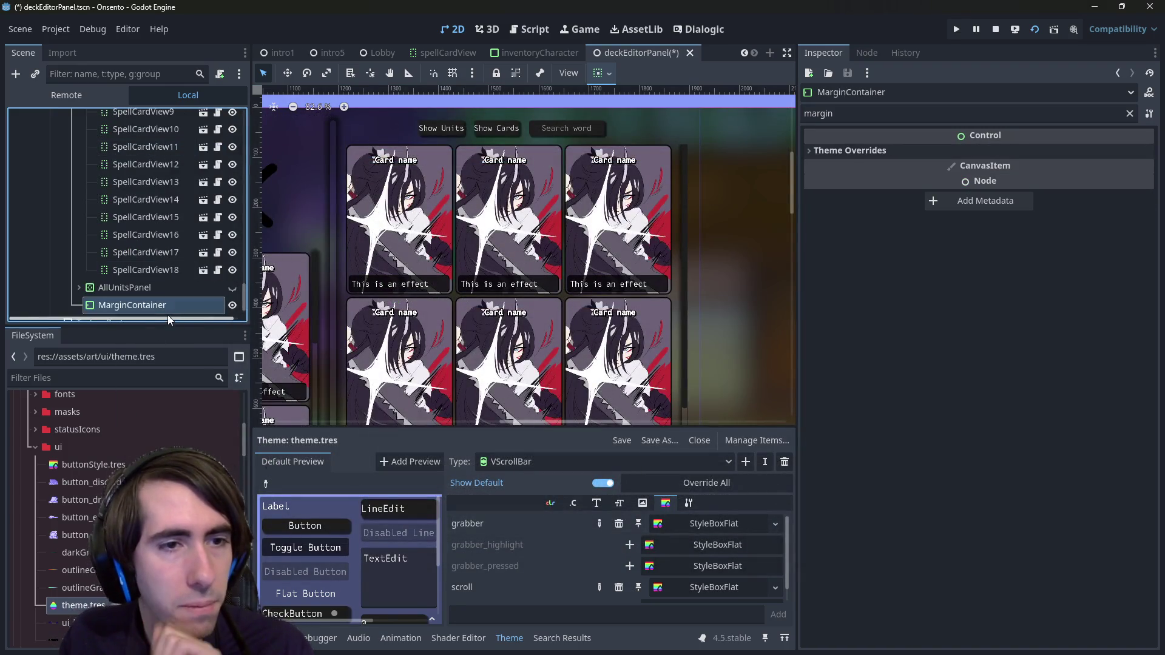
{"action": "mouse_move", "coordinate": [163, 305]}
{"action": "left_mouse_down"}
{"action": "mouse_move", "coordinate": [126, 160]}
{"action": "mouse_move", "coordinate": [124, 228]}
{"action": "left_mouse_up"}
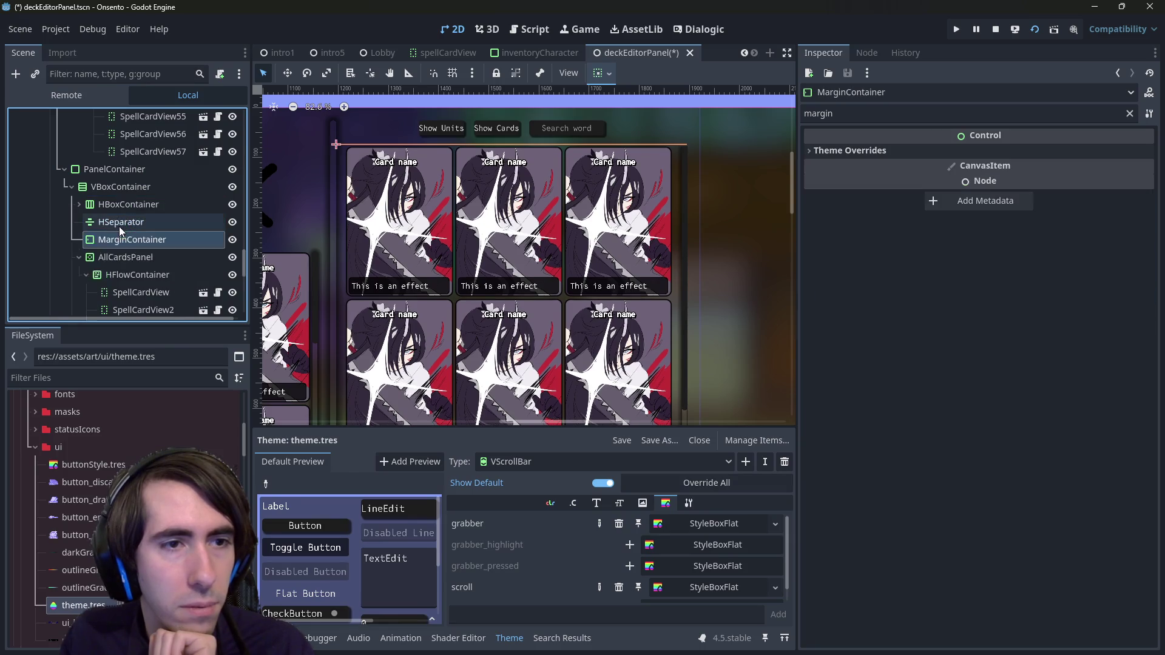
Step: Make the MarginContainer expand vertically and reparent AllCardsPanel into it
{"action": "left_click", "coordinate": [609, 73]}
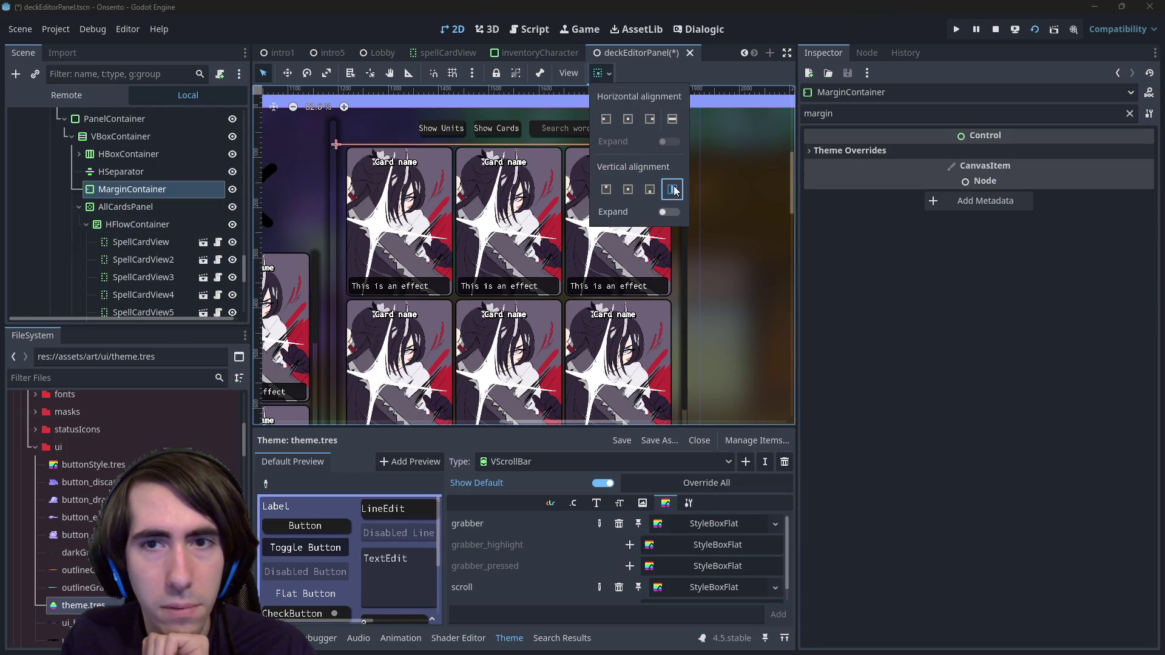
{"action": "left_click", "coordinate": [670, 213]}
{"action": "left_click", "coordinate": [125, 206]}
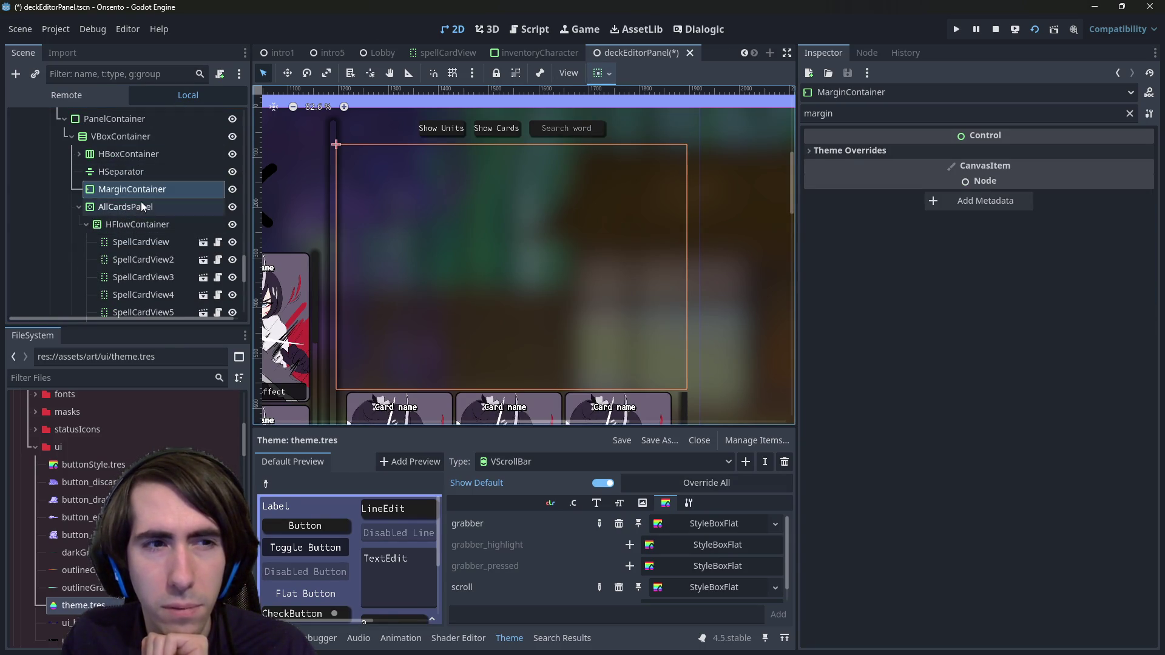
{"action": "left_click_drag", "start_coordinate": [124, 206], "coordinate": [124, 190]}
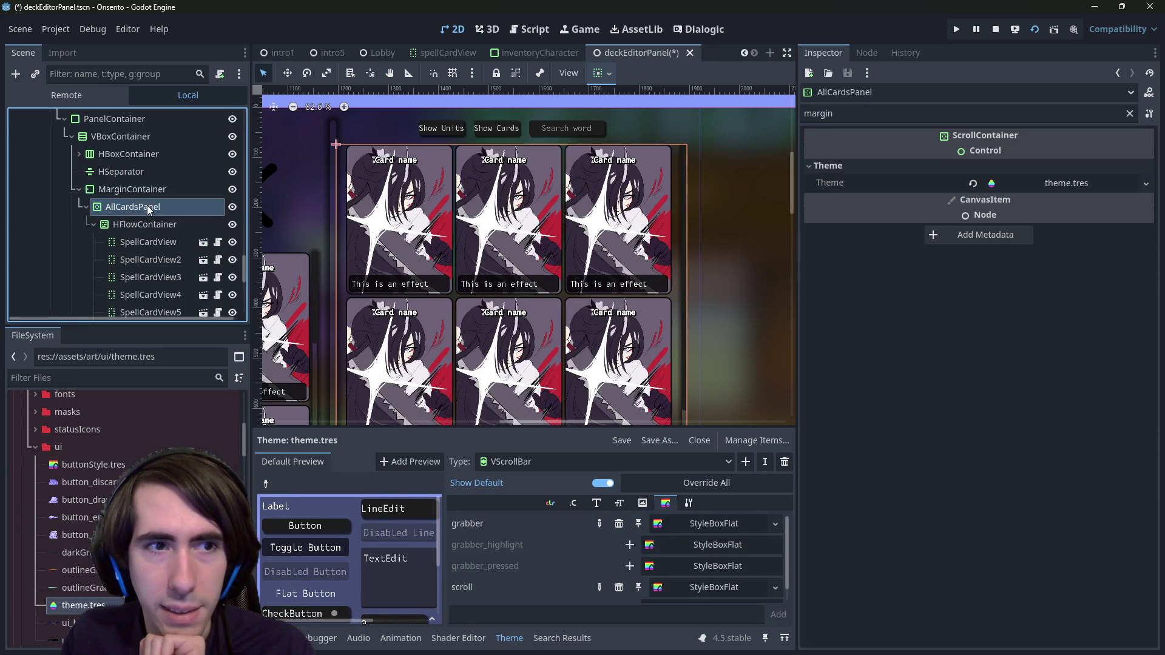
{"action": "left_click", "coordinate": [132, 188]}
{"action": "left_click", "coordinate": [964, 151]}
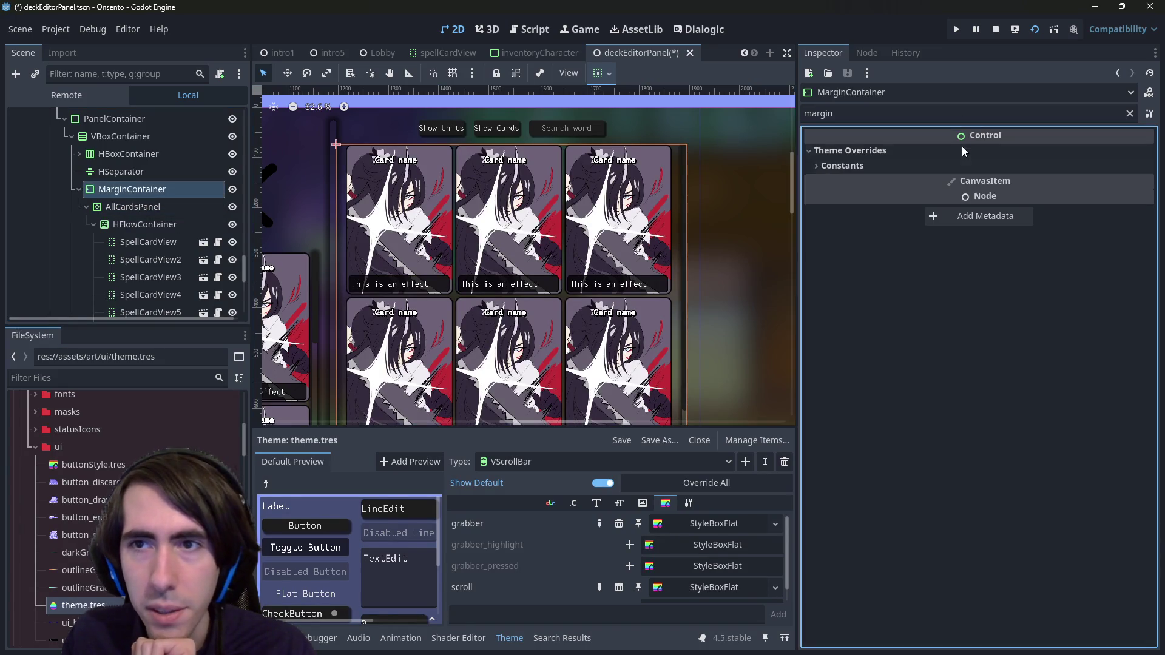
Step: Reveal the margin constants and compare against the existing containers before reselecting the new MarginContainer
{"action": "left_click", "coordinate": [978, 169]}
{"action": "left_click", "coordinate": [995, 183]}
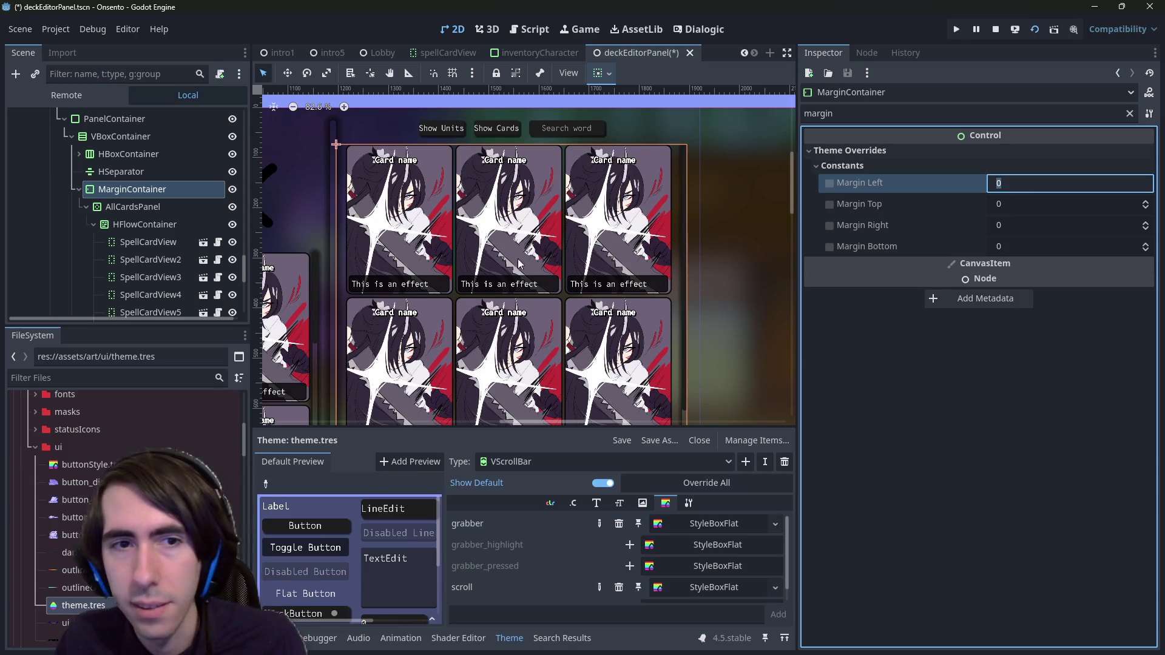
{"action": "scroll", "coordinate": [479, 272], "scroll_direction": "left", "scroll_amount": 3}
{"action": "left_click", "coordinate": [392, 278]}
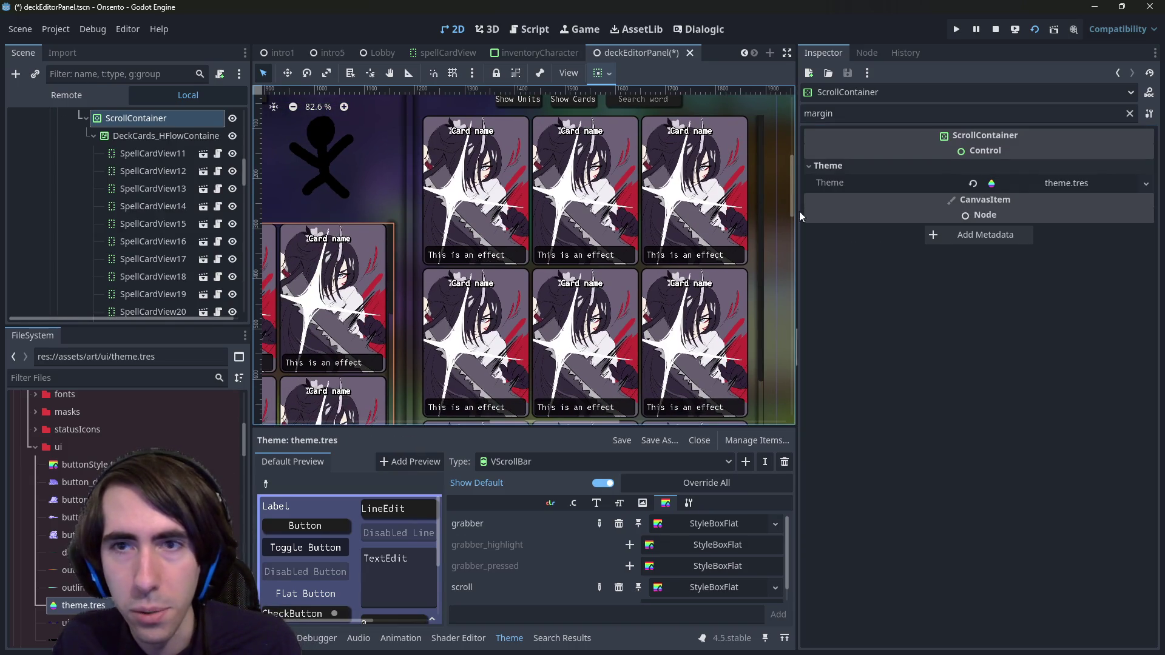
{"action": "scroll", "coordinate": [160, 205], "scroll_direction": "up", "scroll_amount": 3}
{"action": "left_click", "coordinate": [146, 153]}
{"action": "scroll", "coordinate": [712, 220], "scroll_direction": "right", "scroll_amount": 2}
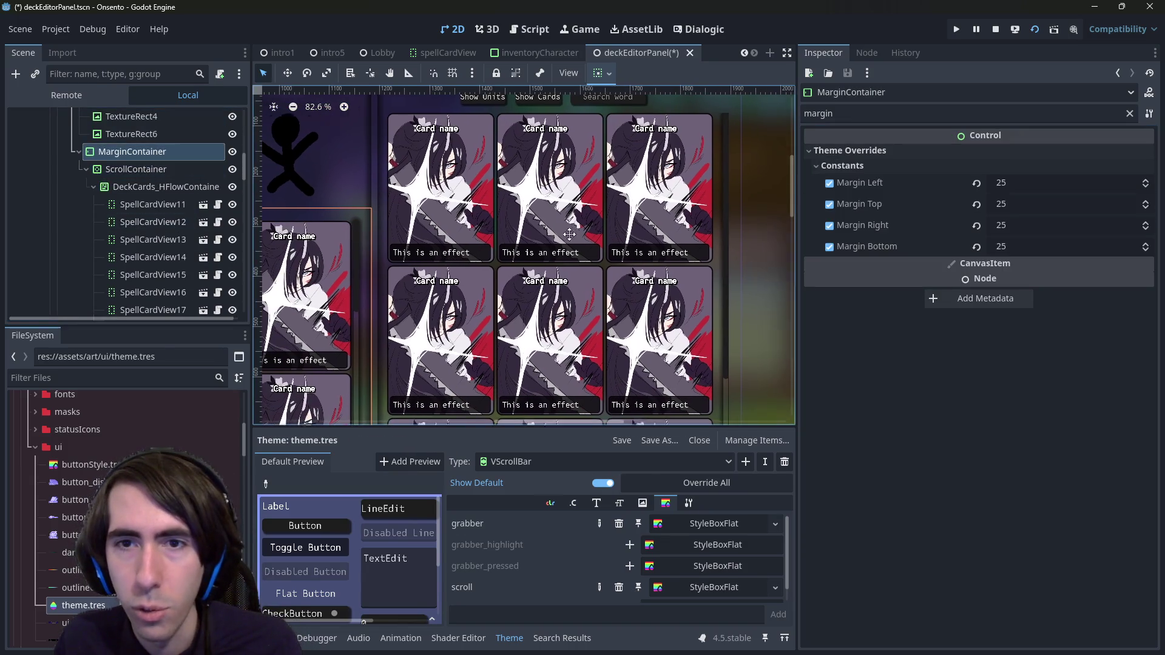
{"action": "left_click", "coordinate": [713, 224]}
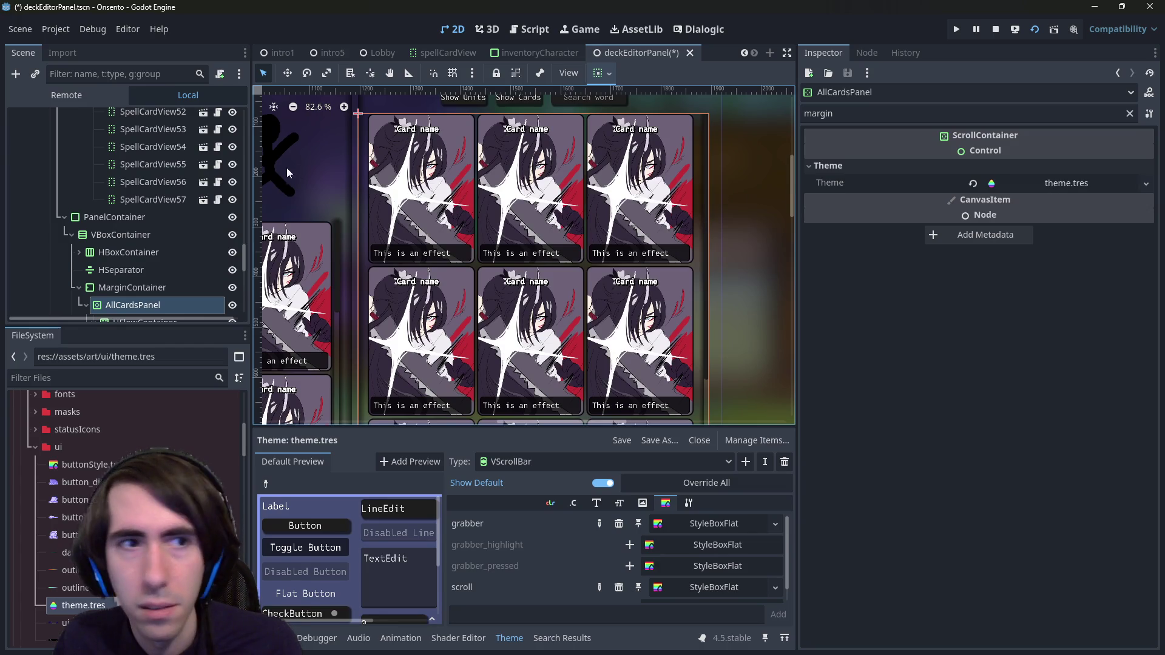
{"action": "scroll", "coordinate": [146, 243], "scroll_direction": "down", "scroll_amount": 1}
{"action": "left_click", "coordinate": [133, 262]}
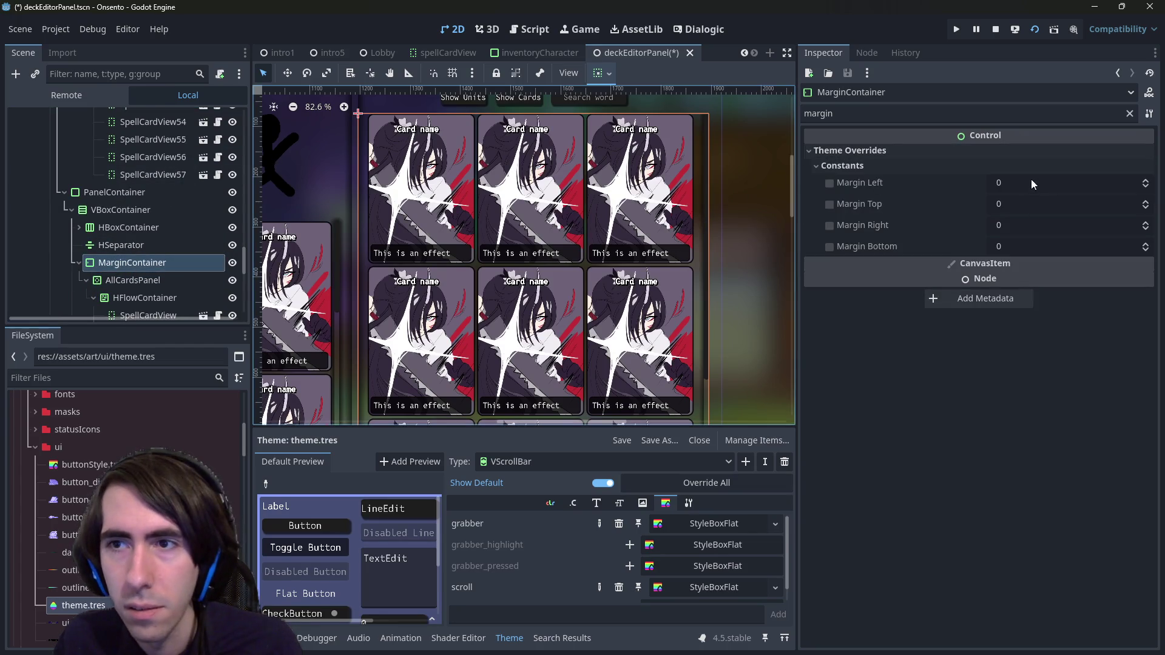
Step: Set all four MarginContainer margin overrides to 25
{"action": "left_click", "coordinate": [1034, 184]}
{"action": "type", "text": "25"}
{"action": "key", "text": "Tab"}
{"action": "type", "text": "25"}
{"action": "key", "text": "Tab"}
{"action": "type", "text": "25"}
{"action": "key", "text": "Tab"}
{"action": "type", "text": "25"}
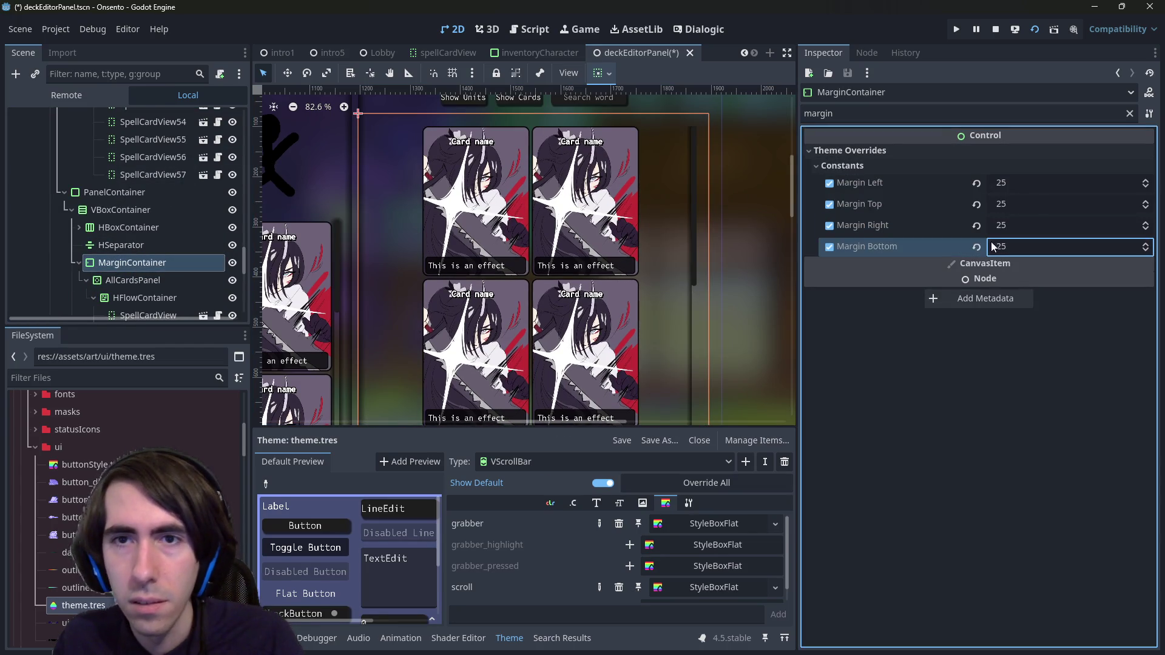
{"action": "key", "text": "Return"}
{"action": "scroll", "coordinate": [648, 249], "scroll_direction": "down", "scroll_amount": 5}
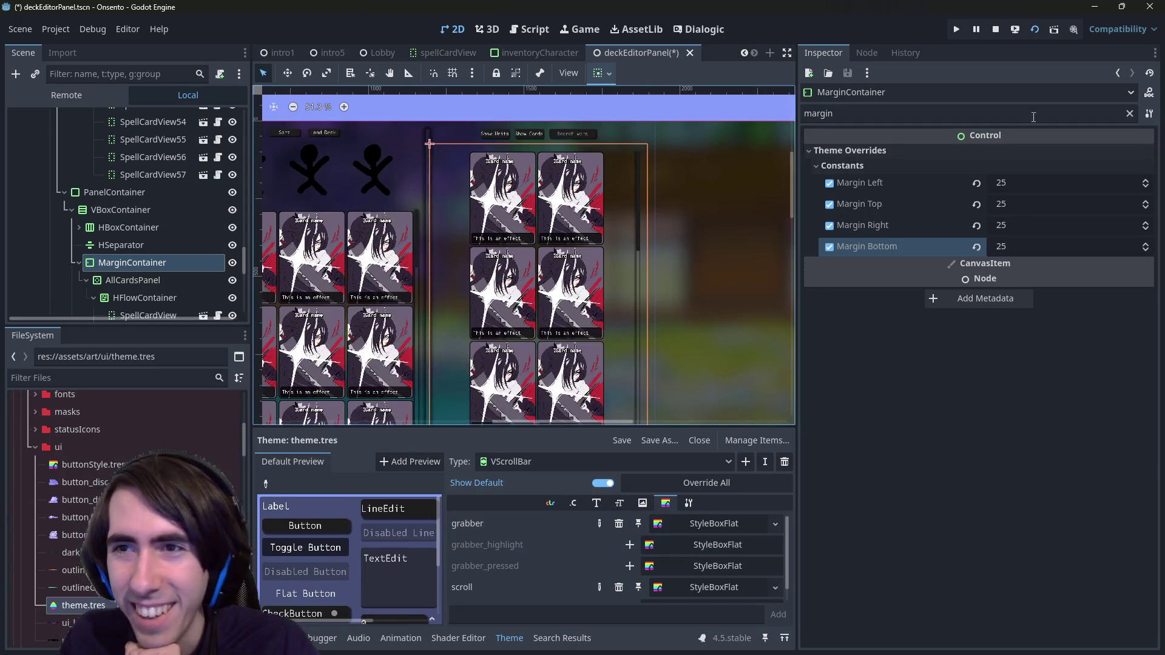
Step: Turn Clip Contents on for the MarginContainer and off for AllCardsPanel
{"action": "left_click", "coordinate": [1129, 114]}
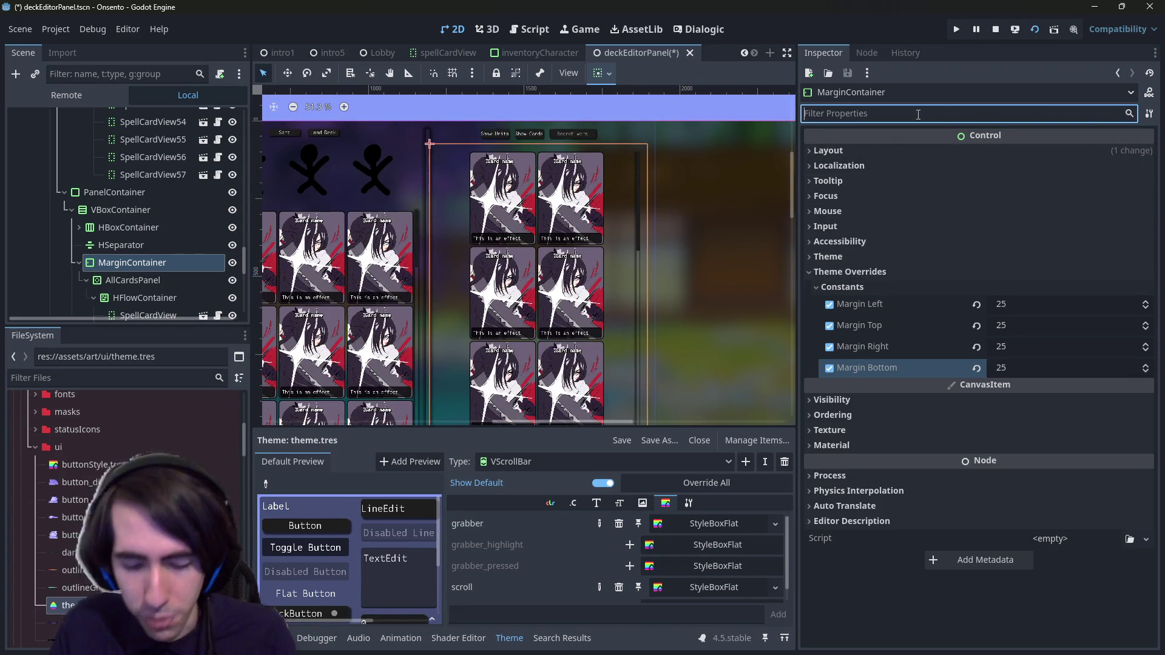
{"action": "type", "text": "clip"}
{"action": "left_click", "coordinate": [959, 152]}
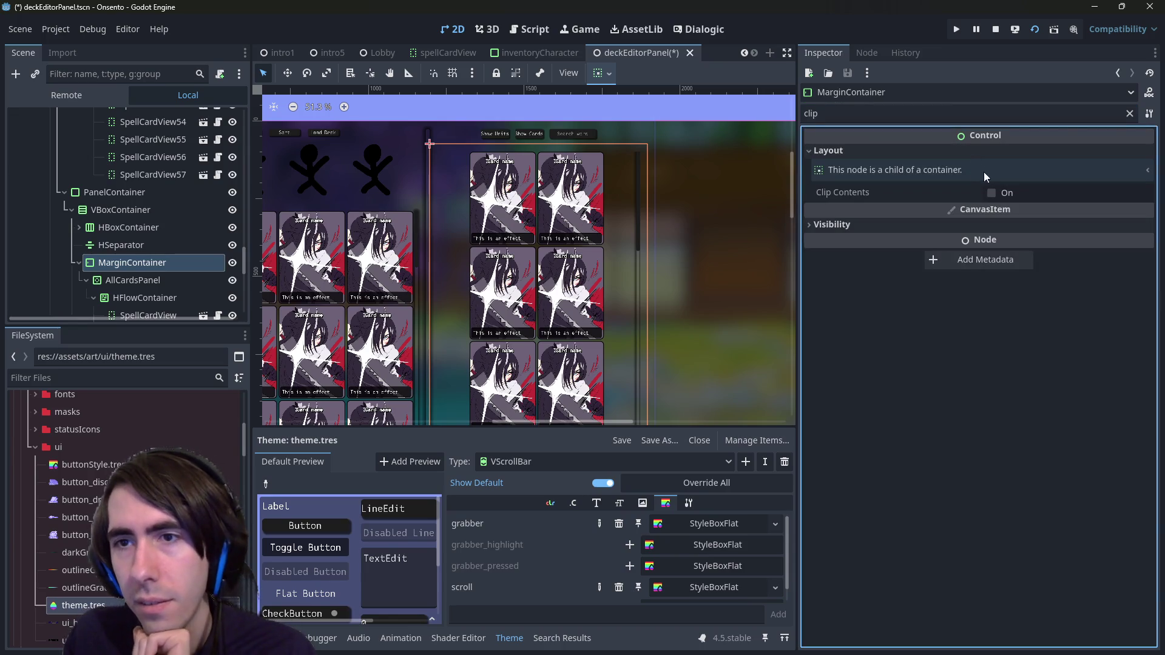
{"action": "left_click", "coordinate": [1002, 194]}
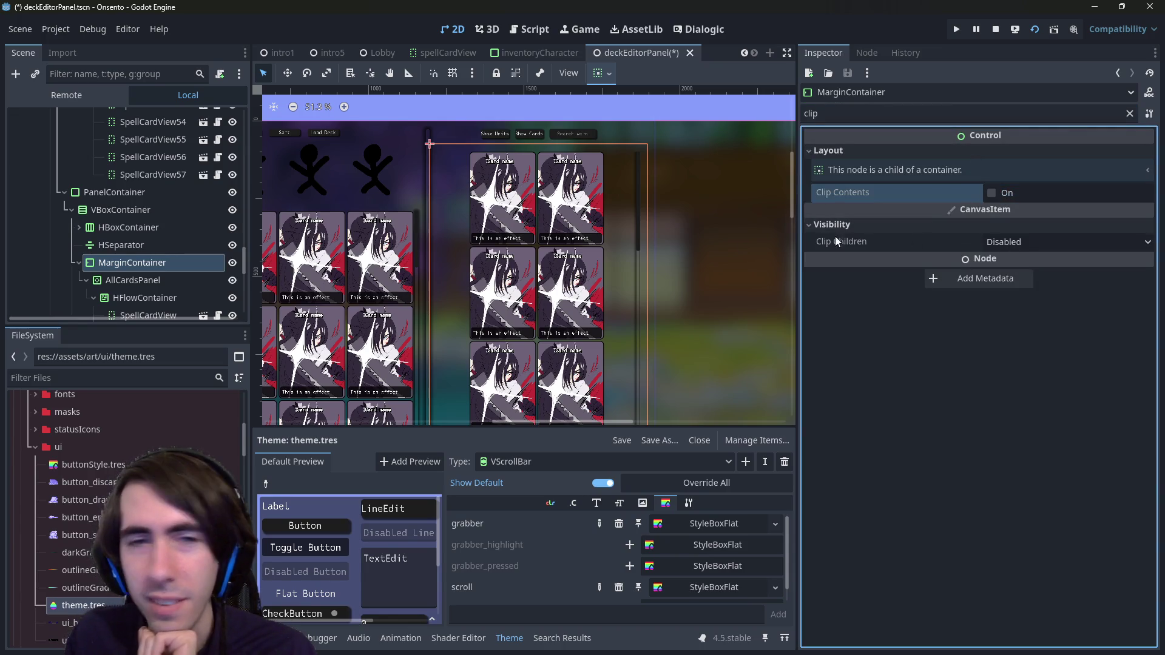
{"action": "left_click", "coordinate": [637, 201]}
{"action": "left_click", "coordinate": [878, 164]}
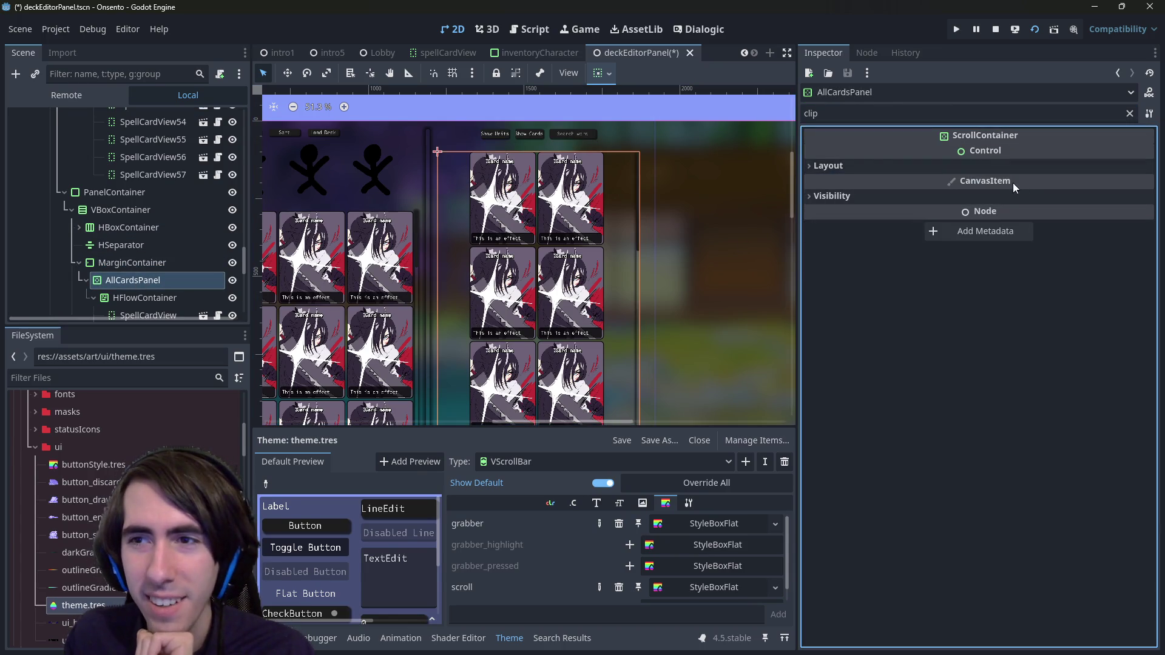
{"action": "left_click", "coordinate": [999, 210]}
{"action": "scroll", "coordinate": [627, 300], "scroll_direction": "up", "scroll_amount": 2}
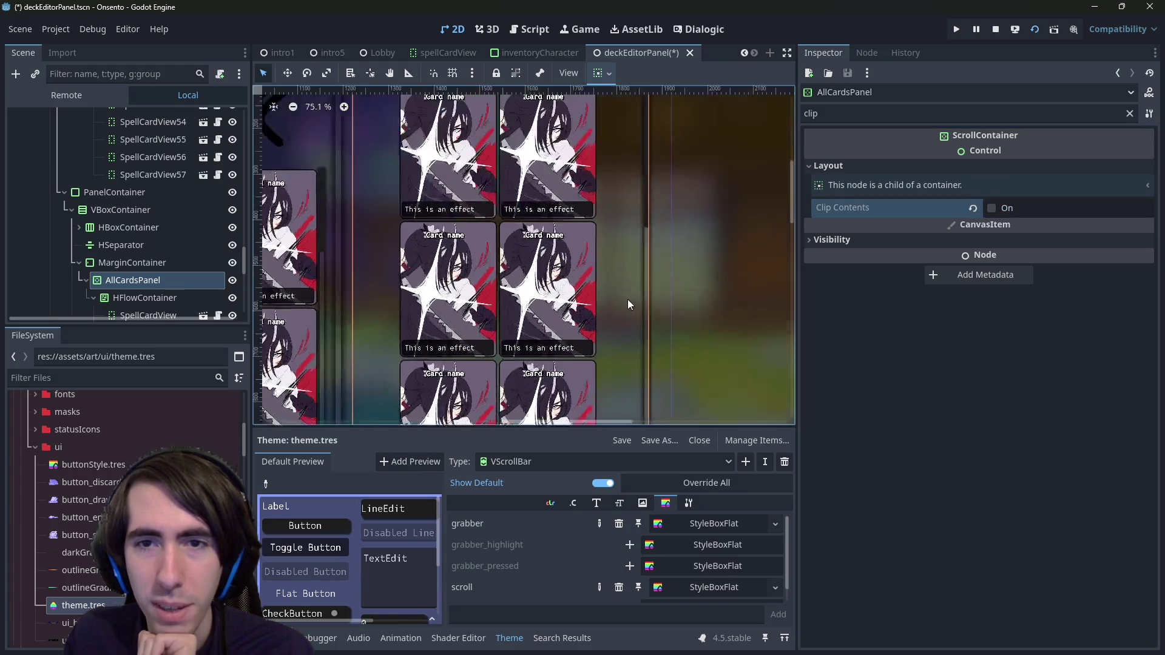
{"action": "scroll", "coordinate": [661, 285], "scroll_direction": "down", "scroll_amount": 4}
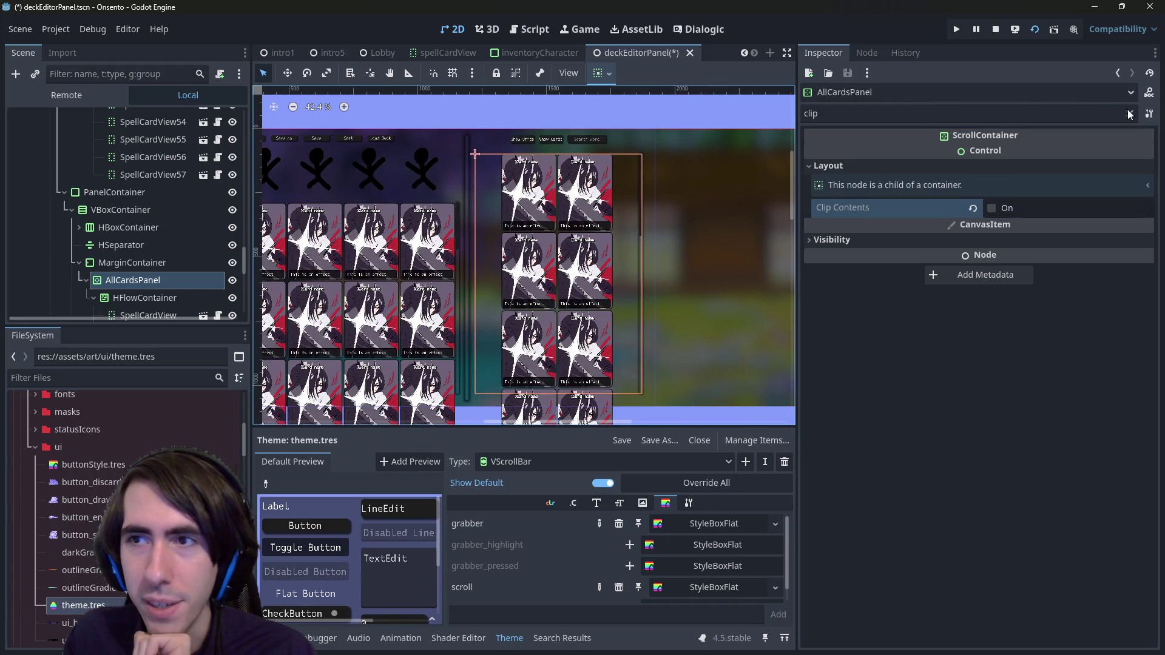
Step: Filter by 'margin' and change the MarginContainer's Margin Right to 10
{"action": "left_click", "coordinate": [1130, 114]}
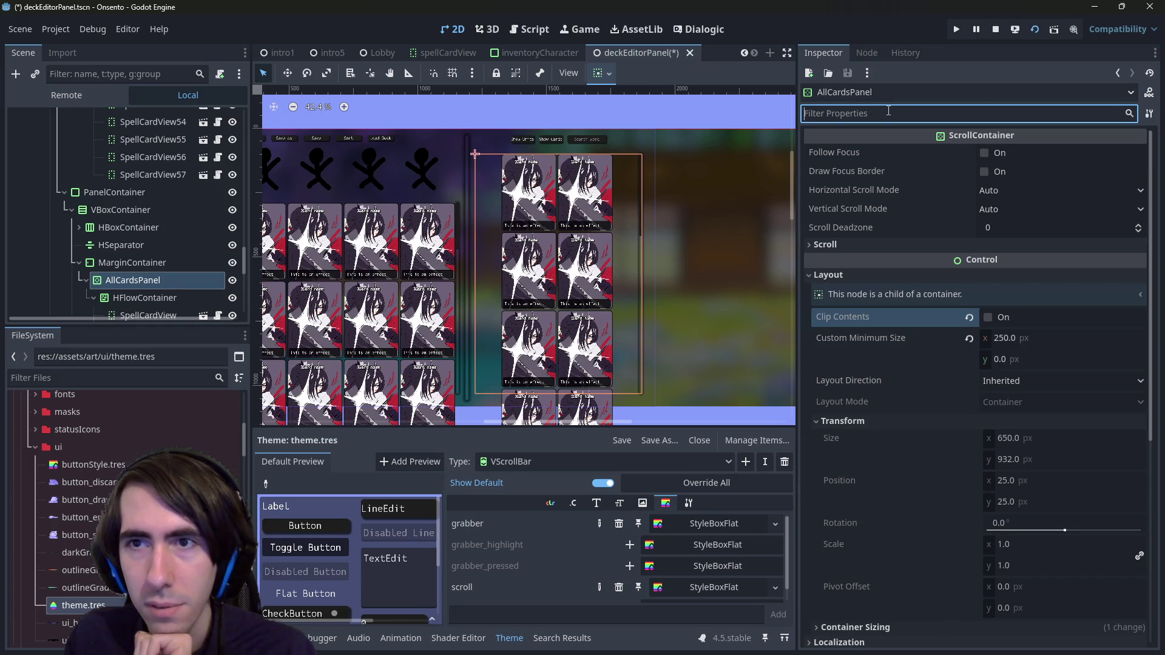
{"action": "type", "text": "margin"}
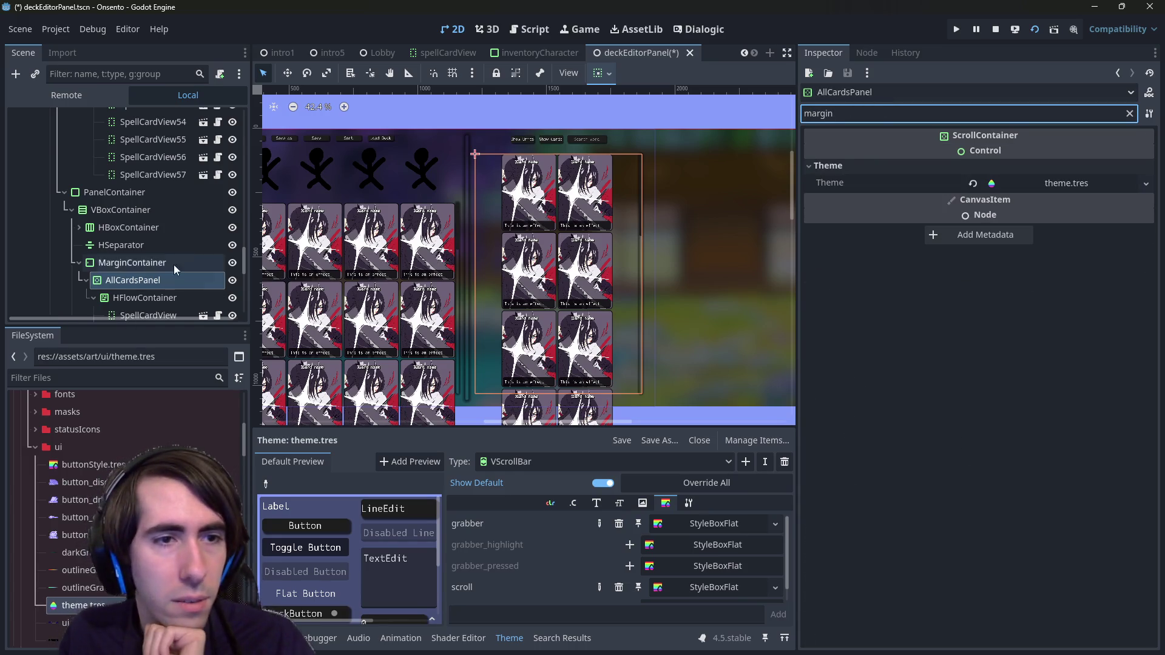
{"action": "left_click", "coordinate": [132, 263]}
{"action": "left_click", "coordinate": [1025, 226]}
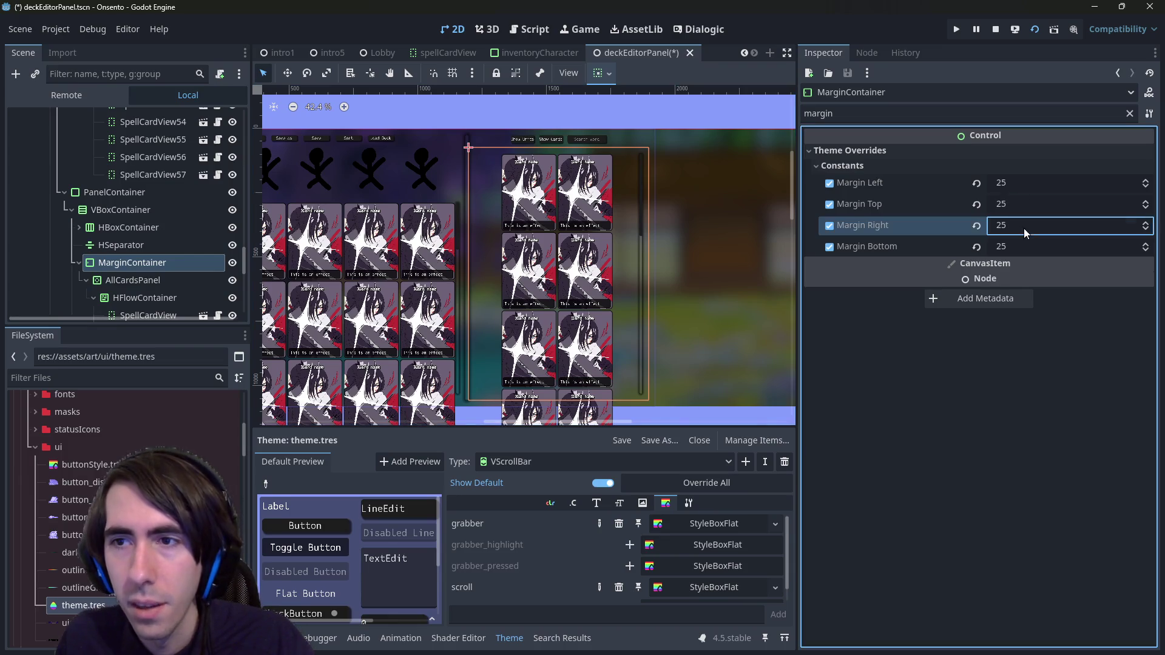
{"action": "type", "text": "10"}
{"action": "key", "text": "Return"}
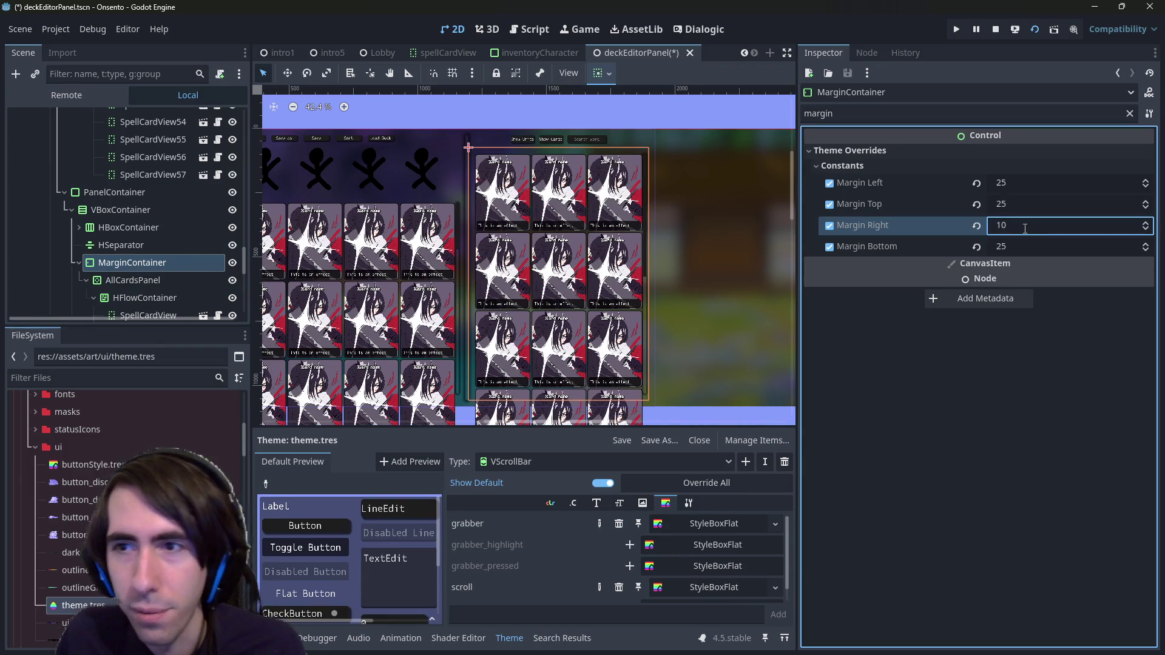
{"action": "scroll", "coordinate": [640, 285], "scroll_direction": "up", "scroll_amount": 4}
{"action": "scroll", "coordinate": [640, 291], "scroll_direction": "down", "scroll_amount": 3}
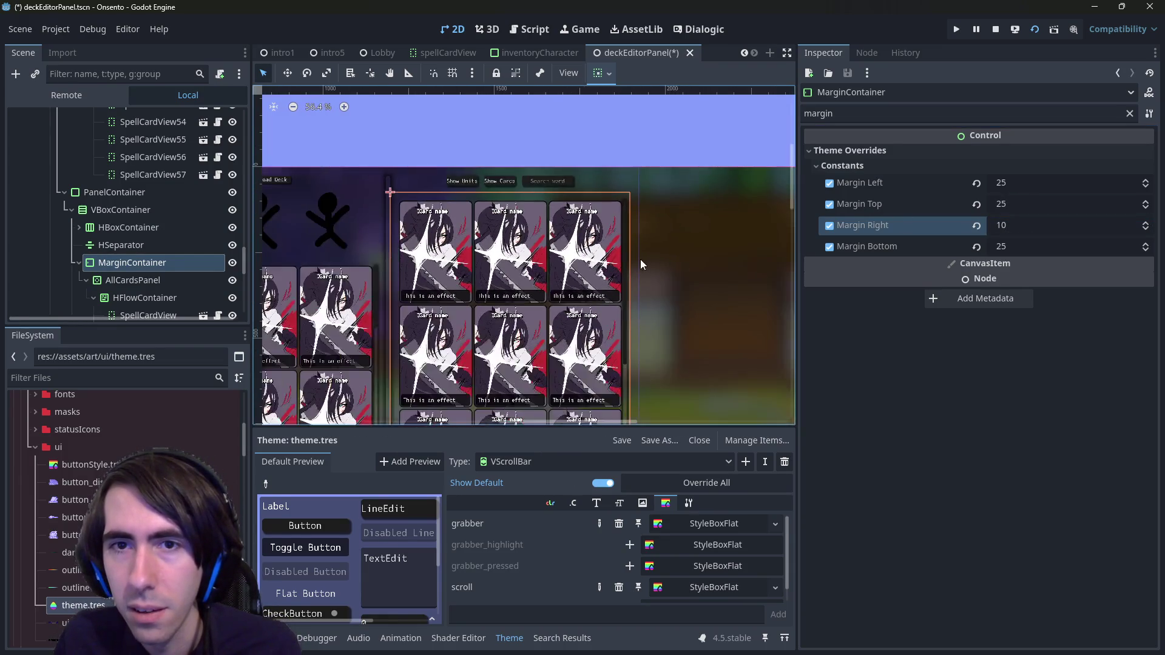